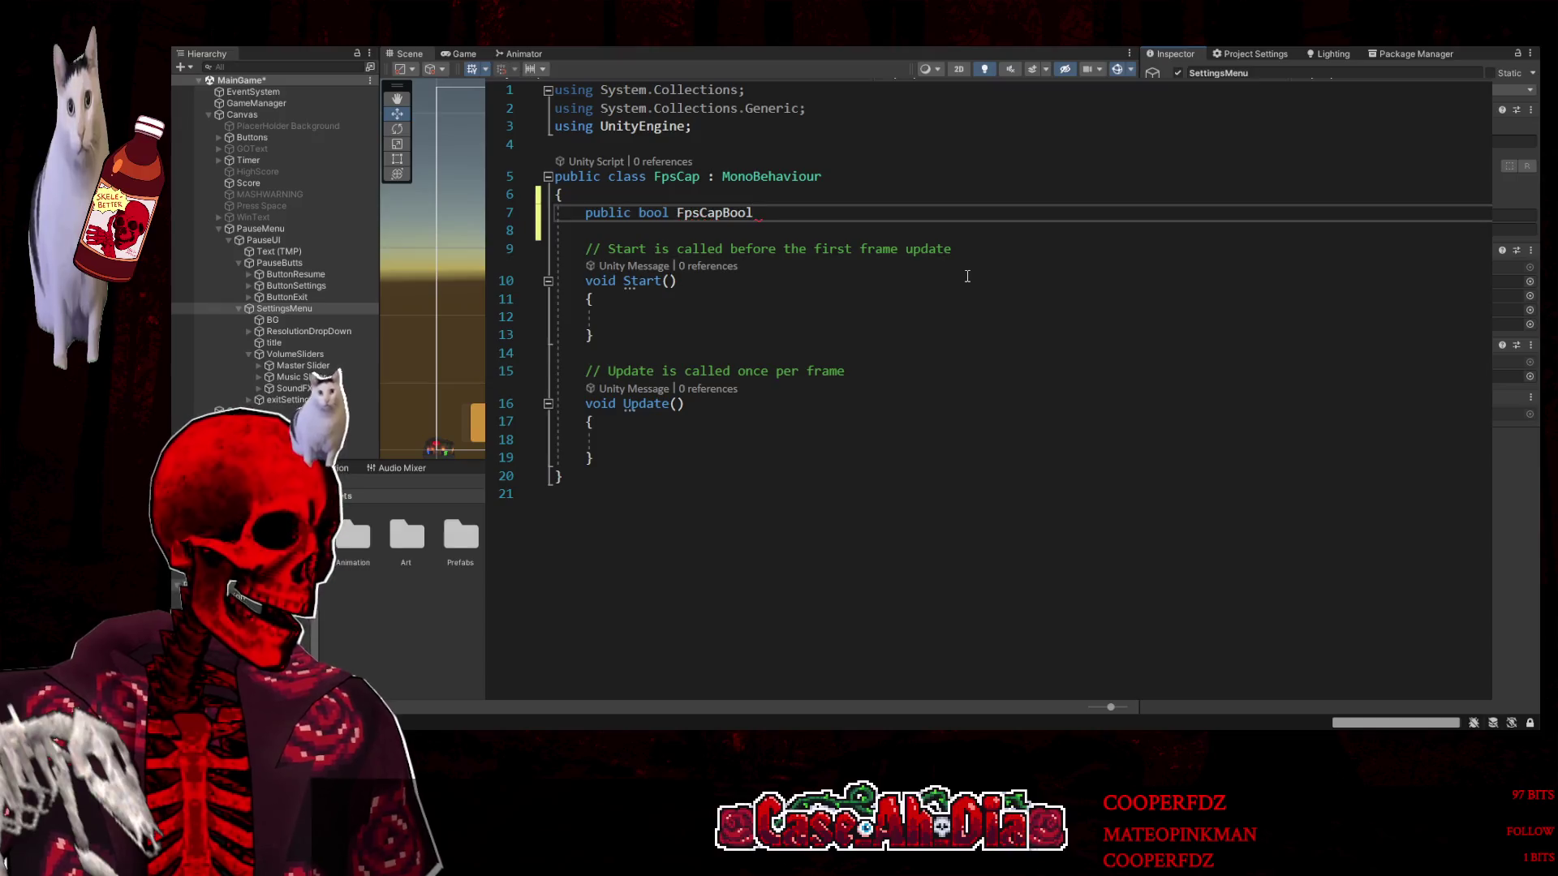
# Make FpsCapBool default to true, then select the Start and Update methods with their comments
pyautogui.write('= ')
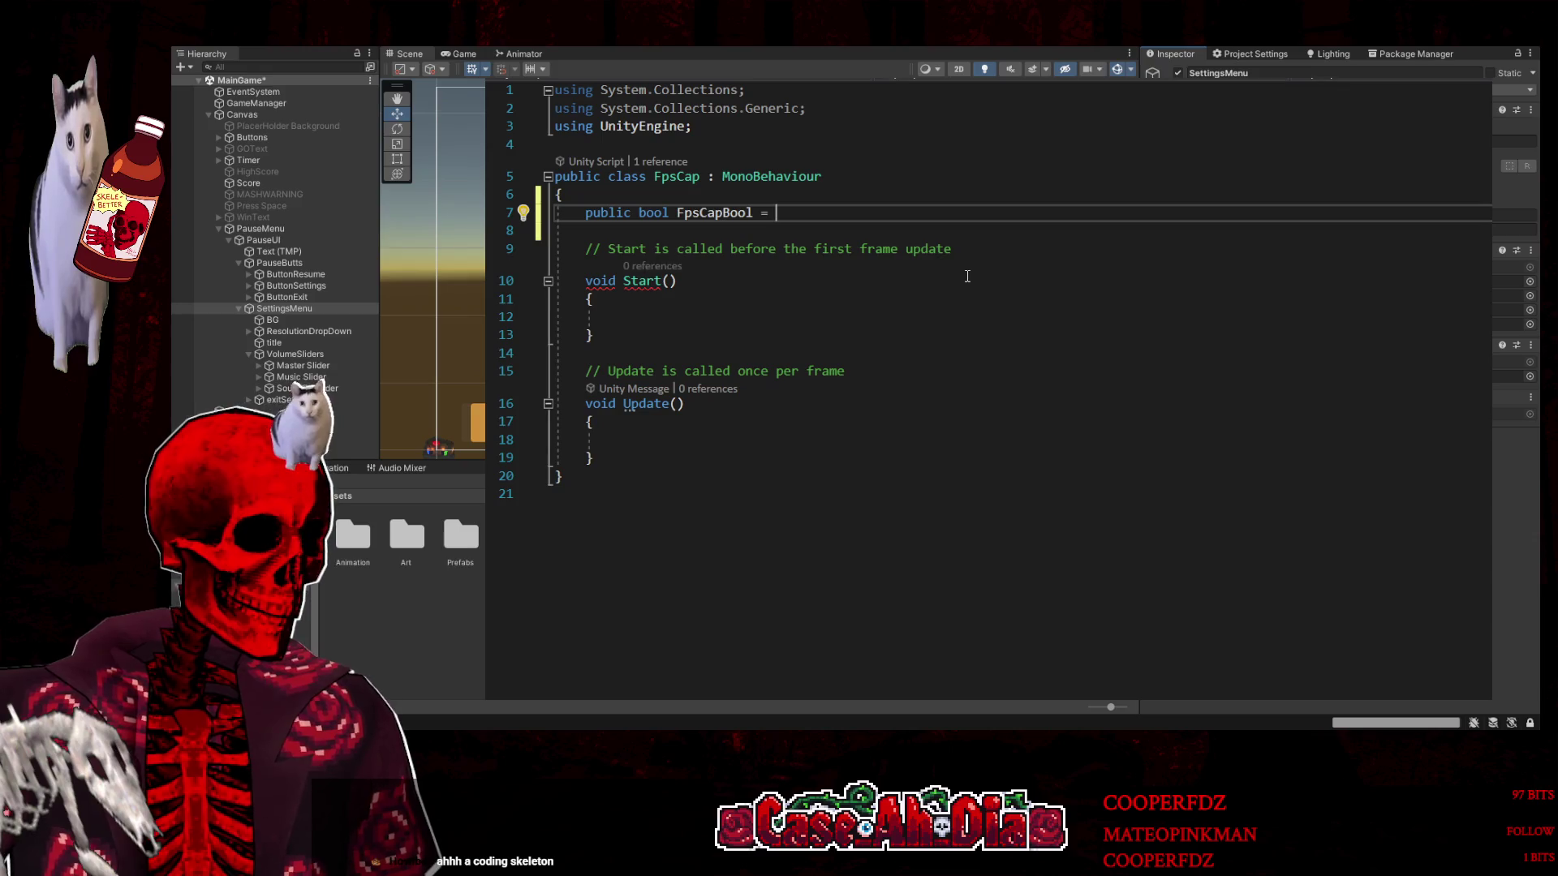
pyautogui.write('tr')
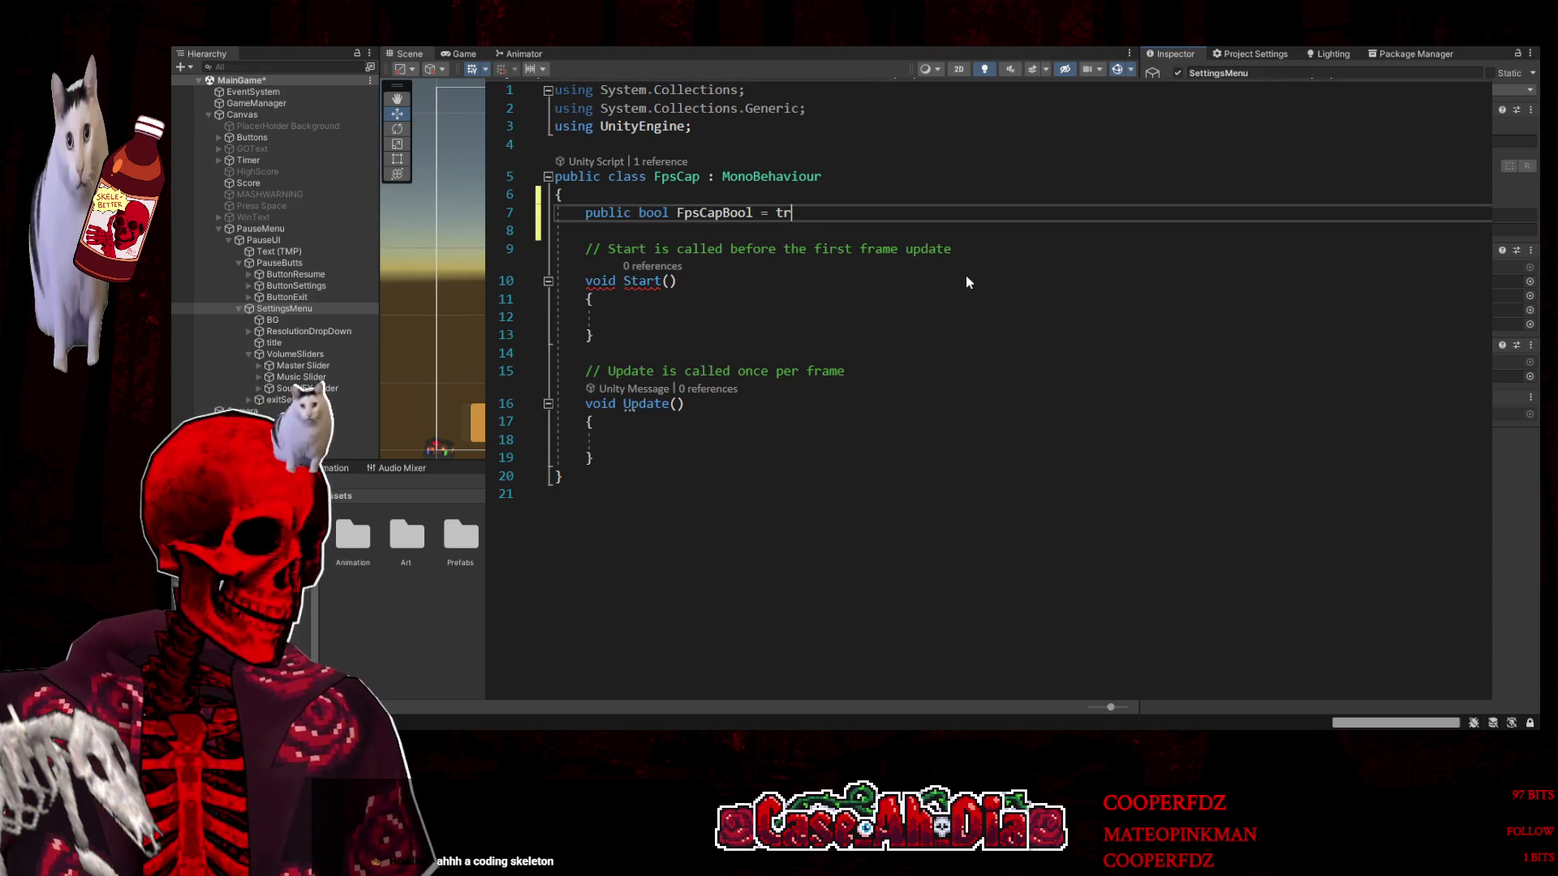
pyautogui.write('ue;')
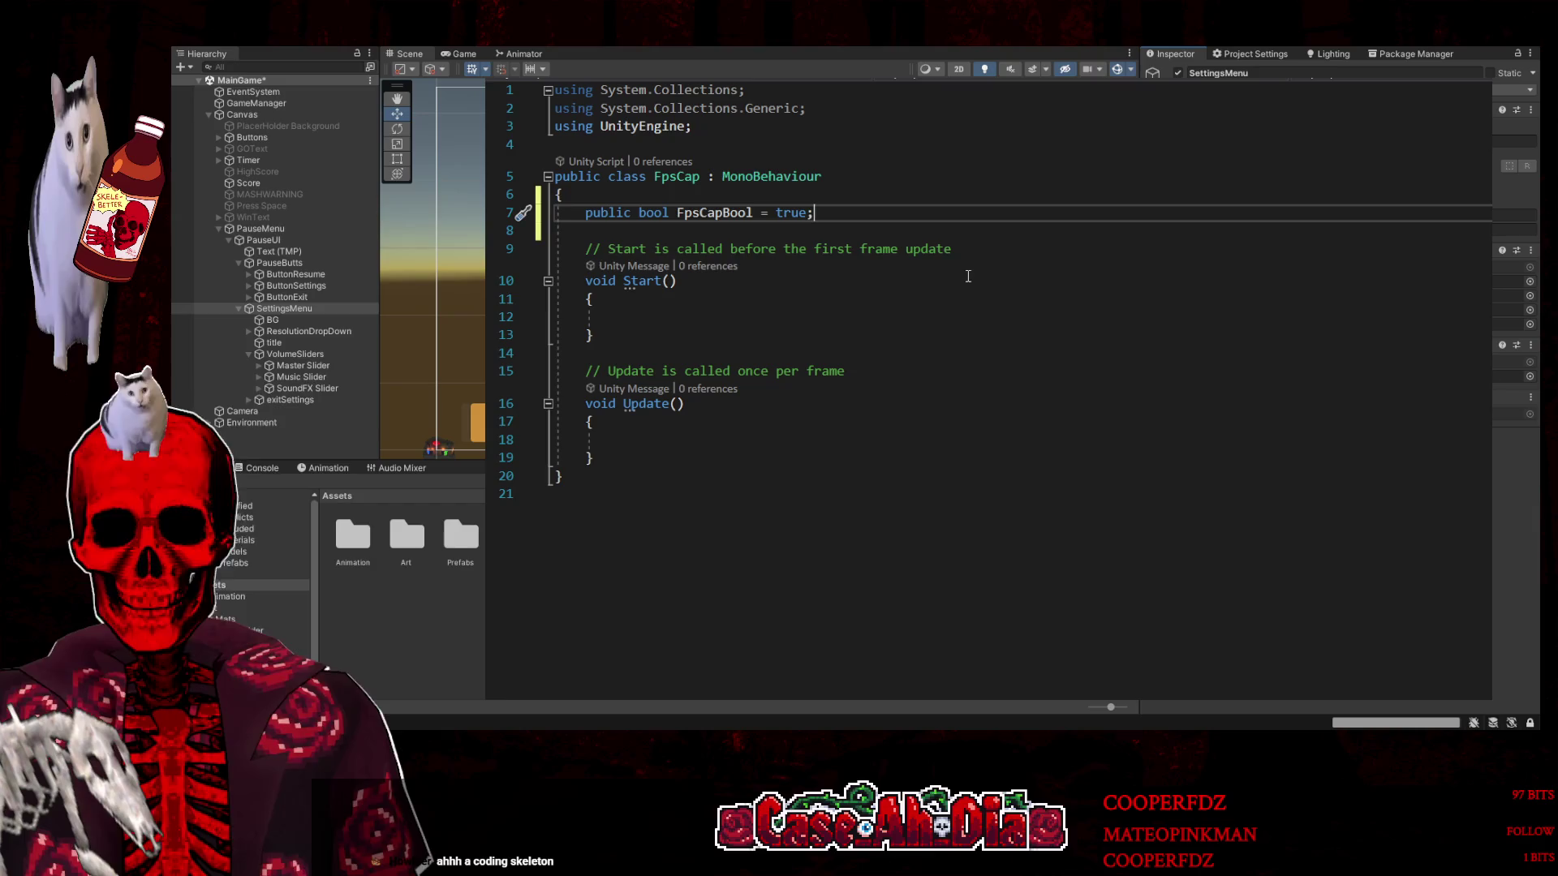
pyautogui.click(637, 439)
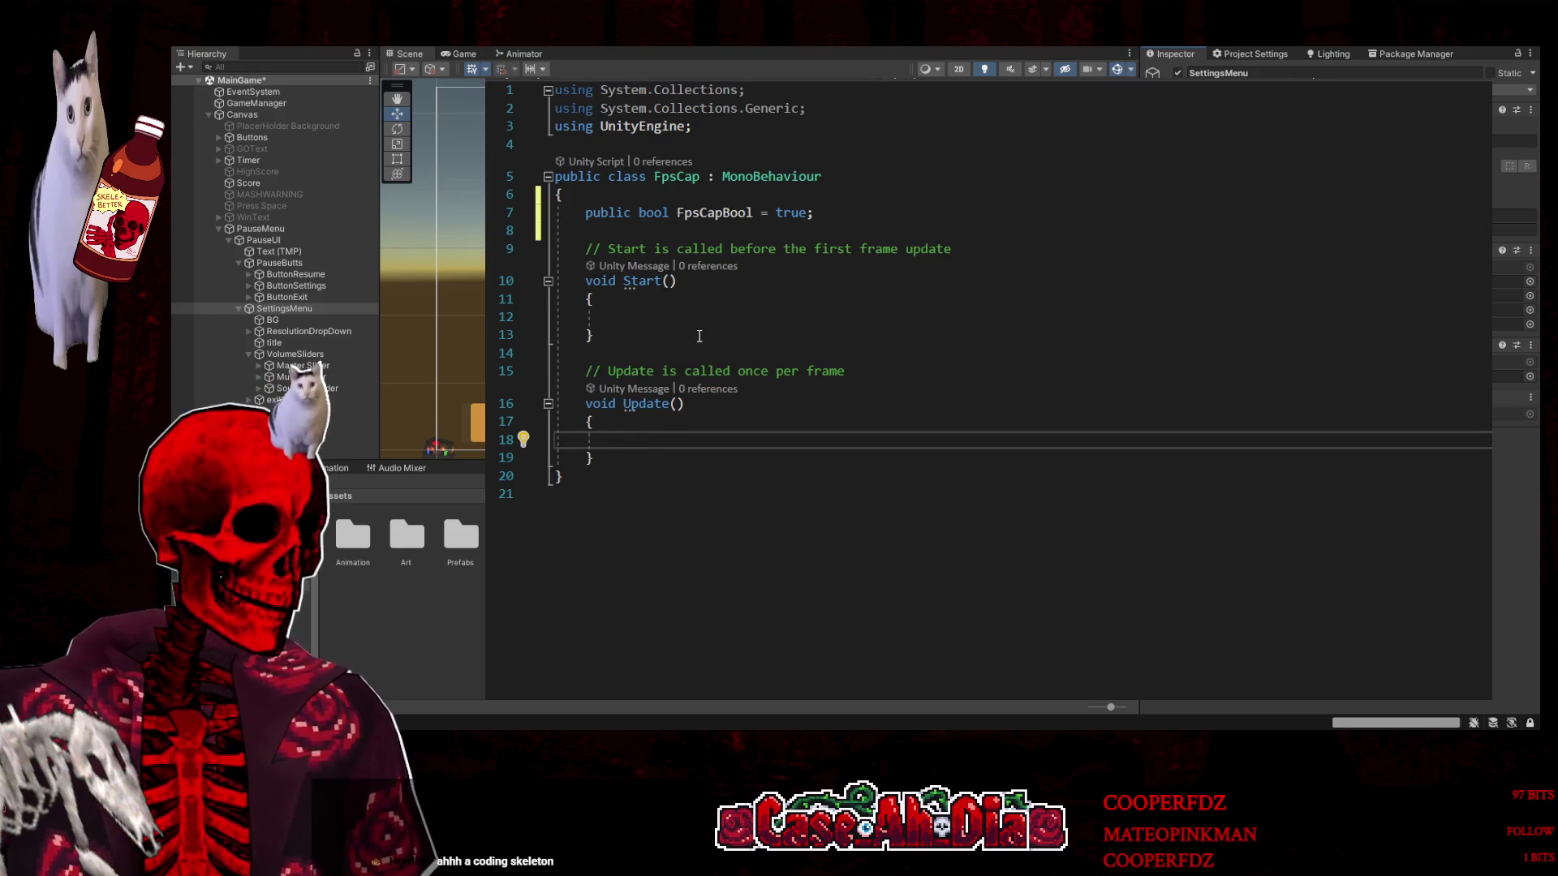
pyautogui.moveTo(624, 459); pyautogui.dragTo(590, 261)
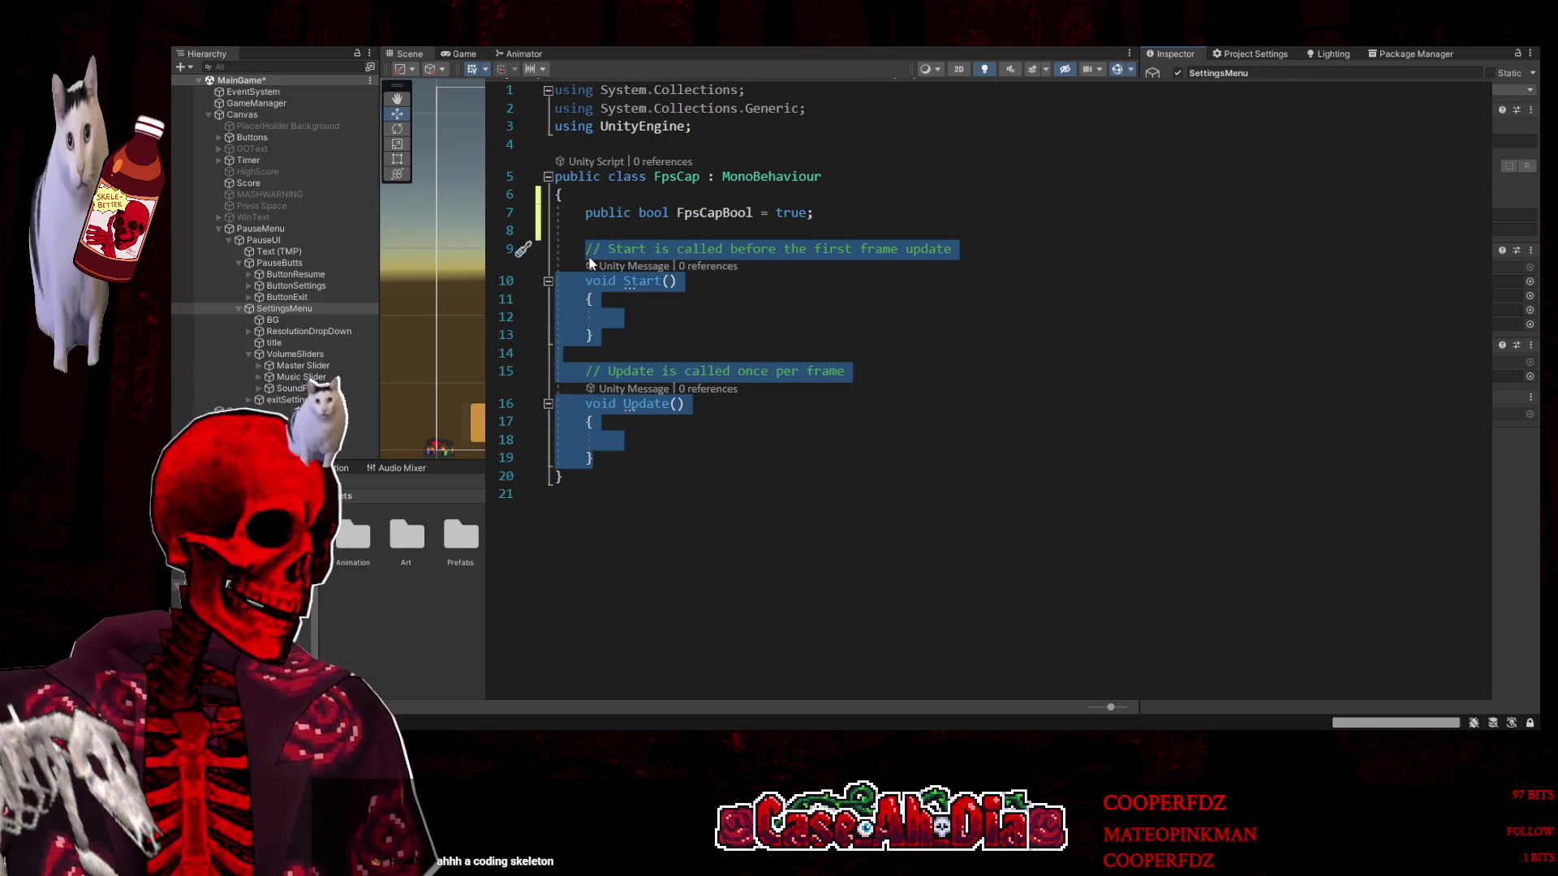
# Replace the Start and Update methods with a 'public' line and add 'using UnityEngine.UI;'
pyautogui.press('BackSpace')
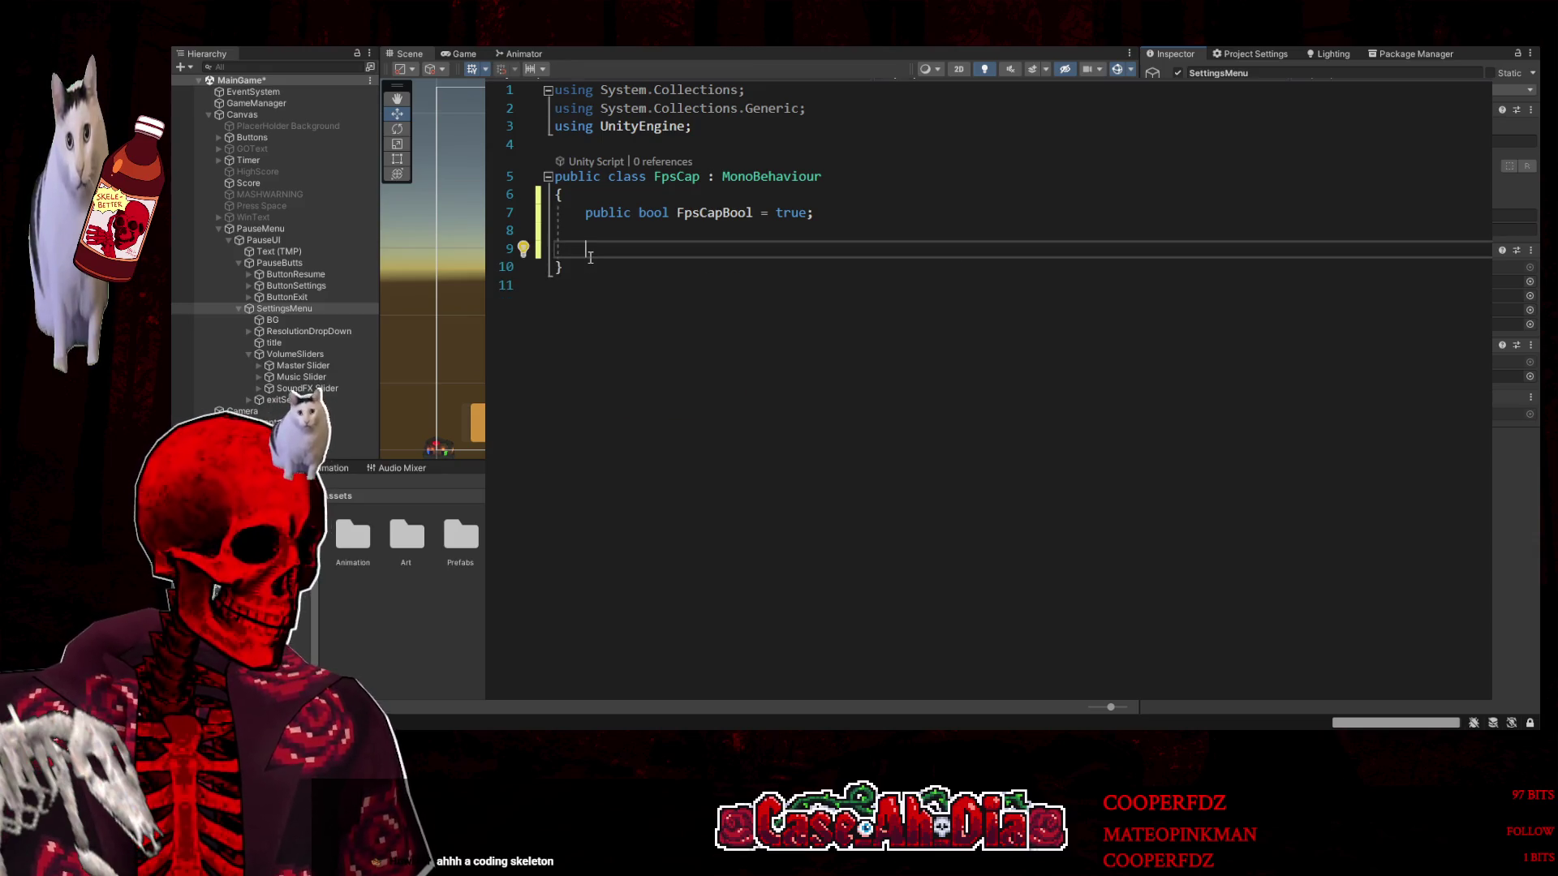
pyautogui.write('public')
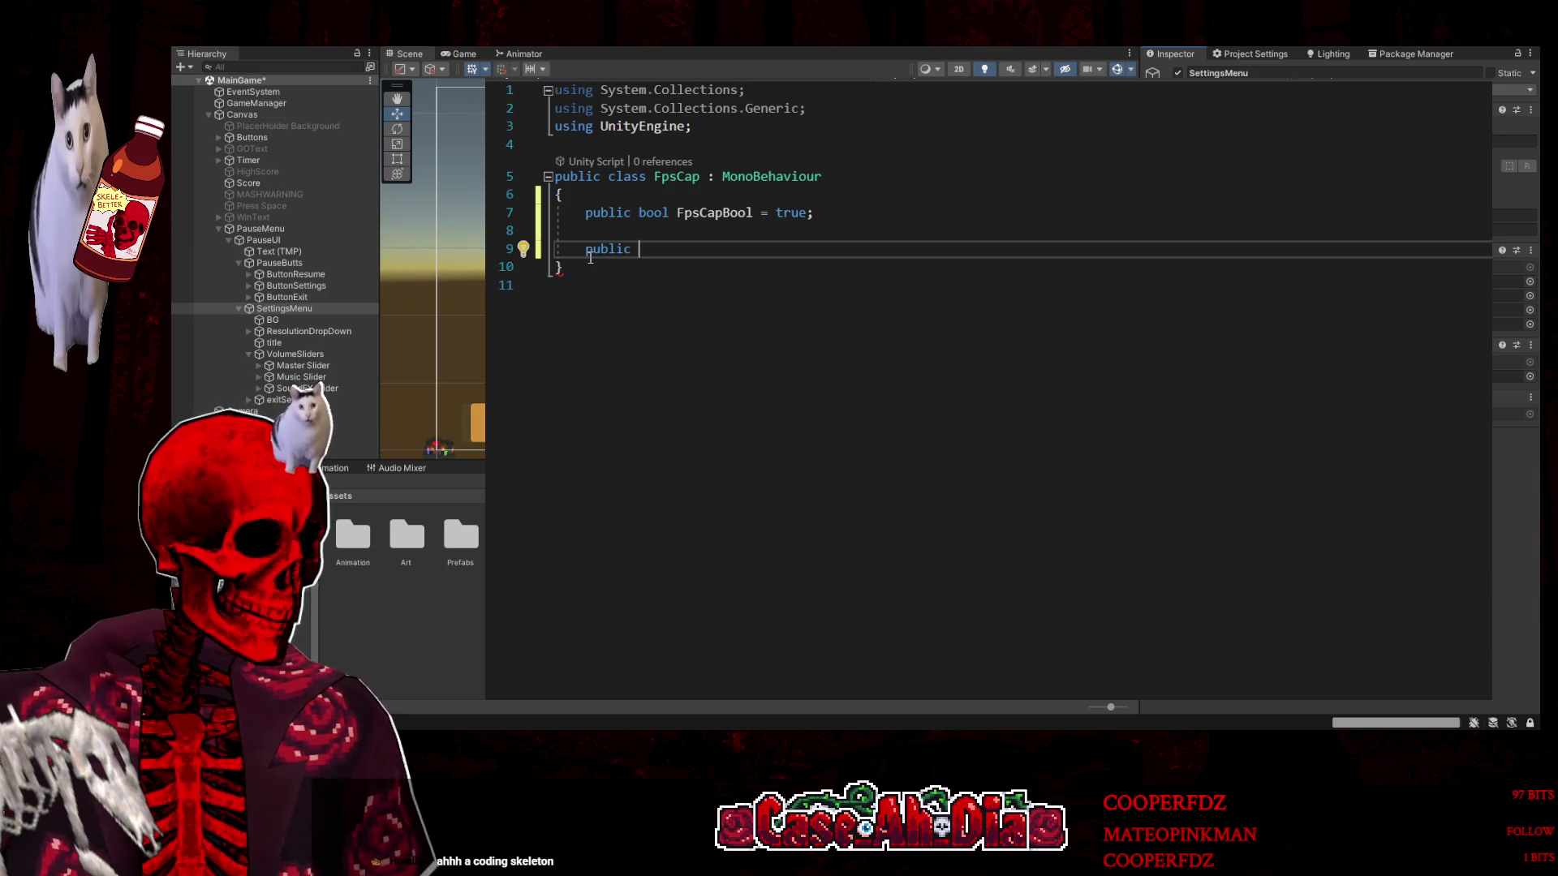
pyautogui.click(727, 128)
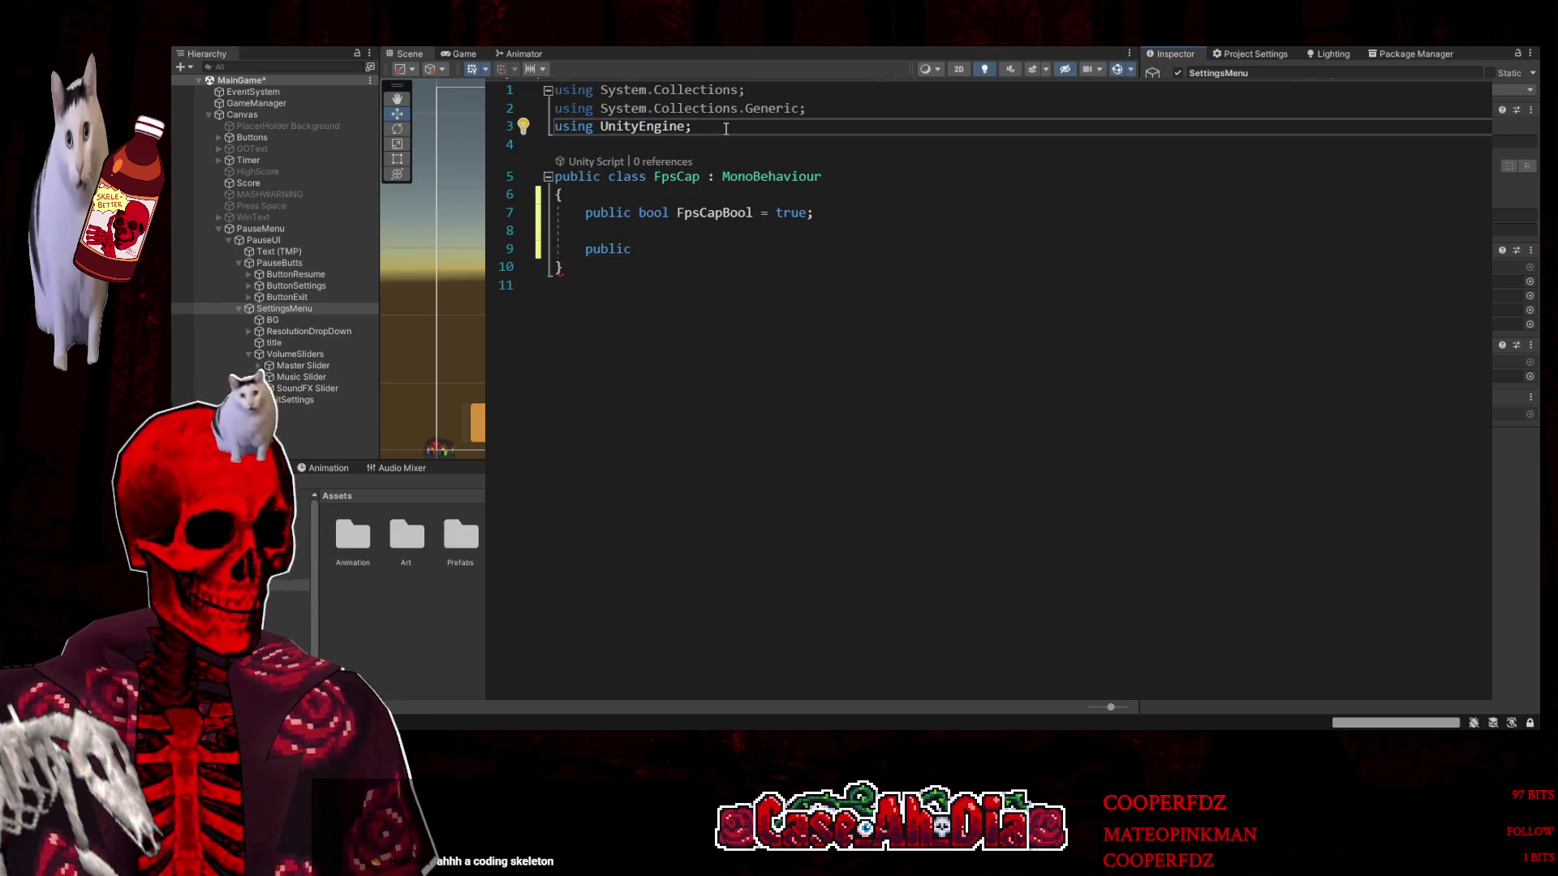
pyautogui.press('Return')
pyautogui.write('using ')
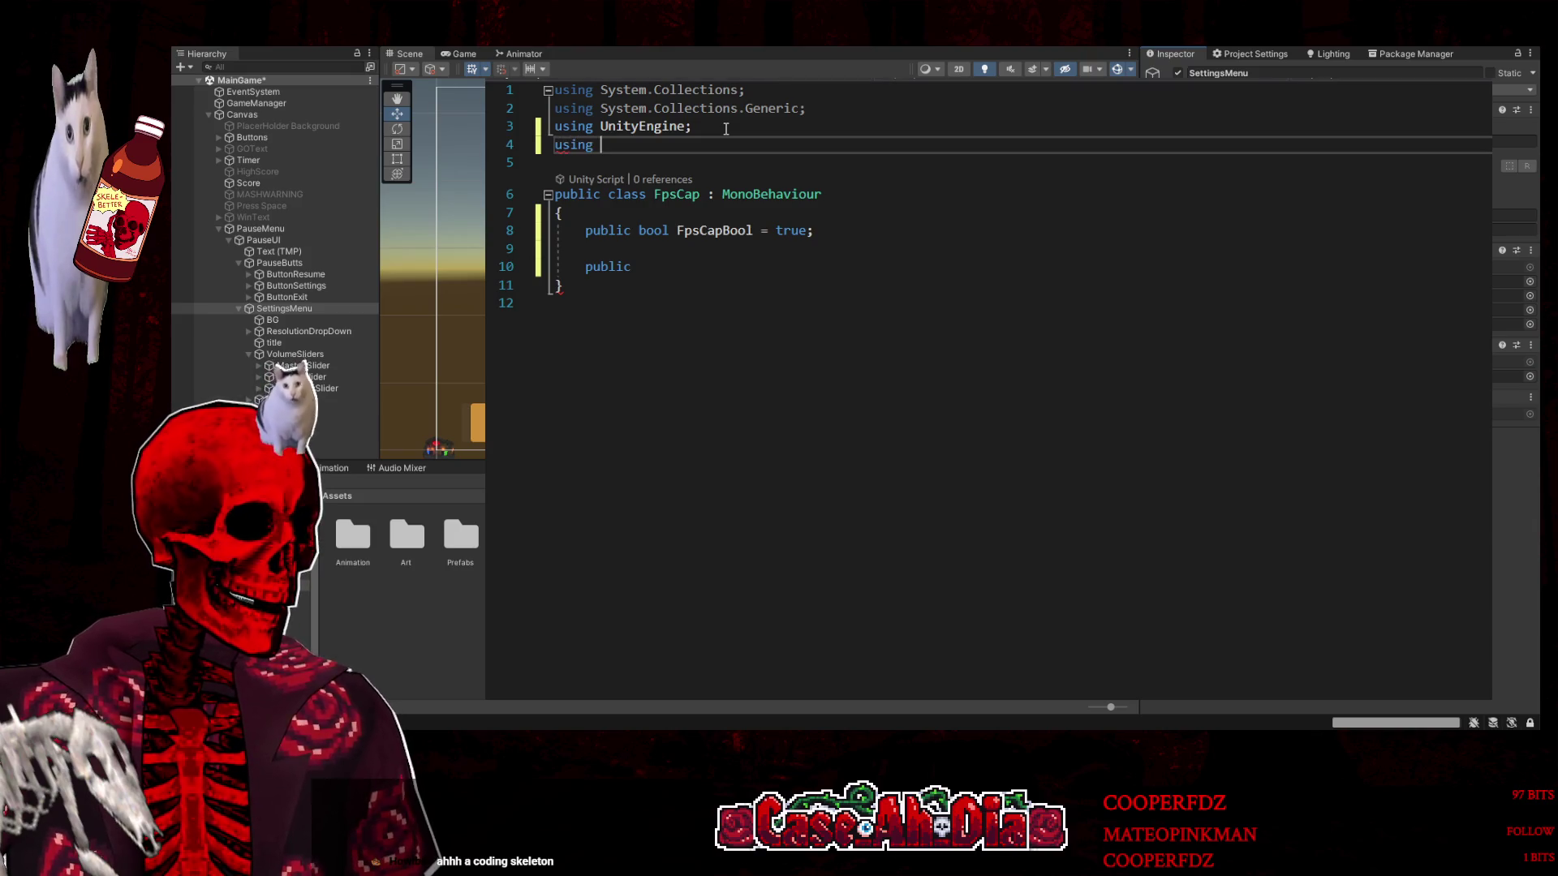
pyautogui.write('Unity')
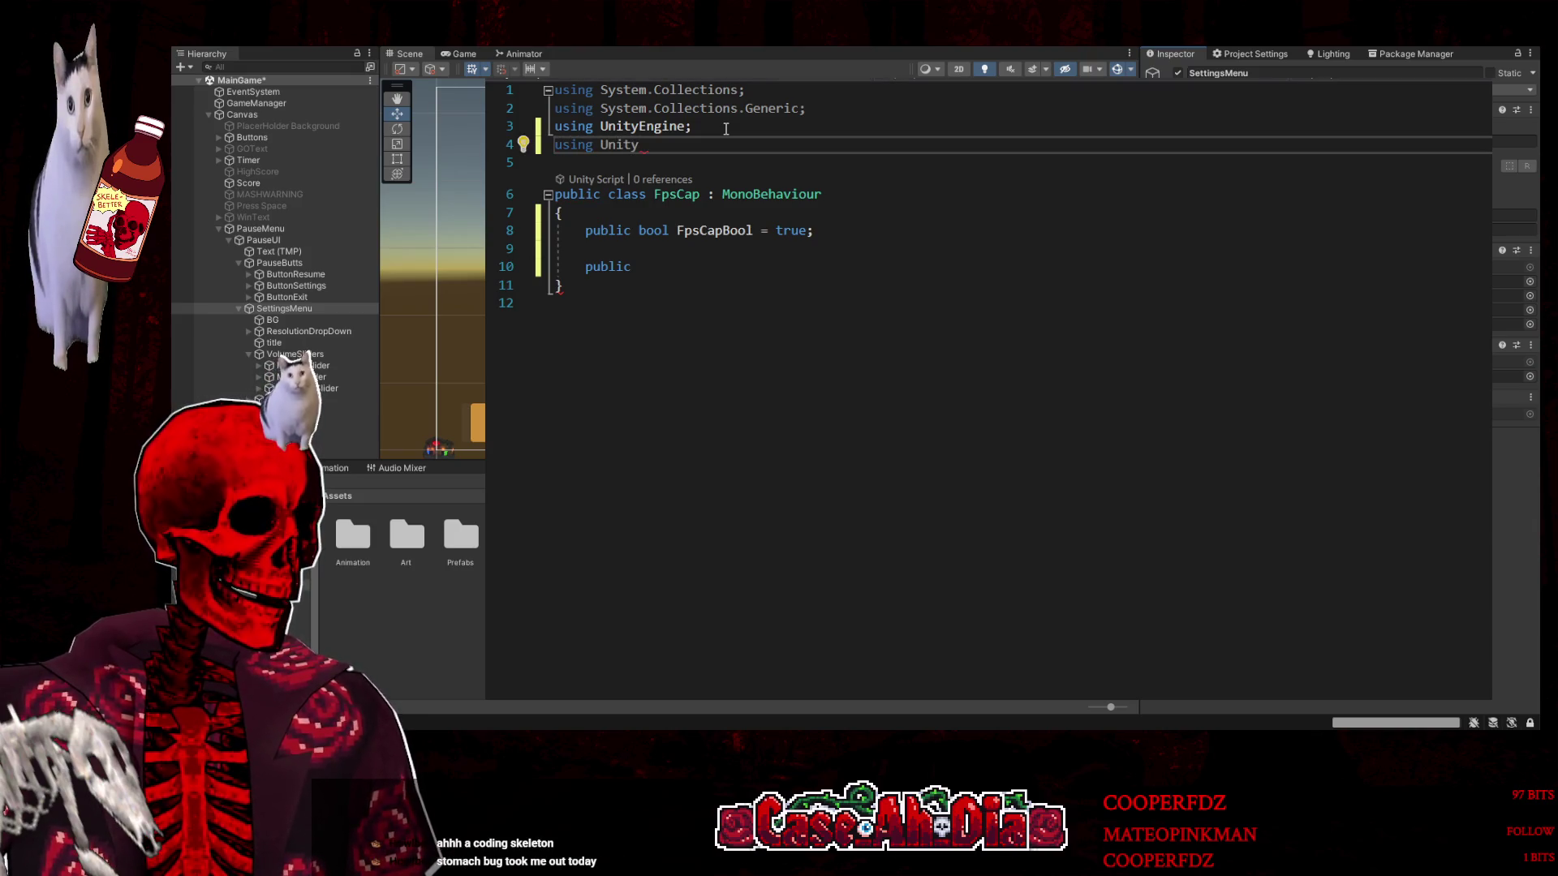
pyautogui.write('Engine')
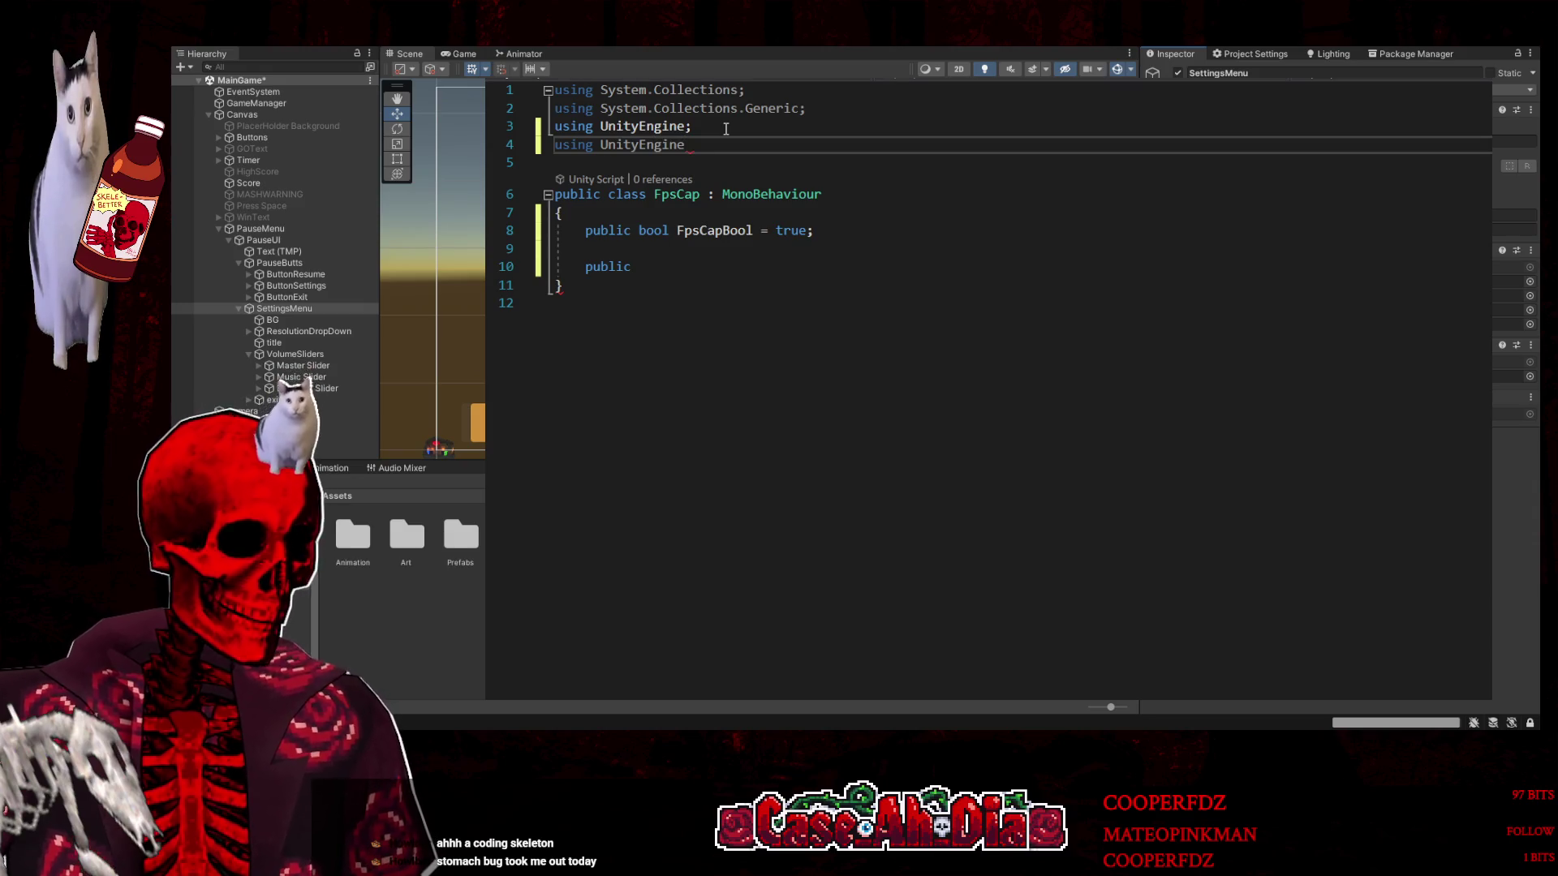
pyautogui.write('.UI')
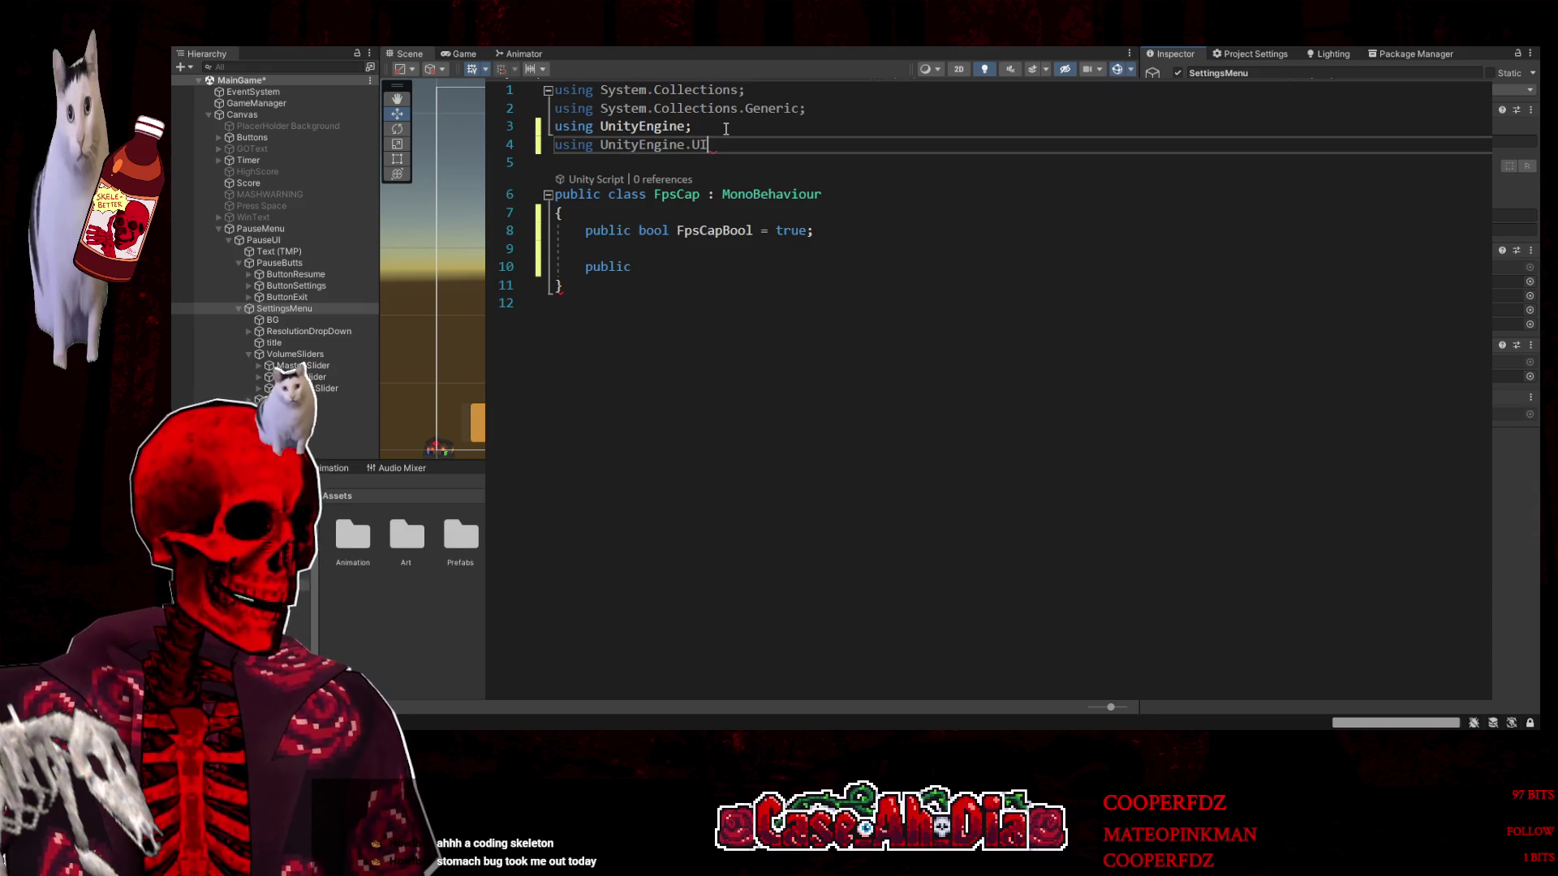
pyautogui.write(';')
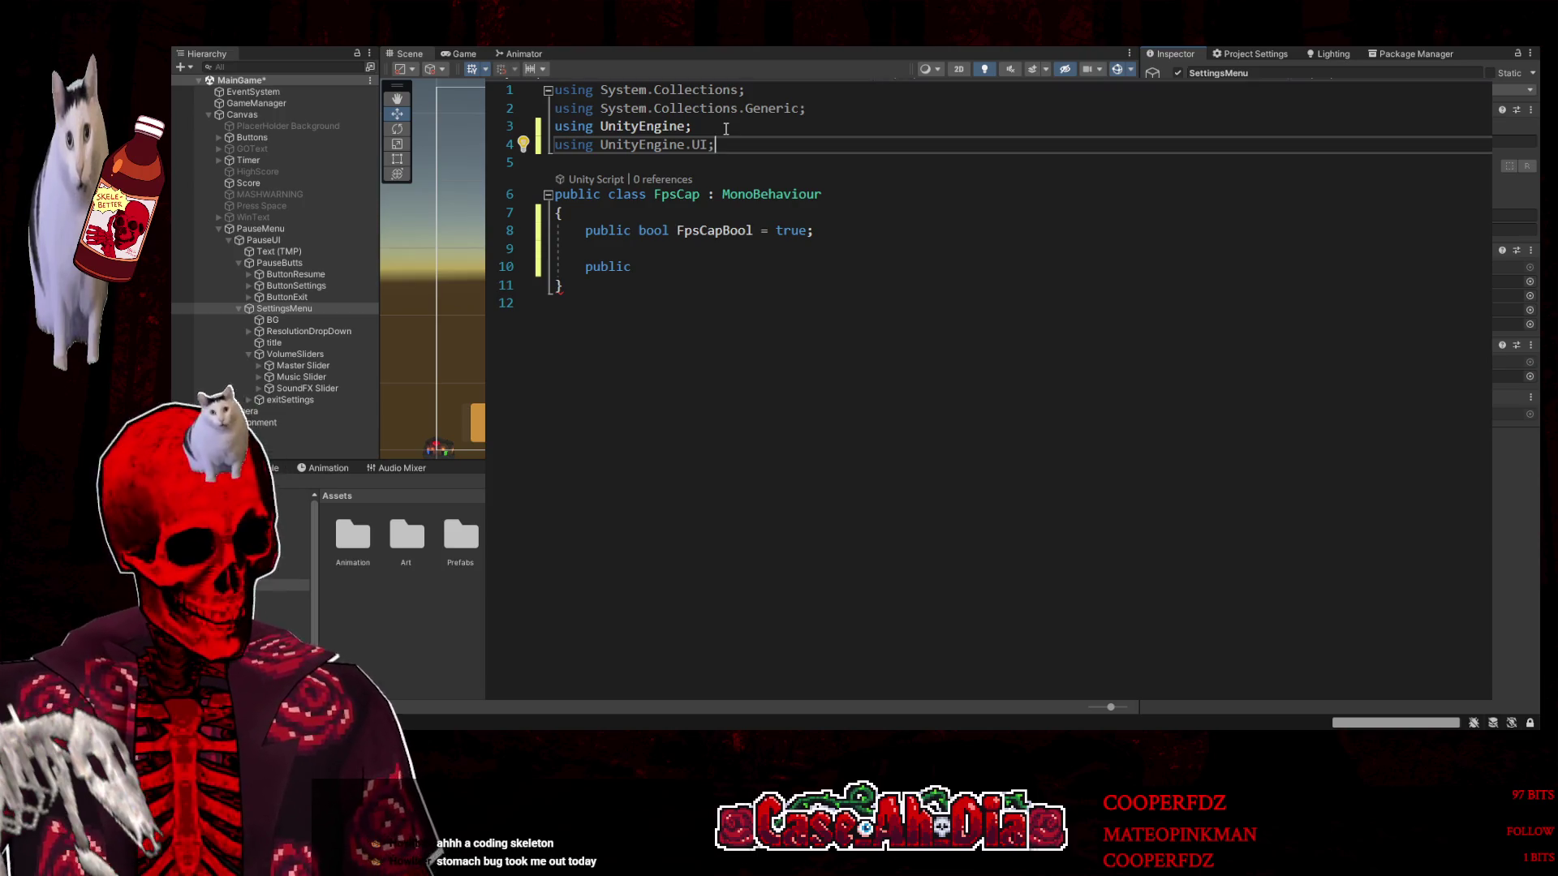
# Extend the line 10 declaration to 'public Slider' and begin its name with 'Fps Sli'
pyautogui.click(710, 268)
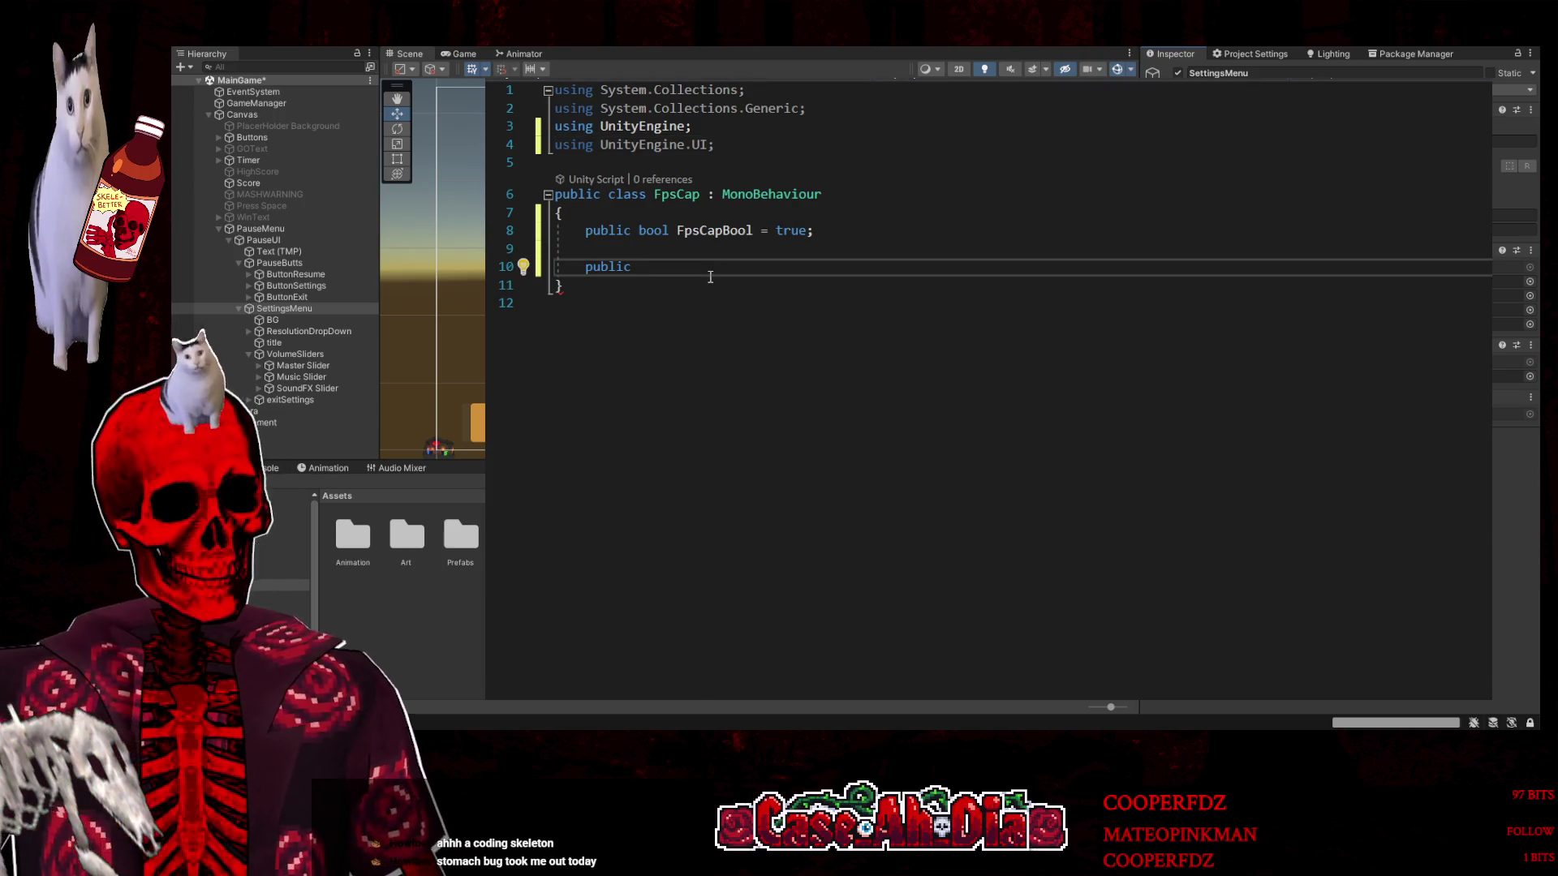
pyautogui.write('Sli')
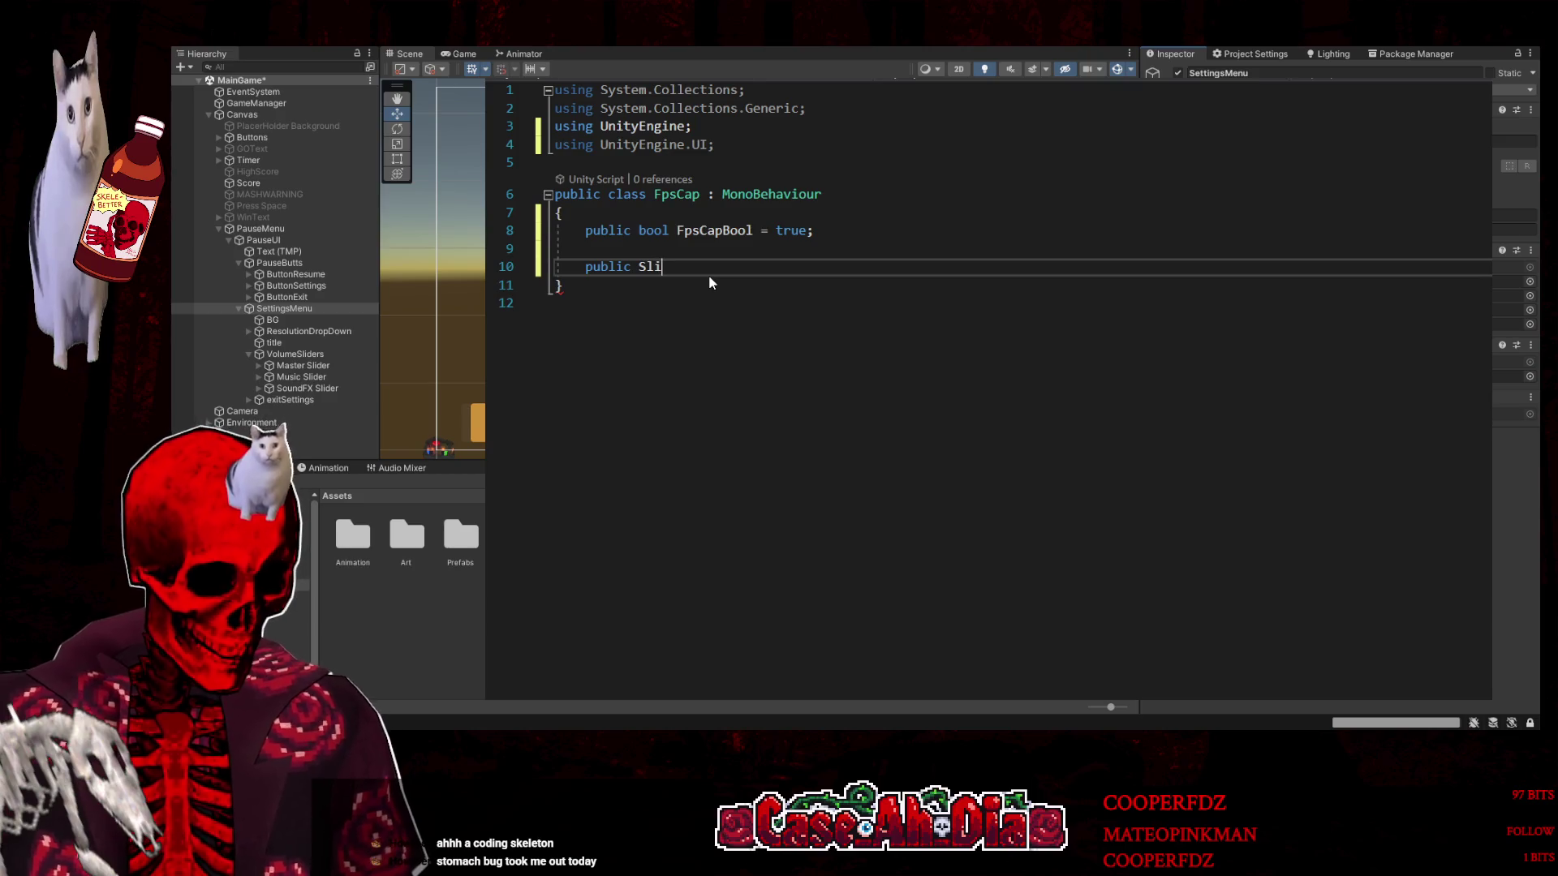
pyautogui.write('der S')
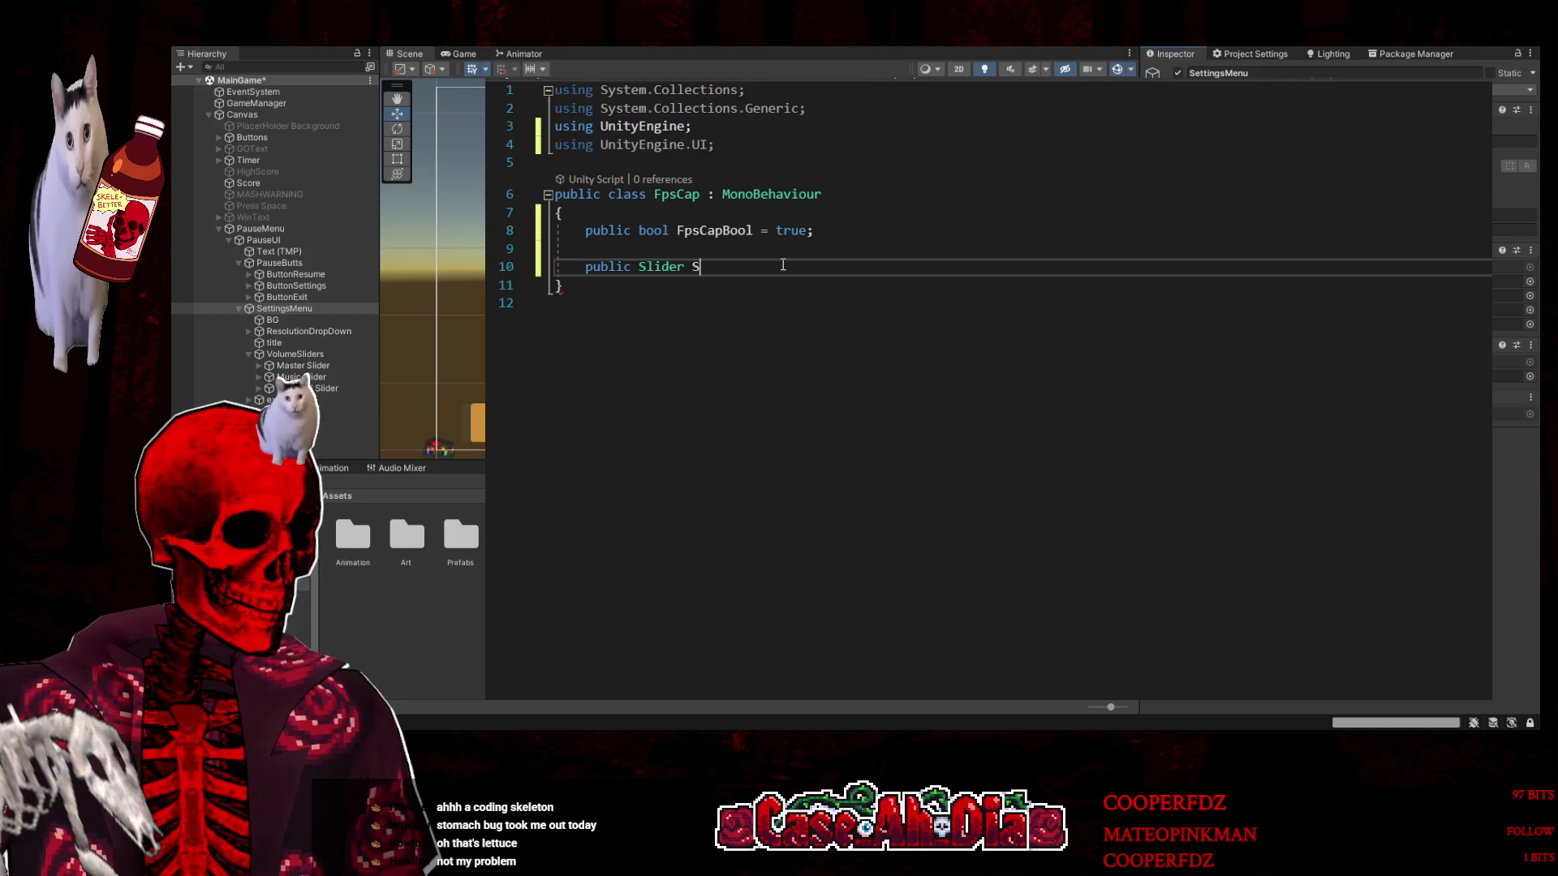
pyautogui.write('Fps')
pyautogui.write(' Sli')
# Fix the field name so the line reads 'public Slider FpsSlider;', with blank lines below
pyautogui.press('BackSpace')
pyautogui.press('BackSpace')
pyautogui.press('BackSpace')
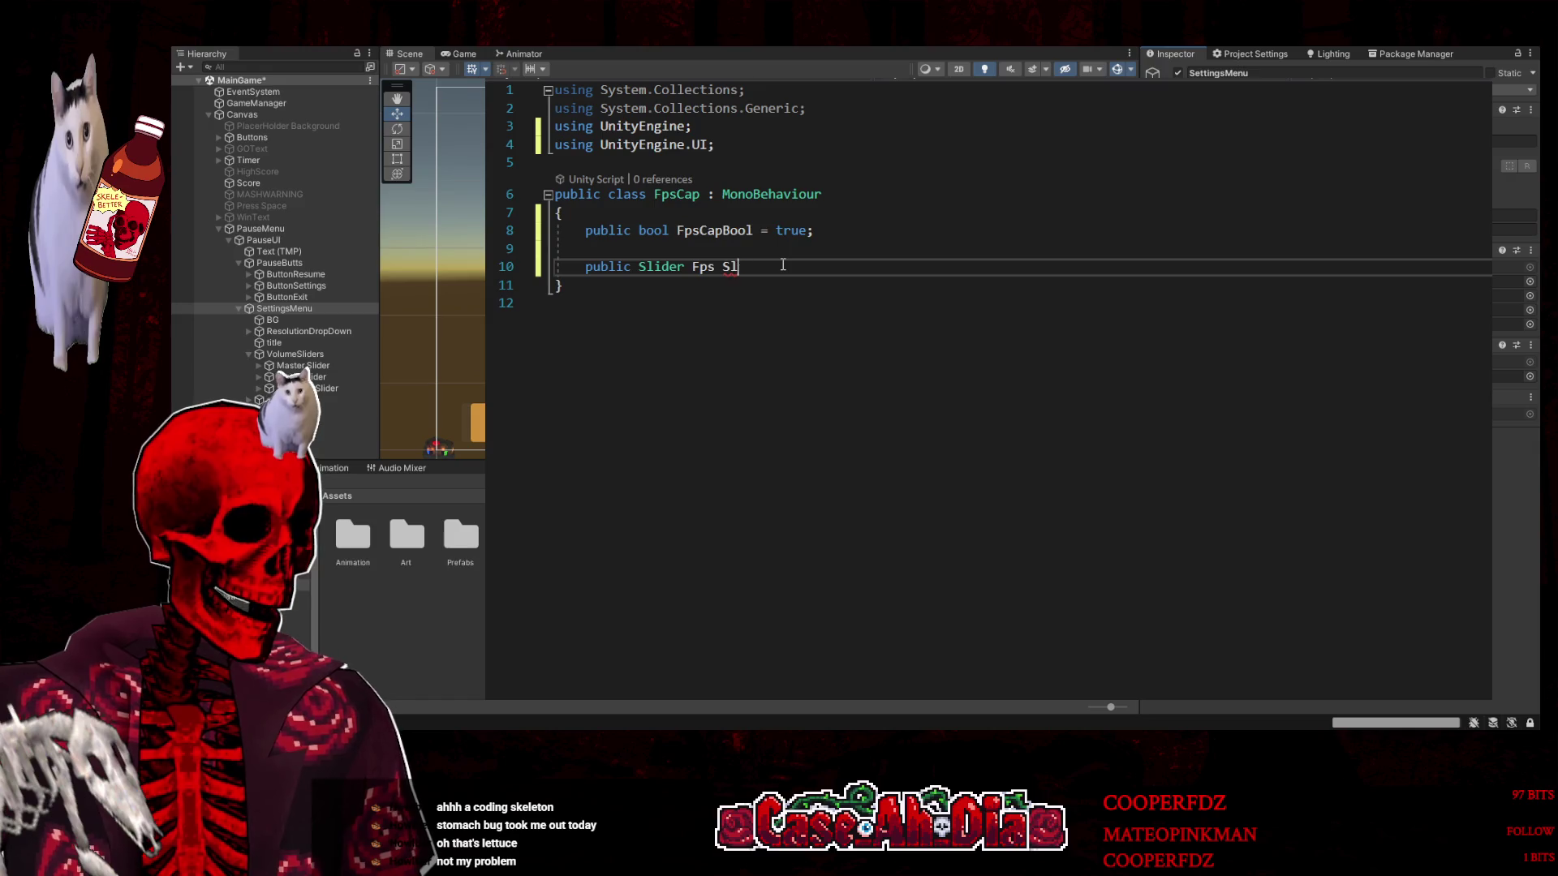
pyautogui.write('Sider')
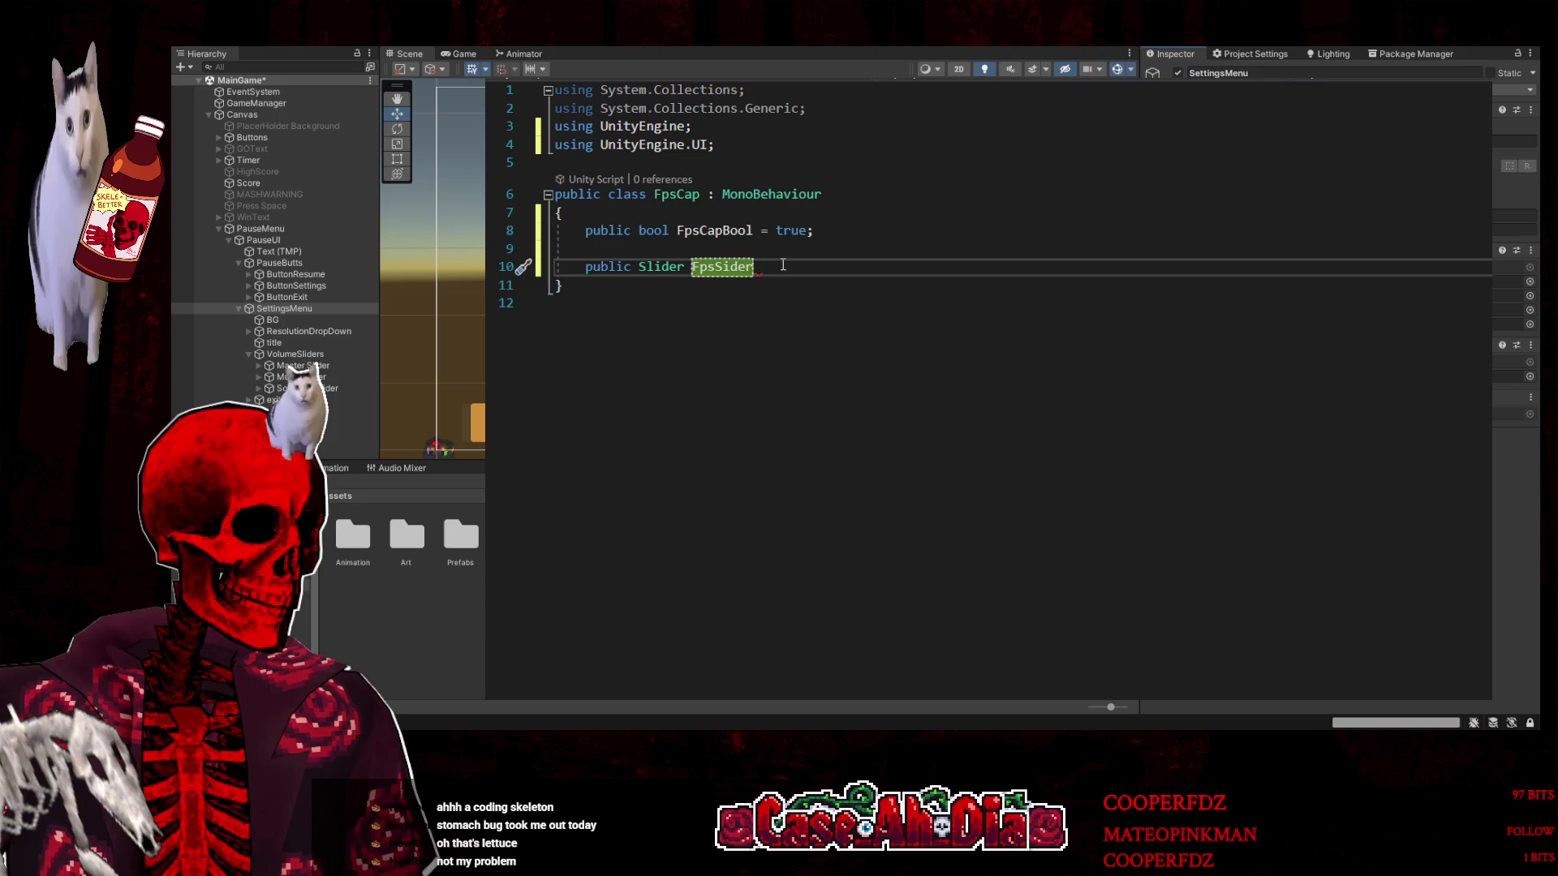
pyautogui.press('Left')
pyautogui.press('Left')
pyautogui.press('Left')
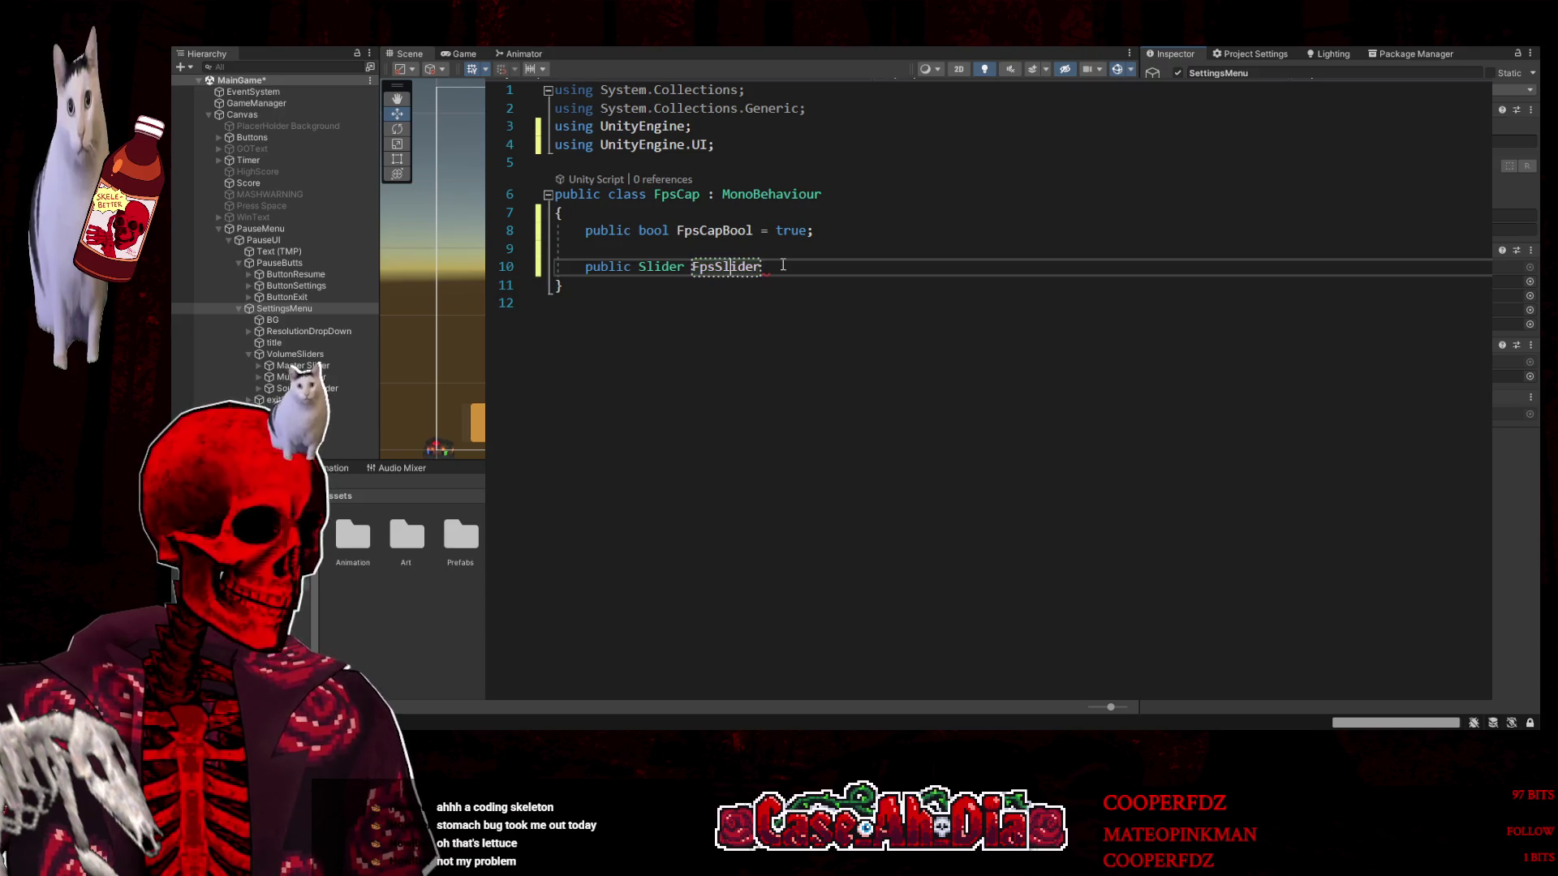
pyautogui.write('lider')
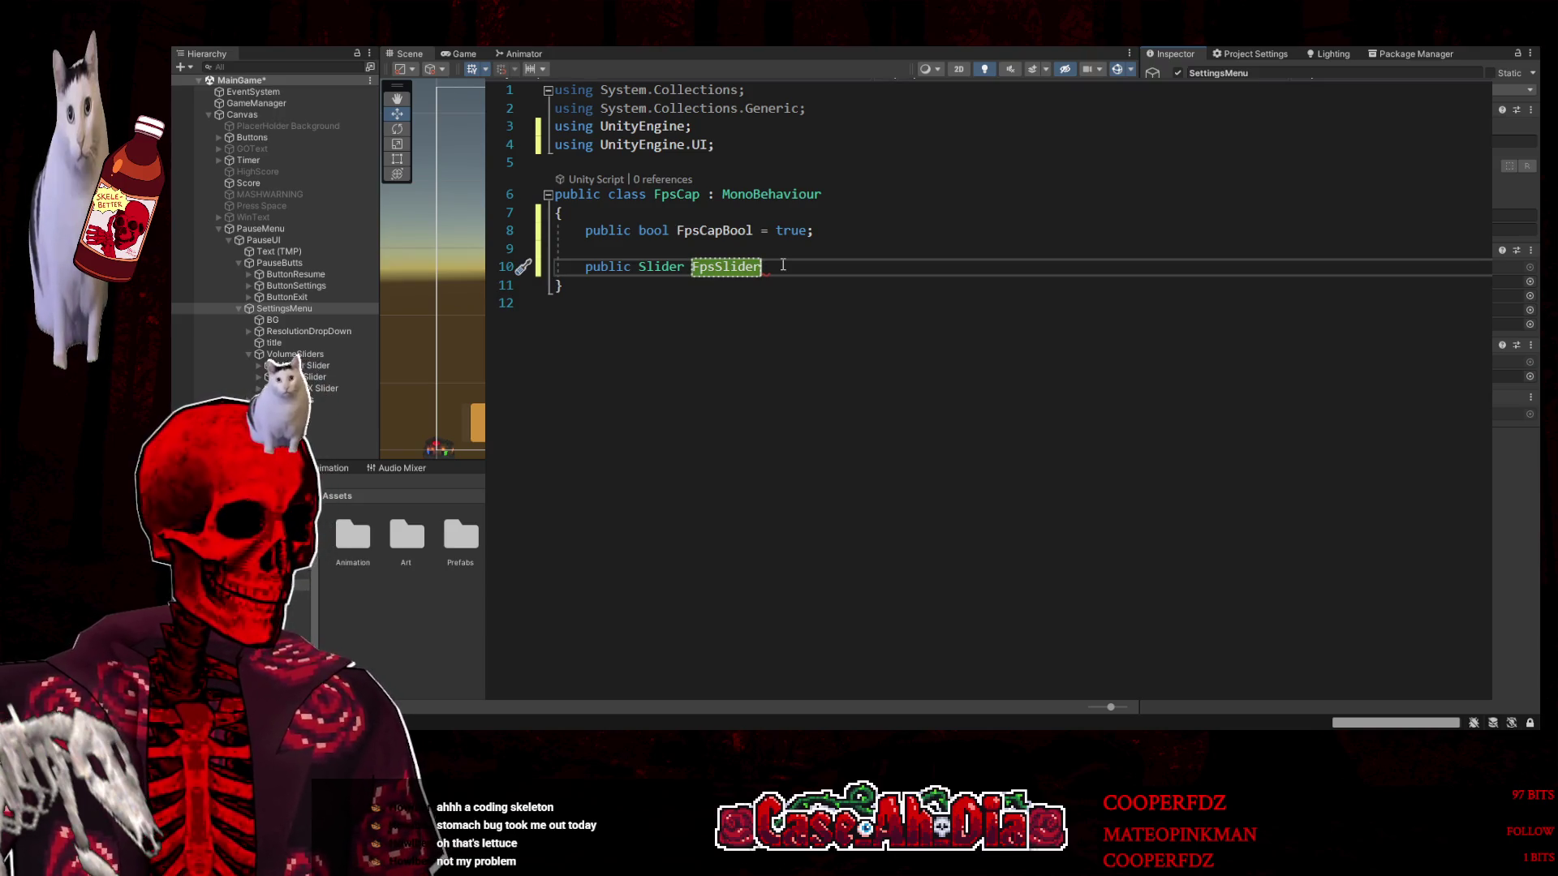
pyautogui.write(';')
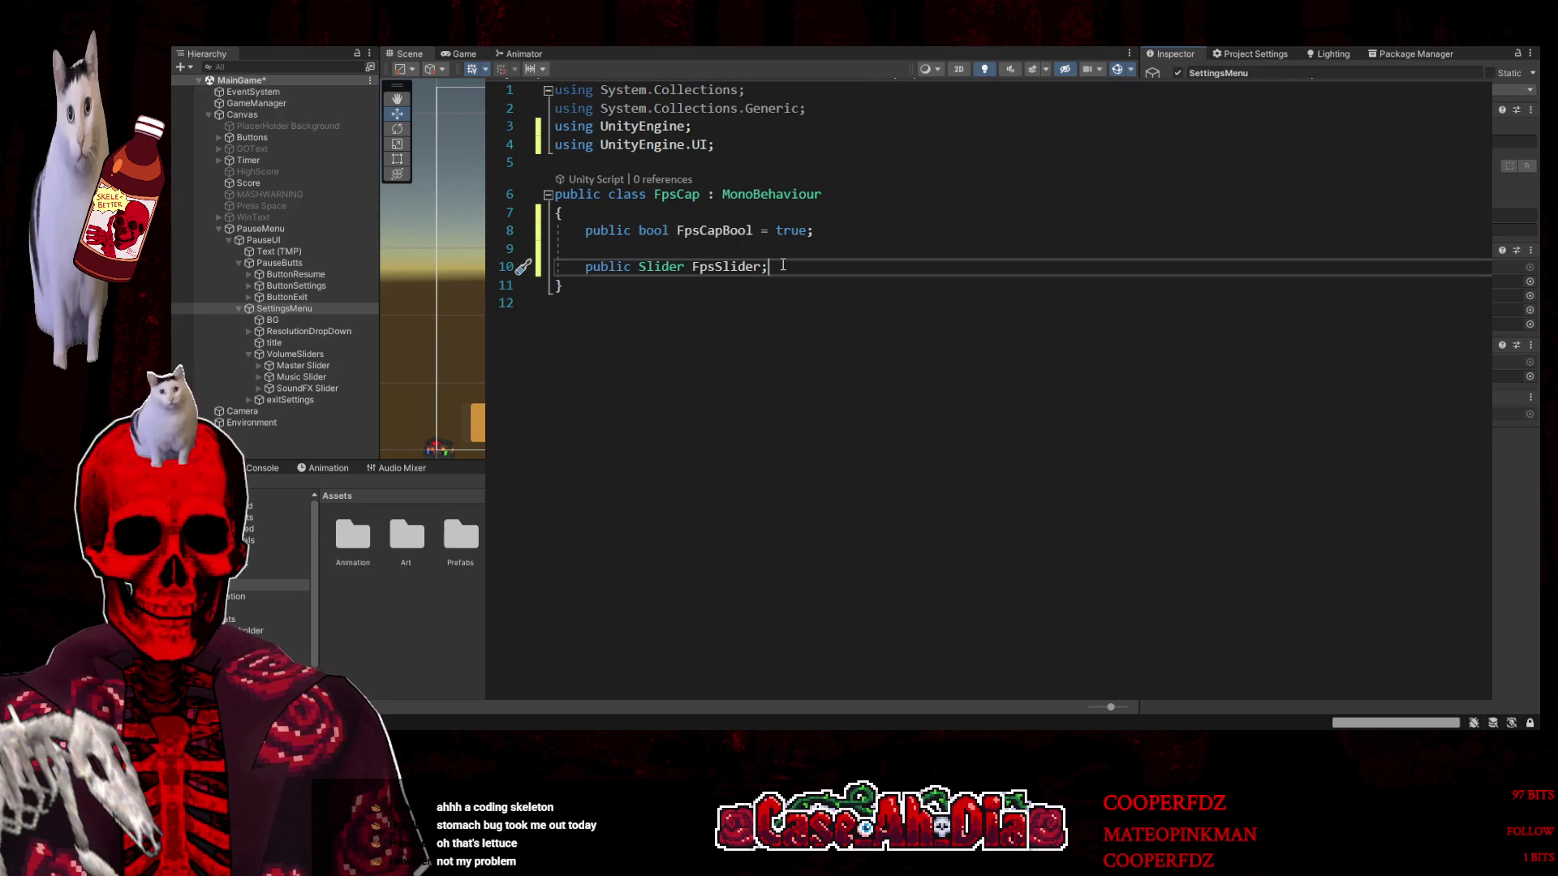
pyautogui.press('Return')
pyautogui.press('Return')
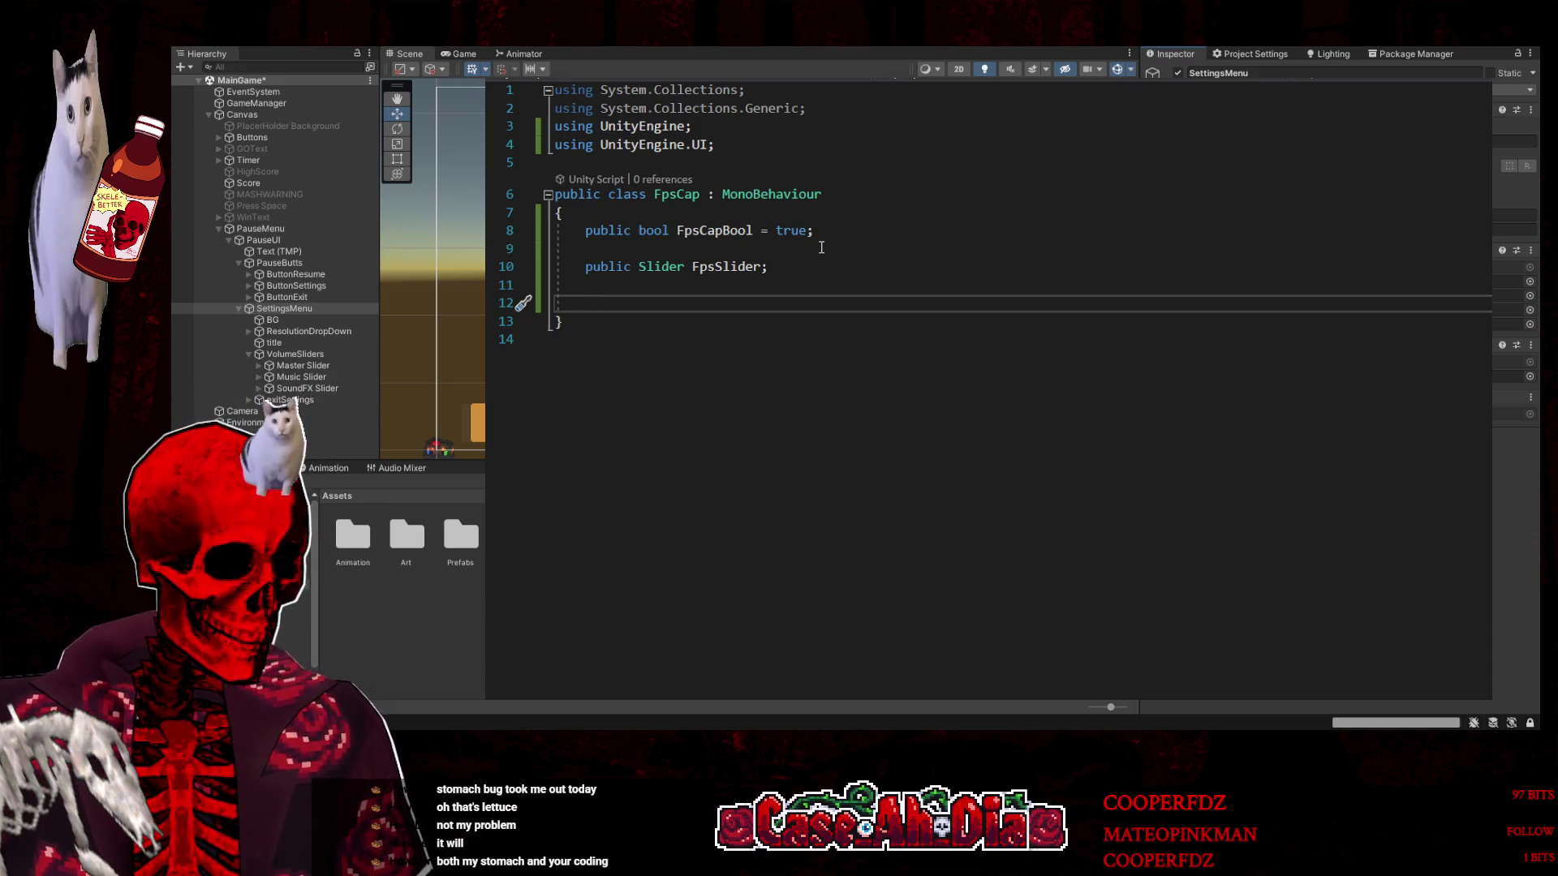
# Add 'public int FPSCount;' below FpsSlider and save the FpsCap script
pyautogui.write('public ')
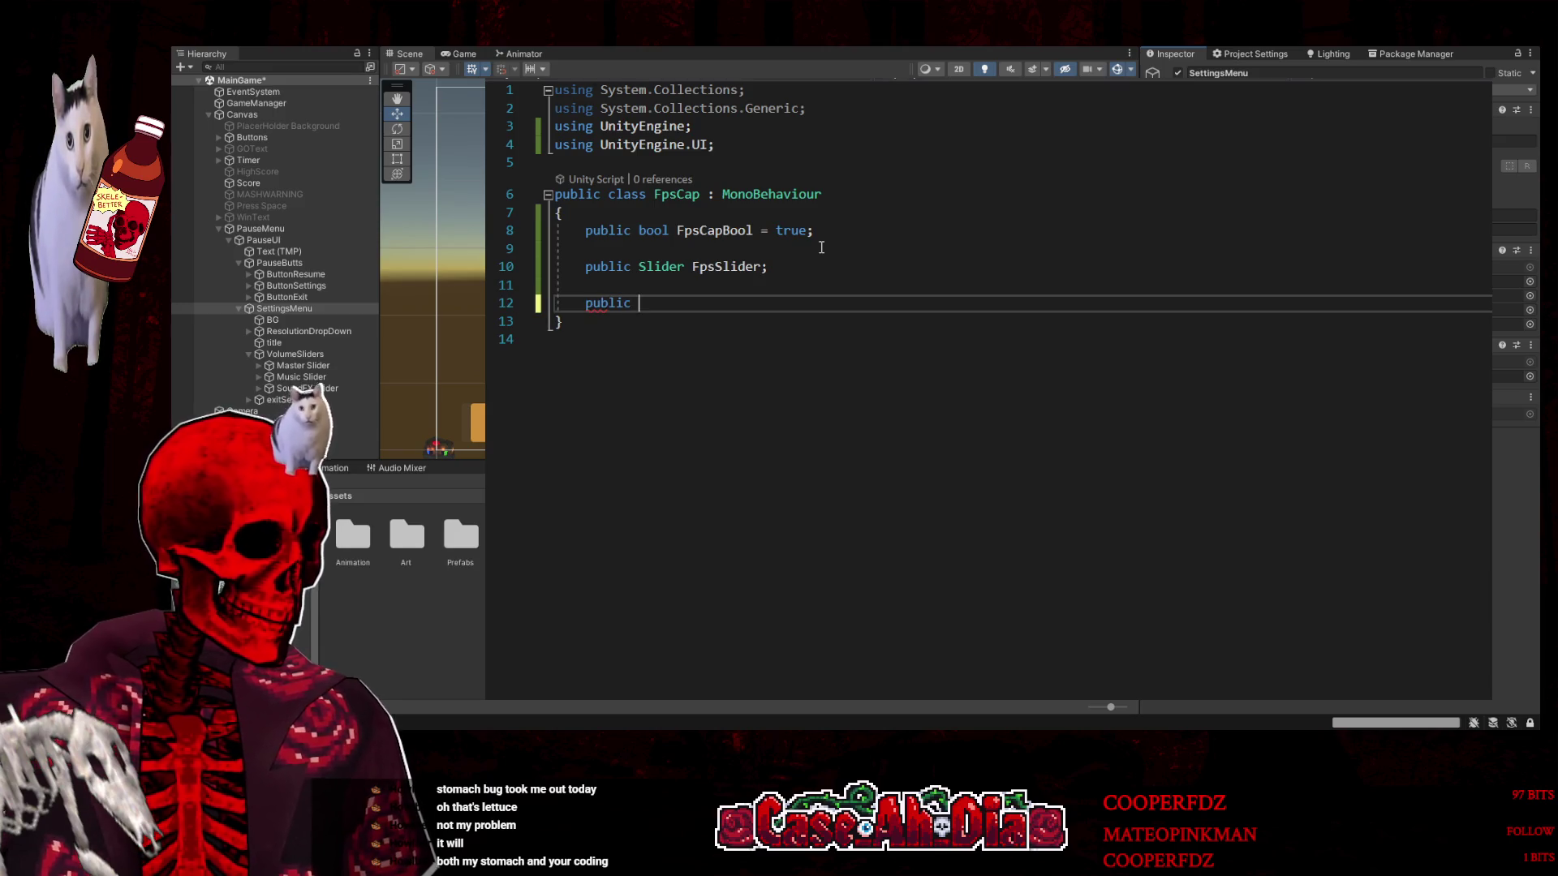
pyautogui.write('int ')
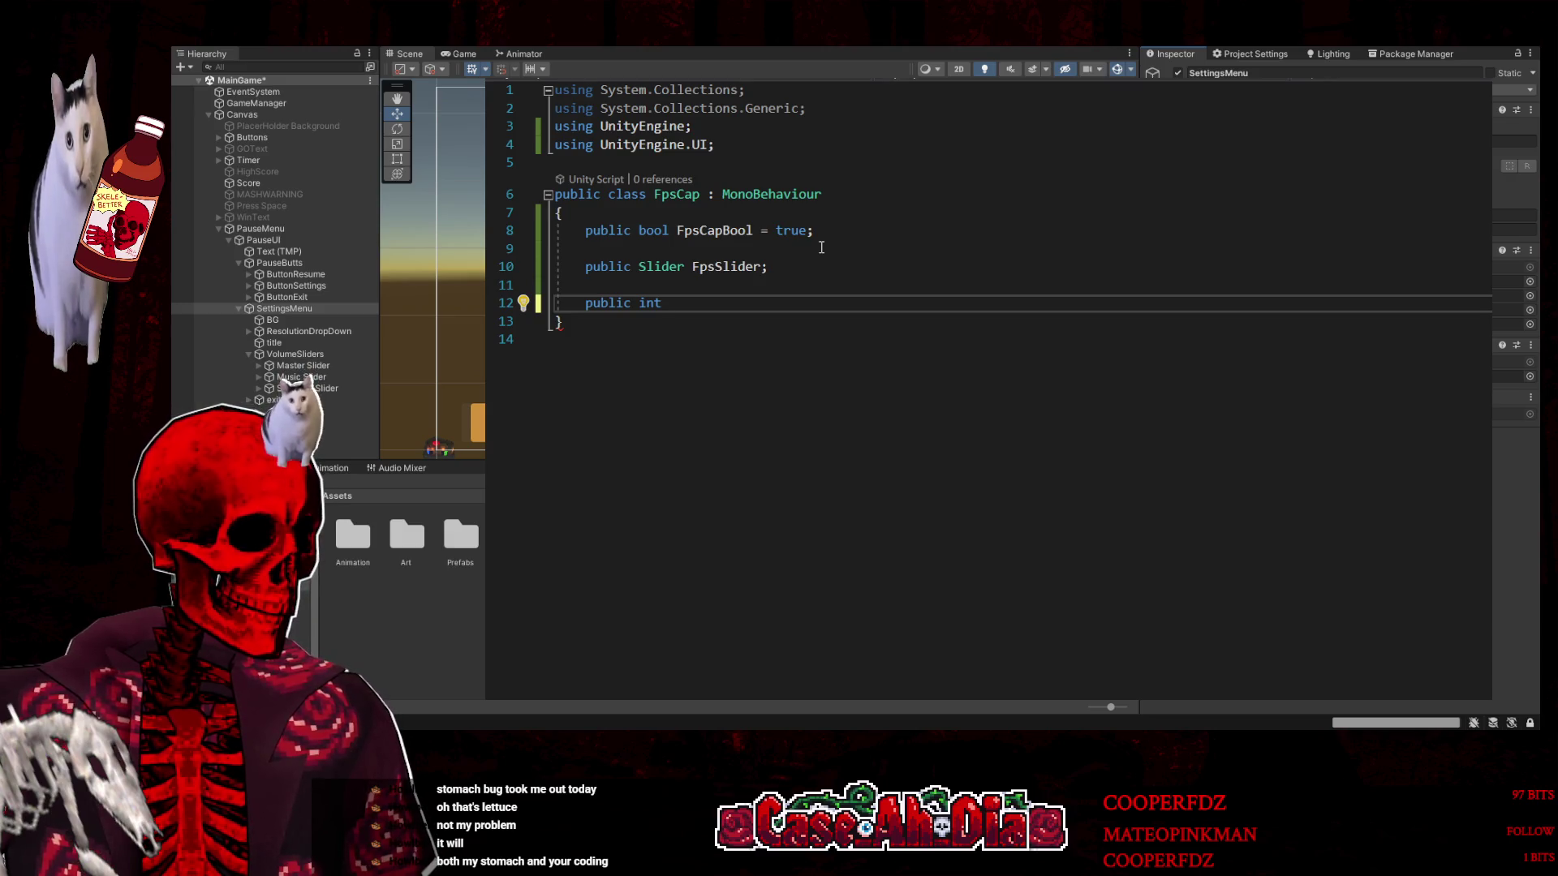
pyautogui.write('FPS')
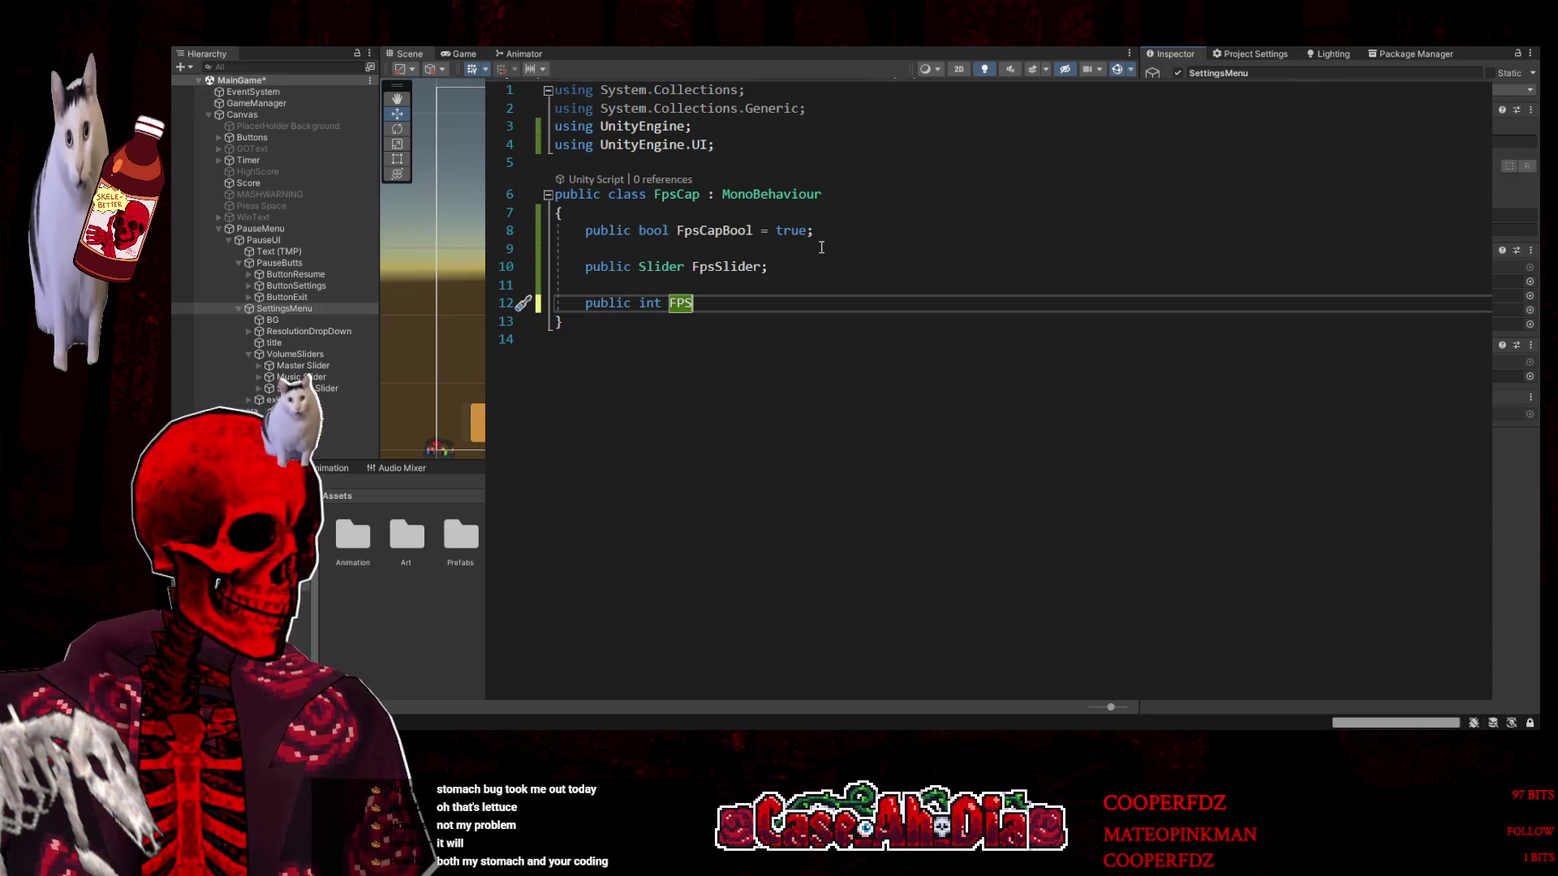
pyautogui.write('Count;')
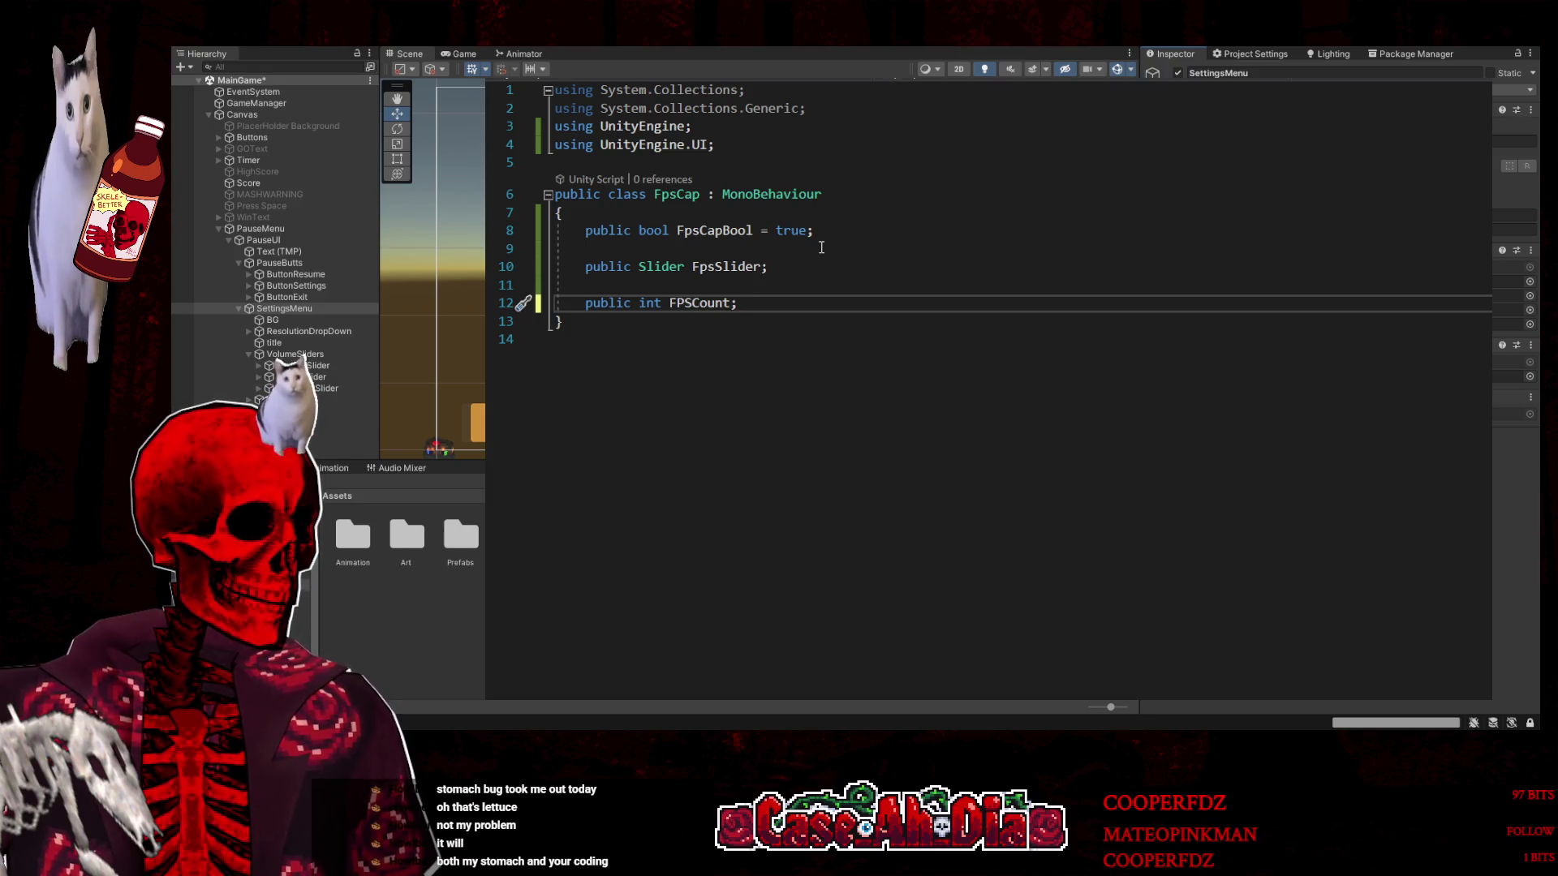
pyautogui.press('Return')
pyautogui.press('Return')
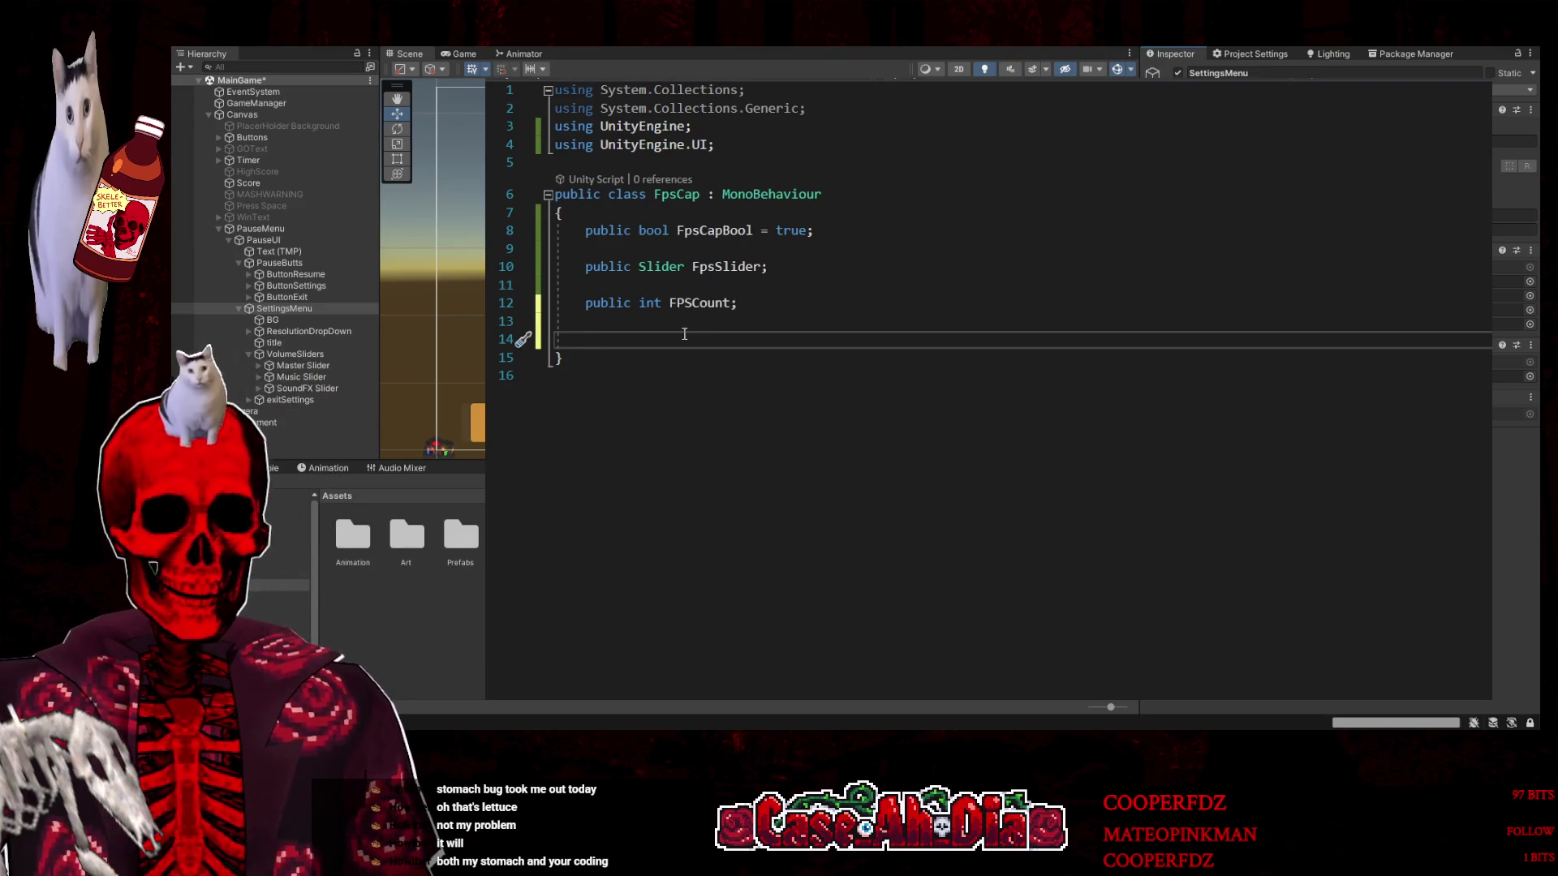
pyautogui.hotkey('ctrl', 's')
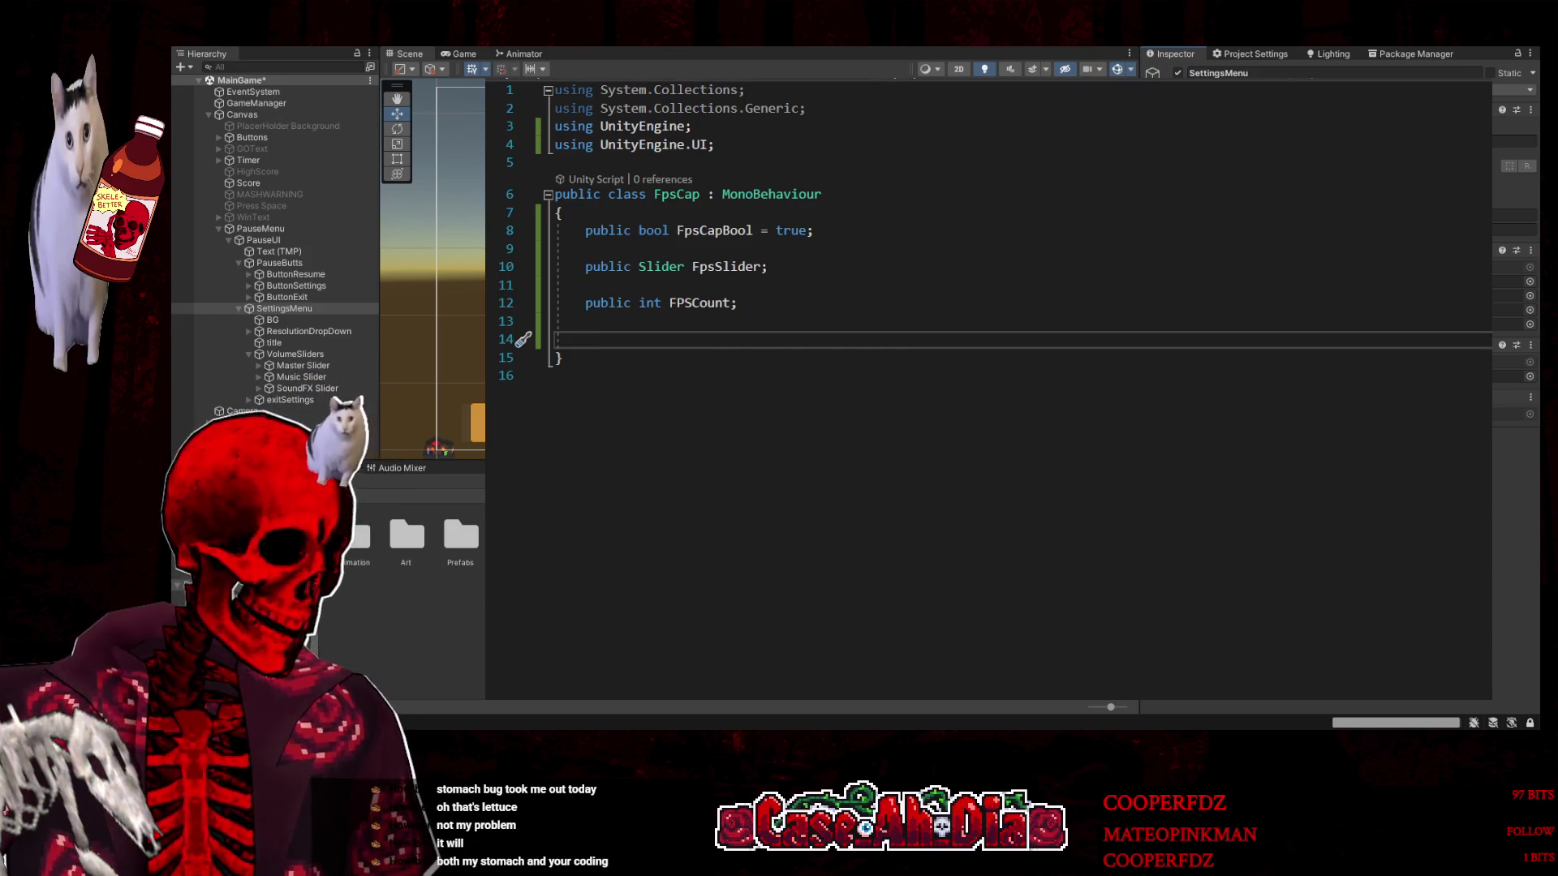
pyautogui.hotkey('ctrl', 'Tab')
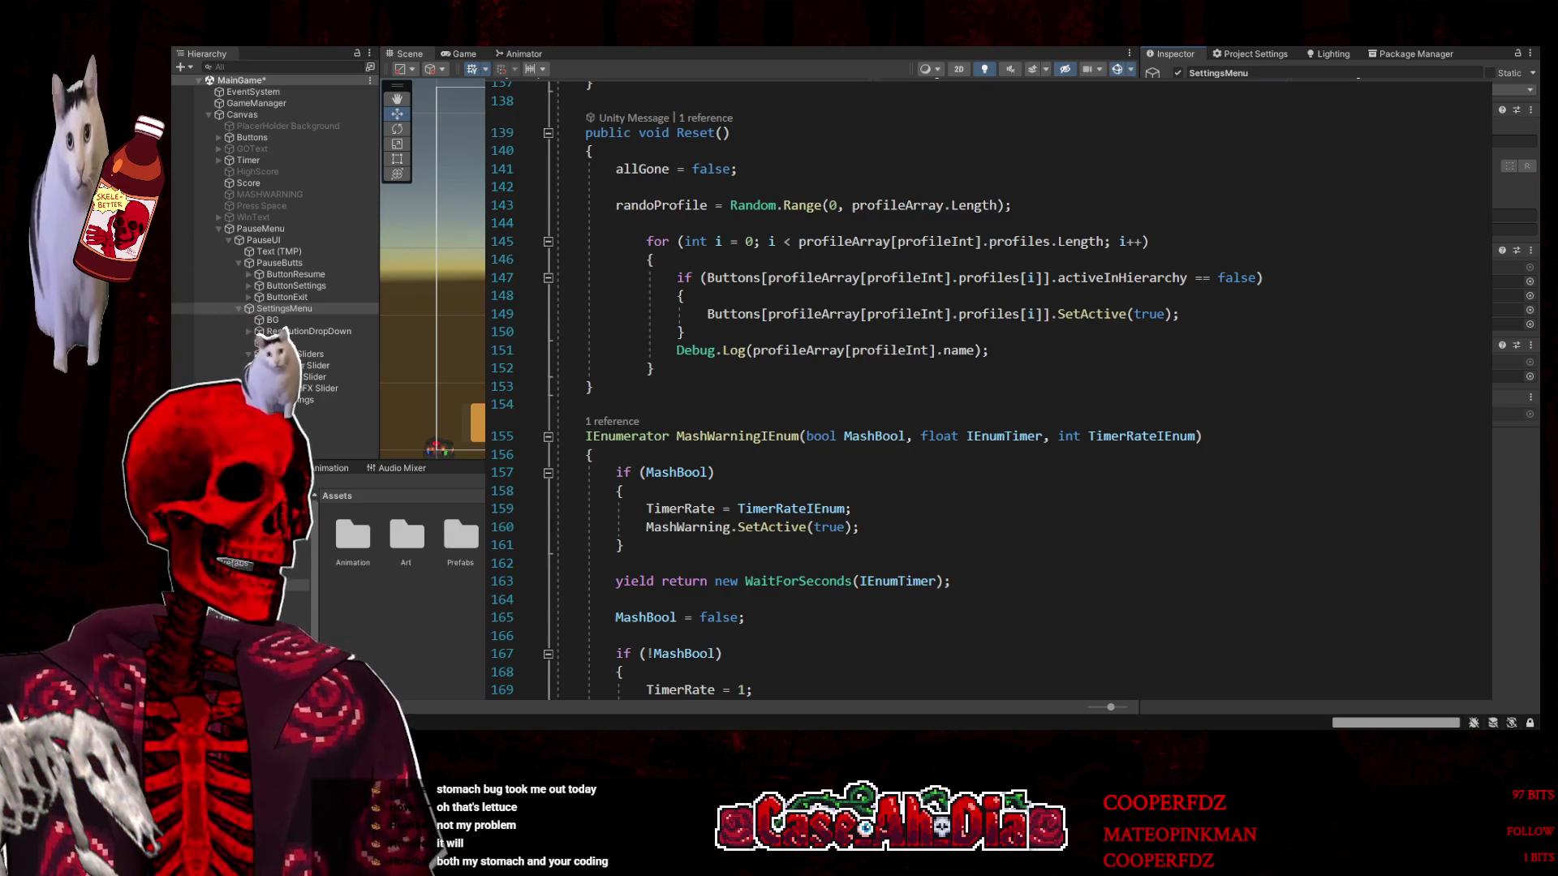
# Add an empty 'public void Start()' method below FPSCount using autocompletion
pyautogui.hotkey('ctrl', 'Tab')
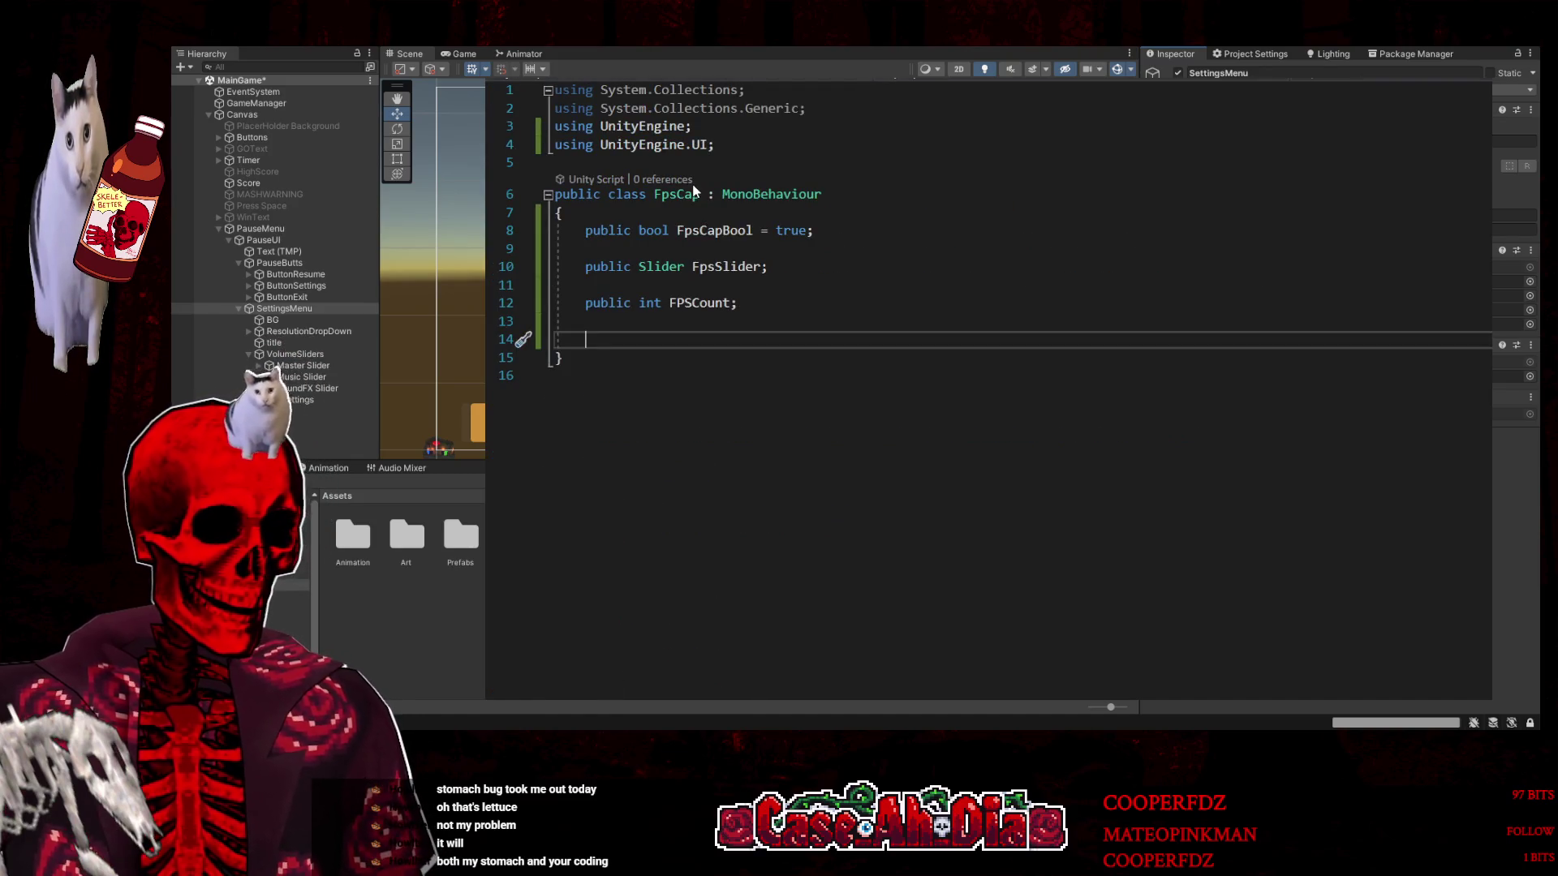
pyautogui.write('public')
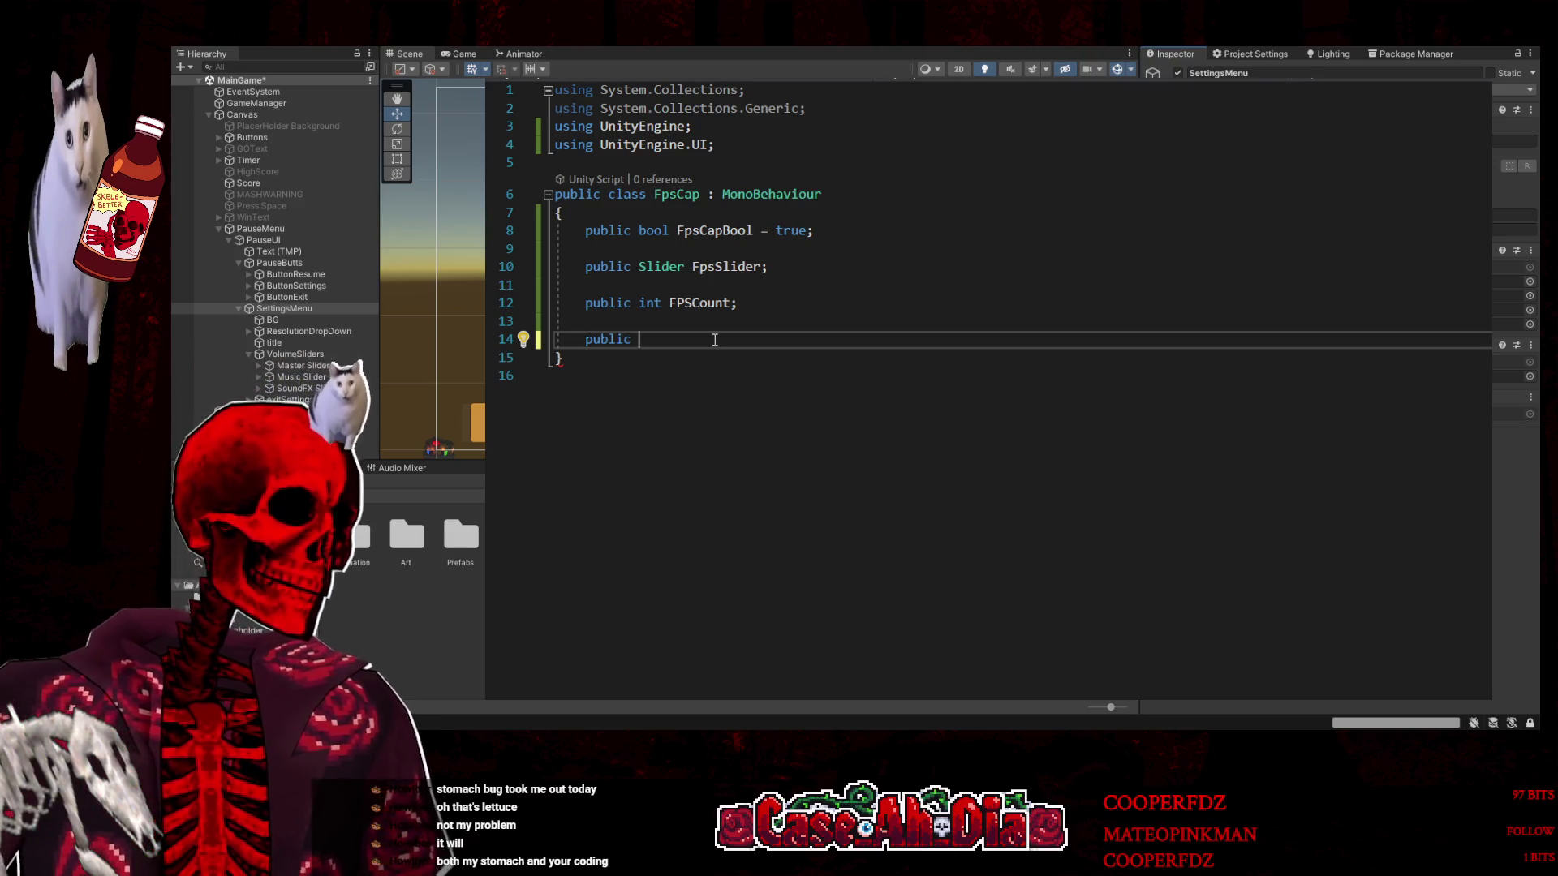
pyautogui.write('start')
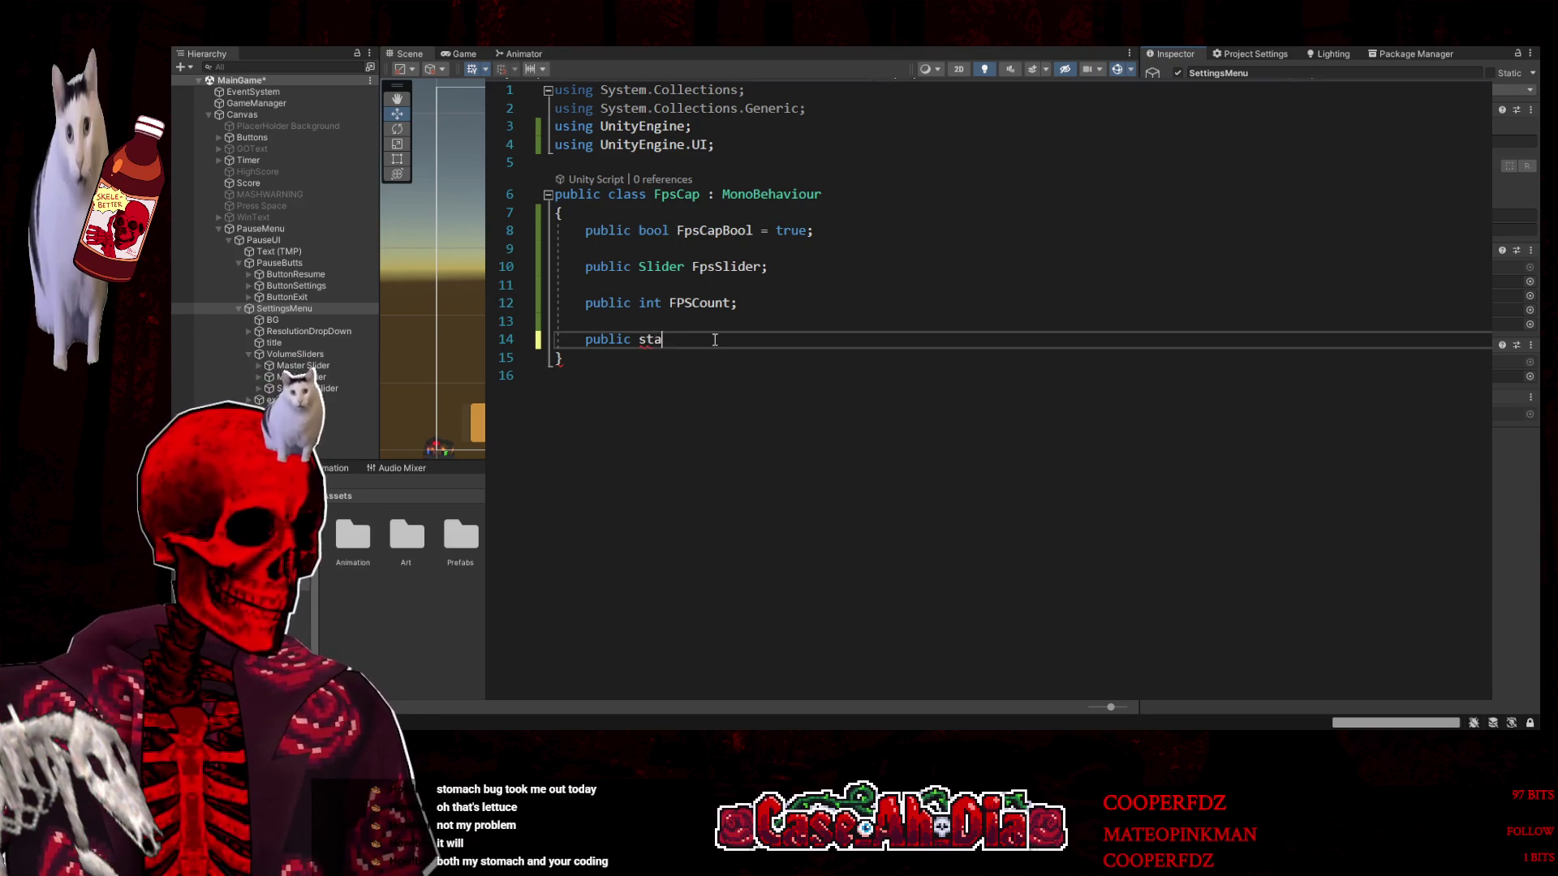
pyautogui.press('Tab')
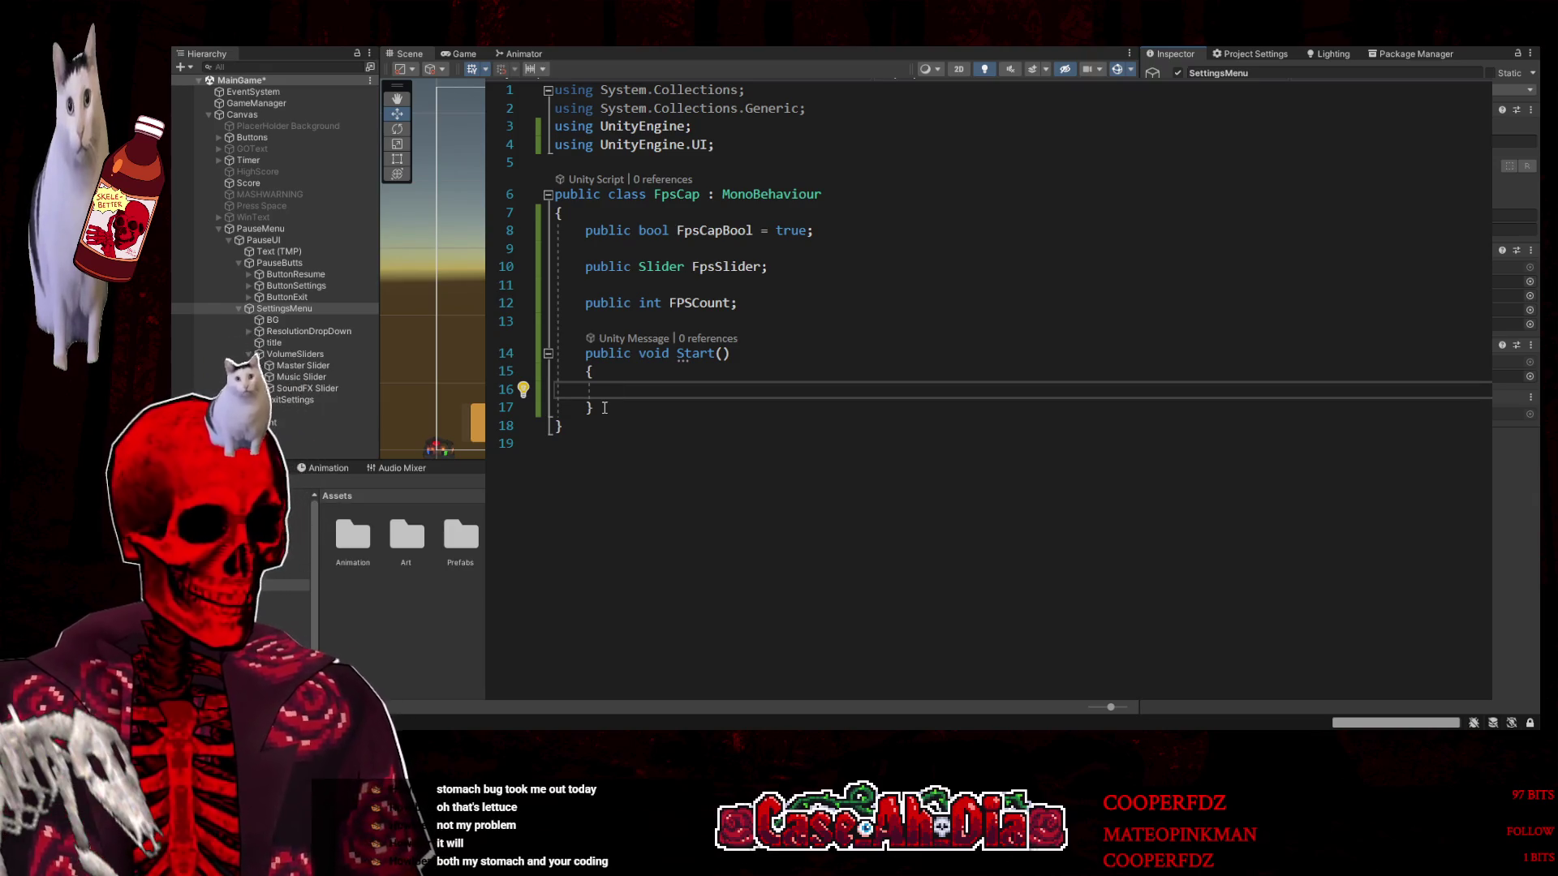
pyautogui.write('SLide')
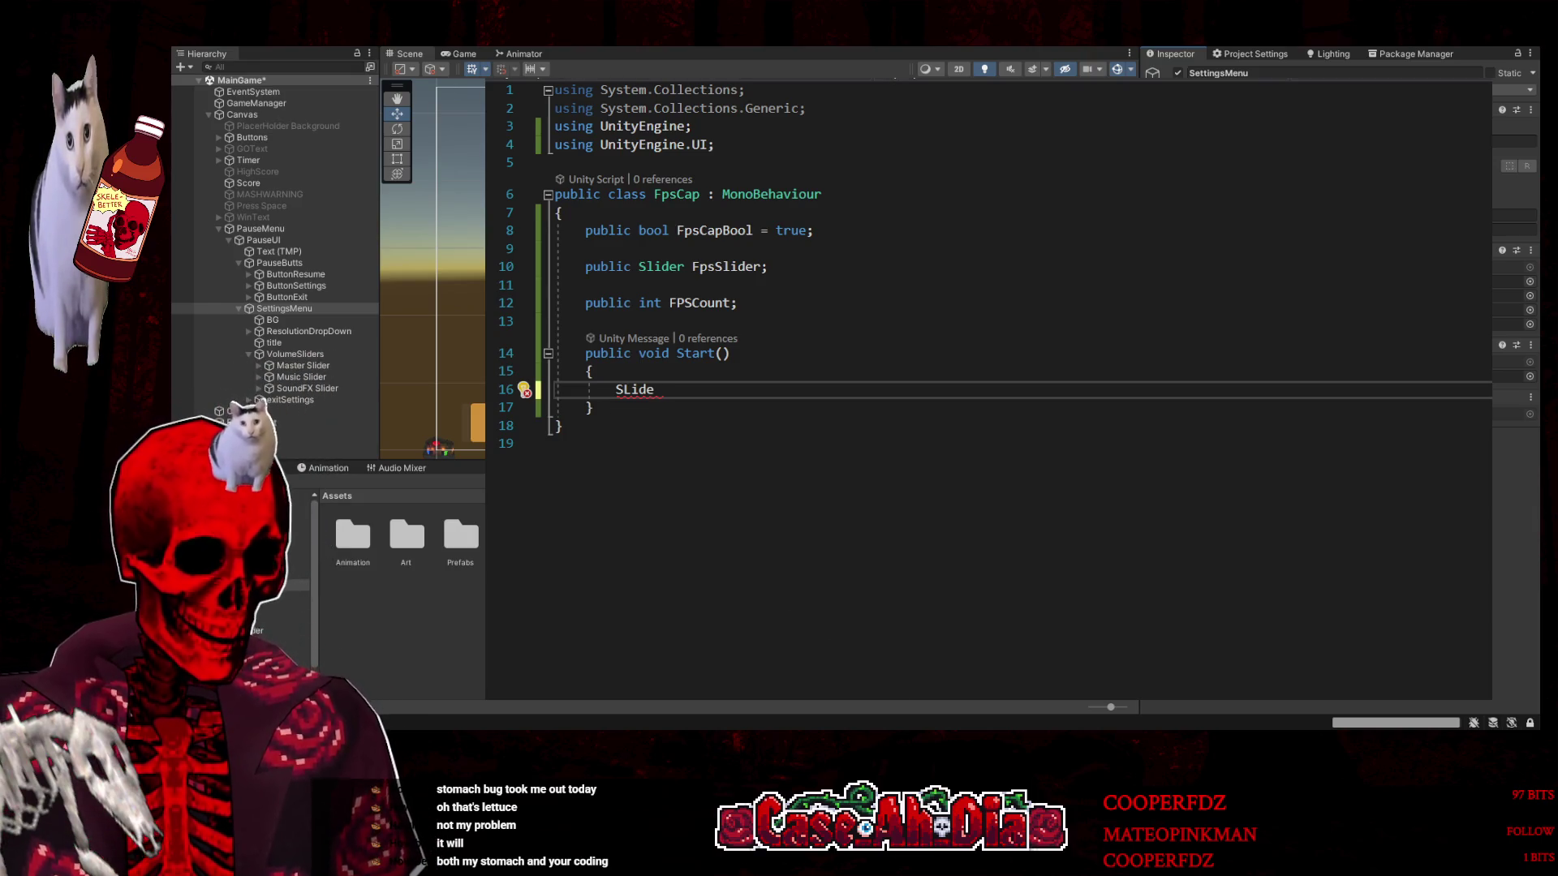
pyautogui.press('BackSpace')
pyautogui.press('BackSpace')
pyautogui.press('BackSpace')
pyautogui.write('lider.')
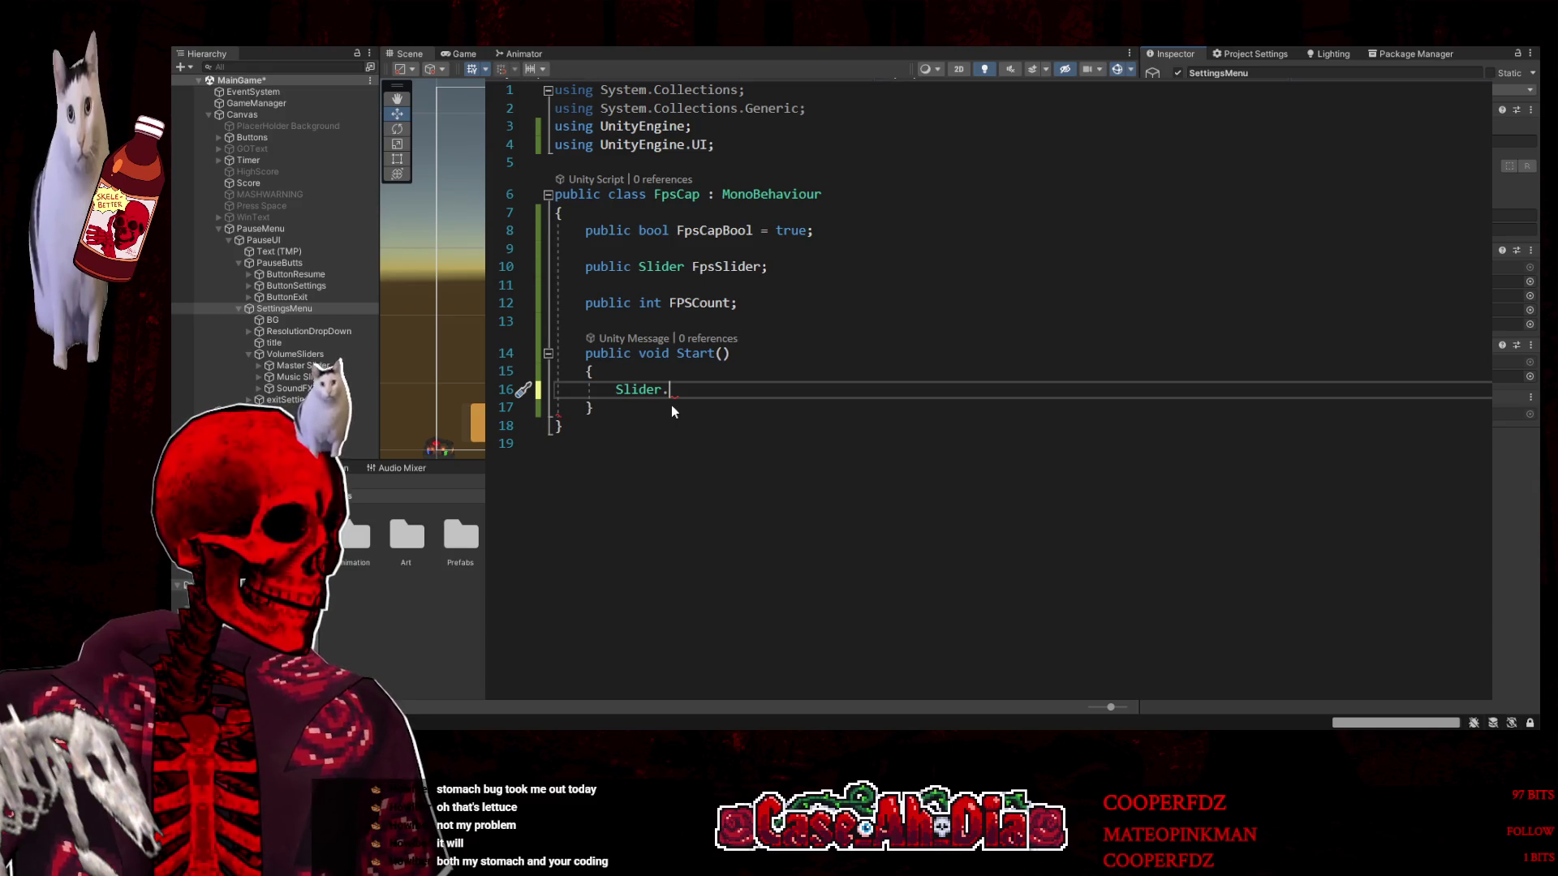
pyautogui.press('BackSpace')
pyautogui.press('BackSpace')
pyautogui.press('BackSpace')
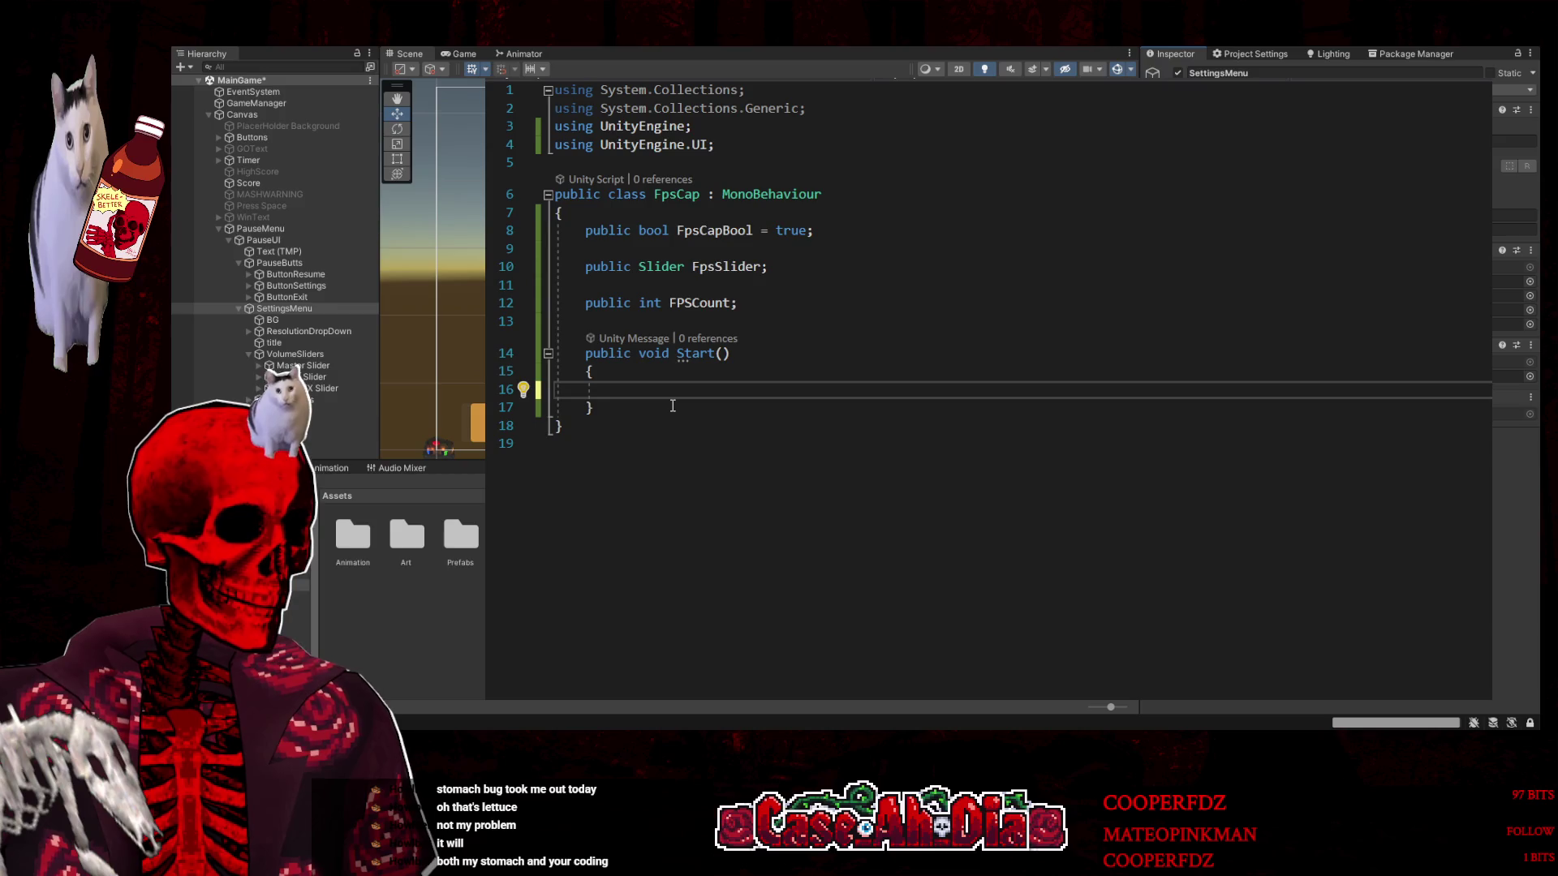
pyautogui.write('fr')
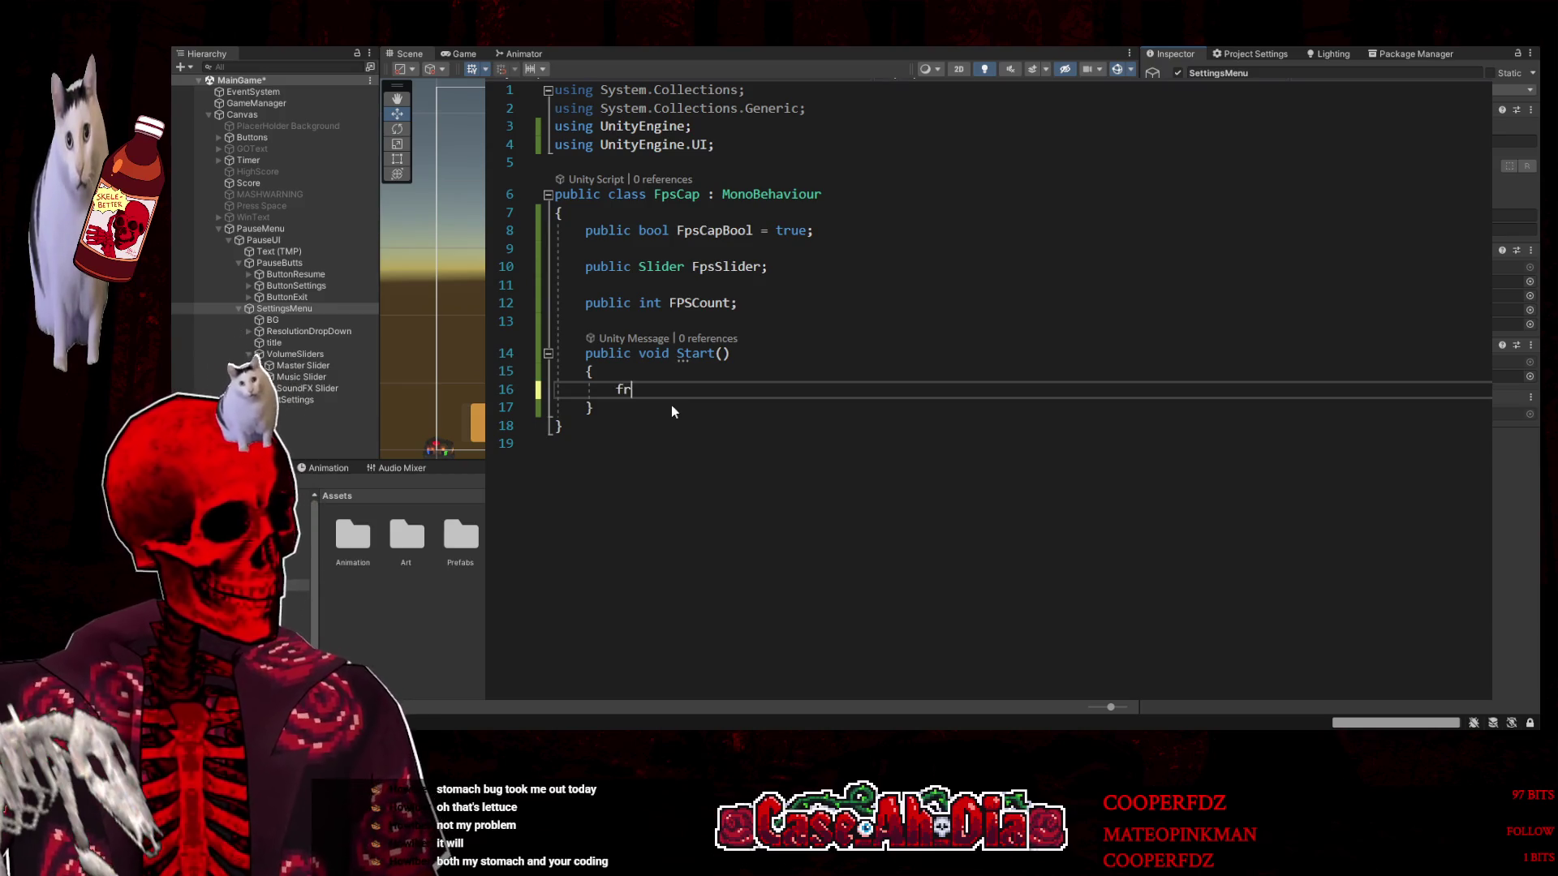
pyautogui.write('ame')
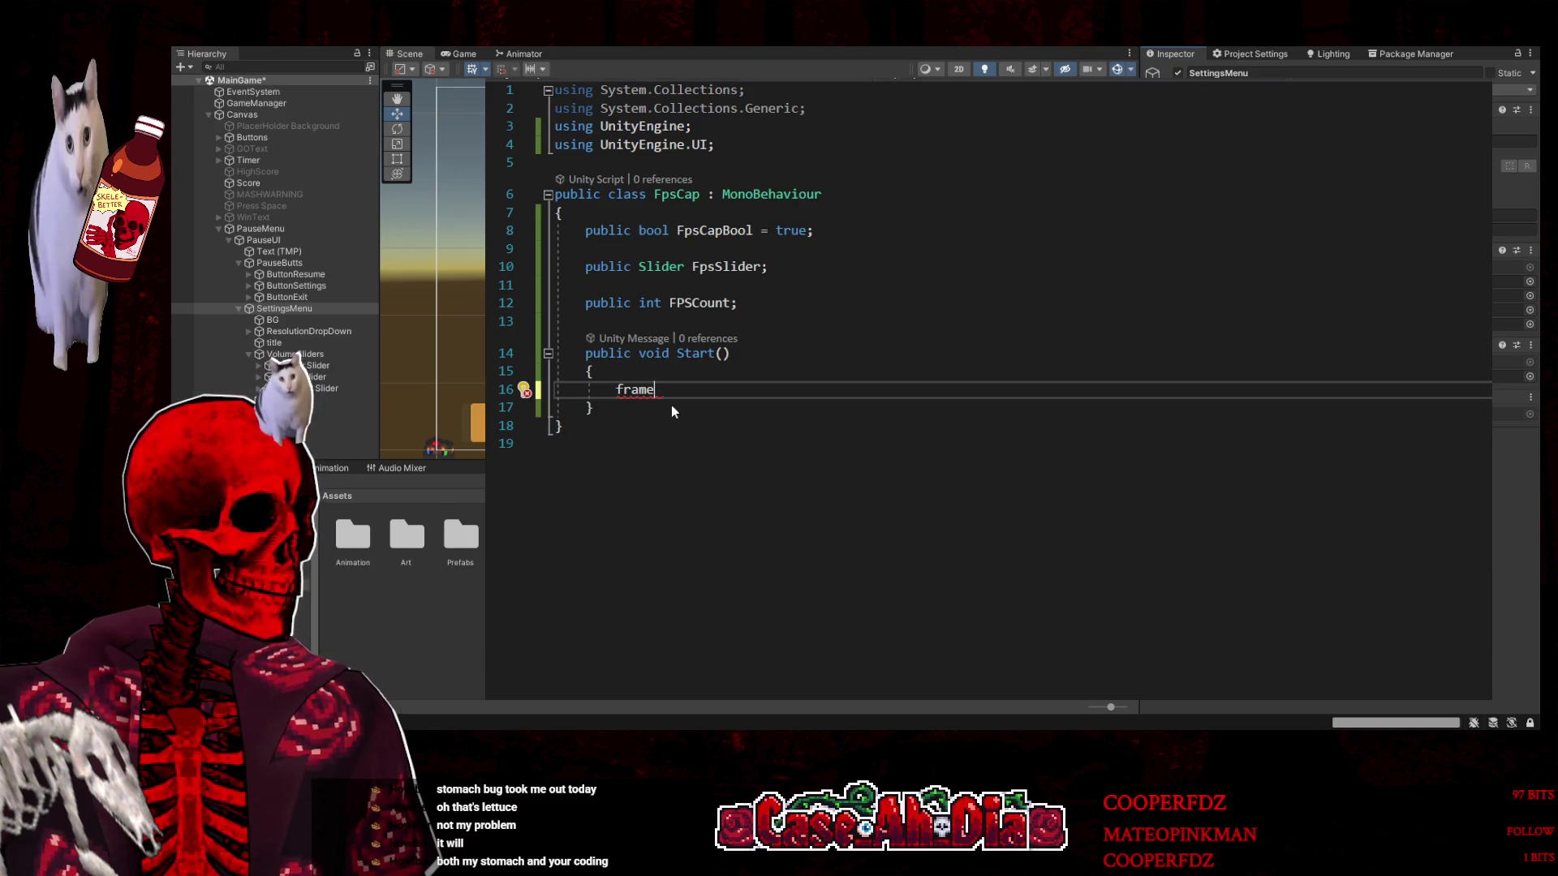
pyautogui.press('BackSpace')
pyautogui.press('BackSpace')
pyautogui.press('BackSpace')
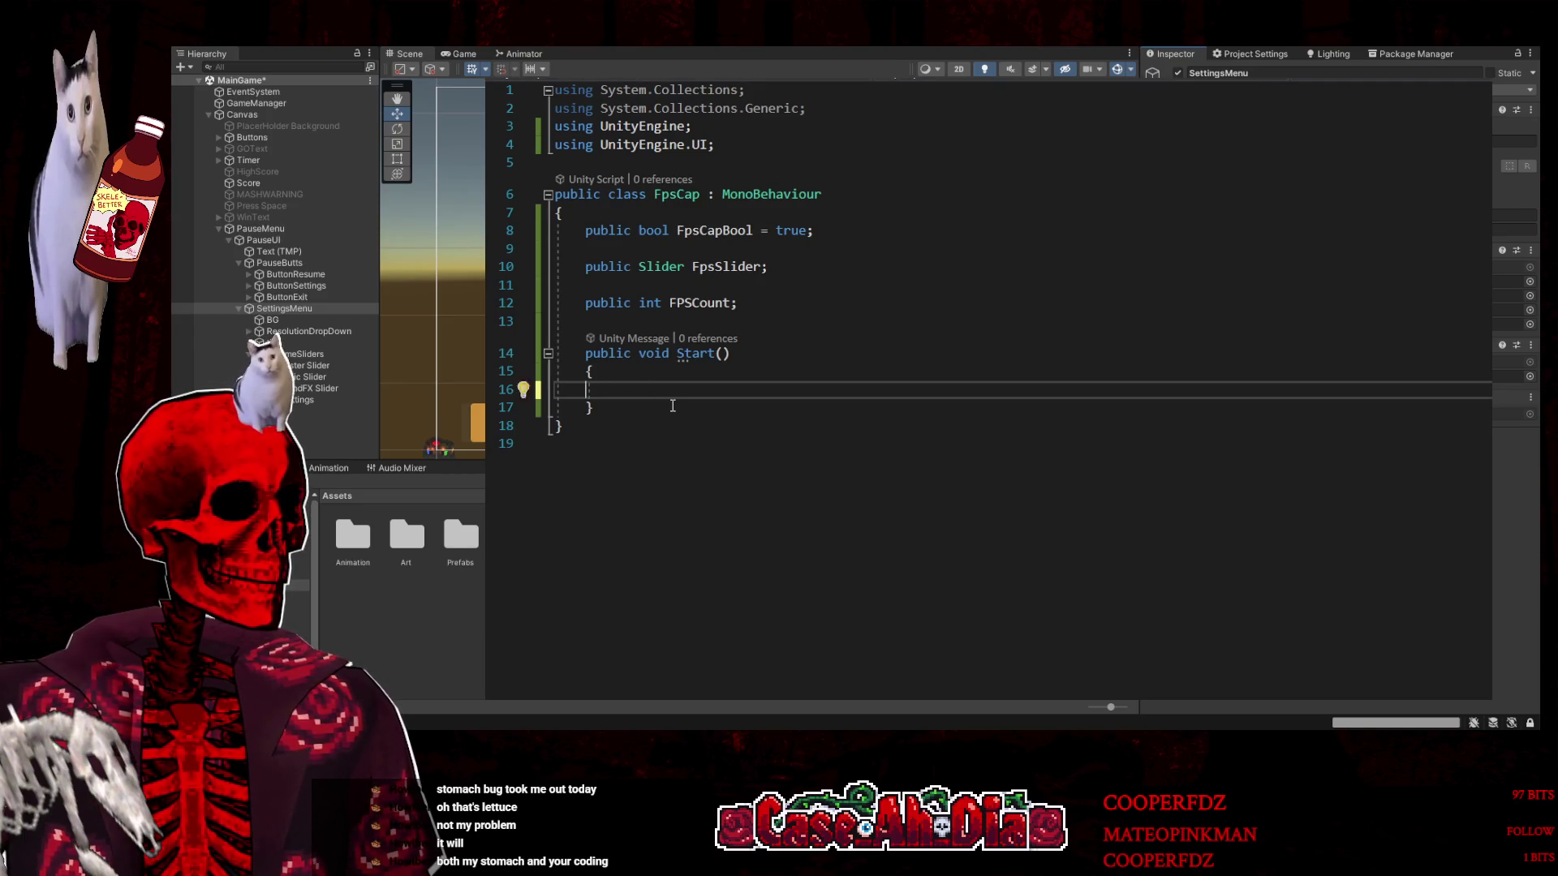
pyautogui.press('BackSpace')
pyautogui.press('BackSpace')
pyautogui.press('BackSpace')
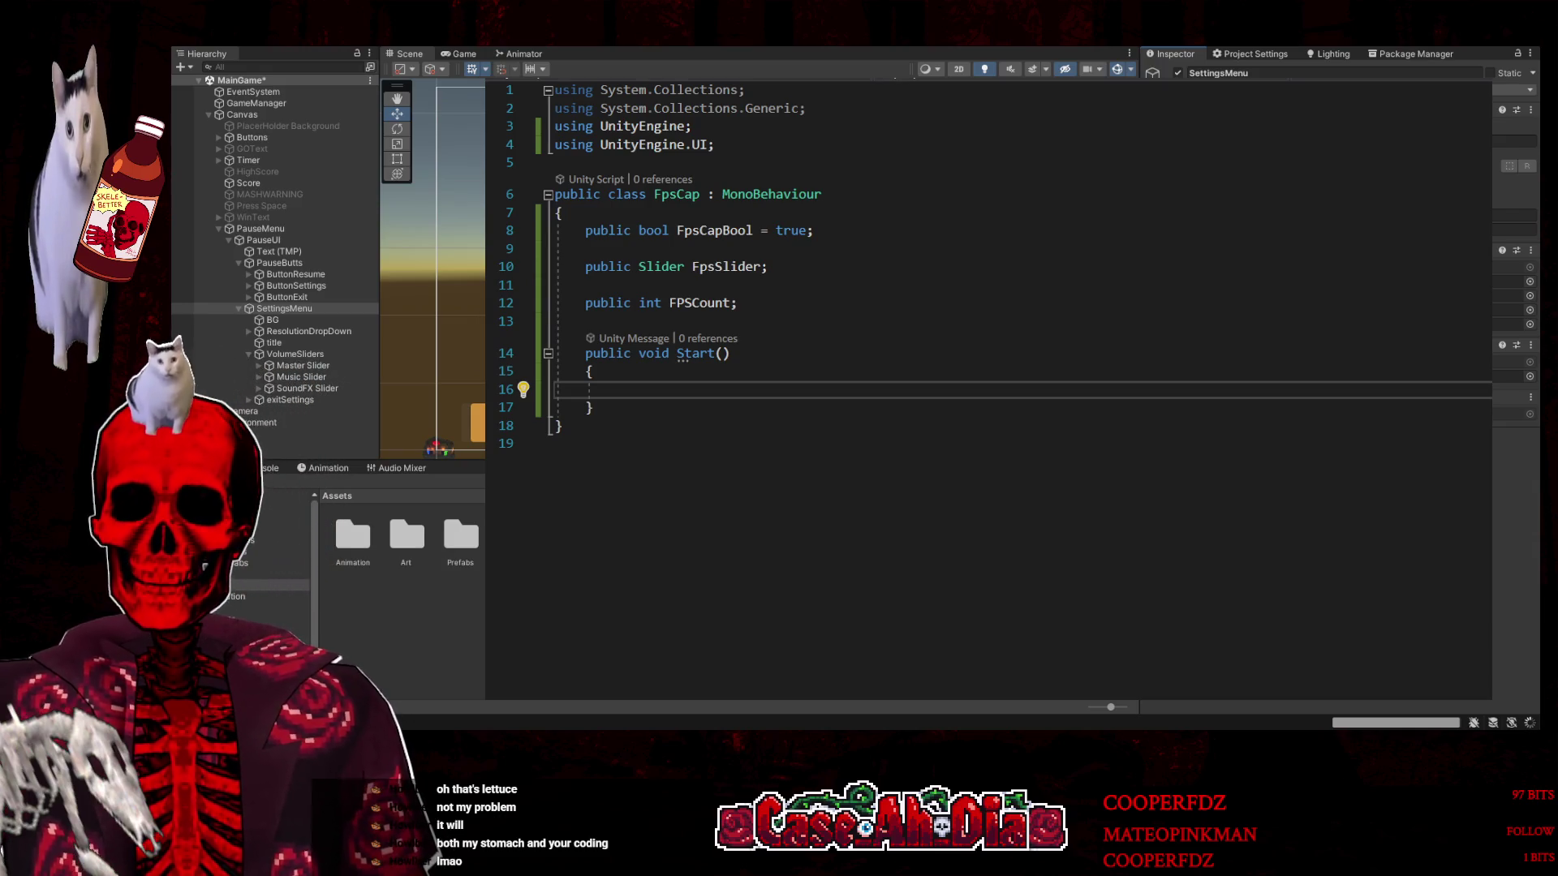
pyautogui.hotkey('alt', 'Tab')
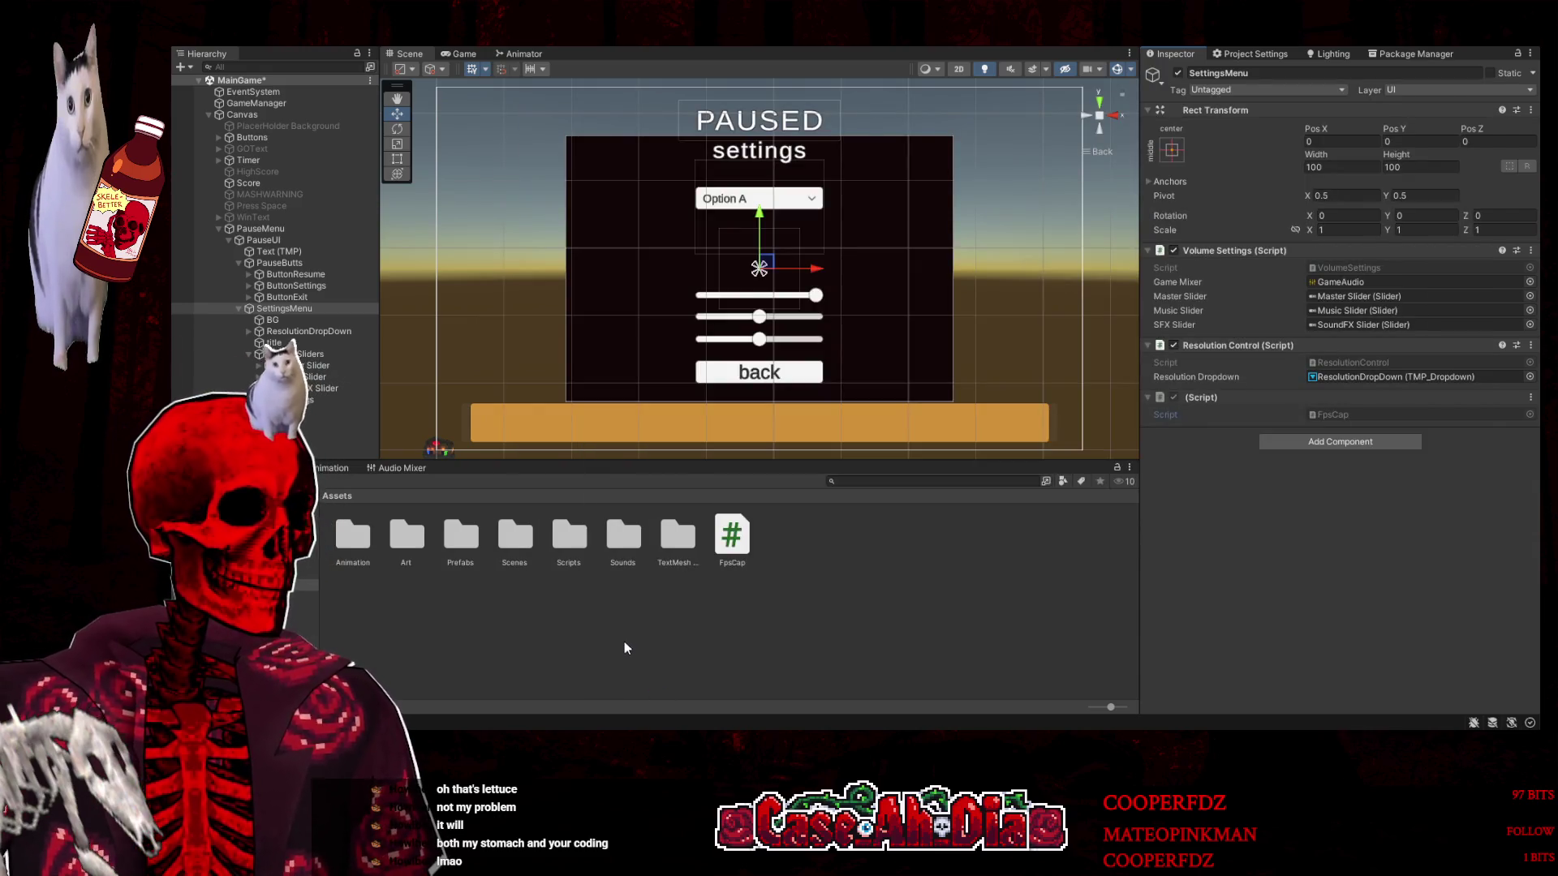
# Add a UI Slider under SettingsMenu and move it left to Pos X -40.6
pyautogui.click(260, 309)
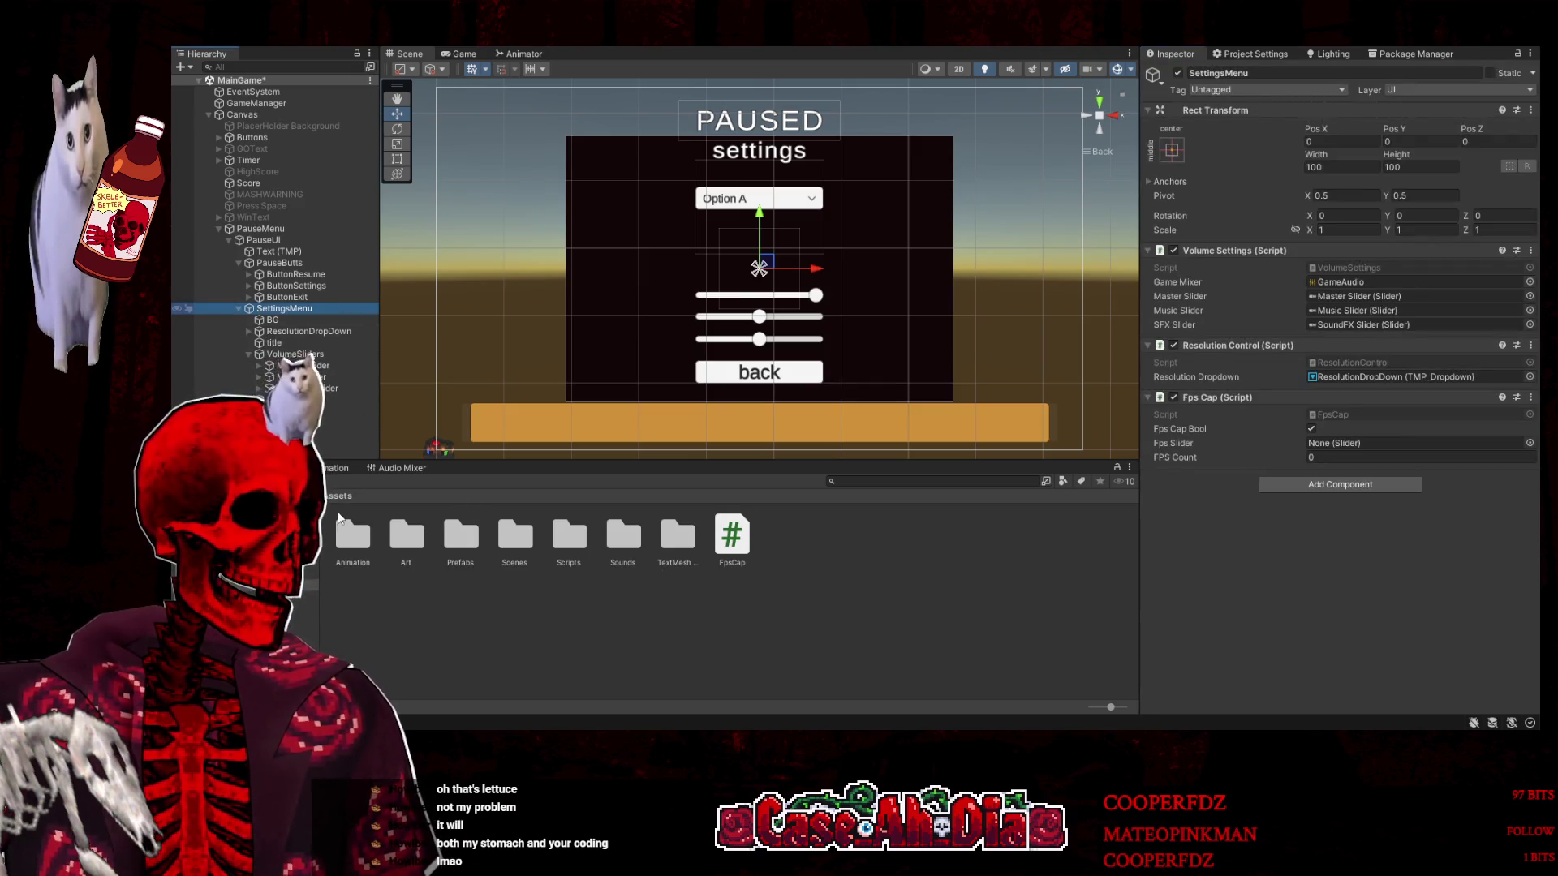
pyautogui.click(503, 420)
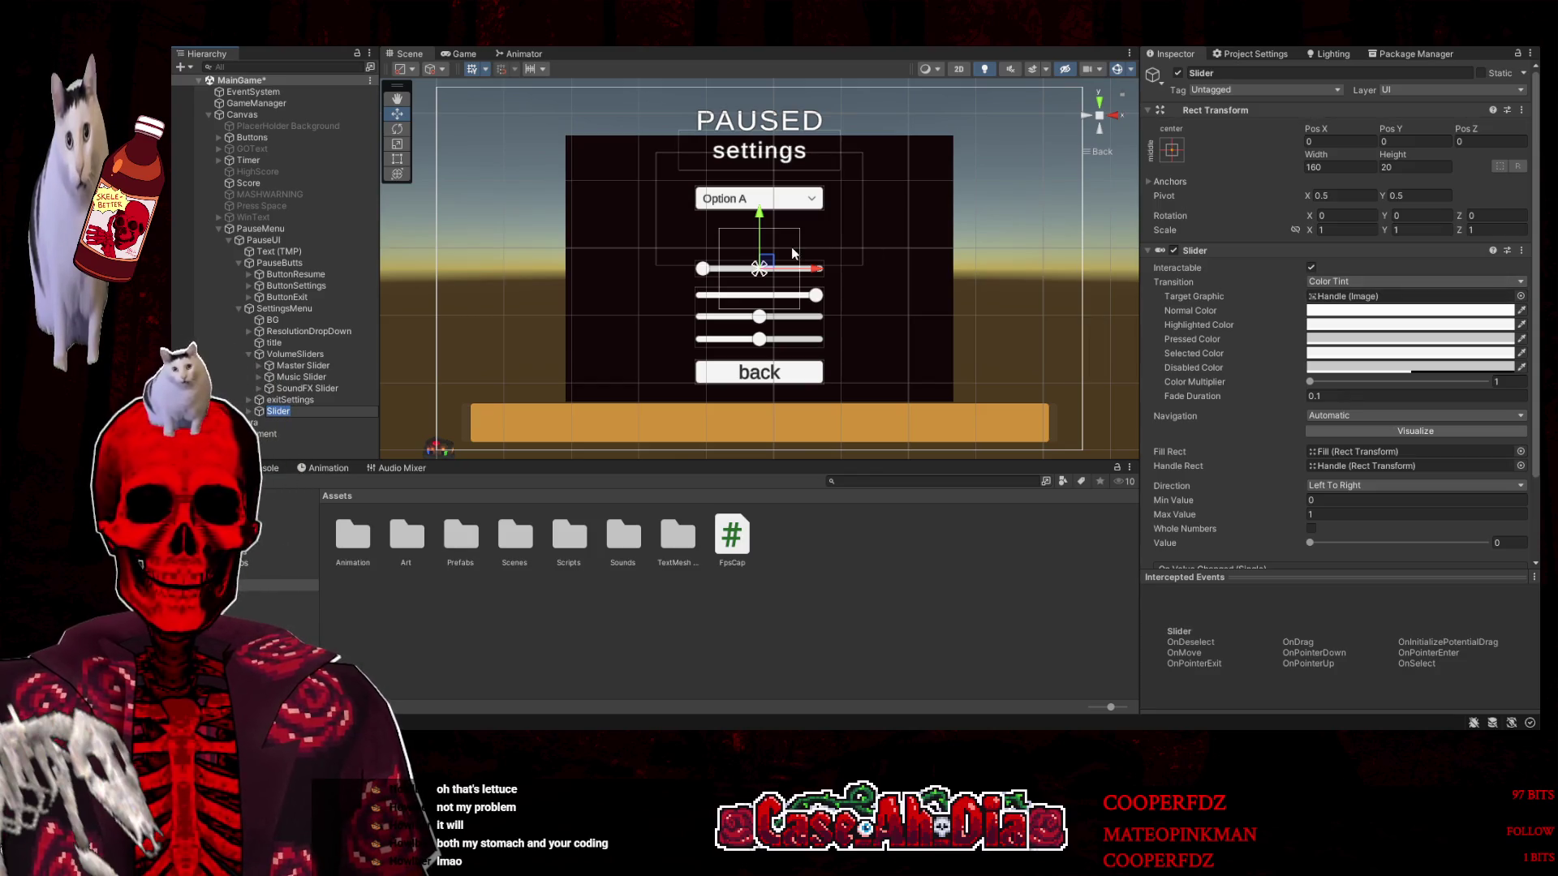
pyautogui.click(815, 272)
pyautogui.moveTo(815, 273); pyautogui.dragTo(783, 273)
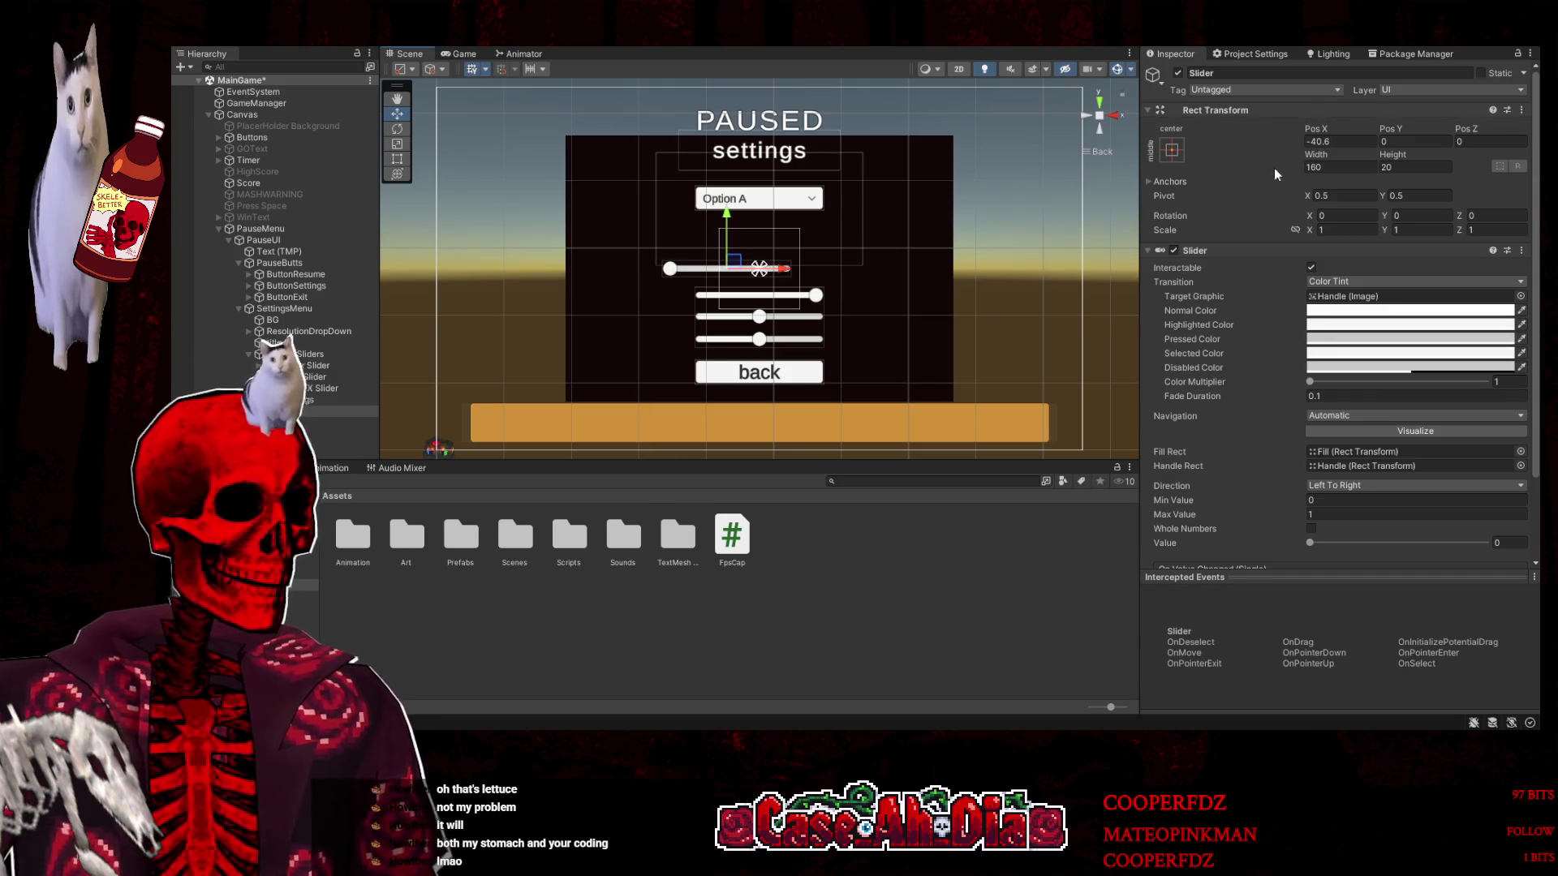
# Rename the new slider object to FpsSlider
pyautogui.click(1284, 73)
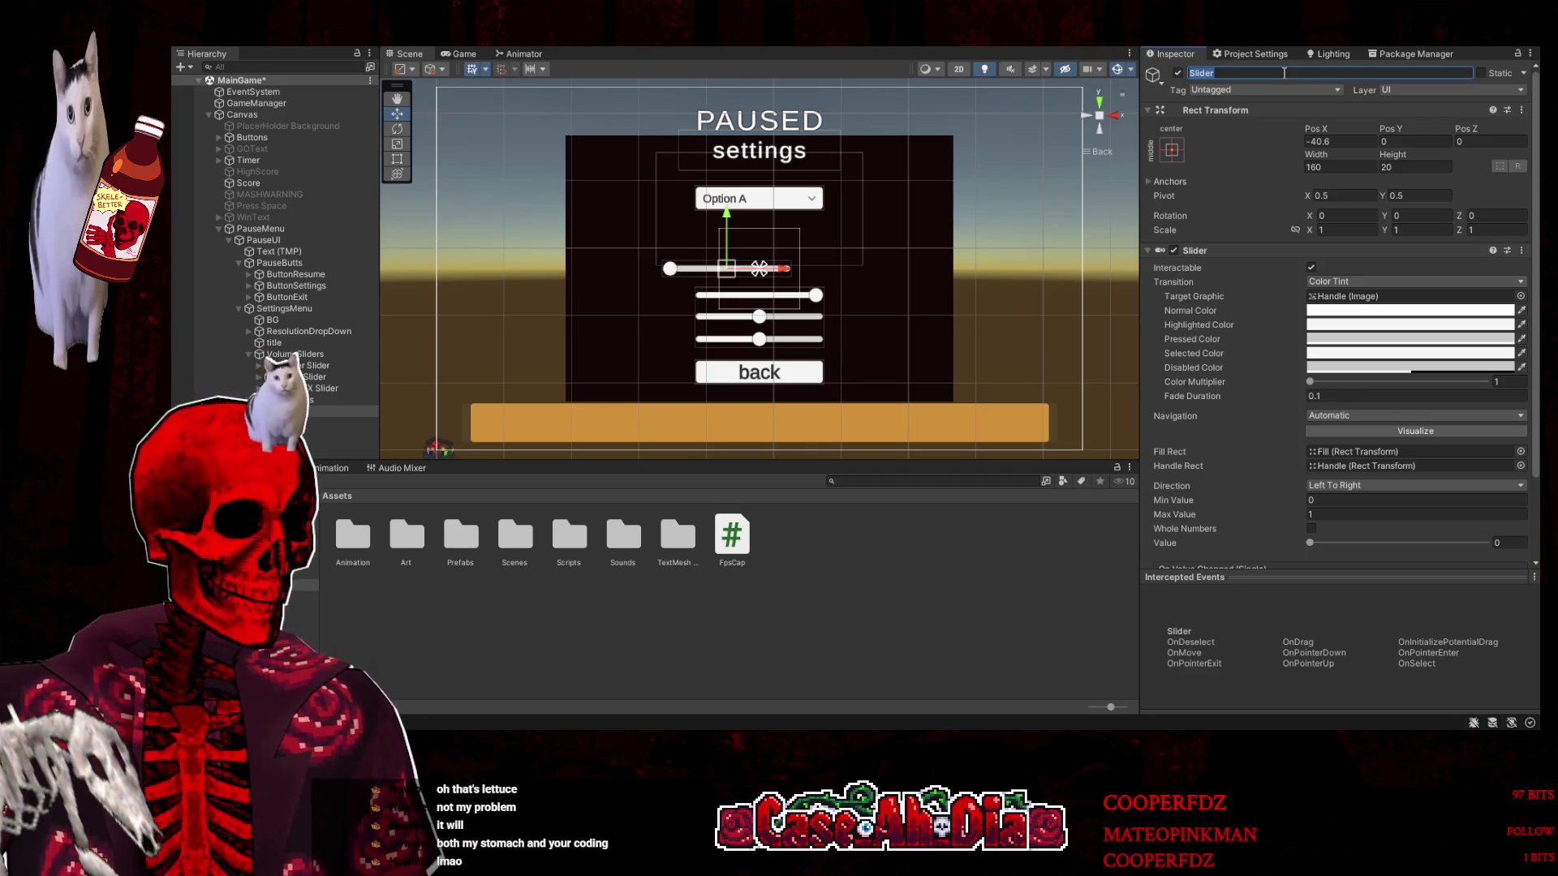
pyautogui.write('S')
pyautogui.press('BackSpace')
pyautogui.write('Fps')
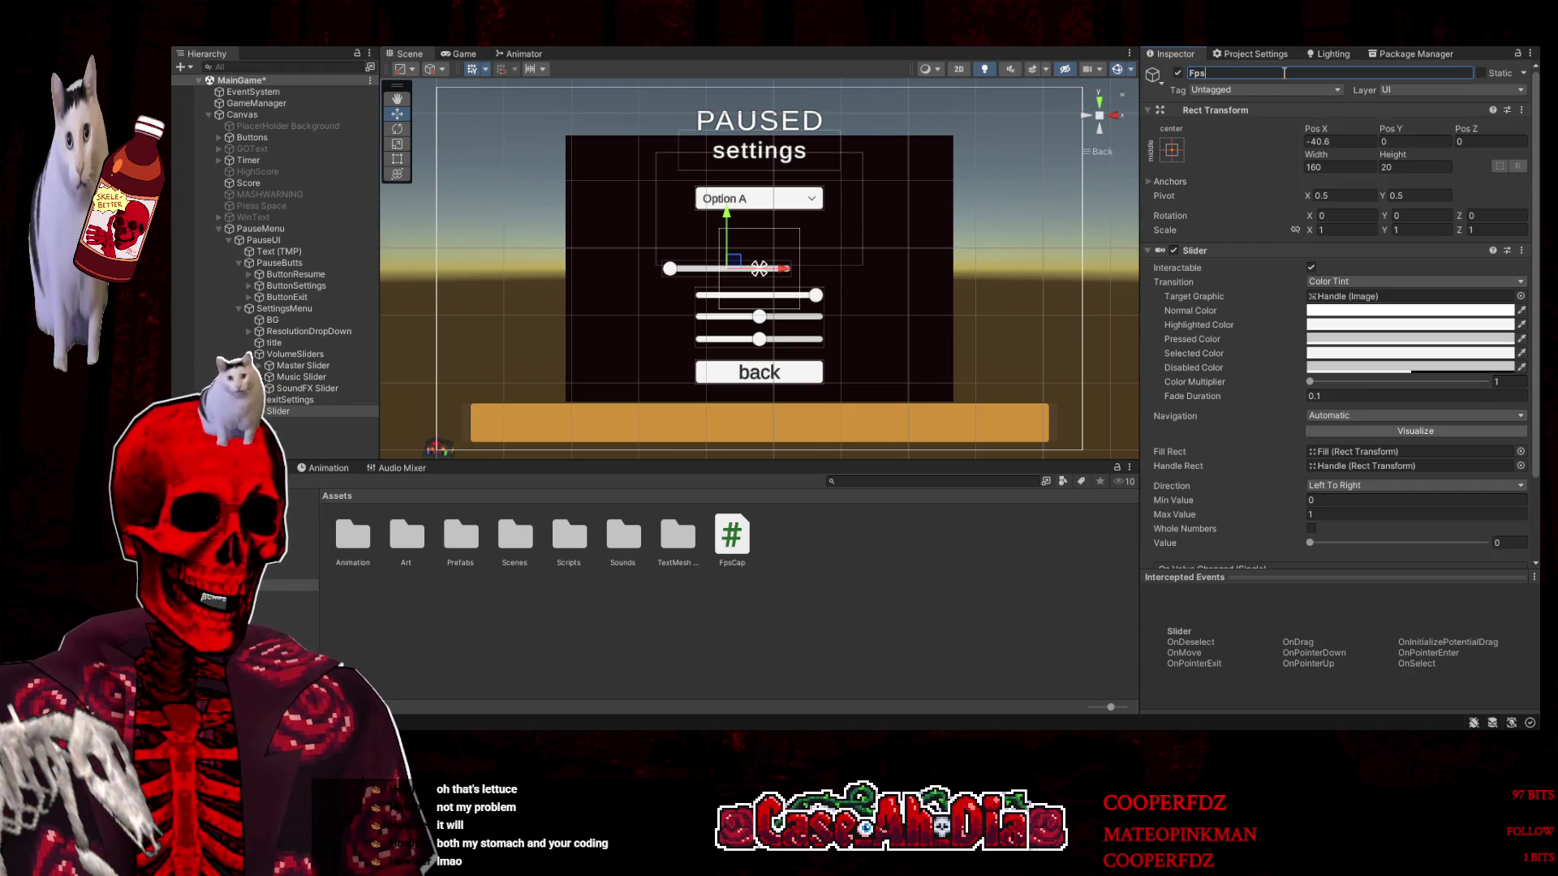
pyautogui.write('Slider')
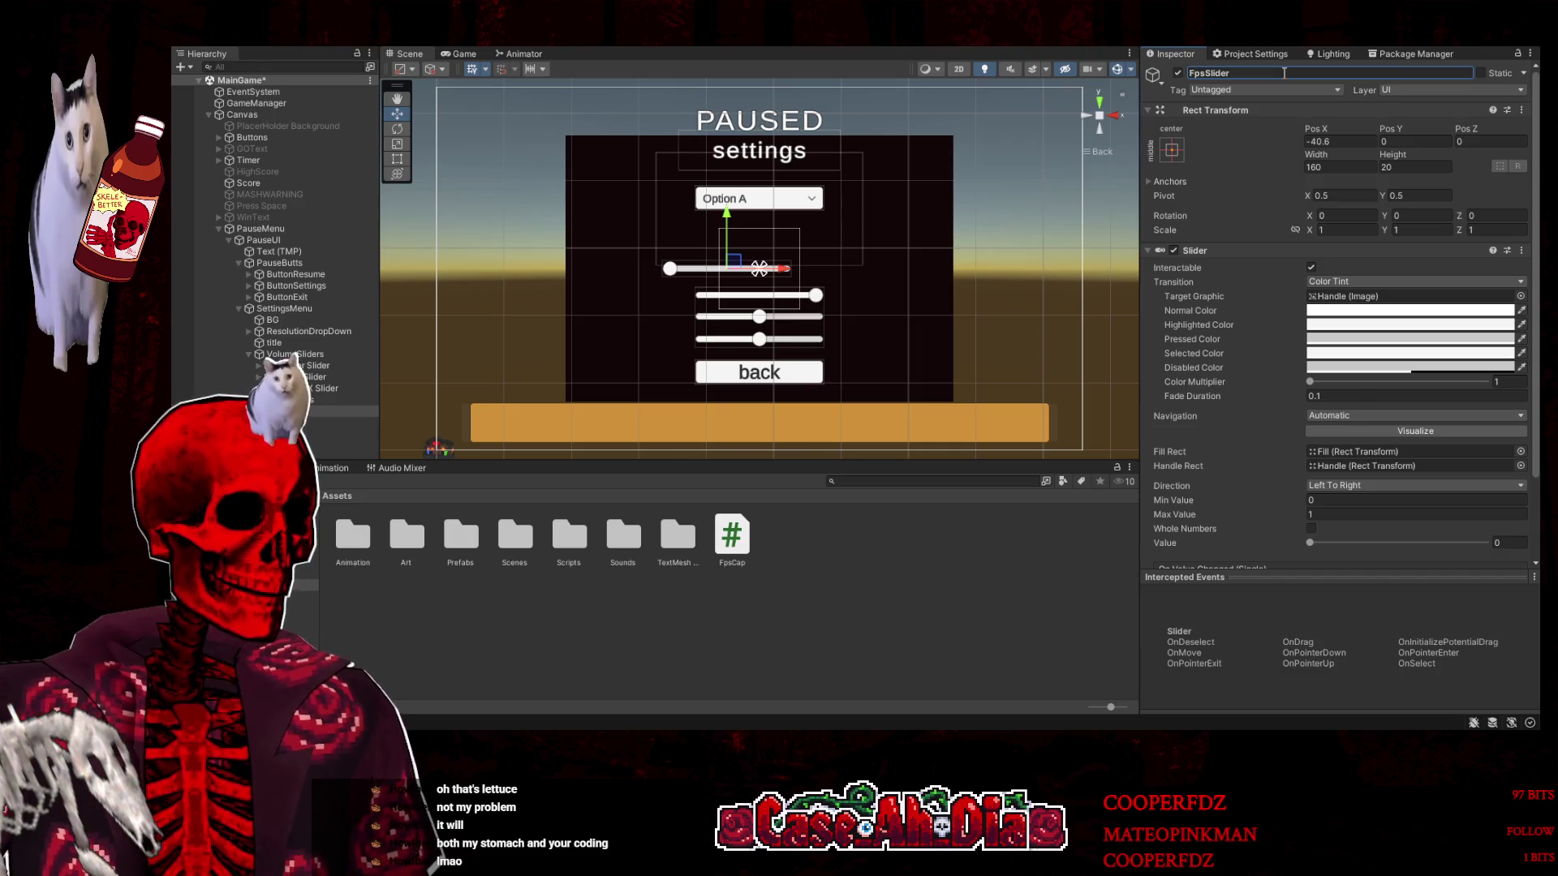
# Set the slider's Min Value to 0 and Max Value to 200, then test the range
pyautogui.scroll(-3, 1303, 402)
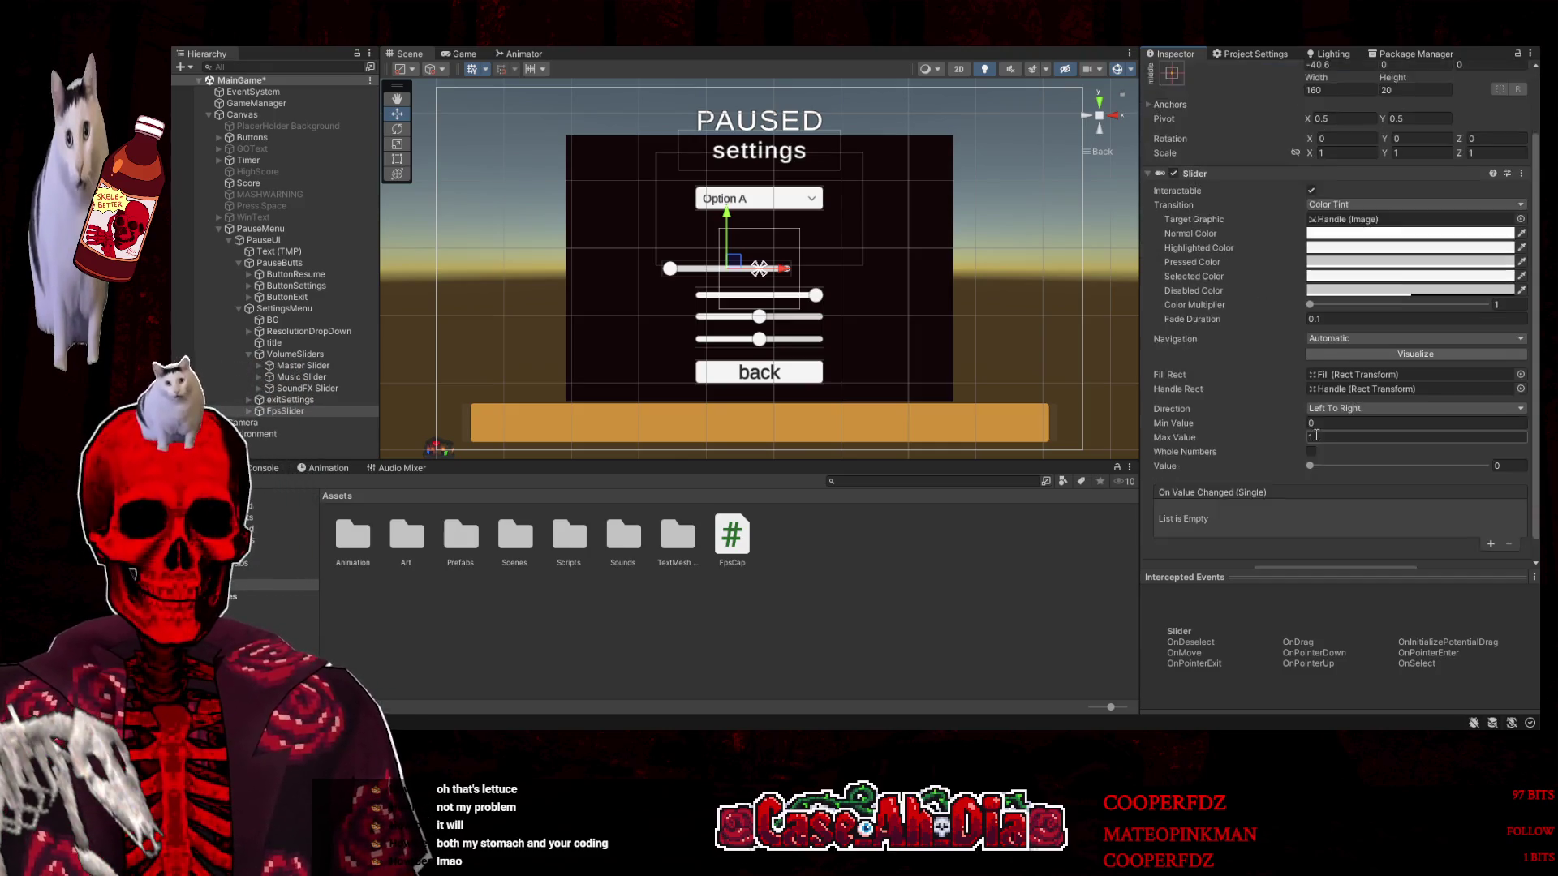
pyautogui.click(1380, 401)
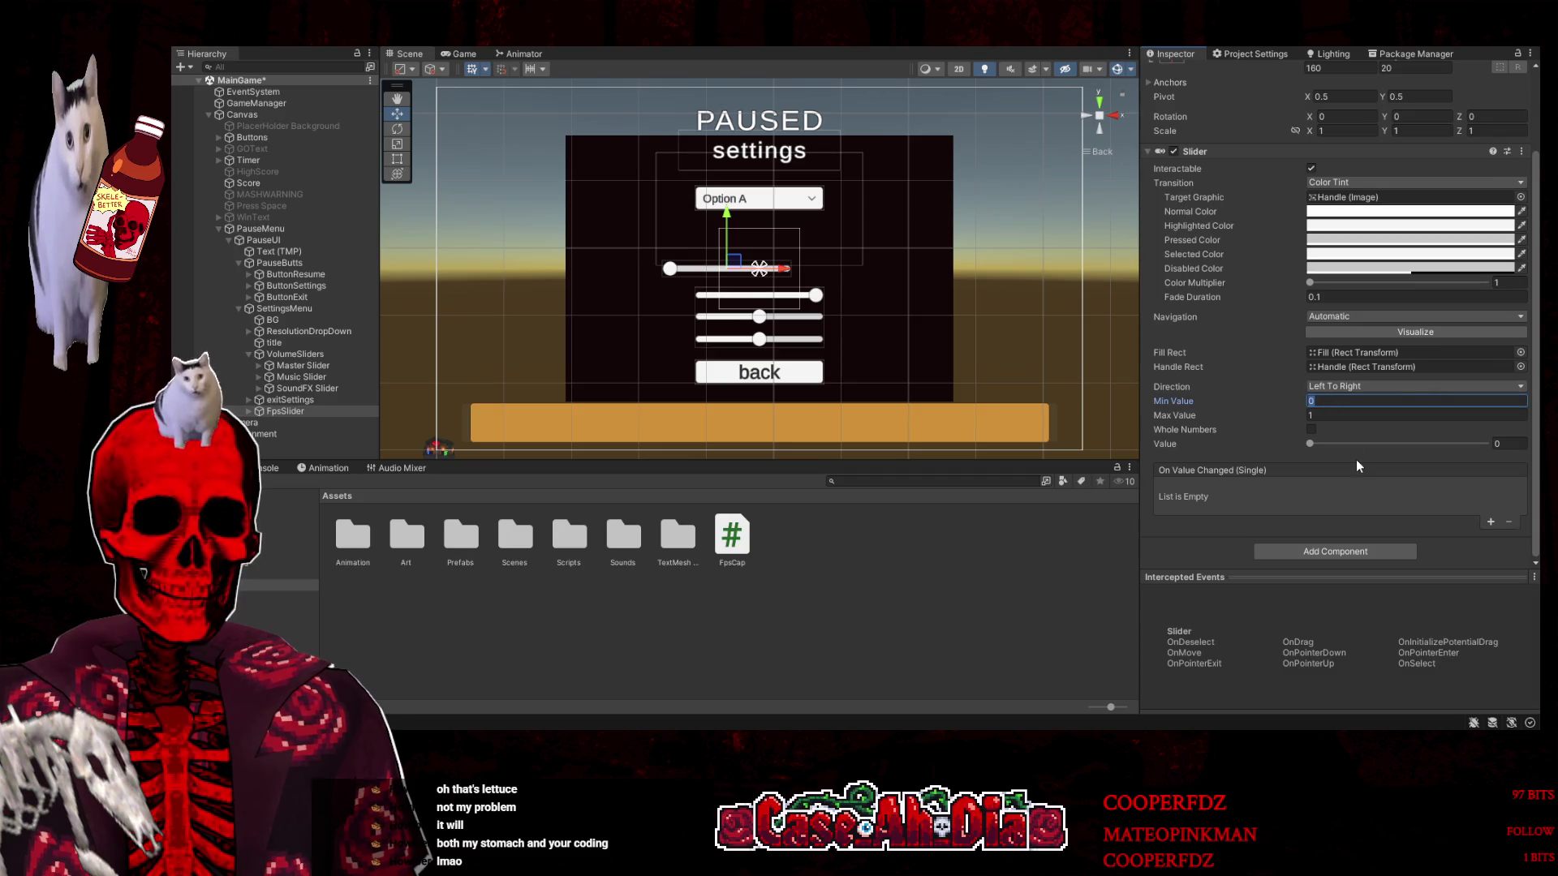
pyautogui.click(1318, 413)
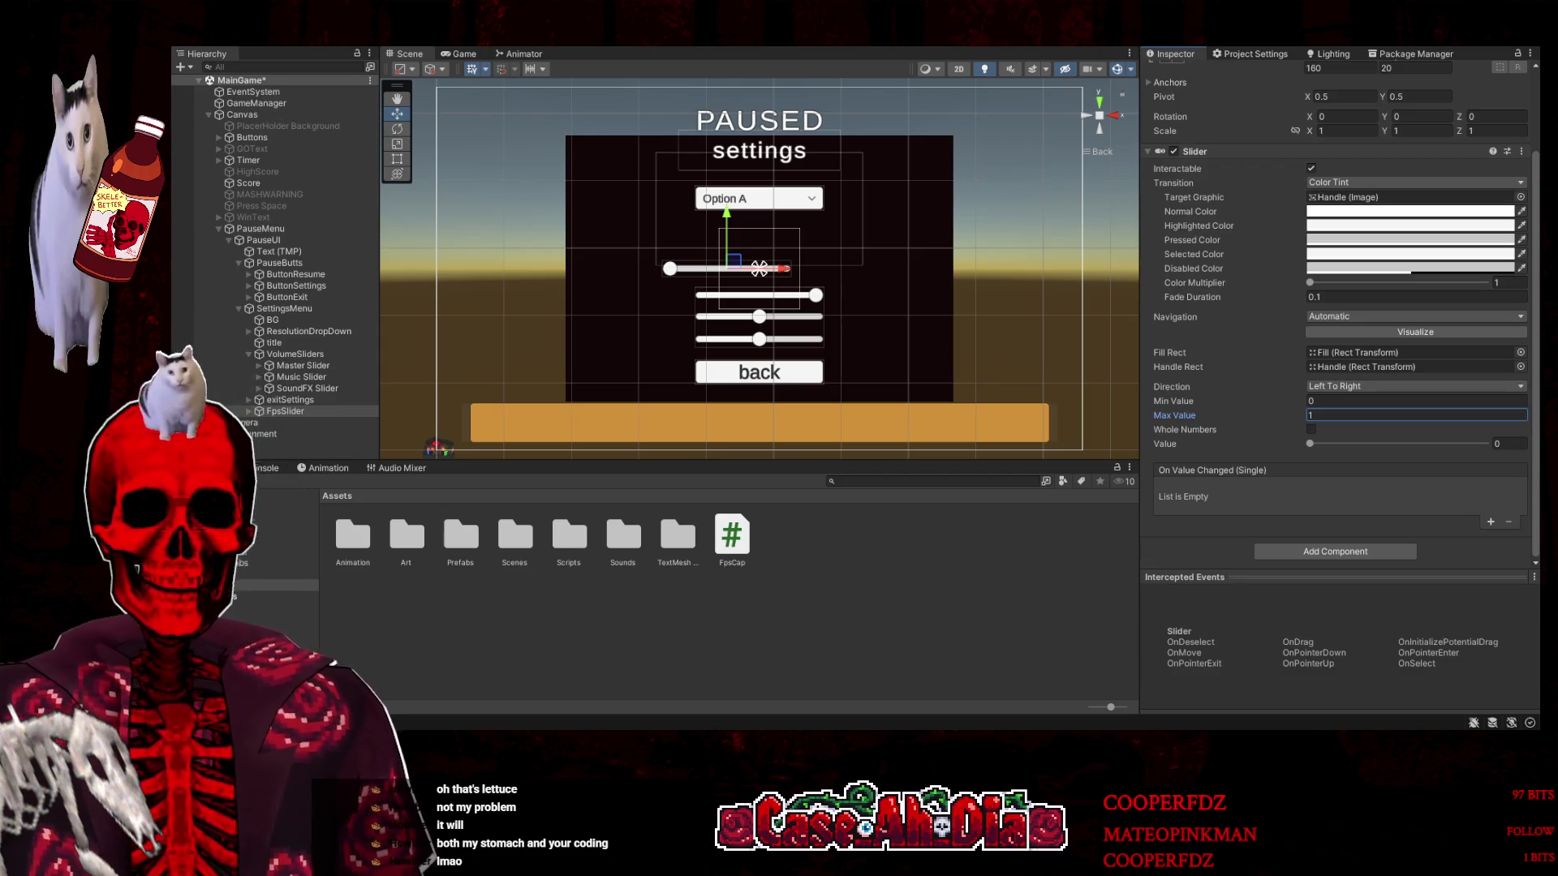
pyautogui.write('0')
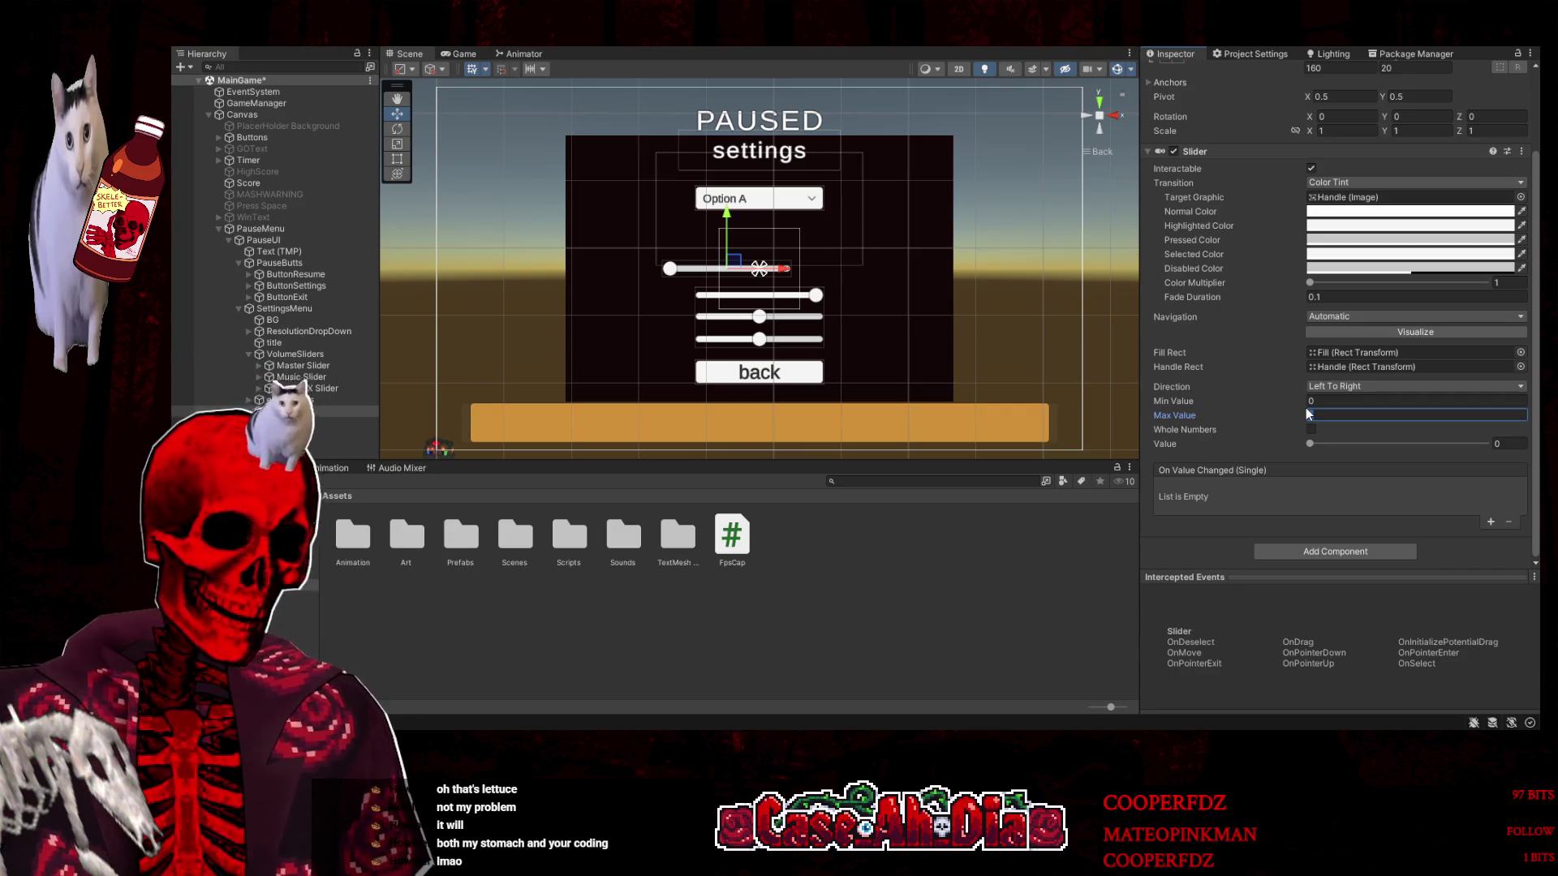
pyautogui.write('0')
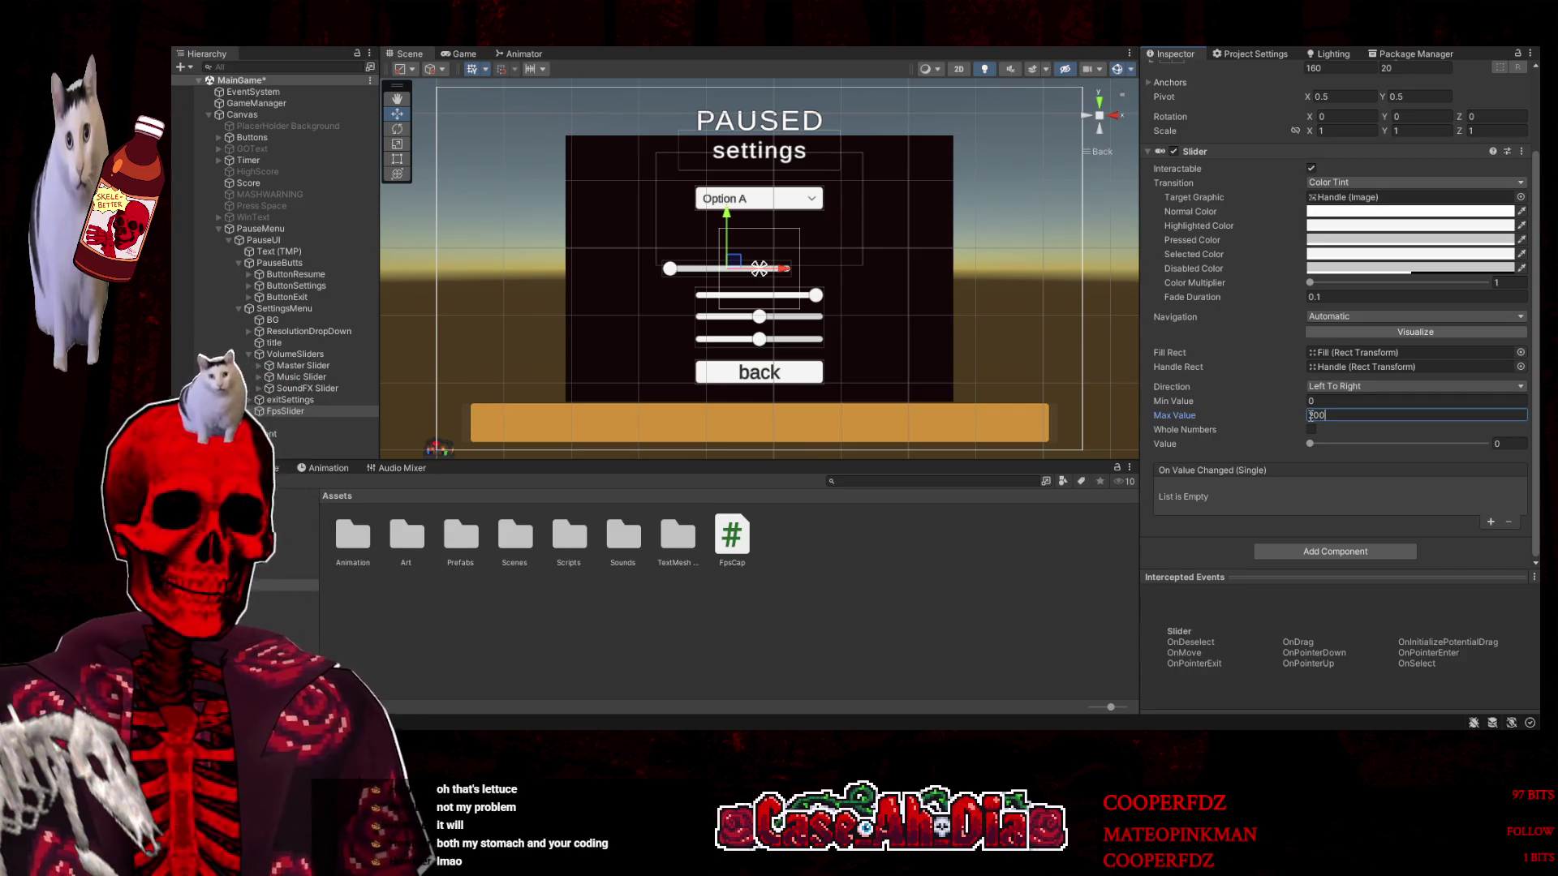
pyautogui.moveTo(1326, 451)
pyautogui.mouseDown()
pyautogui.moveTo(1485, 446)
pyautogui.moveTo(1258, 437)
pyautogui.mouseUp()
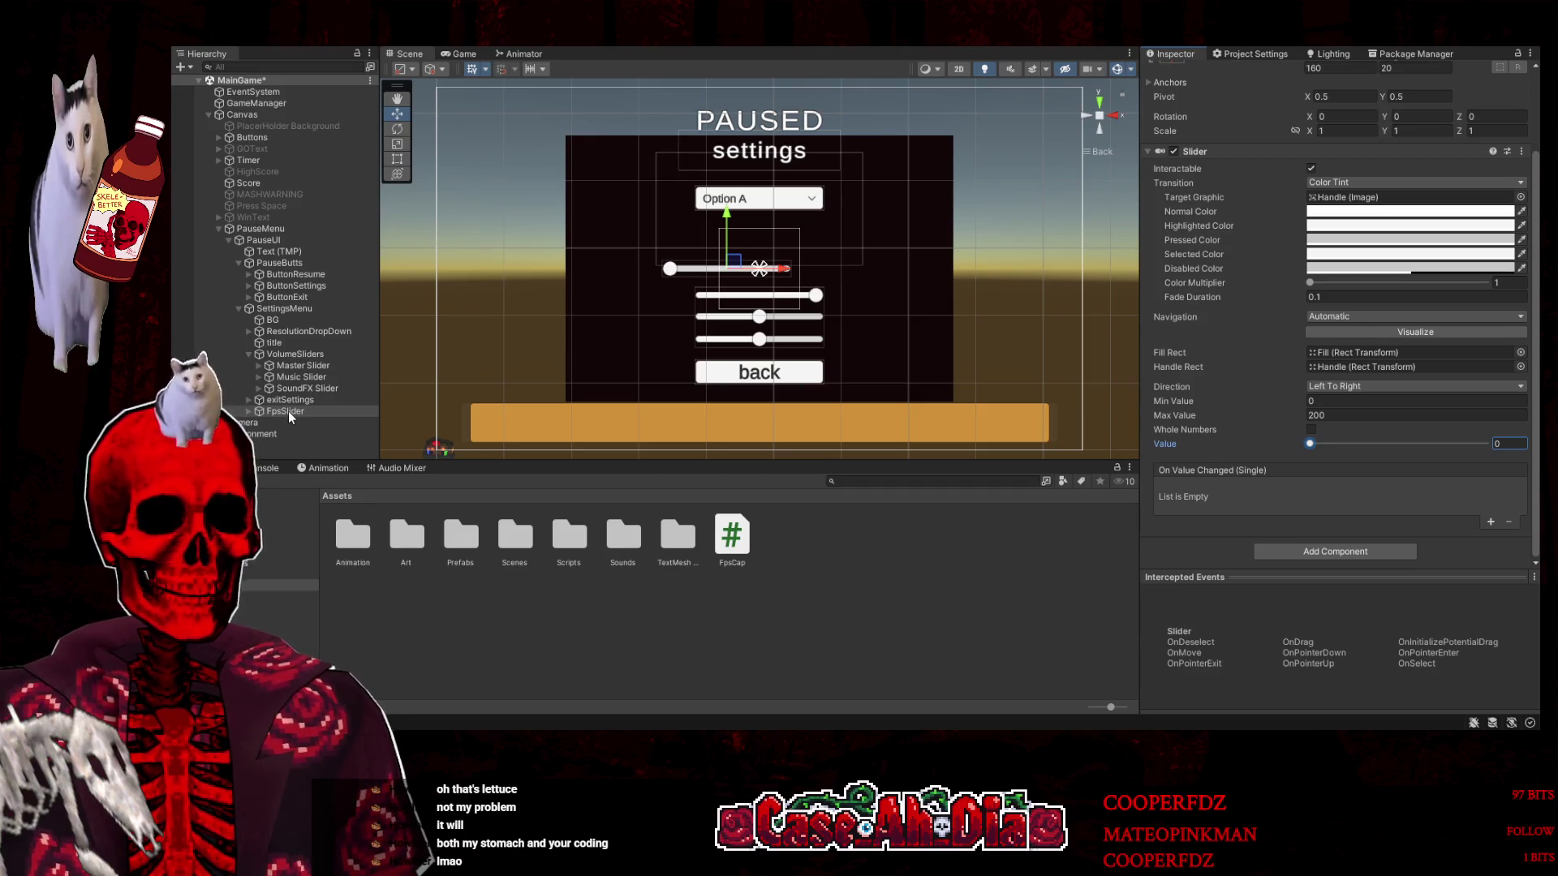
pyautogui.click(285, 310)
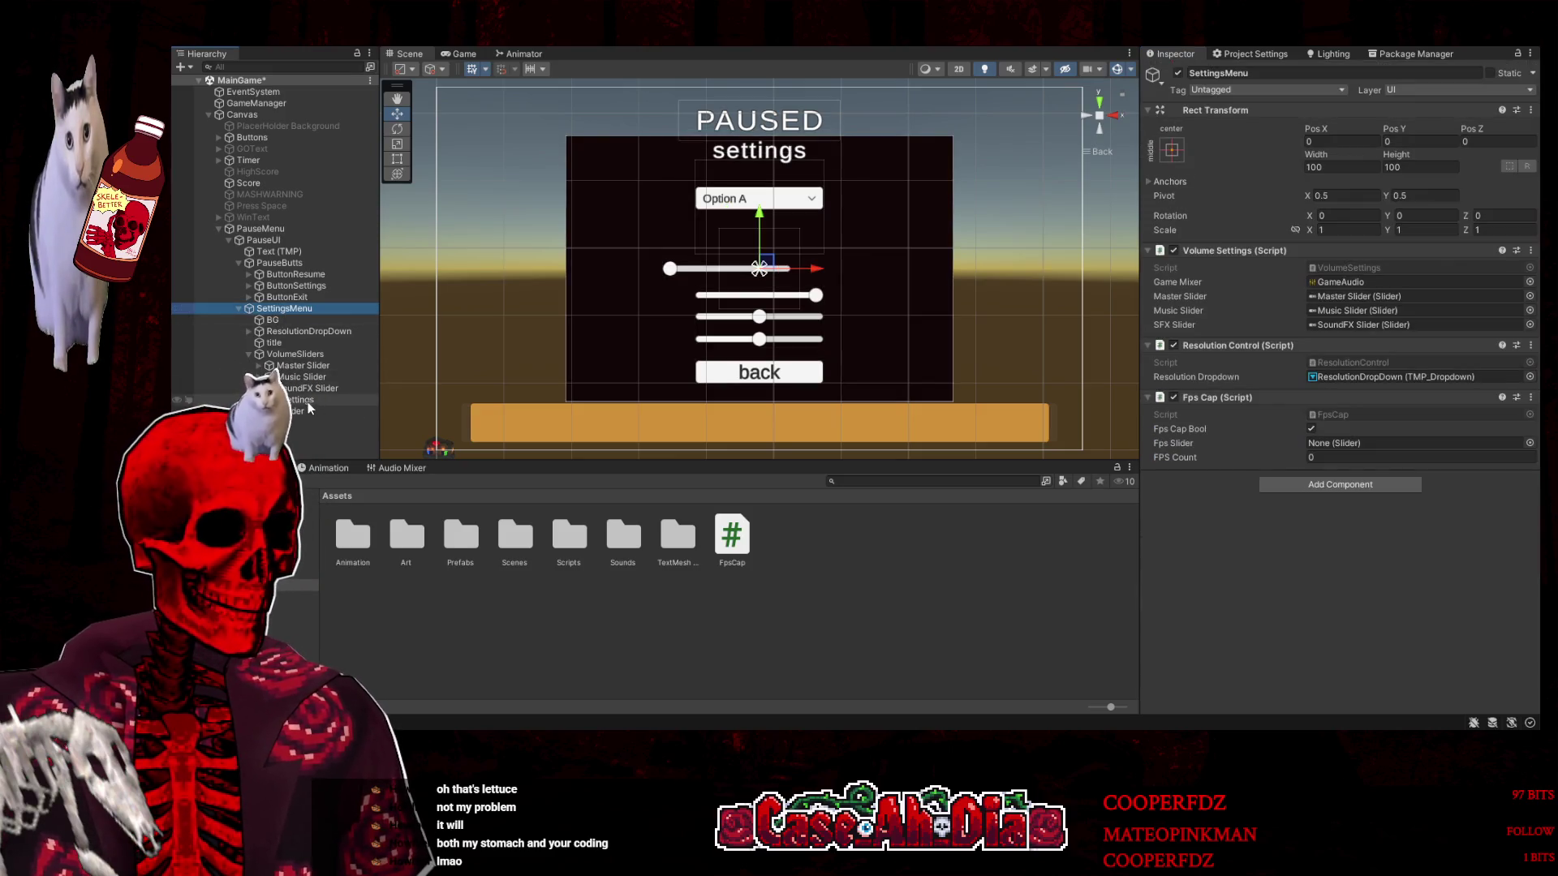
# Assign FpsSlider to the Fps Cap script's Fps Slider field and set FPS Count to 60
pyautogui.moveTo(307, 412); pyautogui.dragTo(1368, 445)
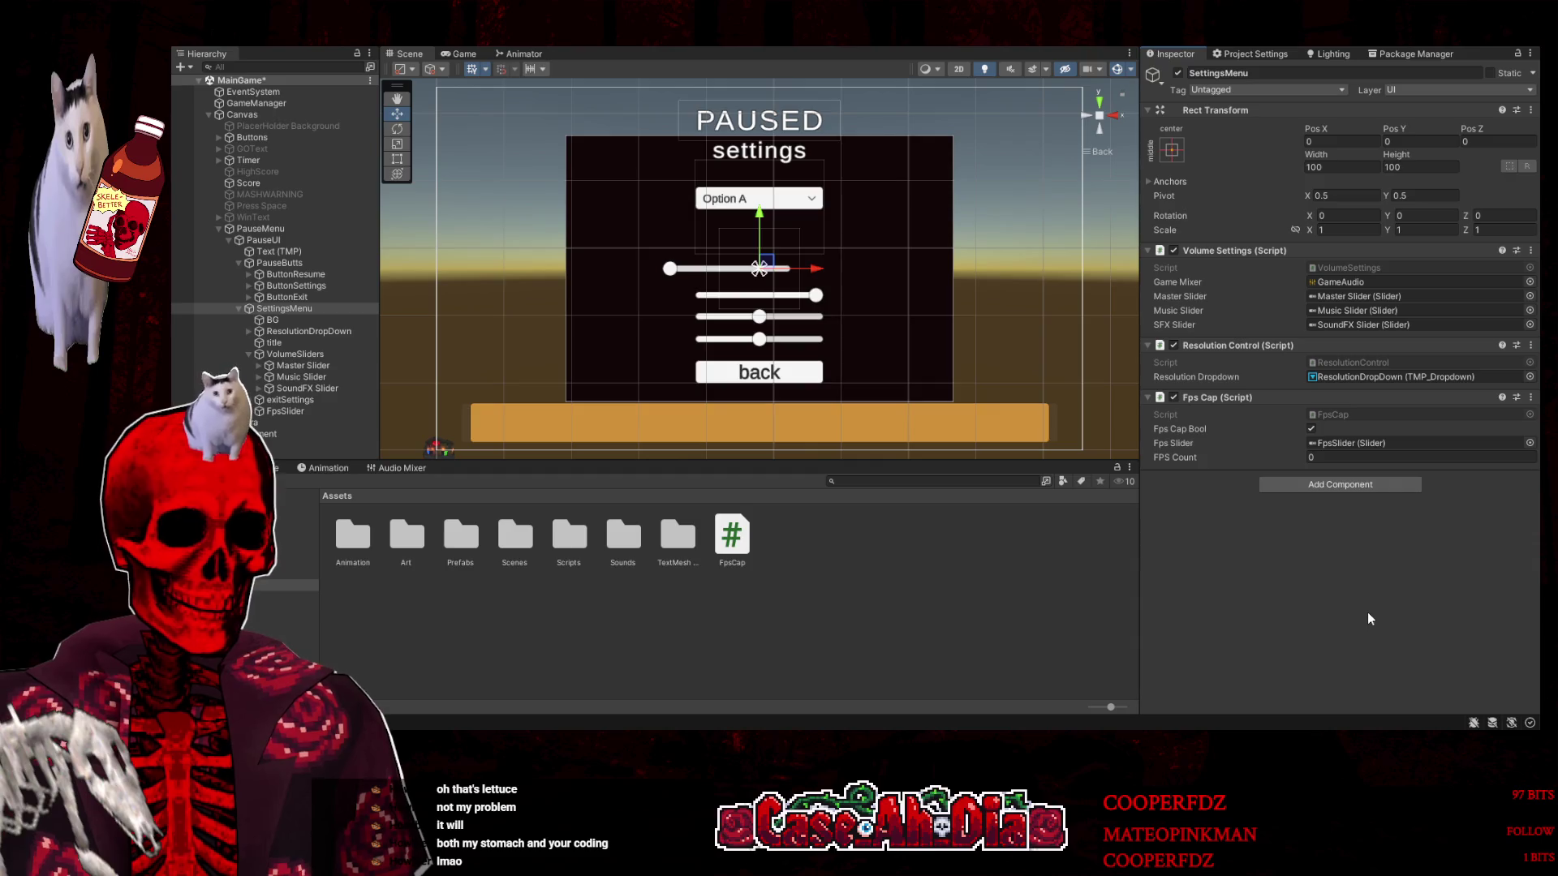
pyautogui.click(1323, 457)
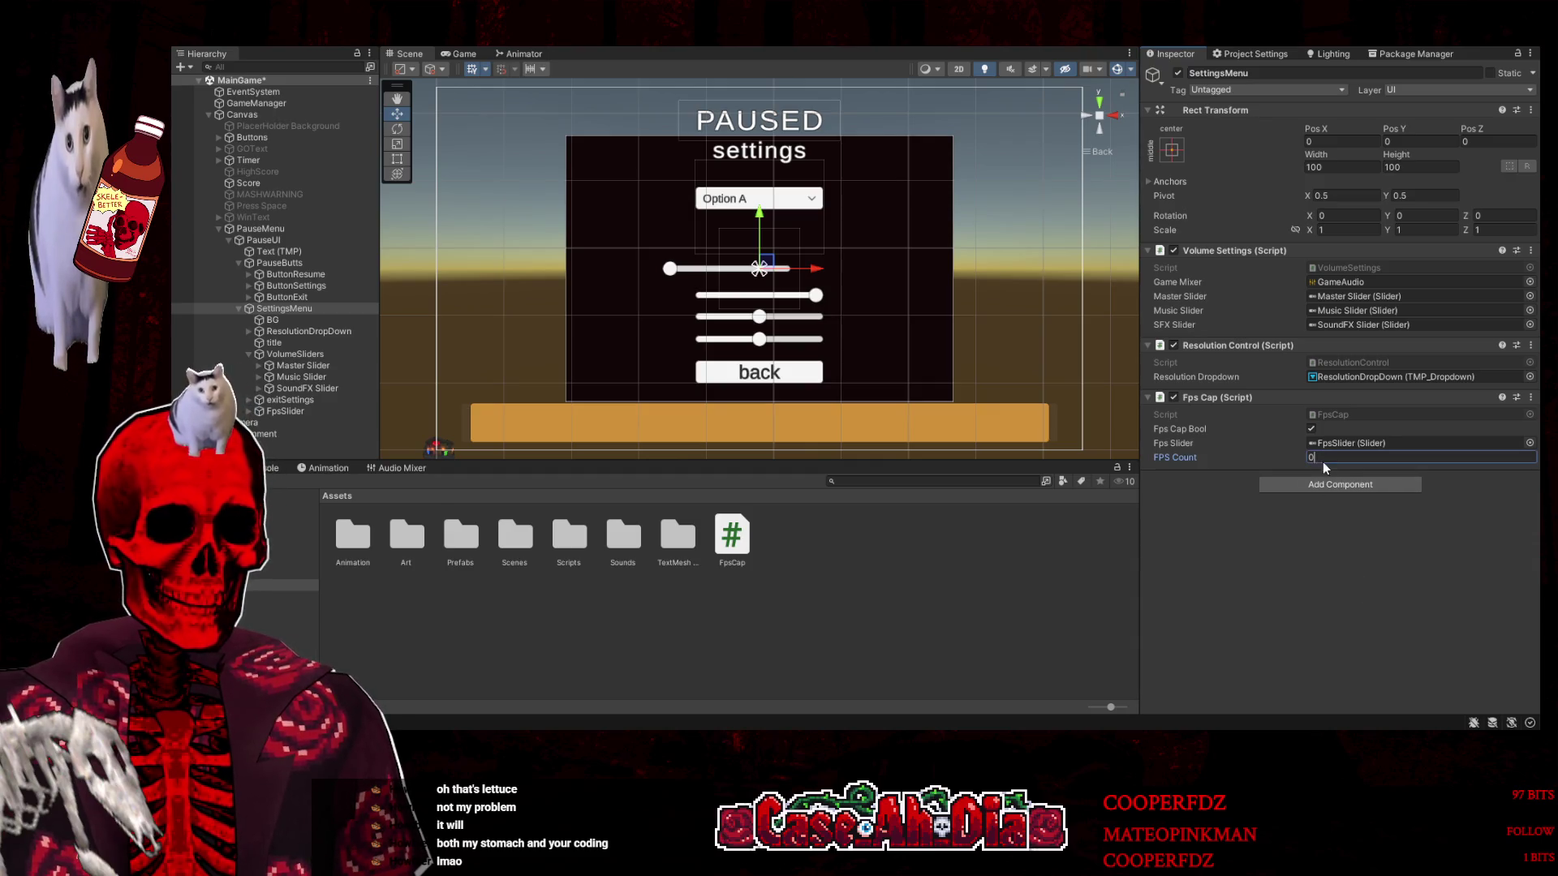
pyautogui.write('60')
pyautogui.click(1389, 603)
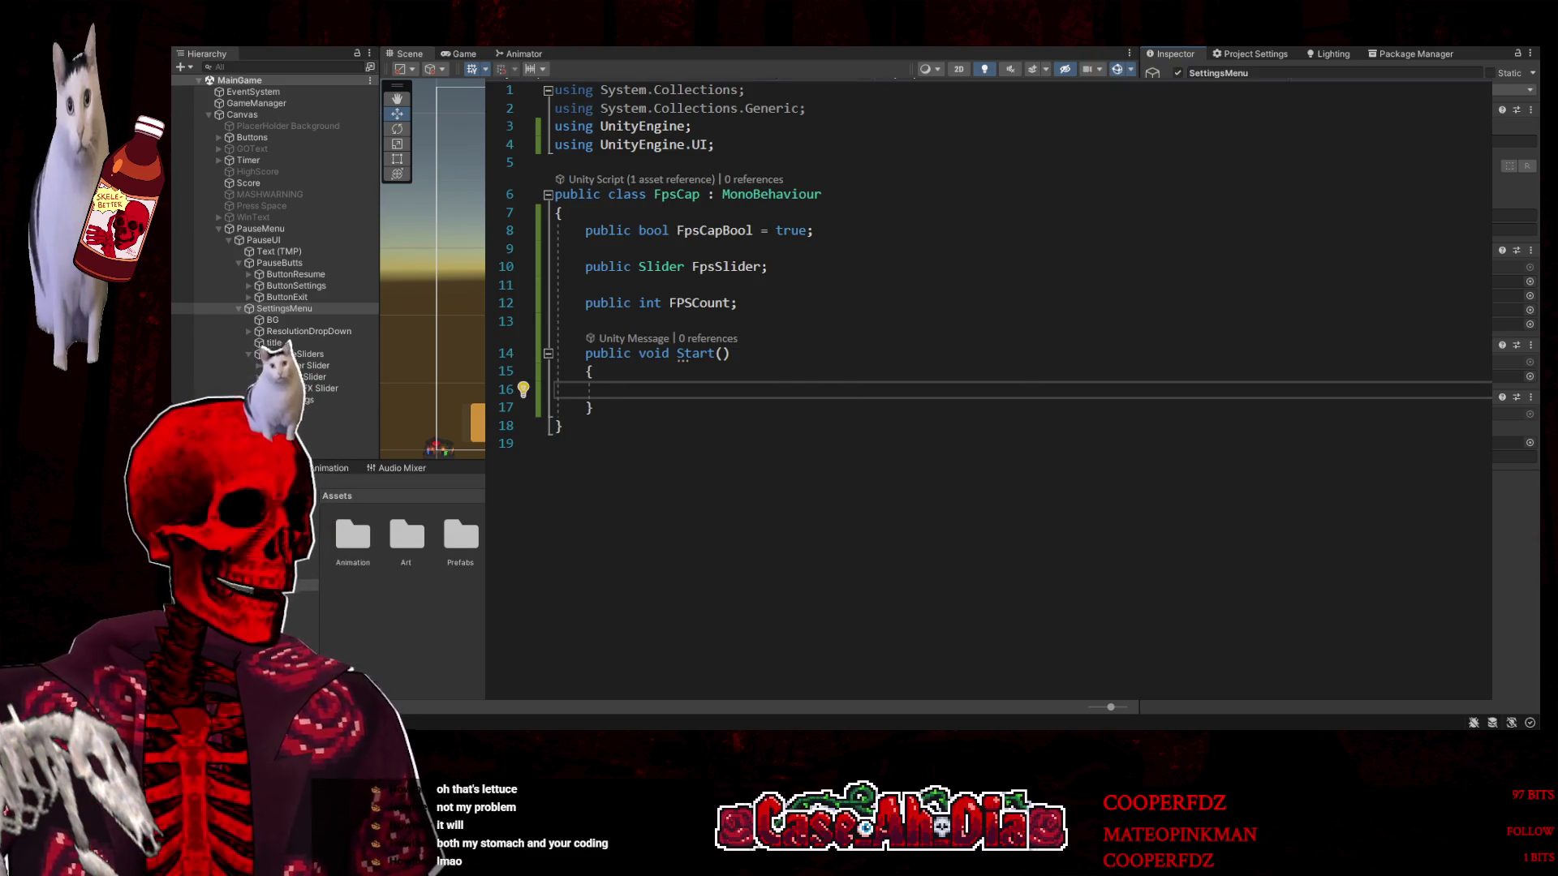
# Review how setMasterValue in VolumeSettings reads the slider's float value
pyautogui.hotkey('ctrl', 'Tab')
pyautogui.scroll(6, 957, 421)
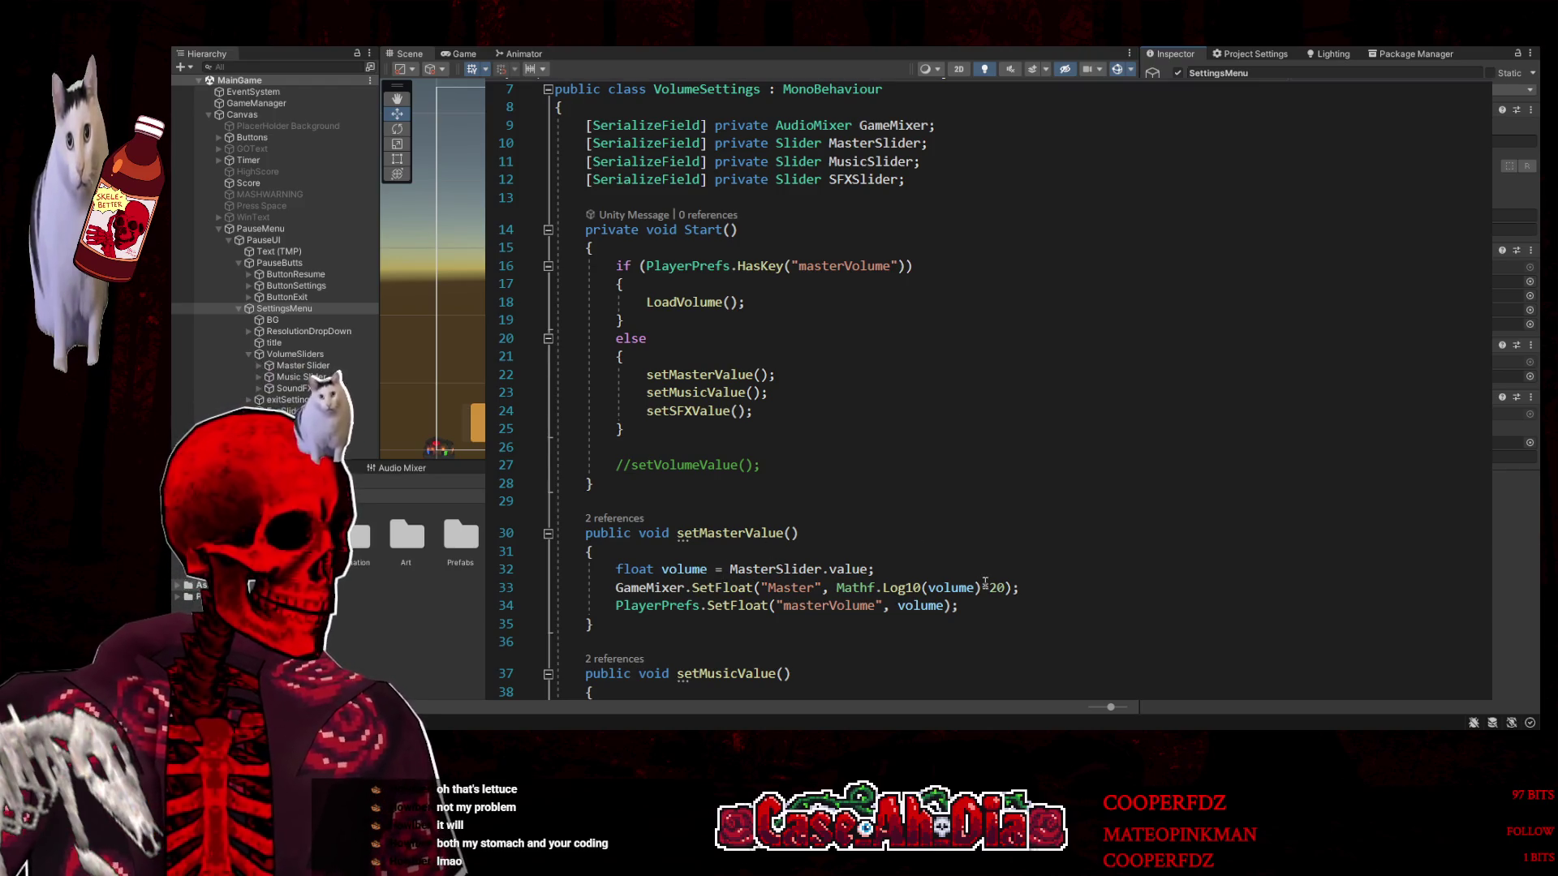
pyautogui.scroll(2, 961, 524)
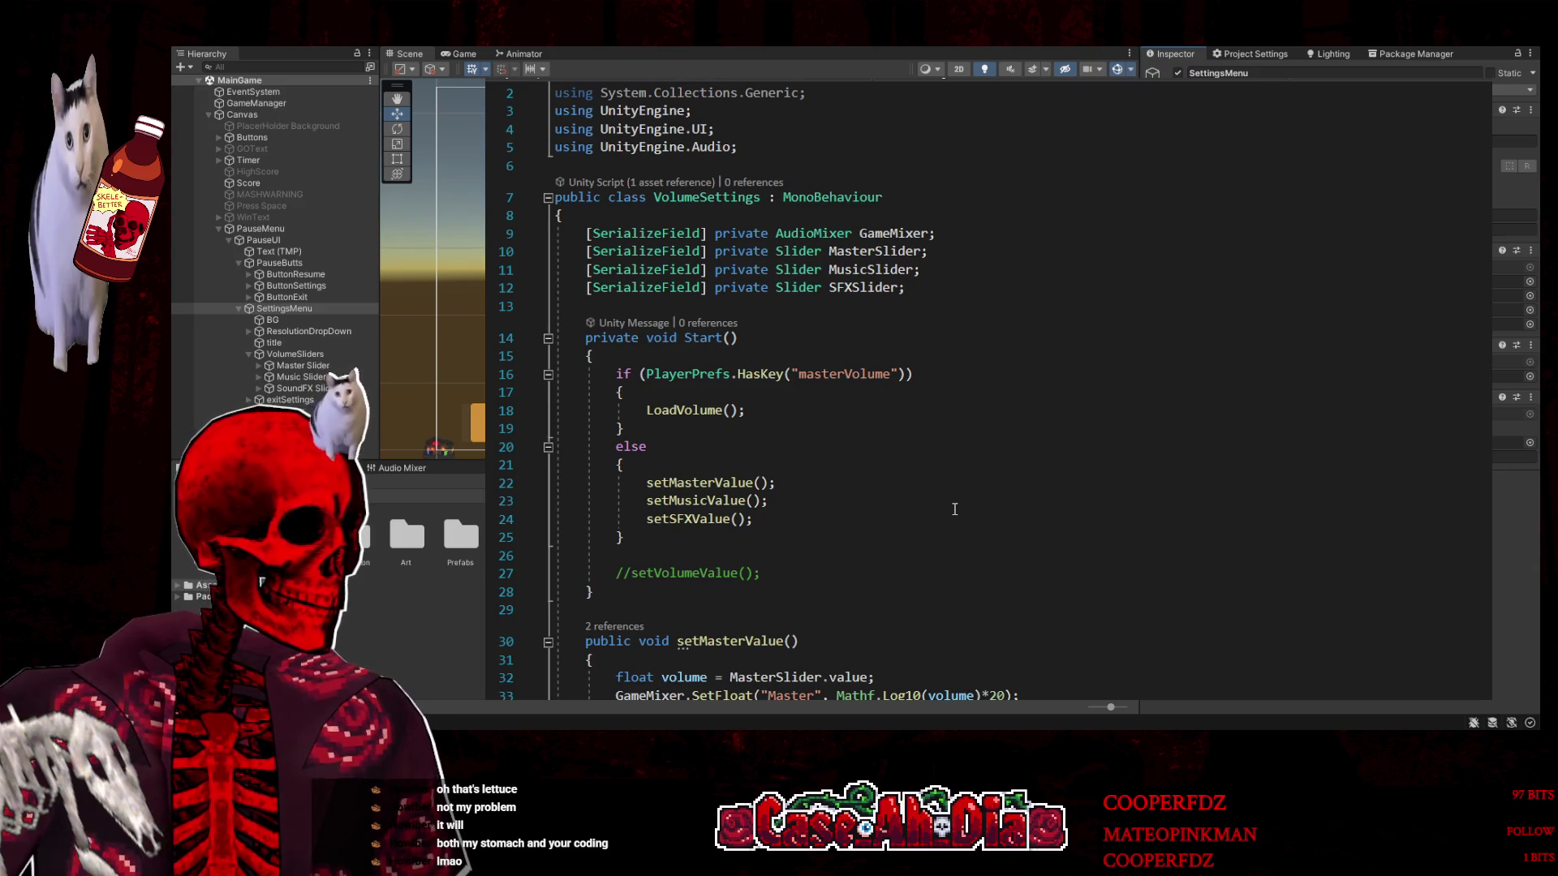
pyautogui.click(672, 677)
pyautogui.doubleClick(634, 677)
pyautogui.scroll(1, 991, 604)
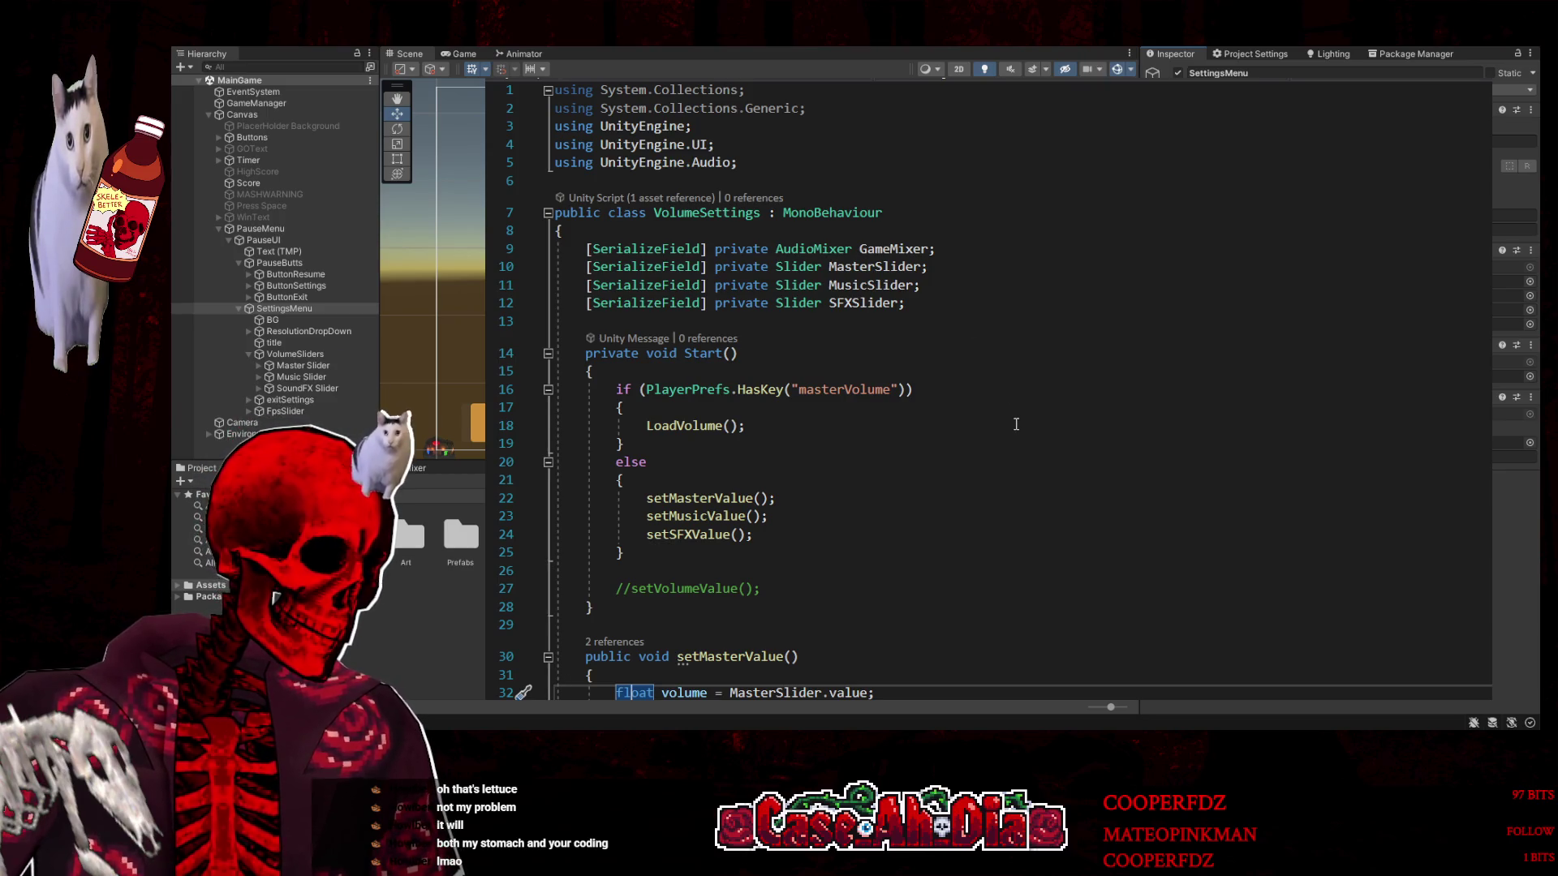
pyautogui.scroll(-5, 783, 387)
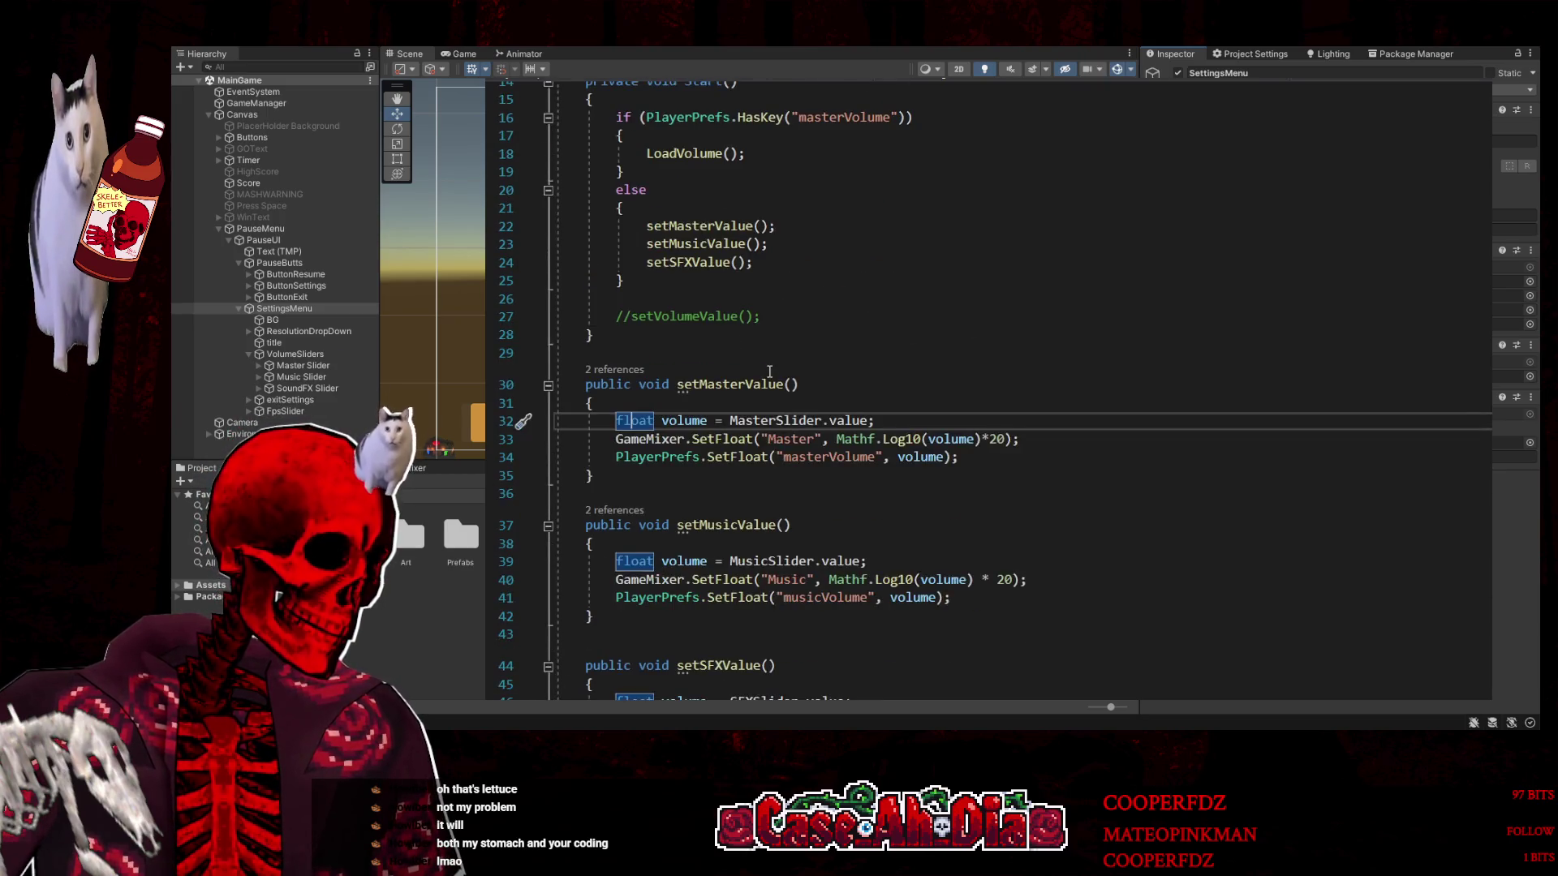
pyautogui.scroll(1, 769, 369)
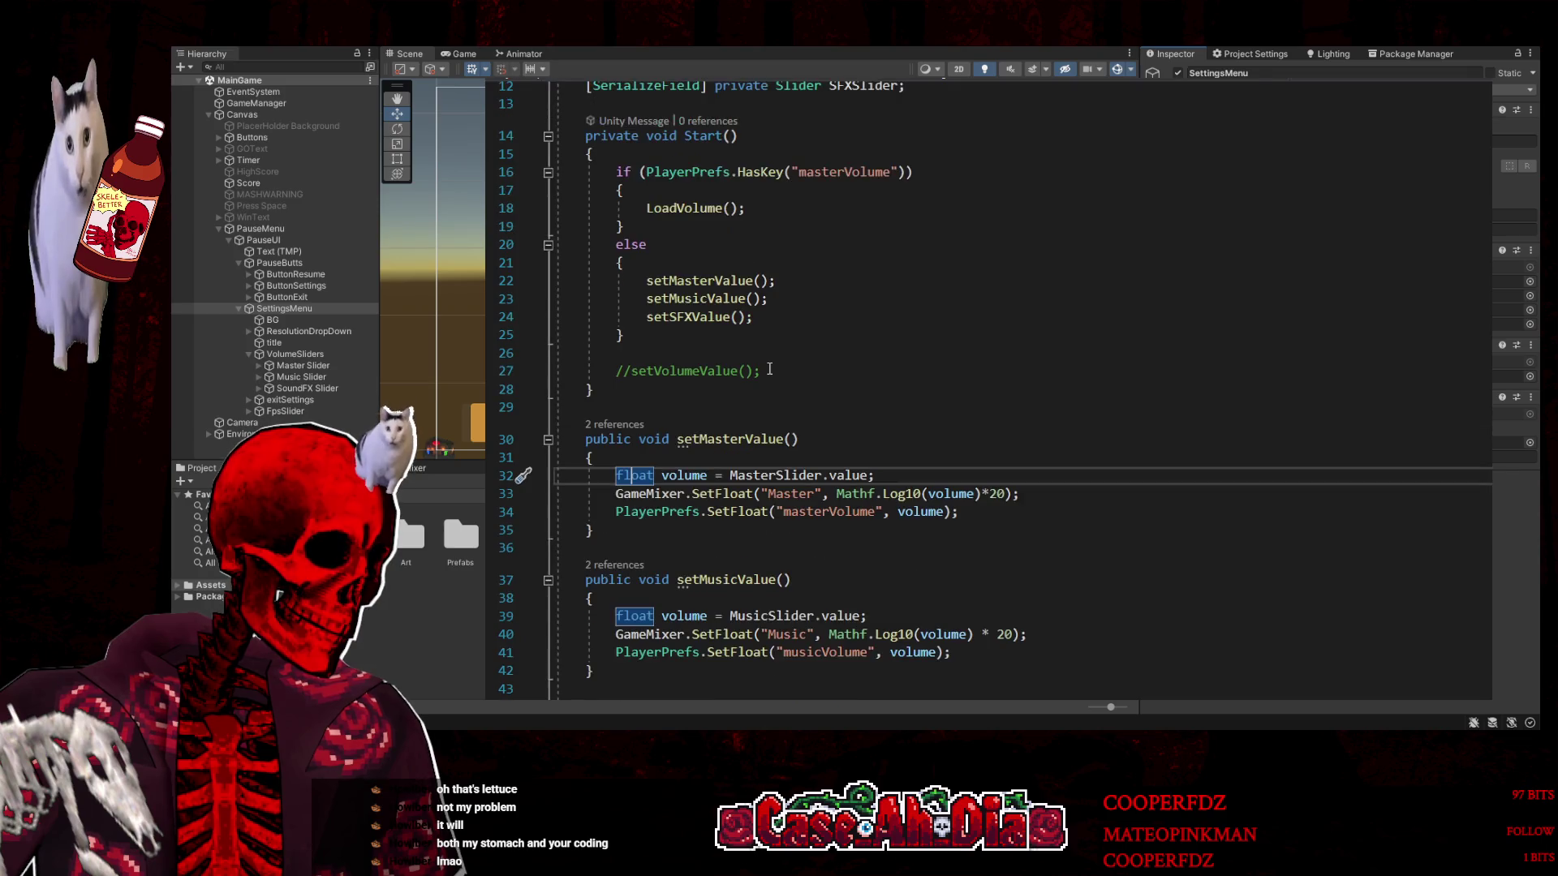
pyautogui.click(713, 281)
pyautogui.scroll(-2, 893, 389)
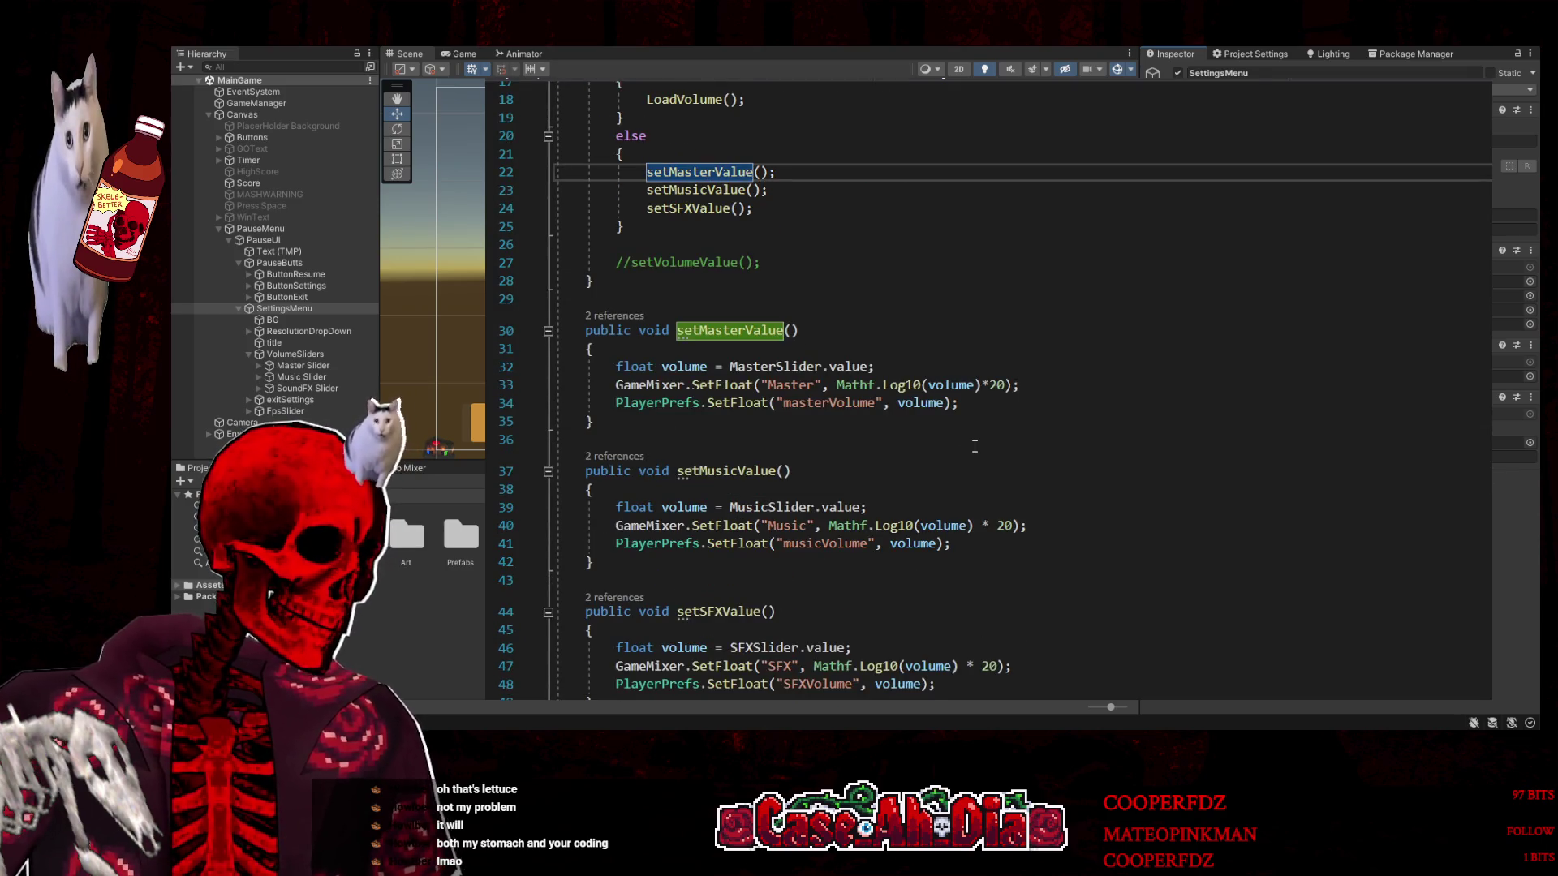
pyautogui.scroll(-6, 975, 446)
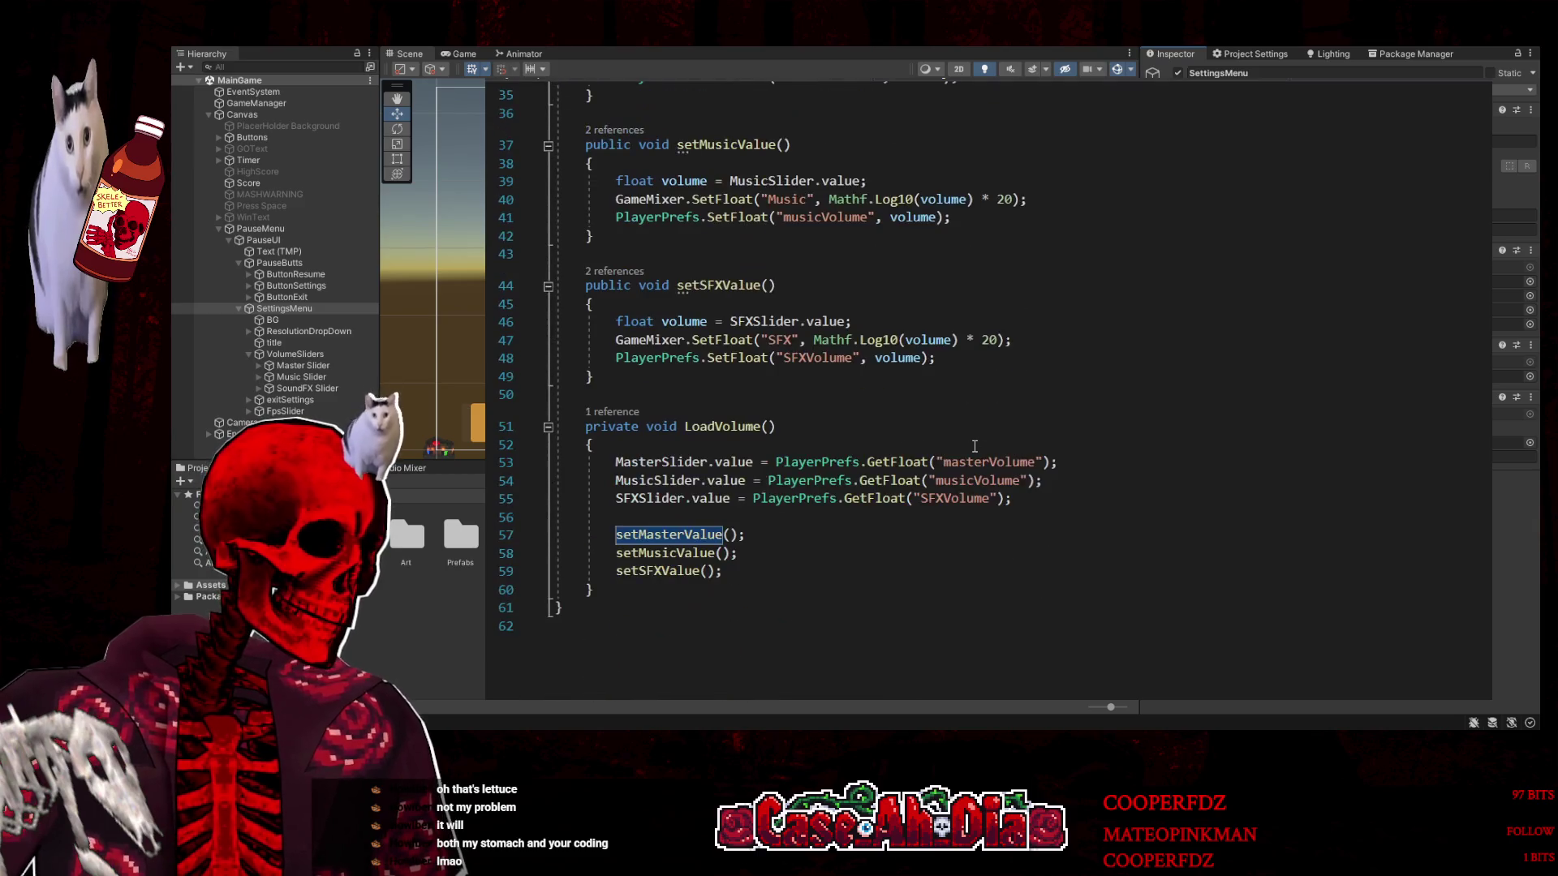
pyautogui.scroll(4, 974, 446)
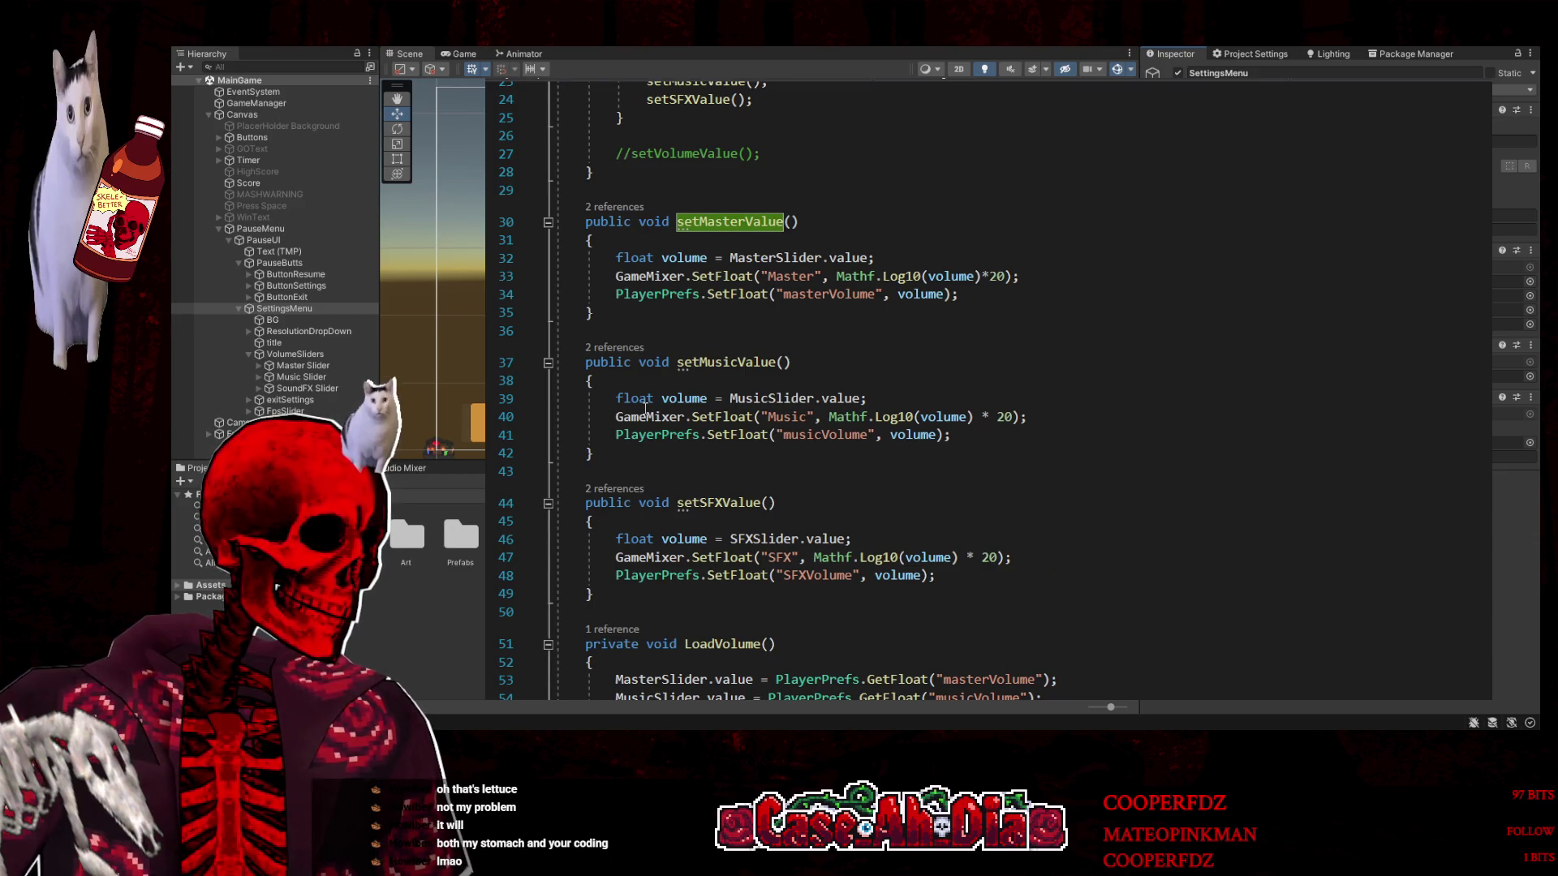
# Review setMusicValue's musicVolume PlayerPrefs save and the masterVolume HasKey check in Start
pyautogui.click(649, 381)
pyautogui.click(703, 398)
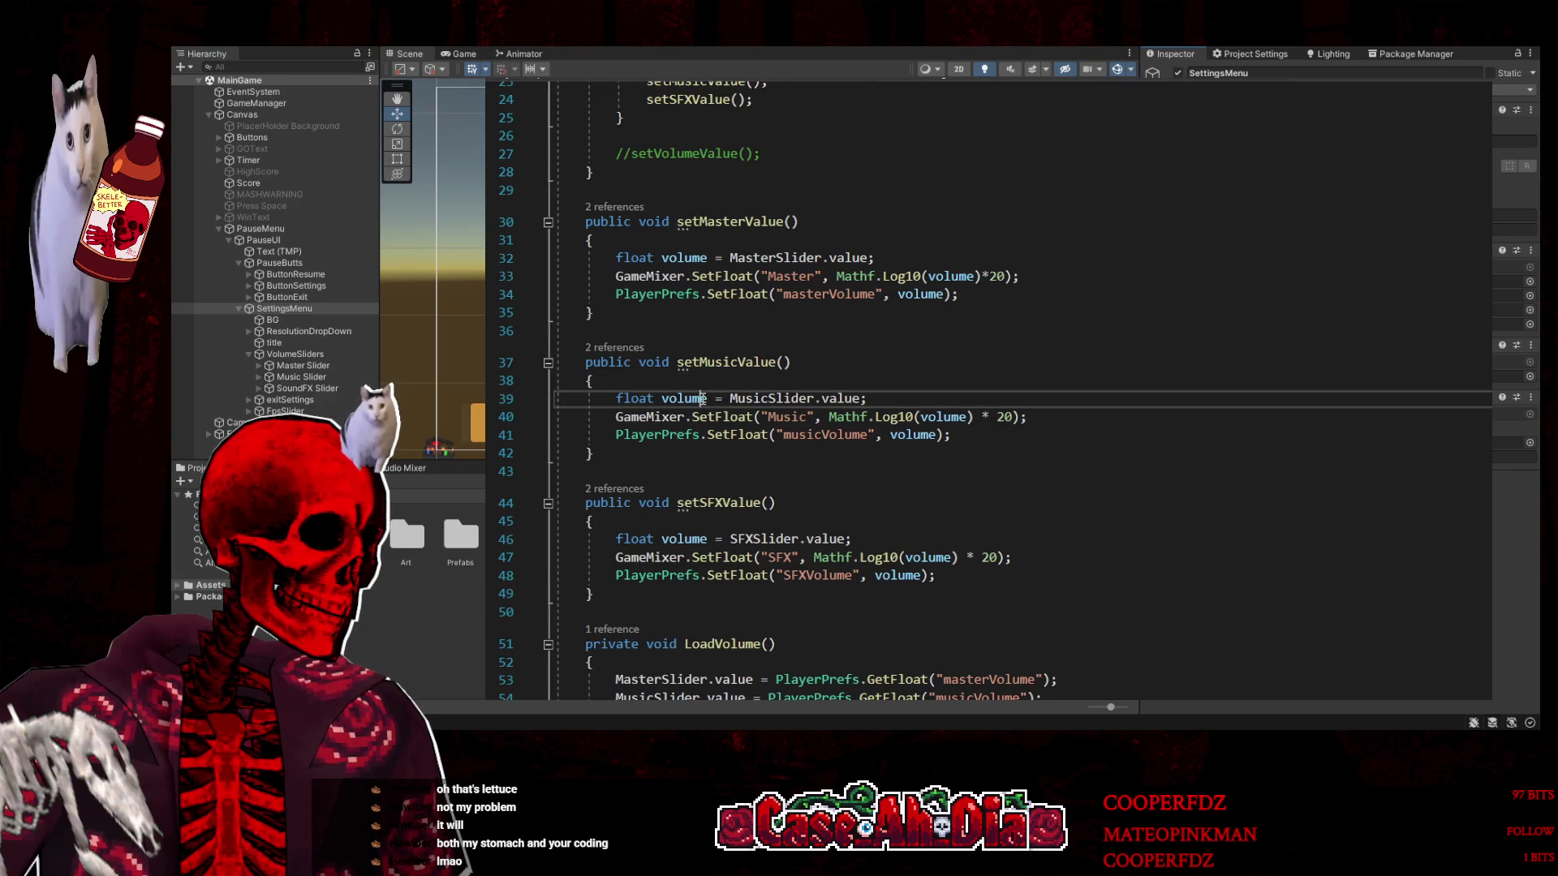
pyautogui.scroll(7, 1090, 519)
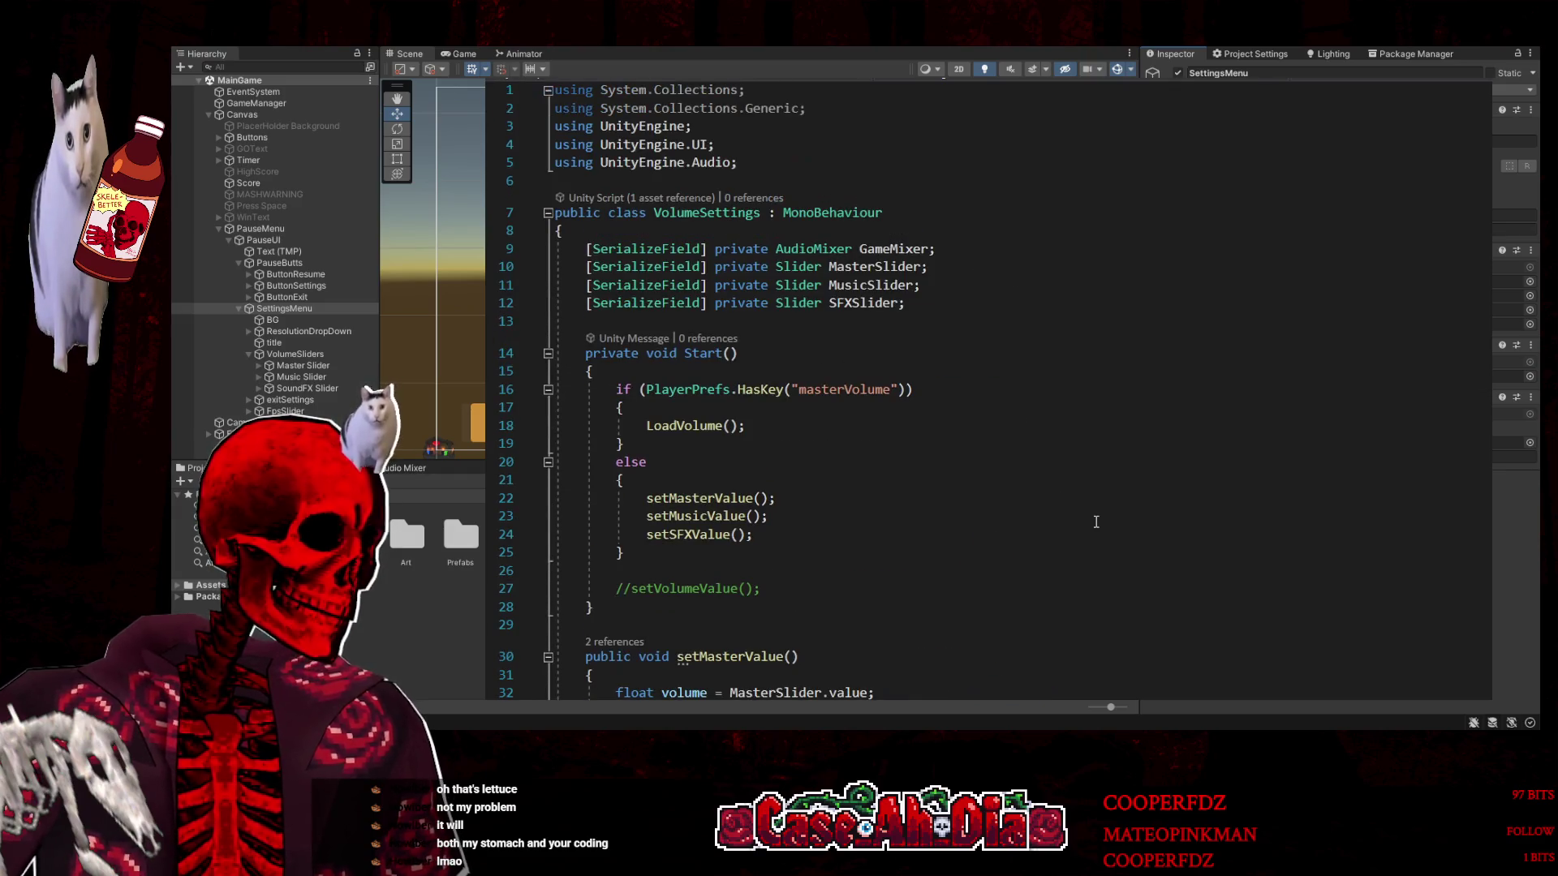
pyautogui.scroll(-4, 1096, 520)
pyautogui.scroll(-3, 1095, 522)
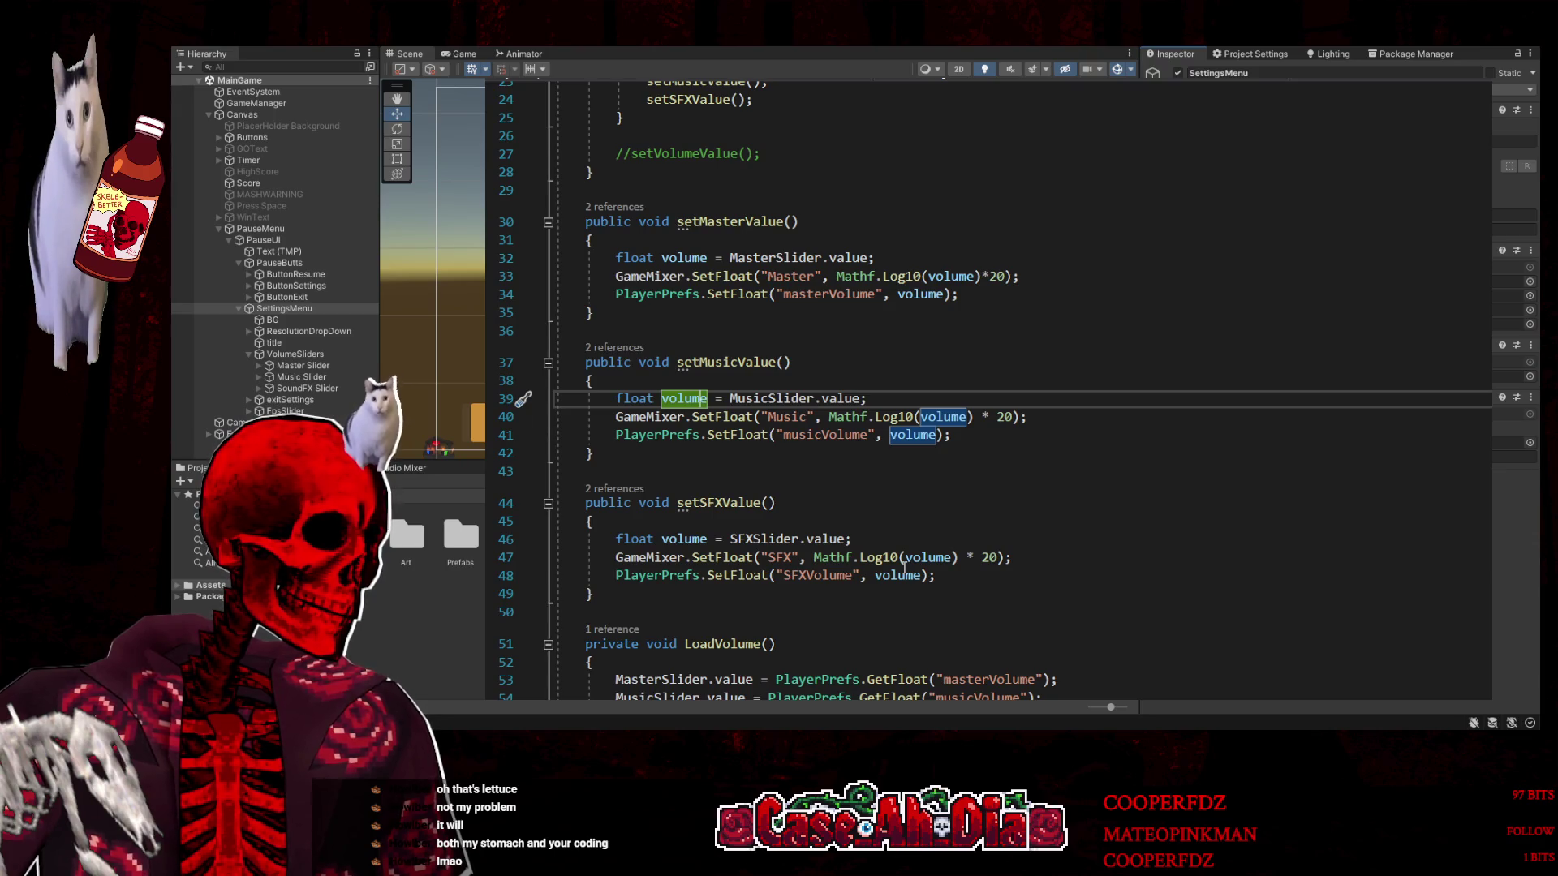
pyautogui.click(851, 439)
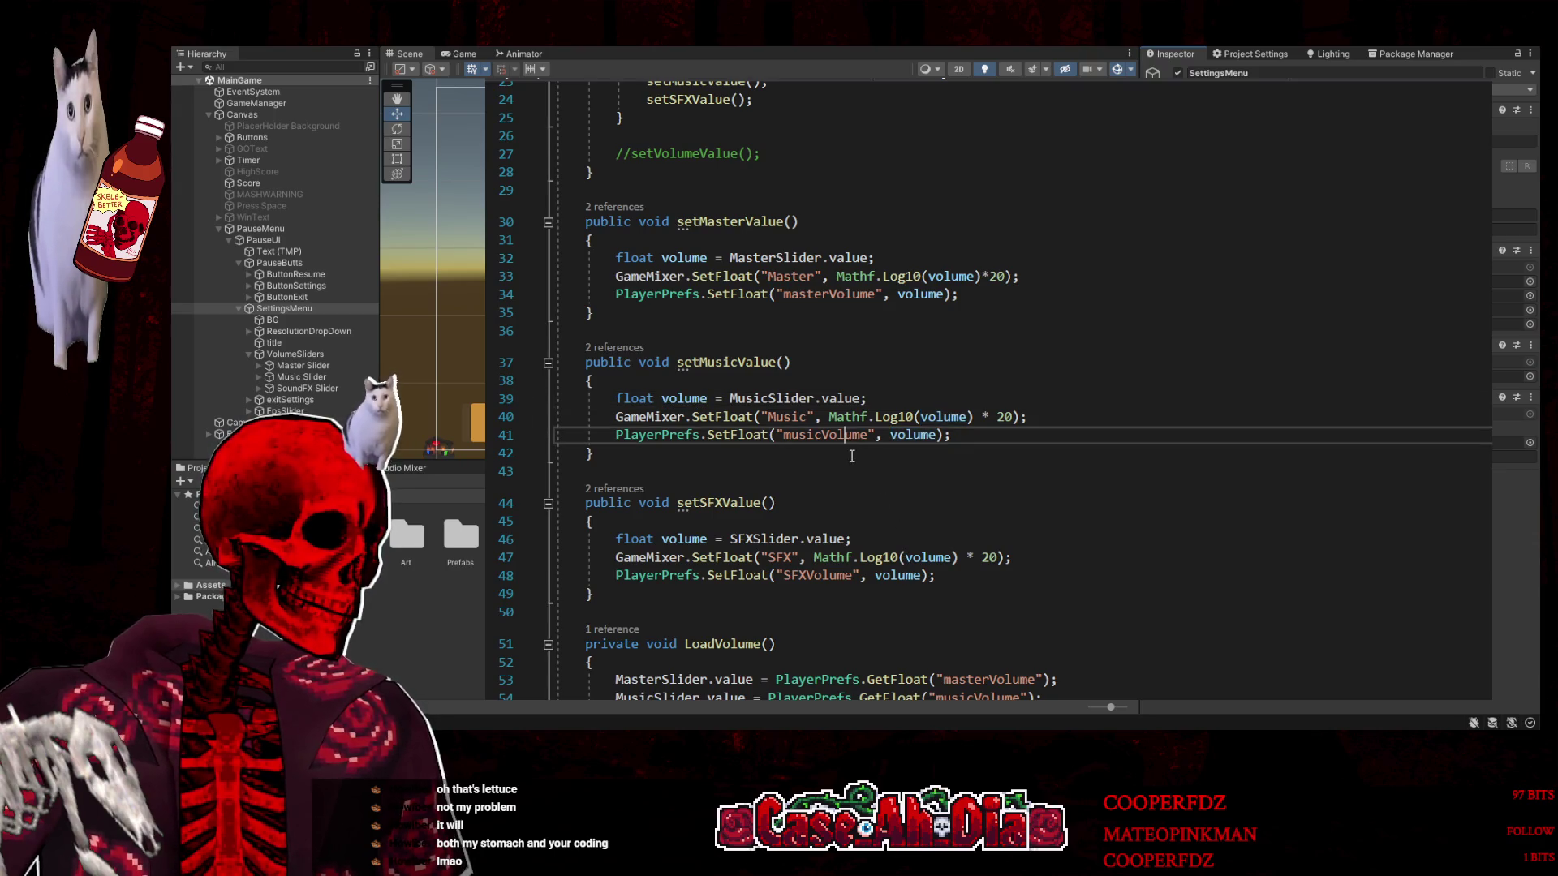
pyautogui.click(852, 436)
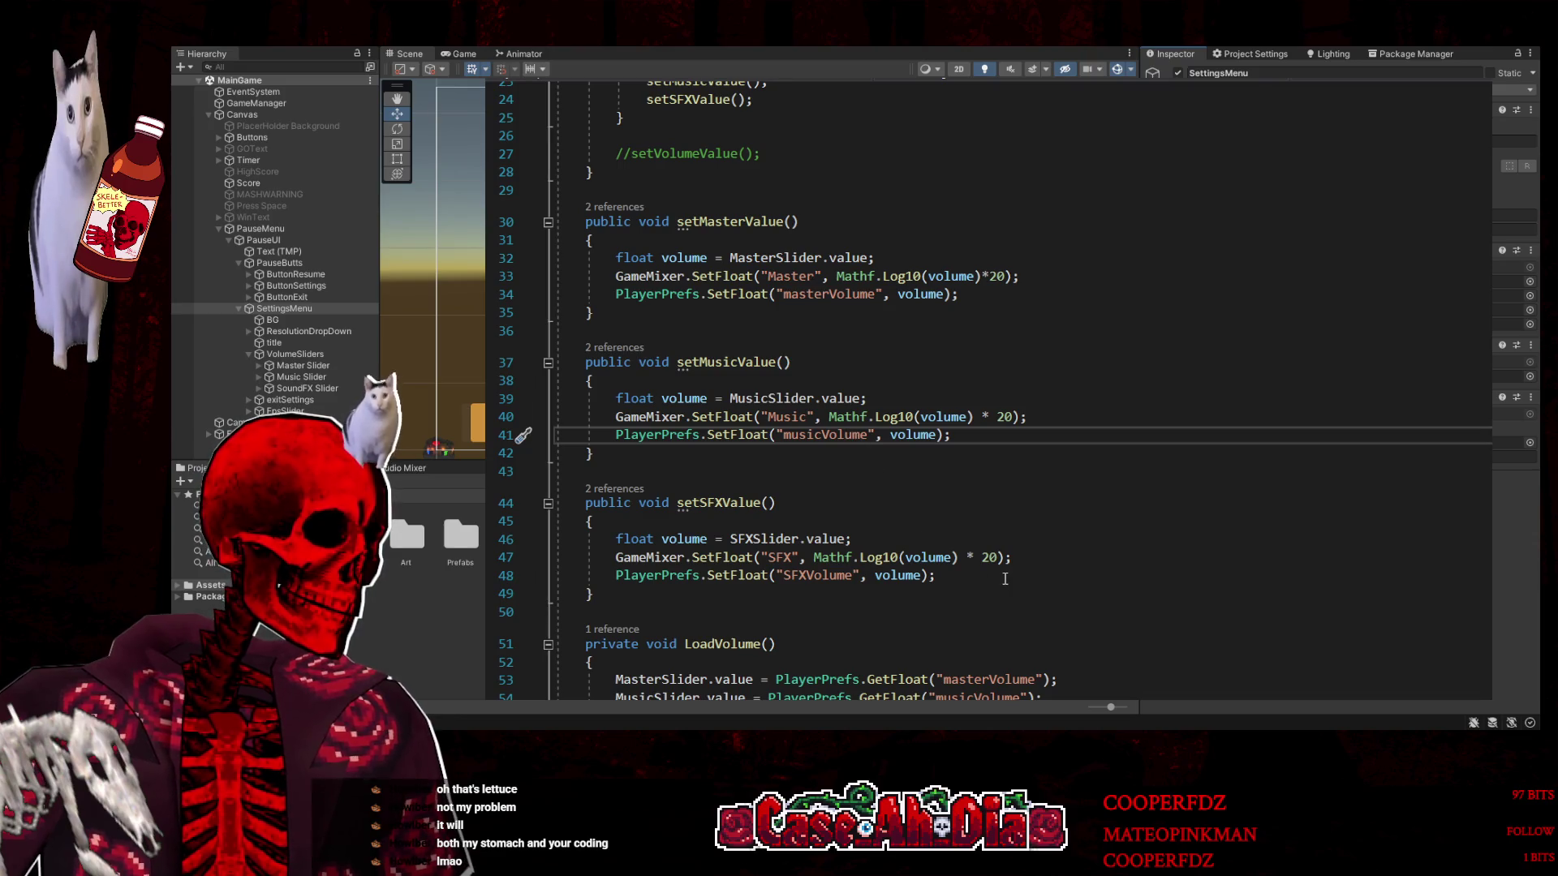
pyautogui.scroll(-5, 1005, 579)
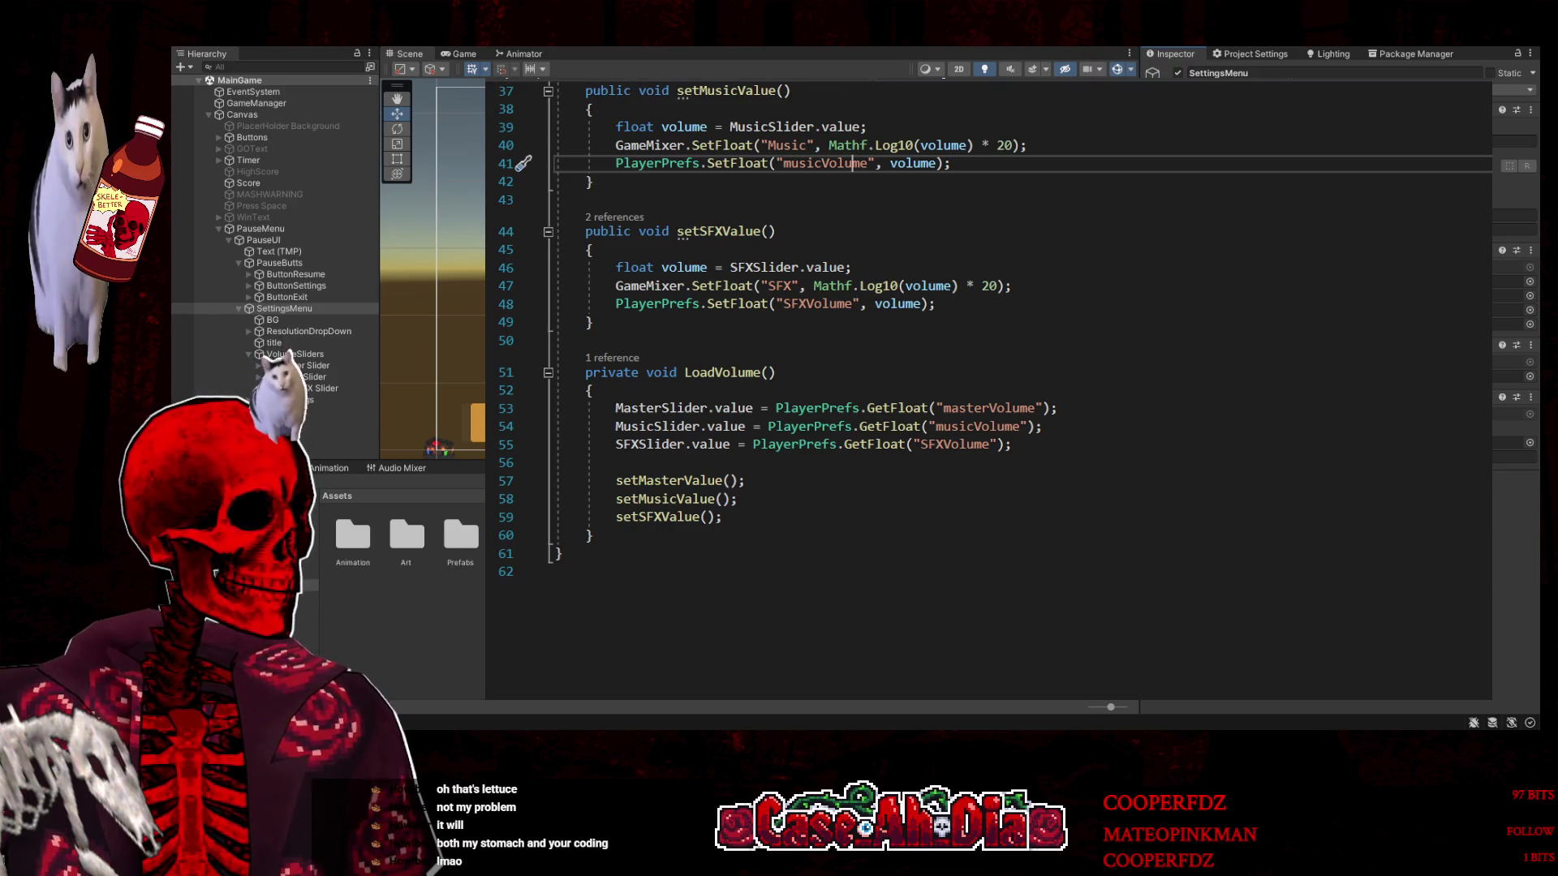
pyautogui.scroll(6, 718, 484)
pyautogui.scroll(6, 718, 484)
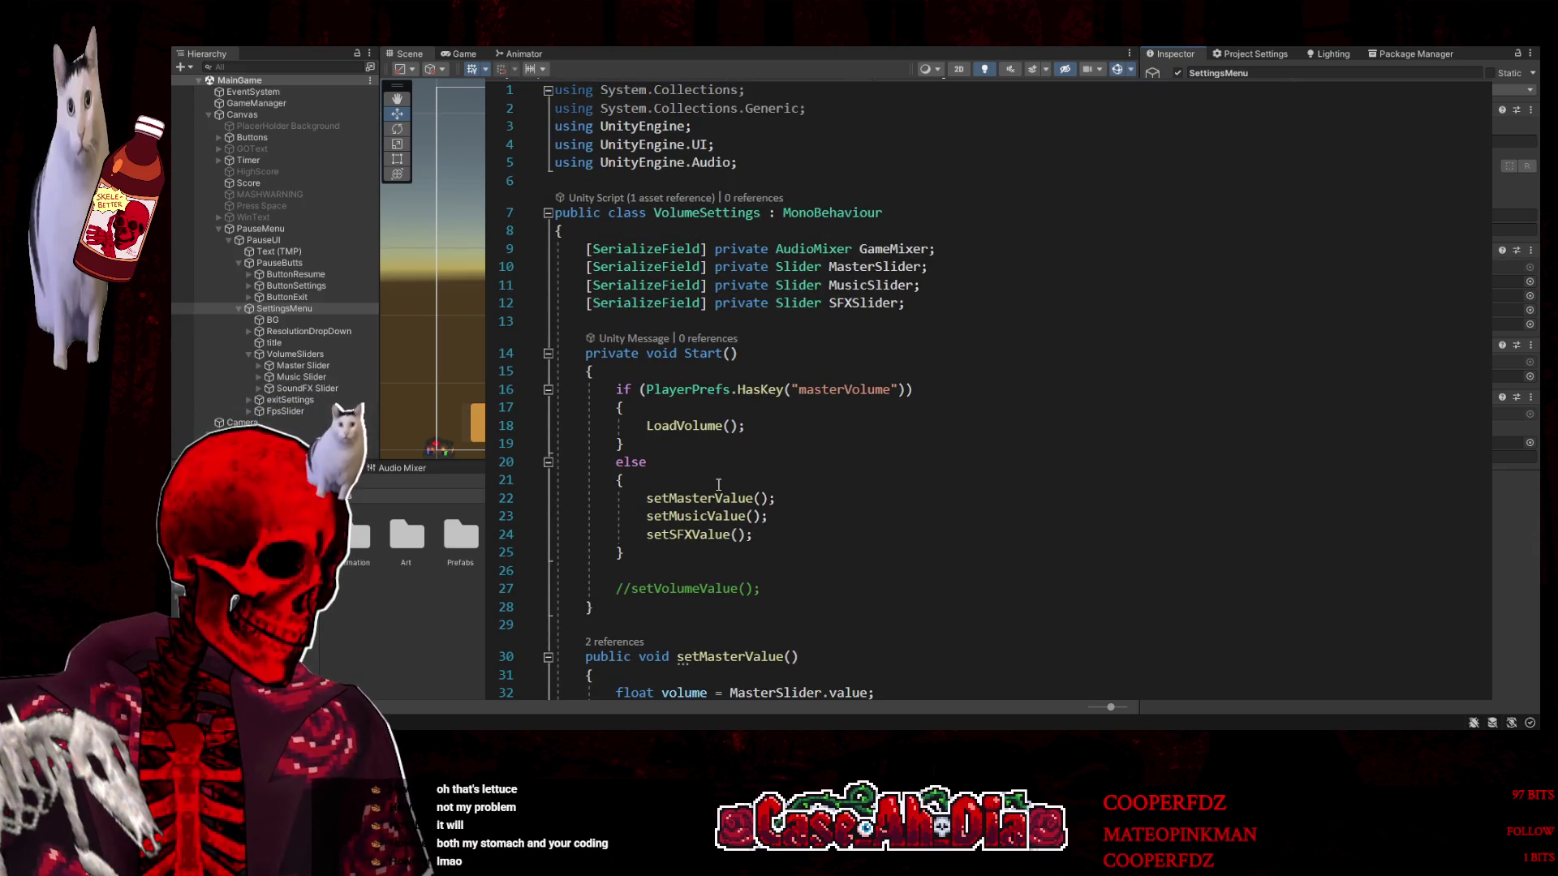
pyautogui.scroll(-1, 718, 485)
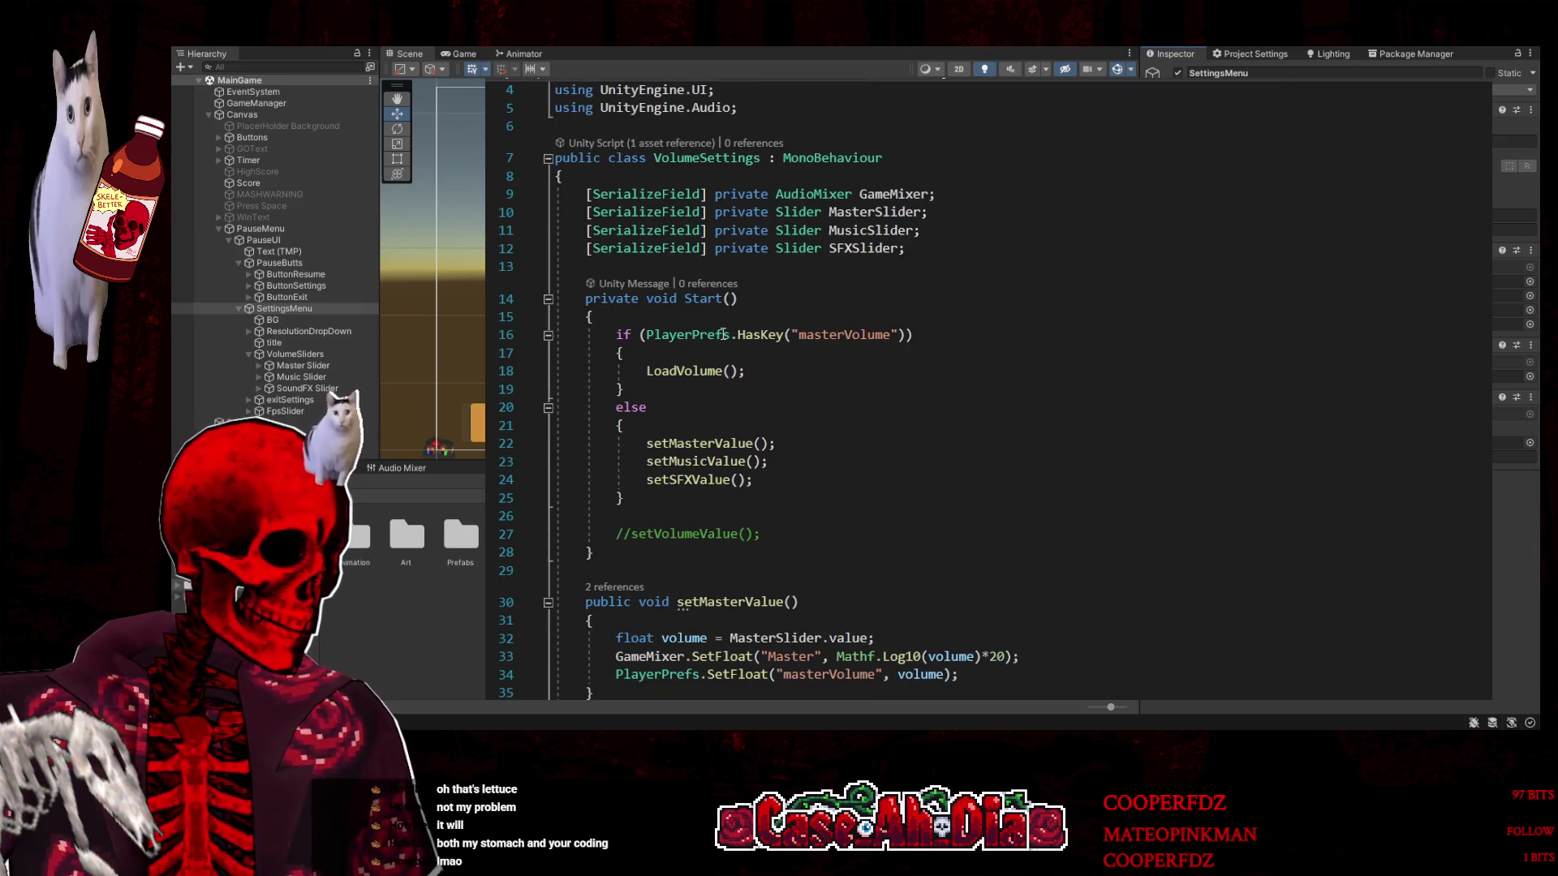
pyautogui.click(830, 335)
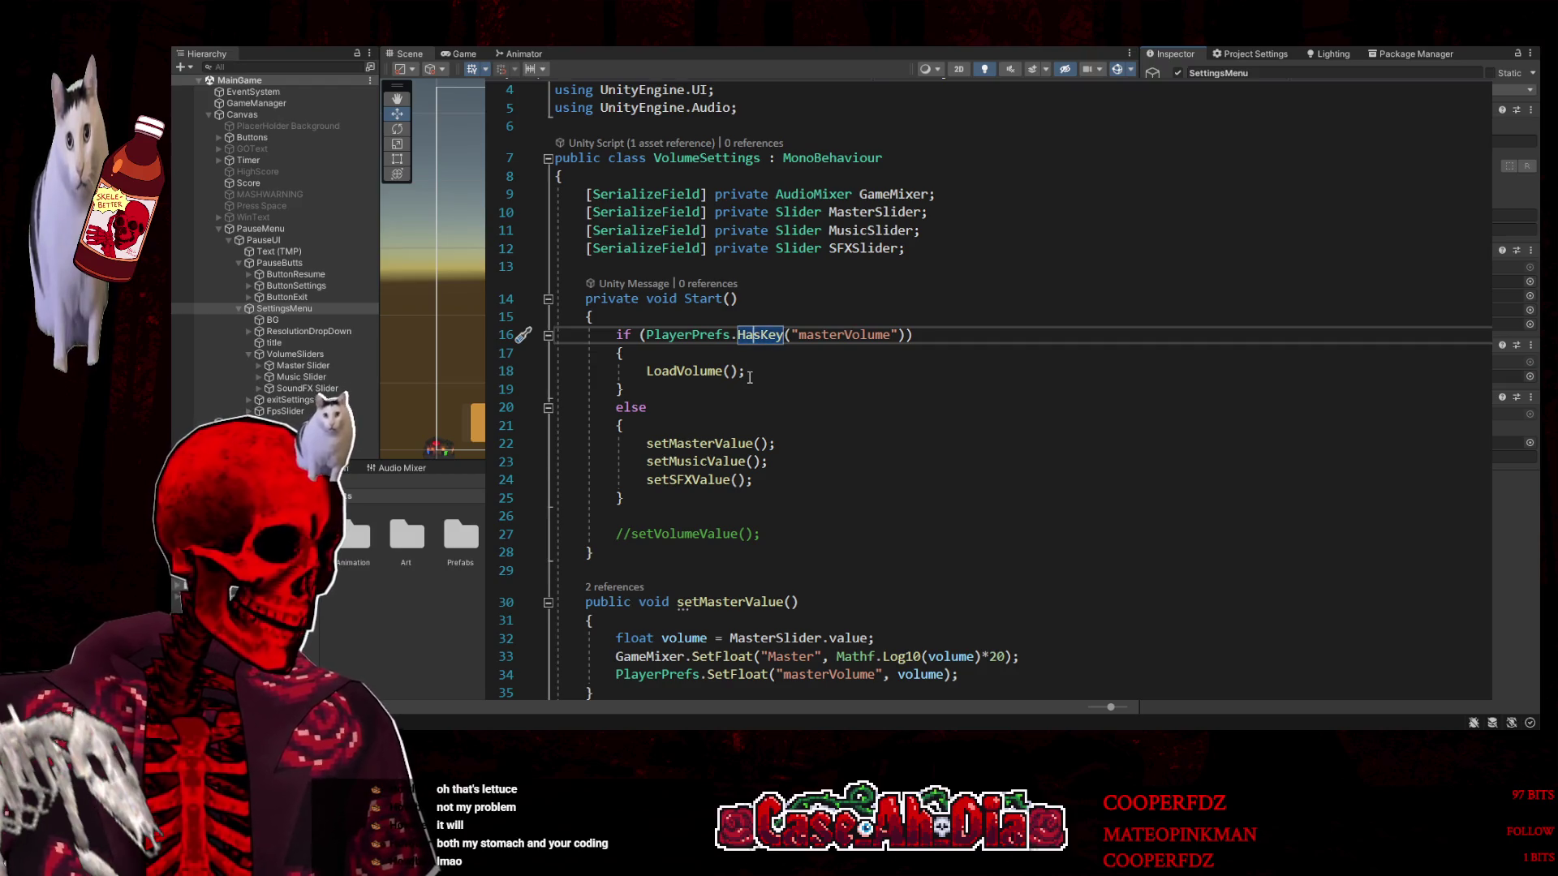
pyautogui.scroll(-1, 748, 381)
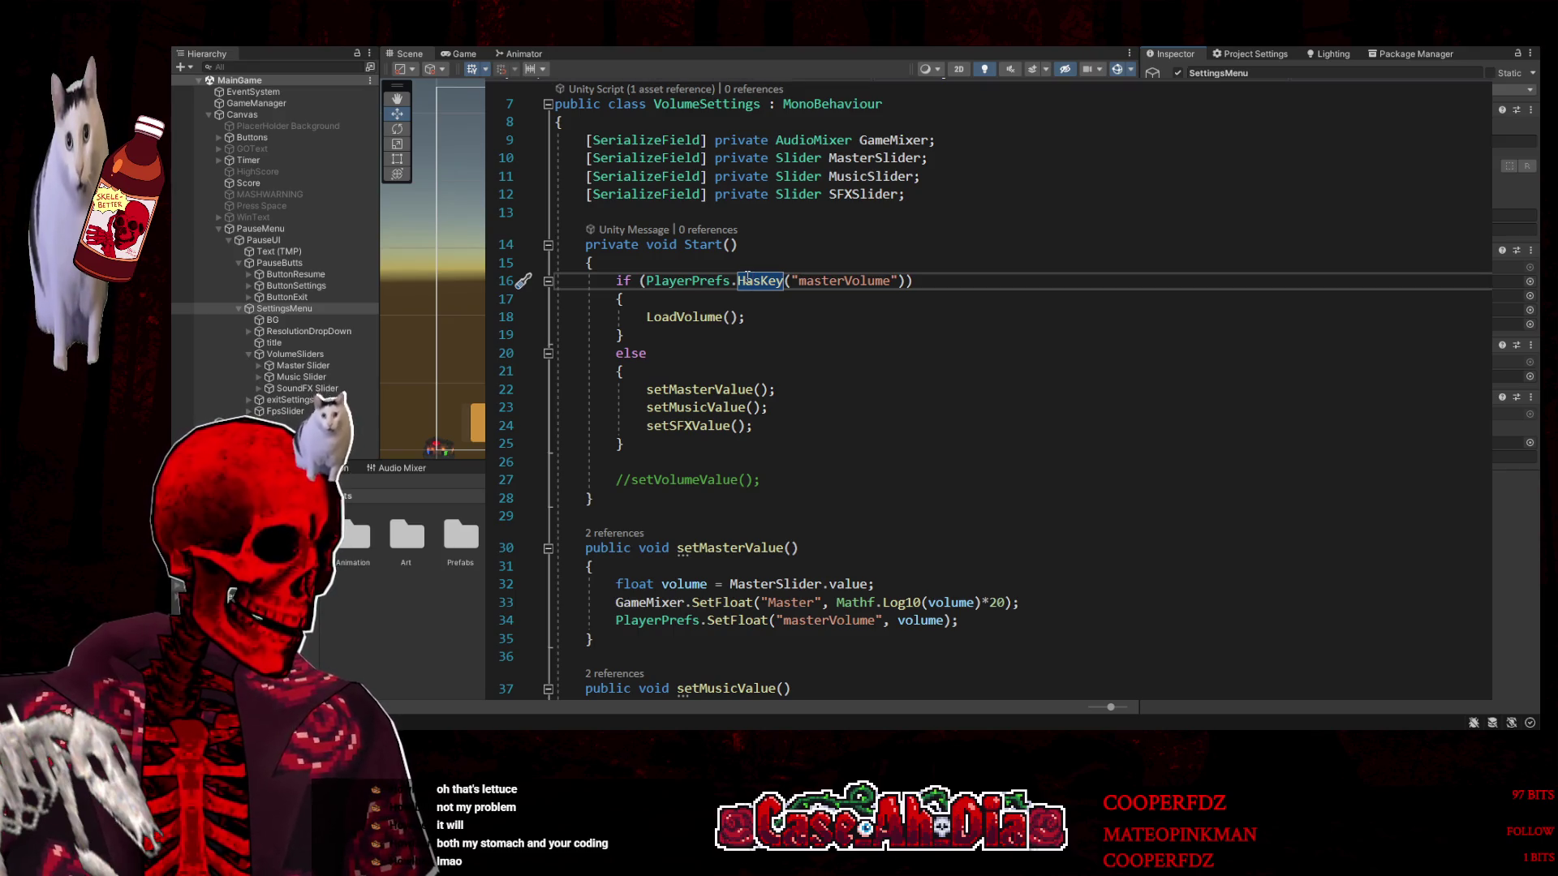
pyautogui.scroll(-2, 749, 278)
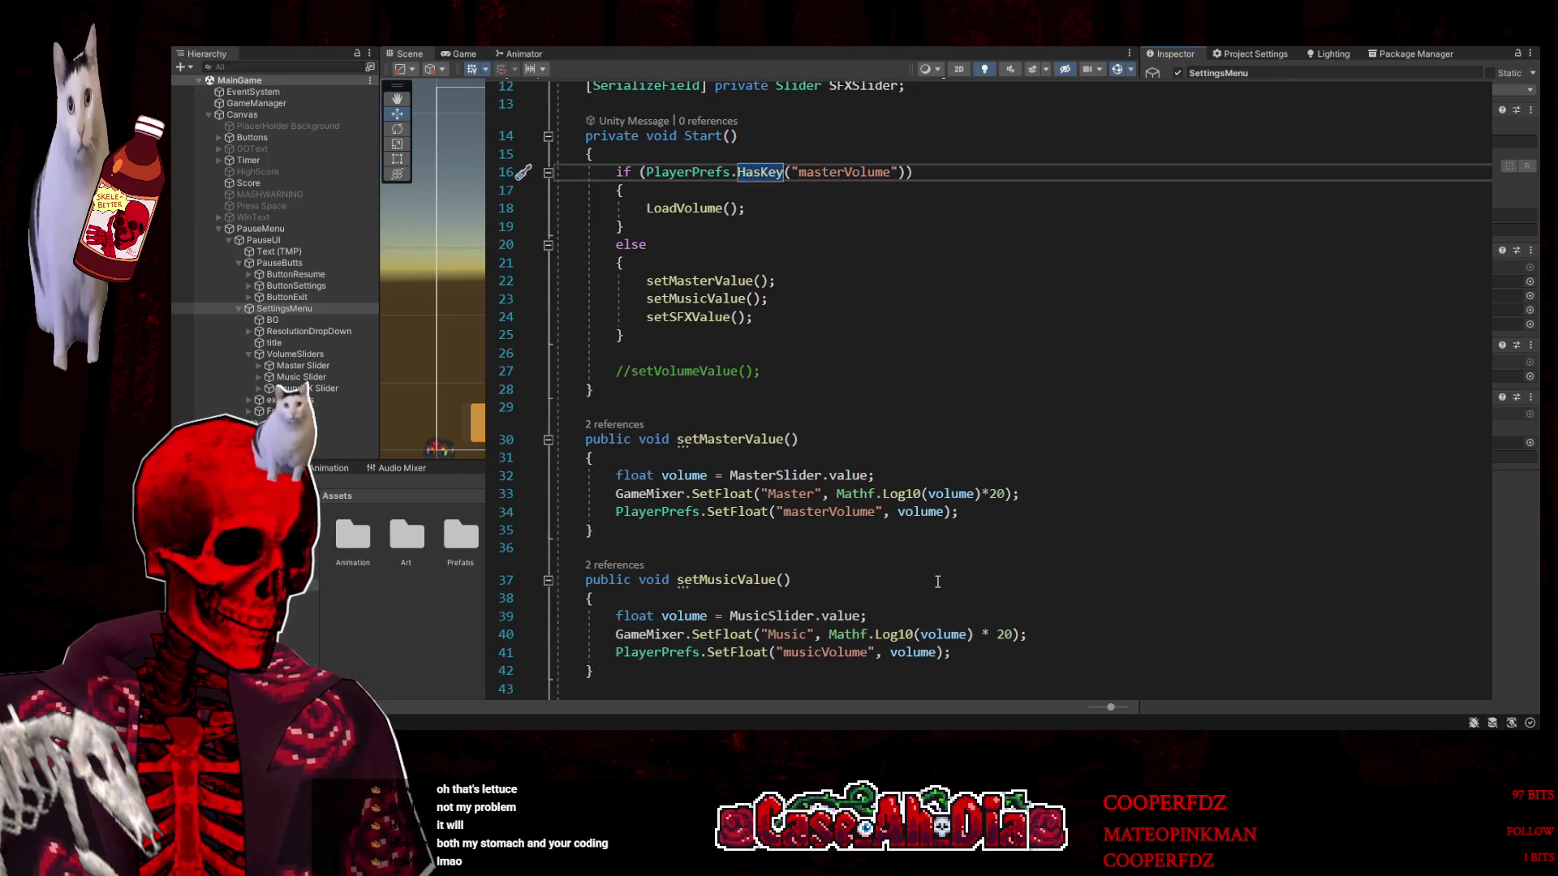
pyautogui.scroll(4, 937, 581)
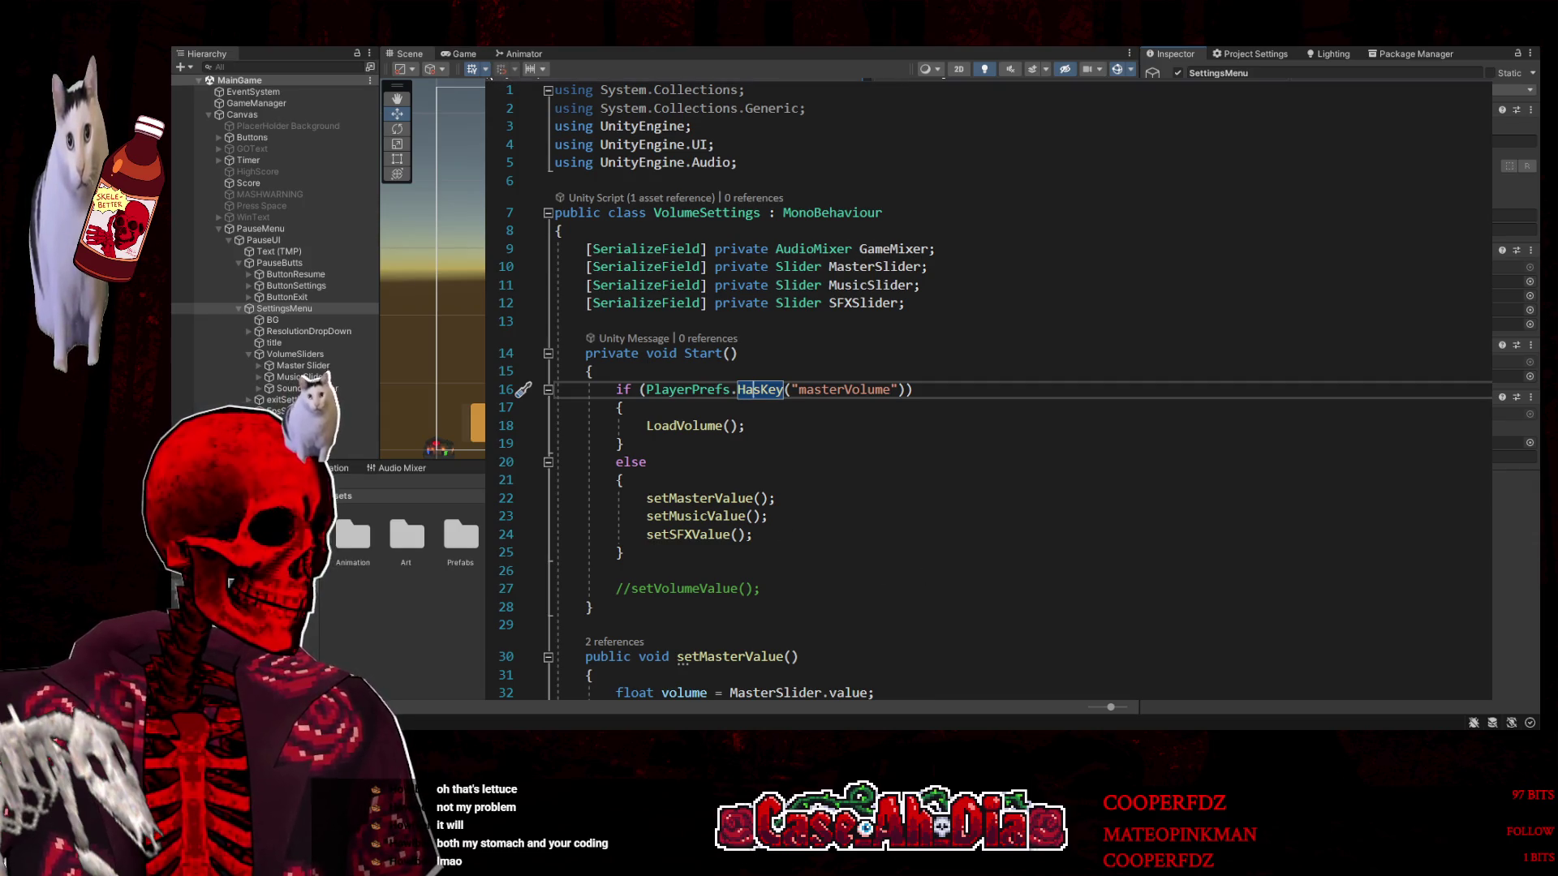
pyautogui.scroll(-8, 824, 390)
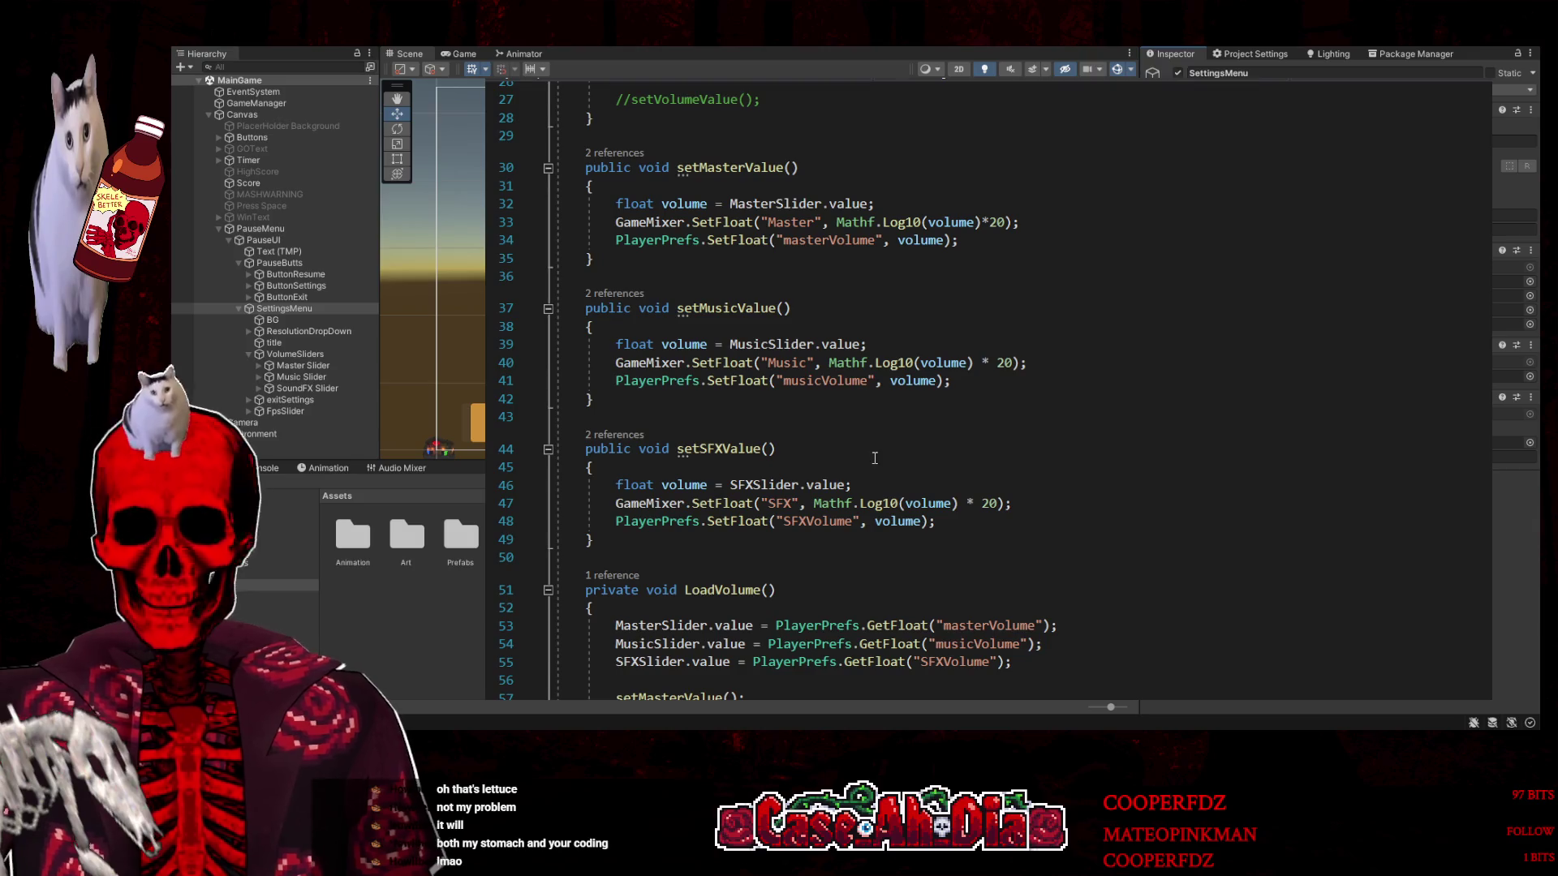
pyautogui.hotkey('ctrl', 'Tab')
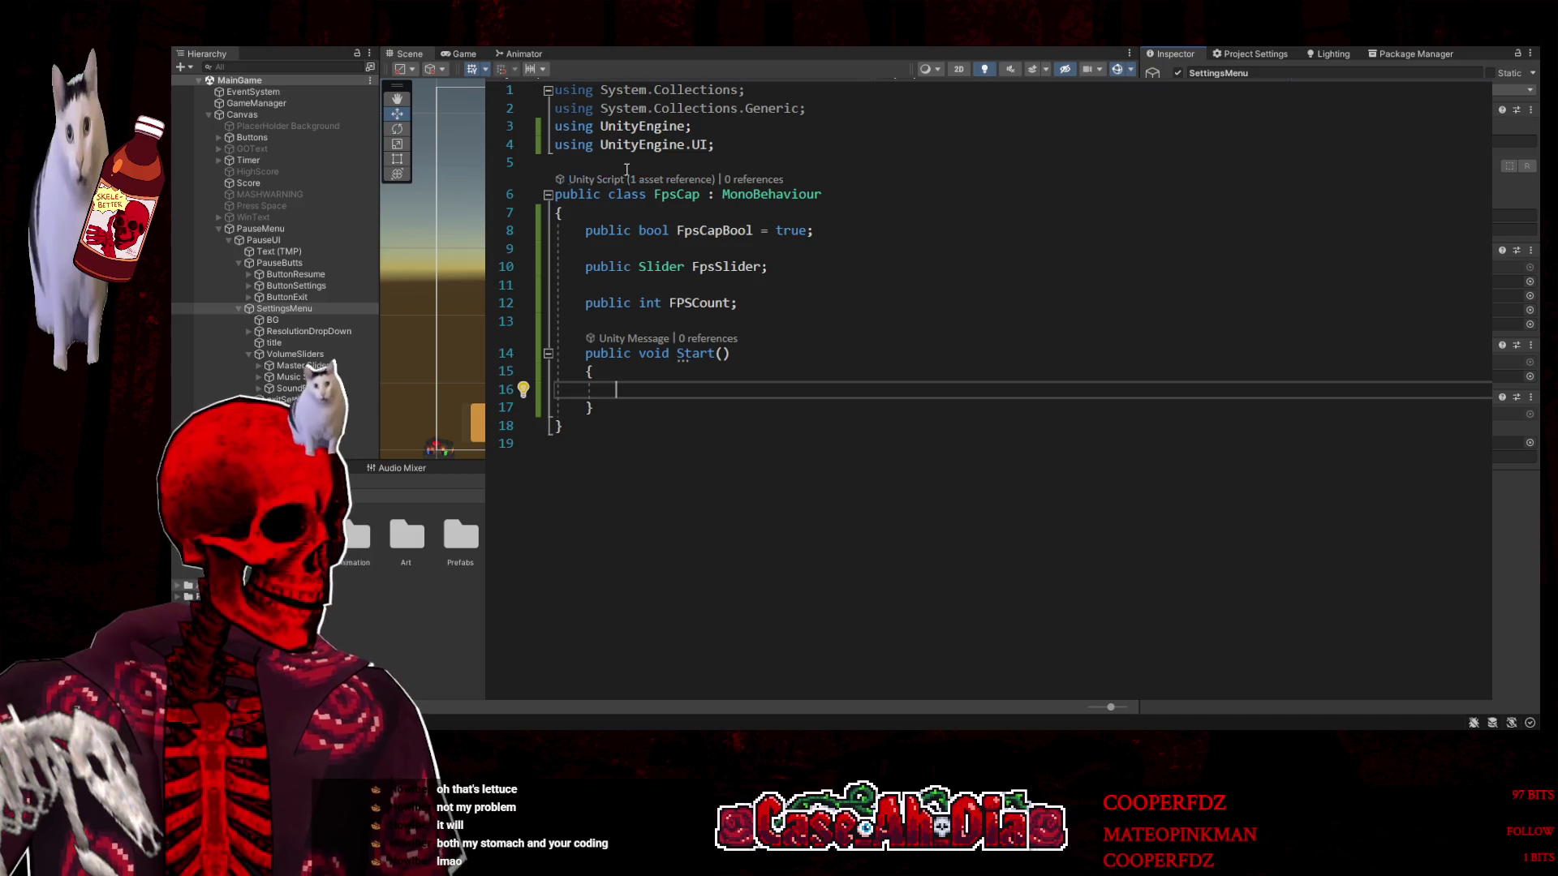
# Add blank lines after Start and review the VolumeSettings setSFXValue method for reference
pyautogui.click(610, 409)
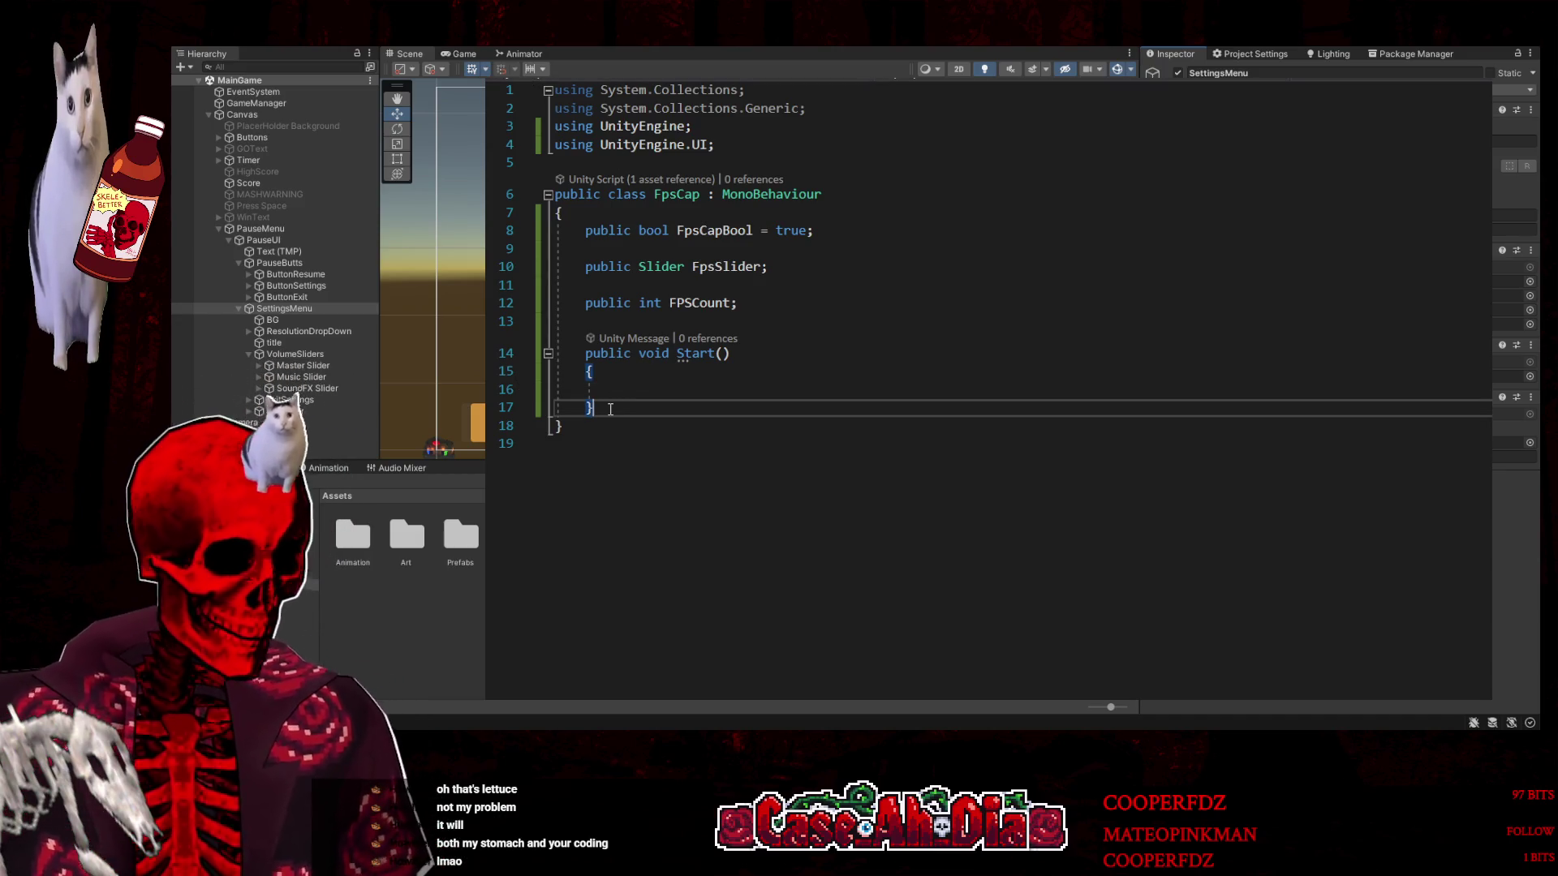
pyautogui.press('Return')
pyautogui.press('Return')
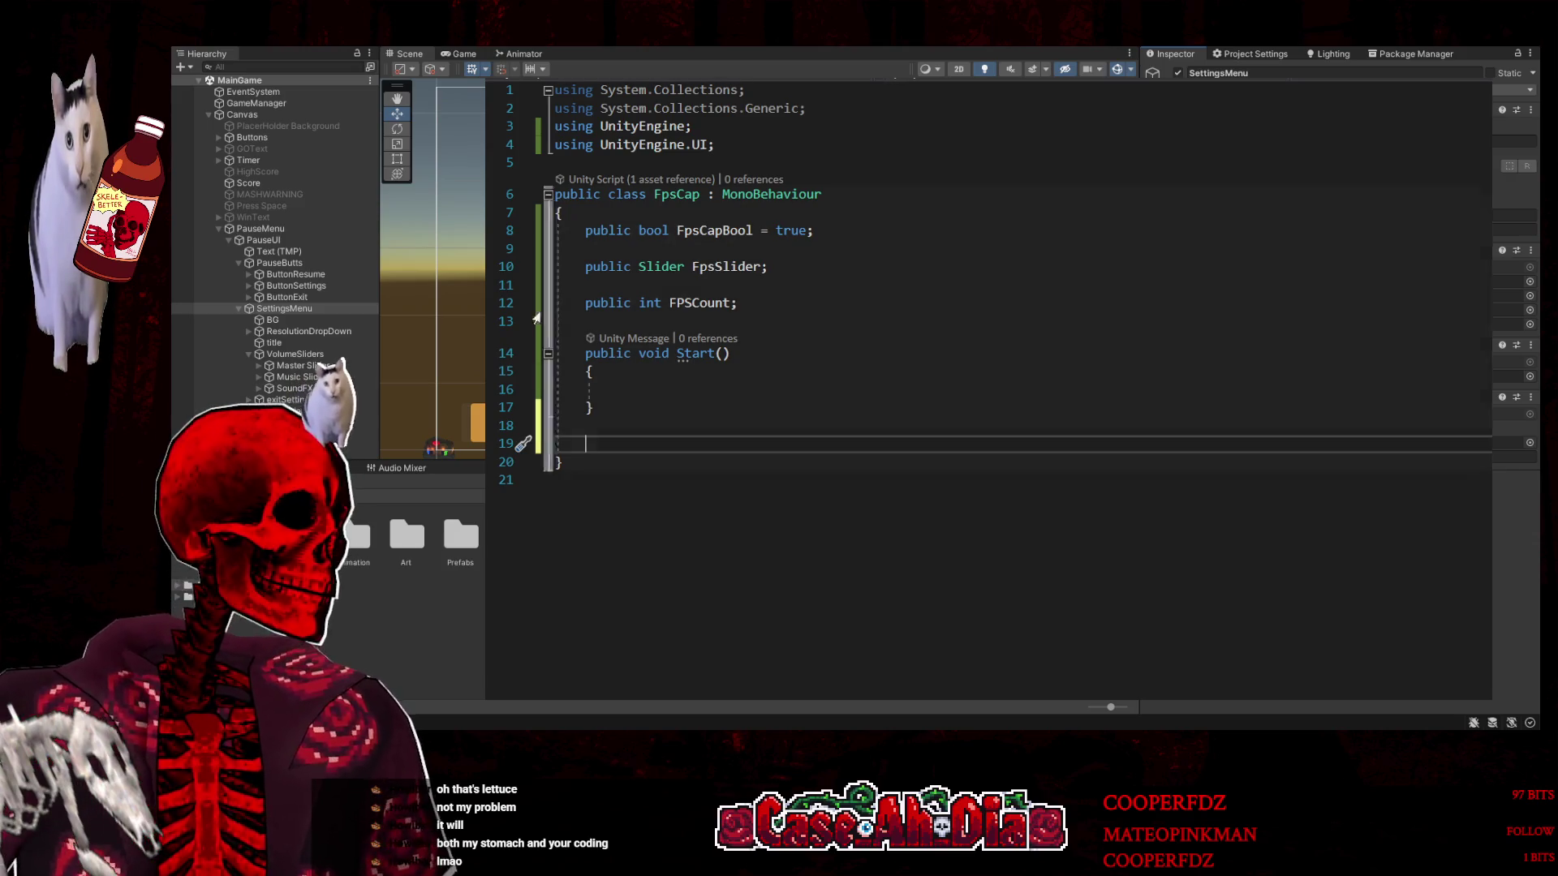
pyautogui.hotkey('ctrl', 'Tab')
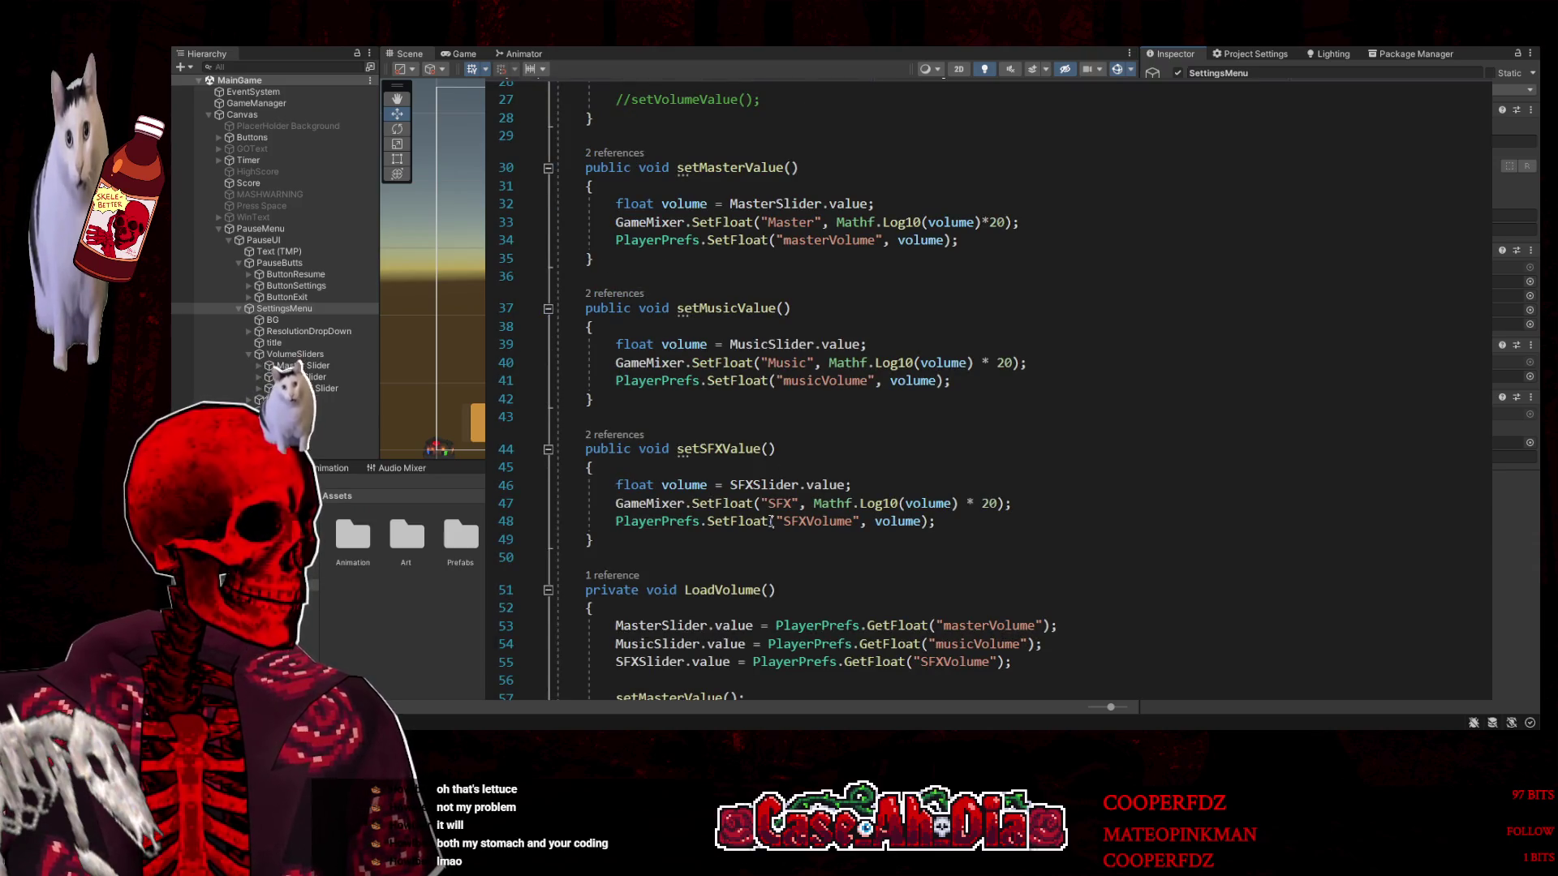
pyautogui.moveTo(989, 542)
pyautogui.mouseDown()
pyautogui.moveTo(714, 487)
pyautogui.moveTo(678, 451)
pyautogui.mouseUp()
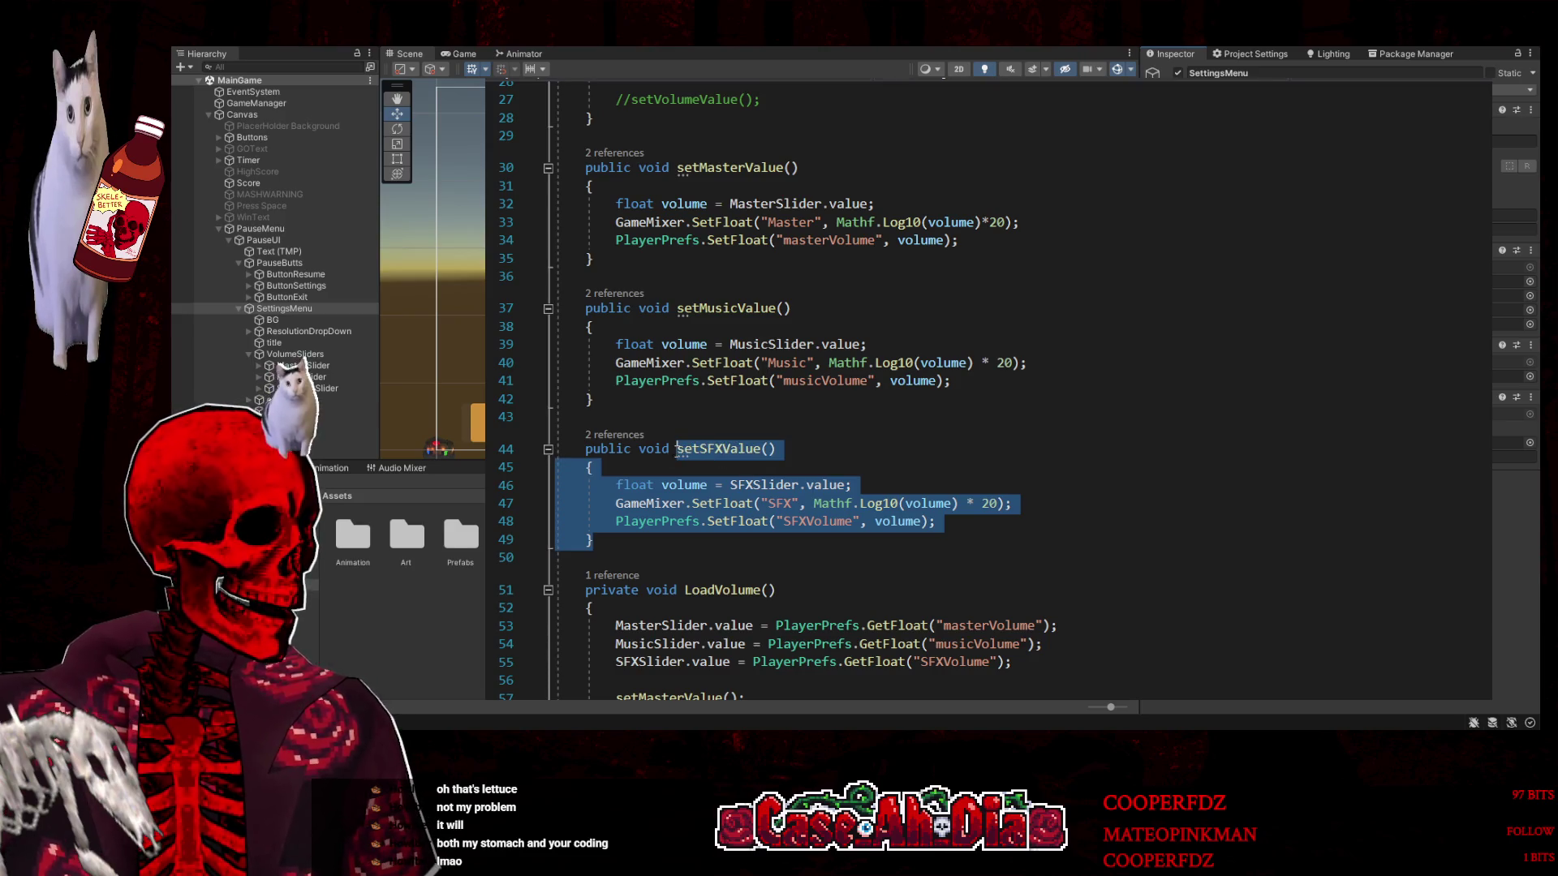
pyautogui.click(886, 455)
pyautogui.click(886, 465)
pyautogui.press('Down')
pyautogui.hotkey('ctrl', 'Right')
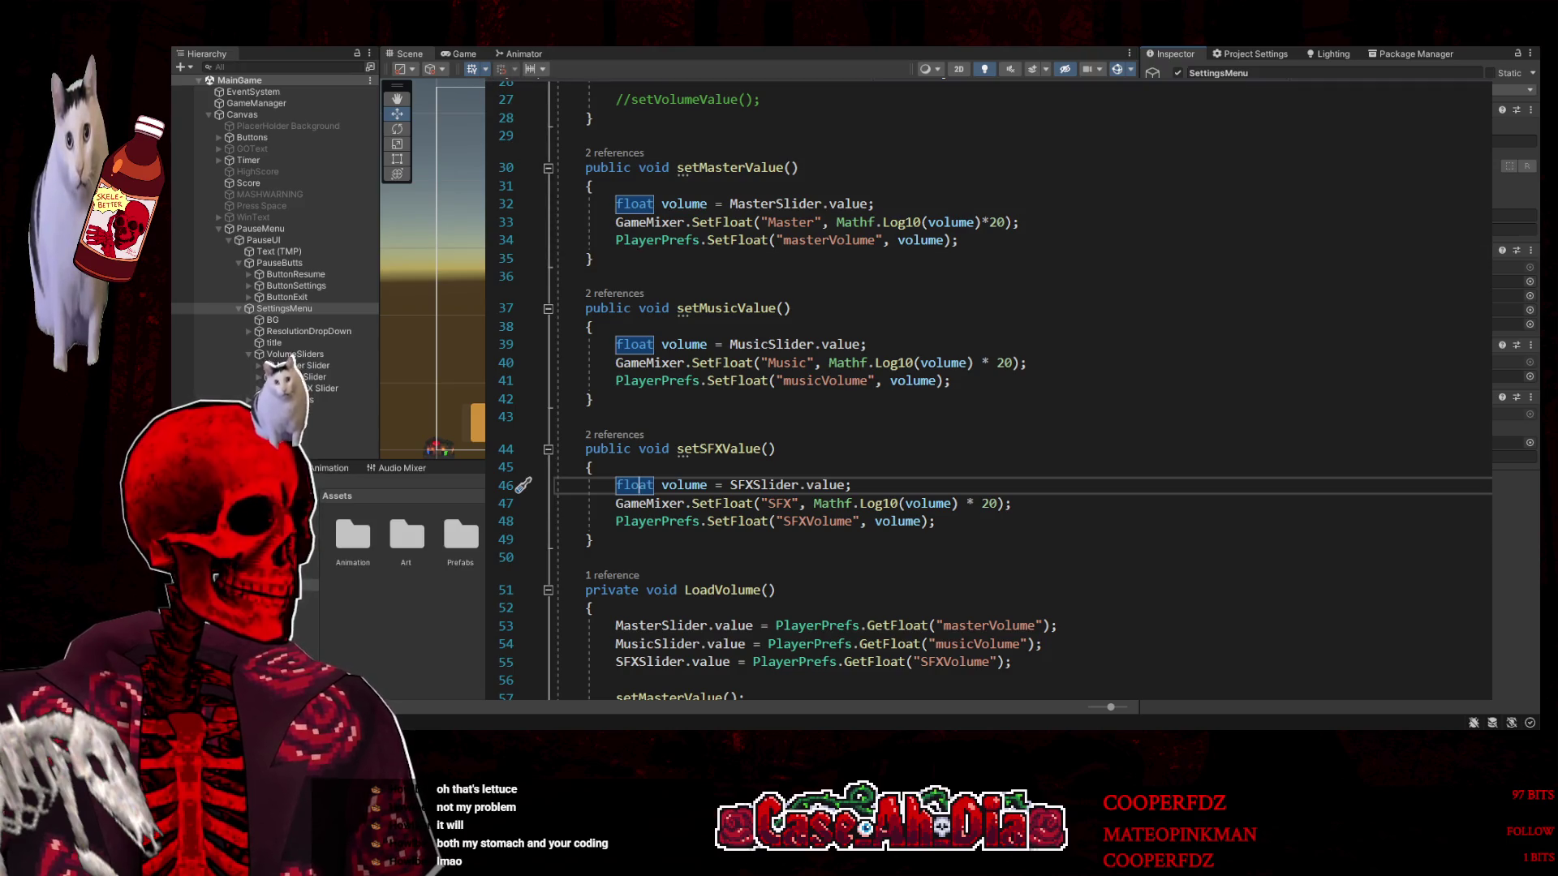
pyautogui.hotkey('ctrl', 'Tab')
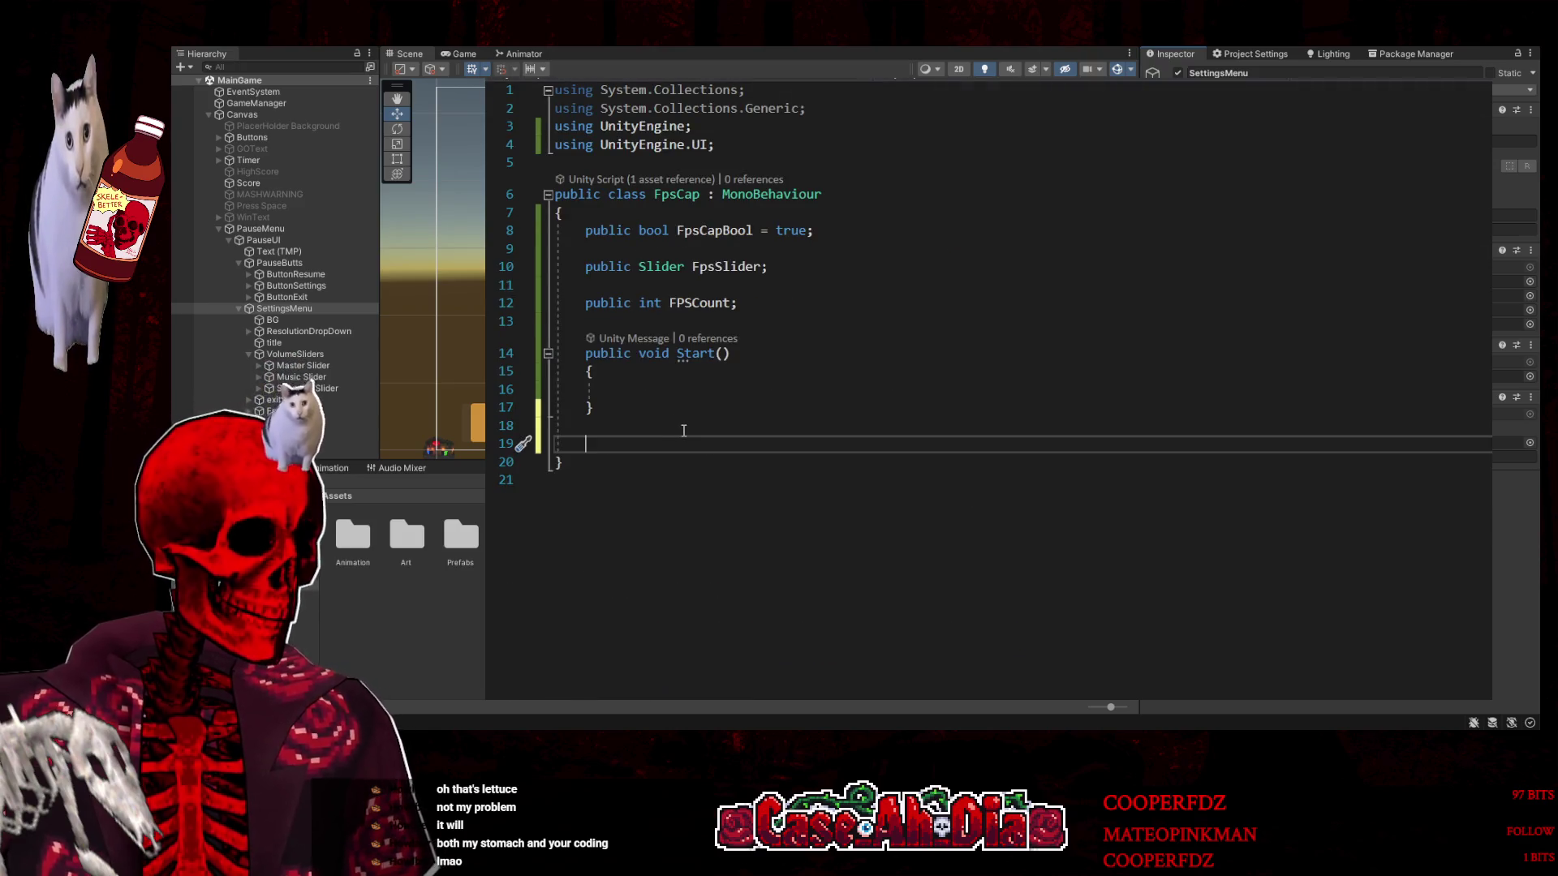
# Declare a public void SetFPS() method with an empty body below Start
pyautogui.write('public ')
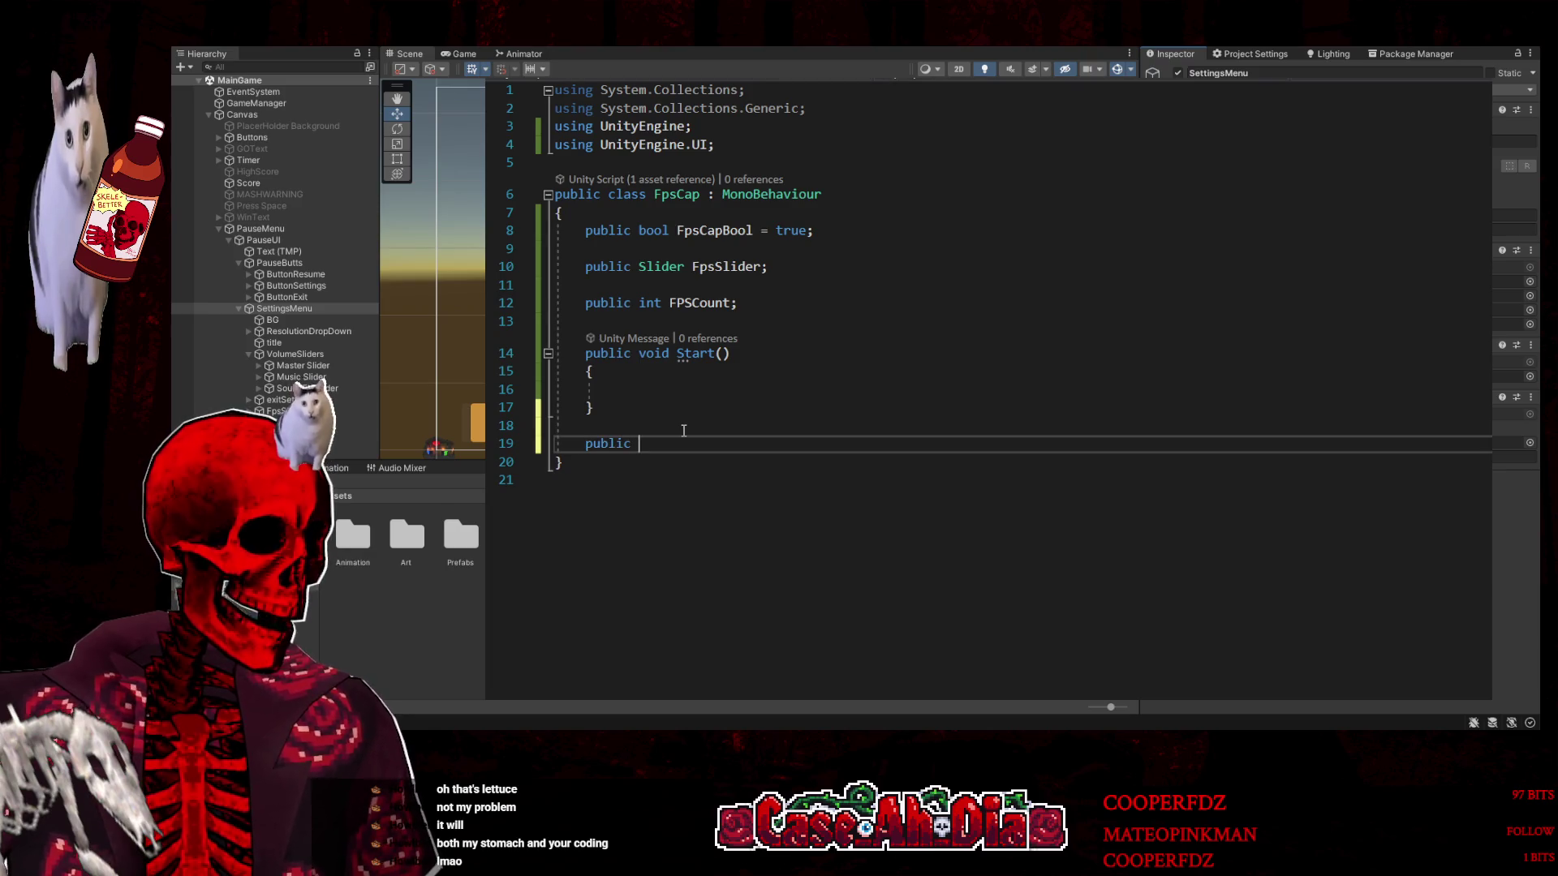
pyautogui.write('Set')
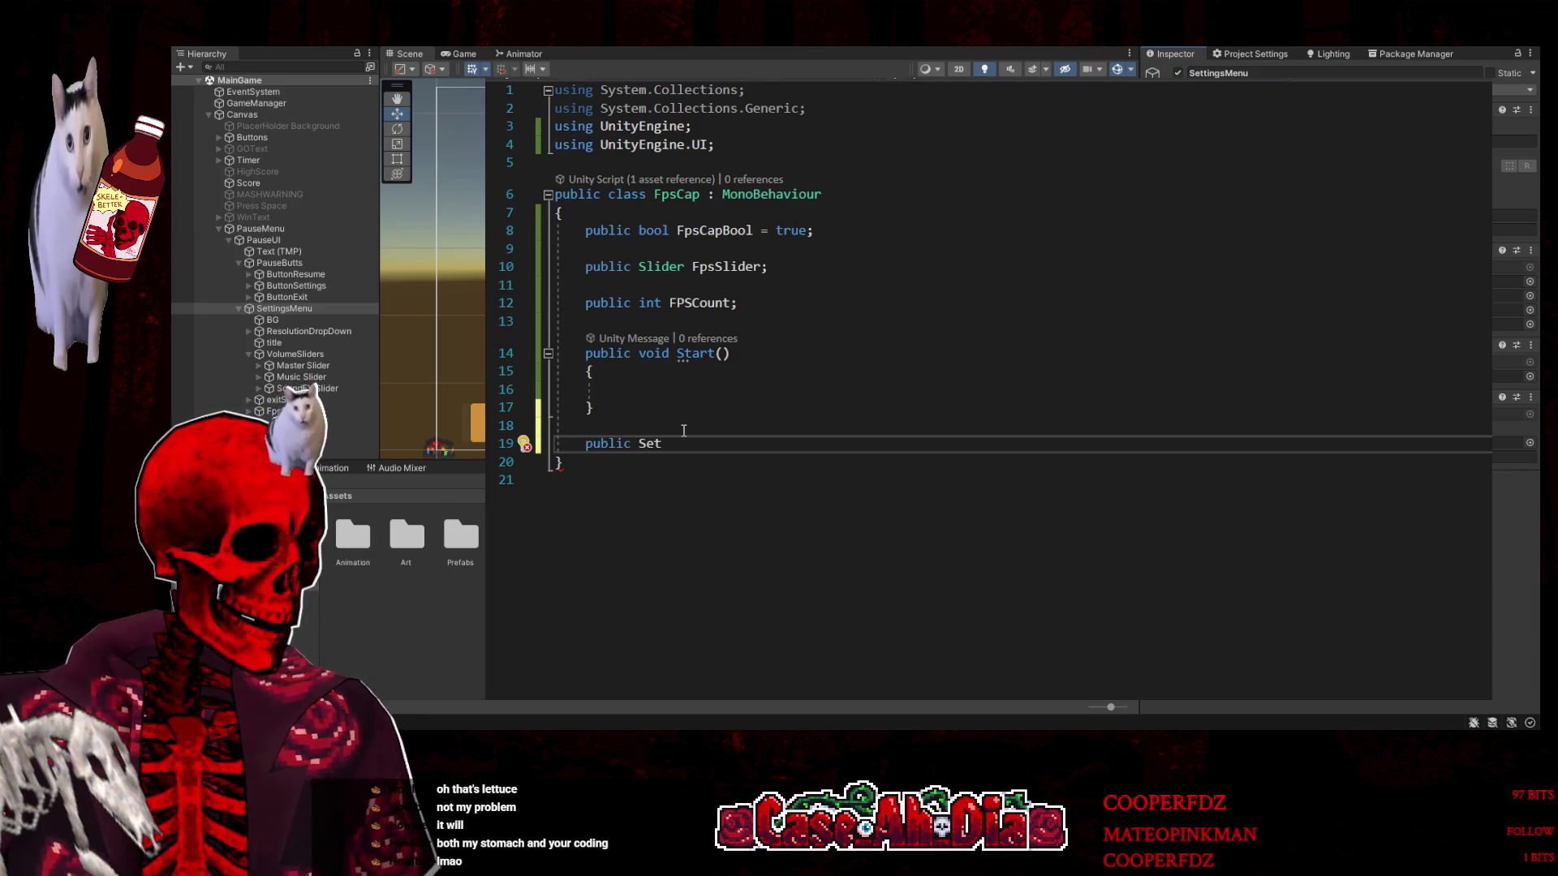
pyautogui.write('FPS')
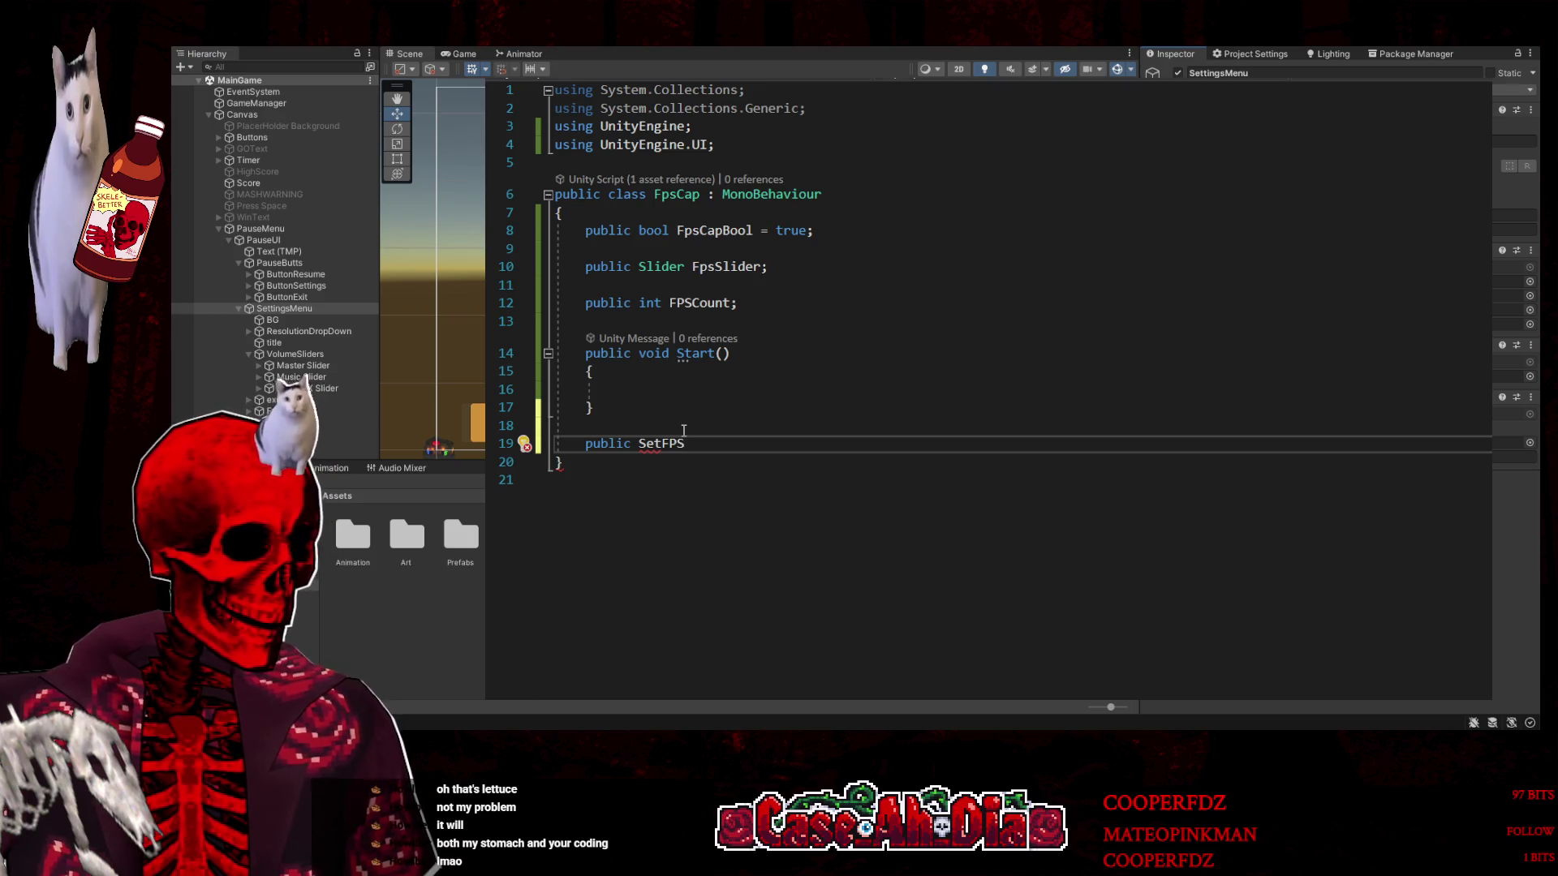
pyautogui.write('() {')
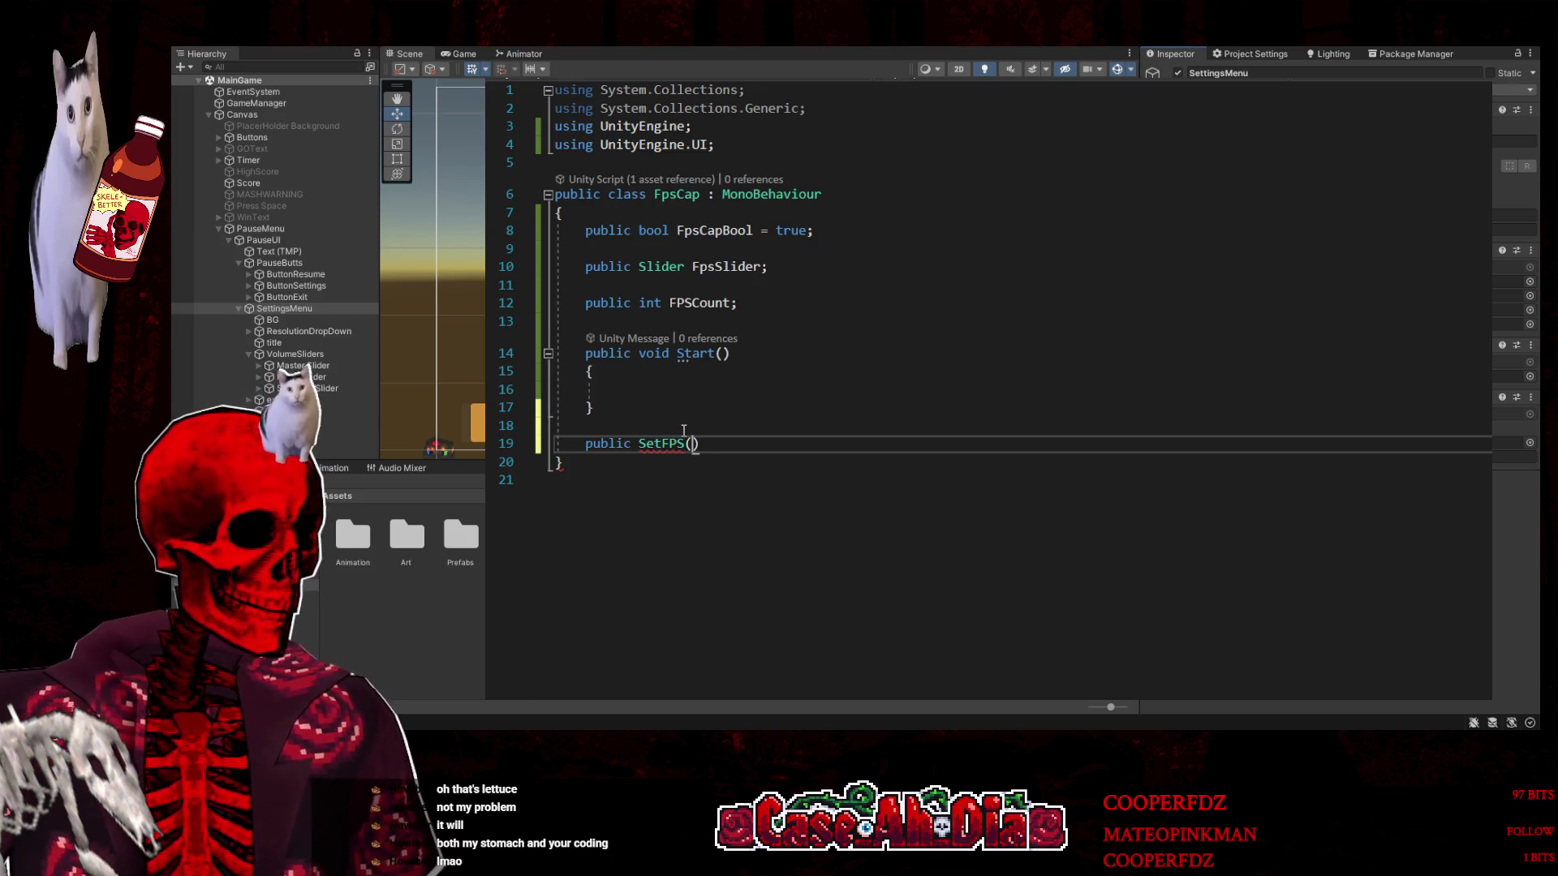
pyautogui.press('Return')
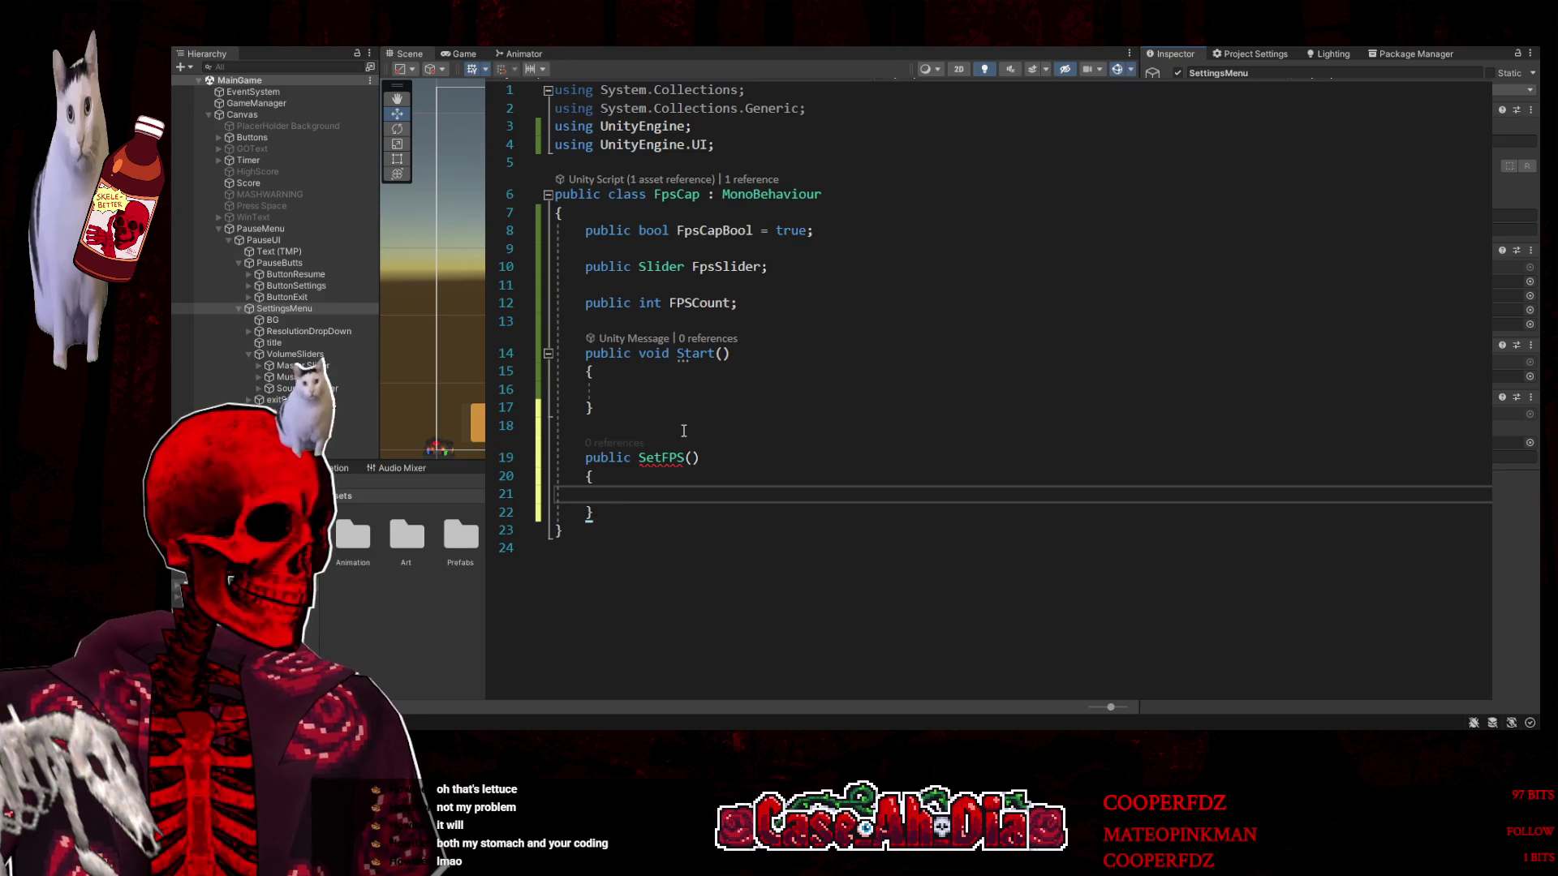
pyautogui.click(640, 455)
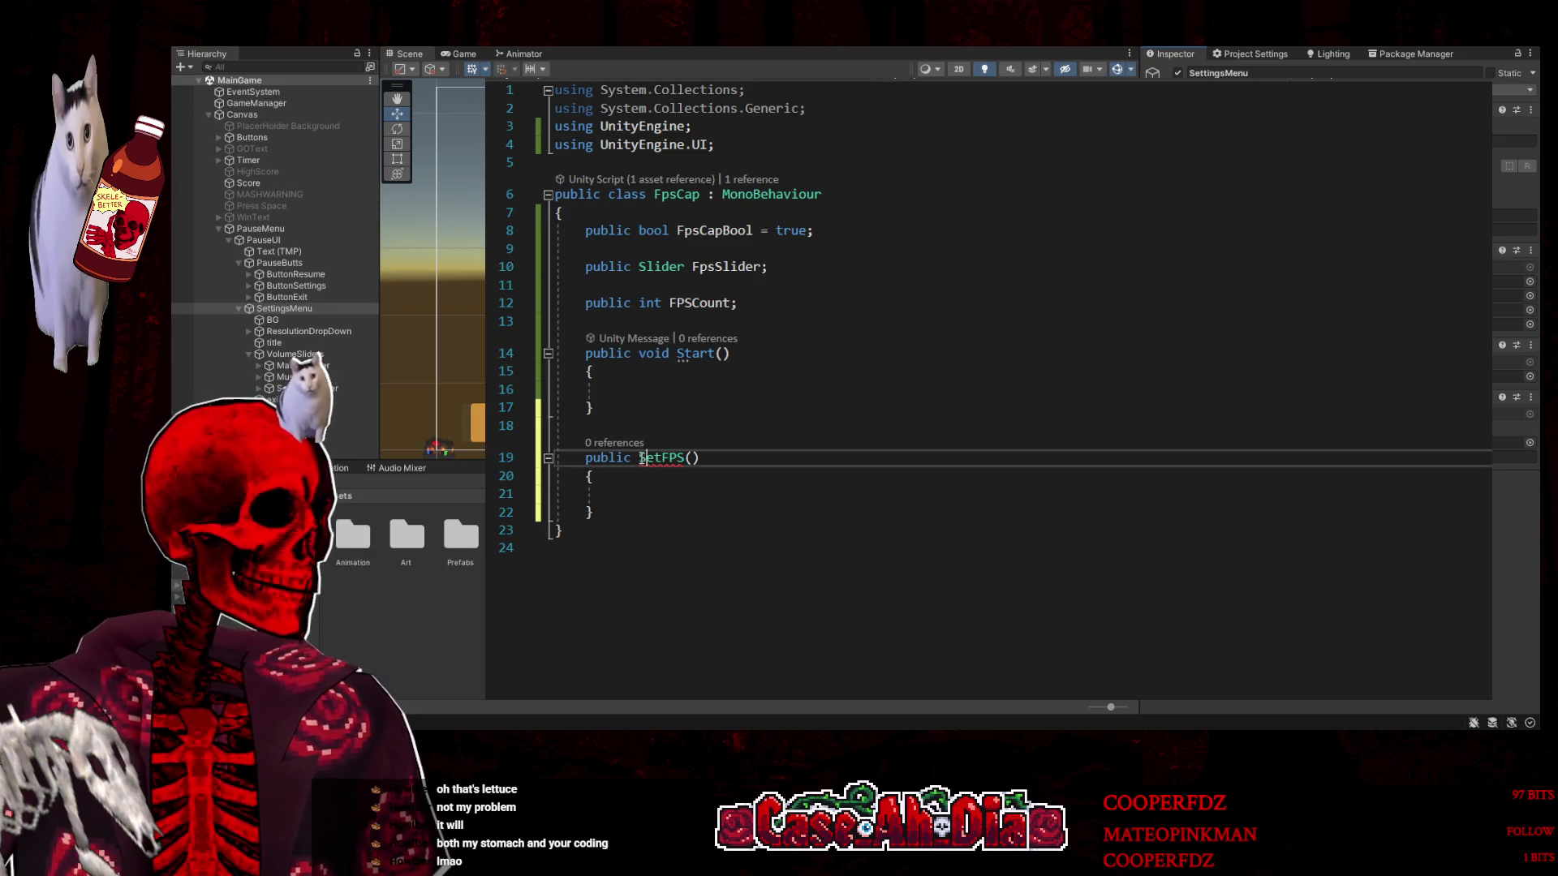
pyautogui.write('void')
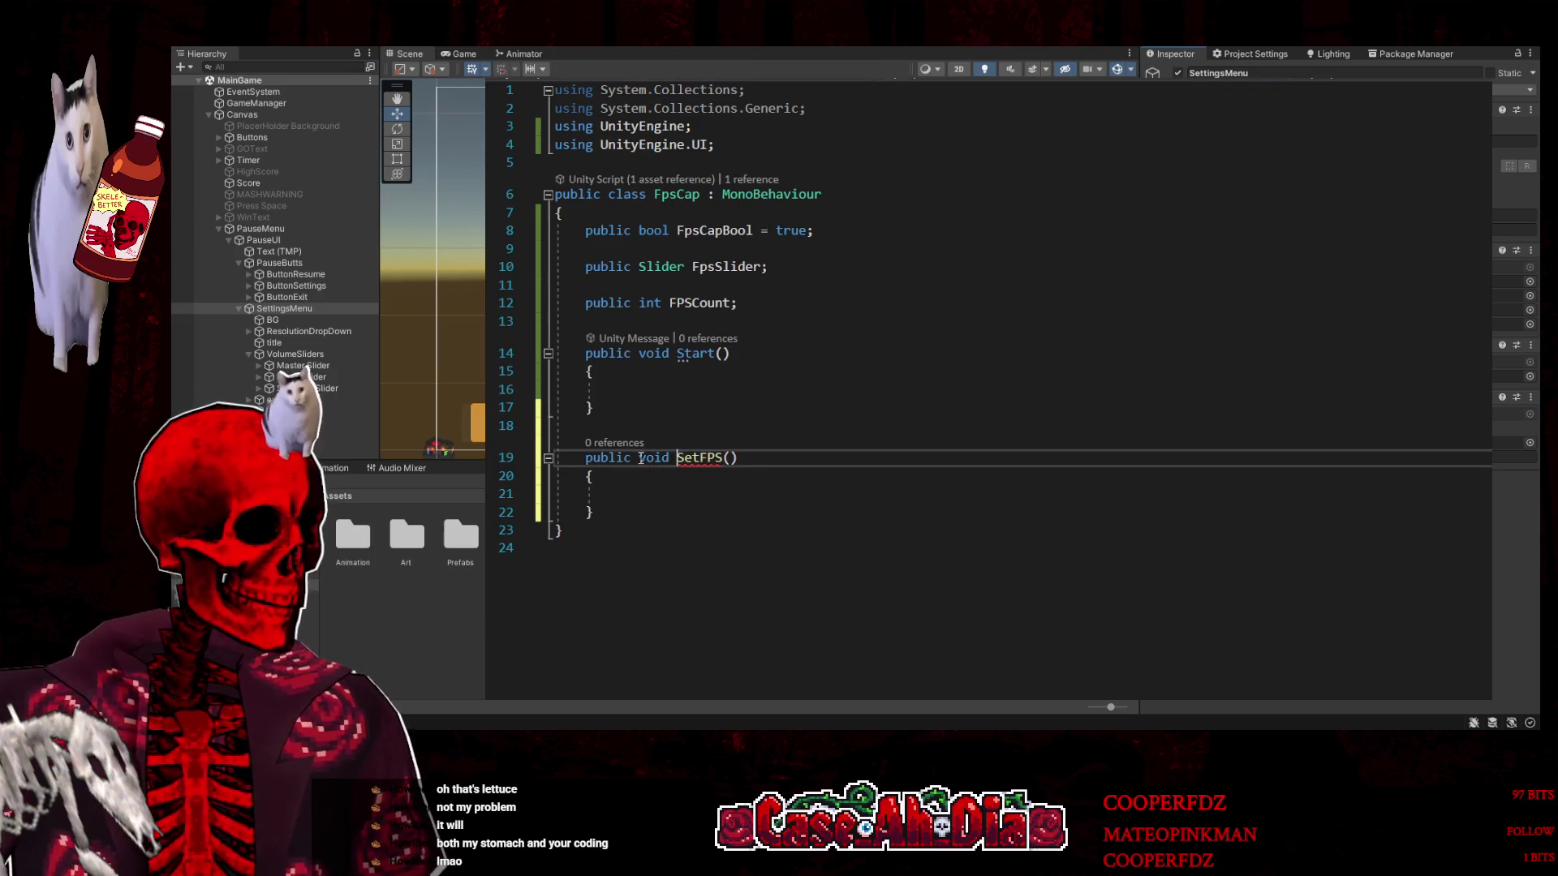
pyautogui.click(660, 499)
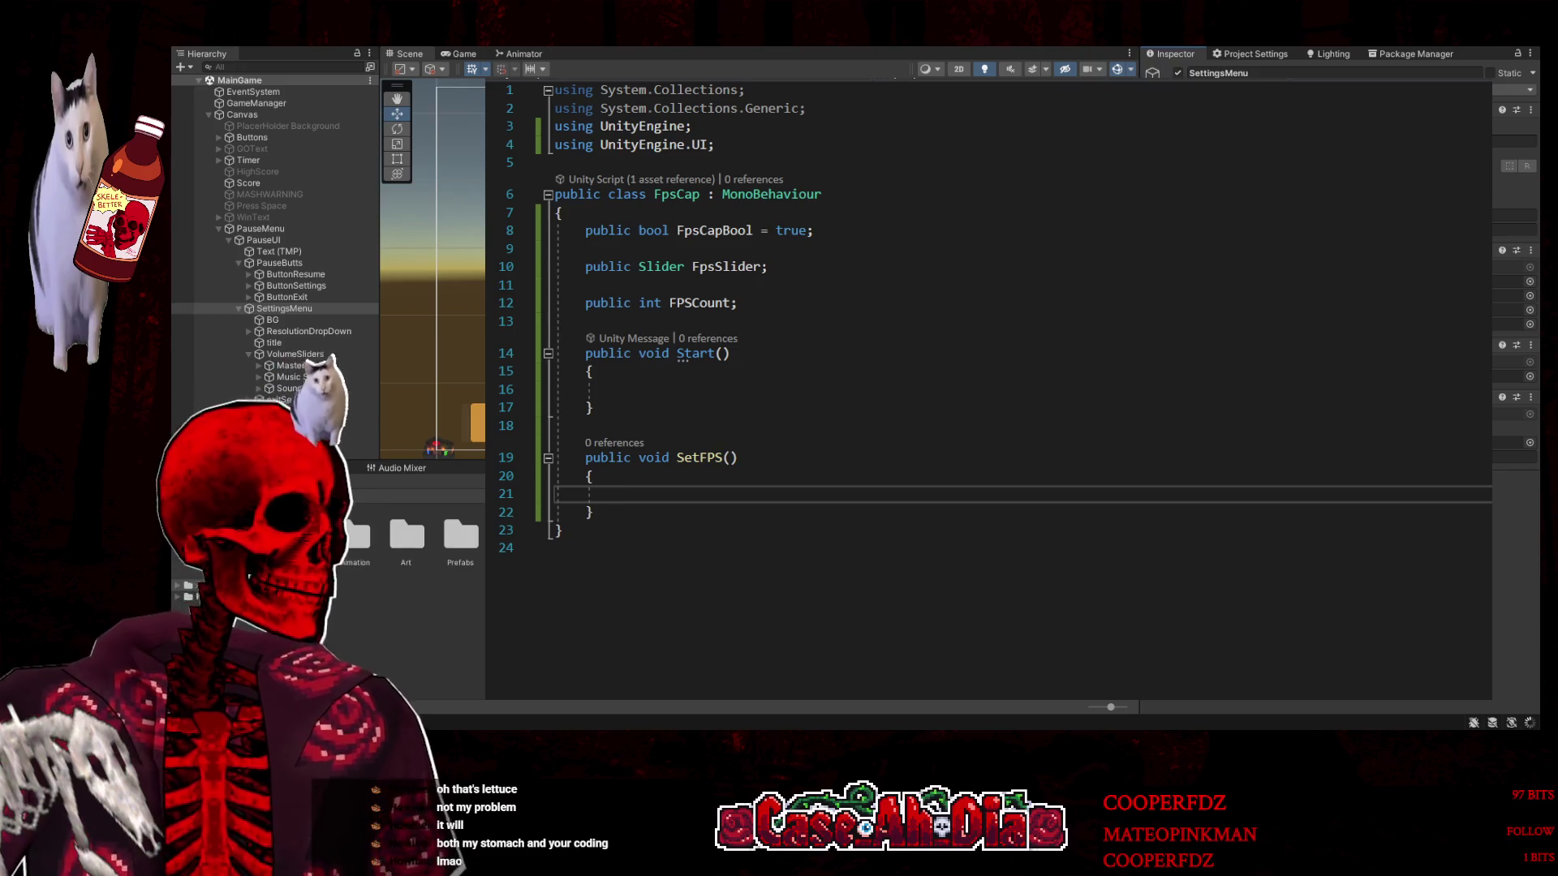
# Write 'int FPS = FpsSlider;' as the first line of SetFPS
pyautogui.hotkey('ctrl', 'Tab')
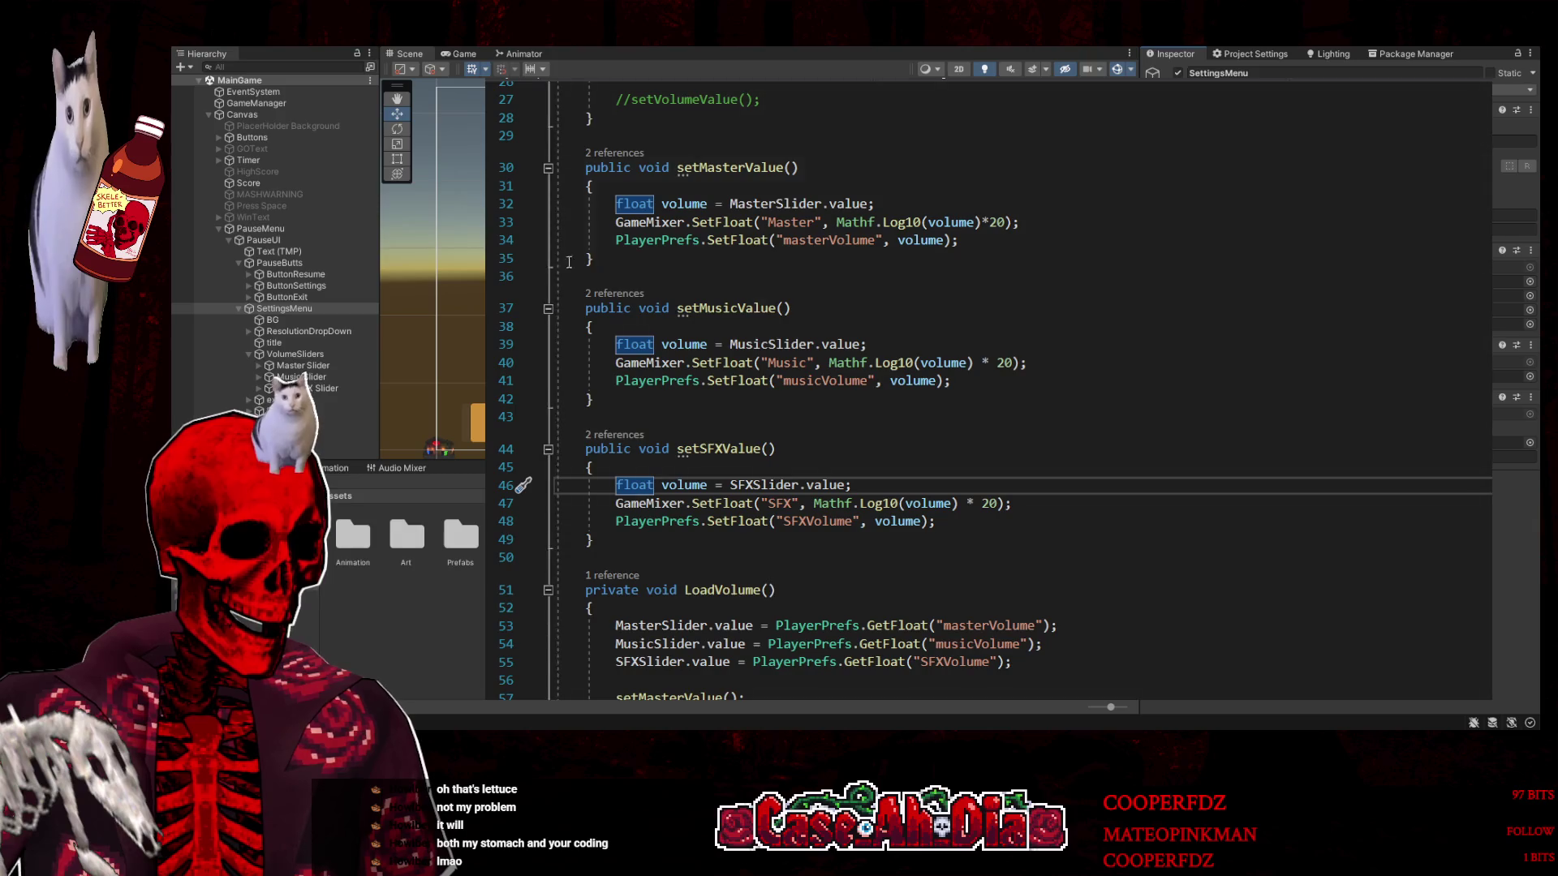
pyautogui.hotkey('ctrl', 'Tab')
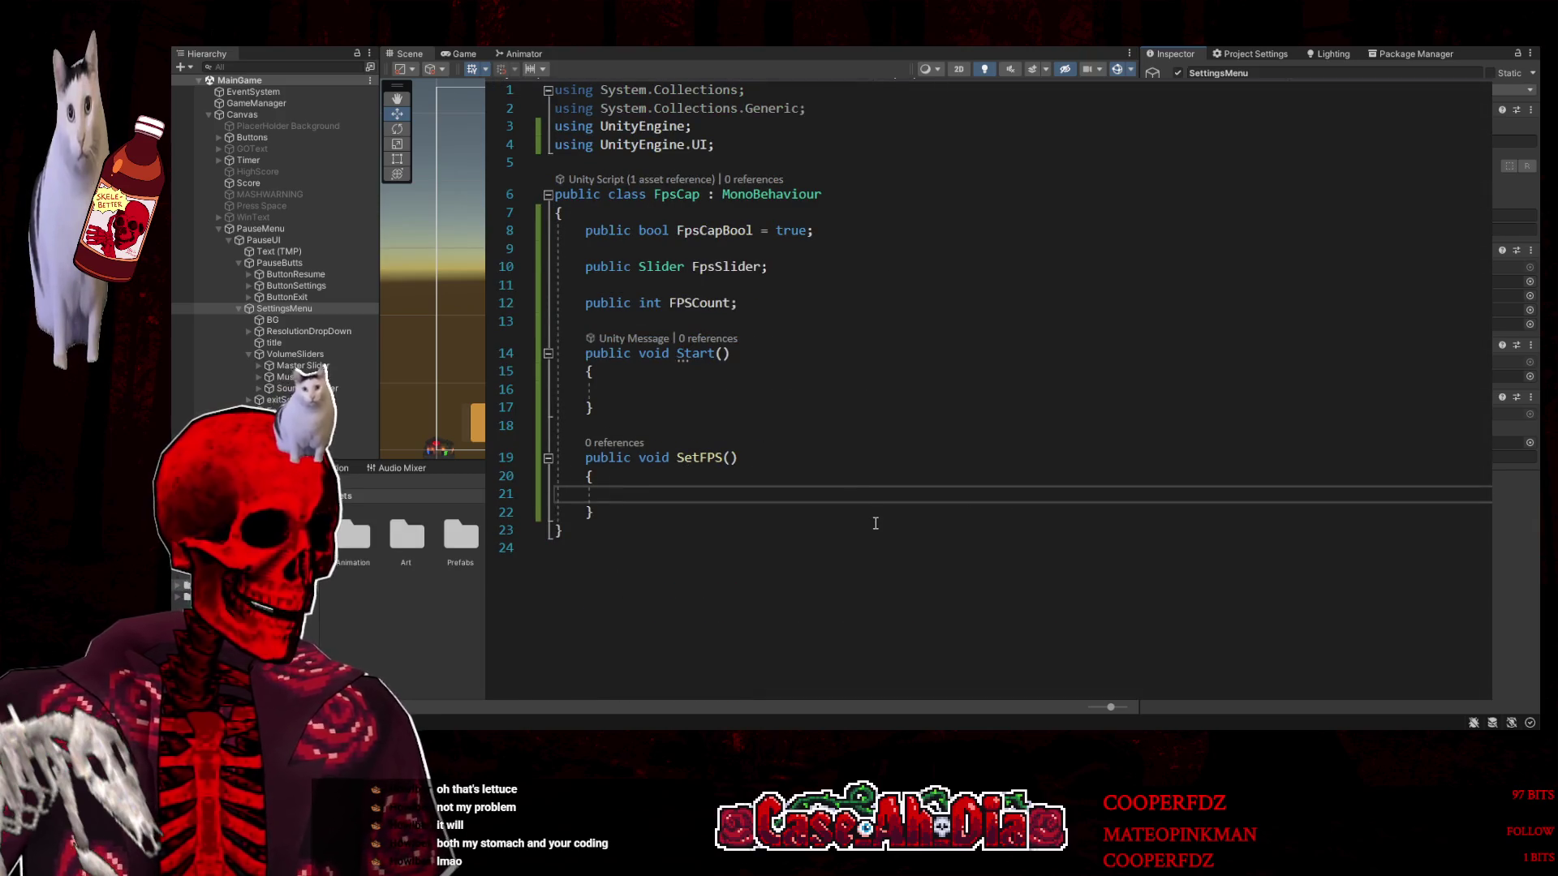
pyautogui.write('int =')
pyautogui.press('BackSpace')
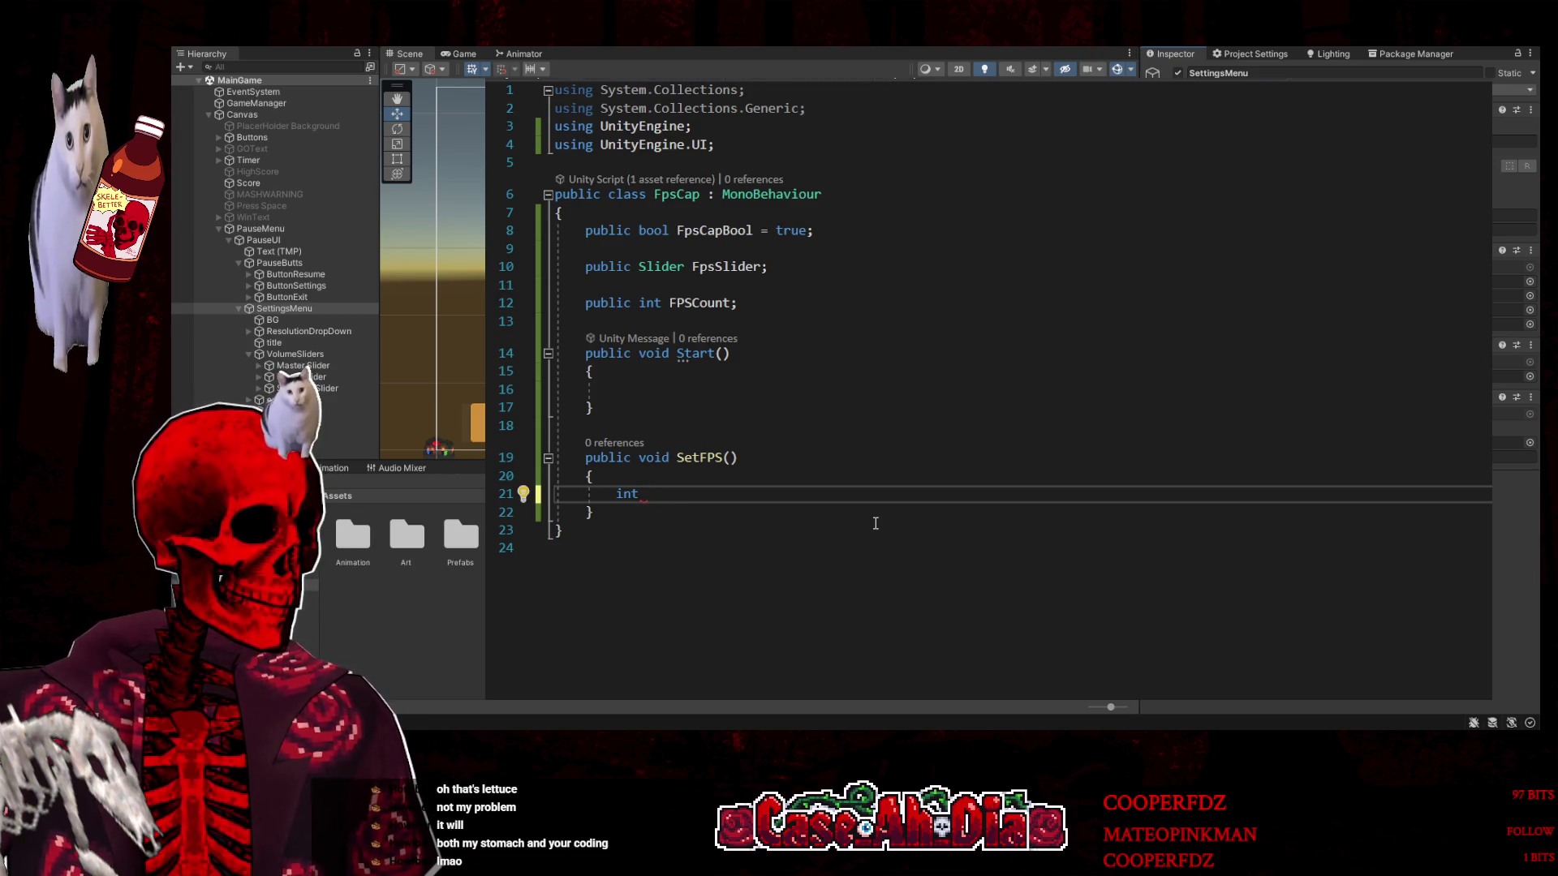
pyautogui.write('FPS = ')
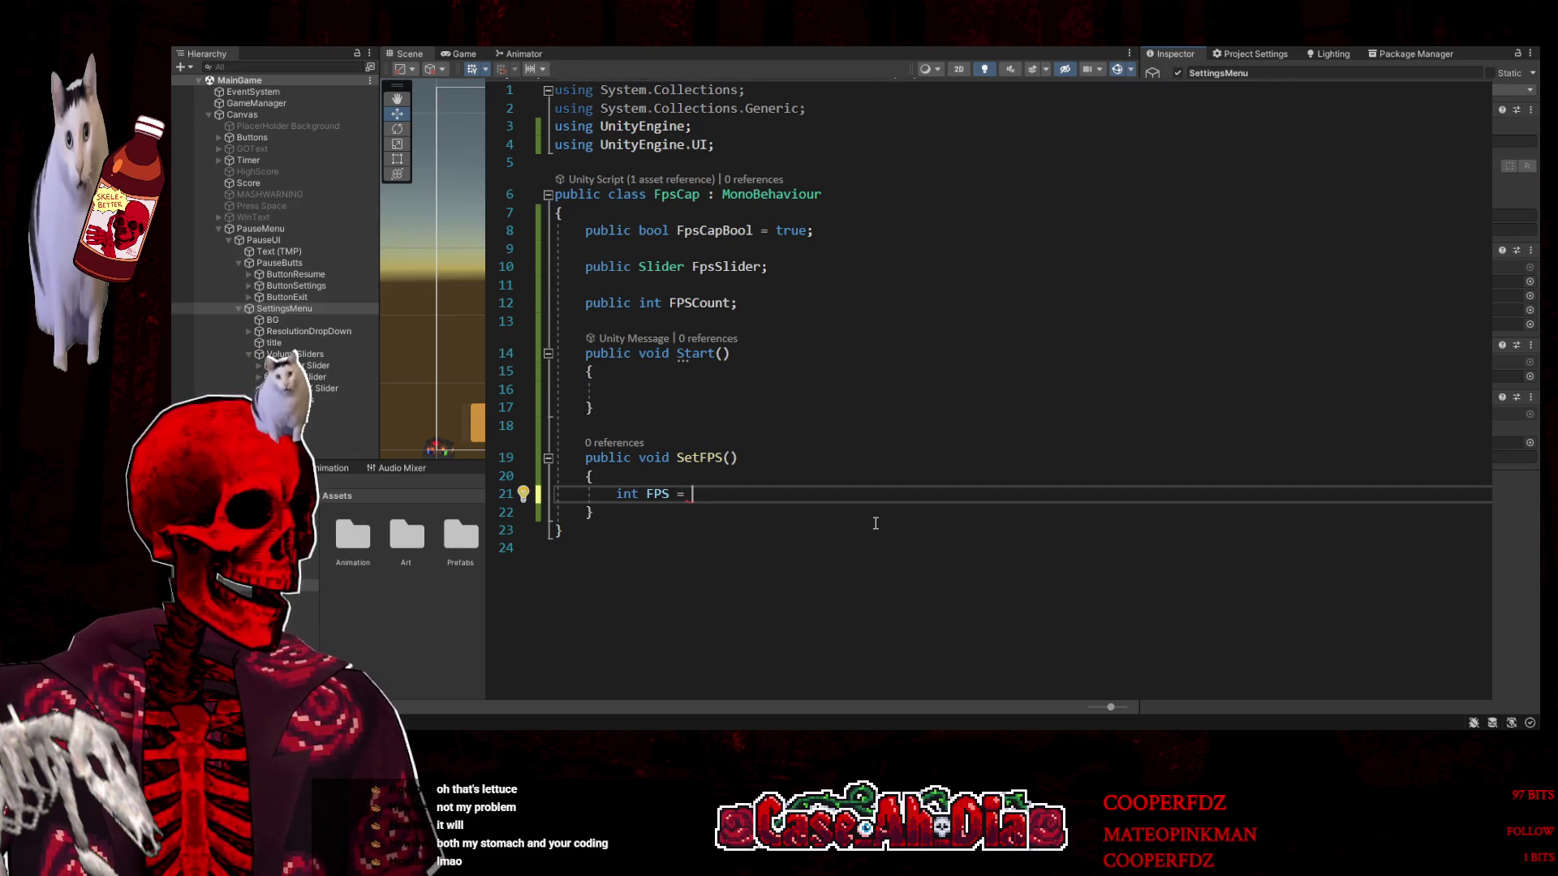
pyautogui.write('FP')
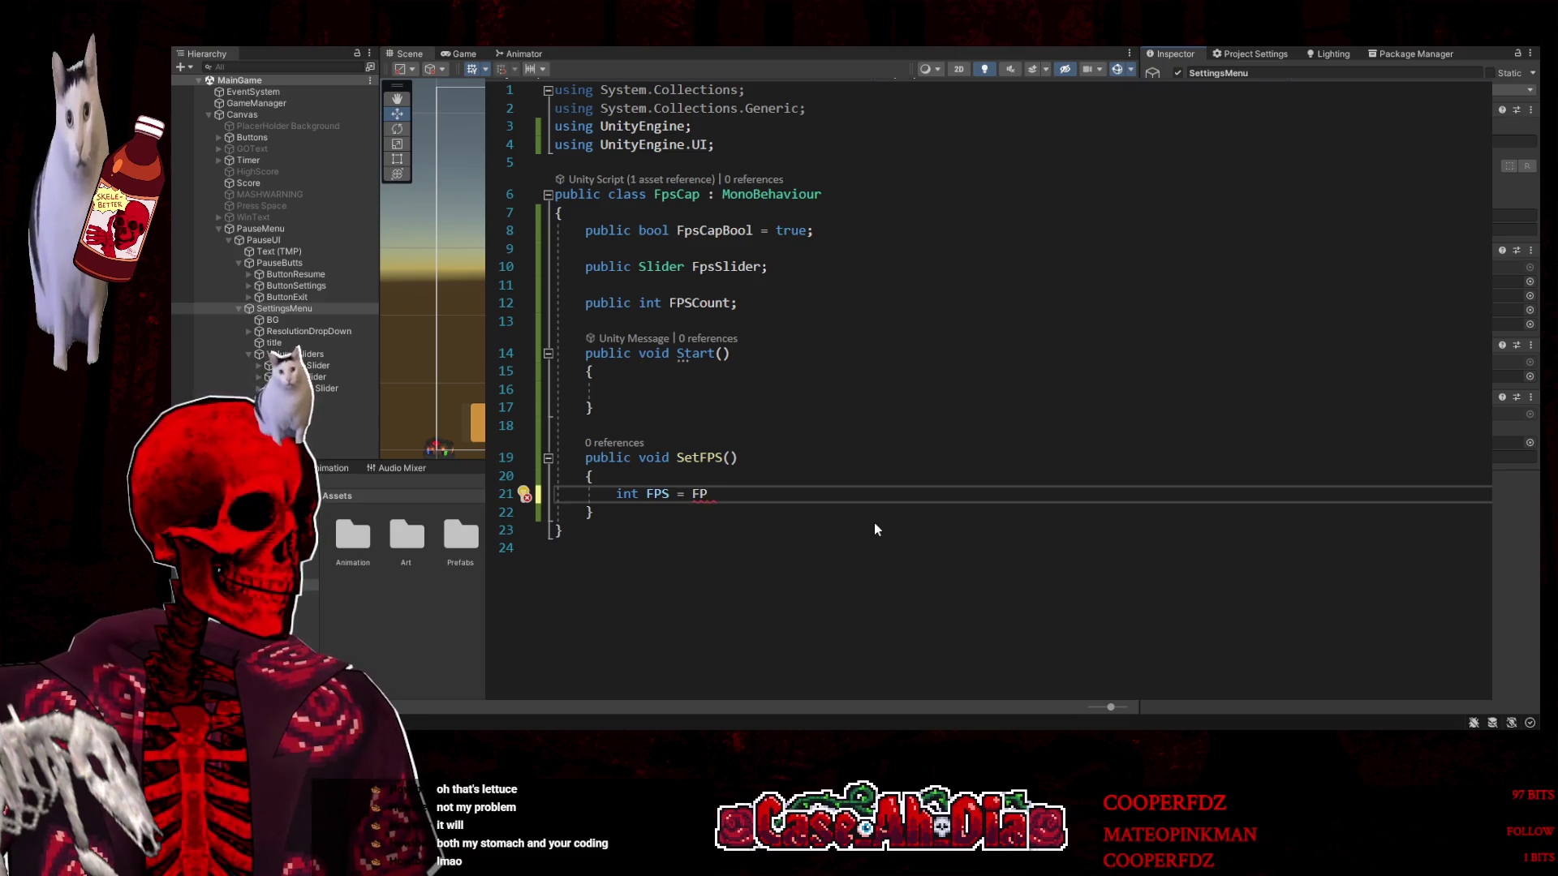
pyautogui.press('BackSpace')
pyautogui.write('ps')
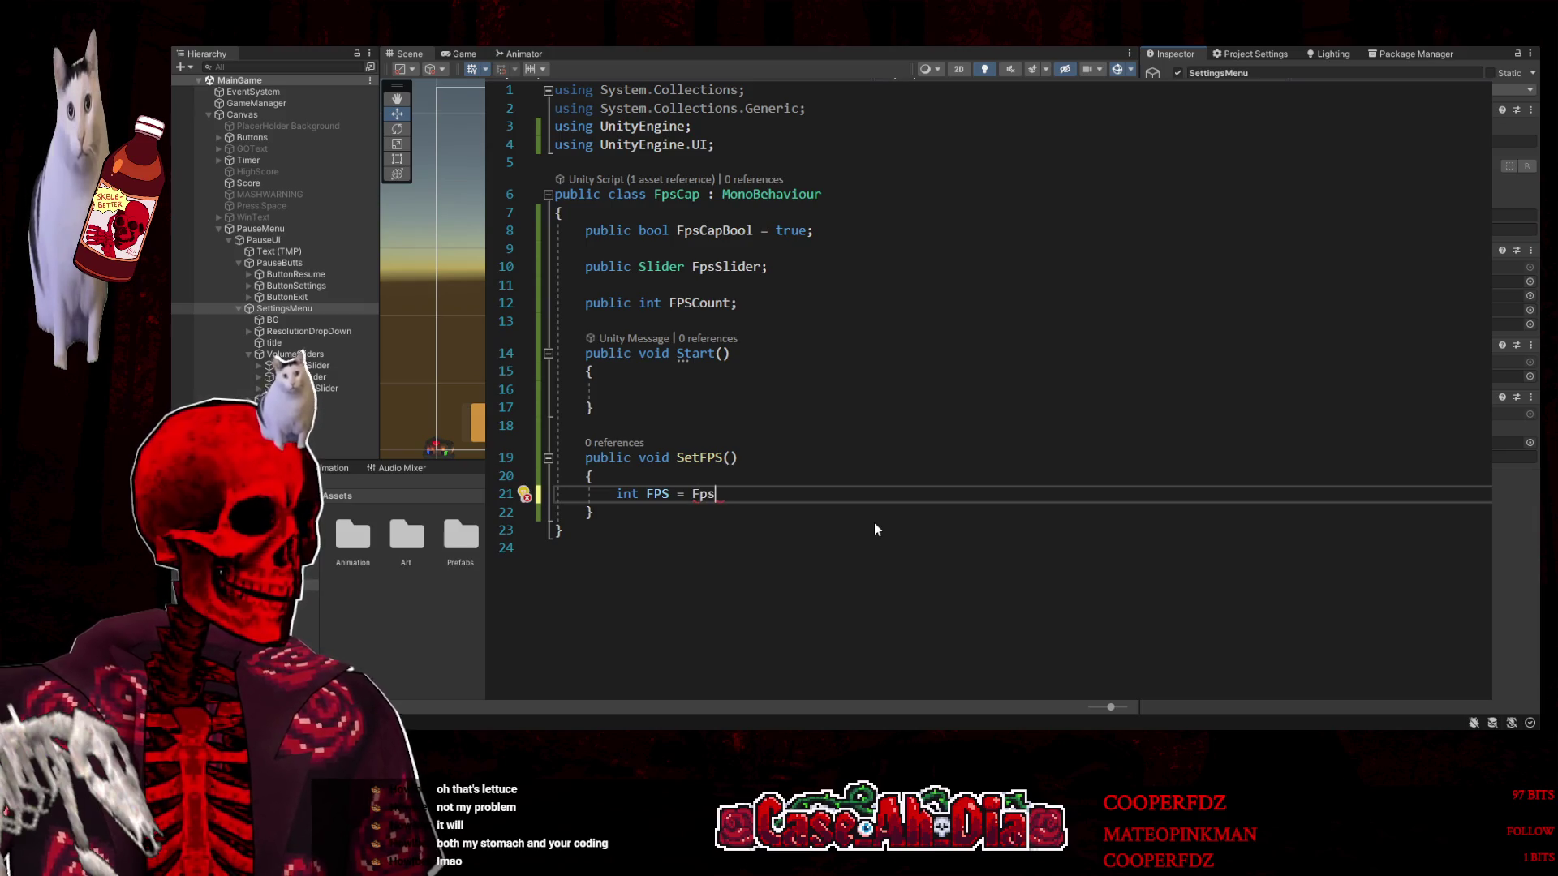
pyautogui.write('Slider')
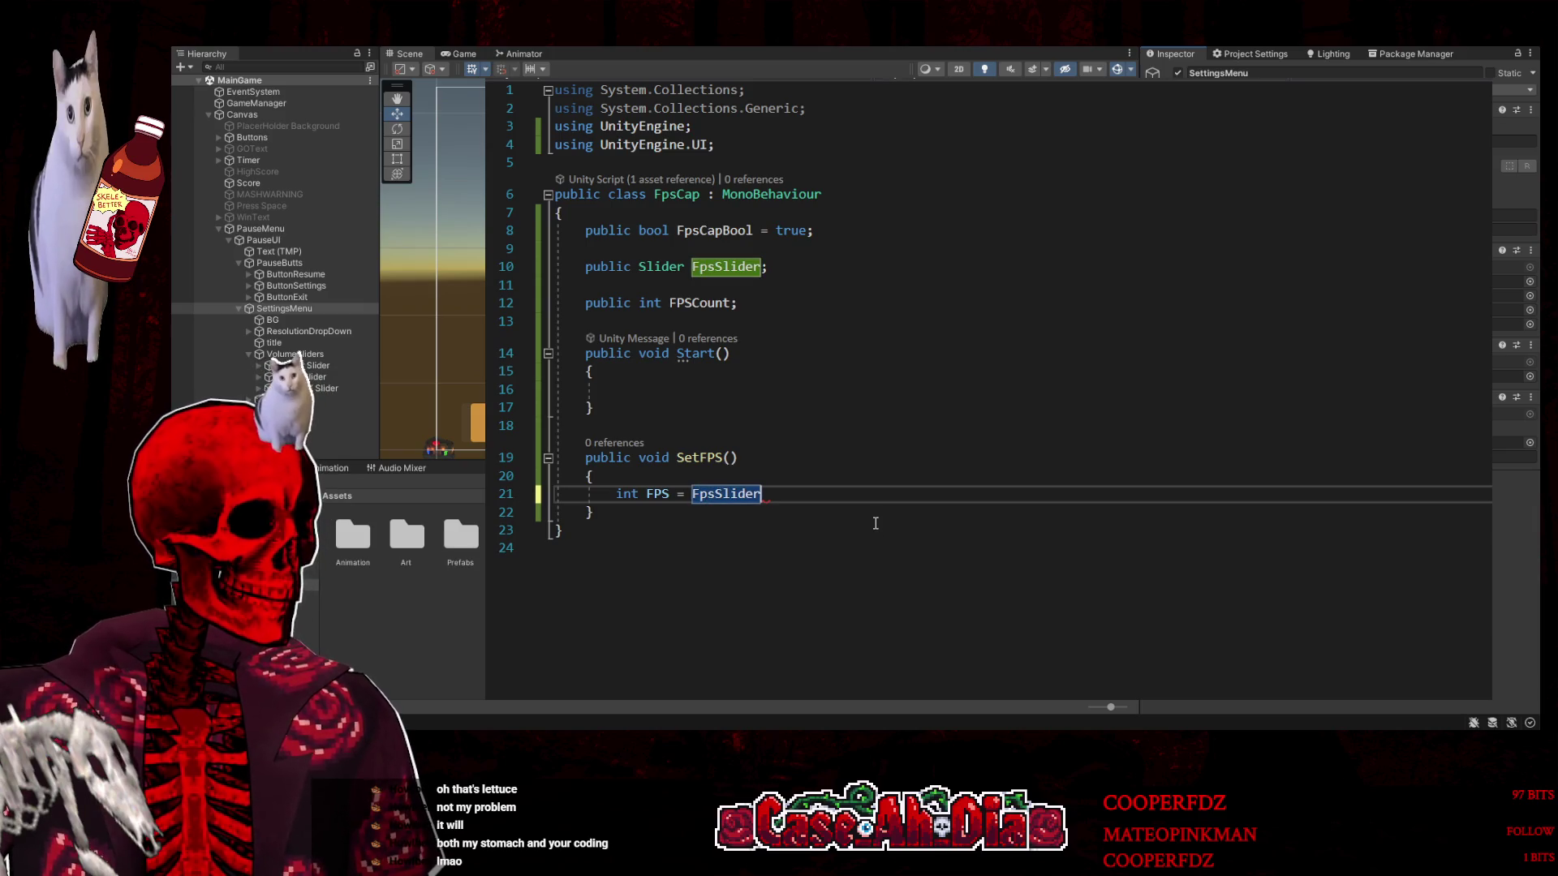
pyautogui.write(';')
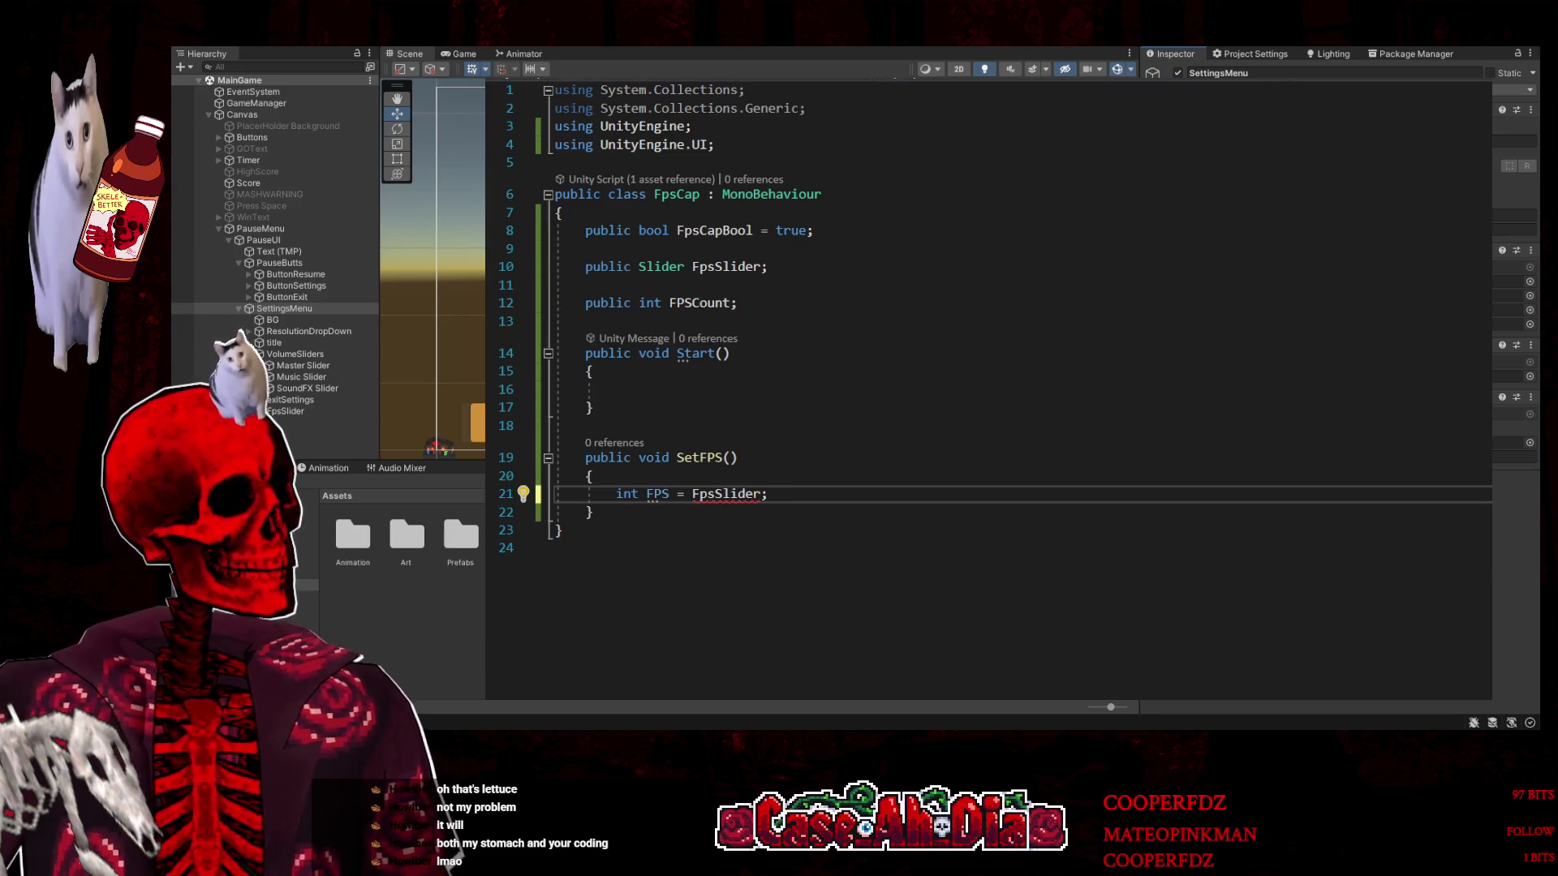
# Compare with VolumeSettings' slider code, trying float for FPS before reverting to int
pyautogui.hotkey('ctrl', 'Tab')
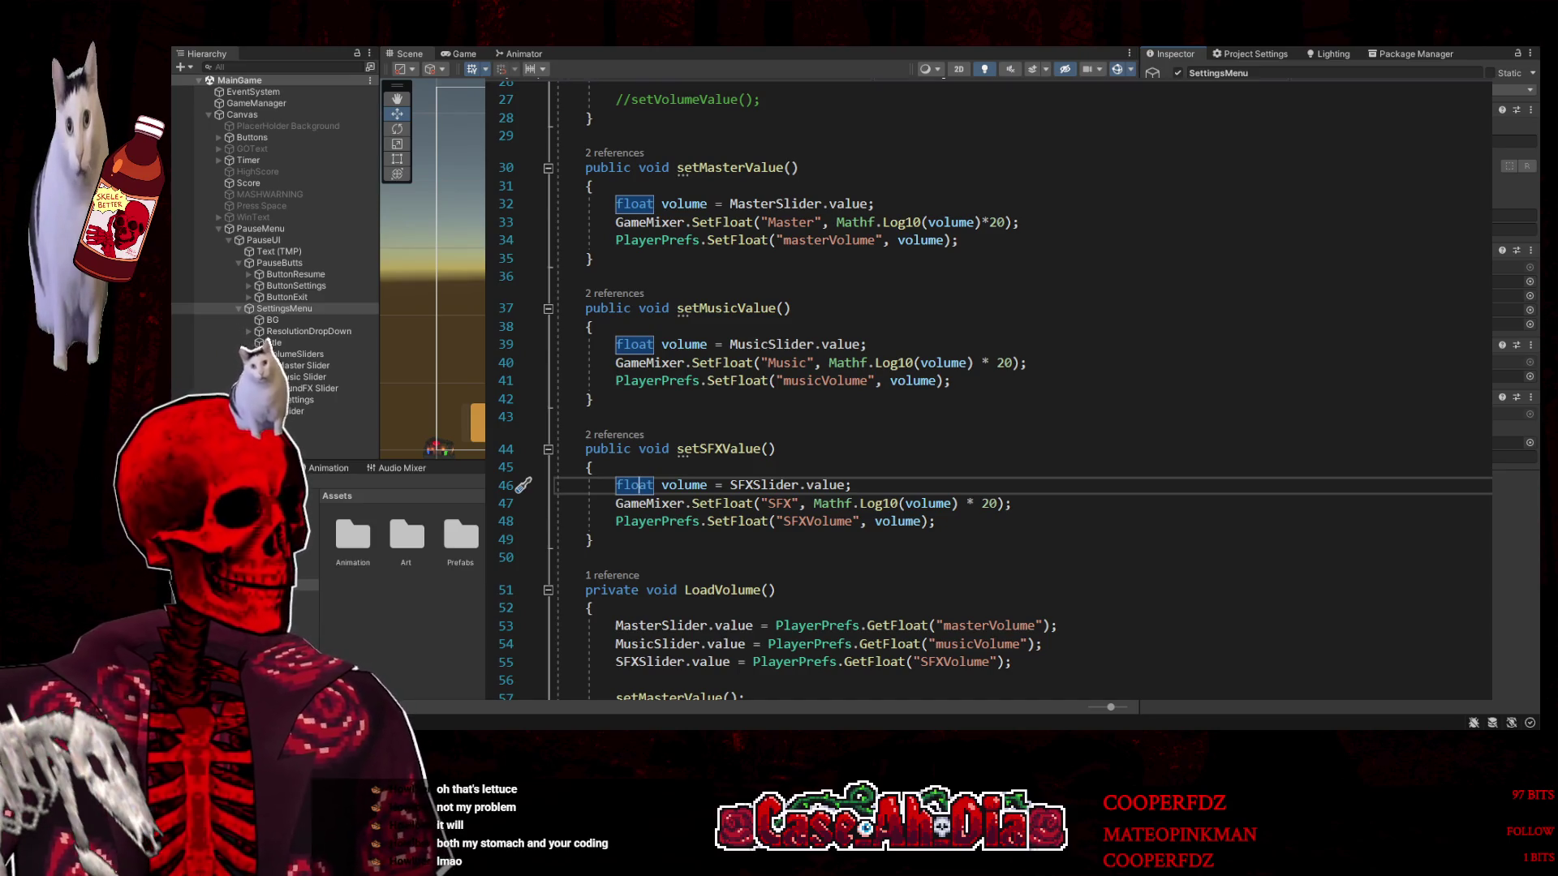
pyautogui.scroll(9, 793, 304)
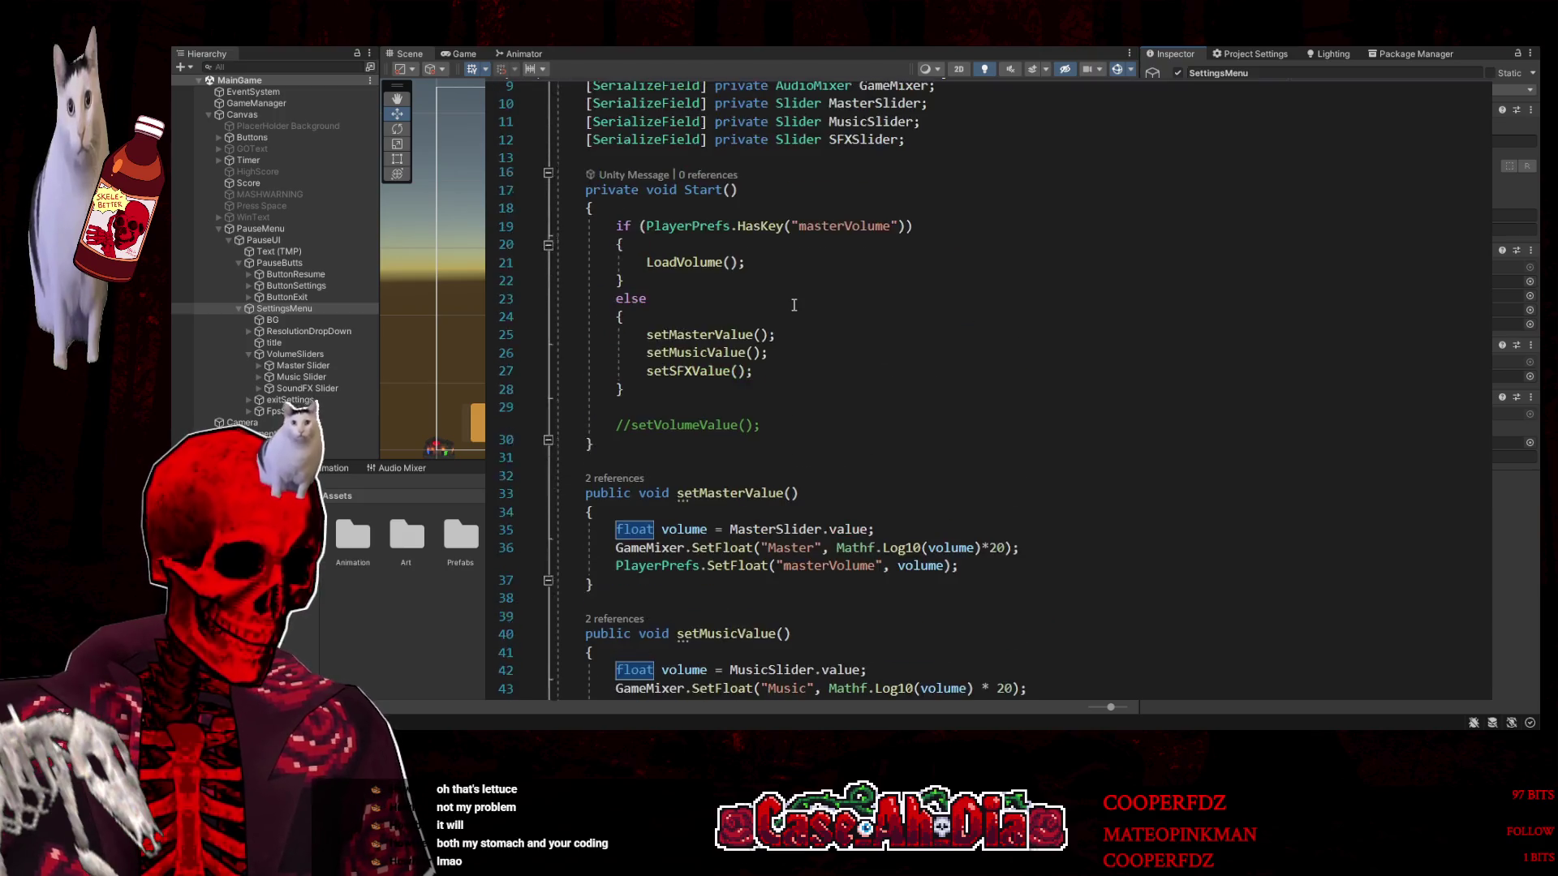
pyautogui.hotkey('ctrl', 'Tab')
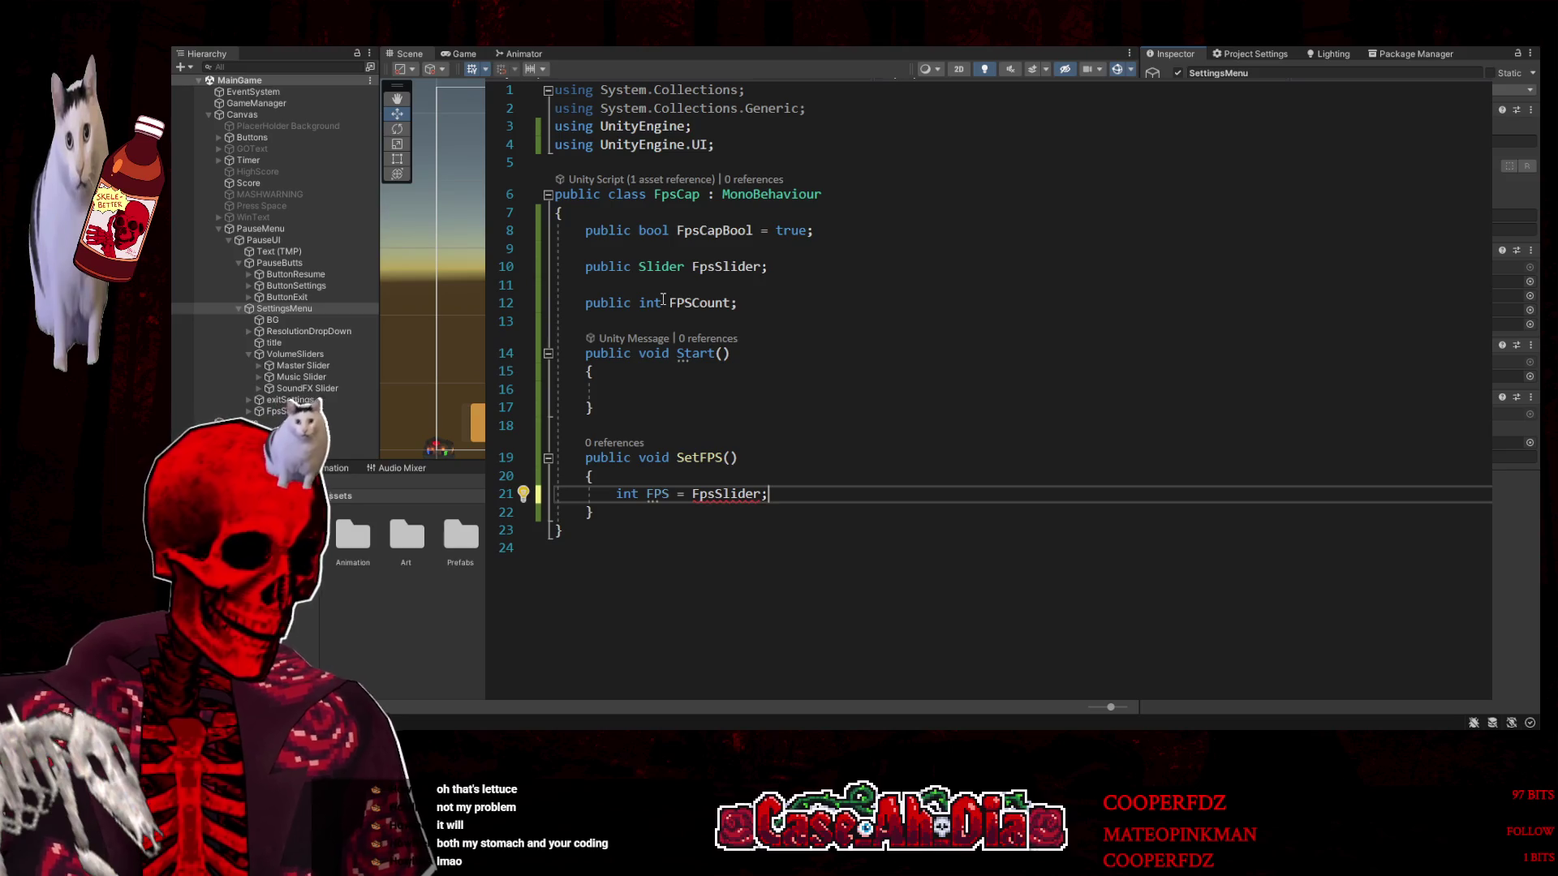
pyautogui.moveTo(639, 494); pyautogui.dragTo(617, 495)
pyautogui.write('float')
pyautogui.doubleClick(617, 495)
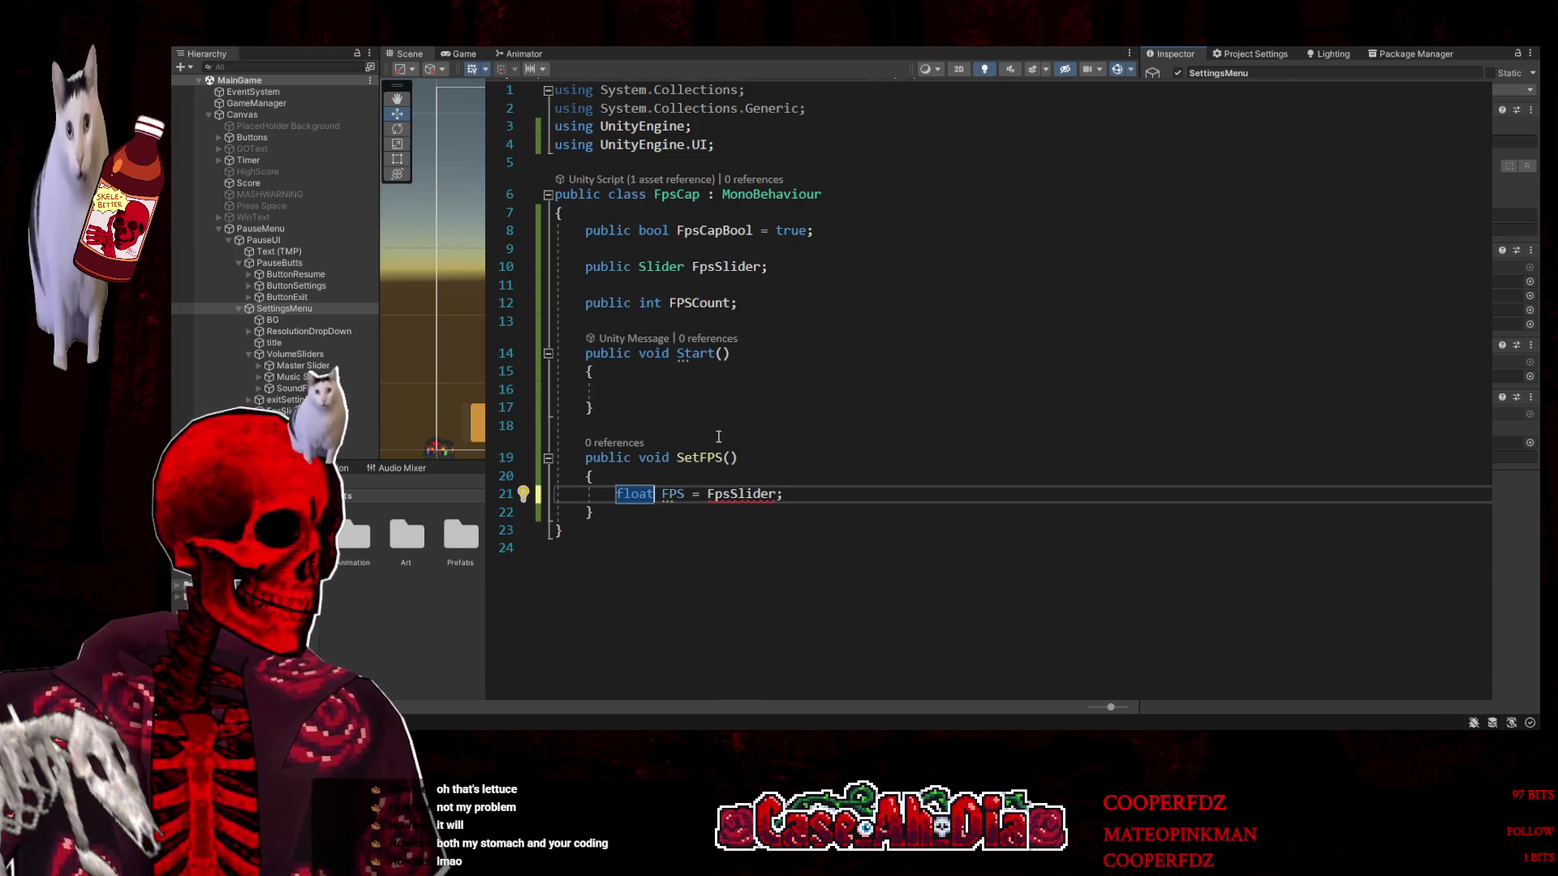
pyautogui.click(730, 495)
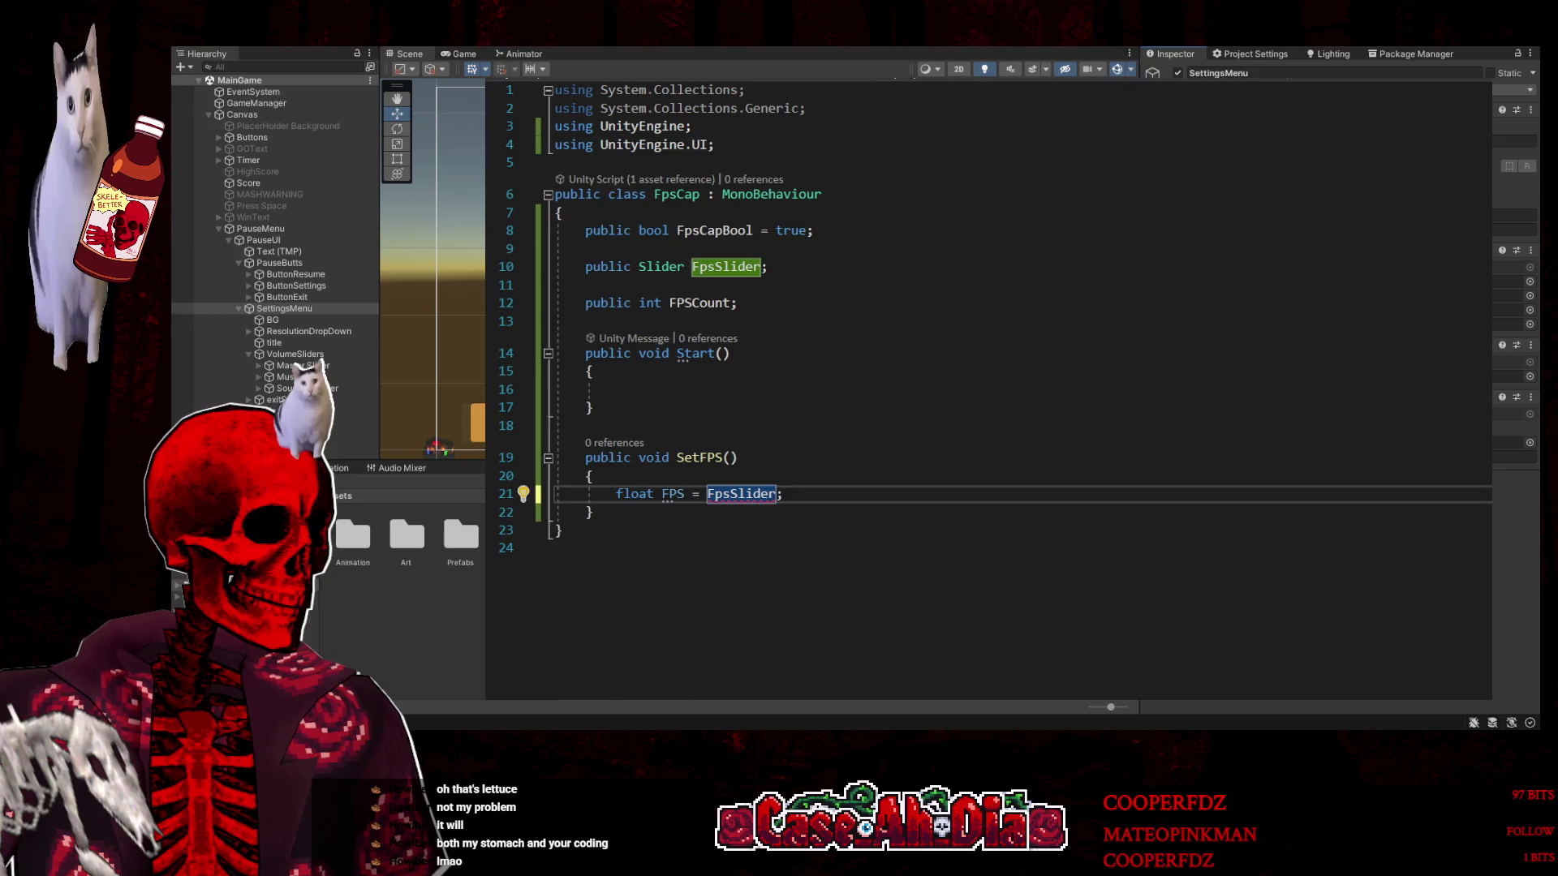
pyautogui.hotkey('ctrl', 'Tab')
pyautogui.scroll(-1, 866, 521)
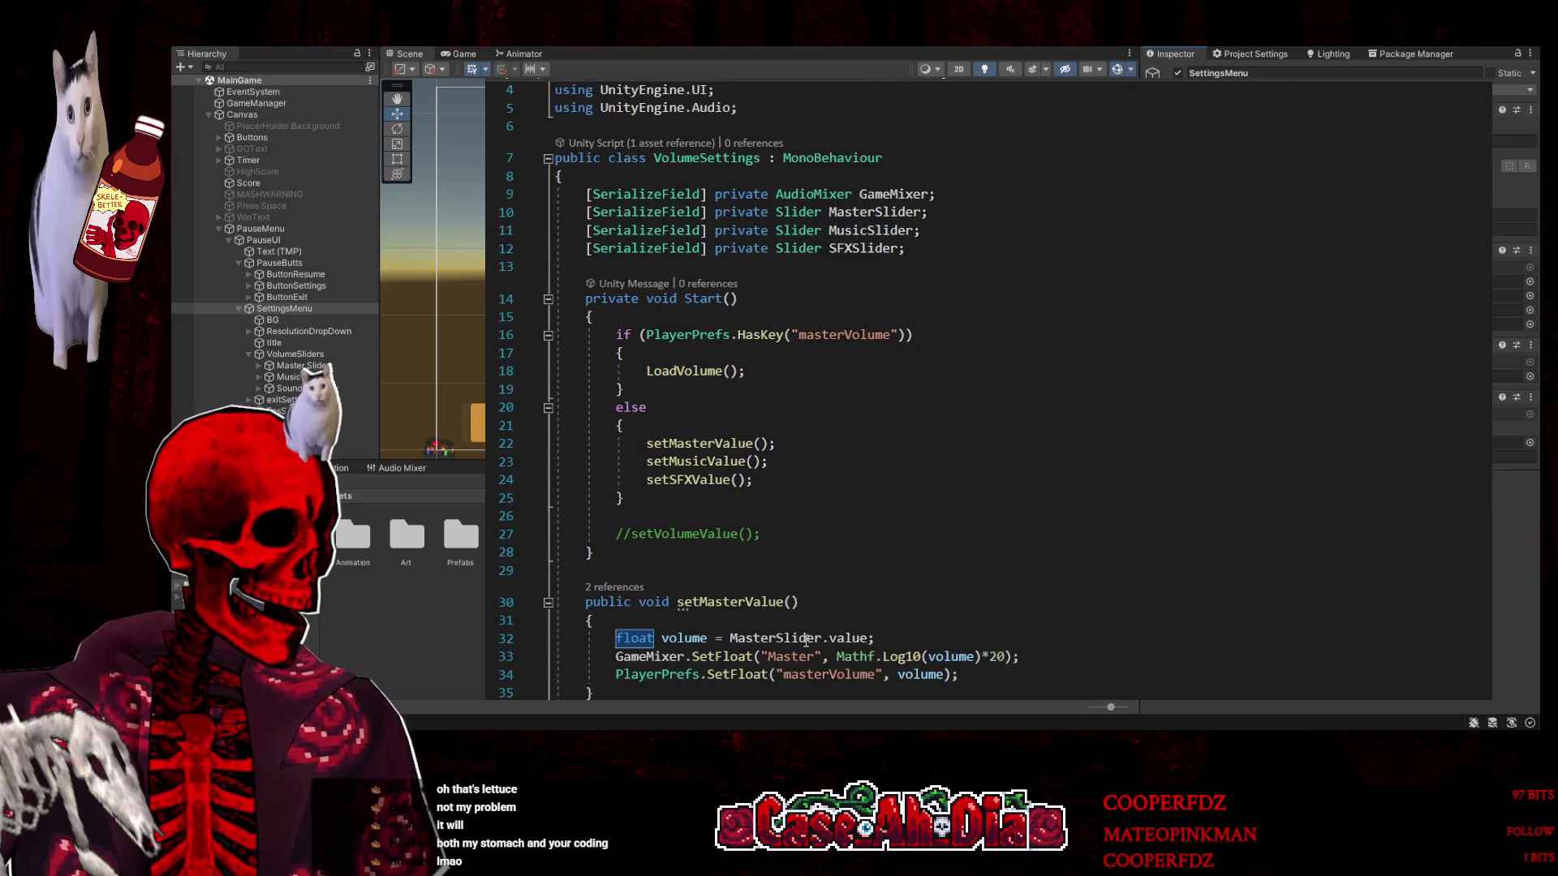
pyautogui.hotkey('ctrl', 'Tab')
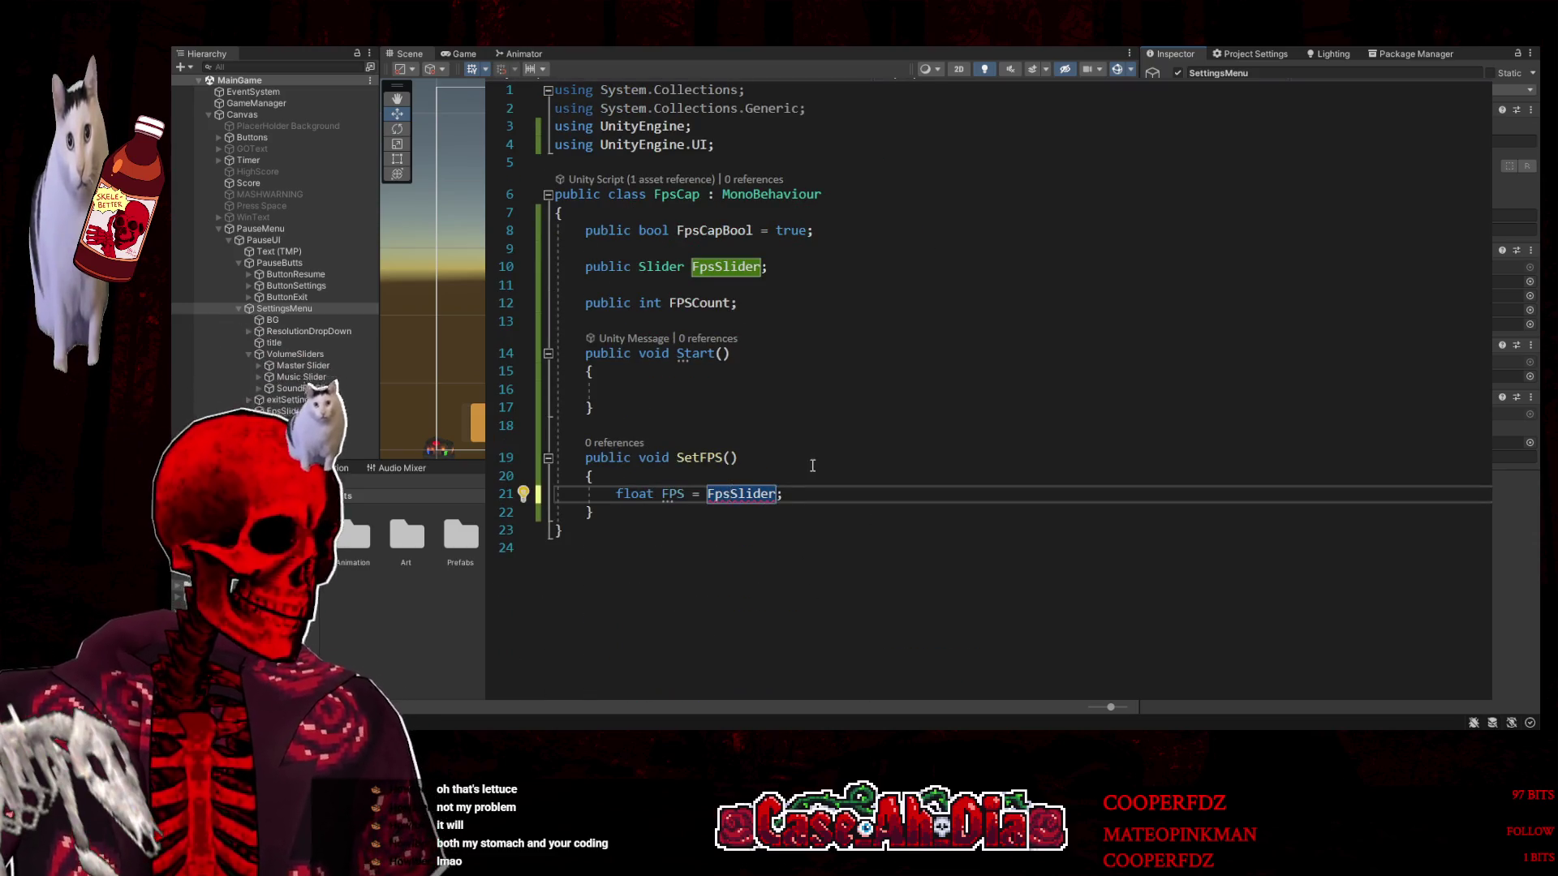
pyautogui.doubleClick(629, 494)
pyautogui.write('int')
# Append .value to FpsSlider and change the FPS variable's type to float
pyautogui.click(767, 494)
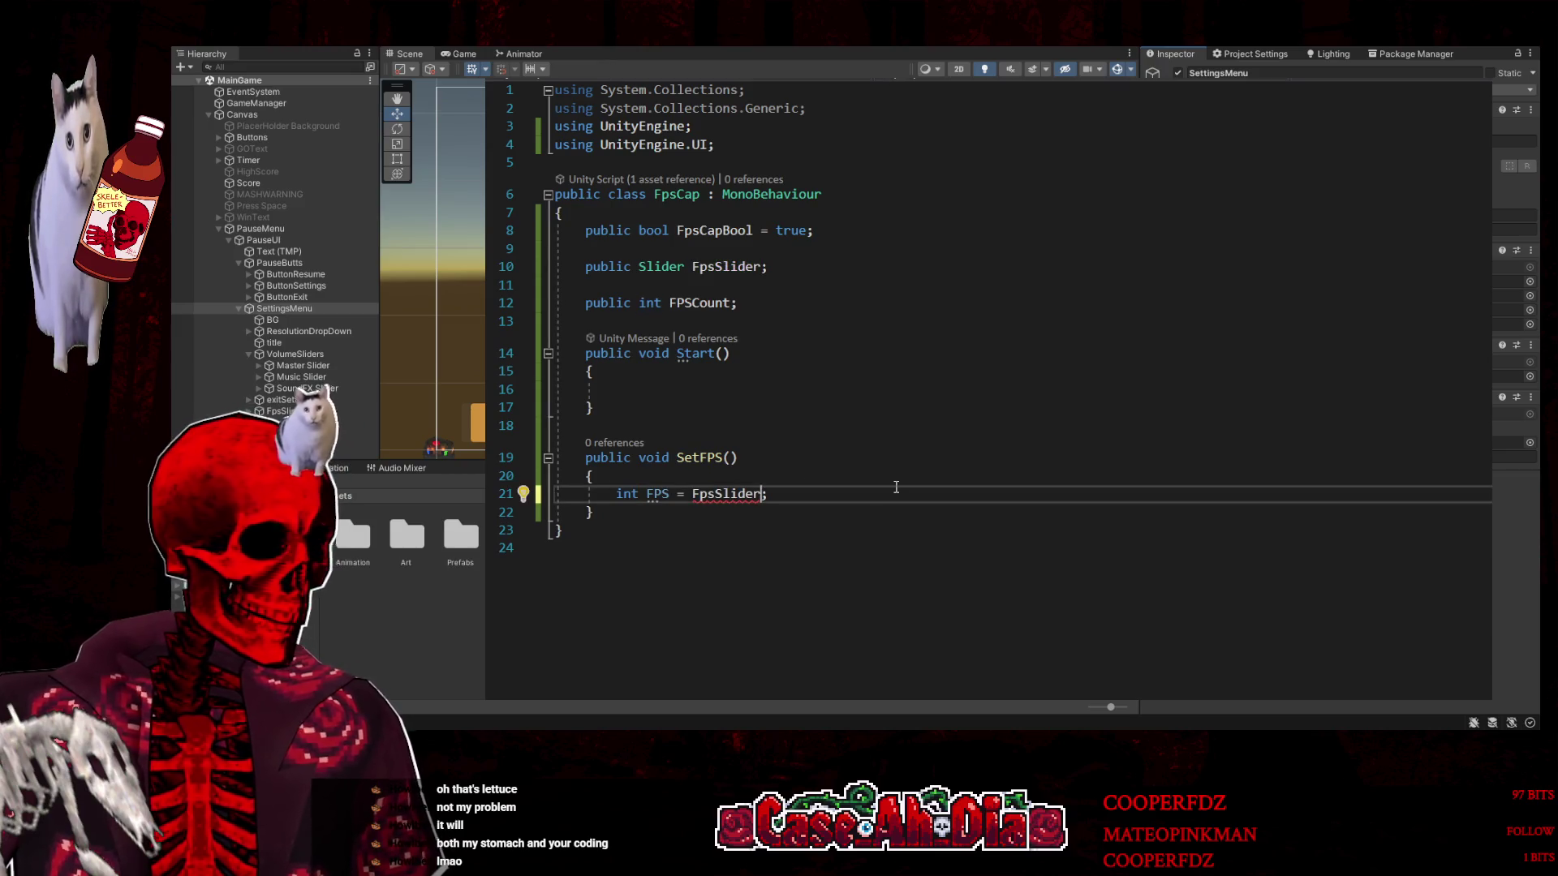
pyautogui.write('.valu')
pyautogui.press('Tab')
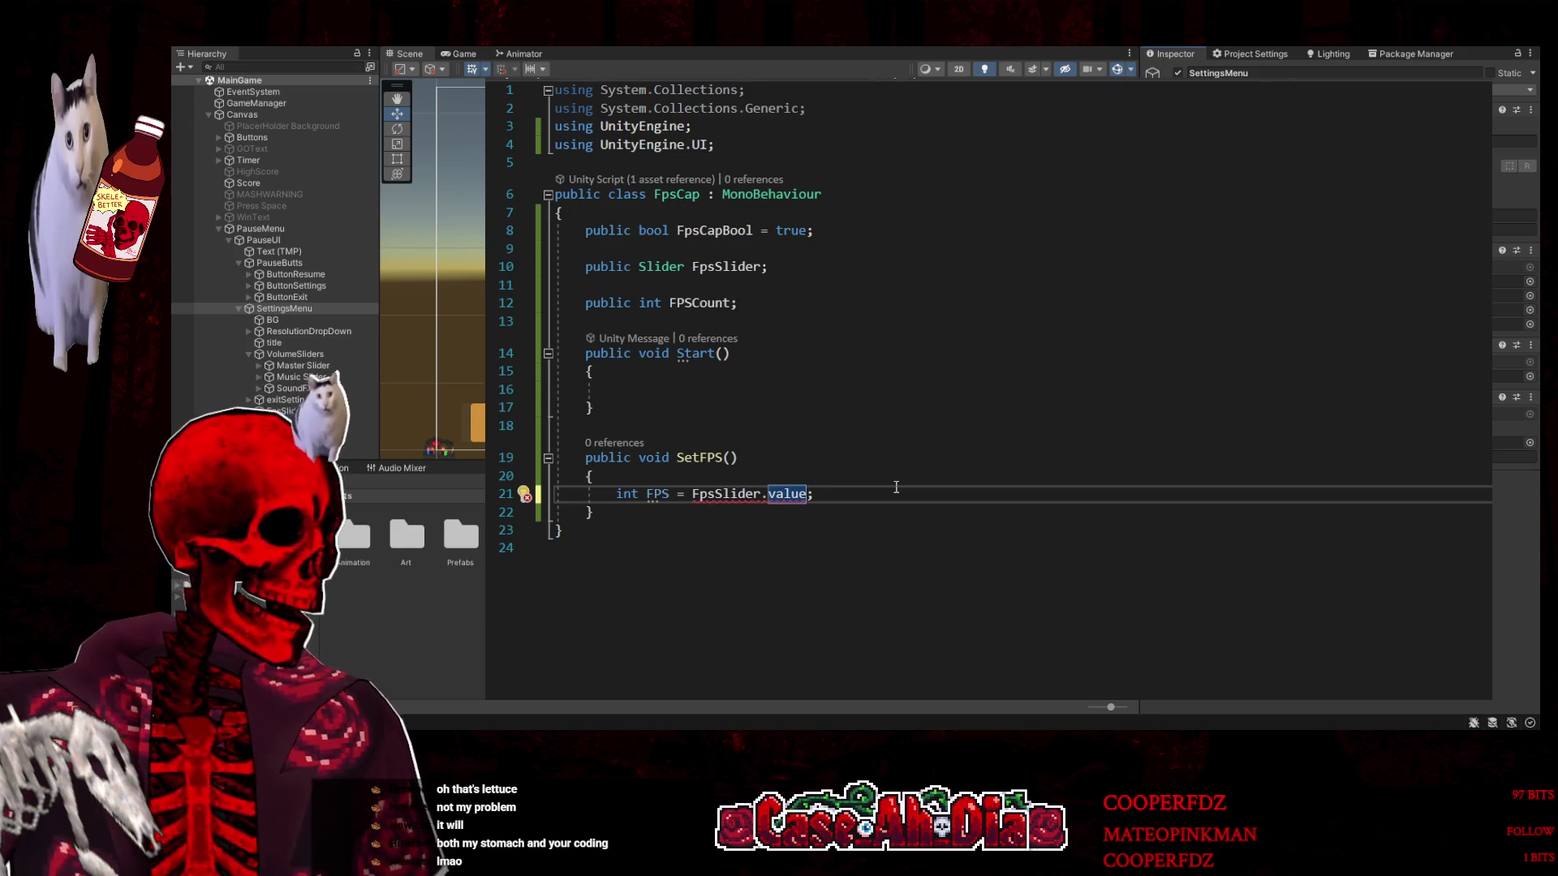
pyautogui.doubleClick(627, 494)
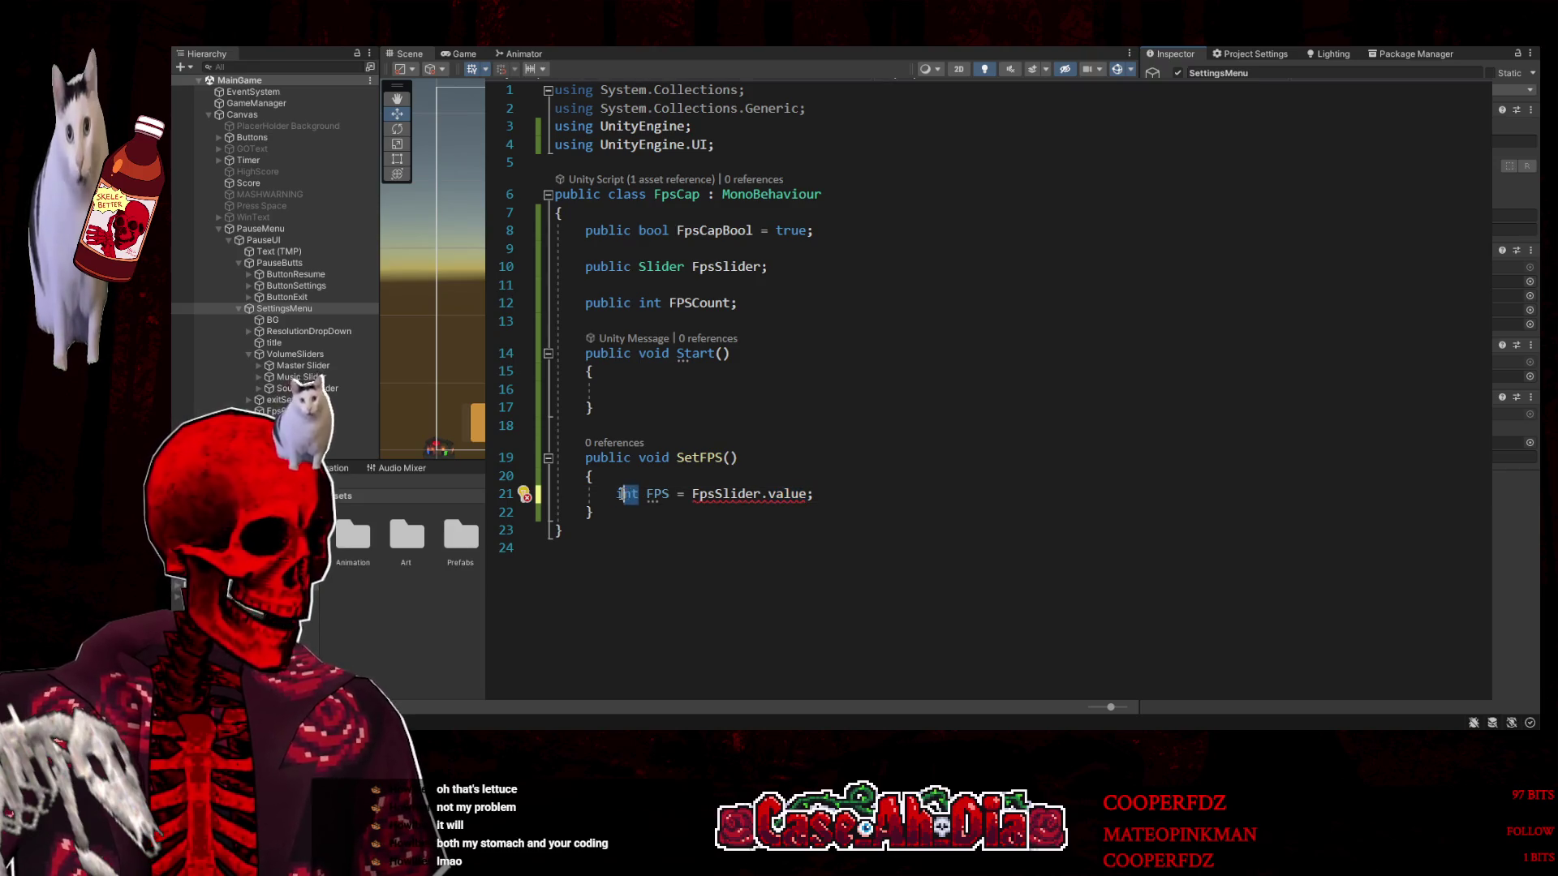
pyautogui.write('float')
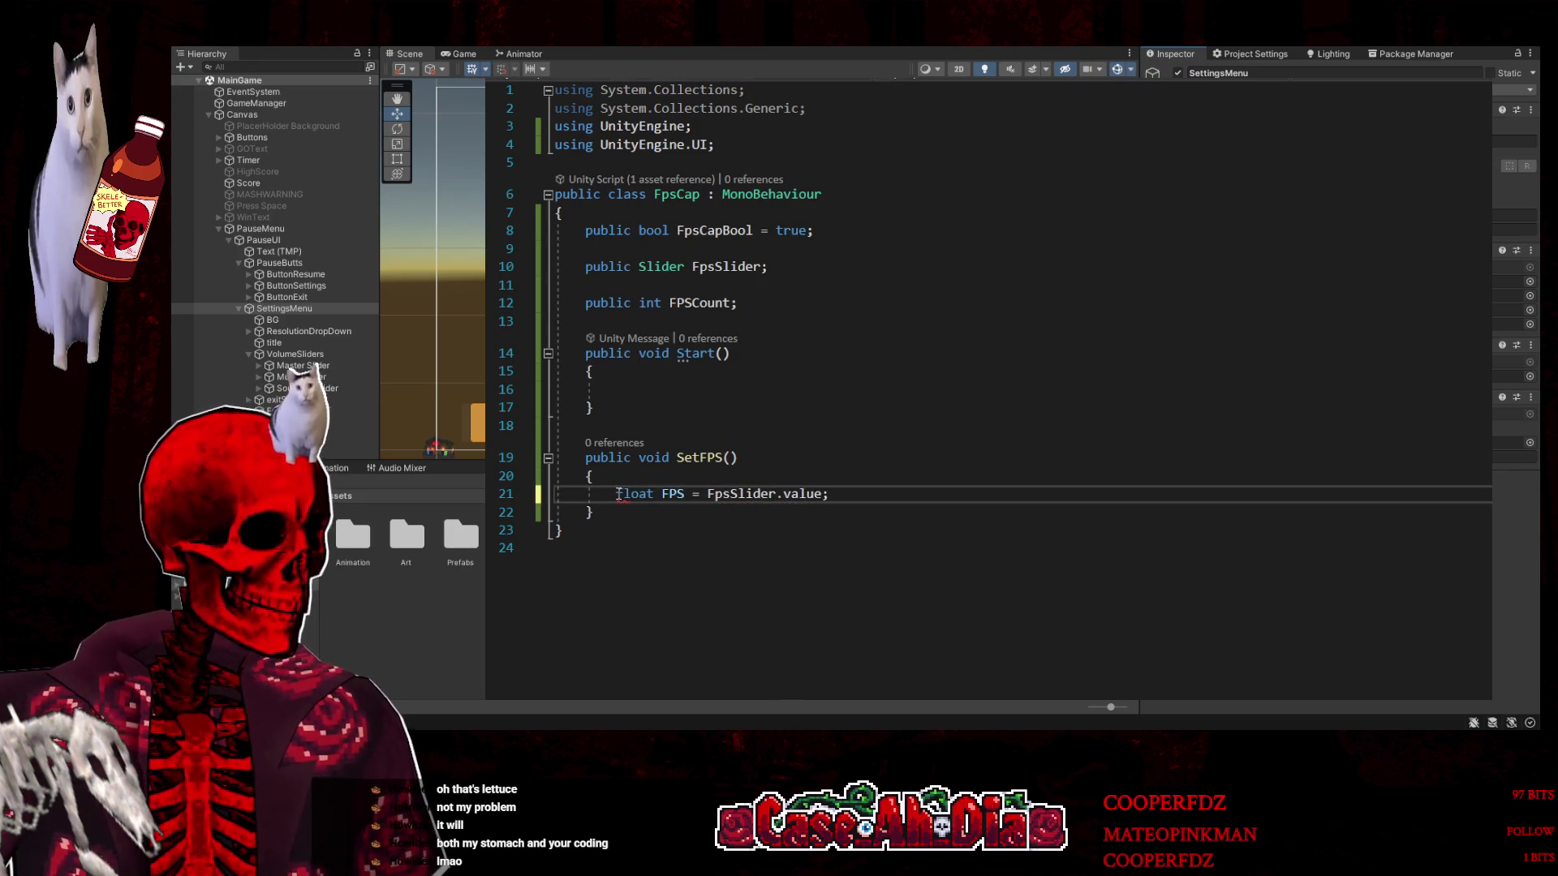
pyautogui.click(812, 458)
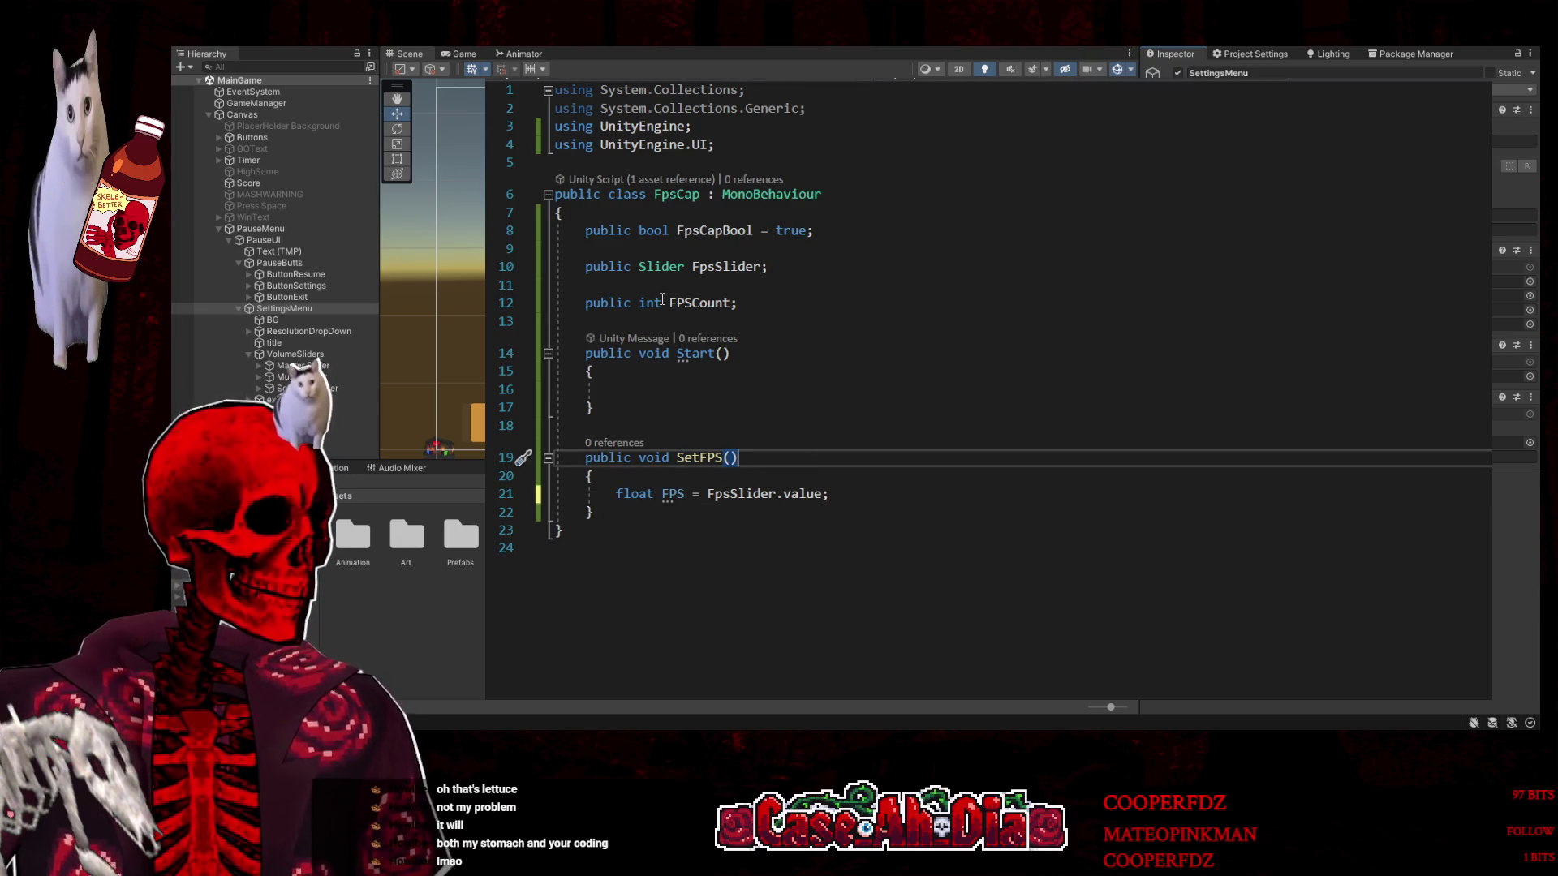
pyautogui.moveTo(671, 303); pyautogui.dragTo(737, 302)
pyautogui.click(776, 303)
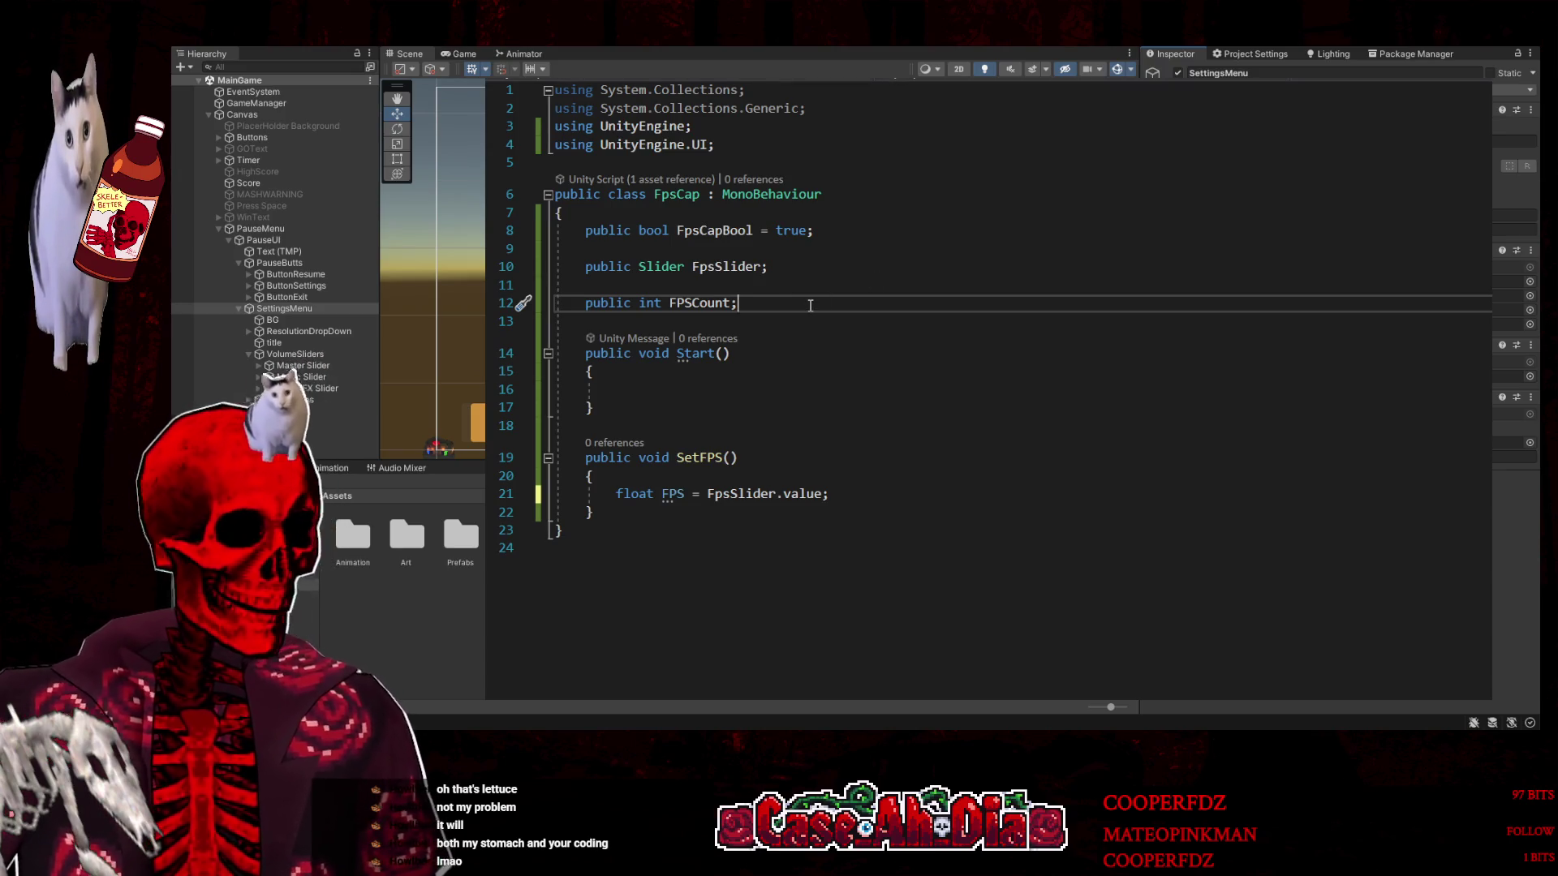
# Add a new line 14 declaring a public field of type Text
pyautogui.press('Return')
pyautogui.press('Return')
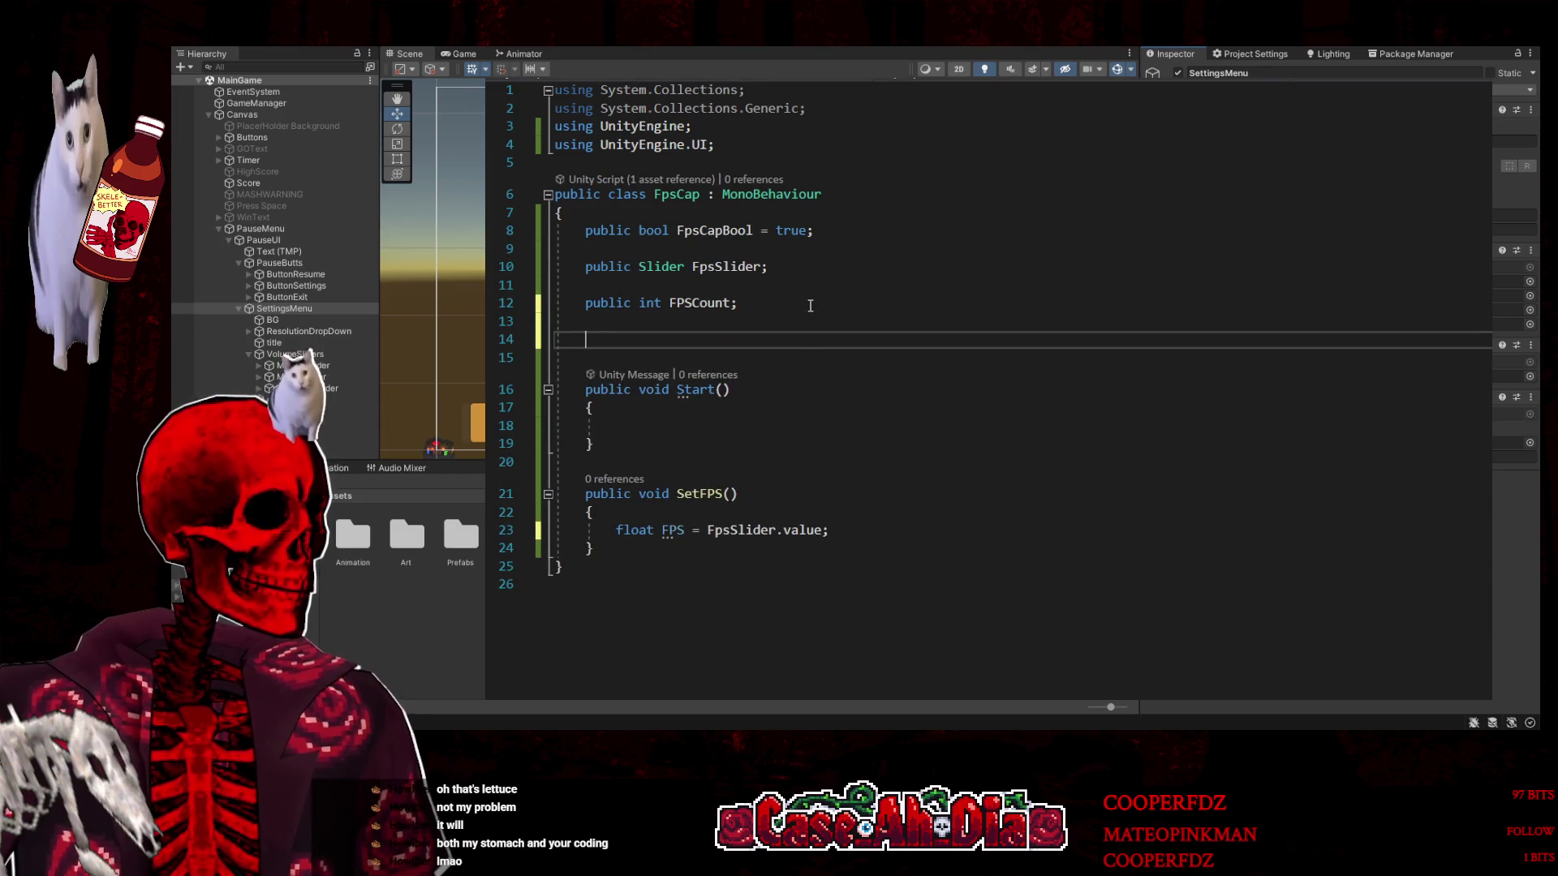
pyautogui.write('public ')
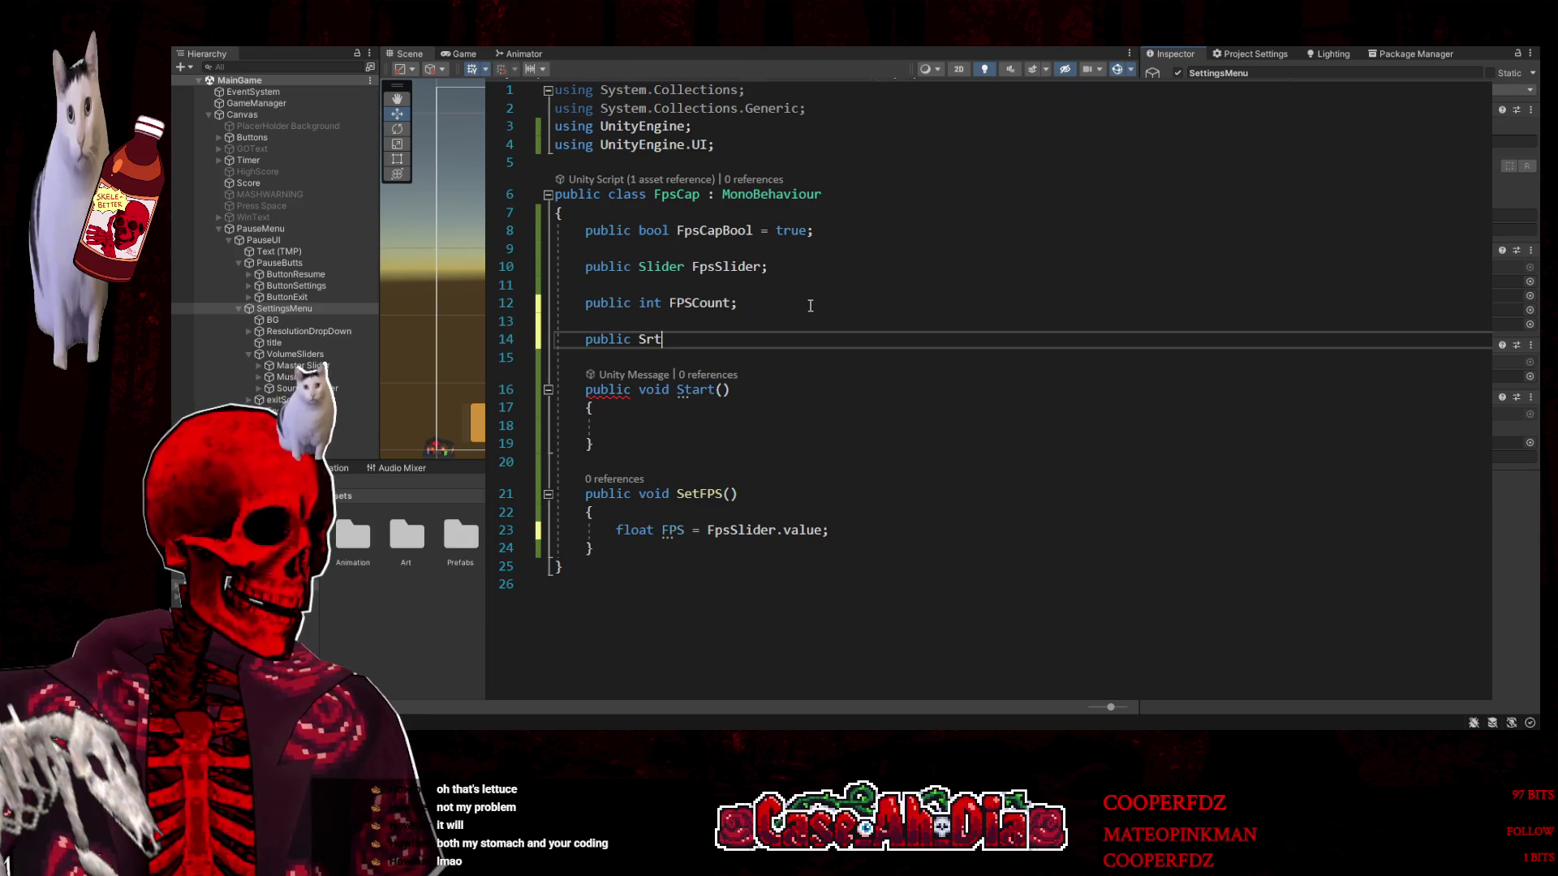
pyautogui.write('string')
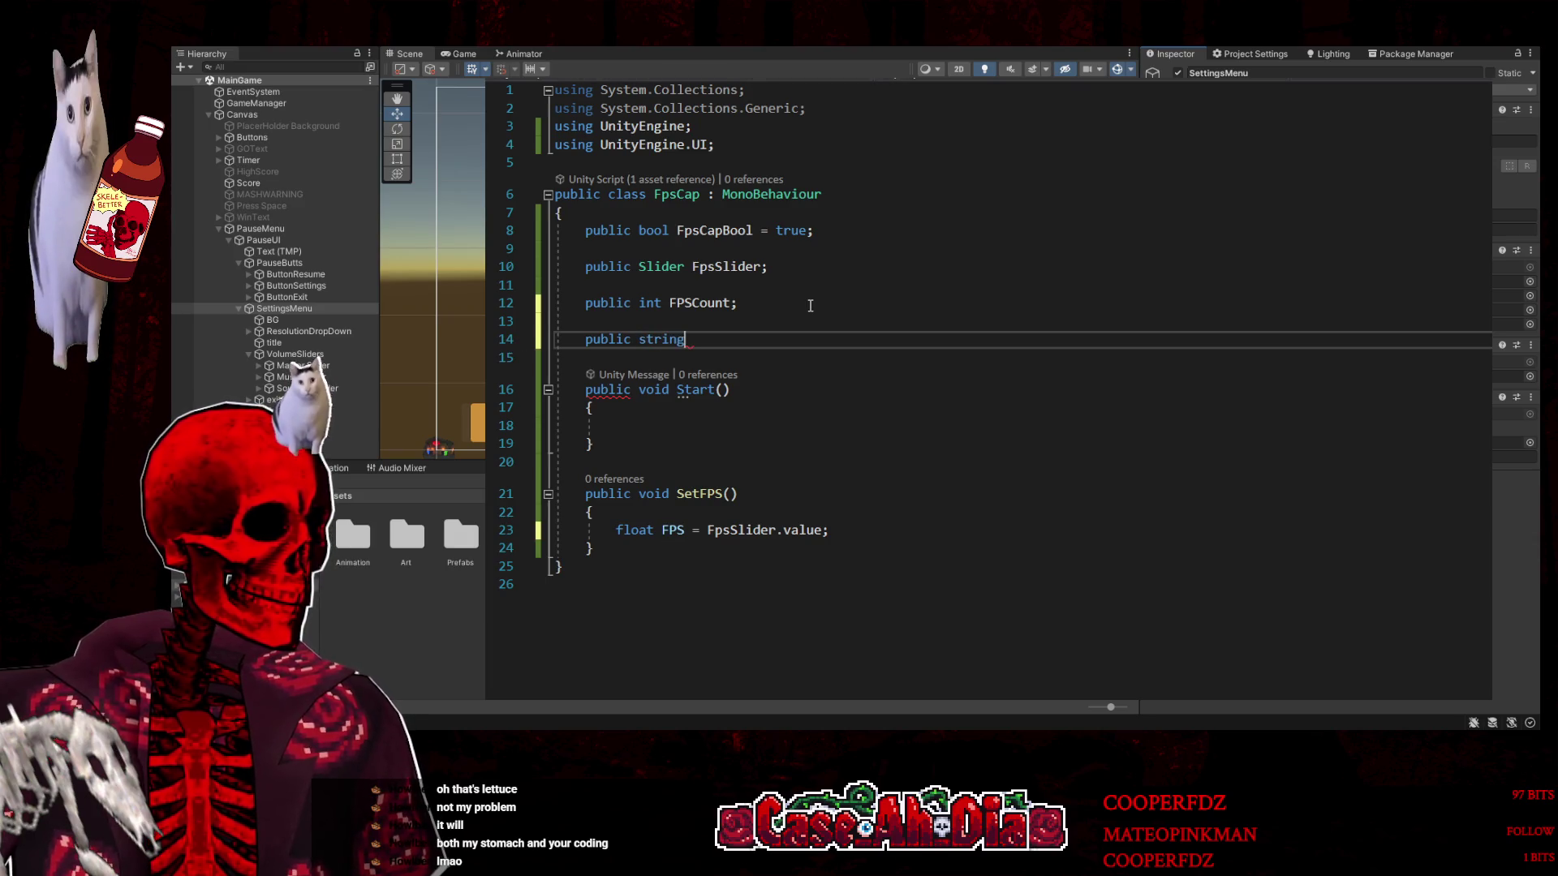
pyautogui.hotkey('ctrl', 'shift', 'Left')
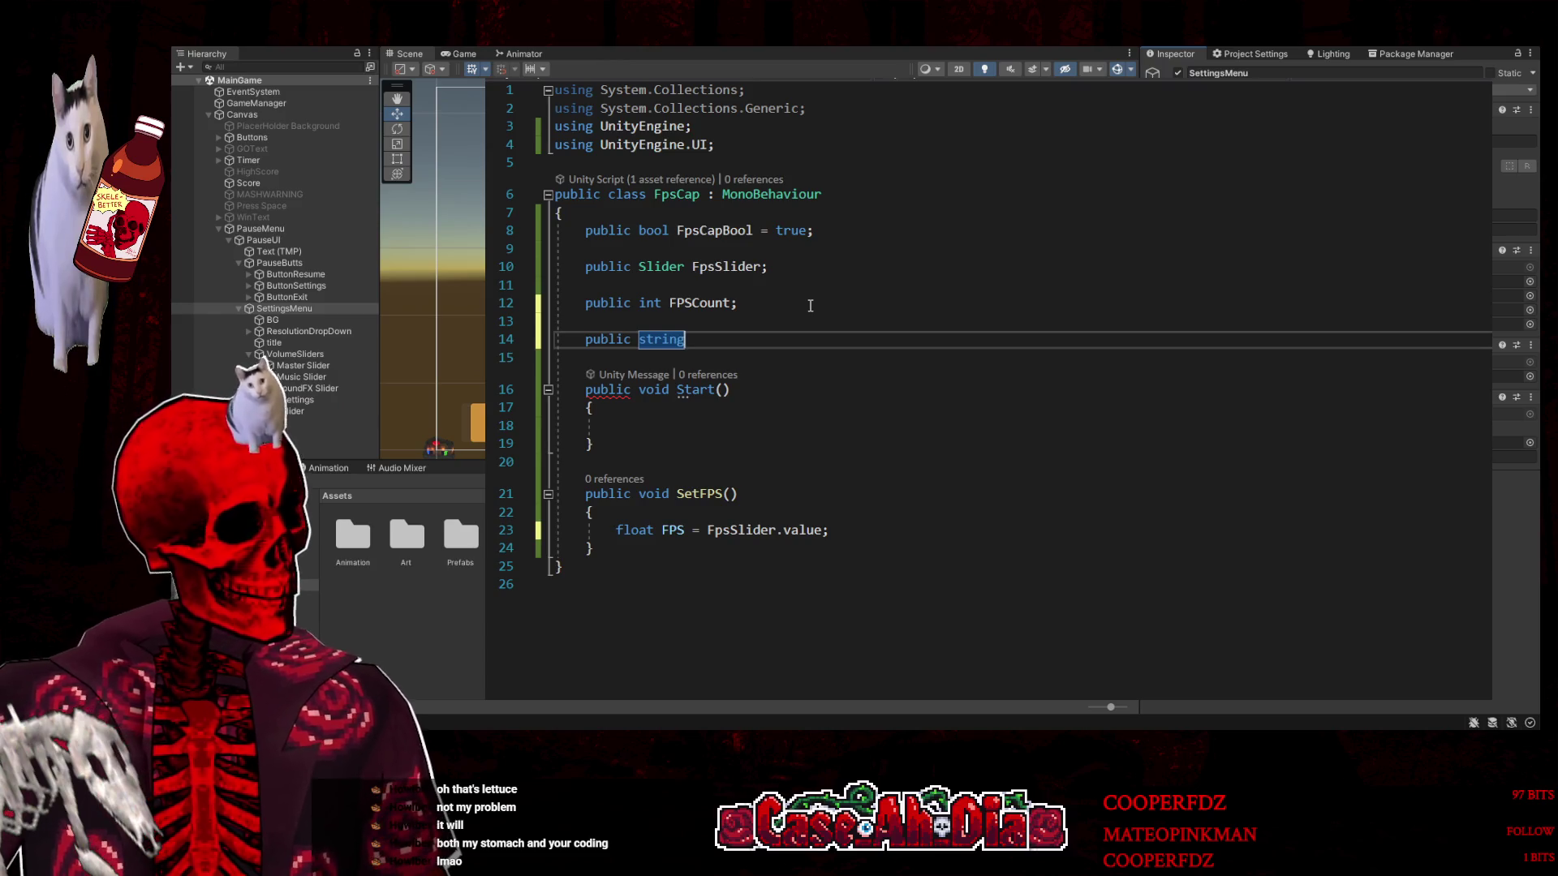
pyautogui.press('BackSpace')
pyautogui.press('BackSpace')
pyautogui.press('BackSpace')
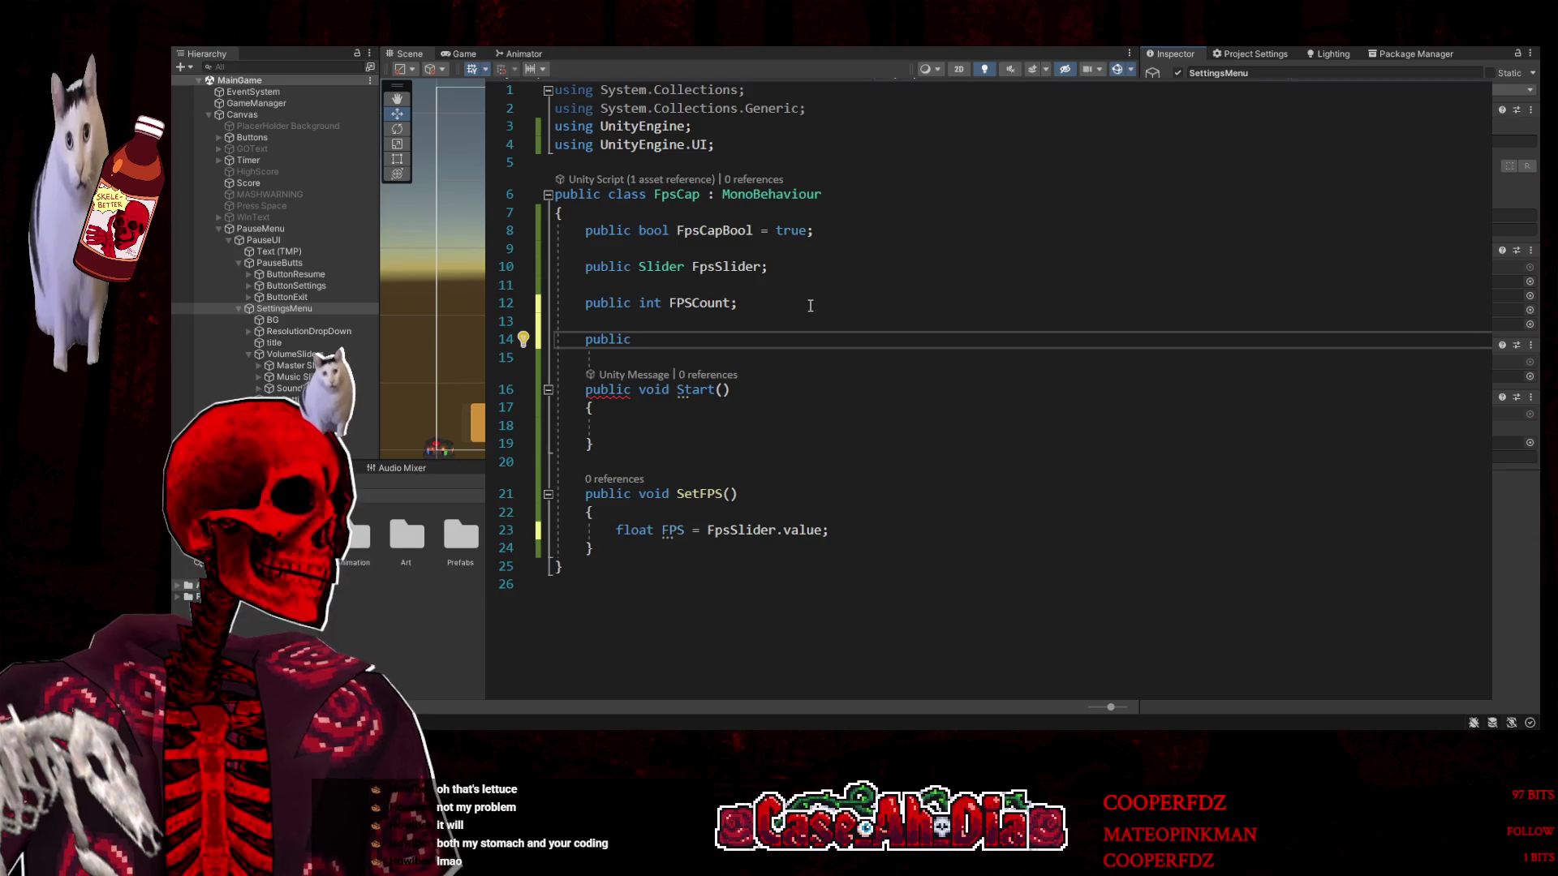
pyautogui.write('text')
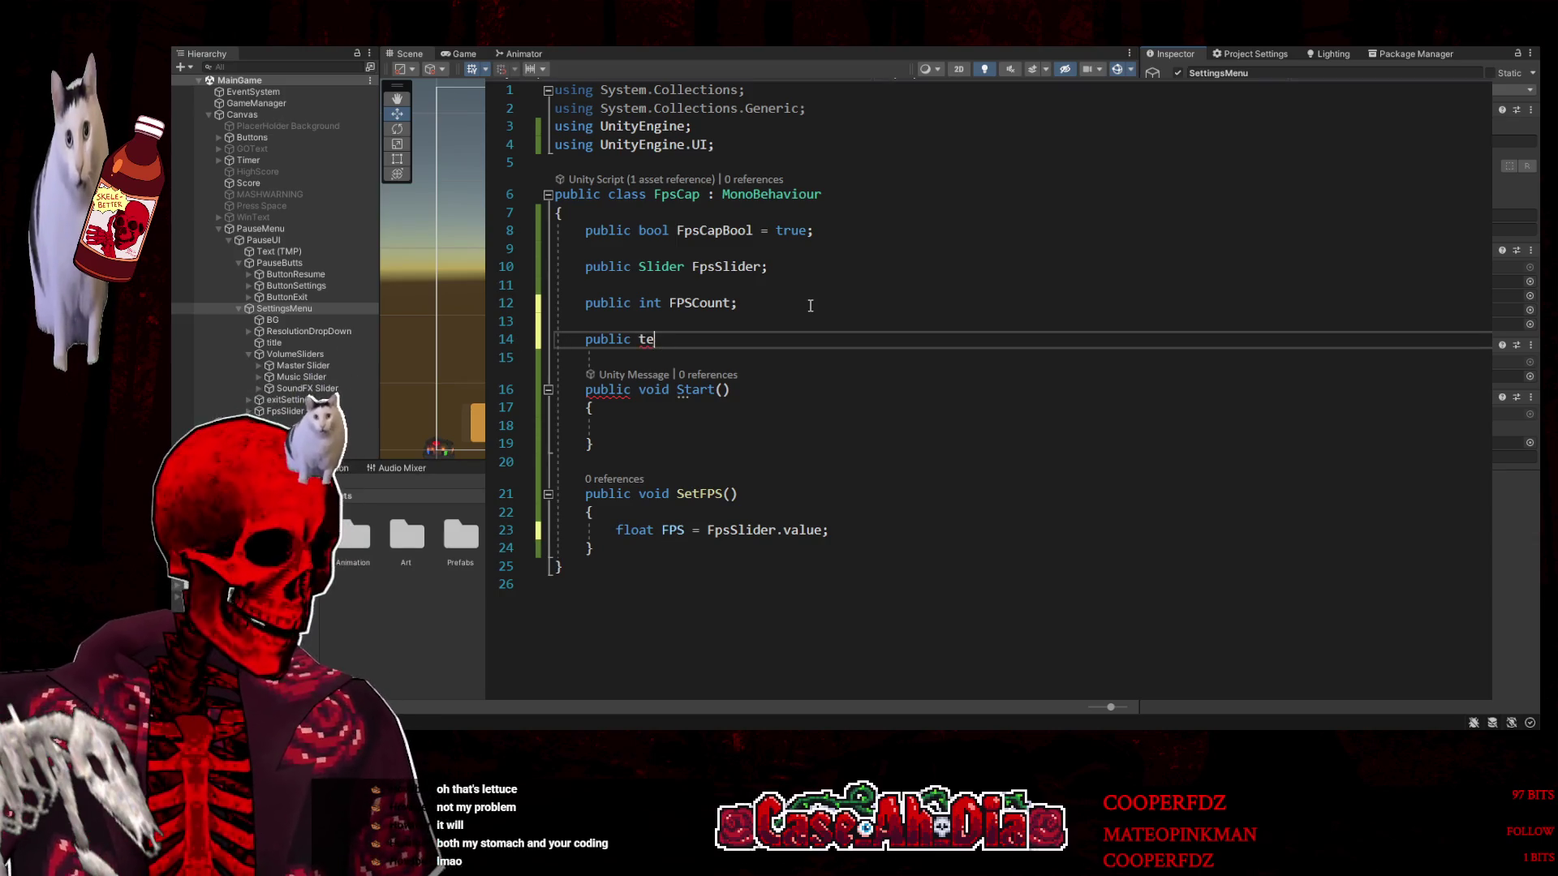
pyautogui.press('Tab')
pyautogui.hotkey('ctrl', 'shift', 'Left')
pyautogui.write(';')
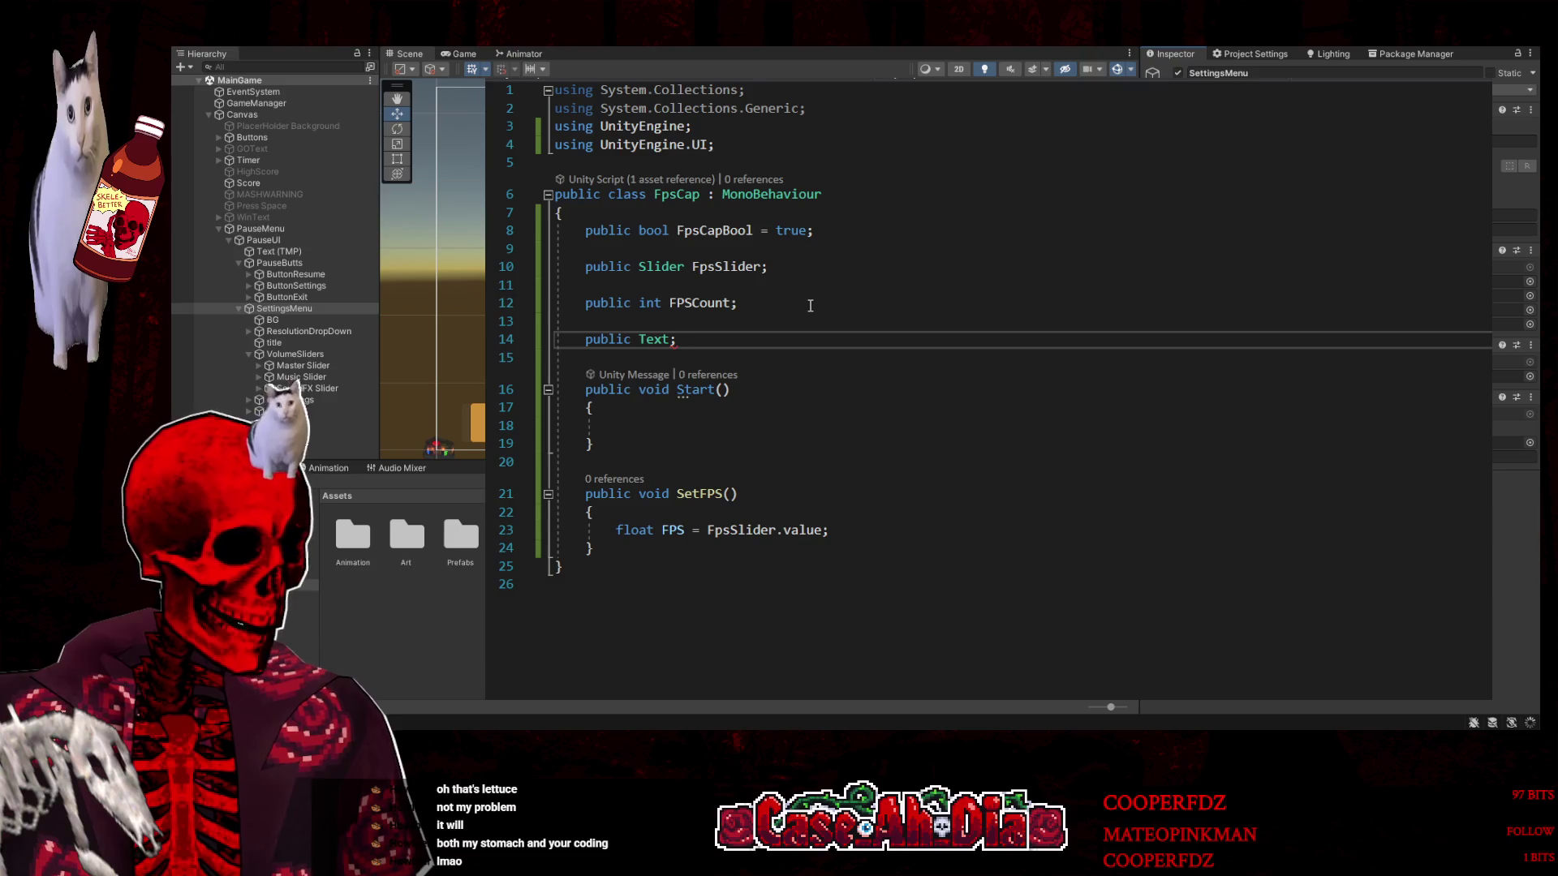
# Name the new Text field FpsDisplay, giving 'public Text FpsDisplay;'
pyautogui.press('Left')
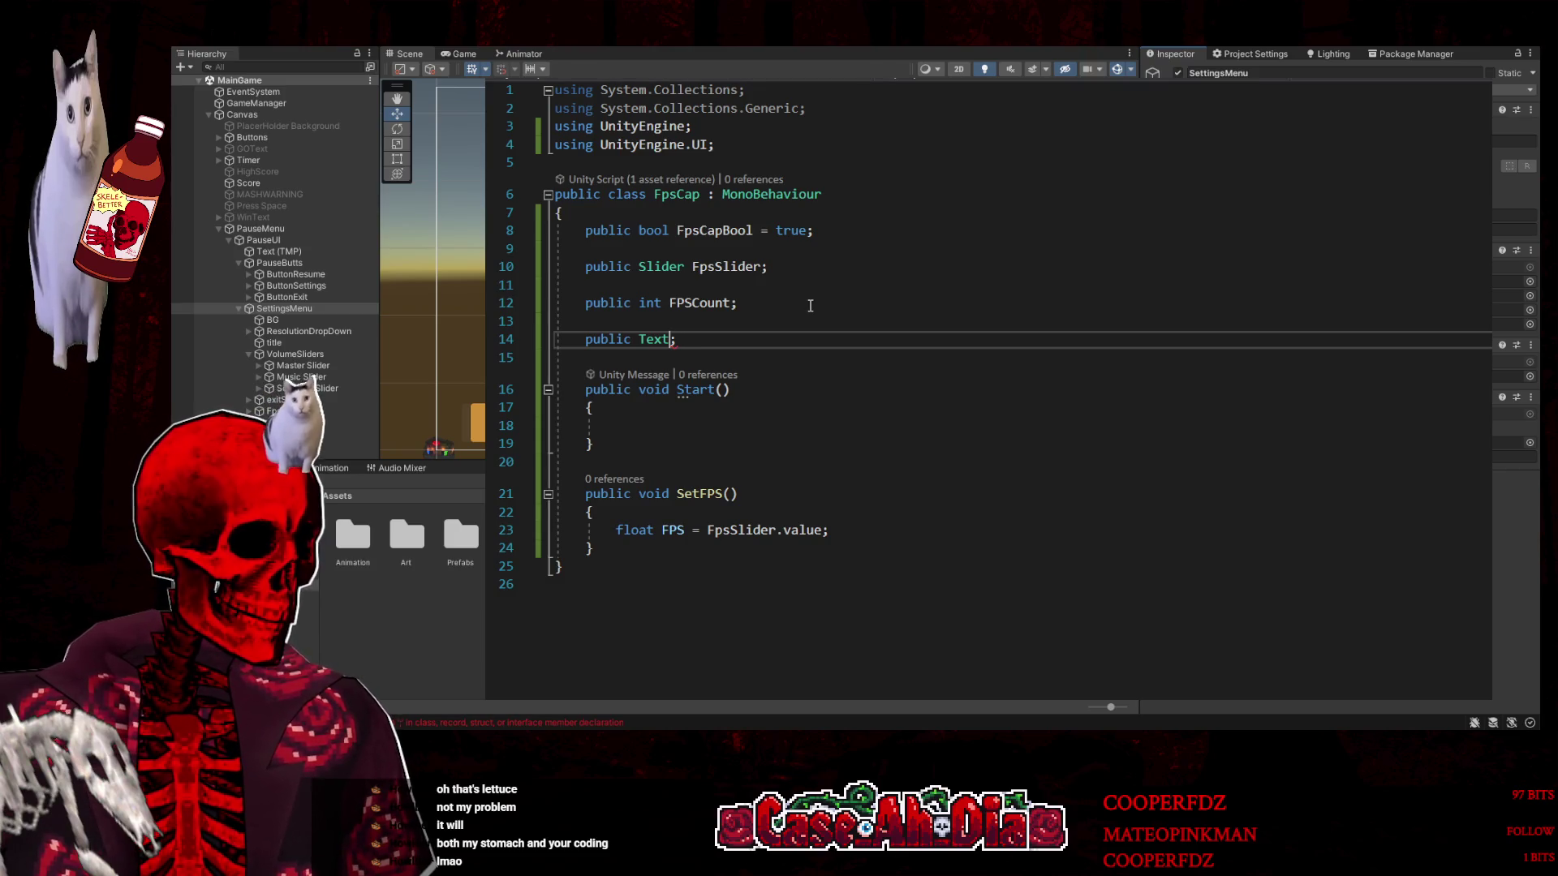
pyautogui.write('FPS D')
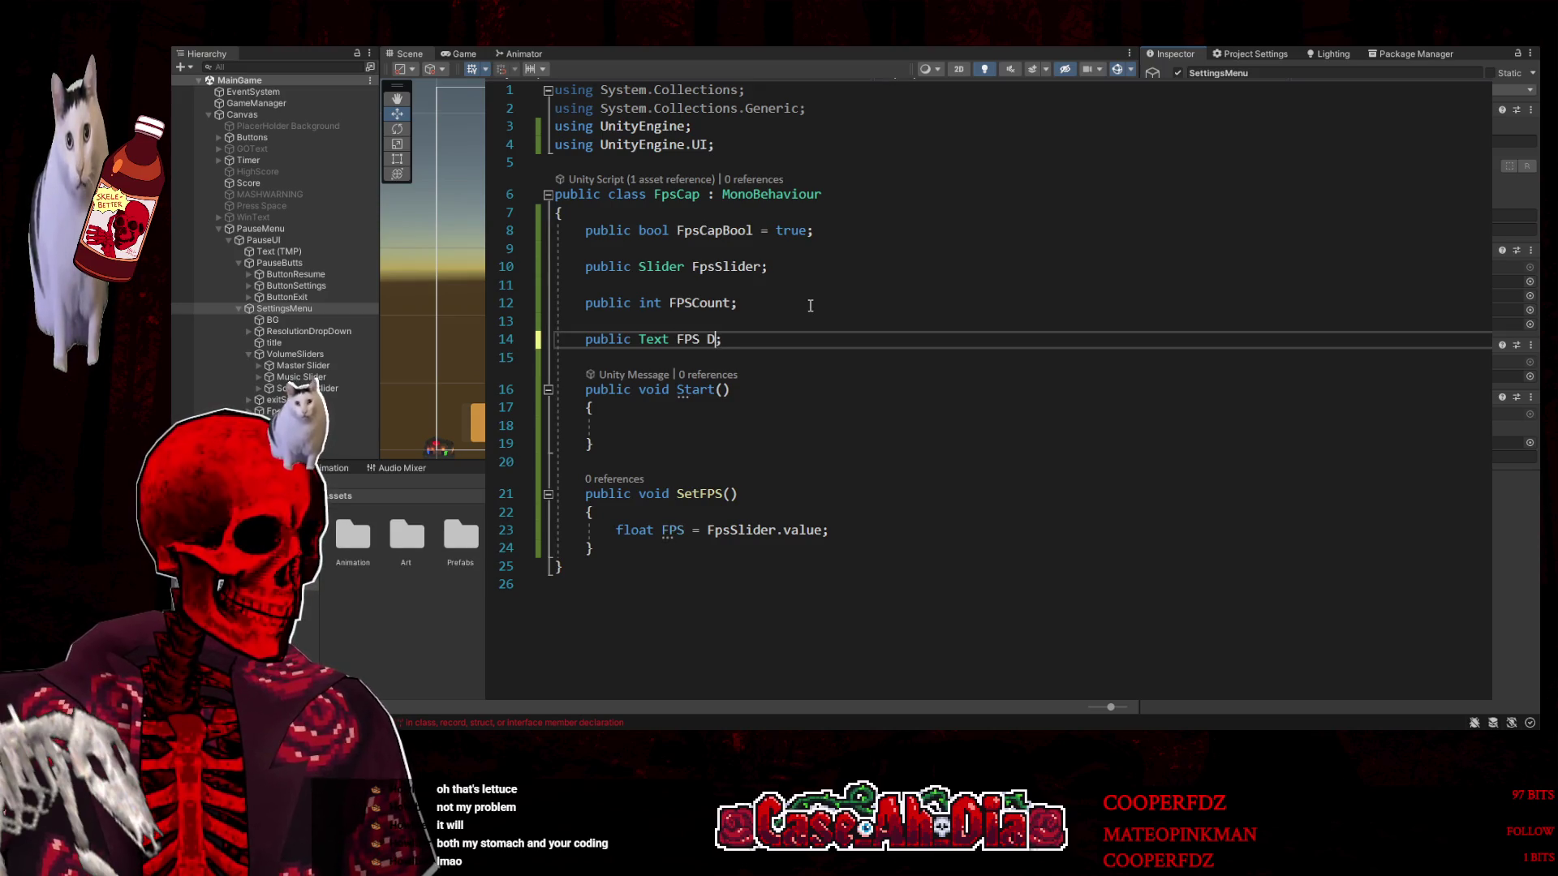
pyautogui.press('BackSpace')
pyautogui.write('D')
pyautogui.press('BackSpace')
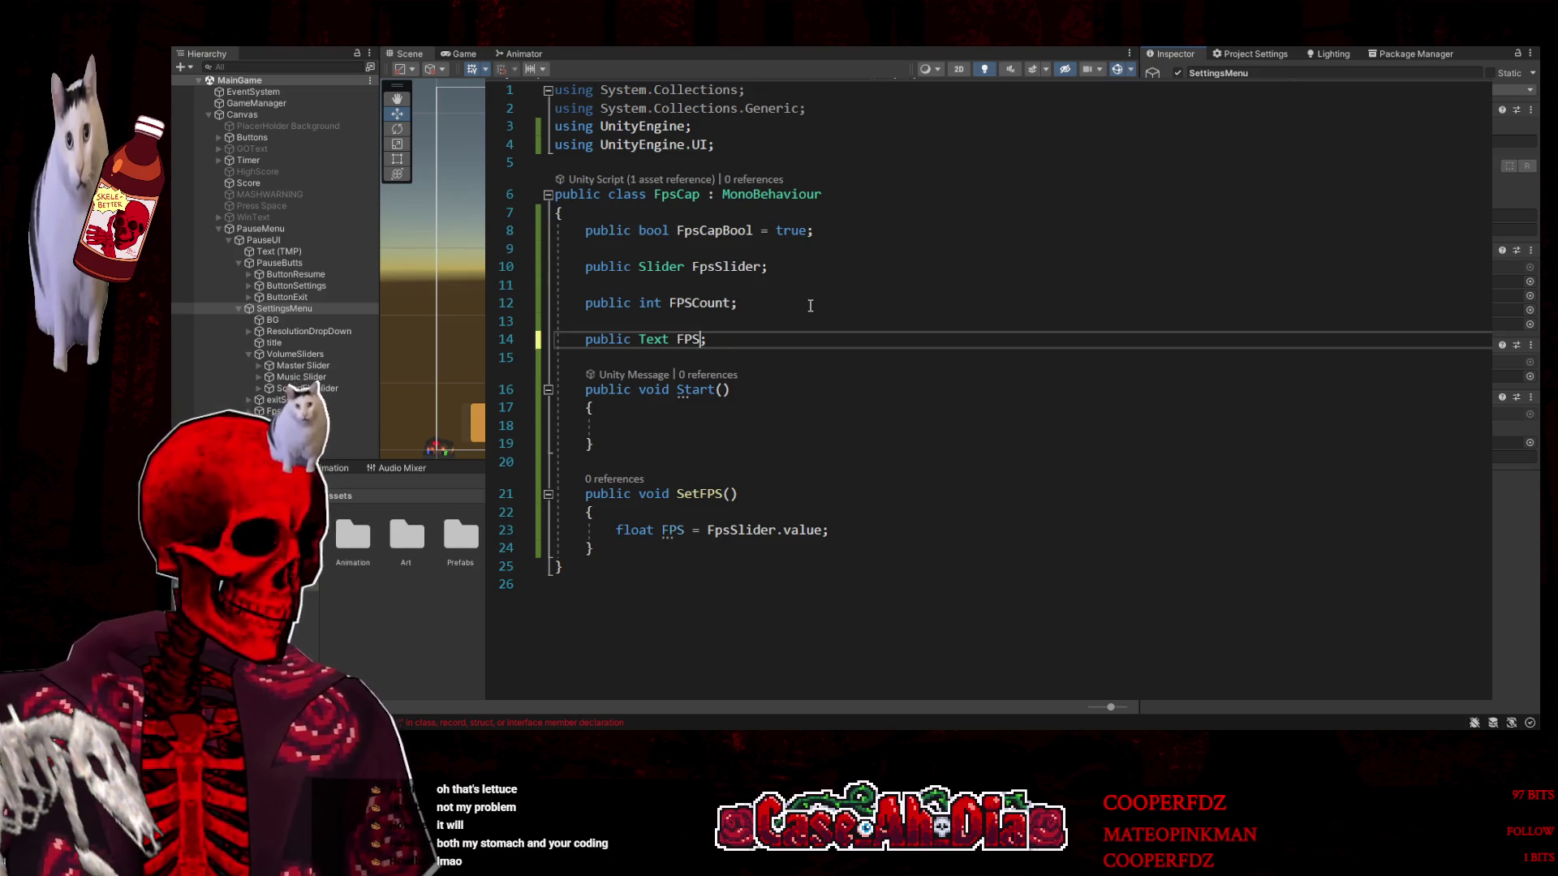
pyautogui.write('Dis')
pyautogui.press('BackSpace')
pyautogui.press('BackSpace')
pyautogui.press('BackSpace')
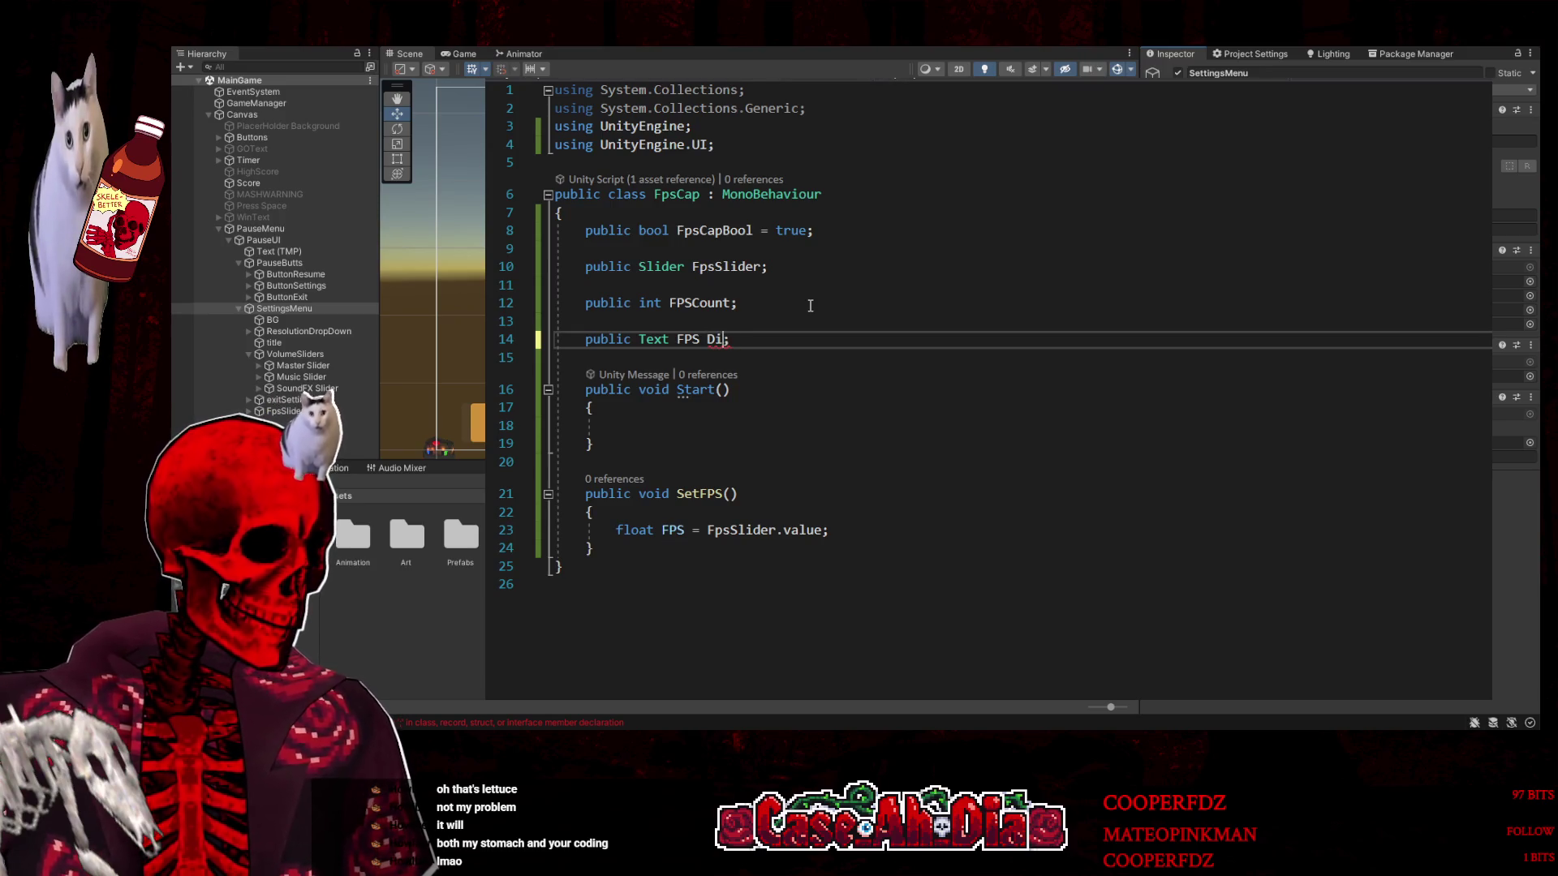
pyautogui.press('BackSpace')
pyautogui.press('BackSpace')
pyautogui.press('BackSpace')
pyautogui.write('Fps')
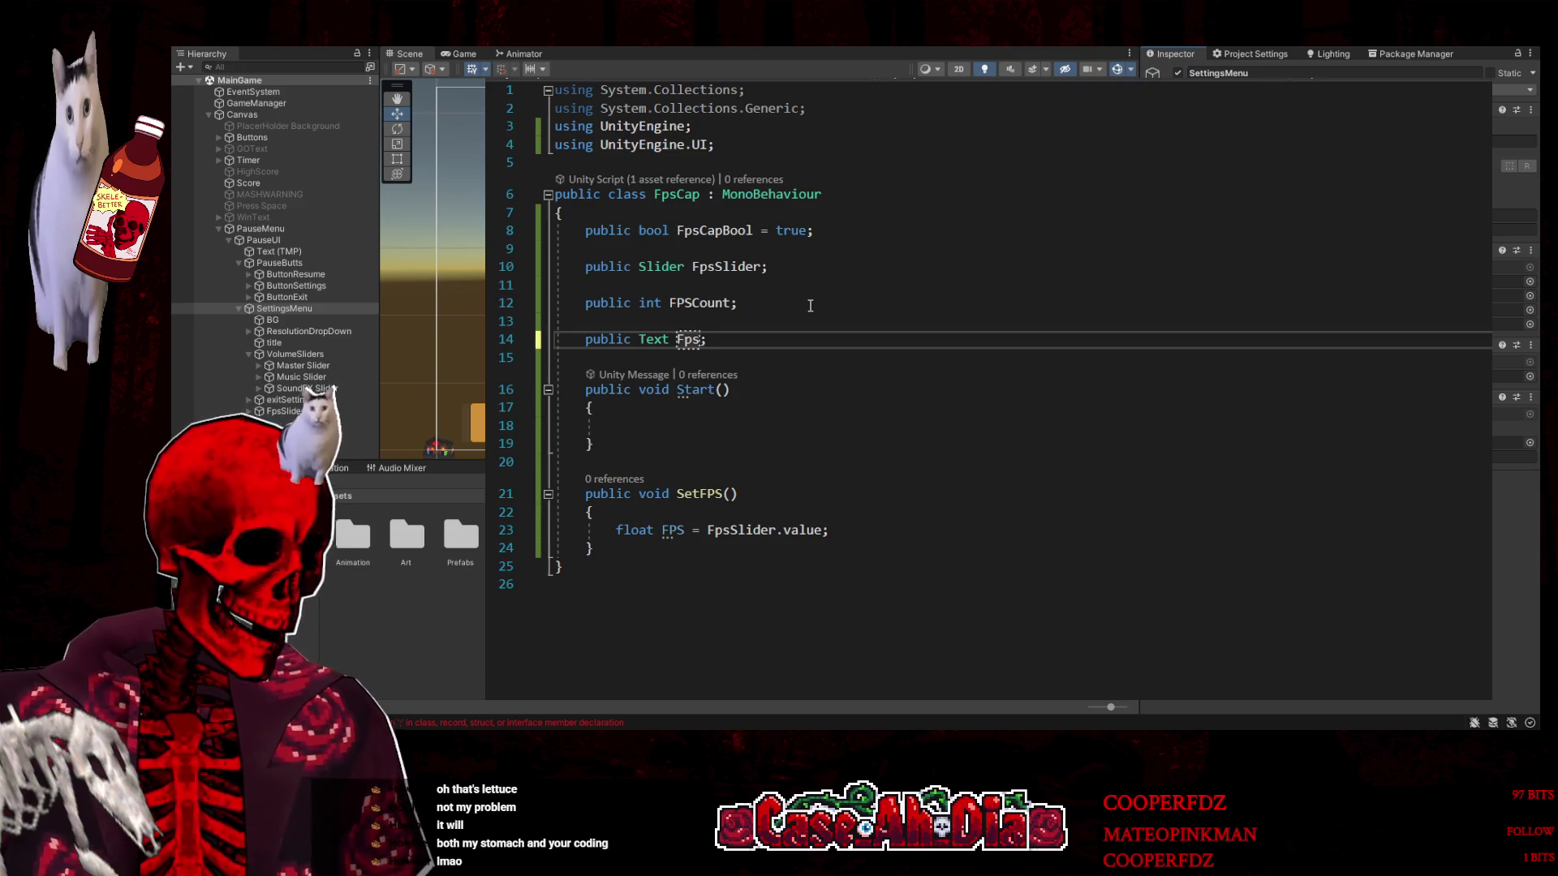
pyautogui.write('Displa')
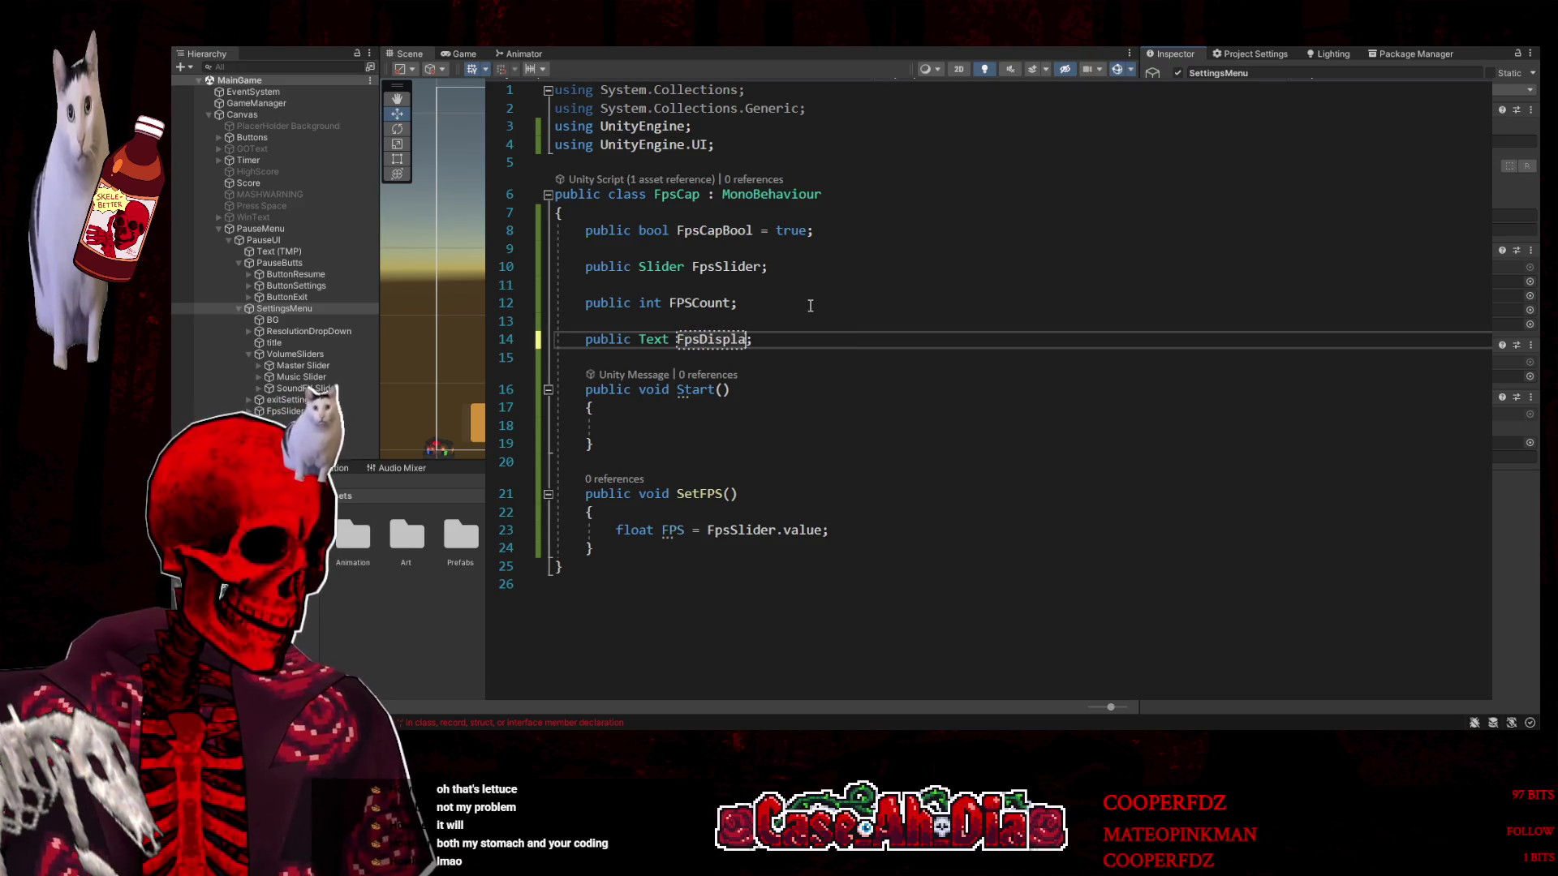
pyautogui.write('y')
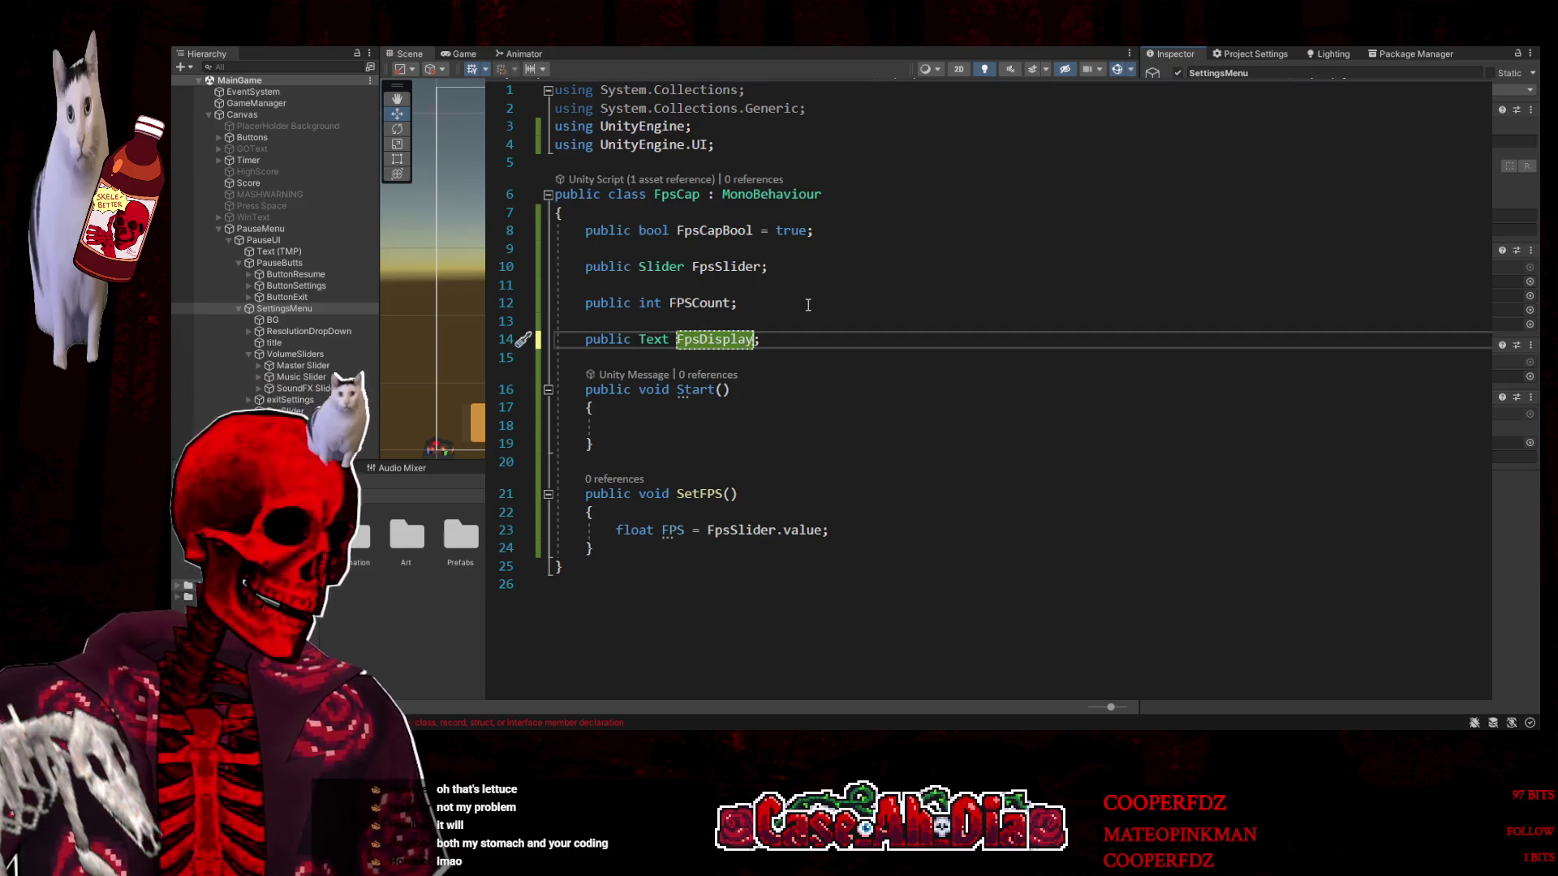
pyautogui.click(745, 433)
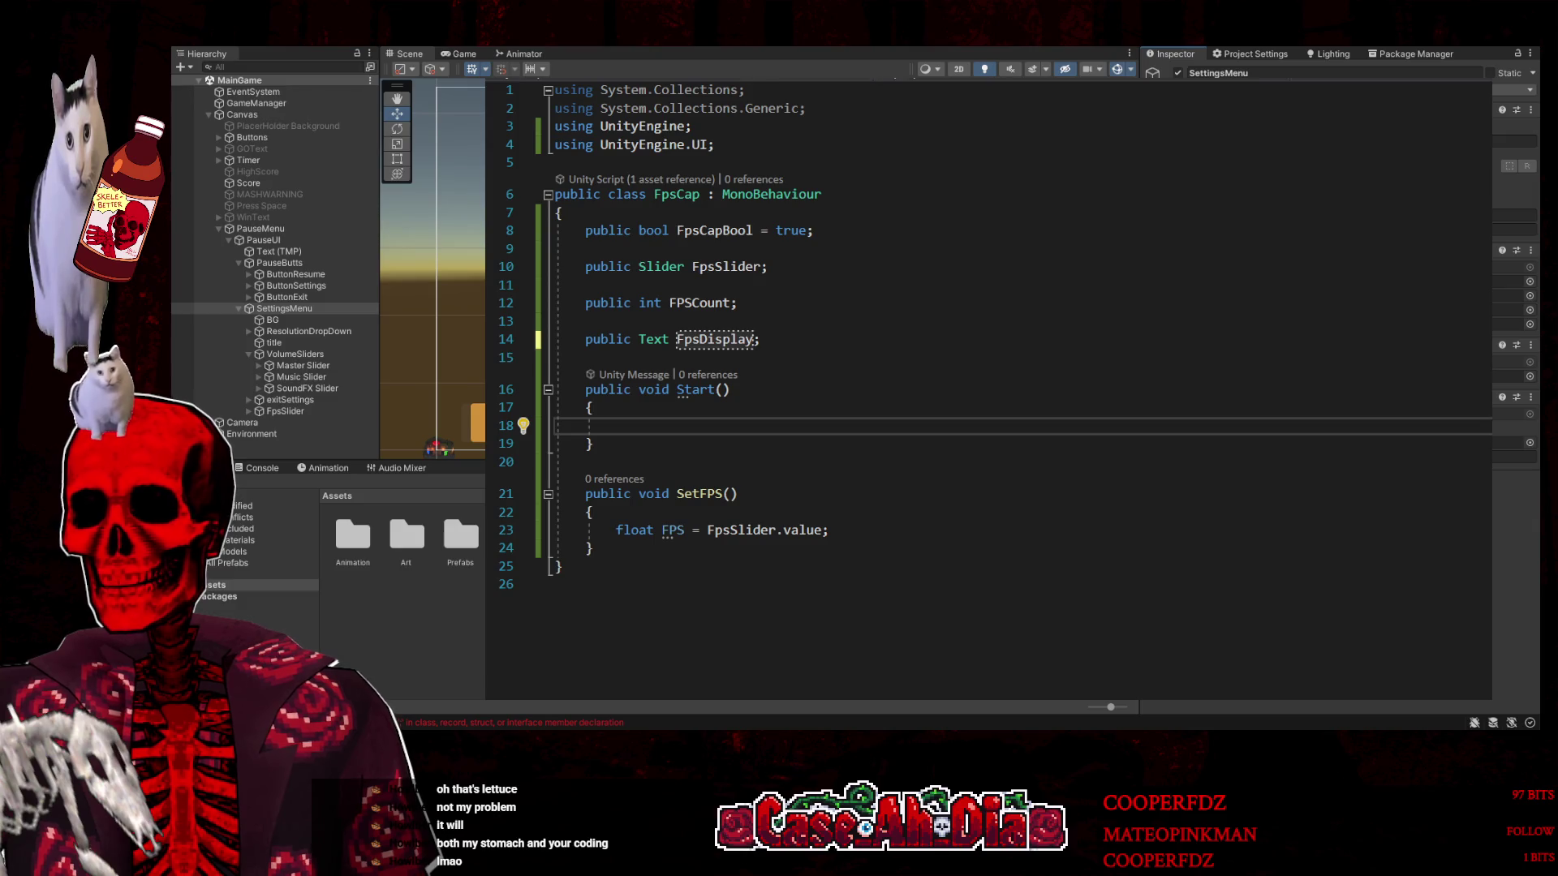
# Check the SetFPS slider-value line, then open and scroll the VolumeSettings script
pyautogui.click(885, 548)
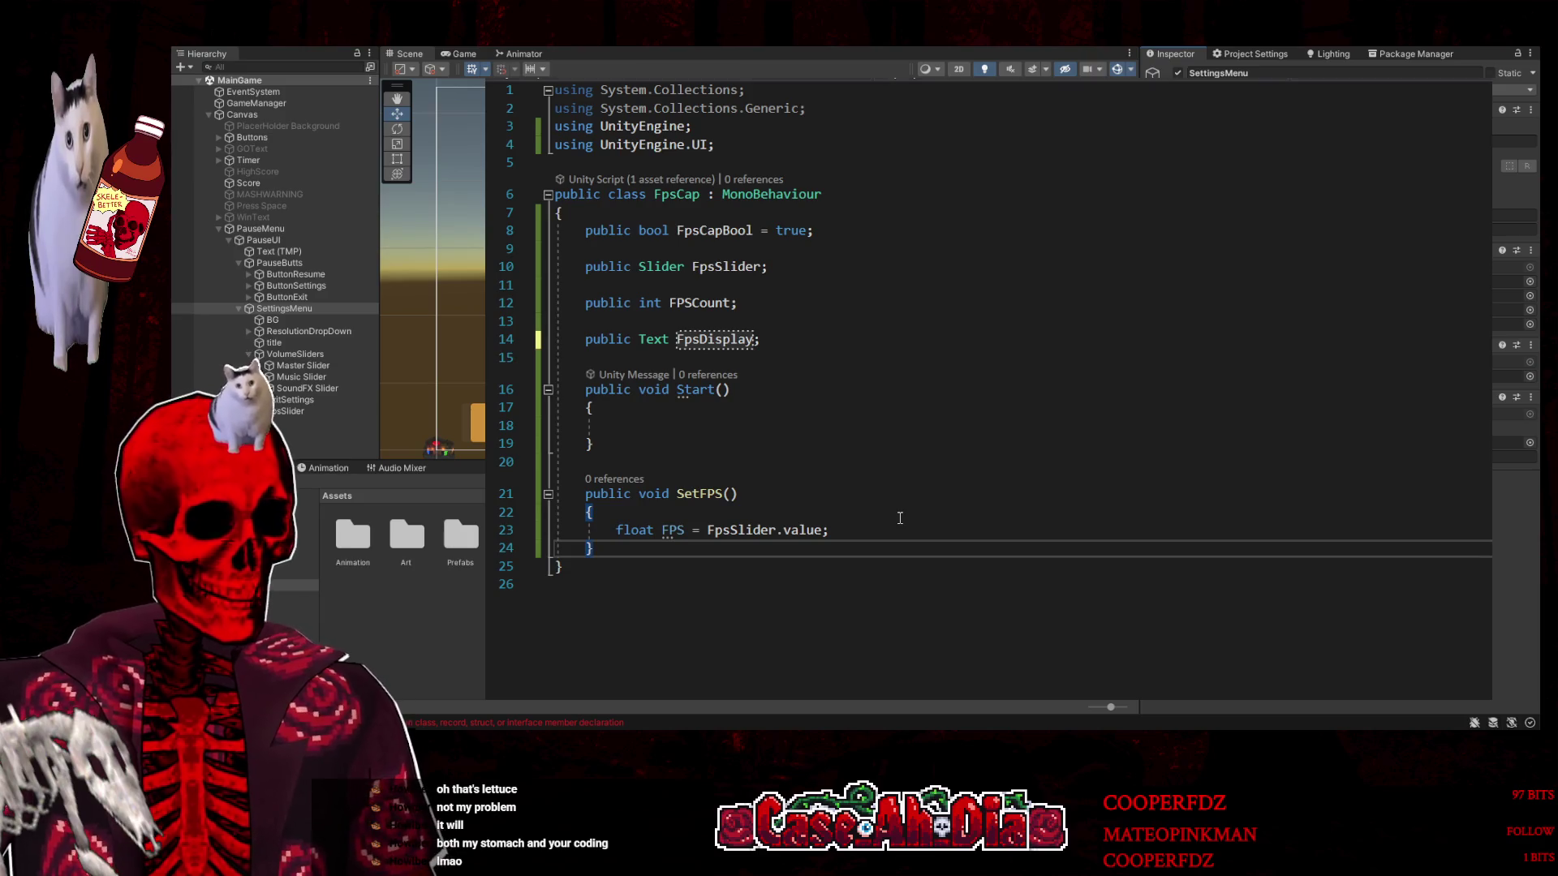
pyautogui.click(900, 518)
pyautogui.click(844, 526)
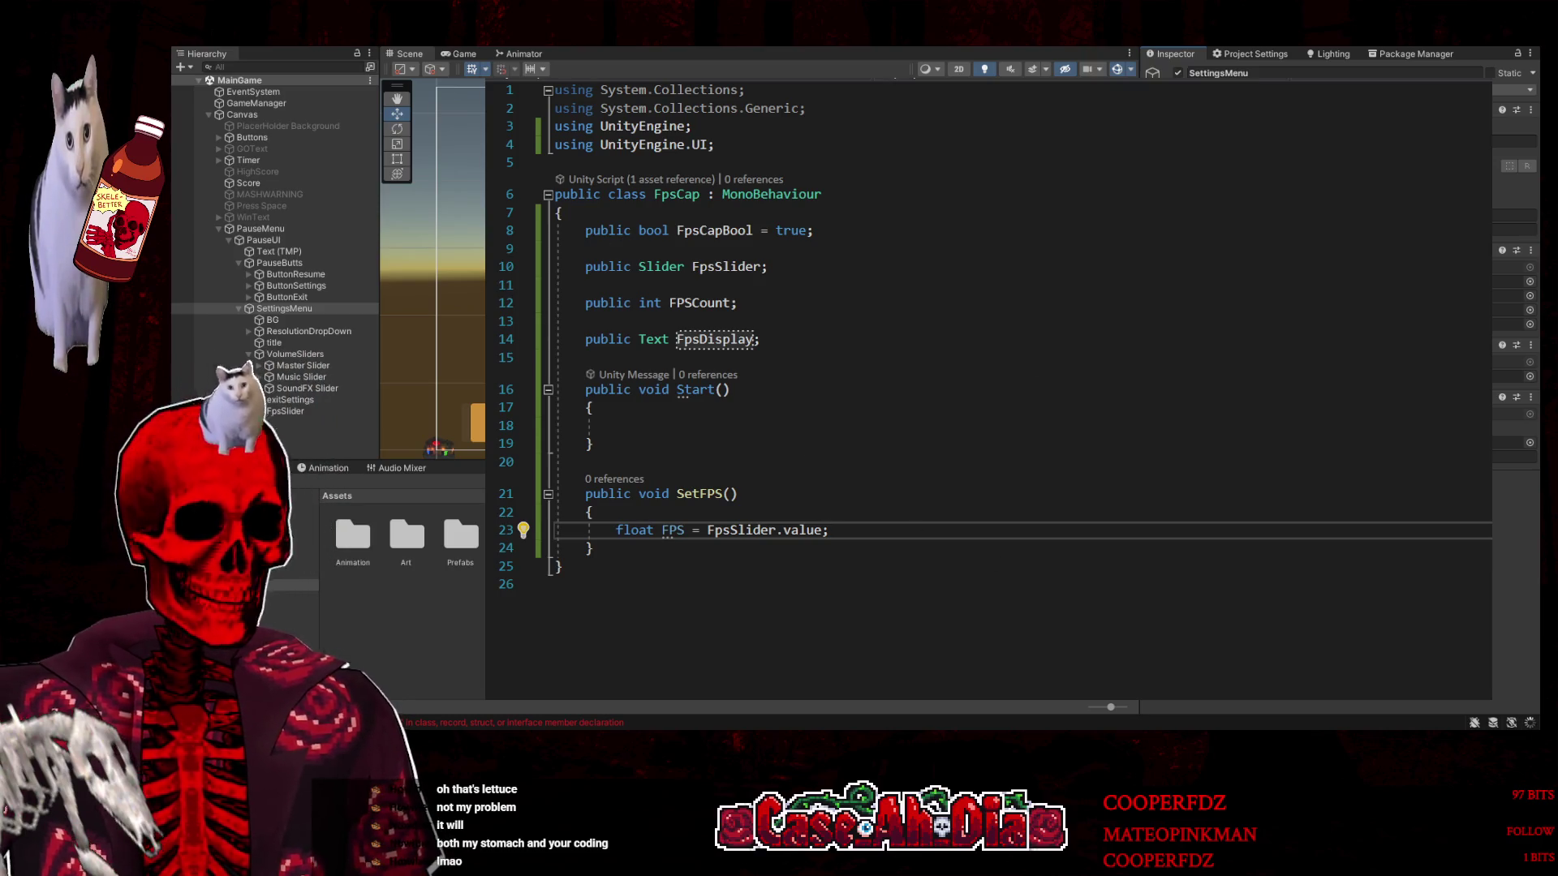
pyautogui.click(674, 78)
pyautogui.scroll(-1, 1199, 547)
pyautogui.scroll(-2, 1199, 547)
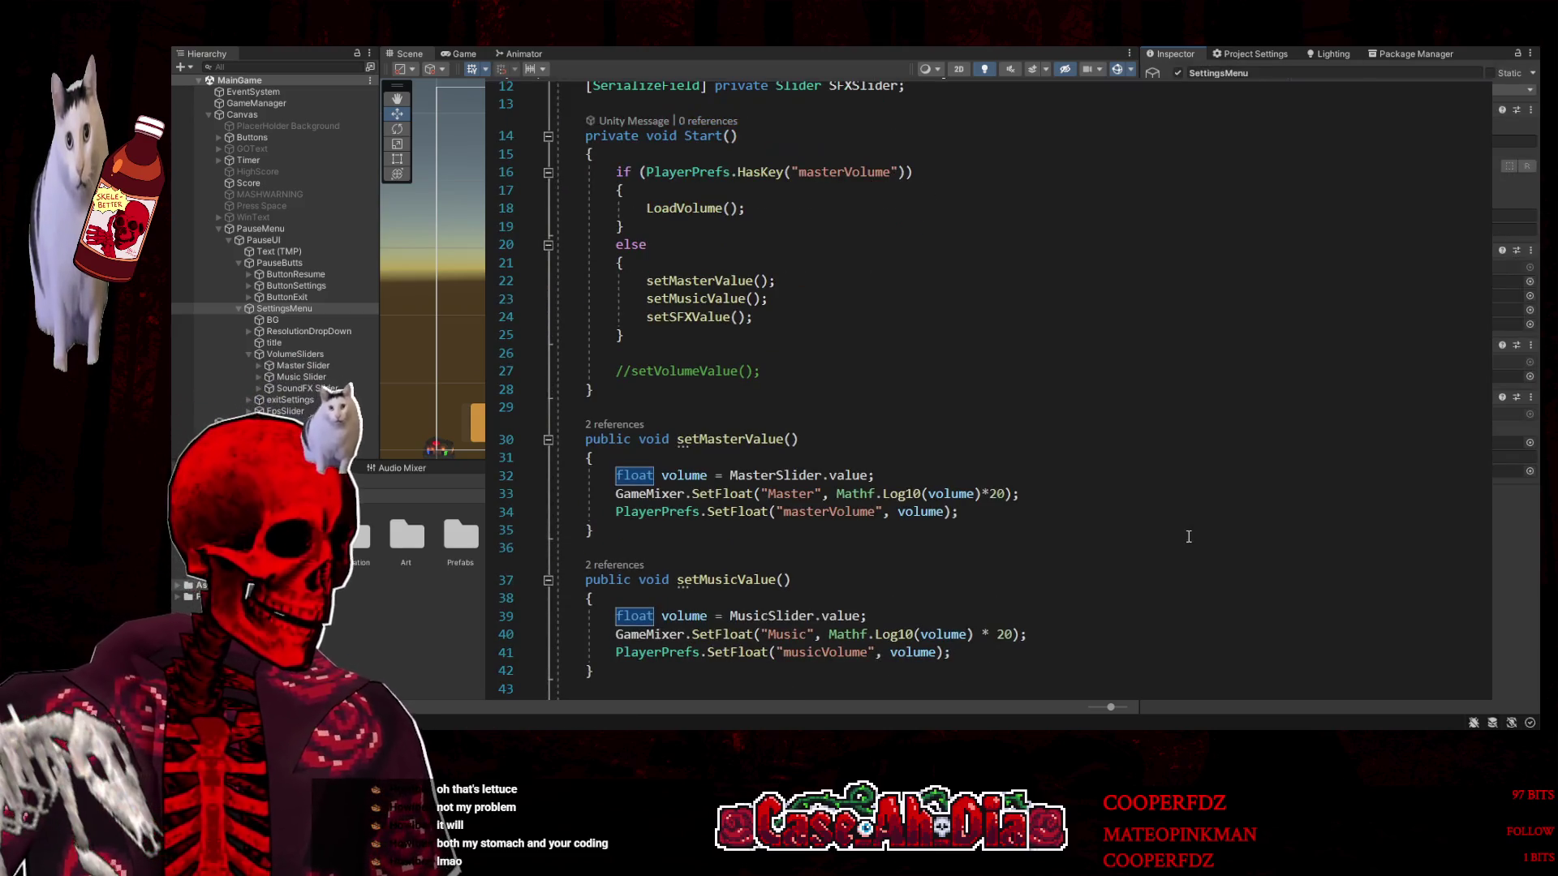
# Review VolumeSettings' setMasterValue and setMusicValue PlayerPrefs code, then return to FpsCap.cs
pyautogui.scroll(-2, 1188, 536)
pyautogui.scroll(4, 1184, 532)
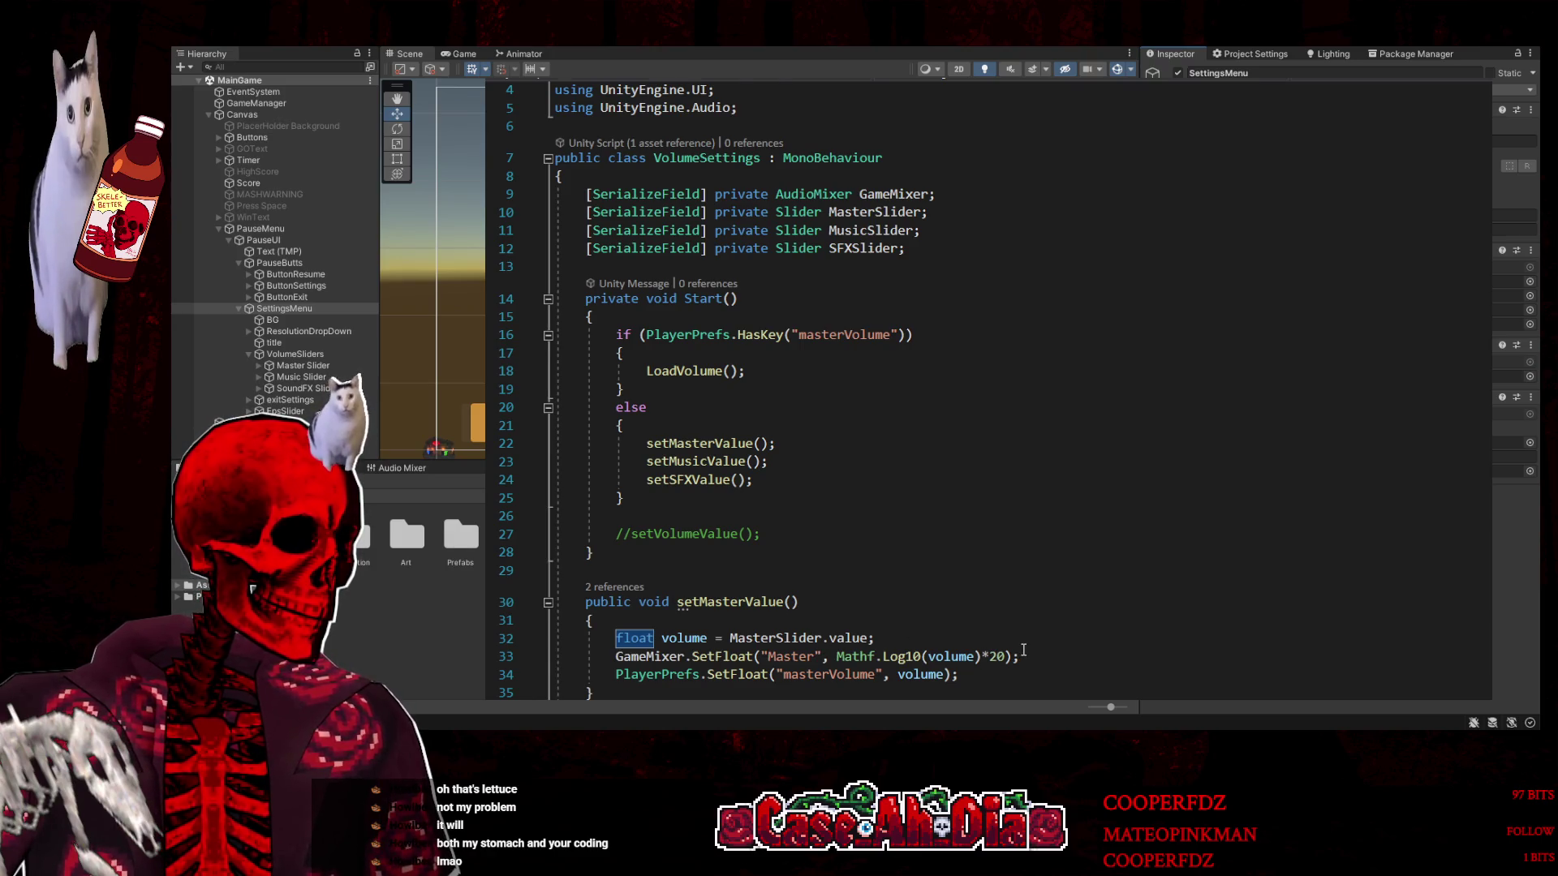
pyautogui.scroll(-3, 1024, 651)
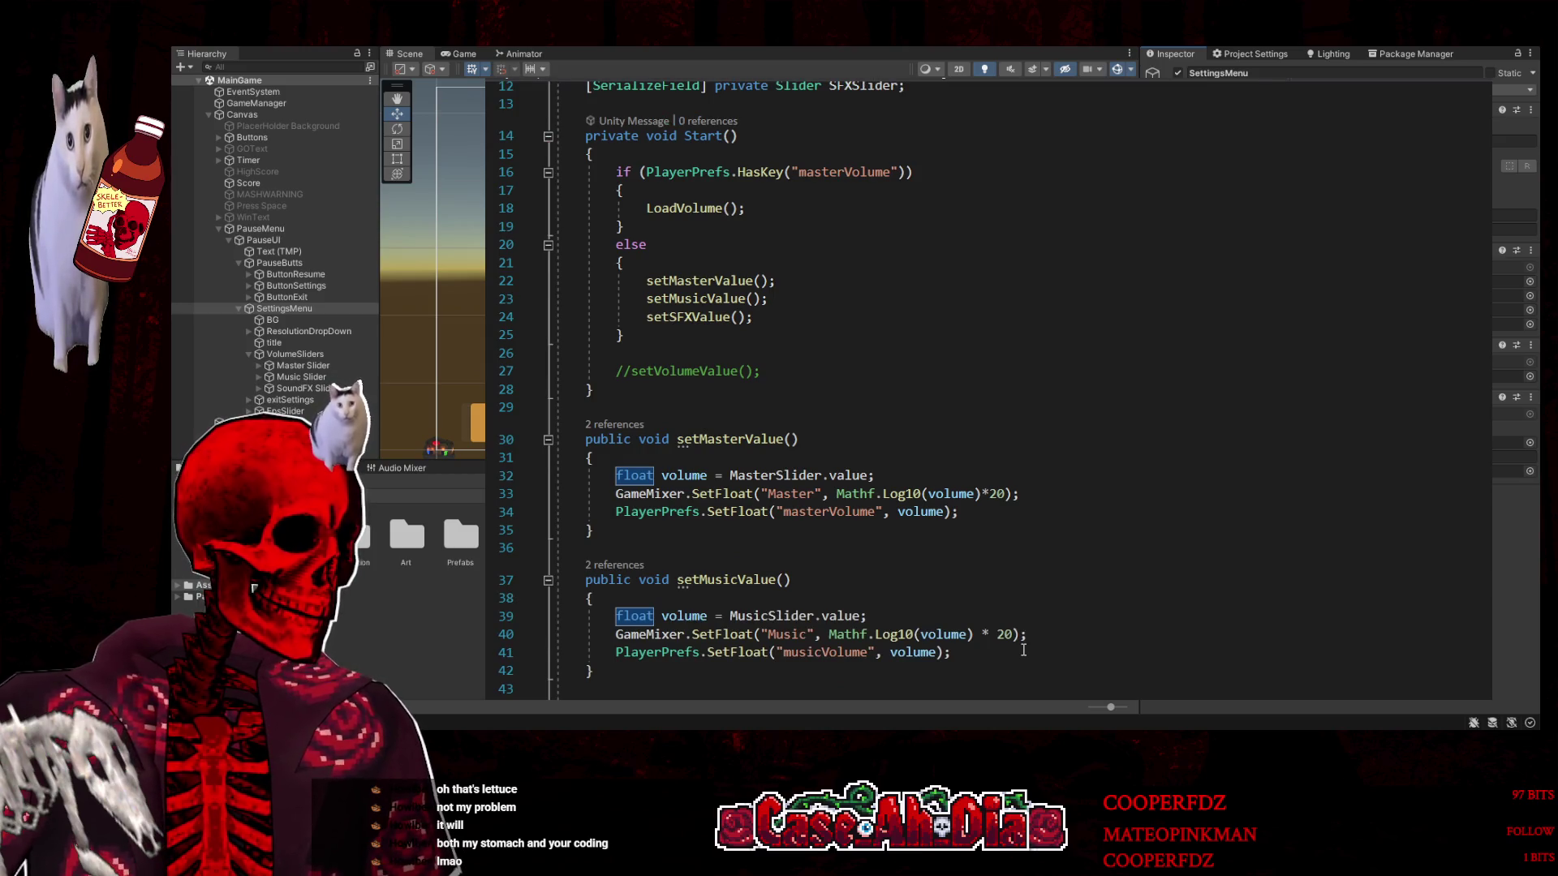
pyautogui.scroll(2, 1024, 651)
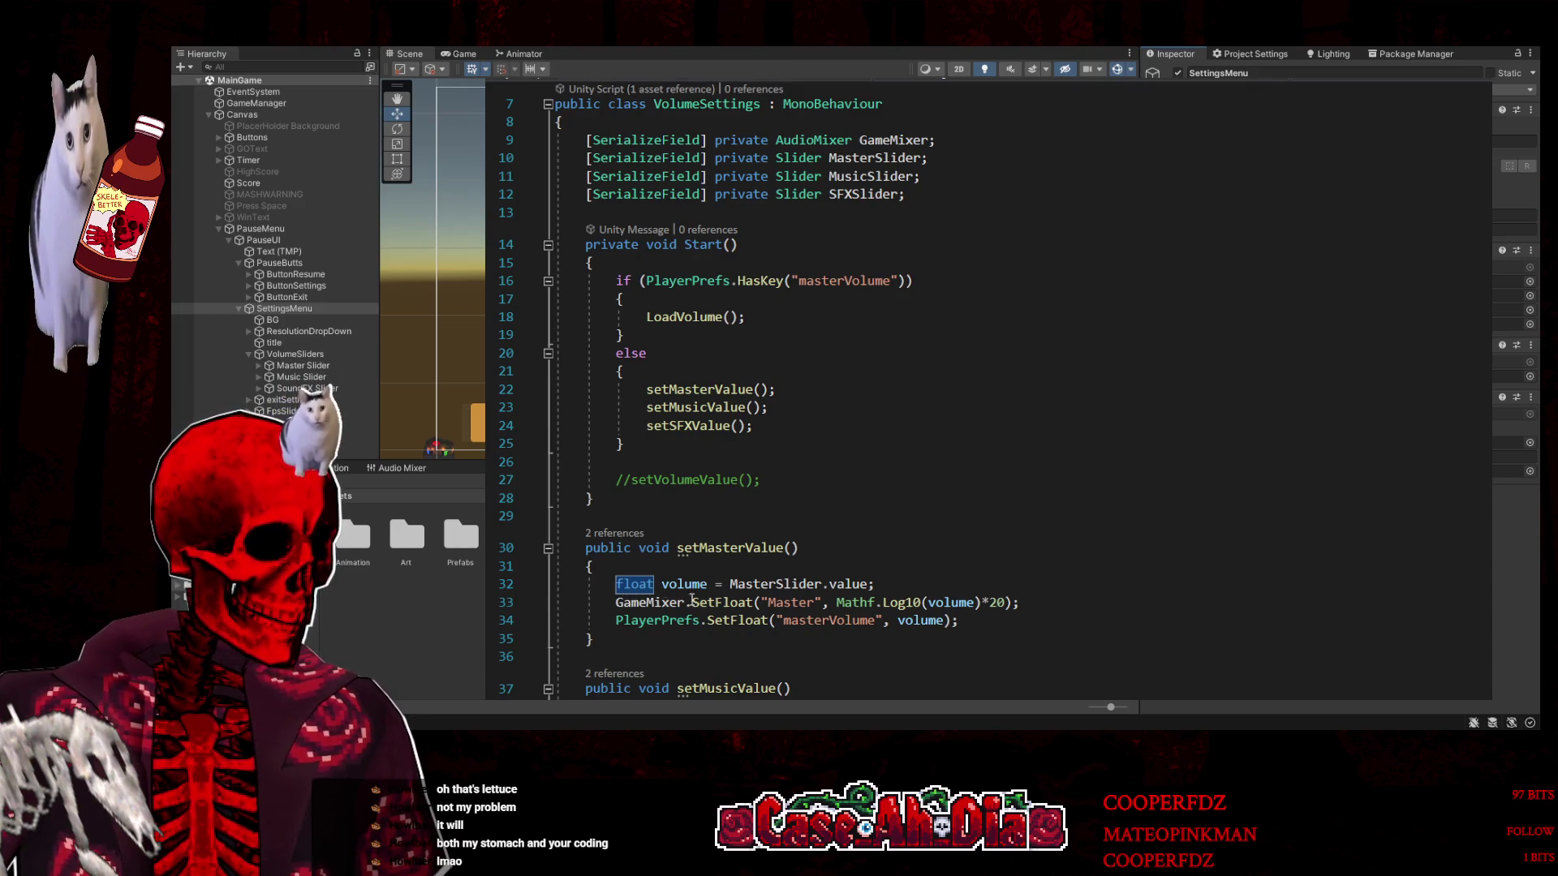
pyautogui.hotkey('ctrl', 'Tab')
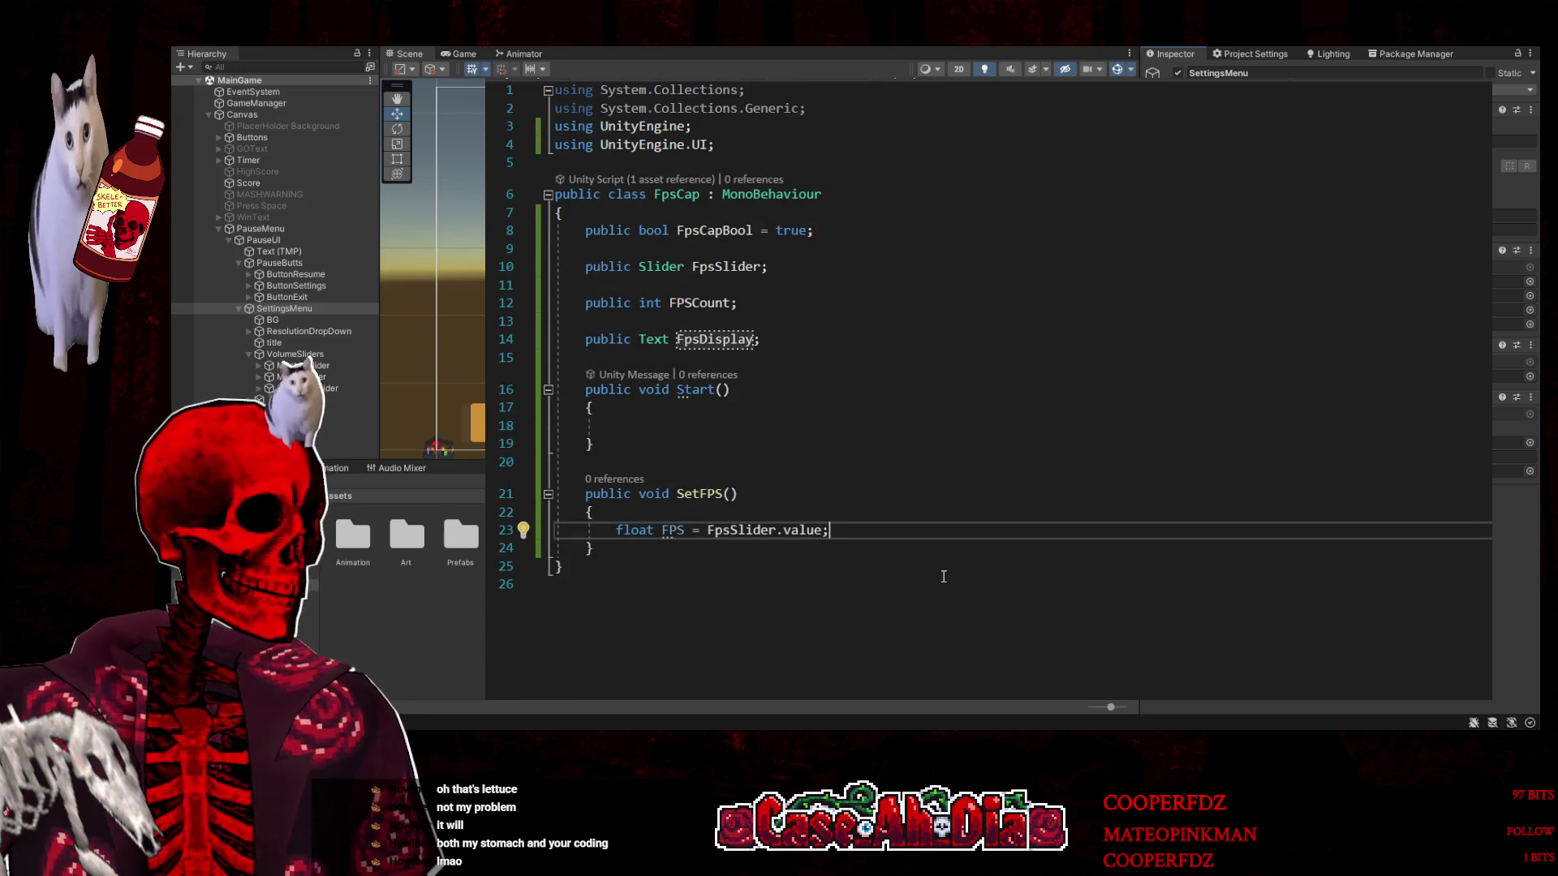
# Insert two empty lines below 'float FPS = FpsSlider.value;' in SetFPS
pyautogui.press('Return')
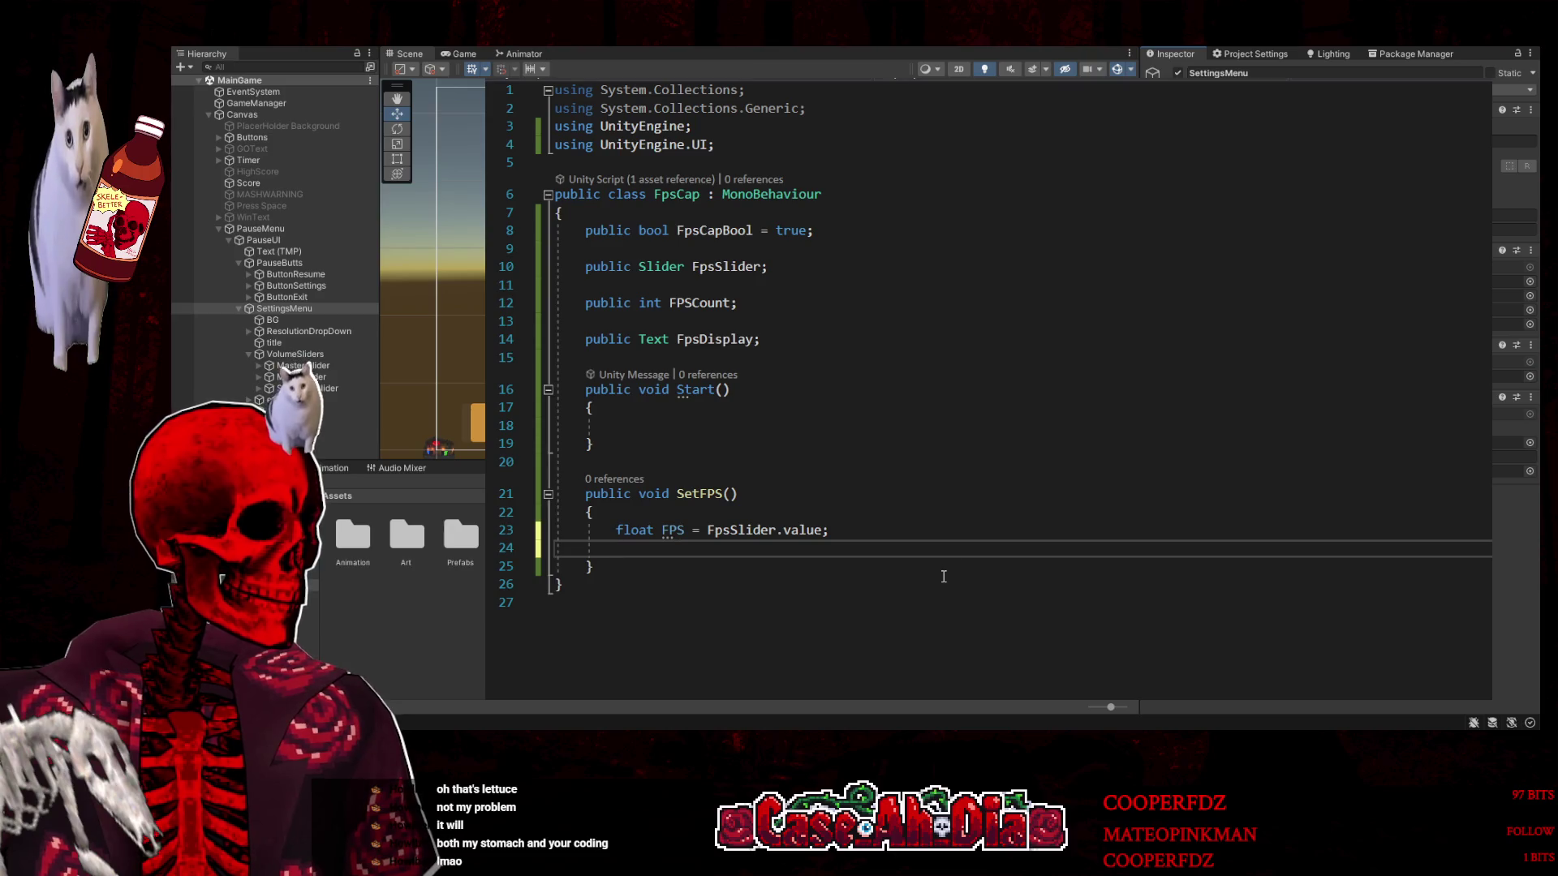
pyautogui.press('Return')
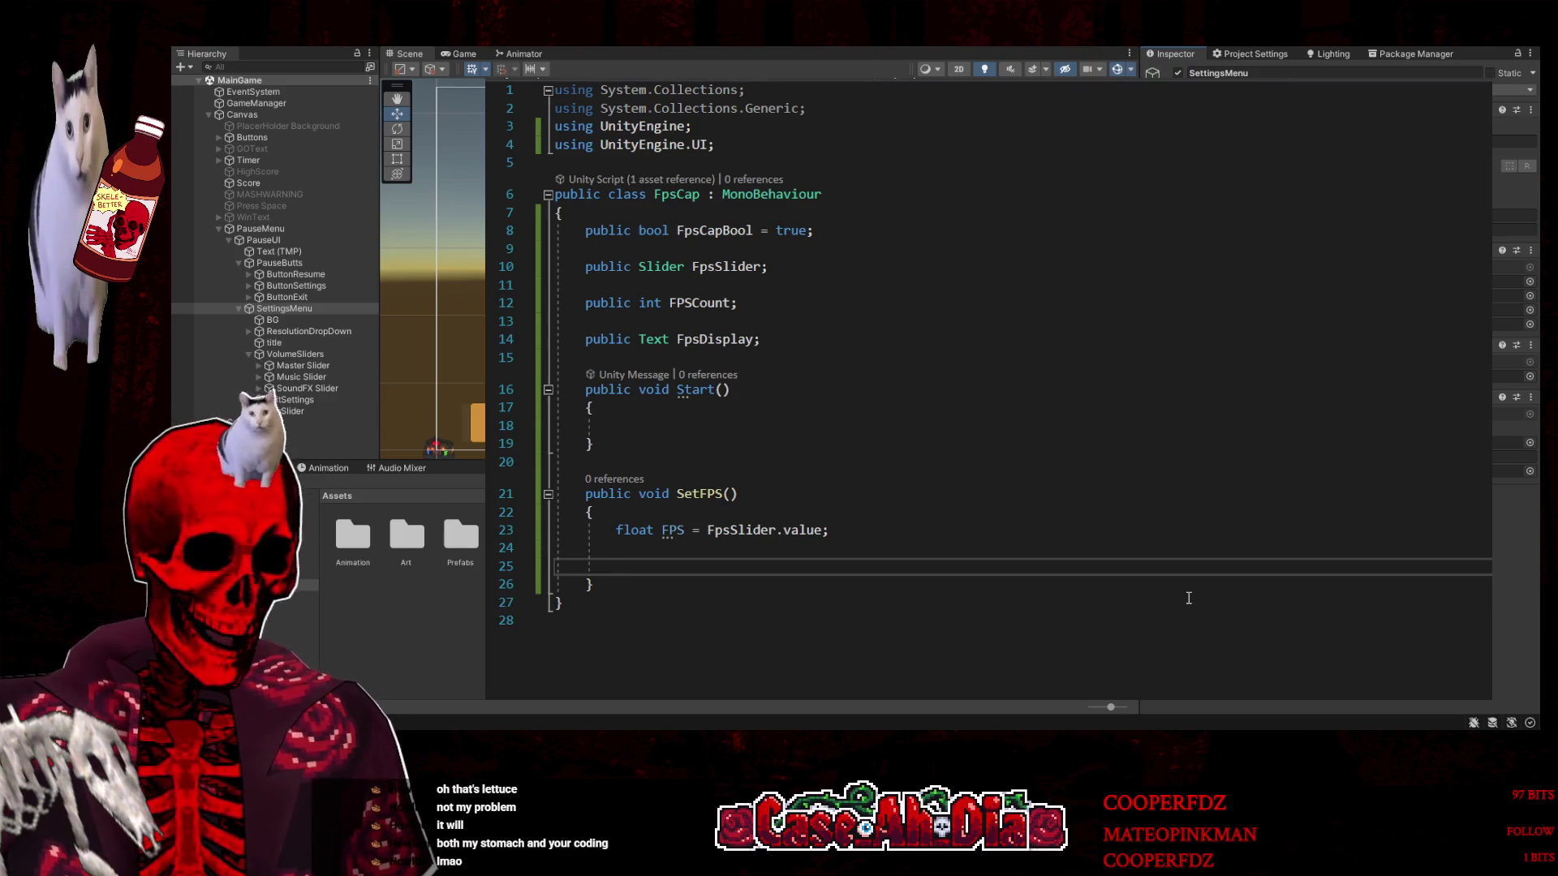
pyautogui.write('Application')
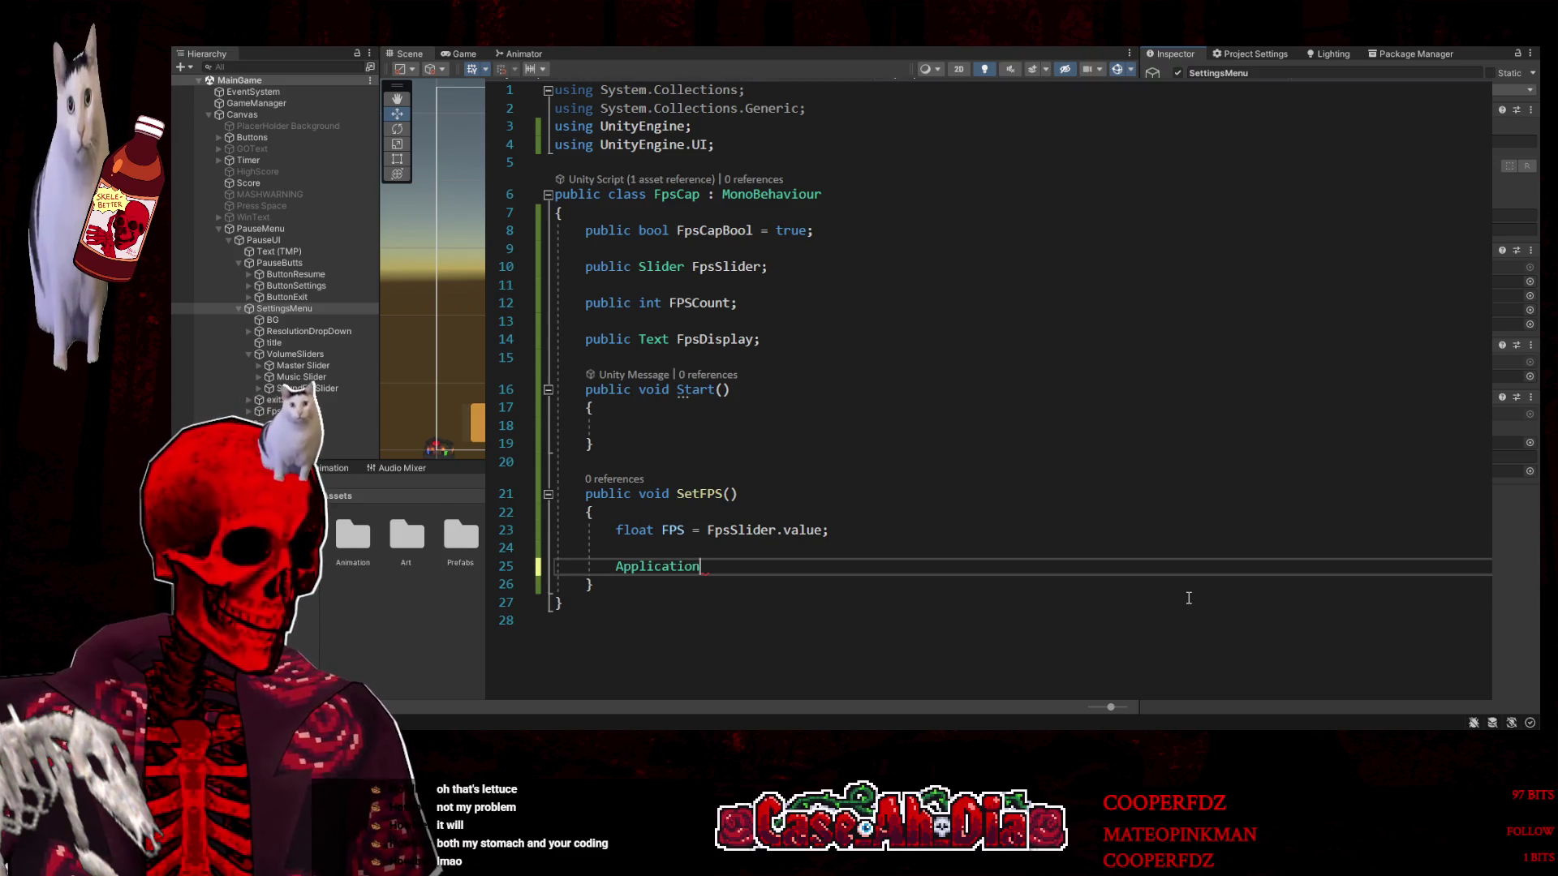
pyautogui.write('.Se')
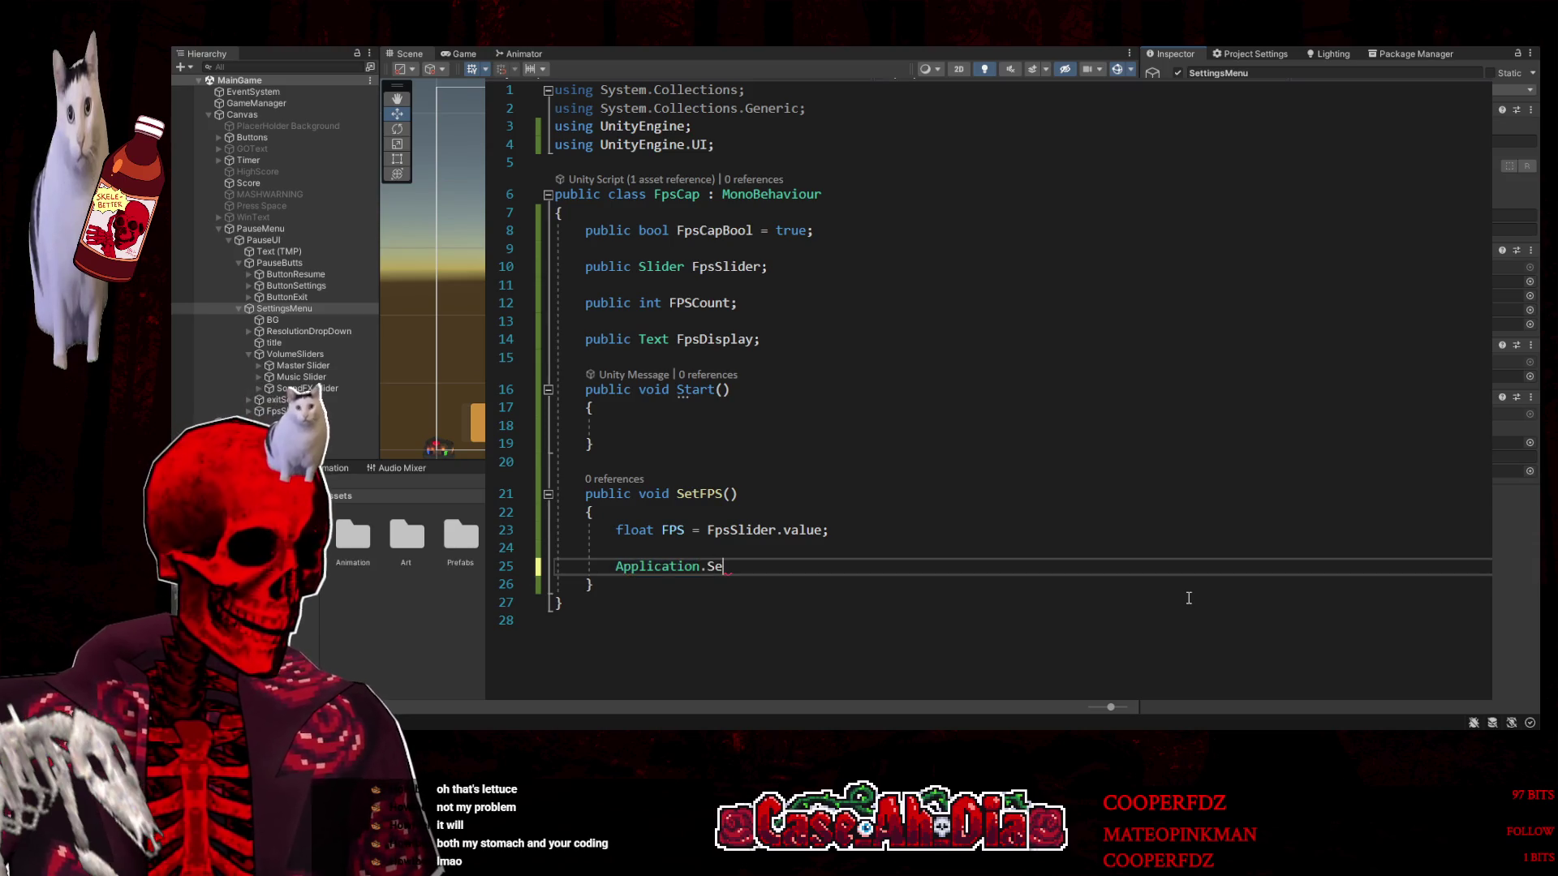
pyautogui.write('t')
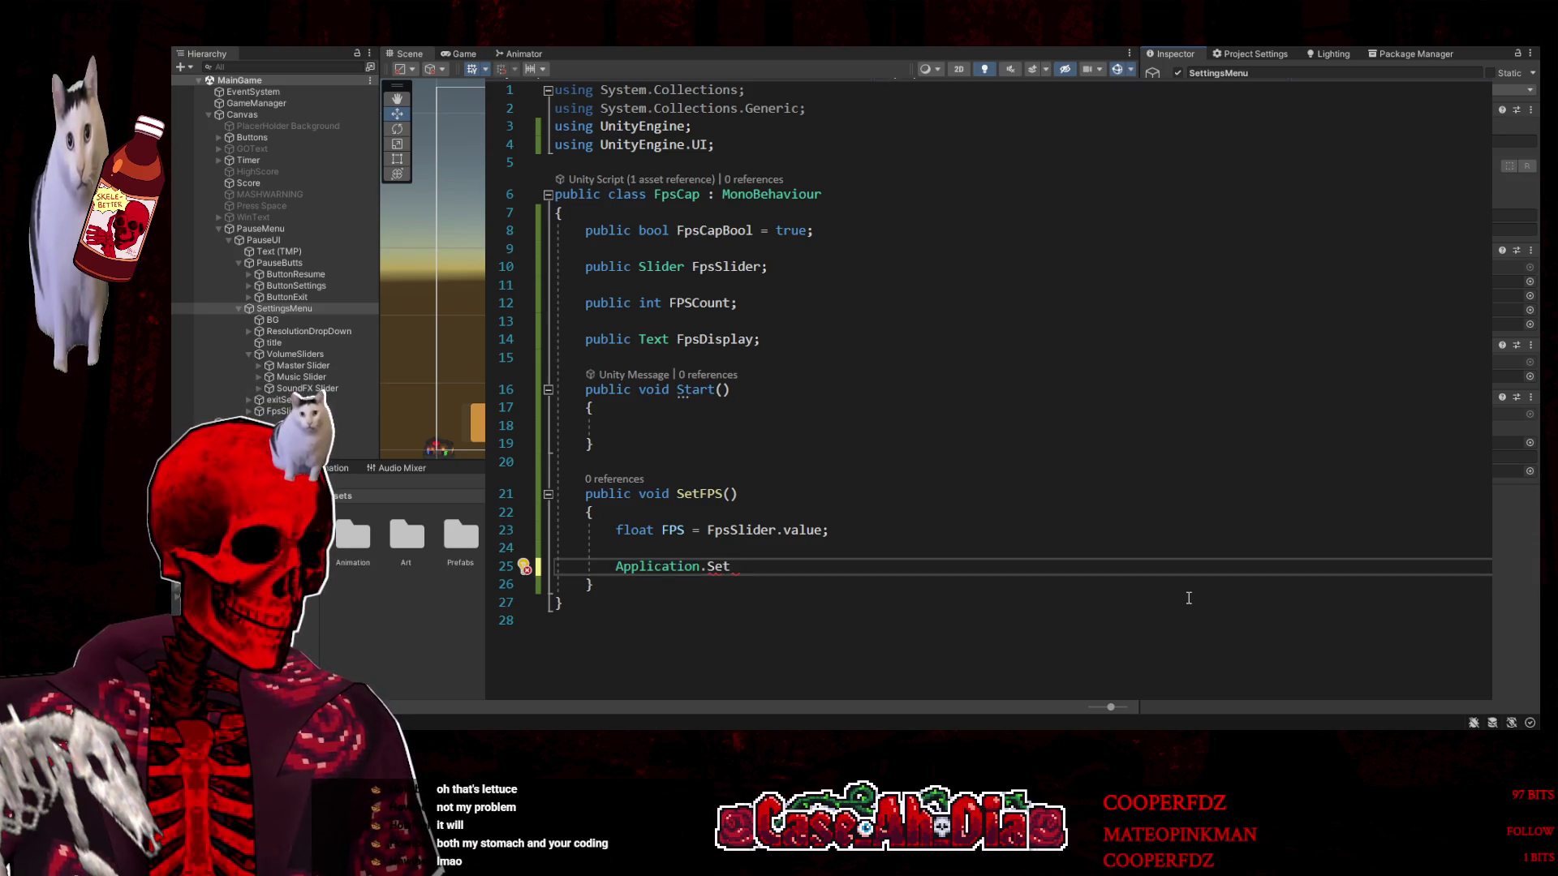
pyautogui.press('BackSpace')
pyautogui.press('BackSpace')
pyautogui.press('BackSpace')
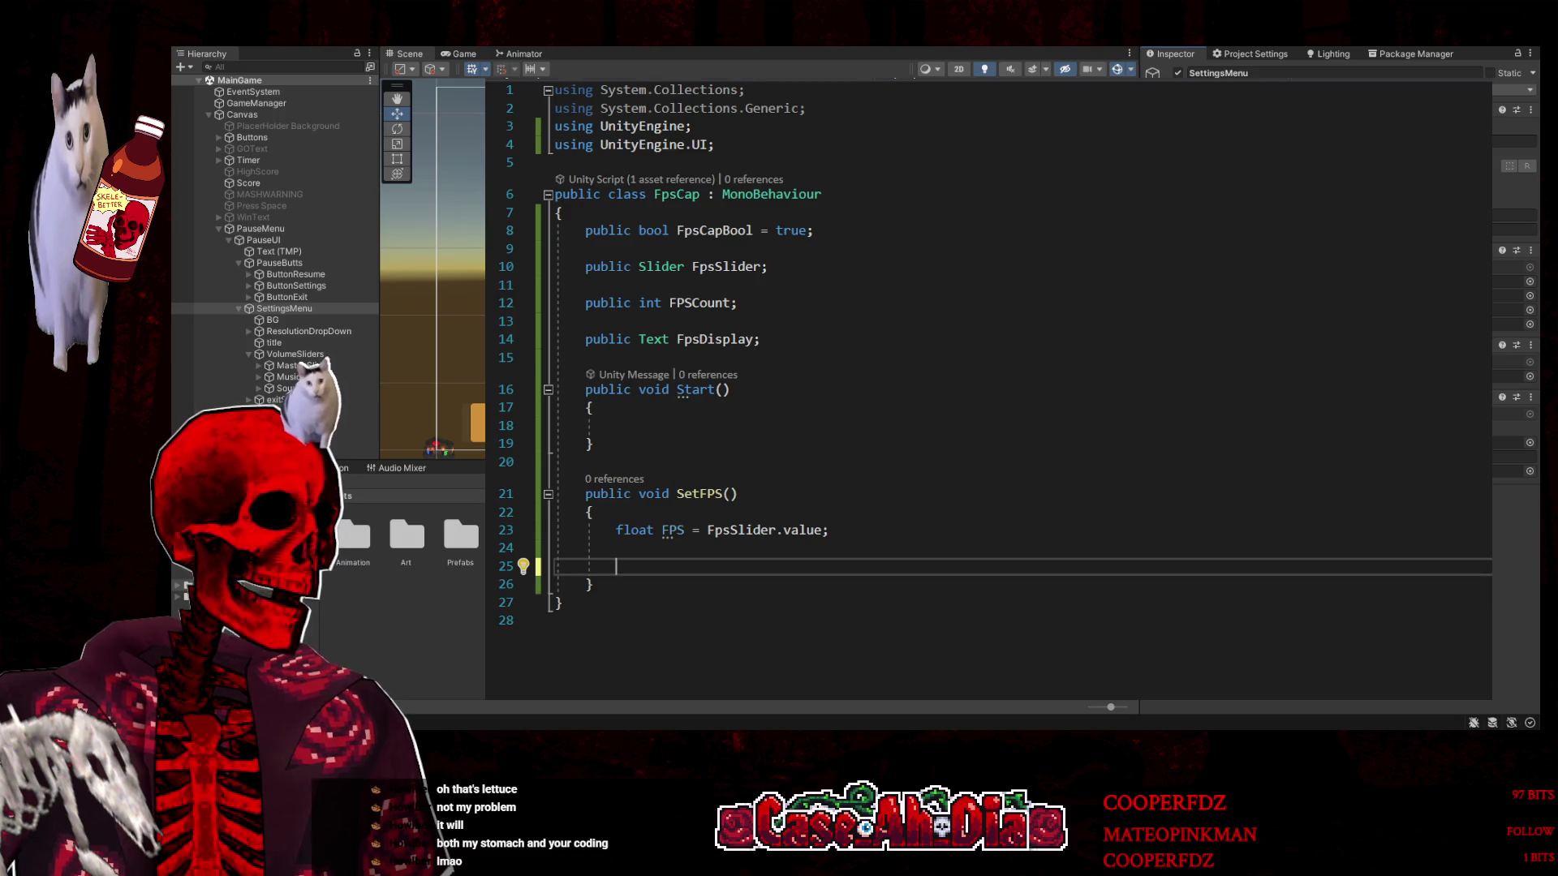
pyautogui.hotkey('ctrl', 'Tab')
pyautogui.scroll(20, 982, 348)
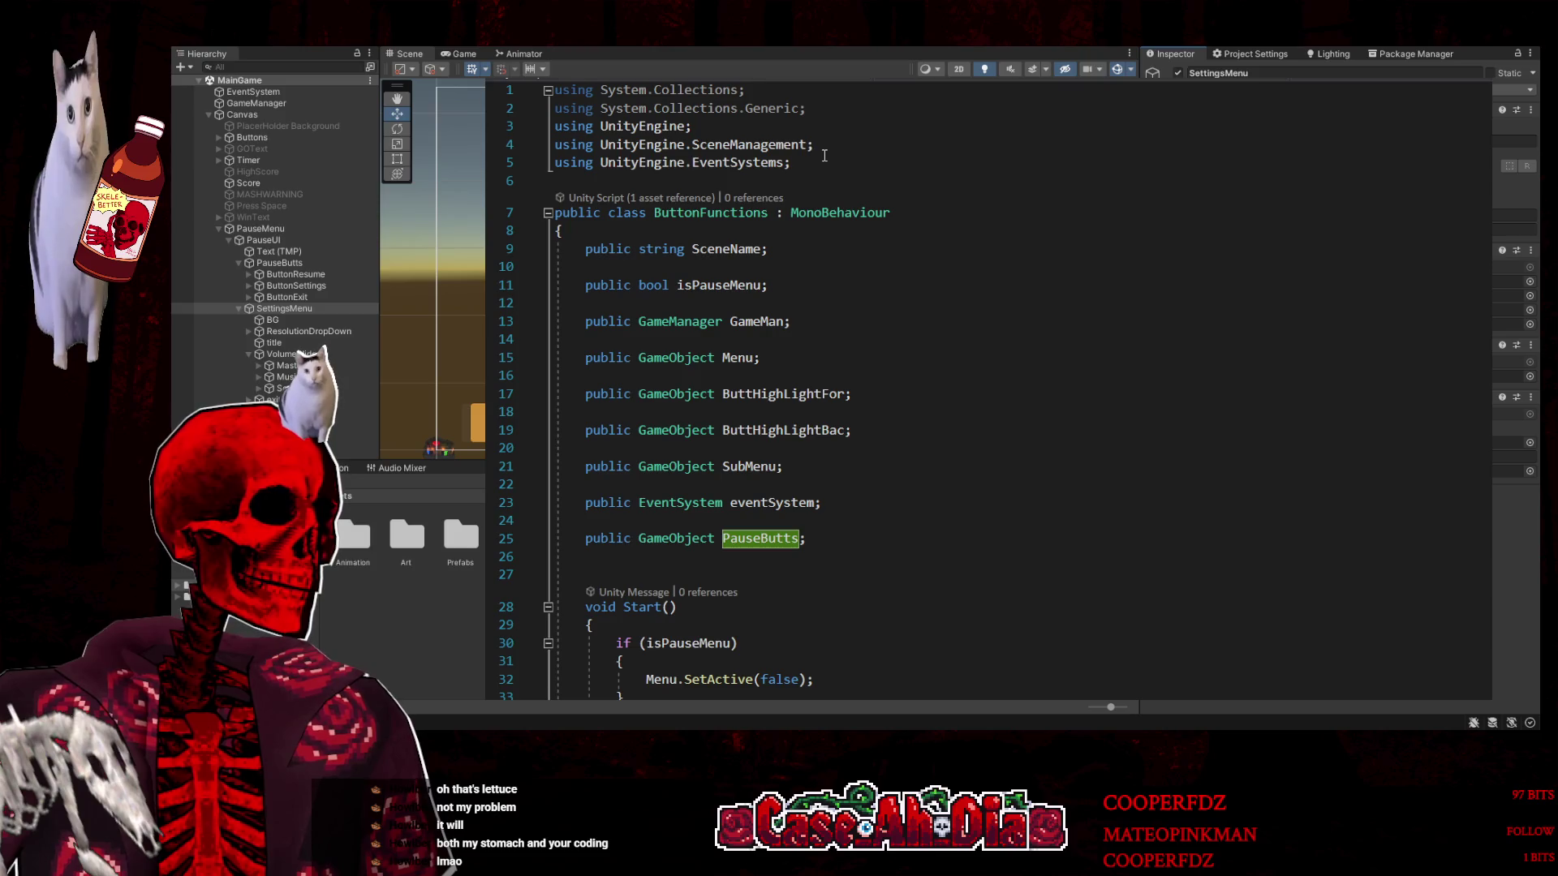
pyautogui.doubleClick(743, 162)
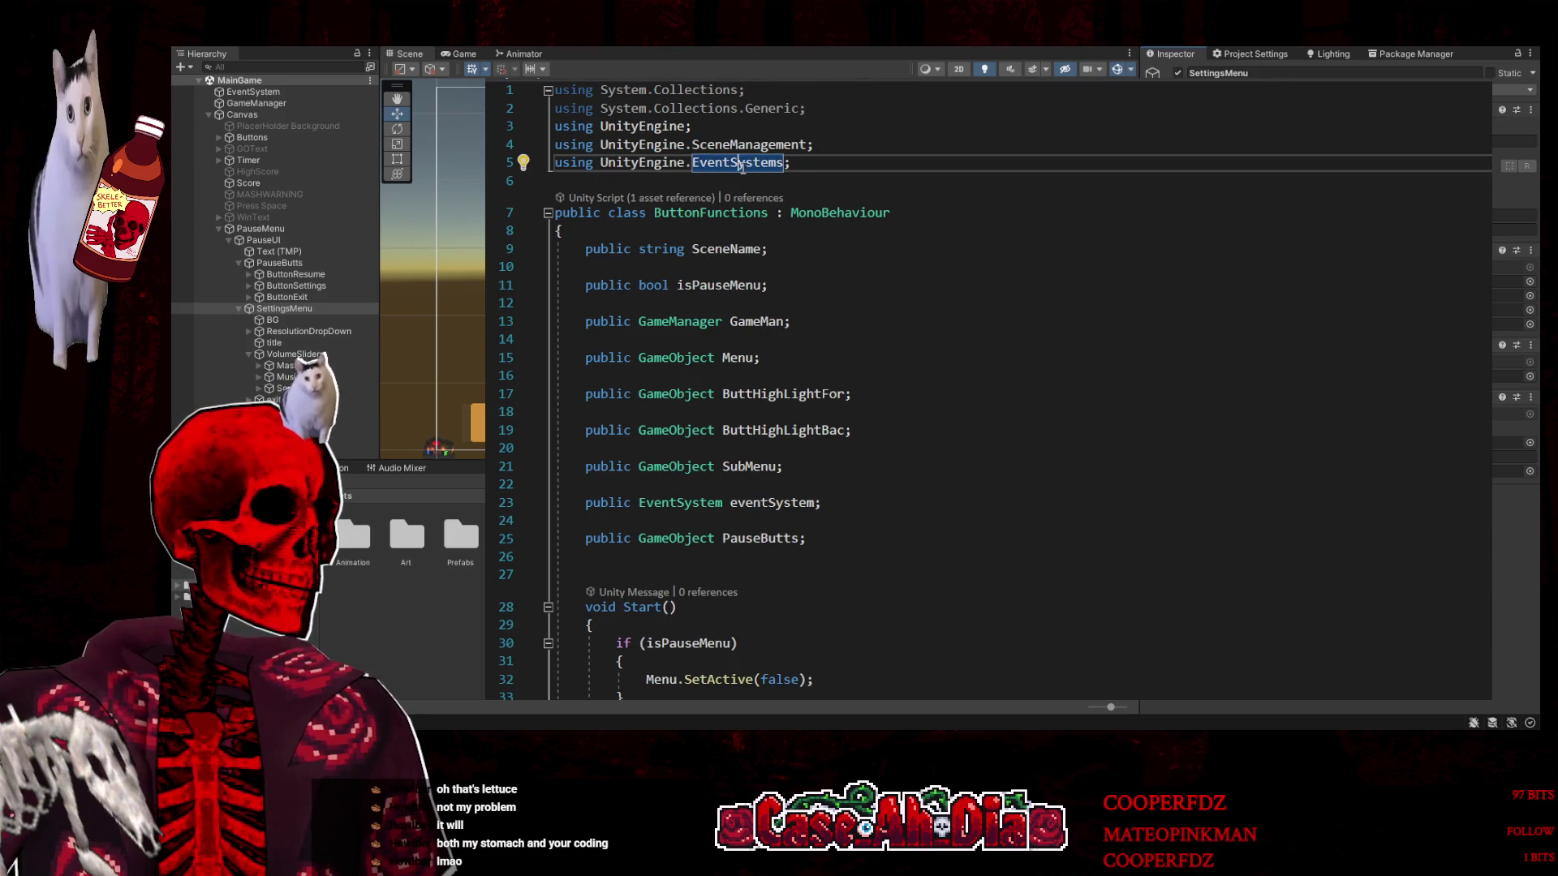
pyautogui.hotkey('ctrl', 'Tab')
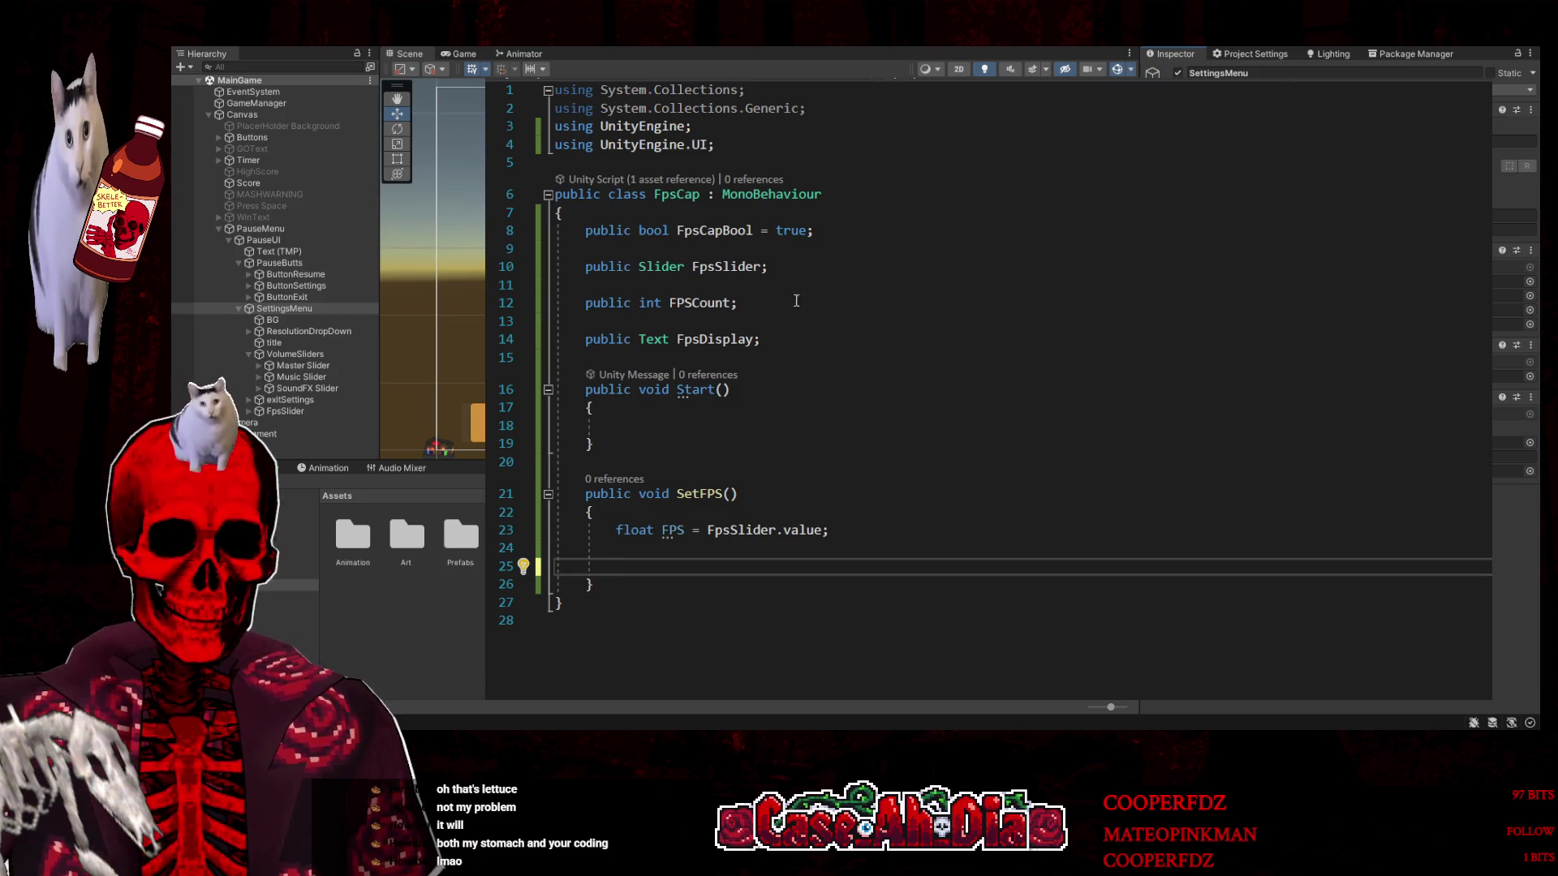
pyautogui.click(714, 145)
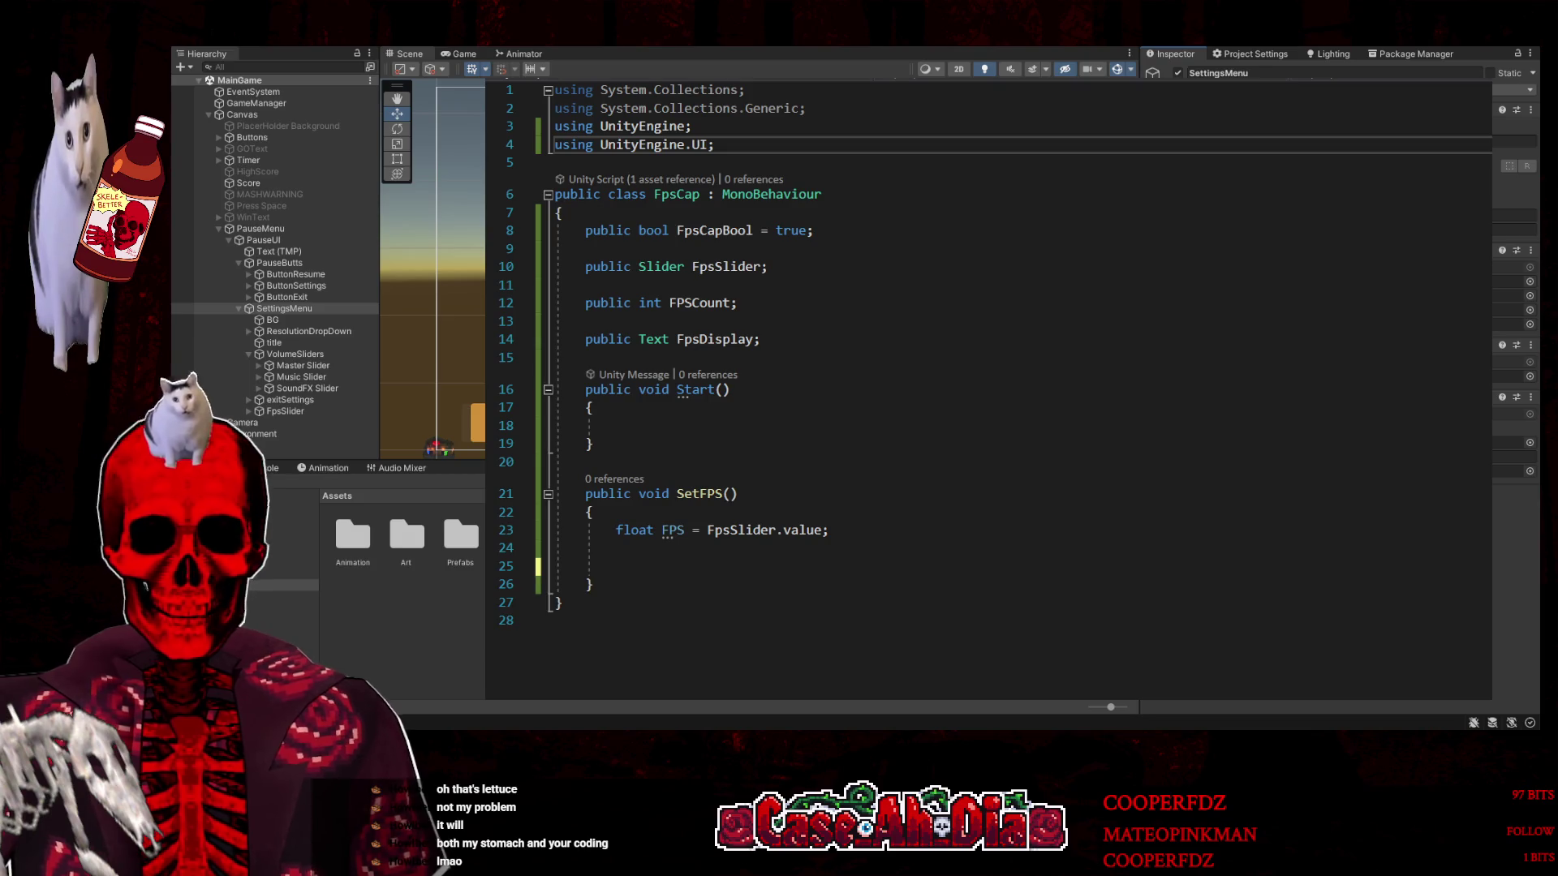
# Start a SetFPS line using Application.targetFrameRate with FPS as an integer
pyautogui.click(831, 559)
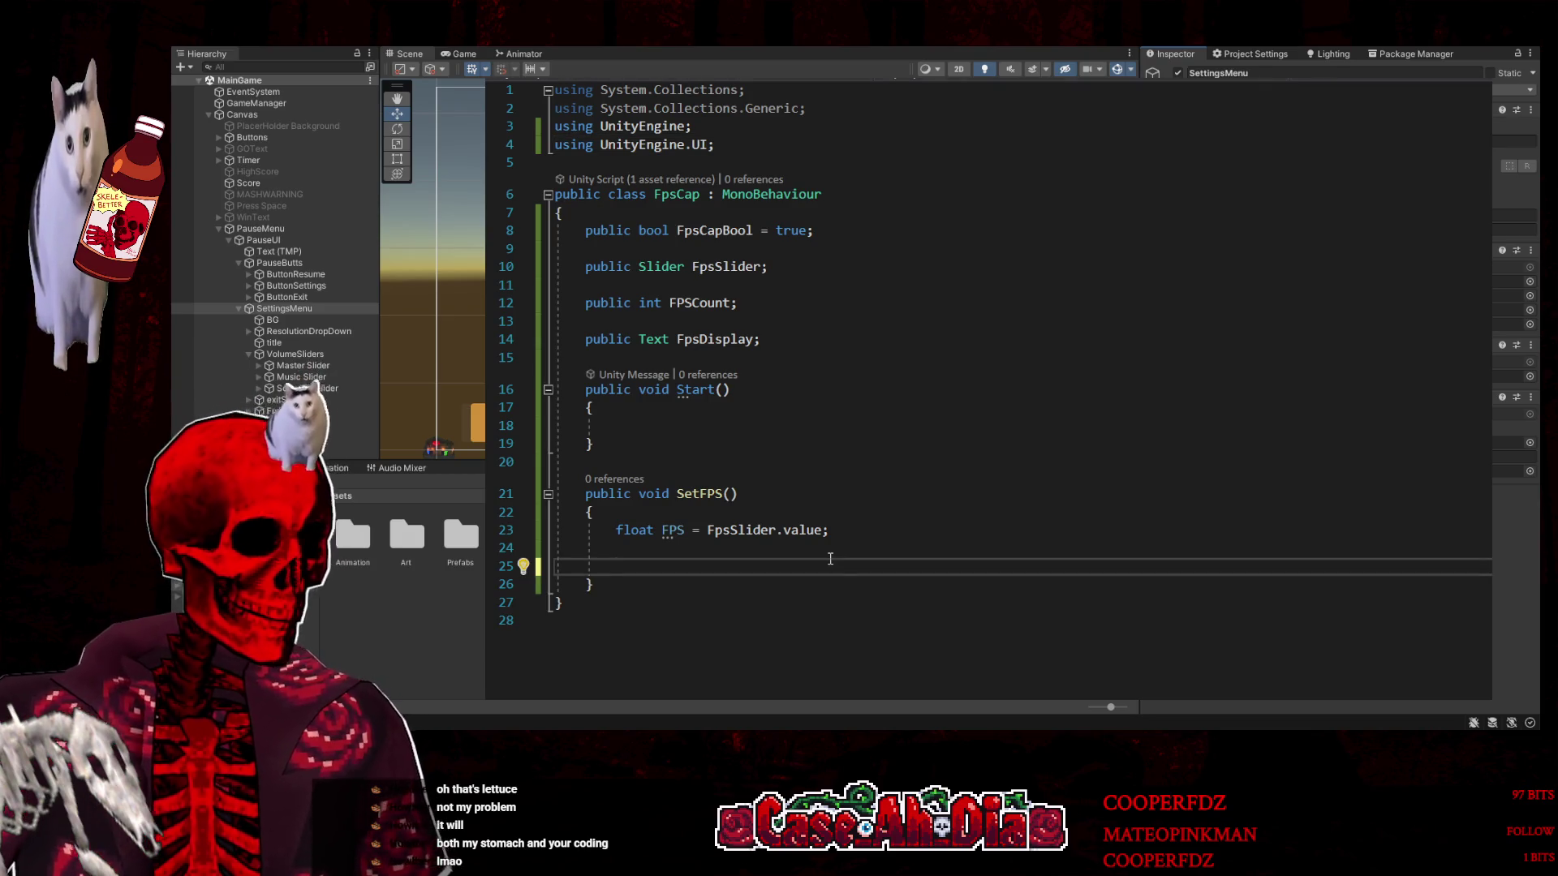
pyautogui.write('Appl')
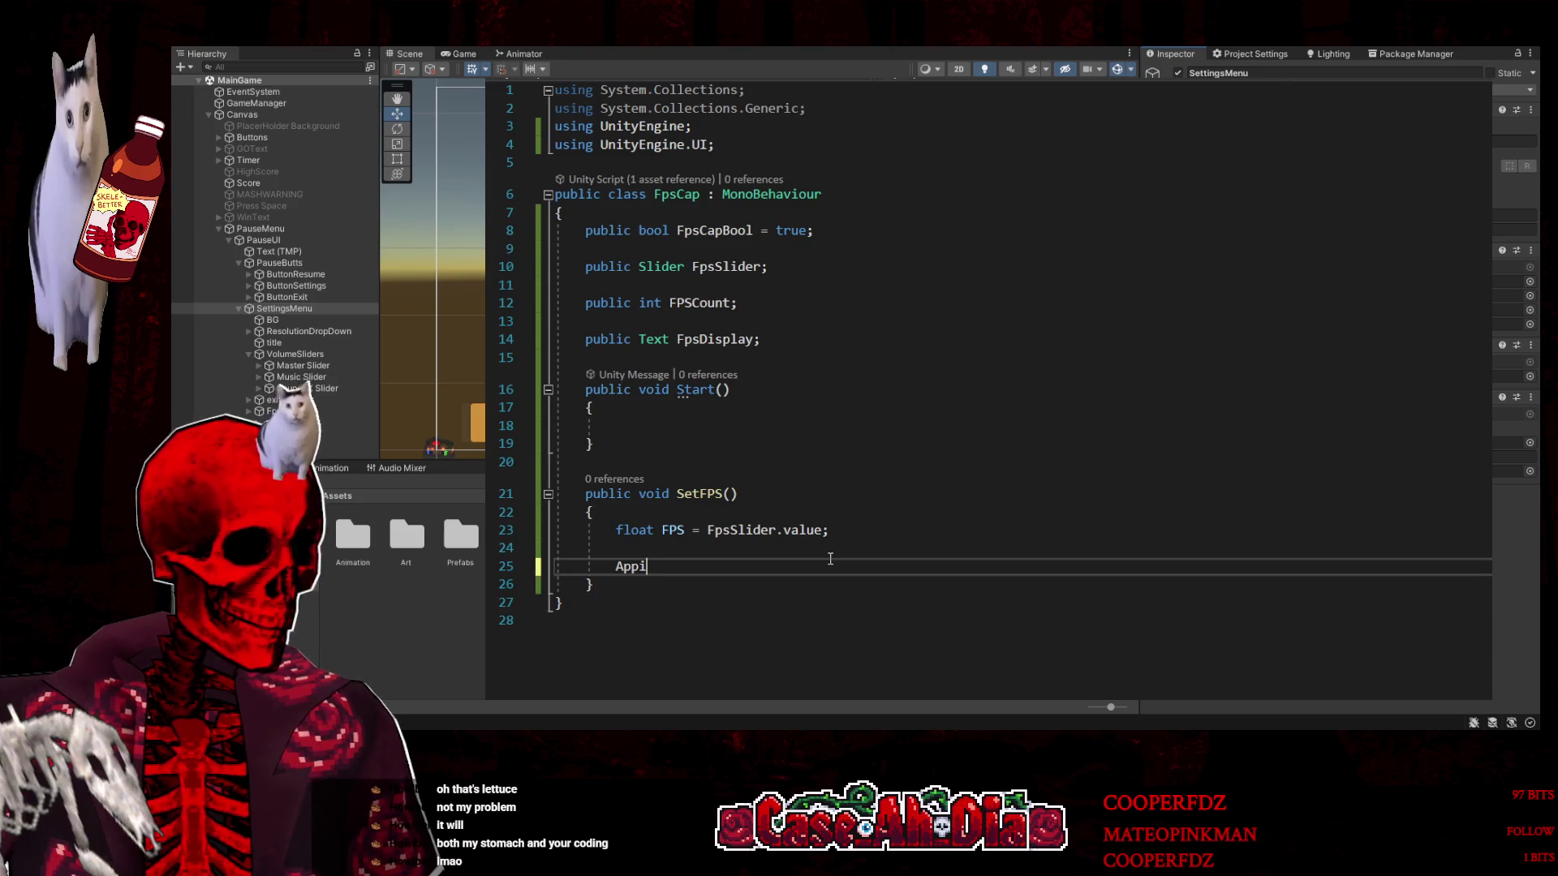
pyautogui.press('Tab')
pyautogui.write('.tar')
pyautogui.press('Tab')
pyautogui.write('(')
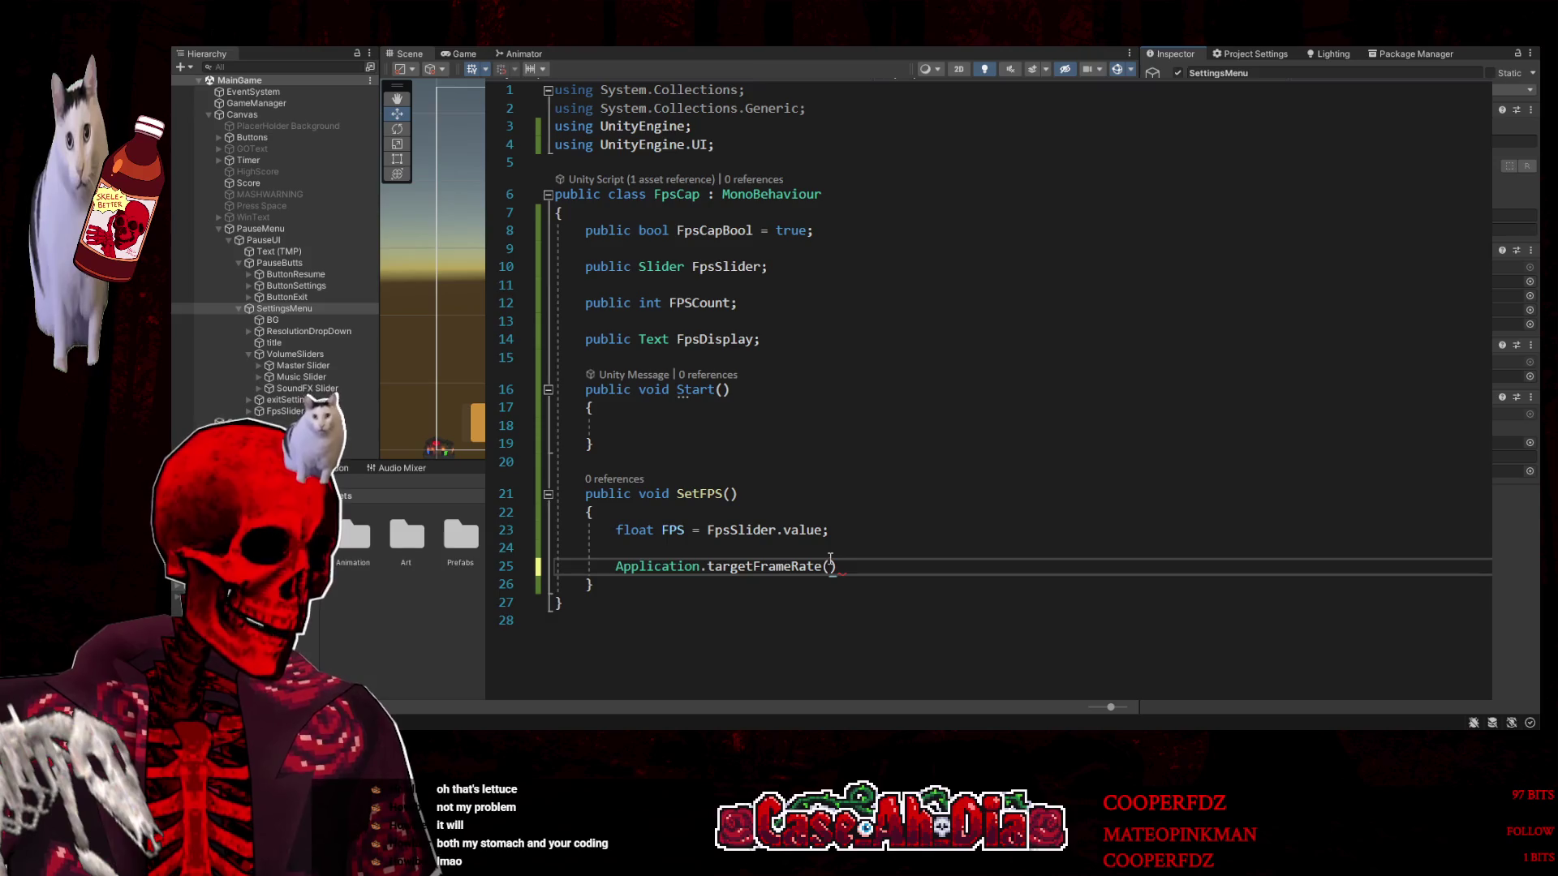
pyautogui.write('FPS);')
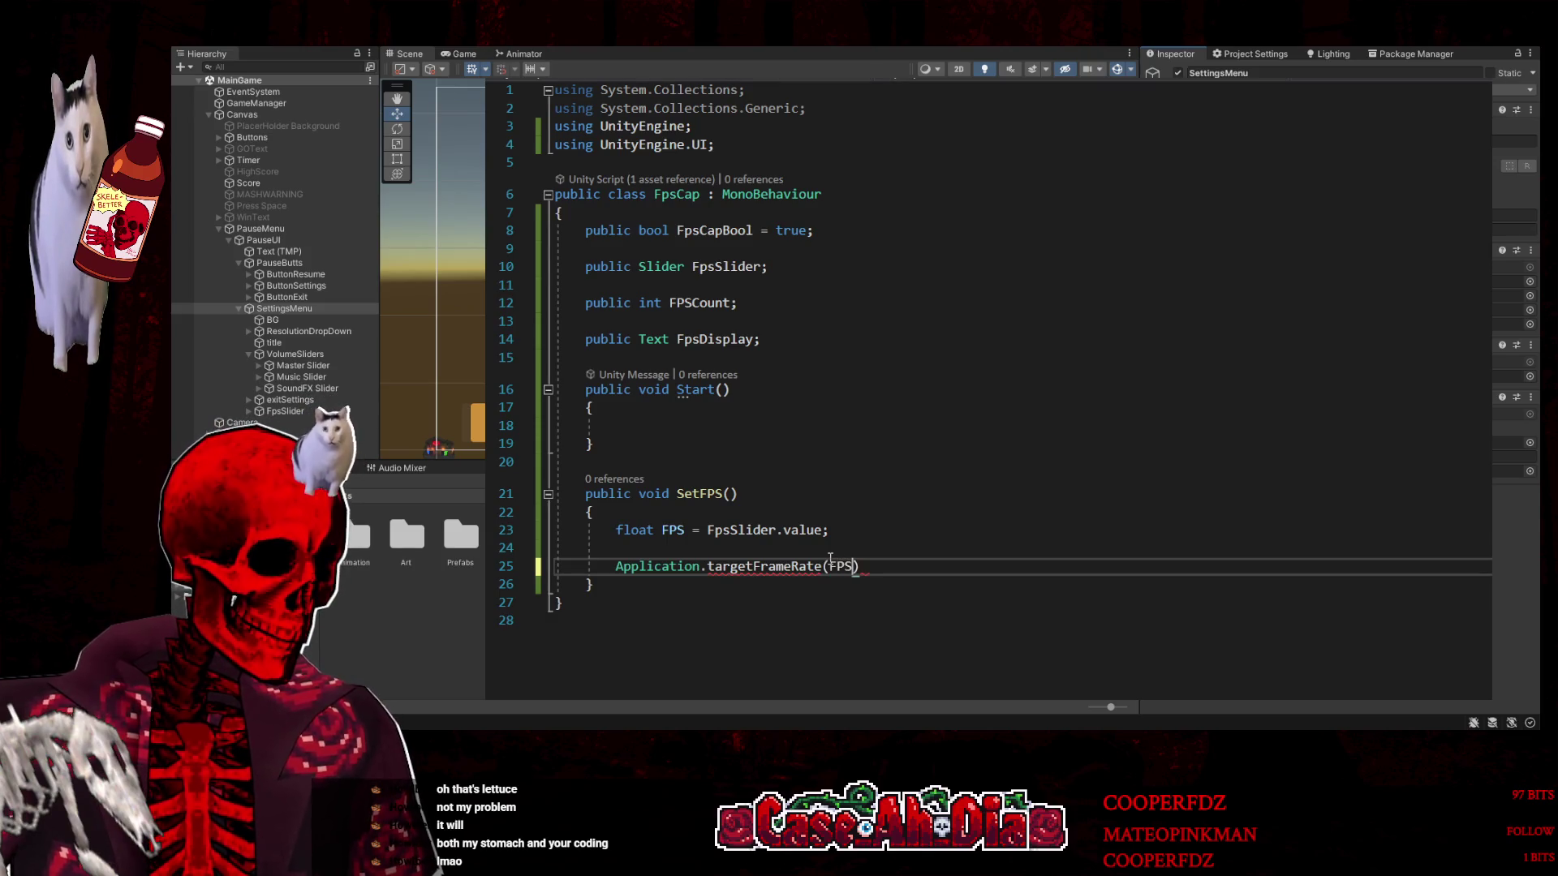
pyautogui.press('Left')
pyautogui.press('Left')
pyautogui.write('.')
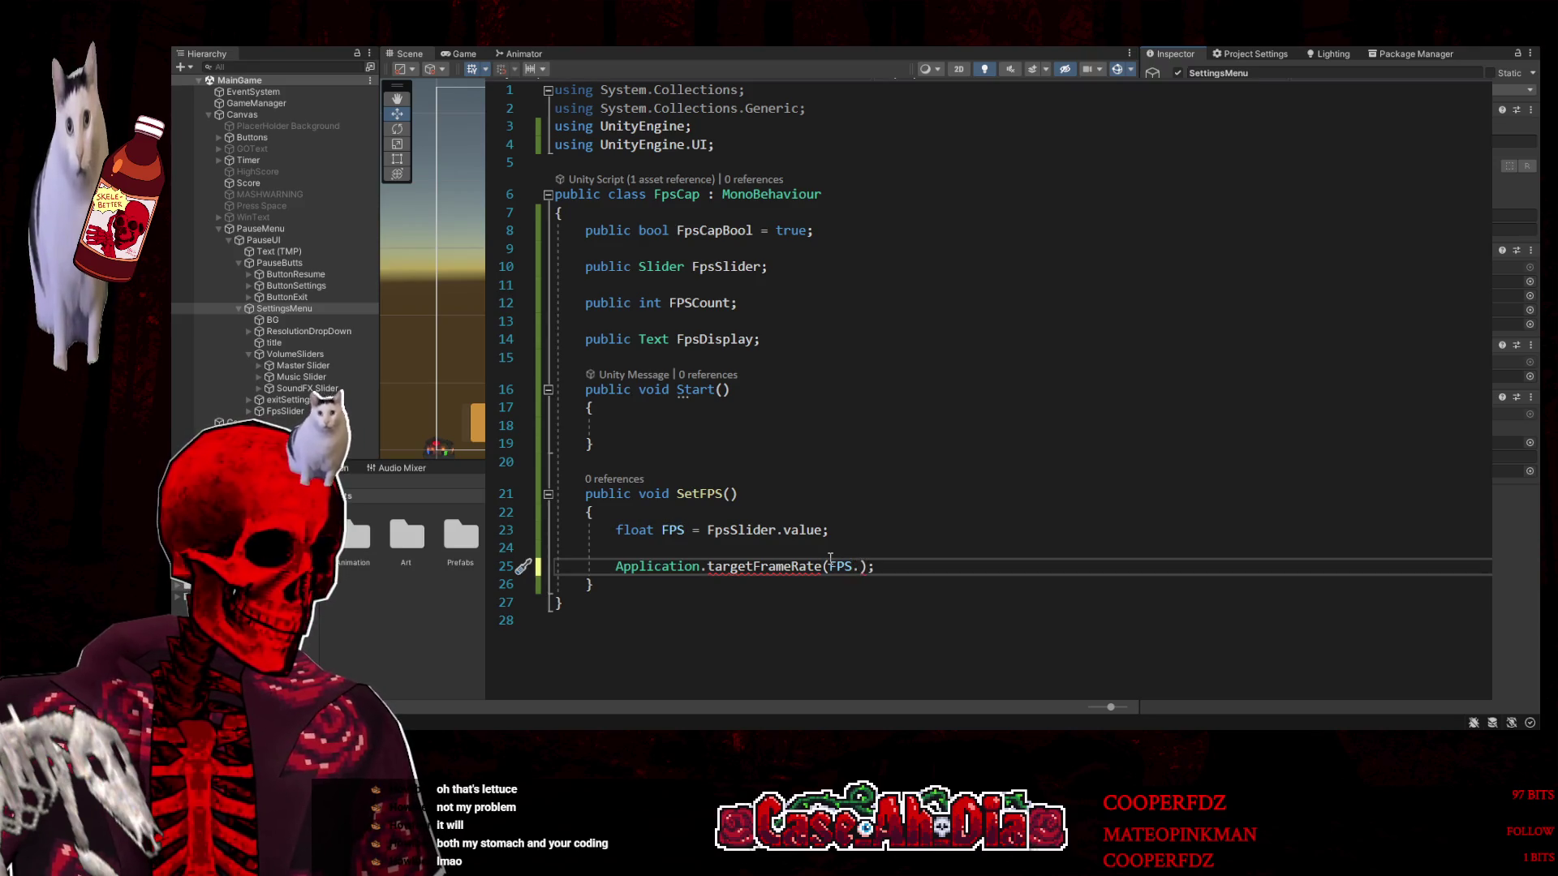
pyautogui.write('int')
pyautogui.press('Tab')
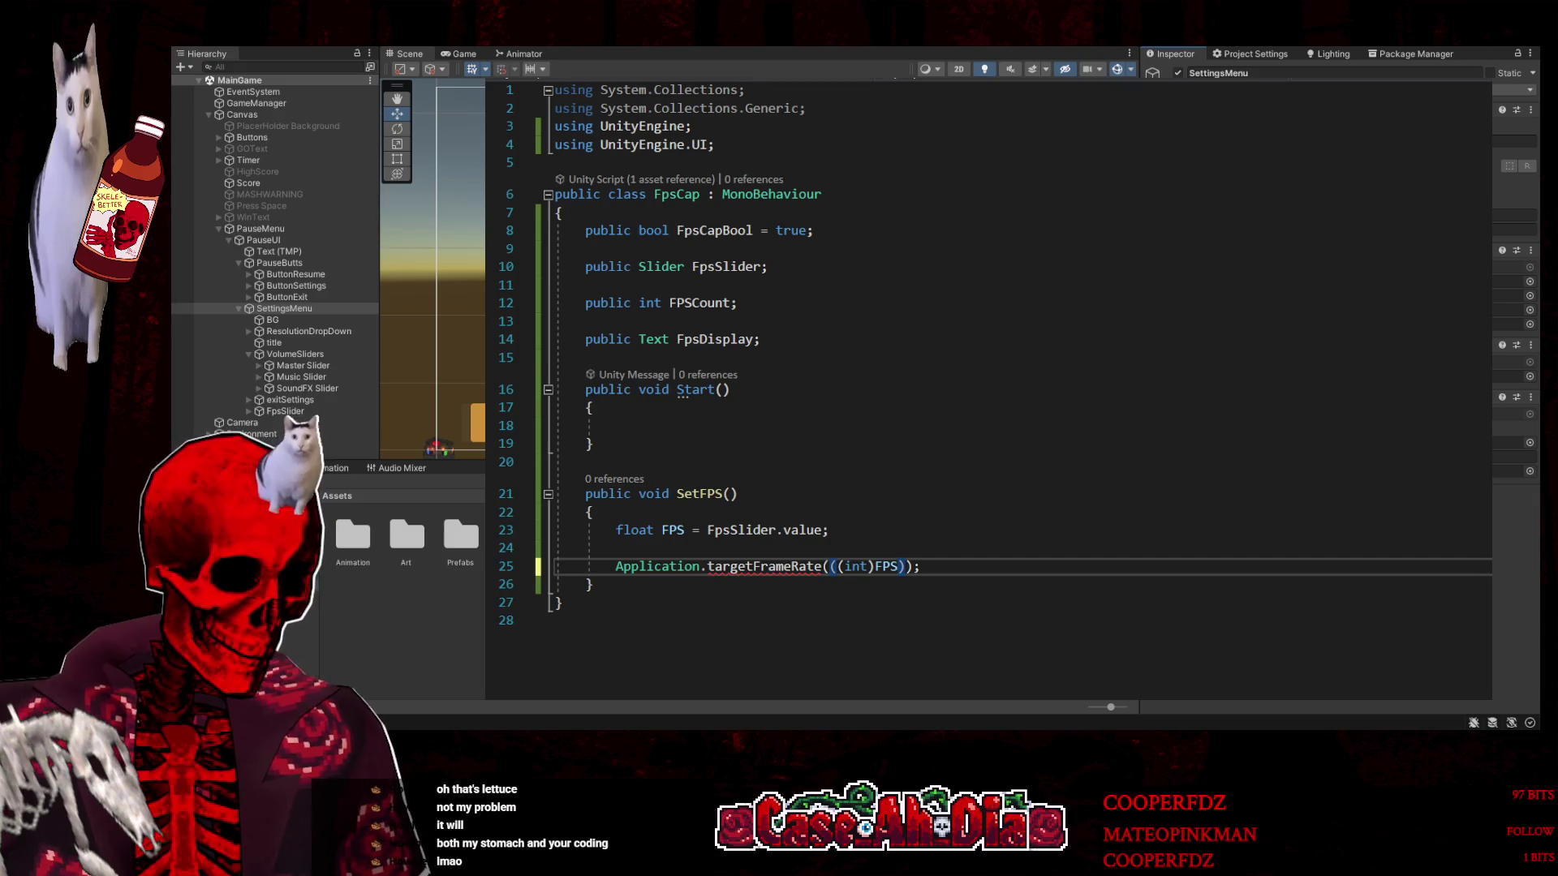
# Finish the line as Application.targetFrameRate = ((int)FPS); and save FpsCap.cs
pyautogui.hotkey('ctrl', 'shift', 'Left')
pyautogui.hotkey('ctrl', 'shift', 'Left')
pyautogui.hotkey('ctrl', 'shift', 'Left')
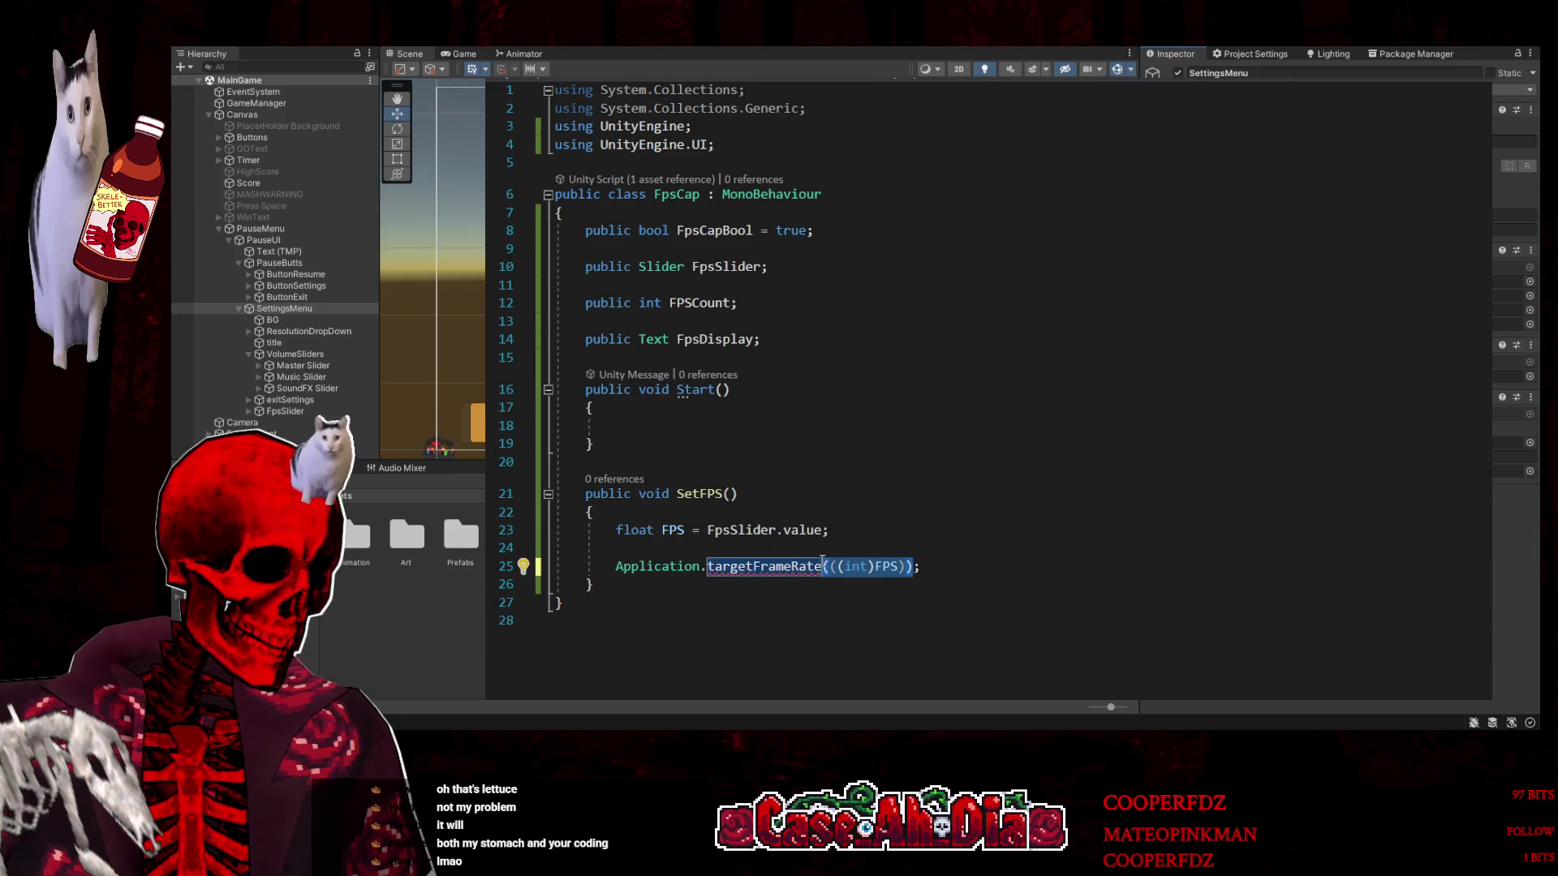
pyautogui.write('= ')
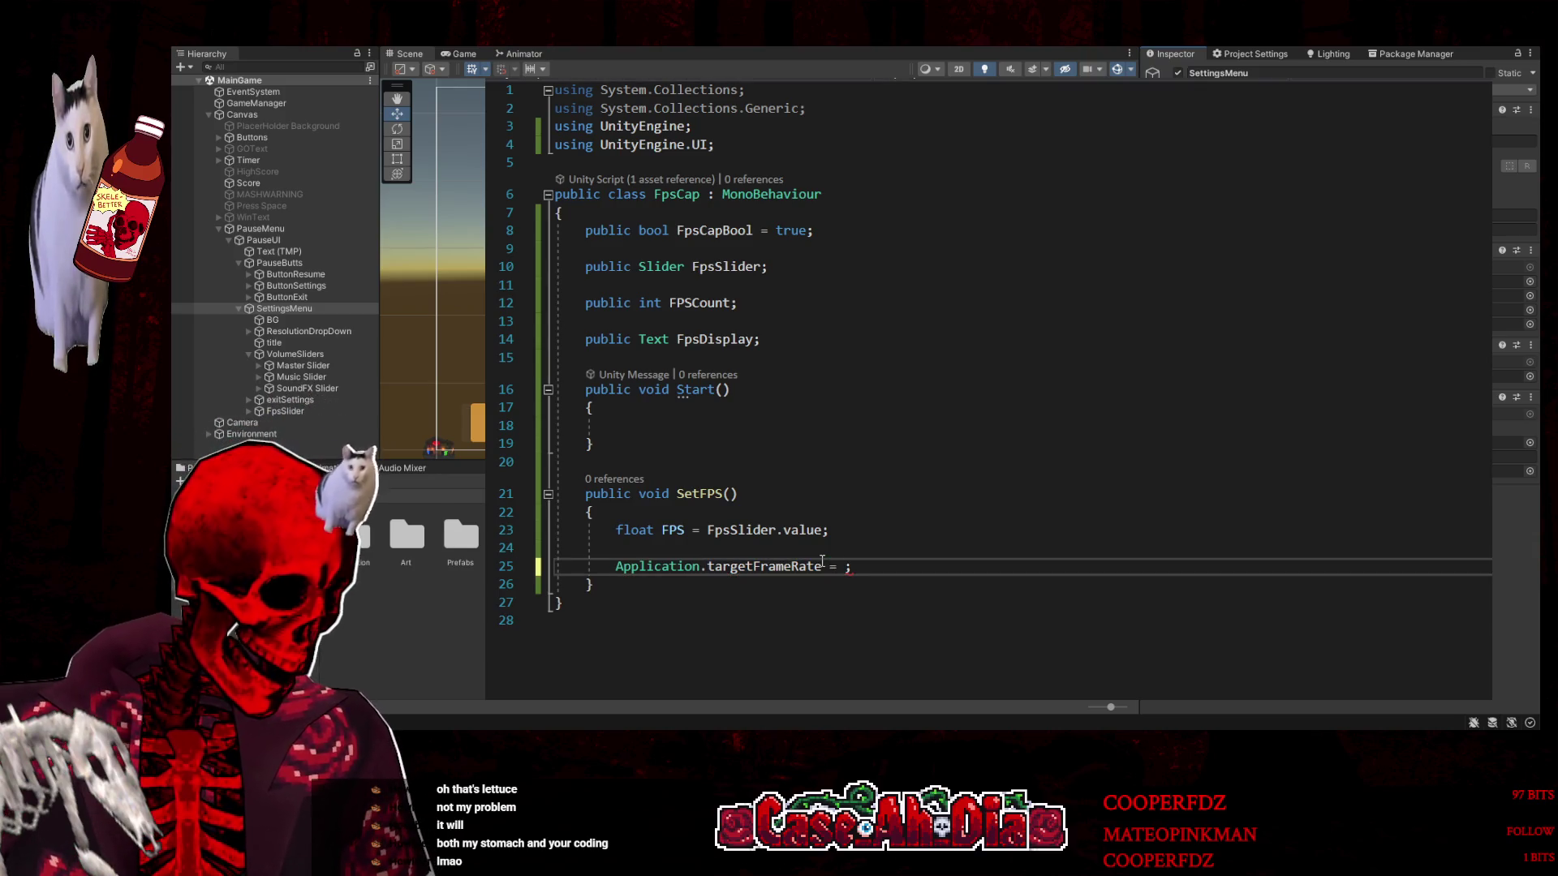
pyautogui.write('60')
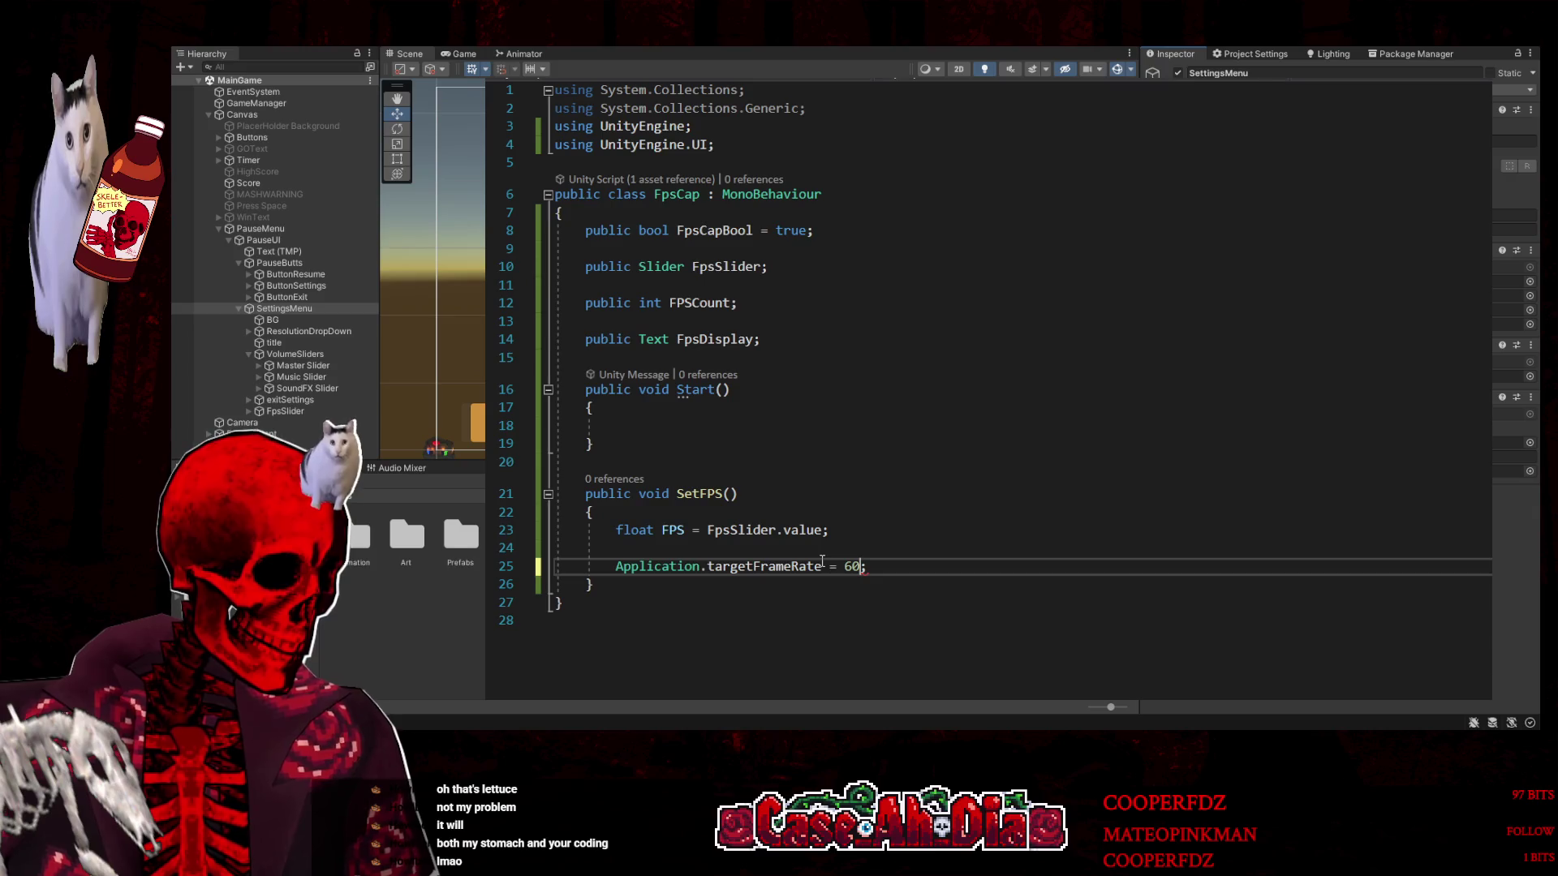
pyautogui.press('BackSpace')
pyautogui.press('BackSpace')
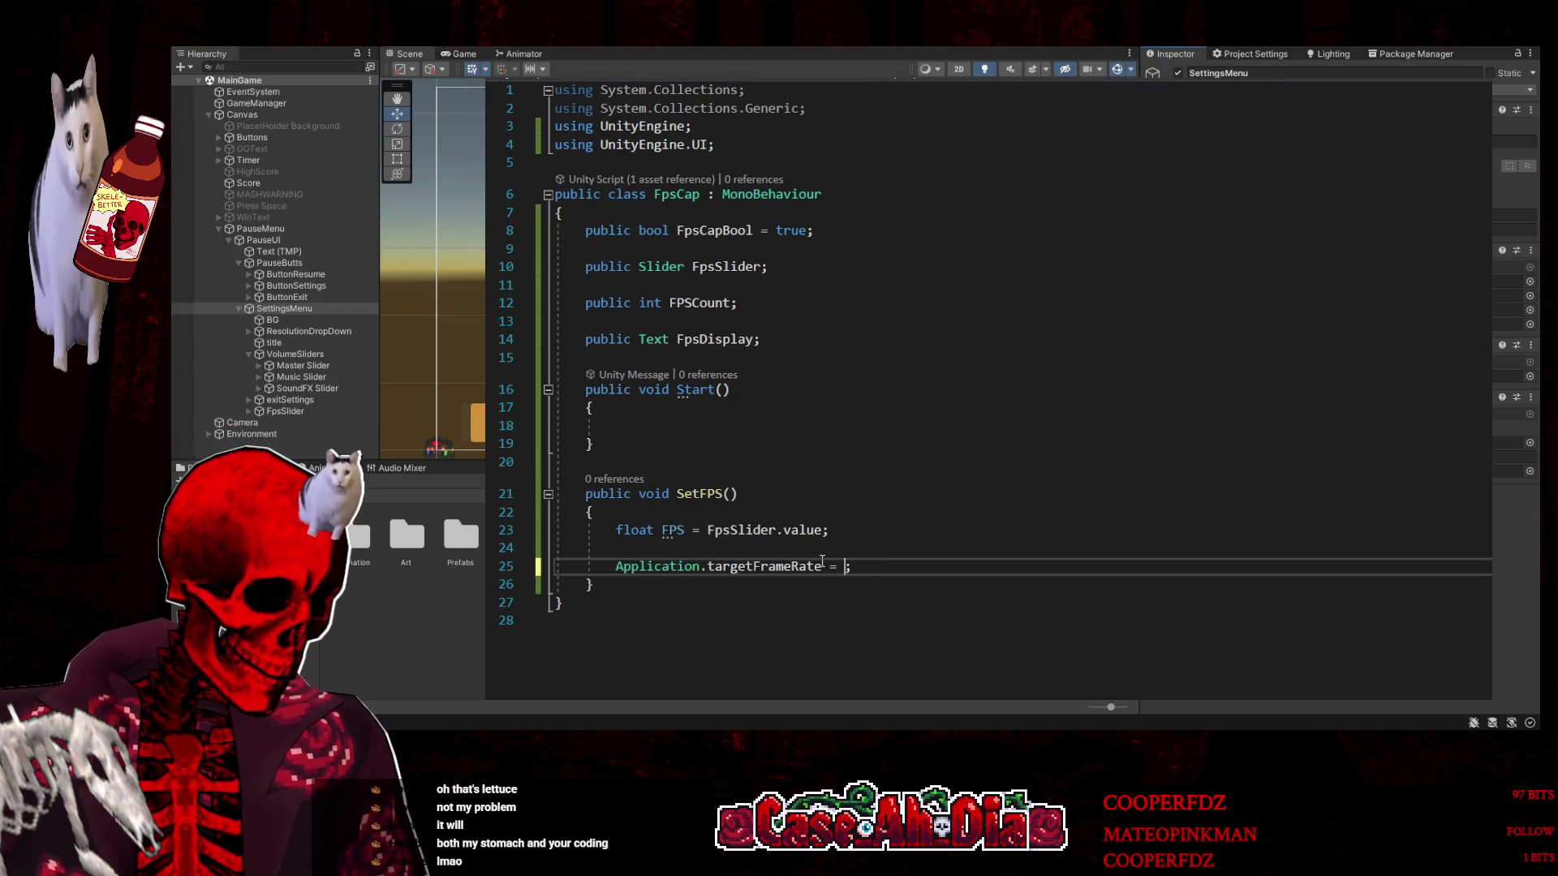
pyautogui.write('FPS')
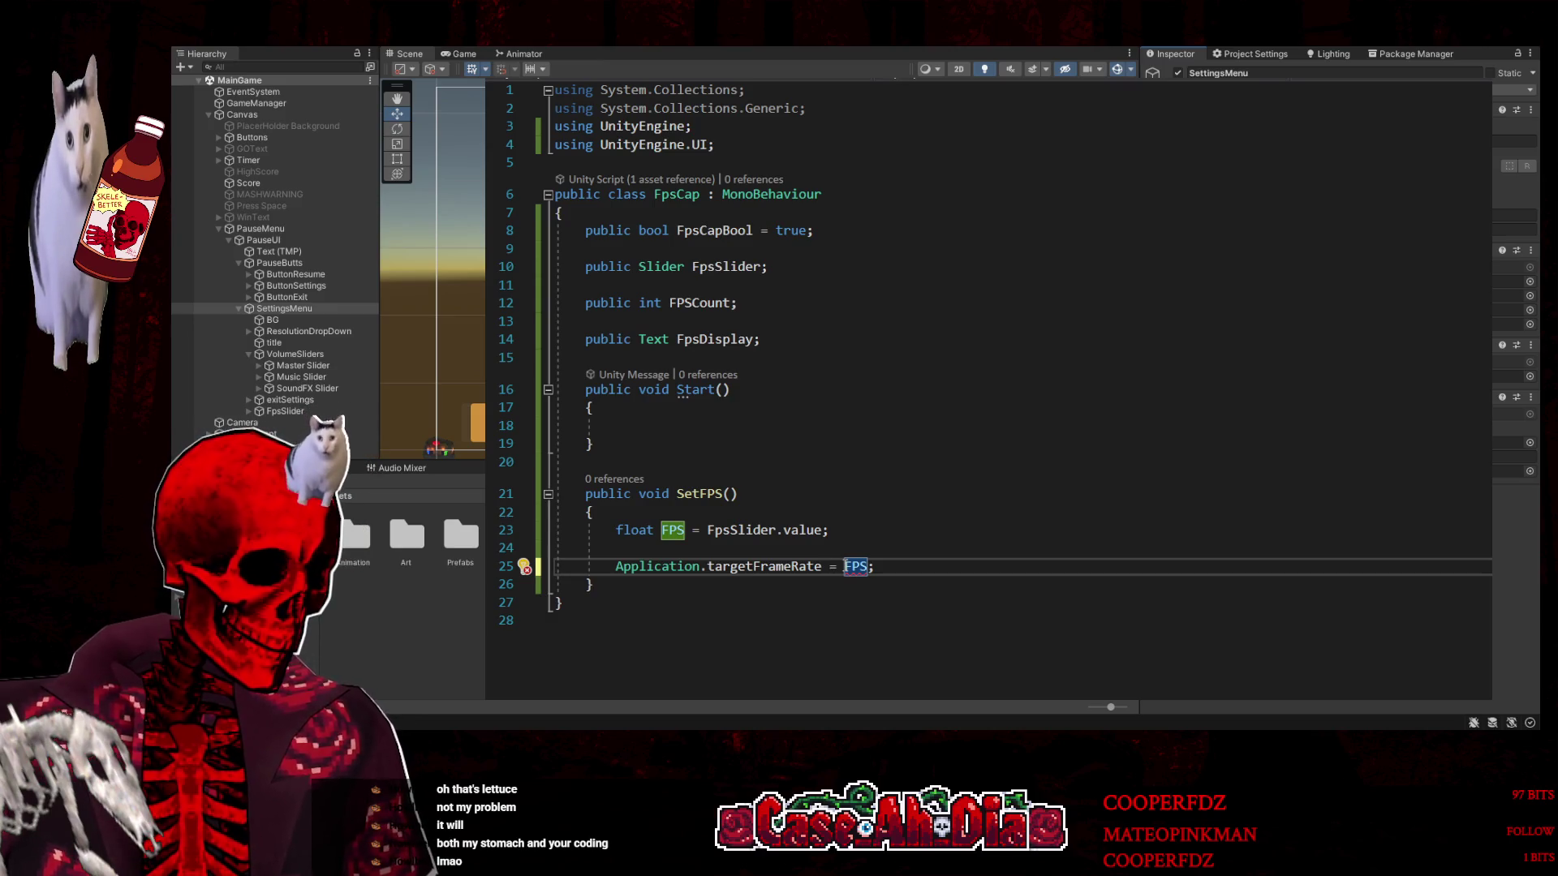
pyautogui.write('.')
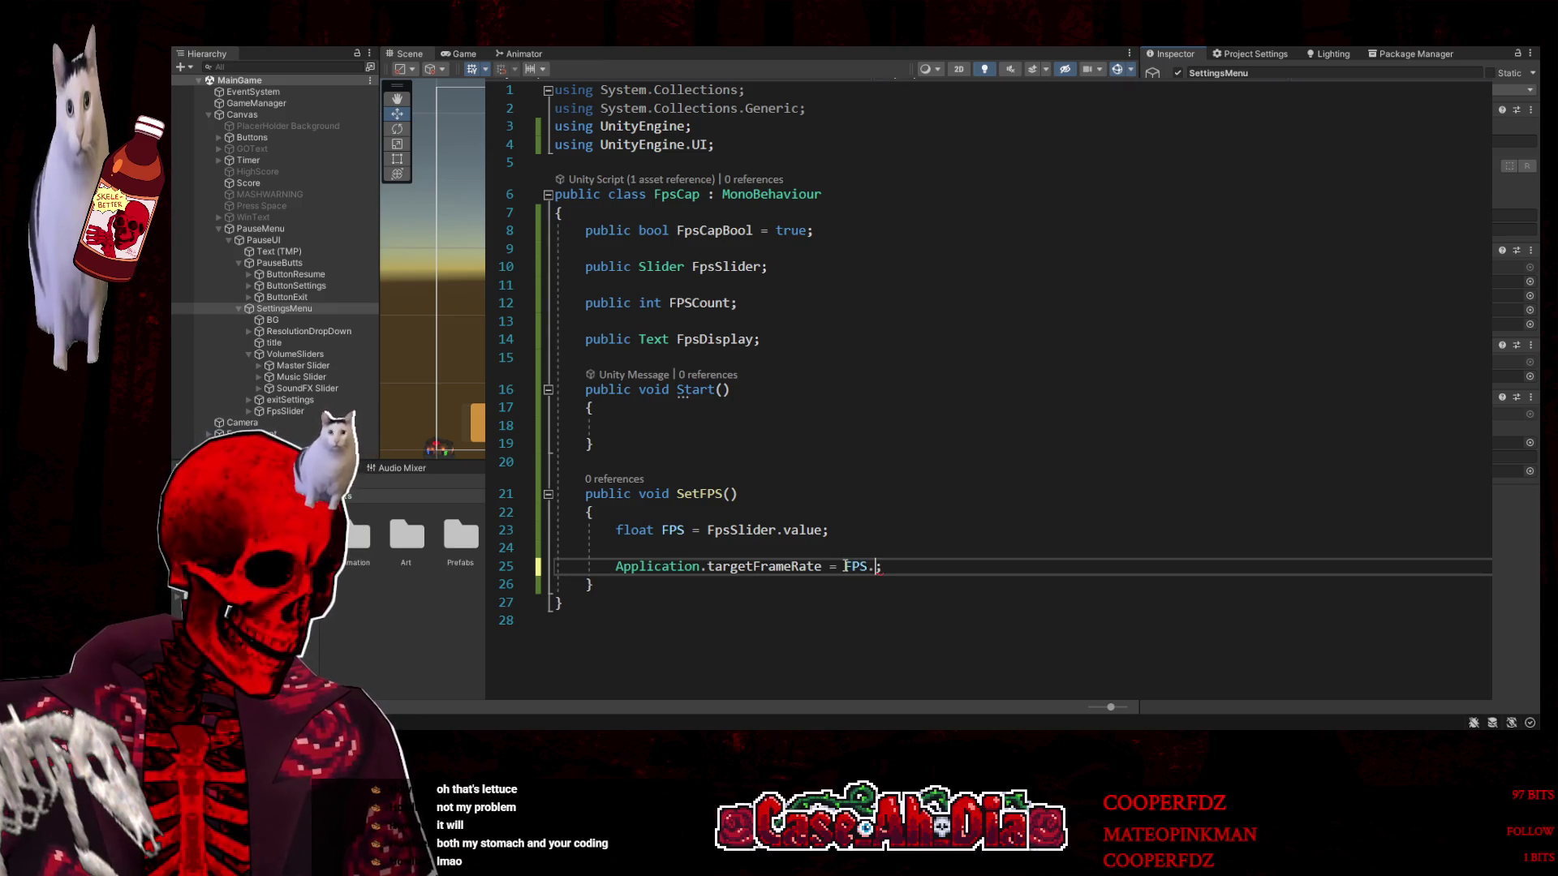
pyautogui.hotkey('ctrl', 'z')
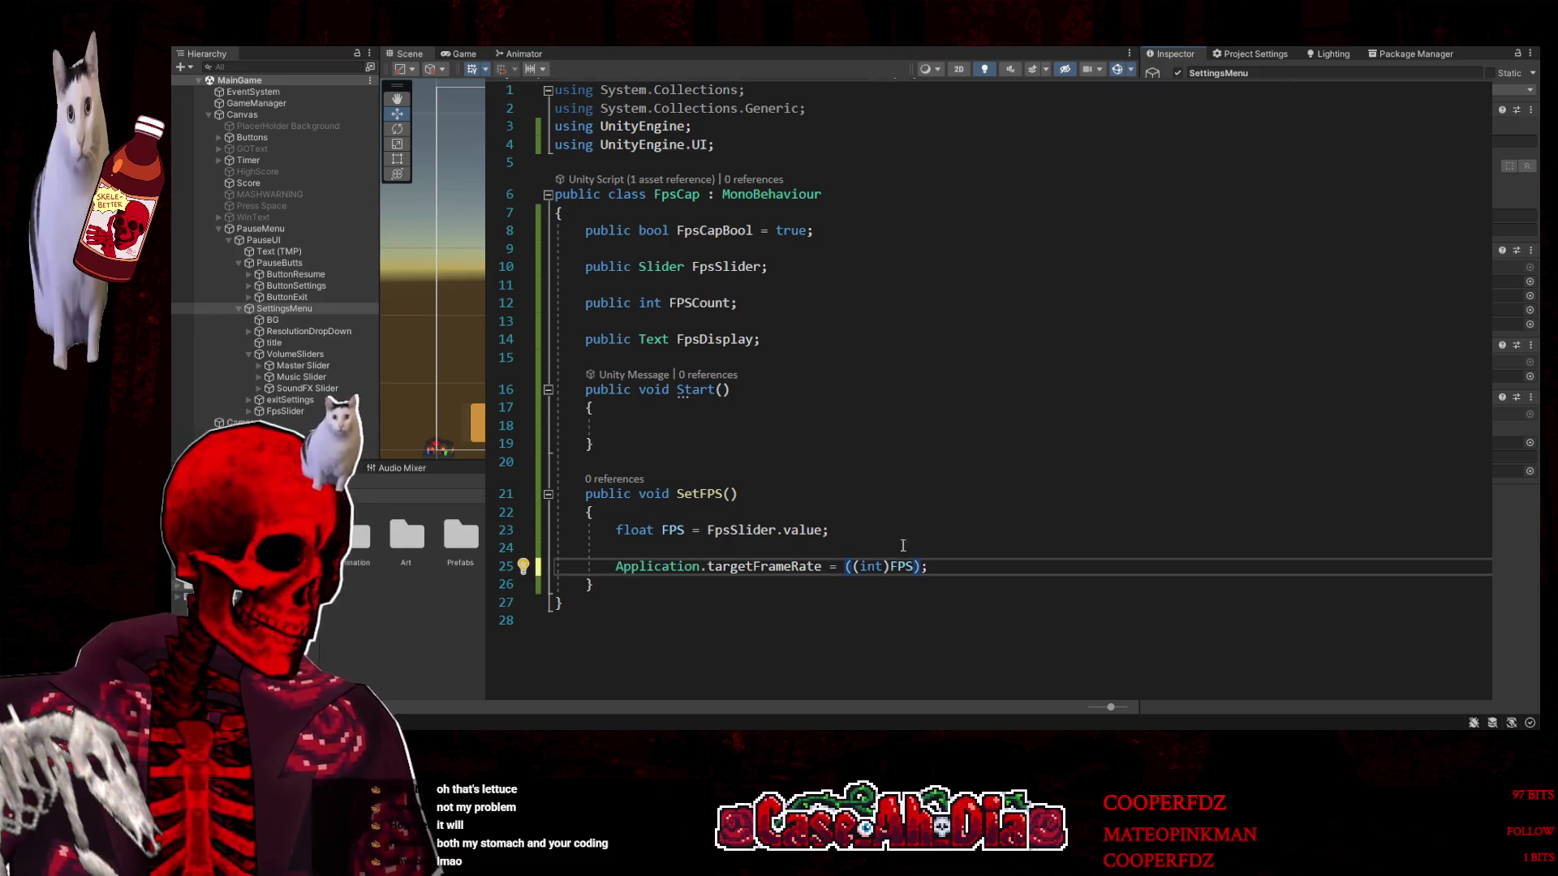
pyautogui.click(976, 590)
pyautogui.click(943, 516)
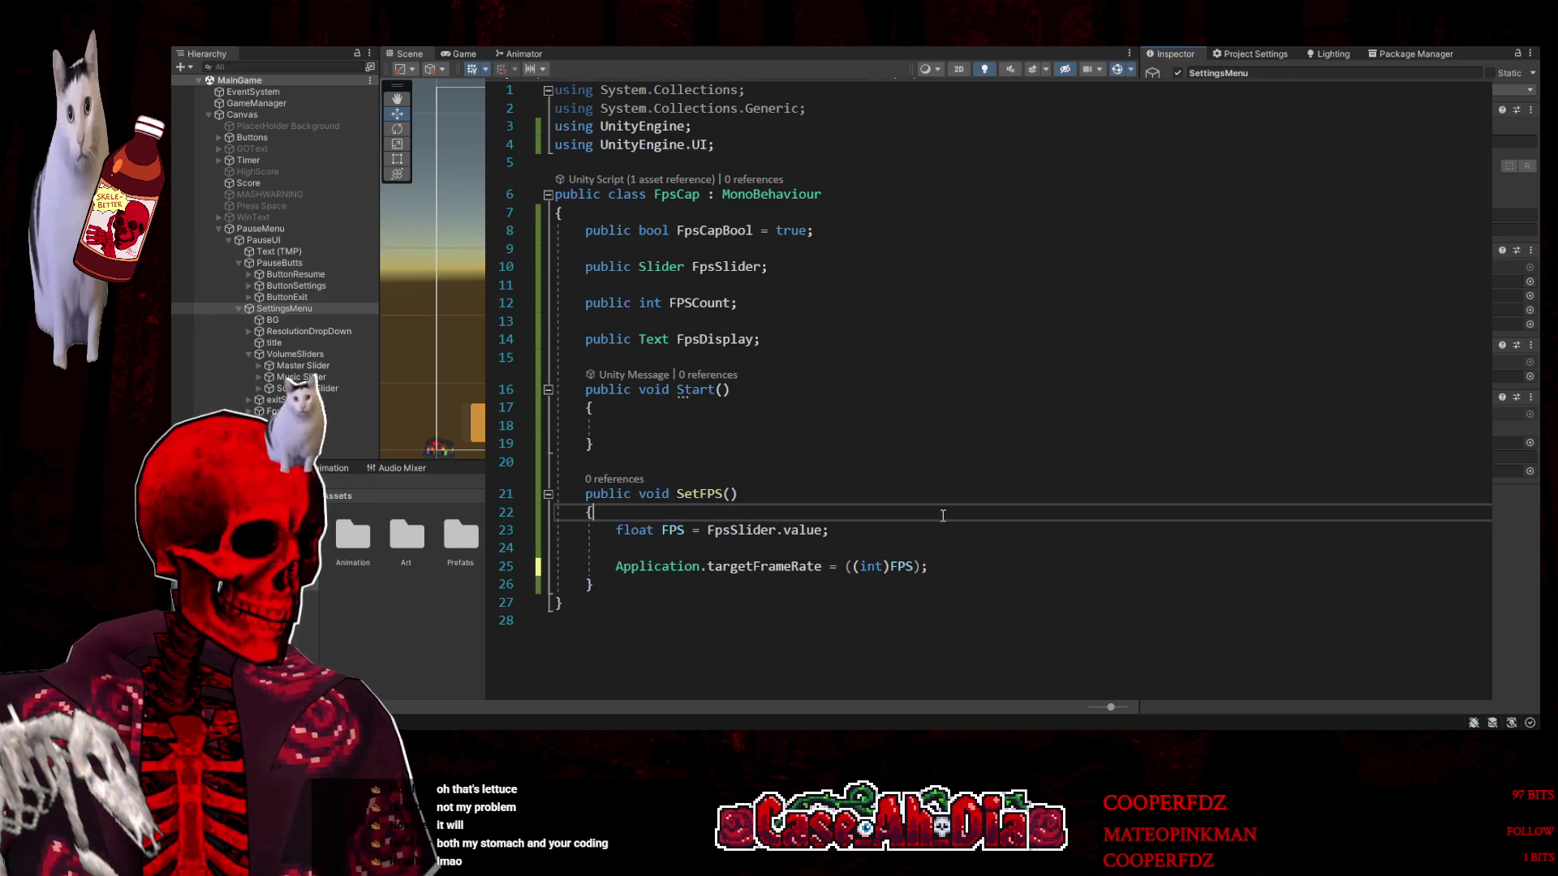
pyautogui.hotkey('ctrl', 's')
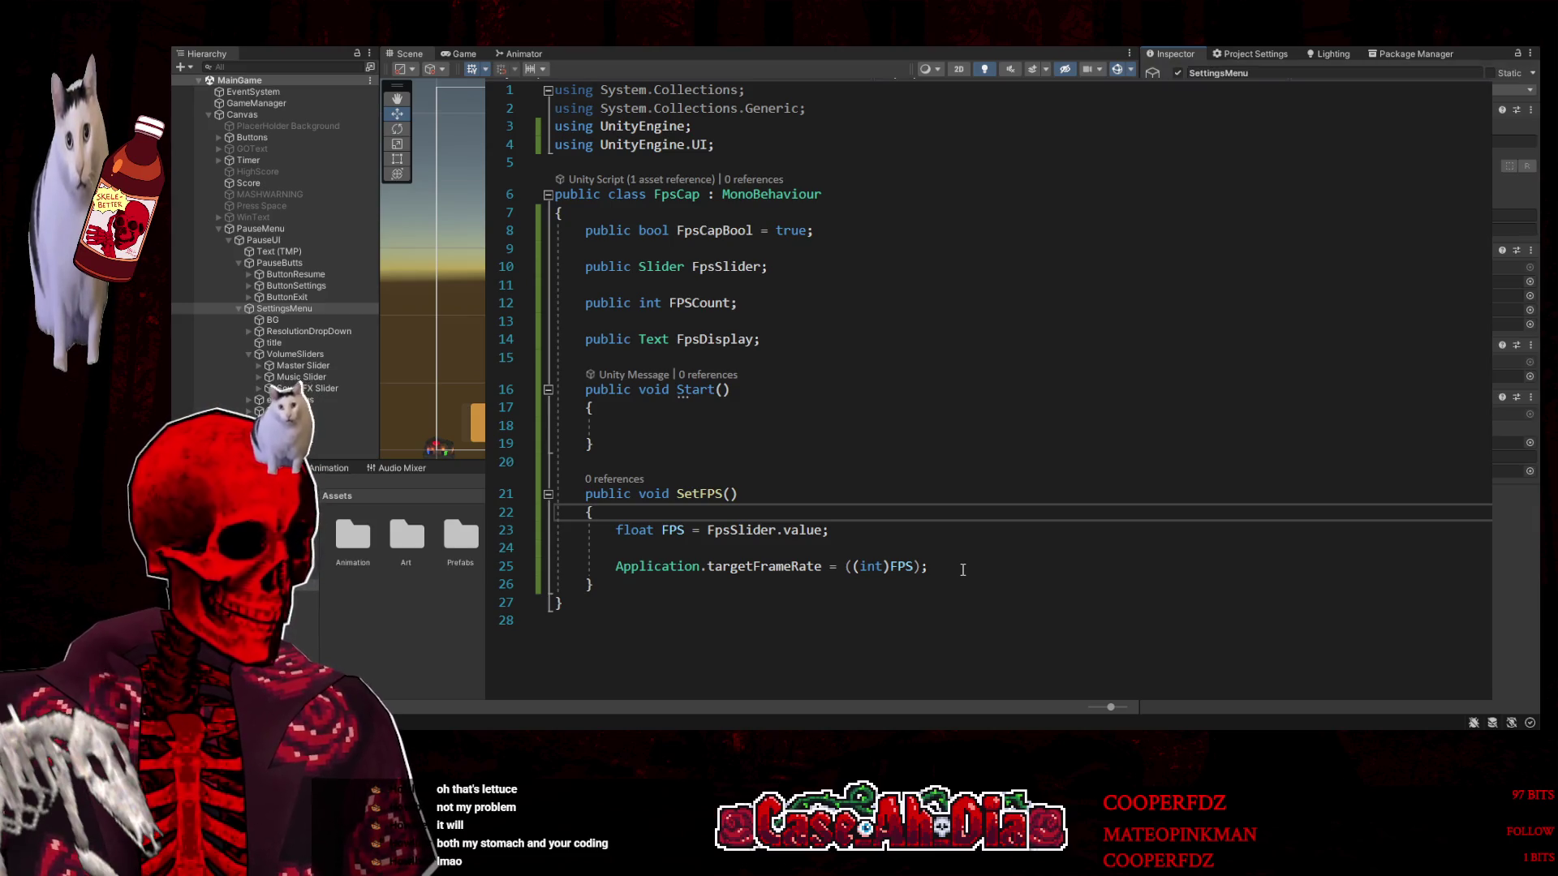
pyautogui.click(907, 539)
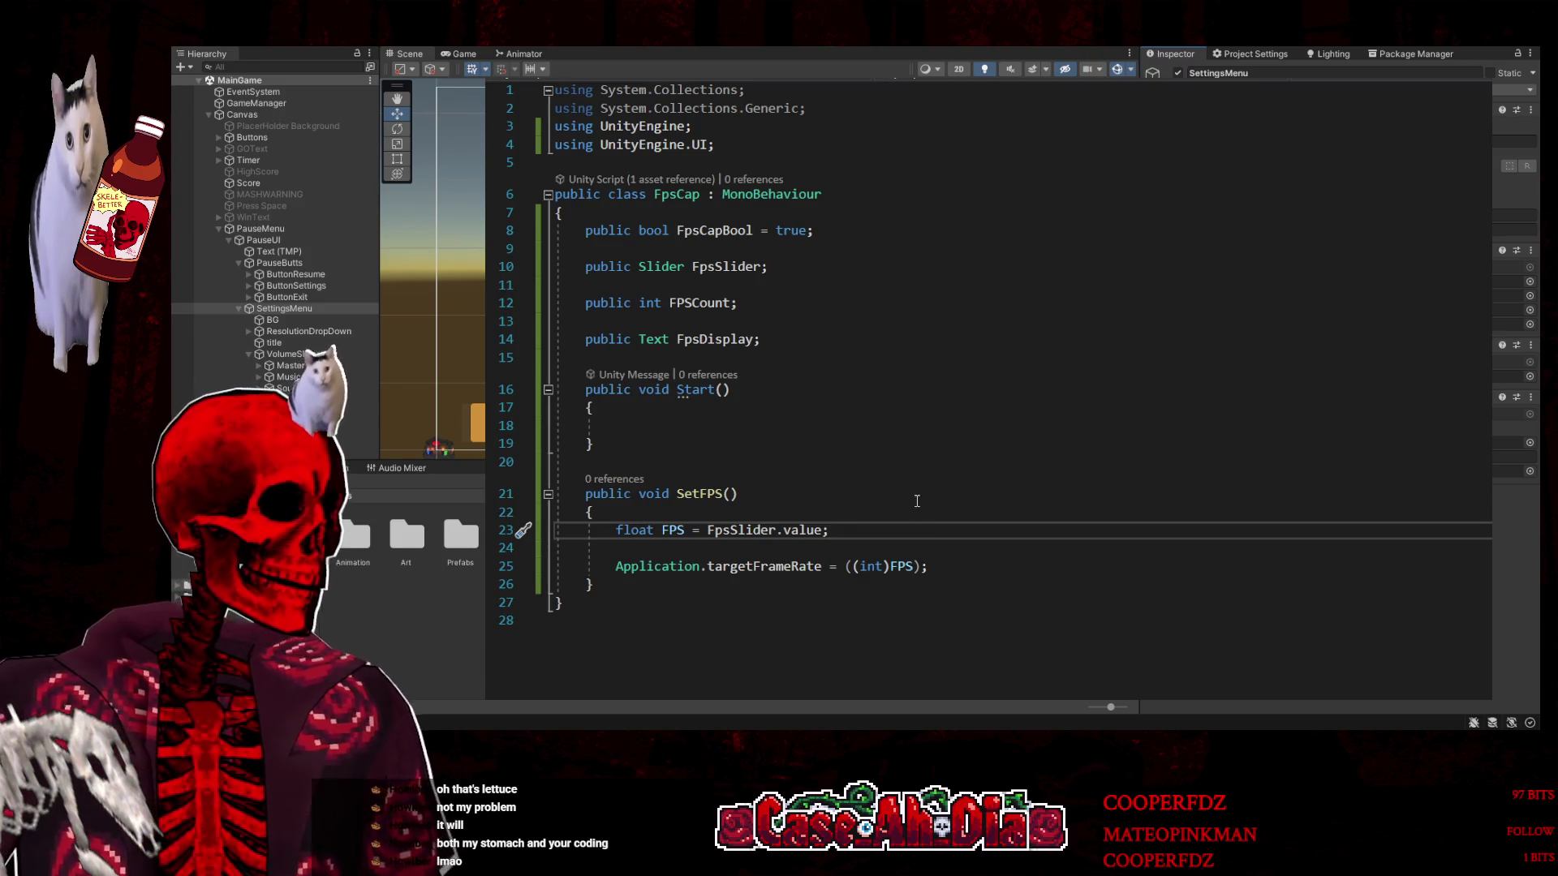
# Begin a FpsDisplay assignment below the slider-value line, converting FPS with ToString
pyautogui.press('Return')
pyautogui.press('Return')
pyautogui.write('floa')
pyautogui.press('BackSpace')
pyautogui.press('BackSpace')
pyautogui.press('BackSpace')
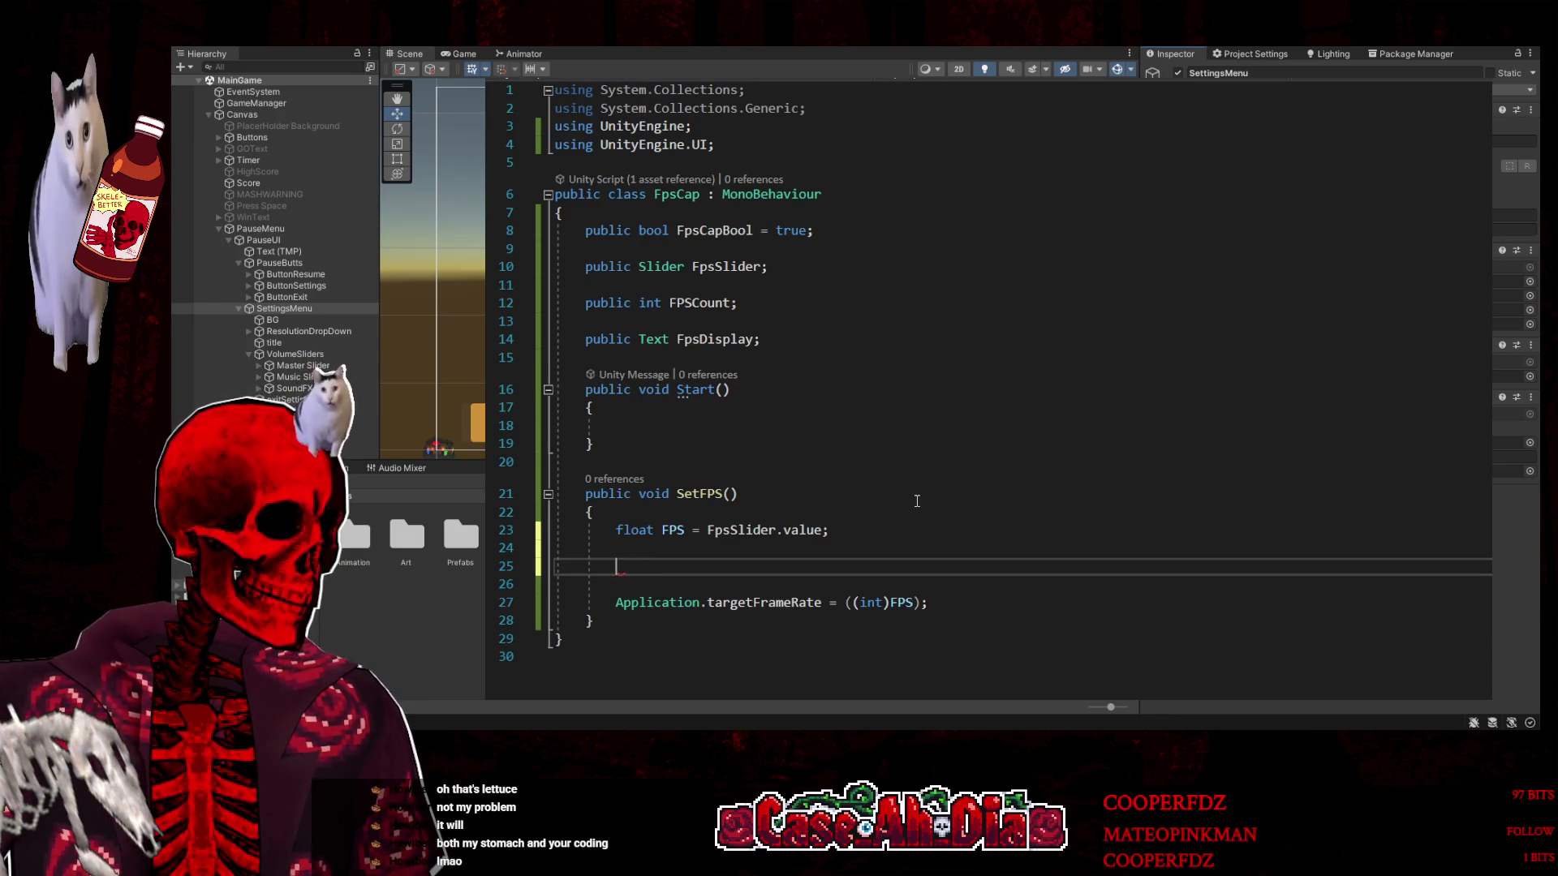
pyautogui.press('BackSpace')
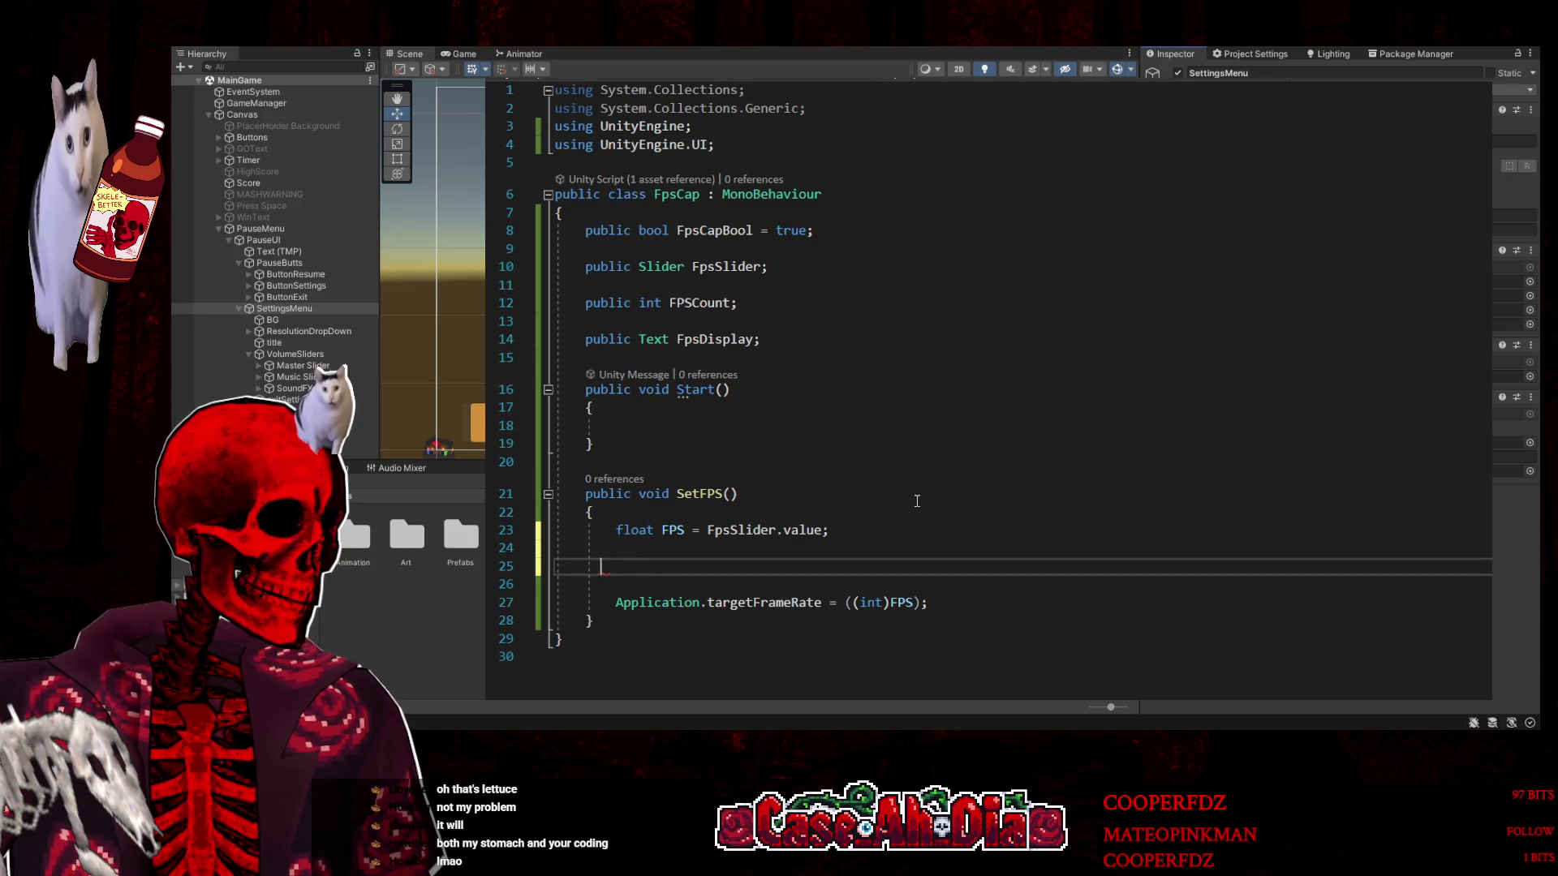
pyautogui.write('S')
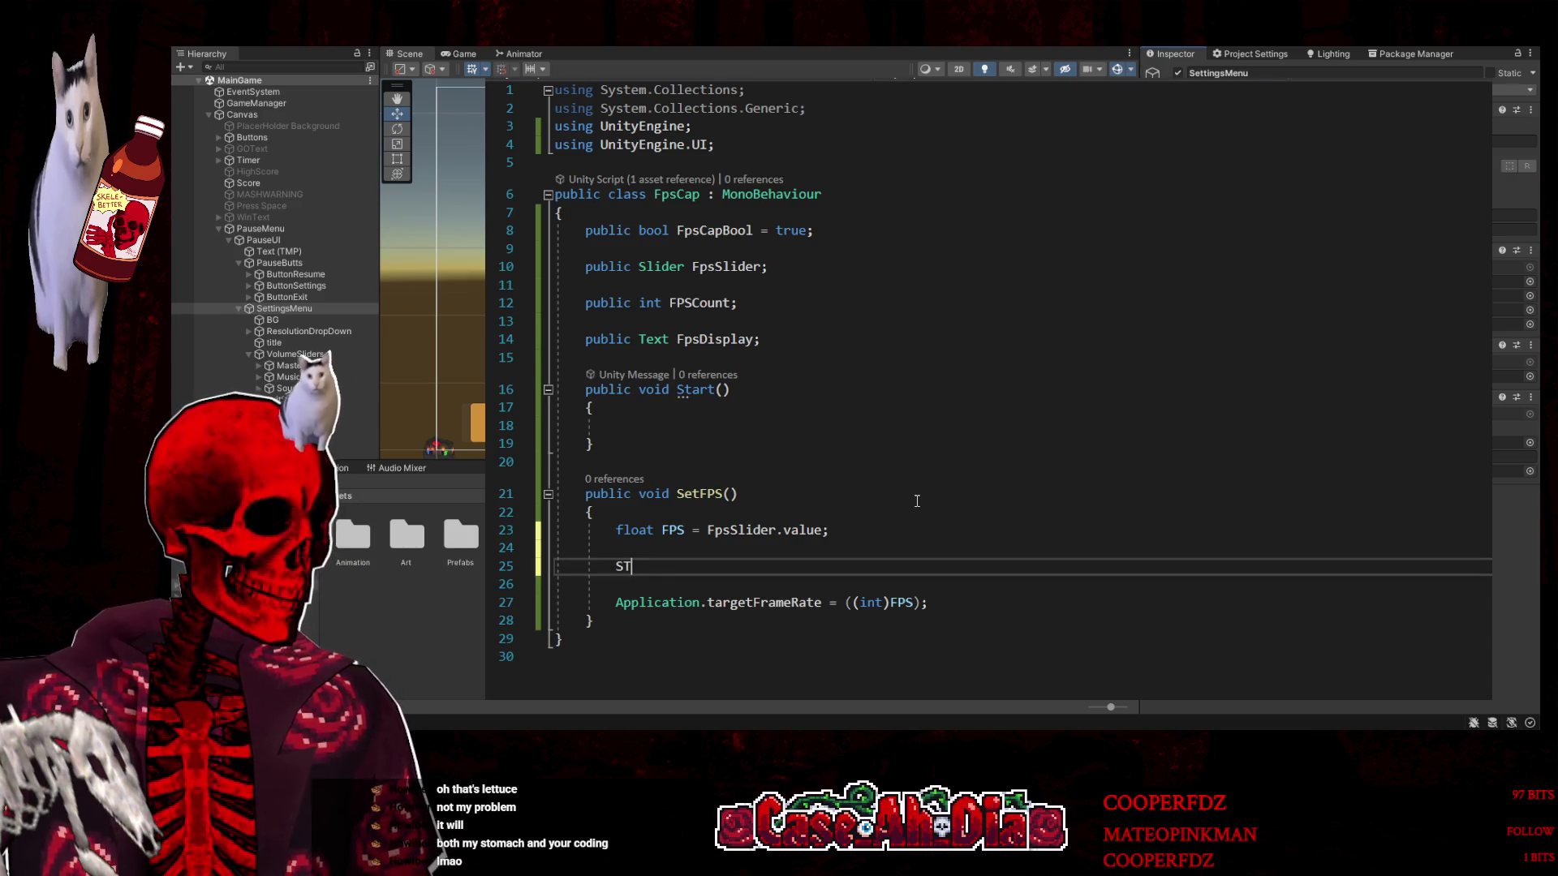
pyautogui.press('BackSpace')
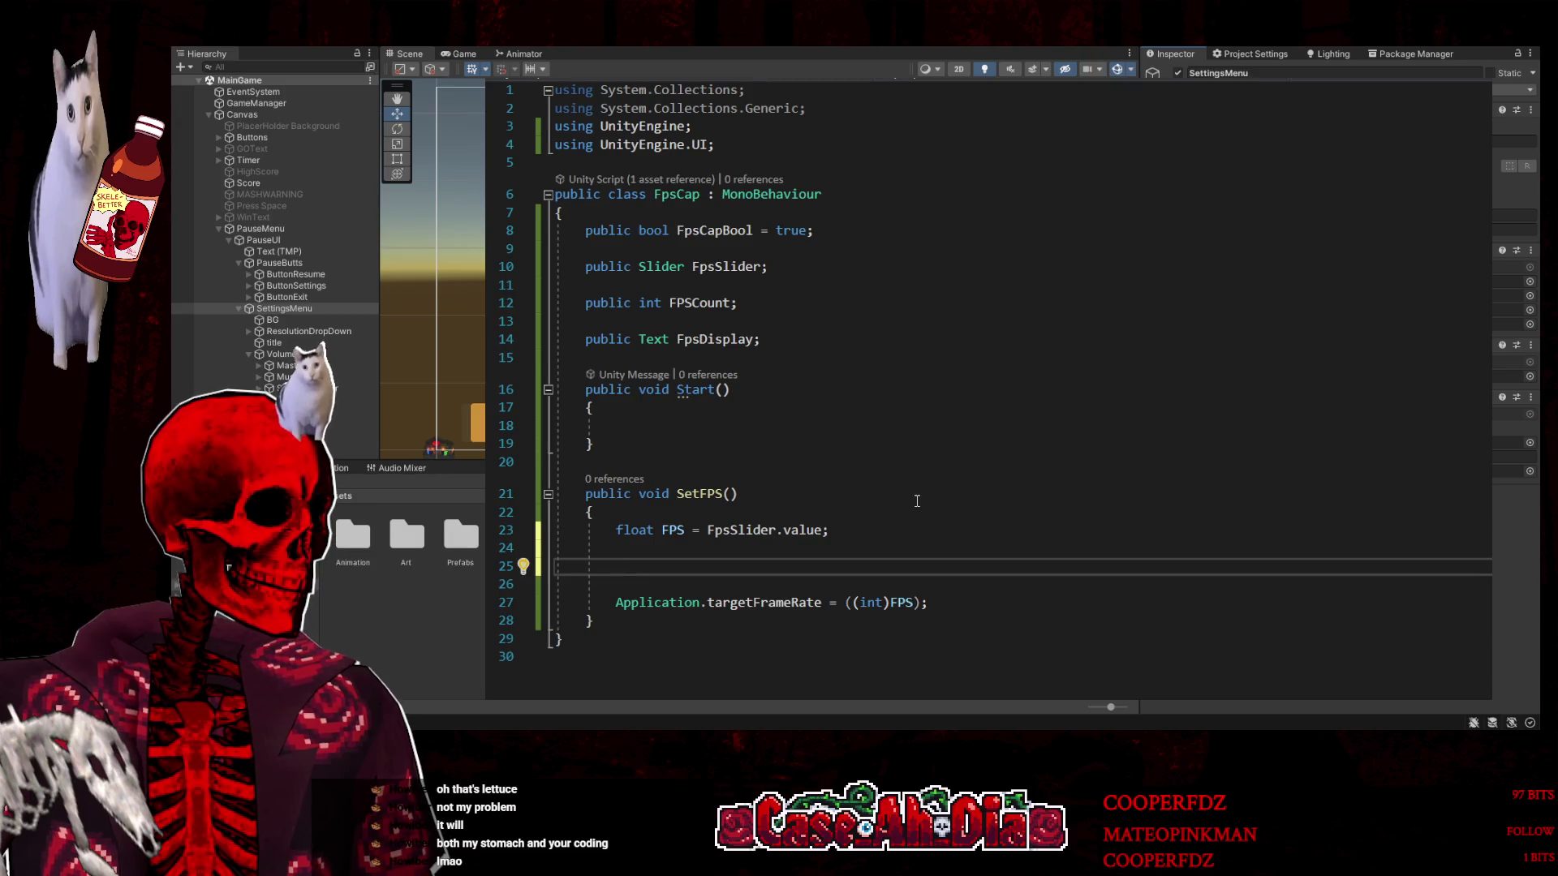
pyautogui.write('F')
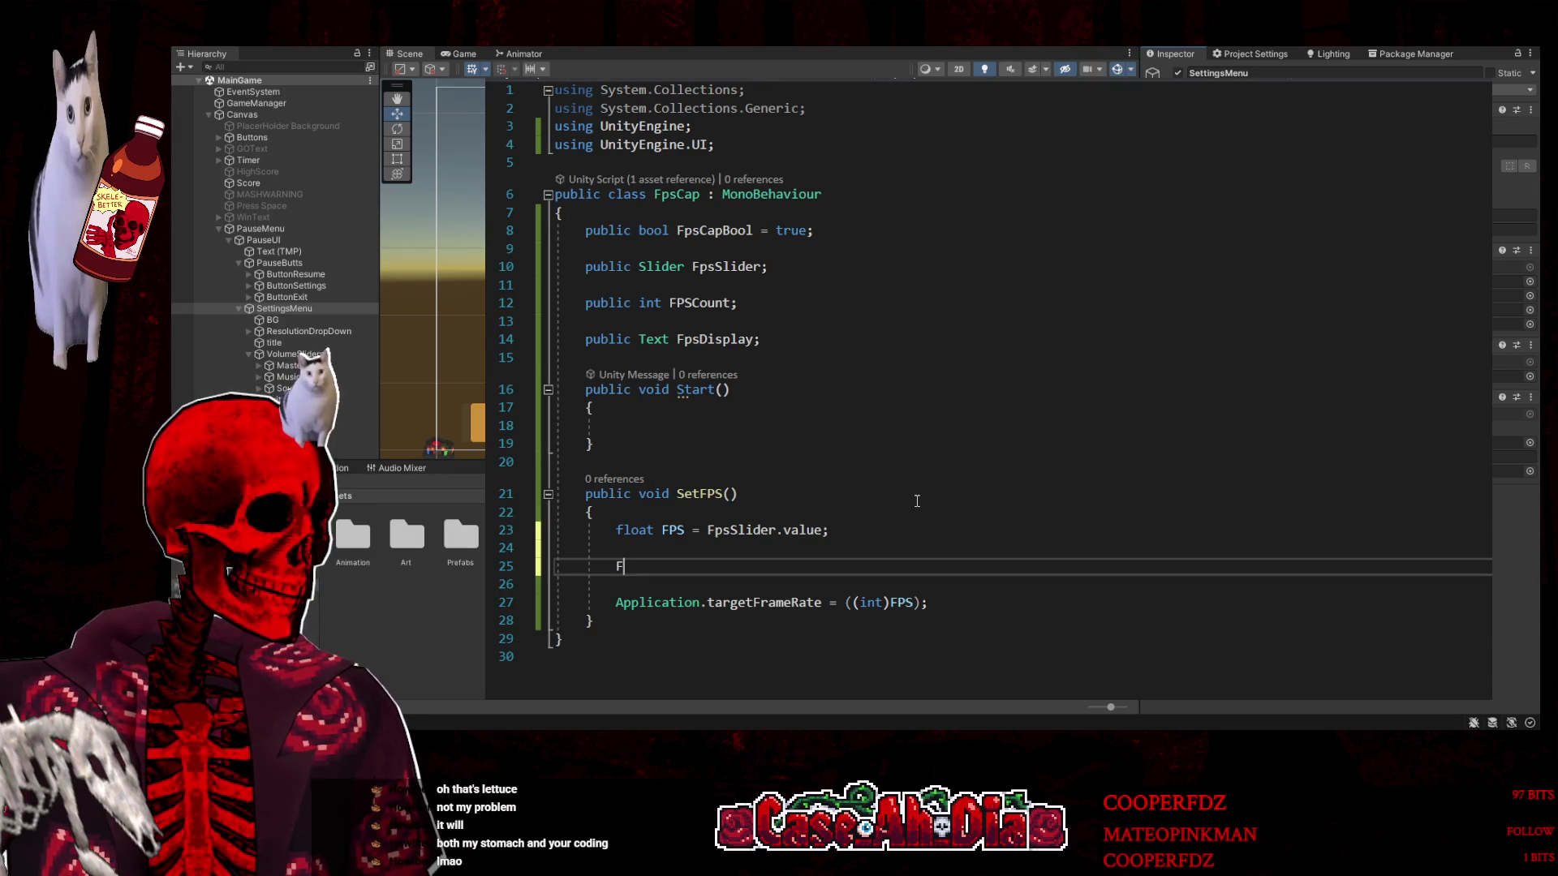
pyautogui.write('psDisplay')
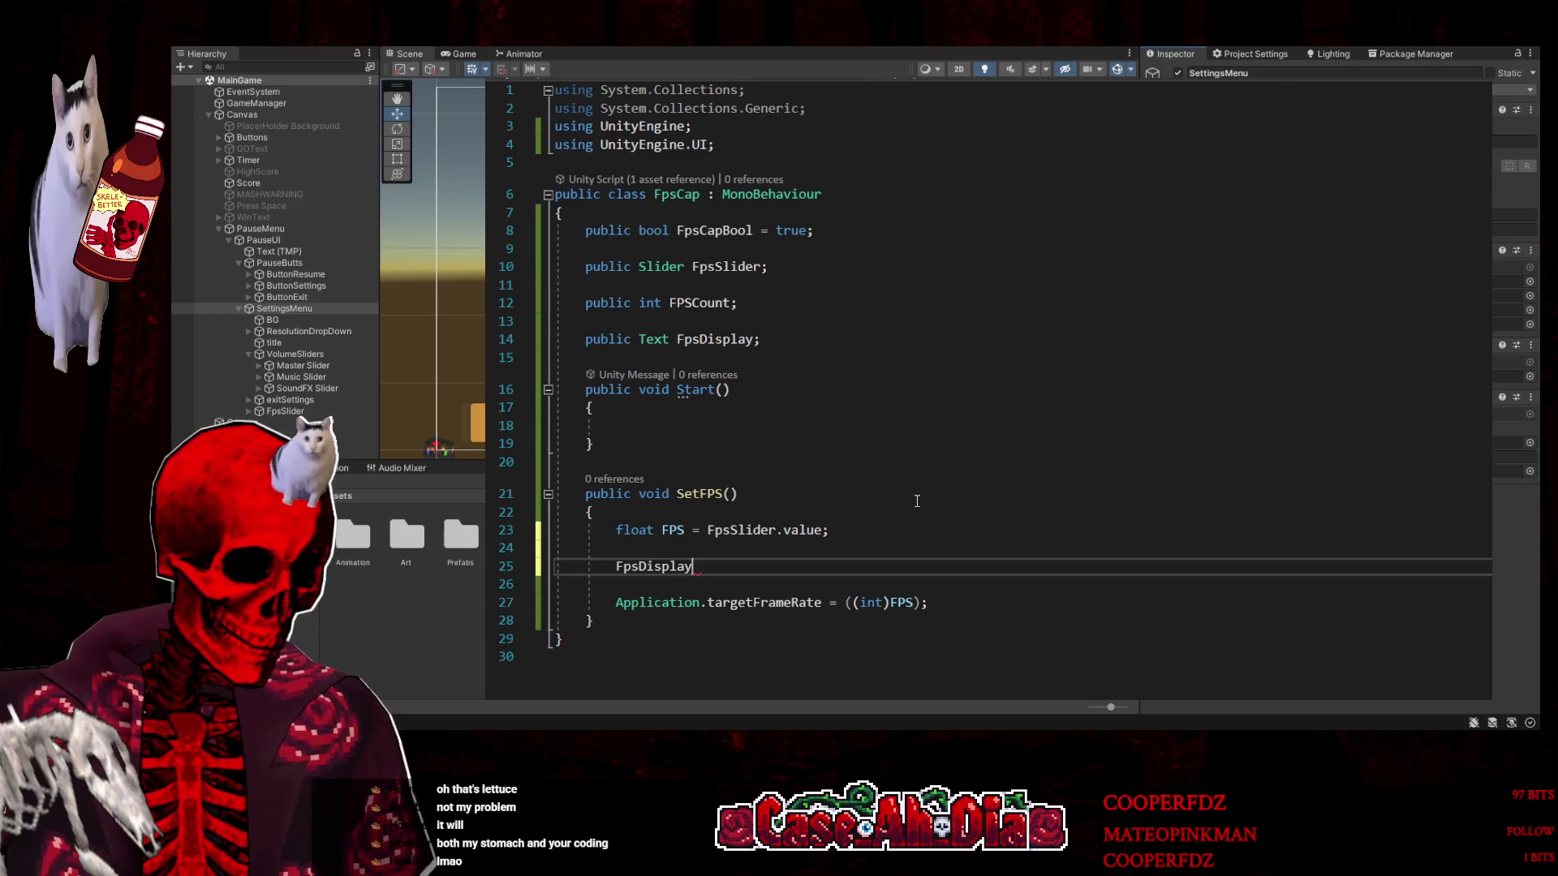
pyautogui.write(' =')
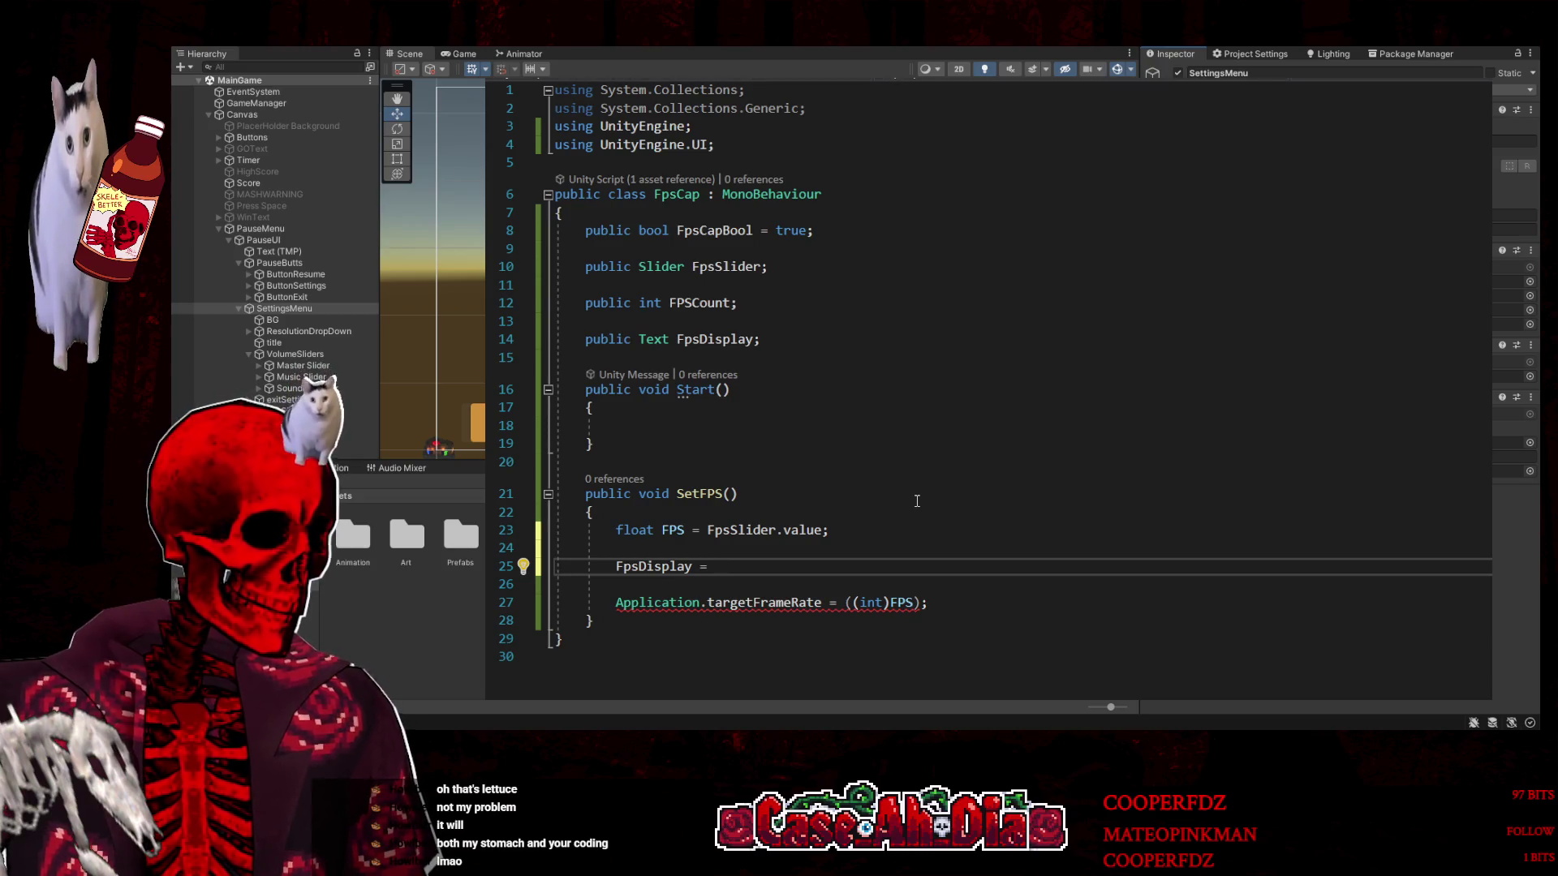
pyautogui.write('FP')
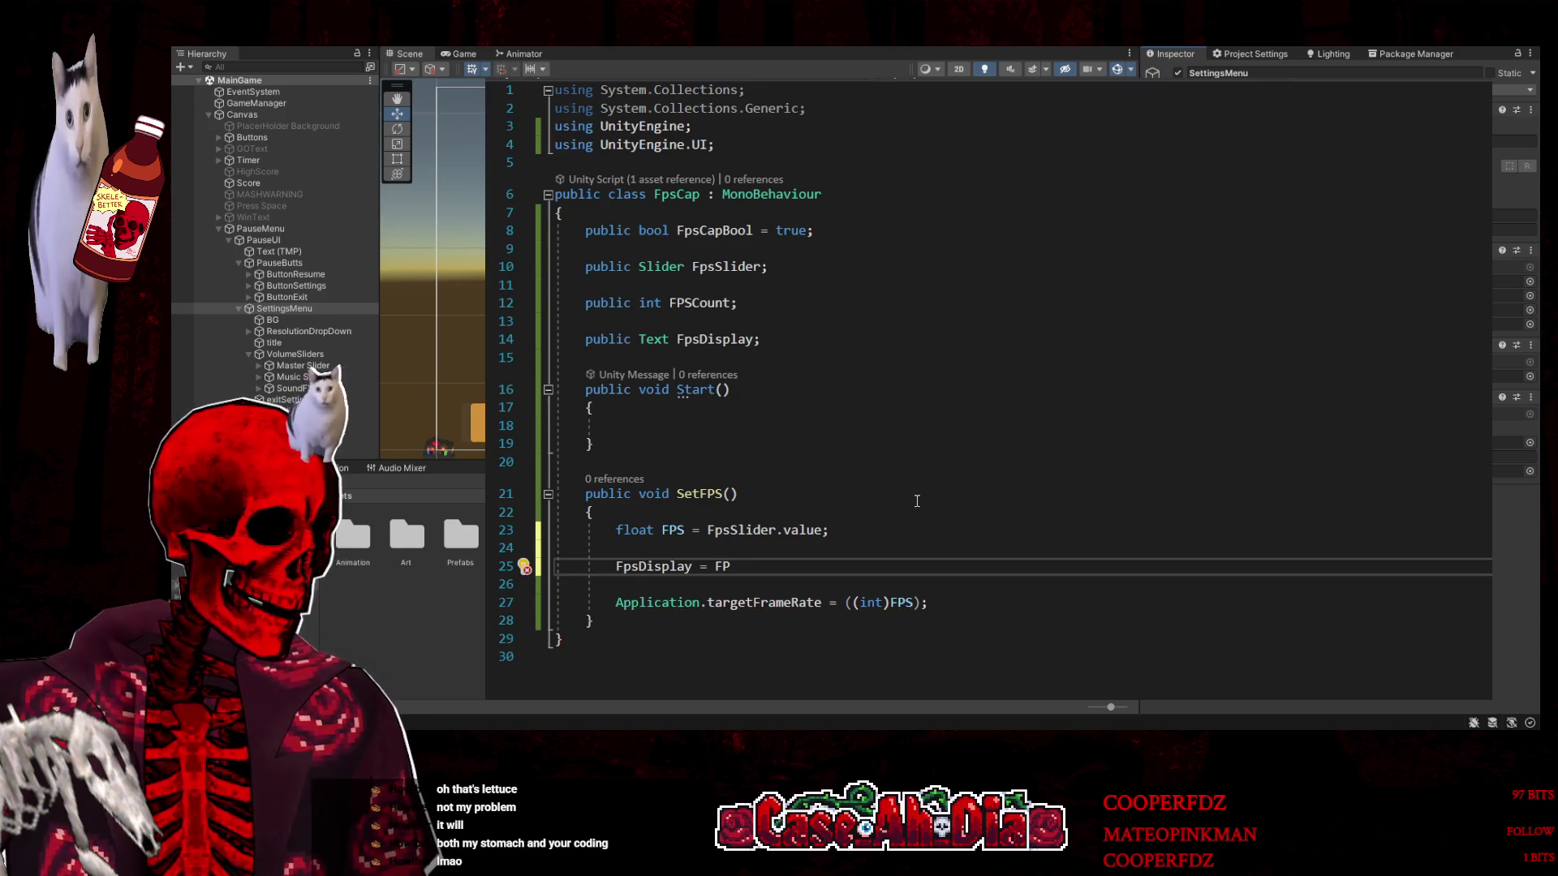
pyautogui.write('S.')
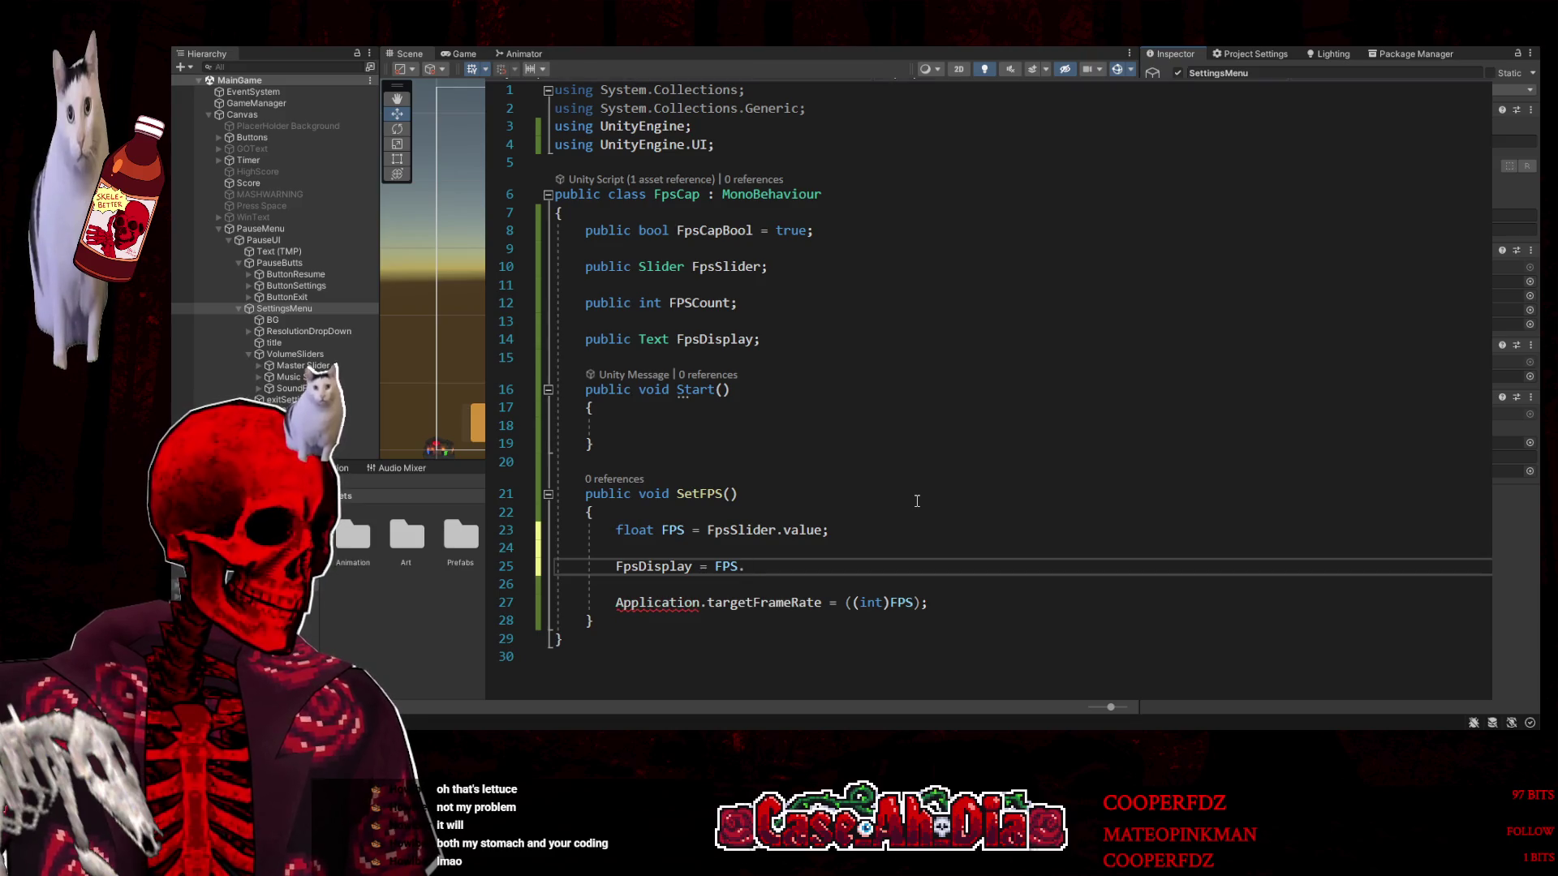
pyautogui.press('BackSpace')
pyautogui.press('BackSpace')
pyautogui.press('BackSpace')
pyautogui.write('((int)FPS)')
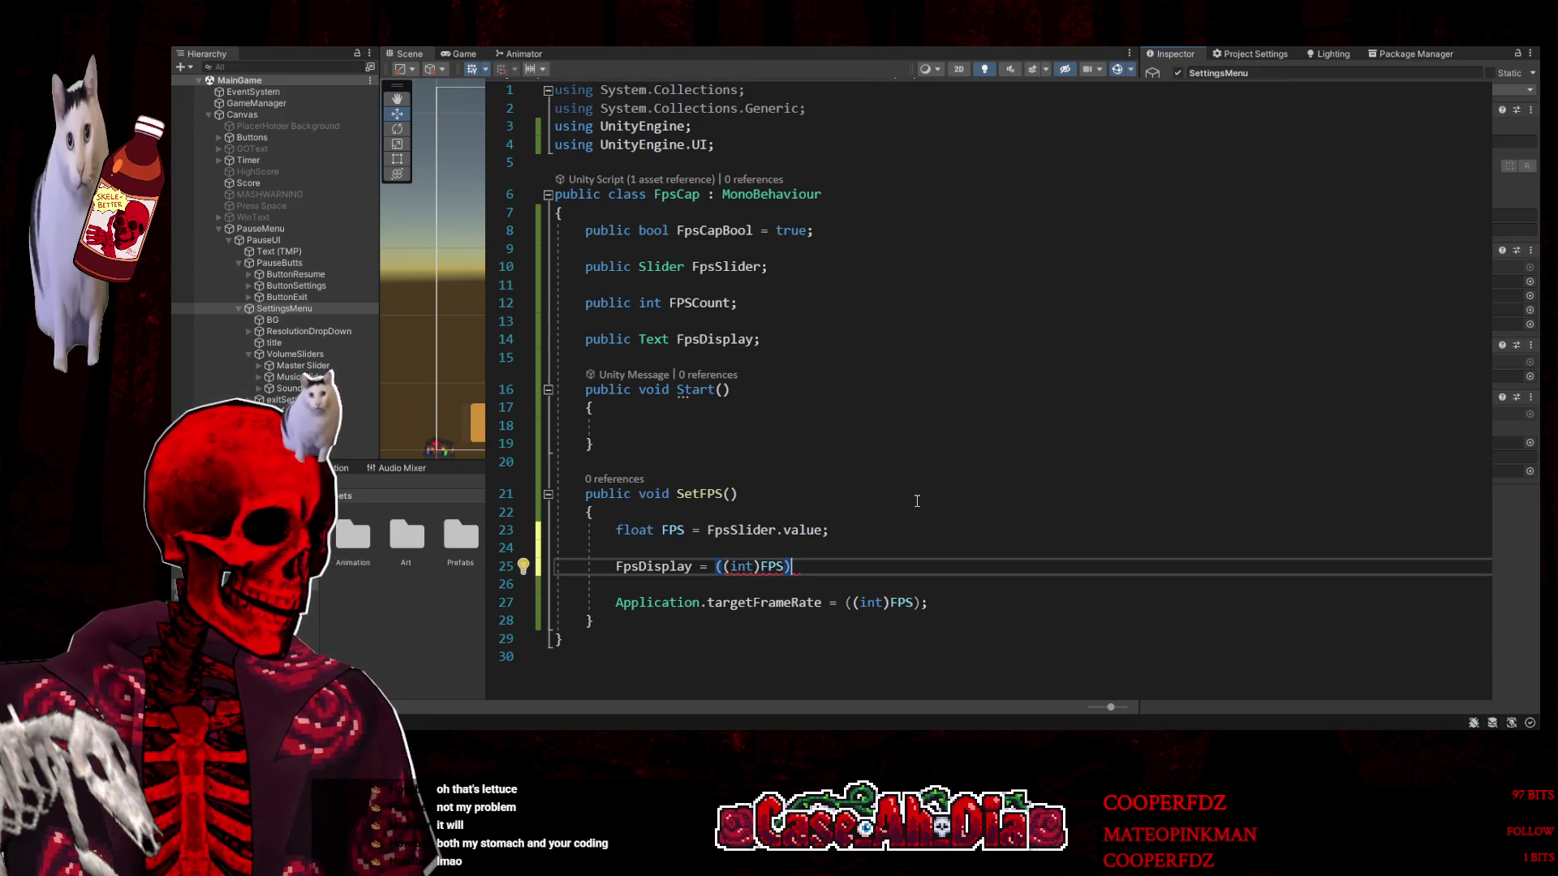
pyautogui.write('.to')
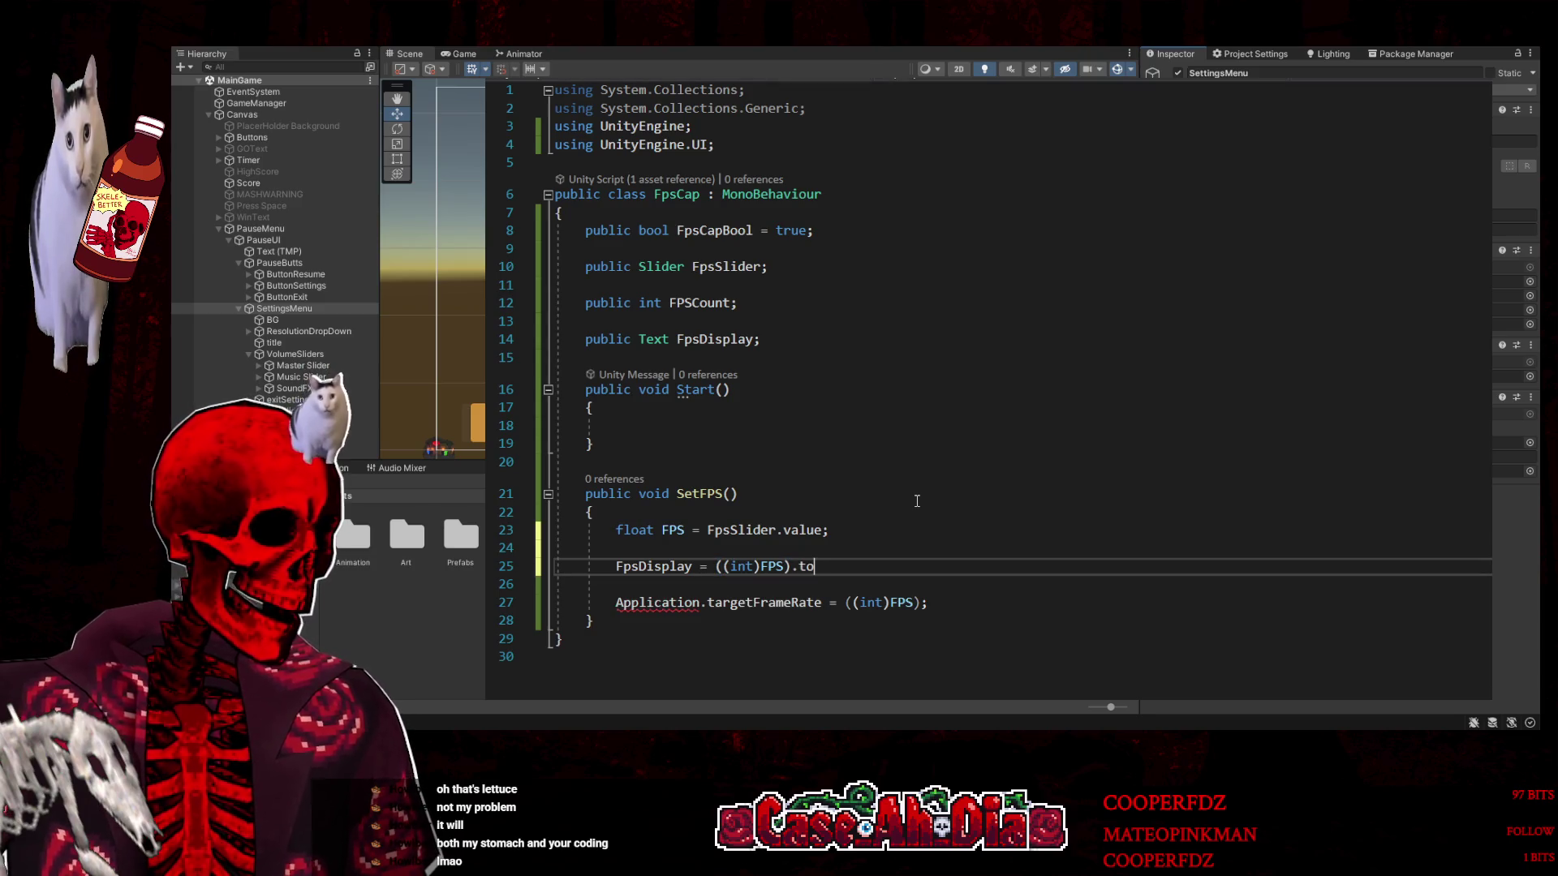
pyautogui.press('Tab')
pyautogui.write(';')
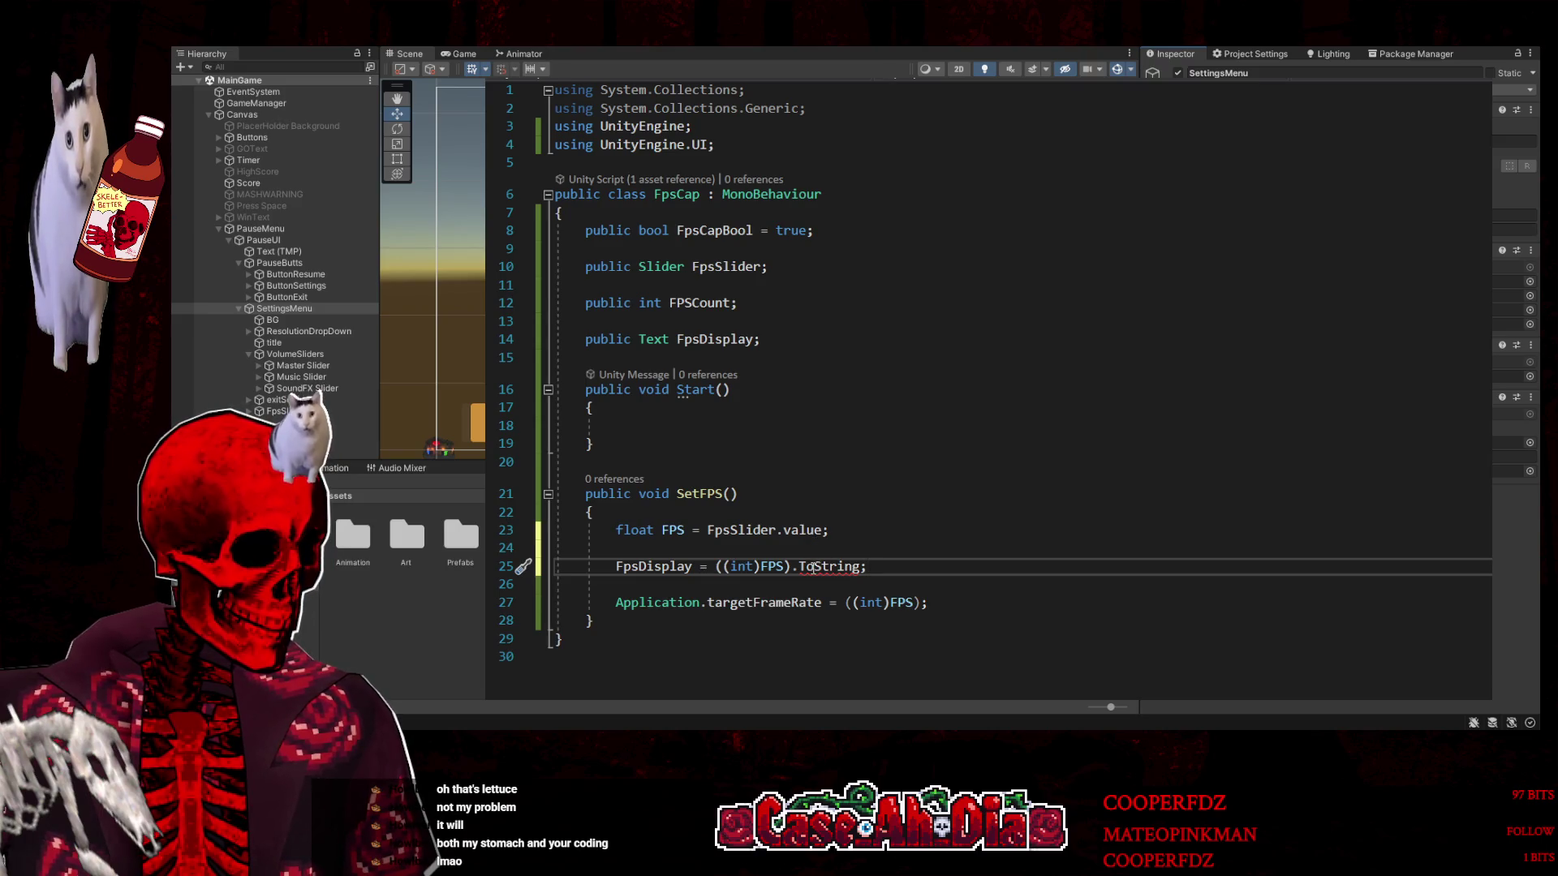
# Rework the ToString call, then delete ToString(FPS); leaving only 'FpsDisplay ='
pyautogui.press('Left')
pyautogui.write('()')
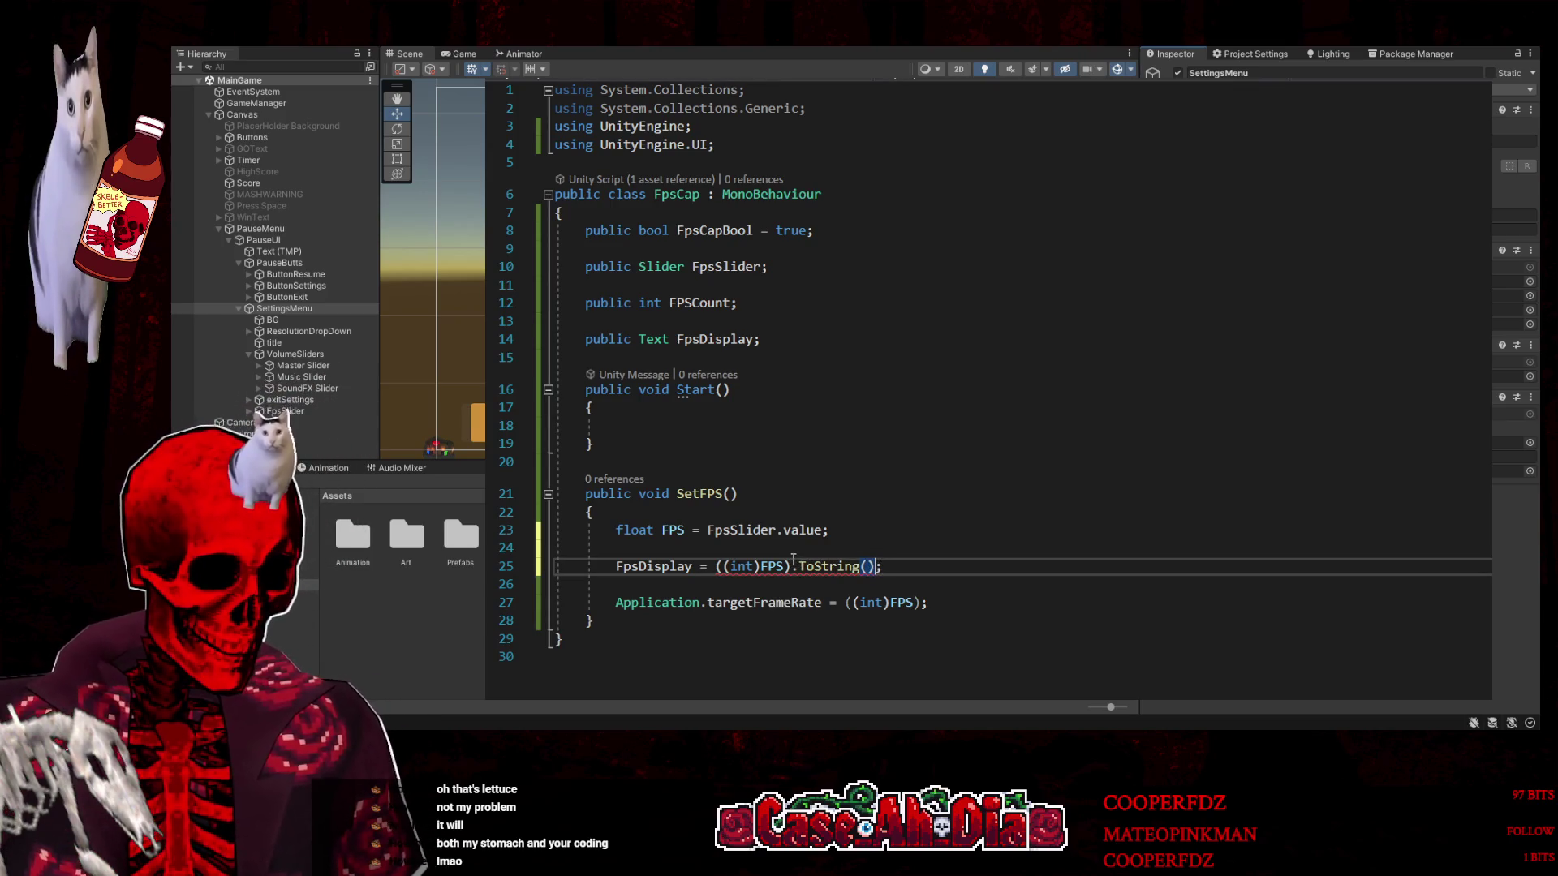
pyautogui.moveTo(792, 567); pyautogui.dragTo(715, 567)
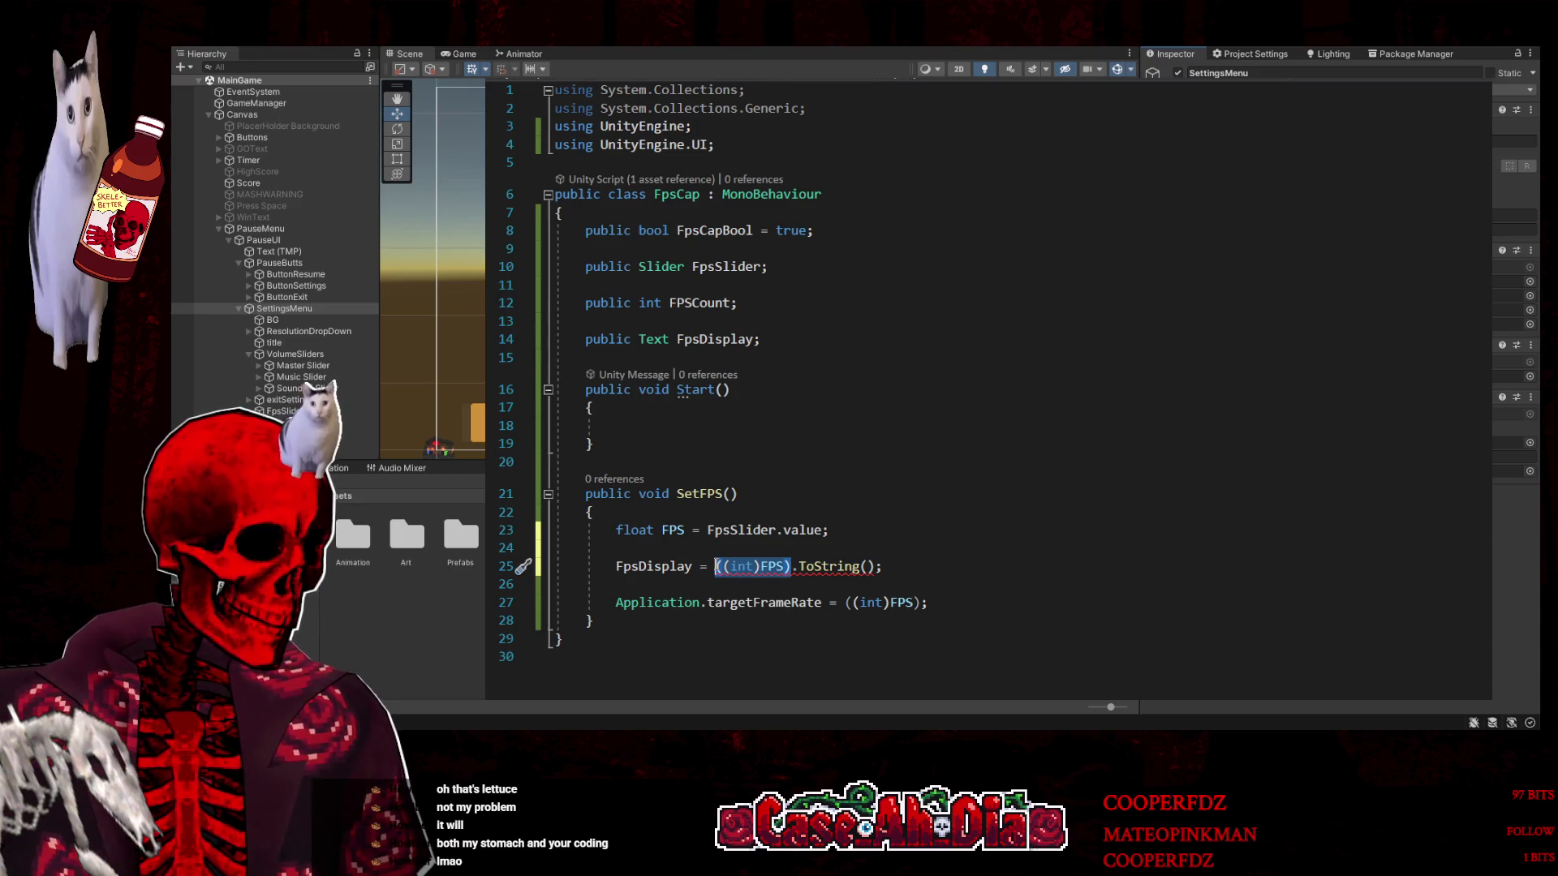
pyautogui.write('FPS')
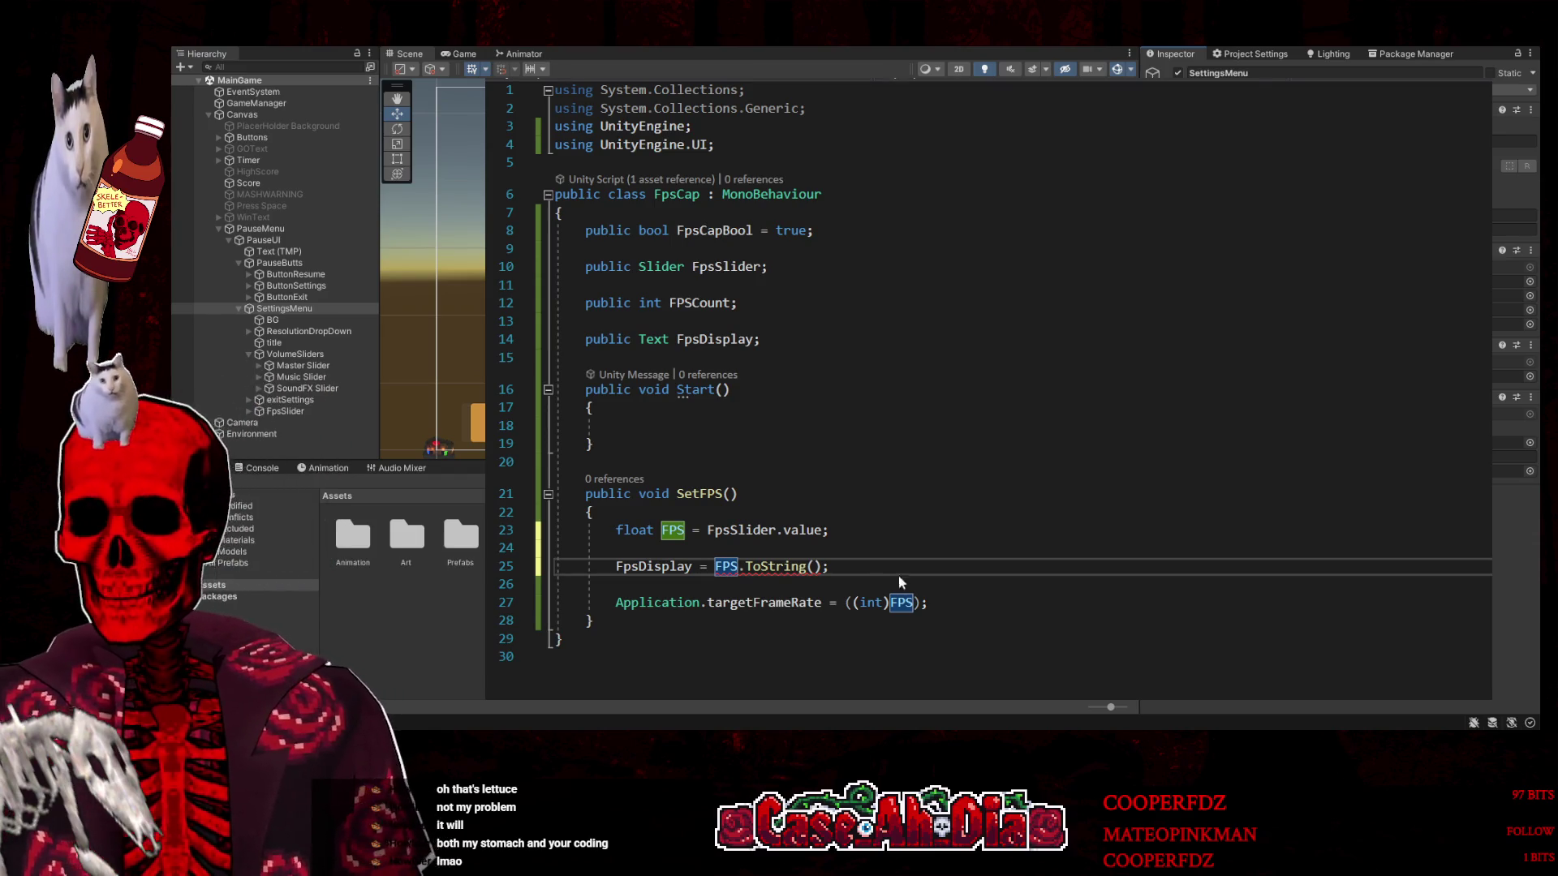
pyautogui.moveTo(746, 566); pyautogui.dragTo(715, 567)
pyautogui.press('BackSpace')
pyautogui.click(783, 566)
pyautogui.write('huh ? | Game Dev #GameDev #IndieDev https://www.twitch.tv/case_ah_dia')
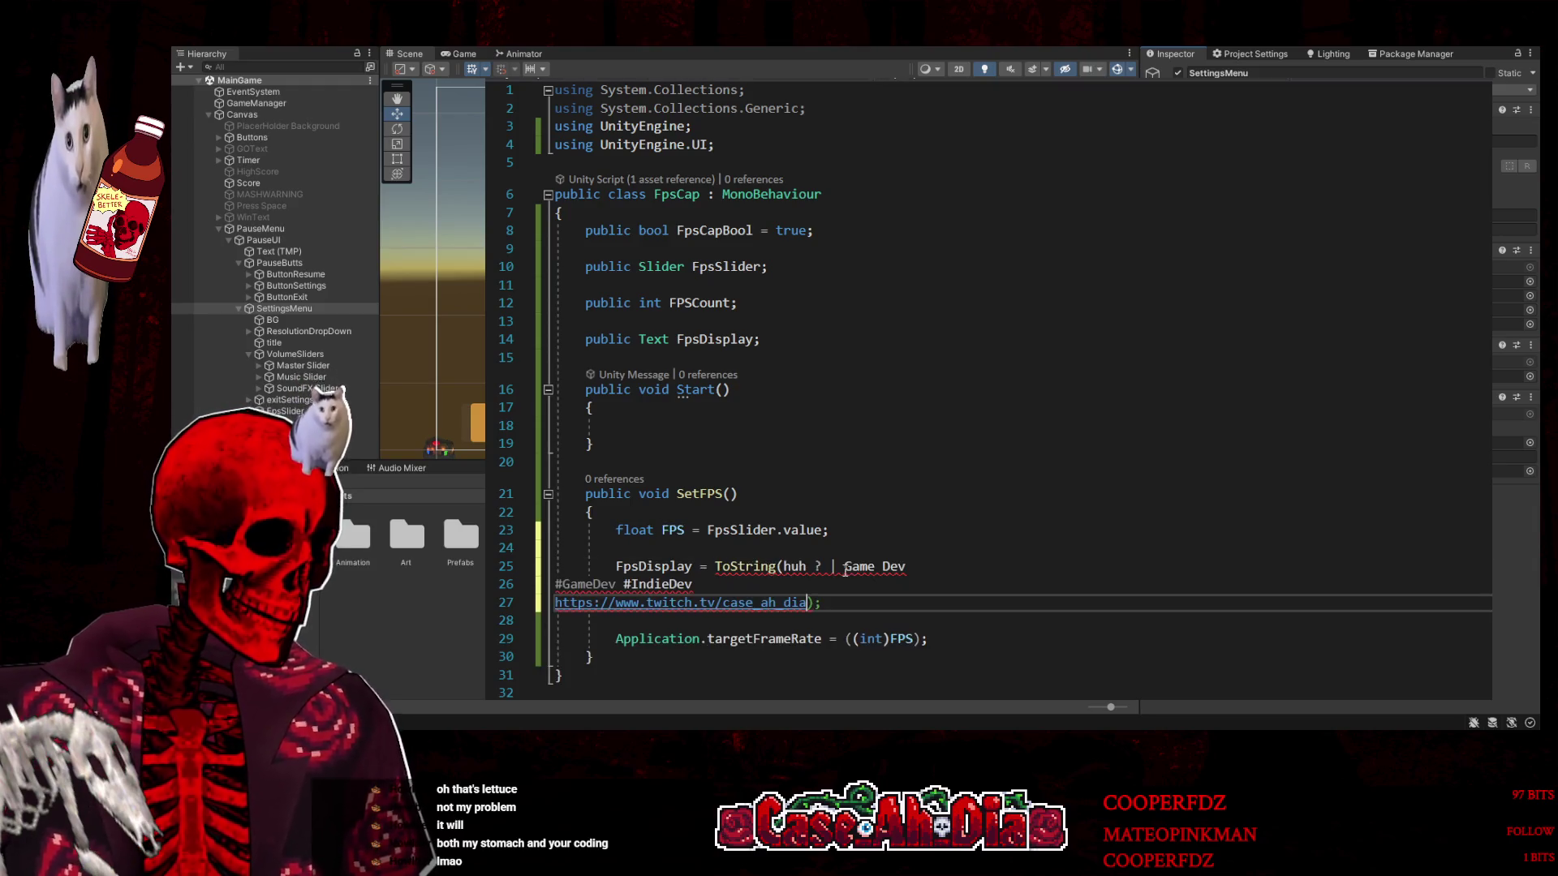
pyautogui.hotkey('ctrl', 'z')
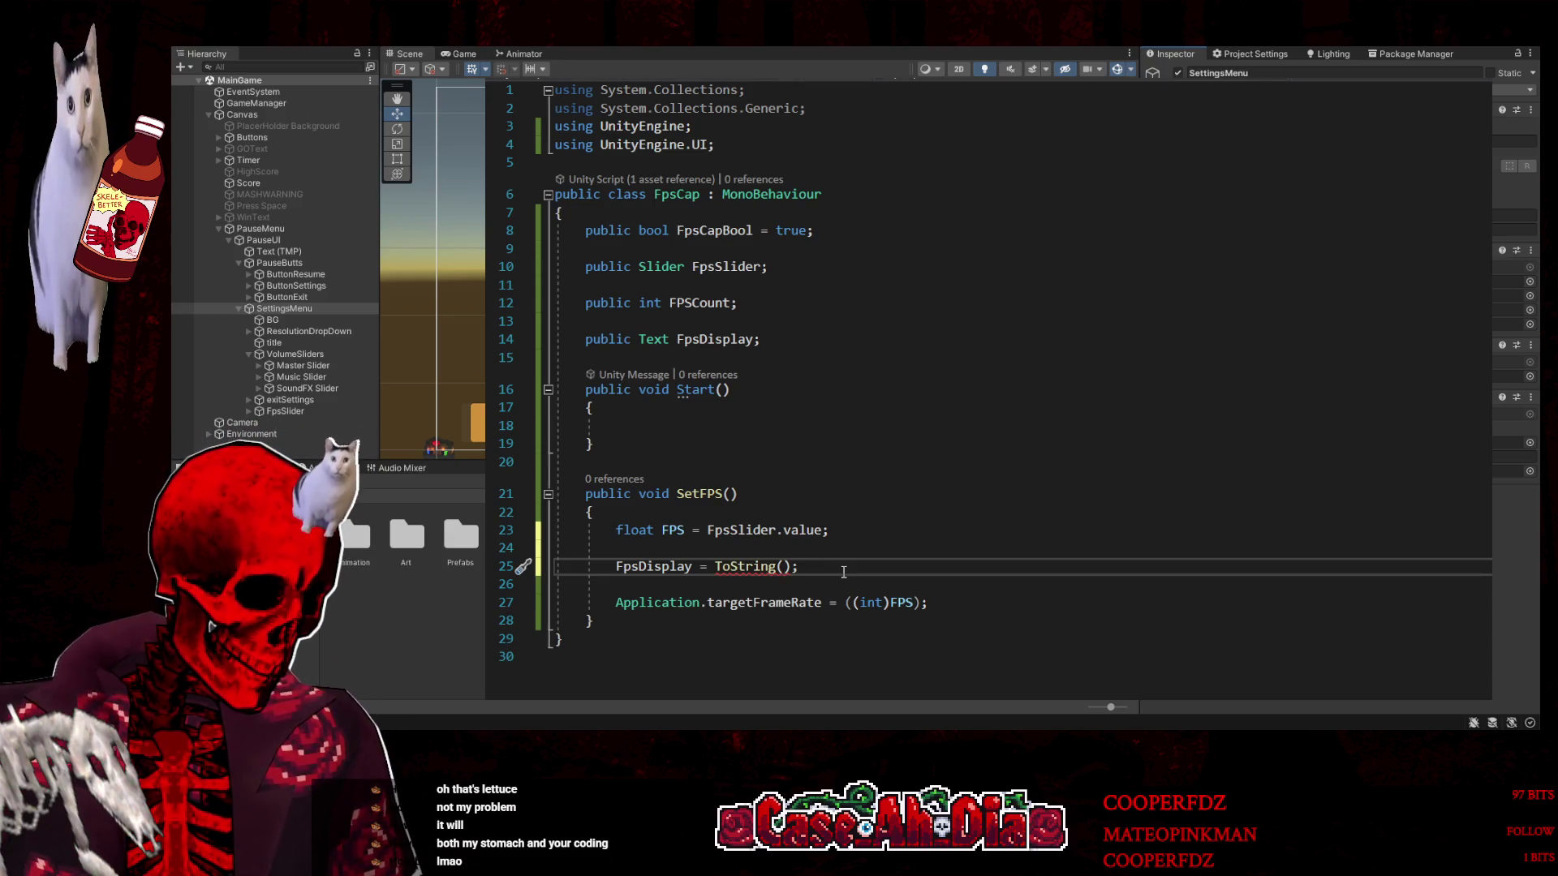
pyautogui.write('FPS')
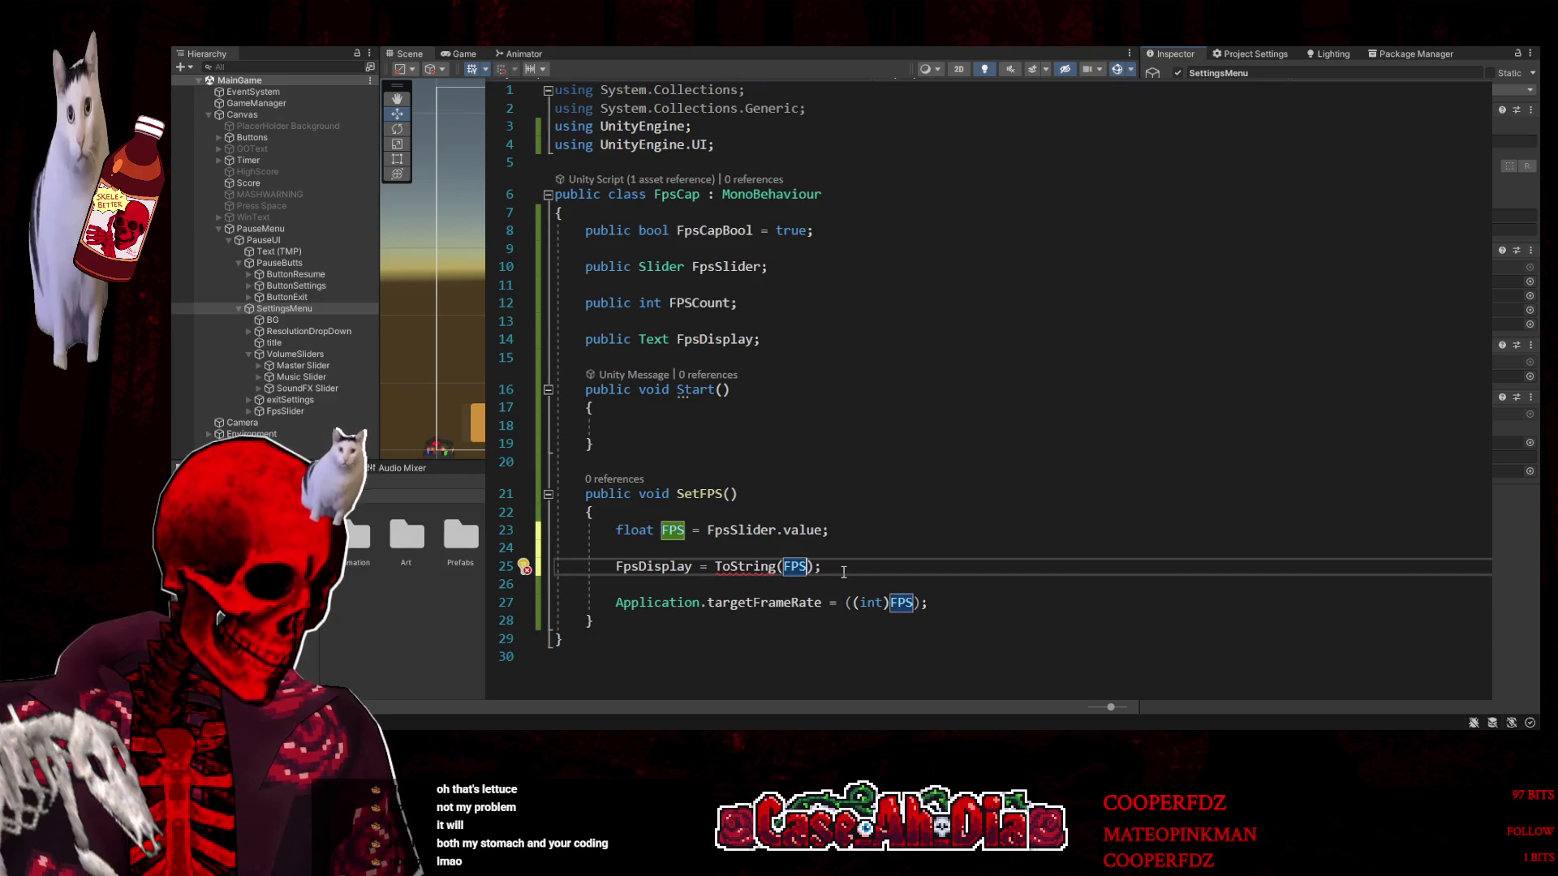
pyautogui.press('BackSpace')
pyautogui.press('BackSpace')
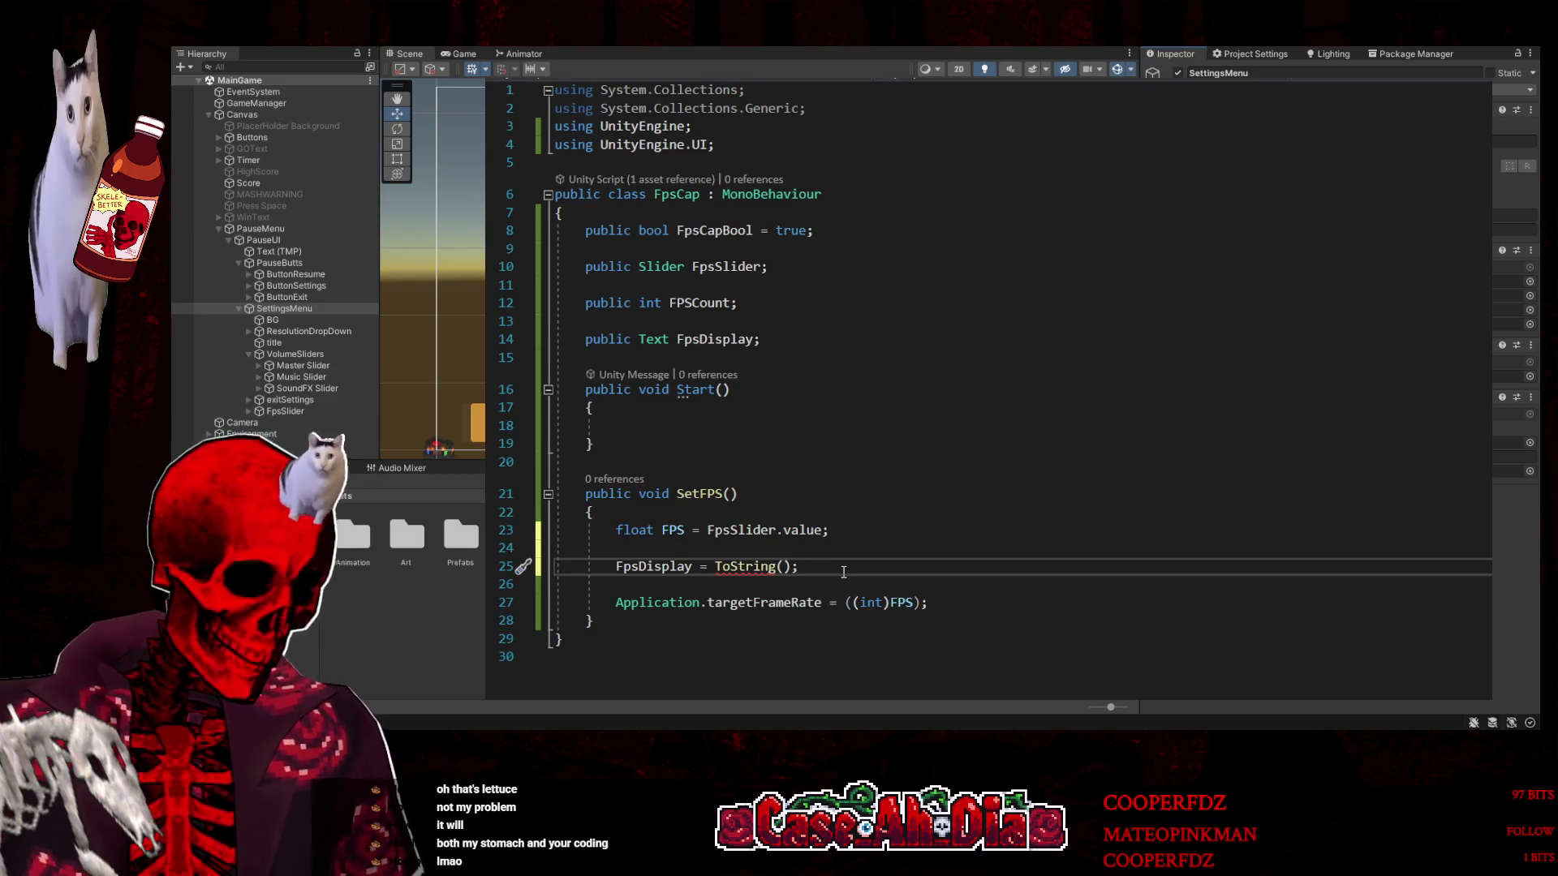
pyautogui.write('F')
pyautogui.press('BackSpace')
pyautogui.press('BackSpace')
pyautogui.press('BackSpace')
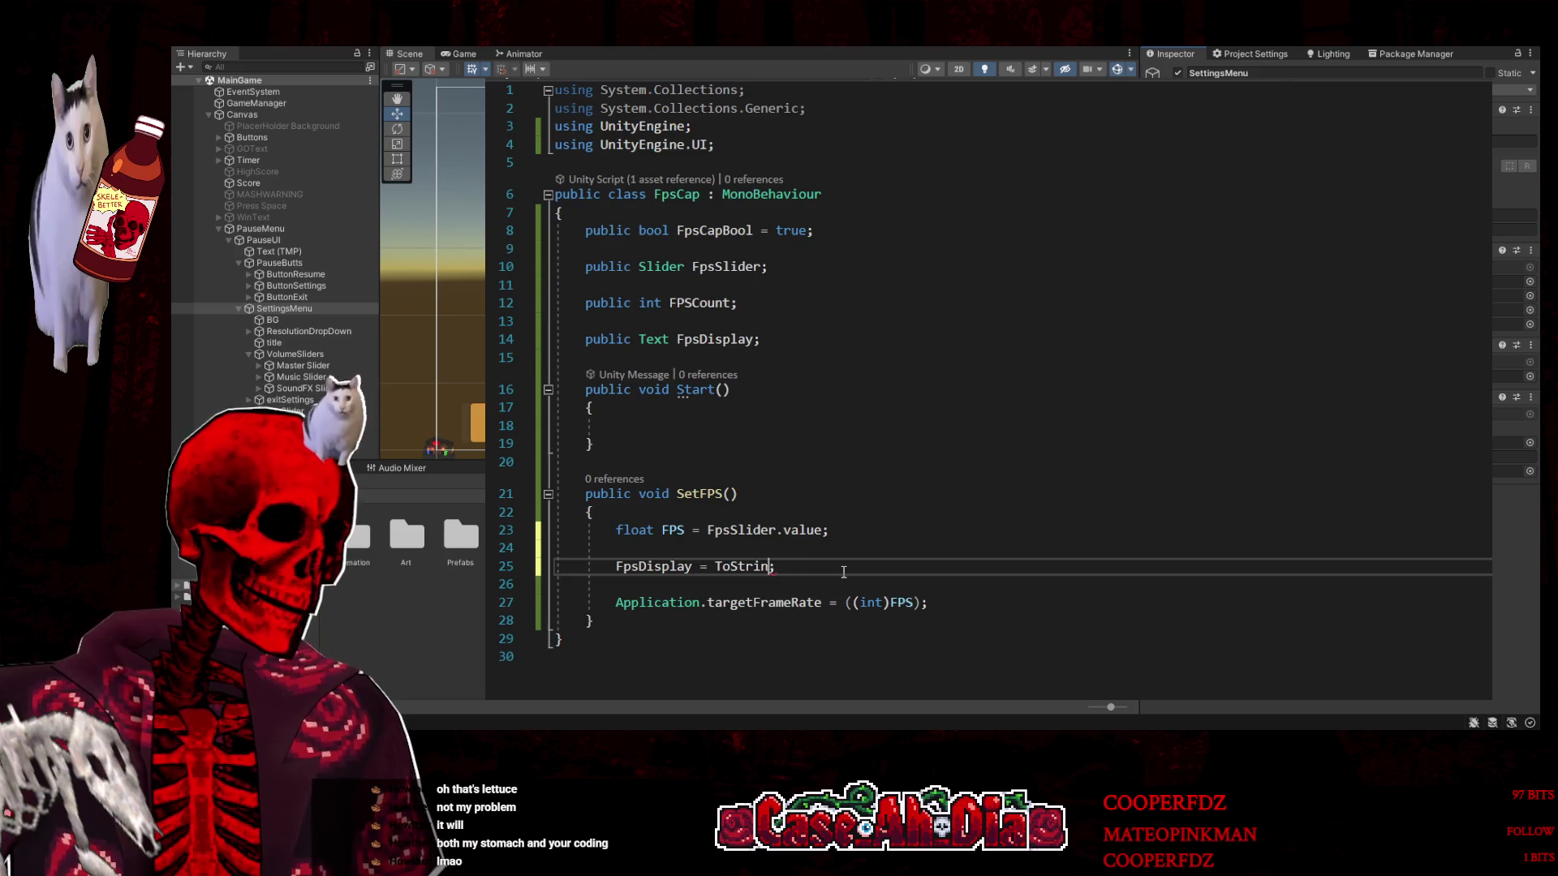
pyautogui.press('BackSpace')
pyautogui.press('BackSpace')
pyautogui.press('BackSpace')
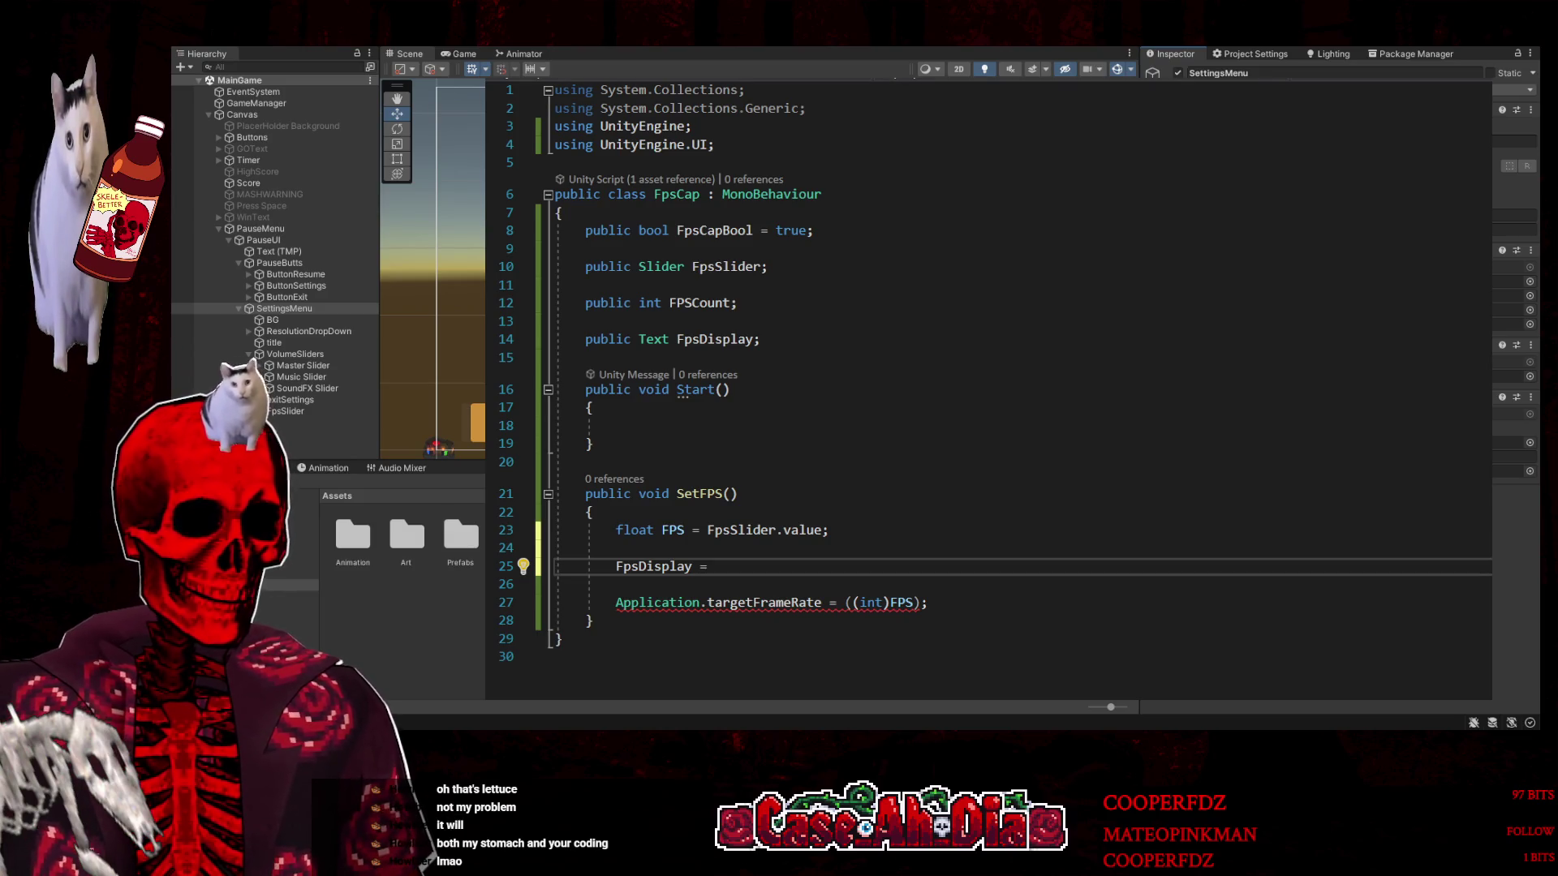
# Replace the unfinished line with 'FpsDisplay.text = FPS.ToString();' above the frame-rate line
pyautogui.moveTo(715, 567); pyautogui.dragTo(561, 562)
pyautogui.press('BackSpace')
pyautogui.press('BackSpace')
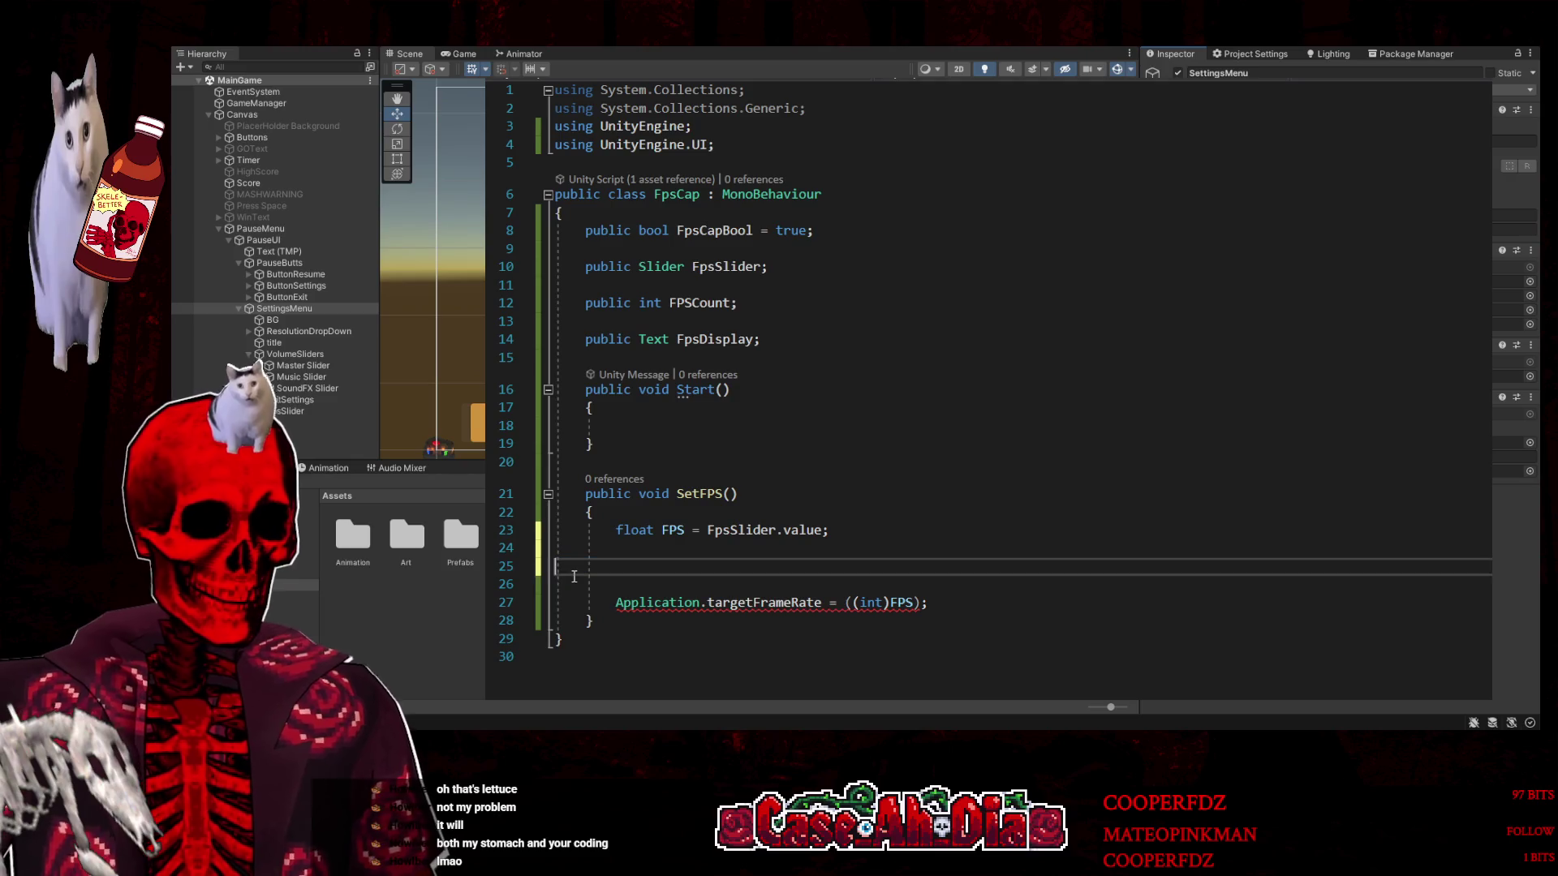
pyautogui.press('BackSpace')
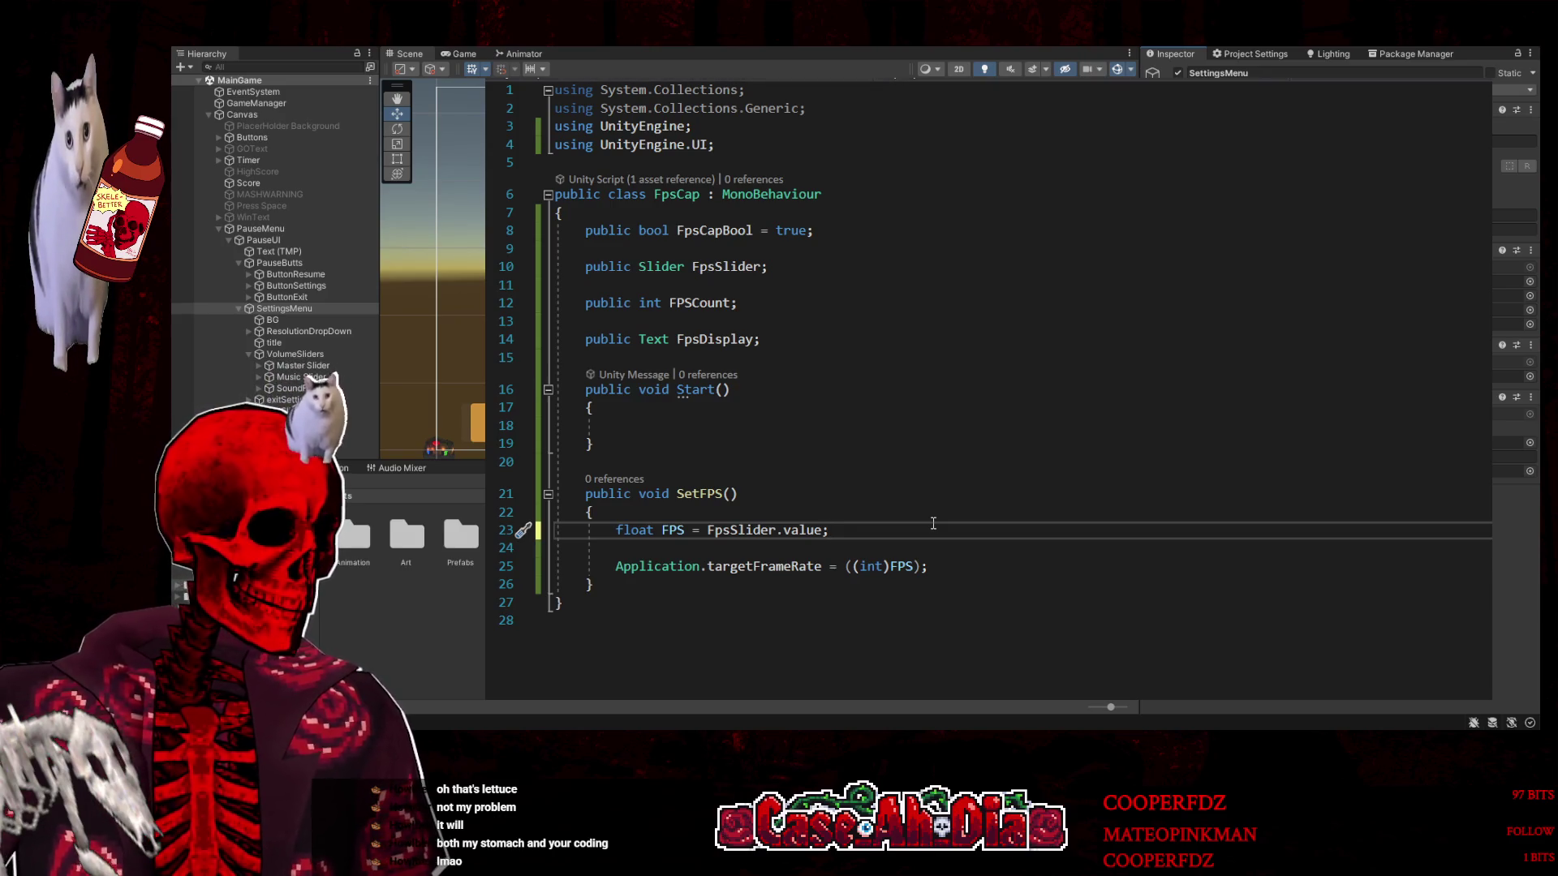
pyautogui.press('Return')
pyautogui.press('Return')
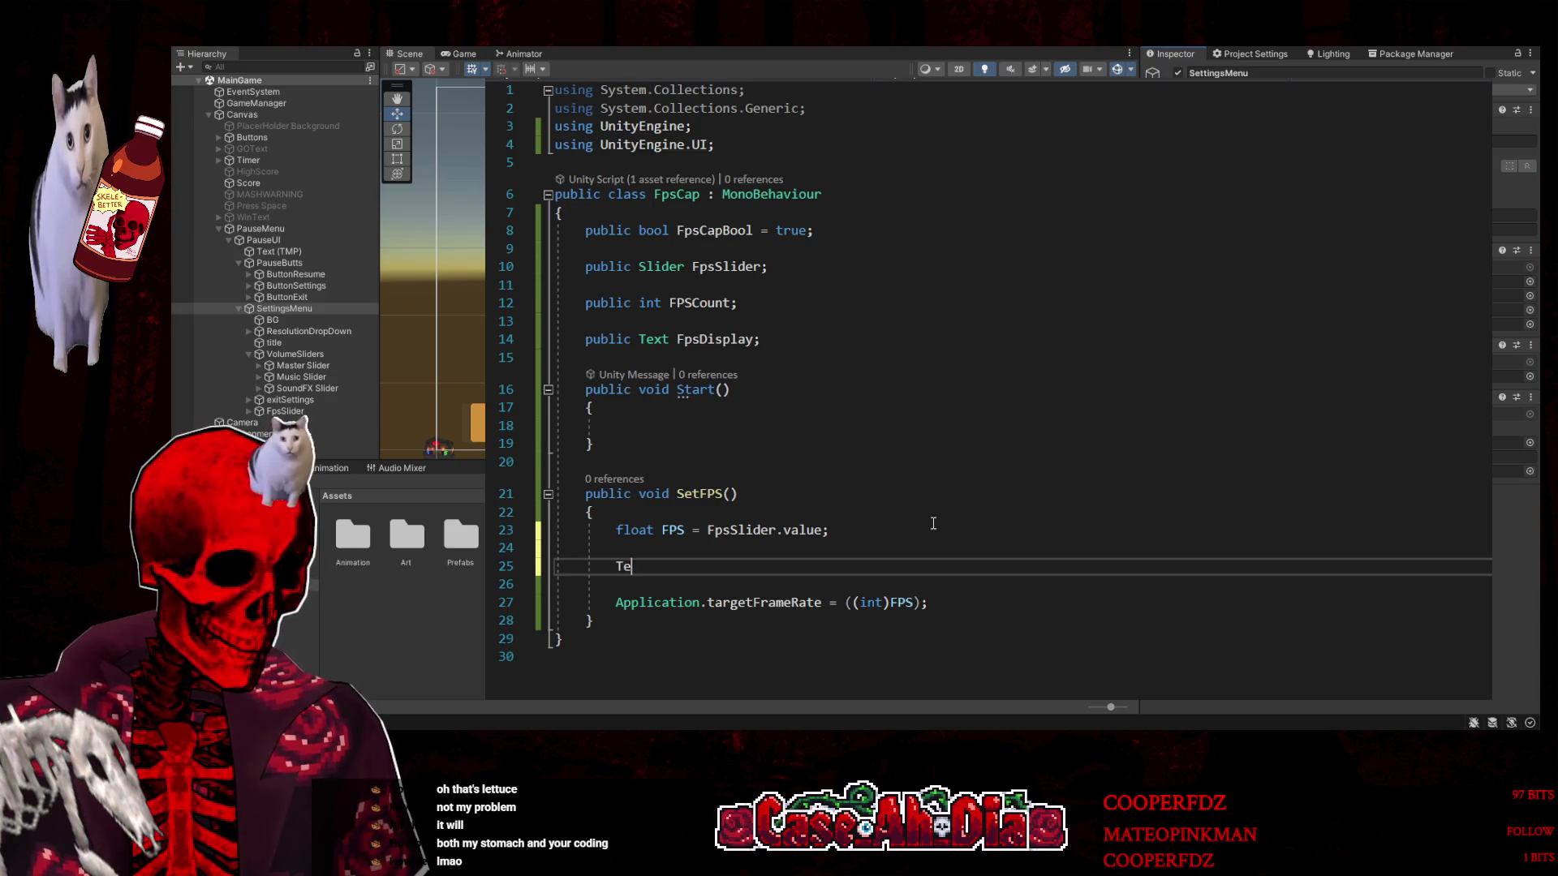
pyautogui.press('BackSpace')
pyautogui.press('BackSpace')
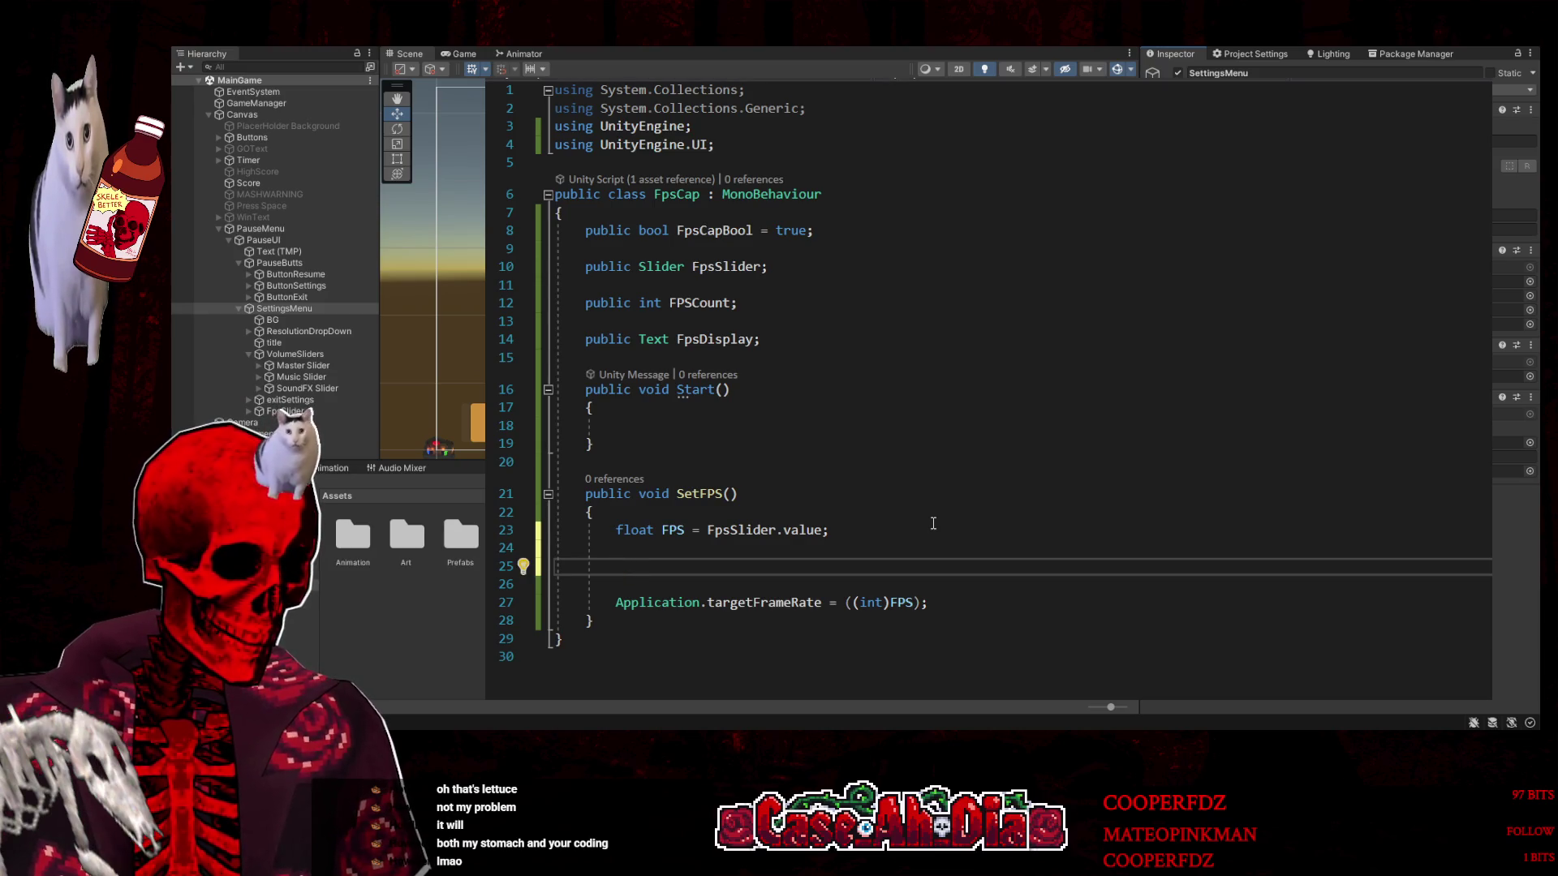
pyautogui.write('FPS')
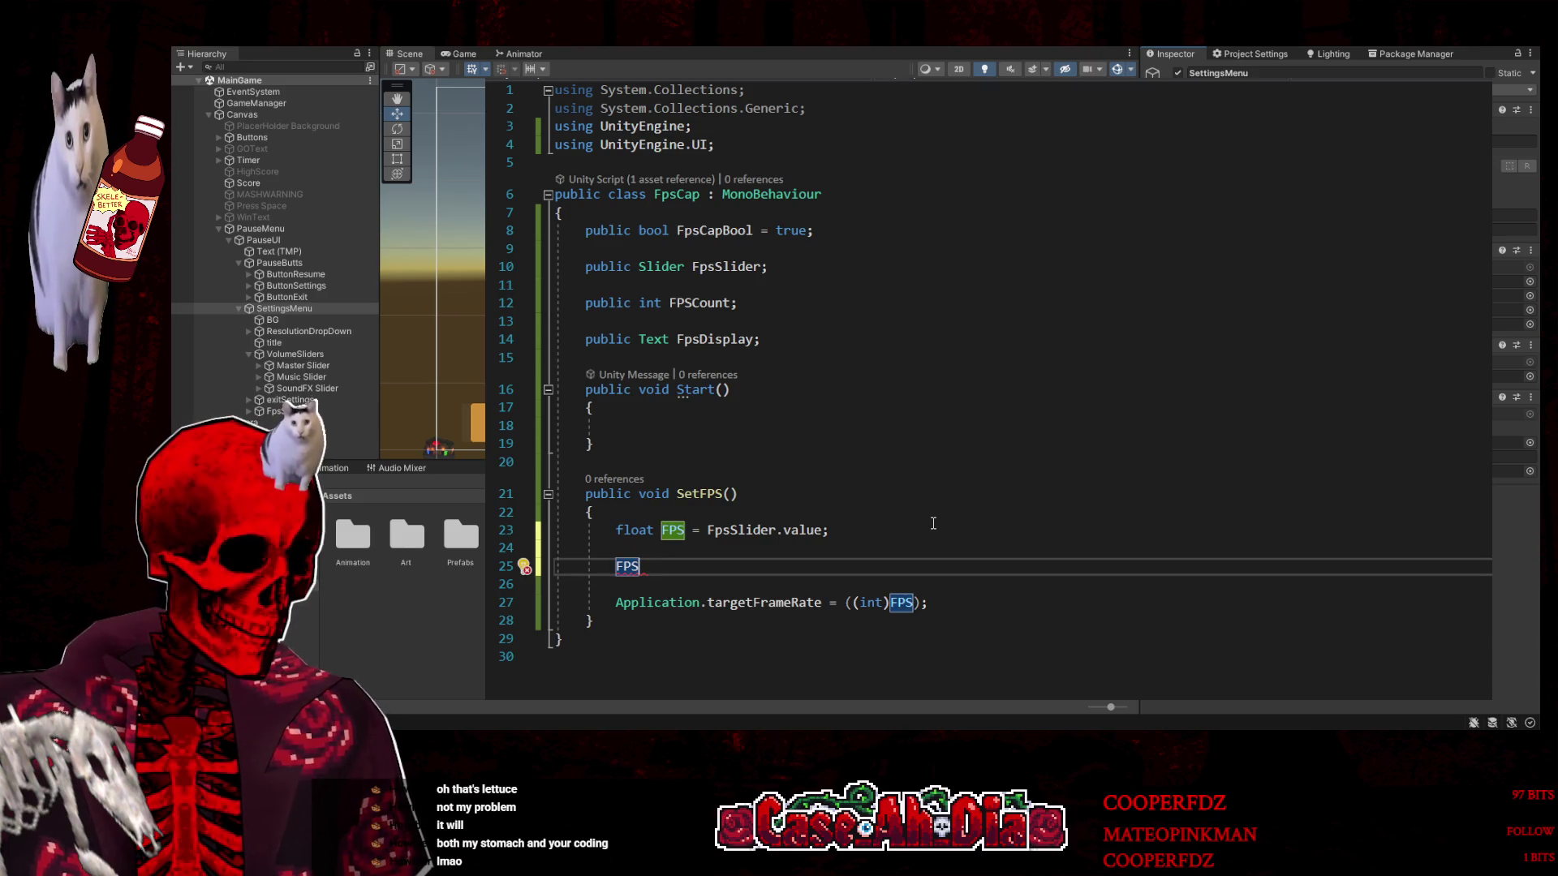
pyautogui.press('BackSpace')
pyautogui.write('ps')
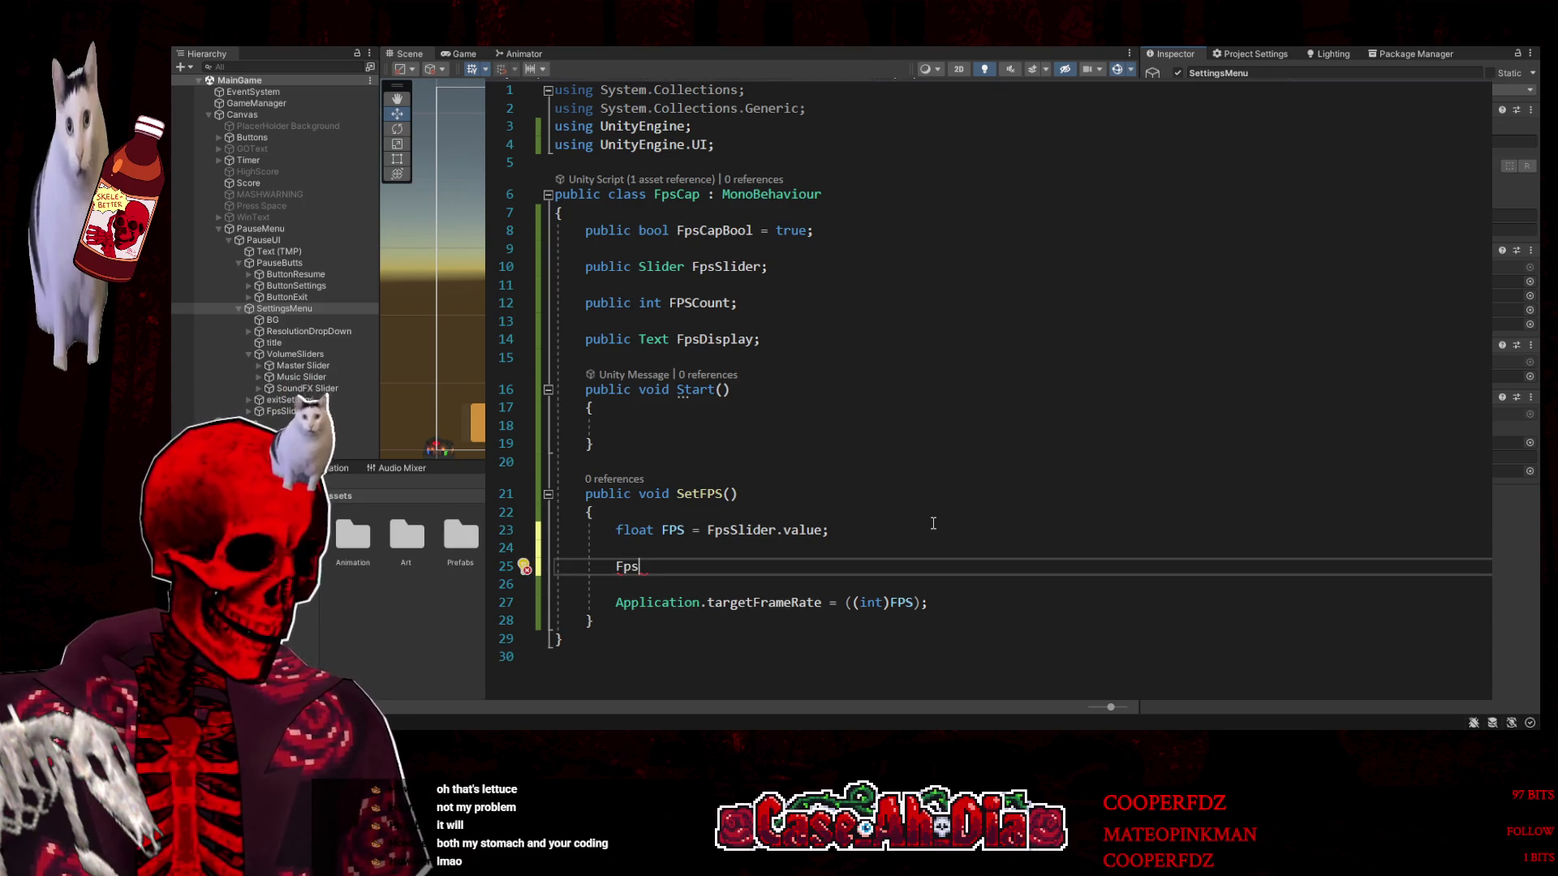
pyautogui.write('Display')
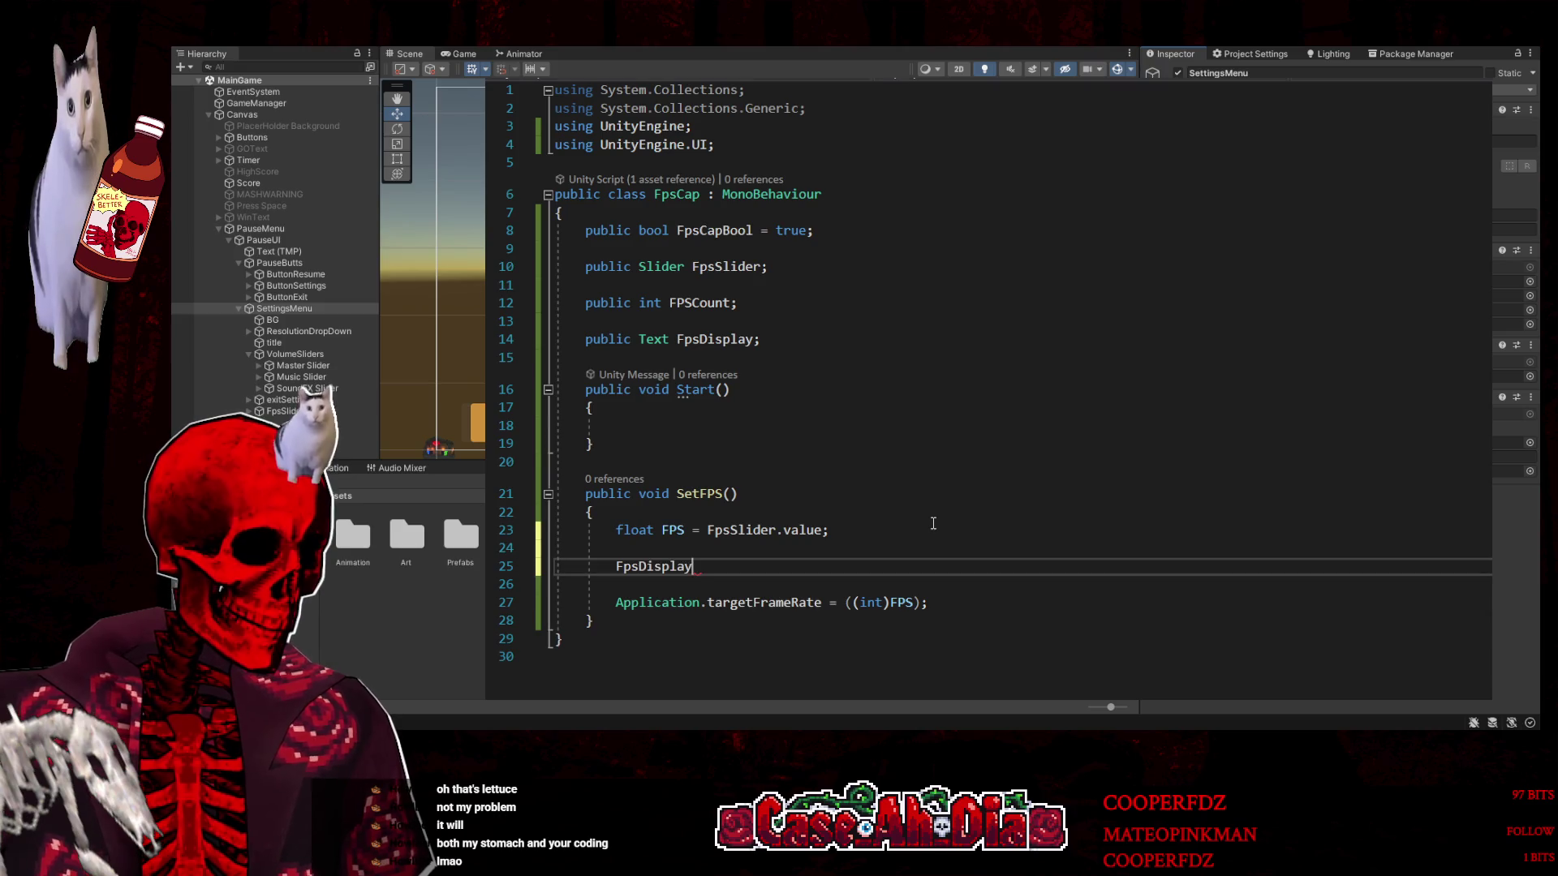
pyautogui.write('.')
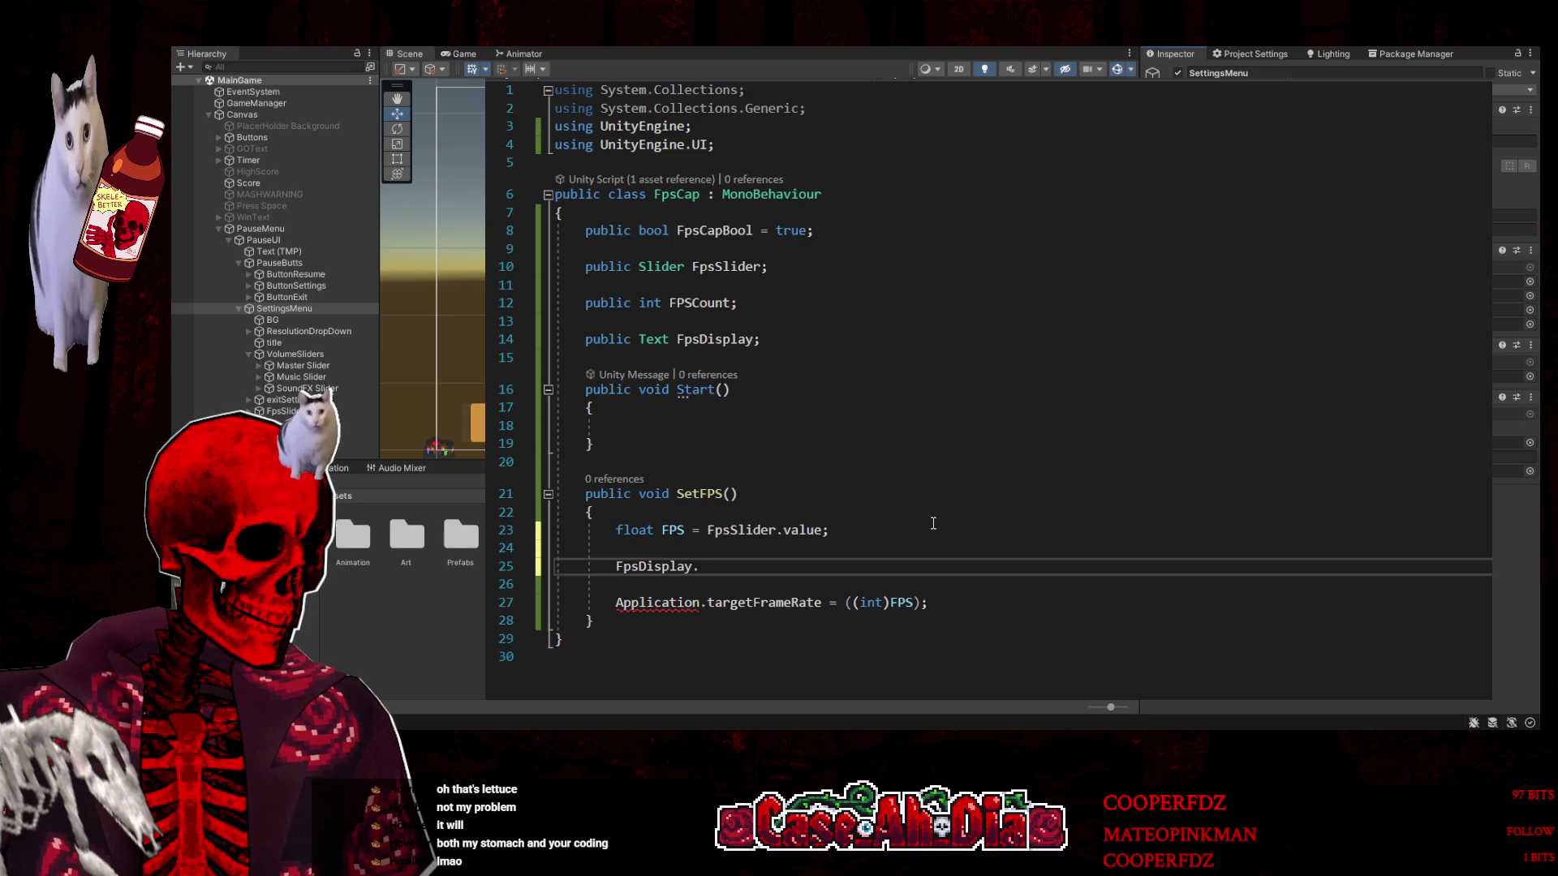
pyautogui.write('text =')
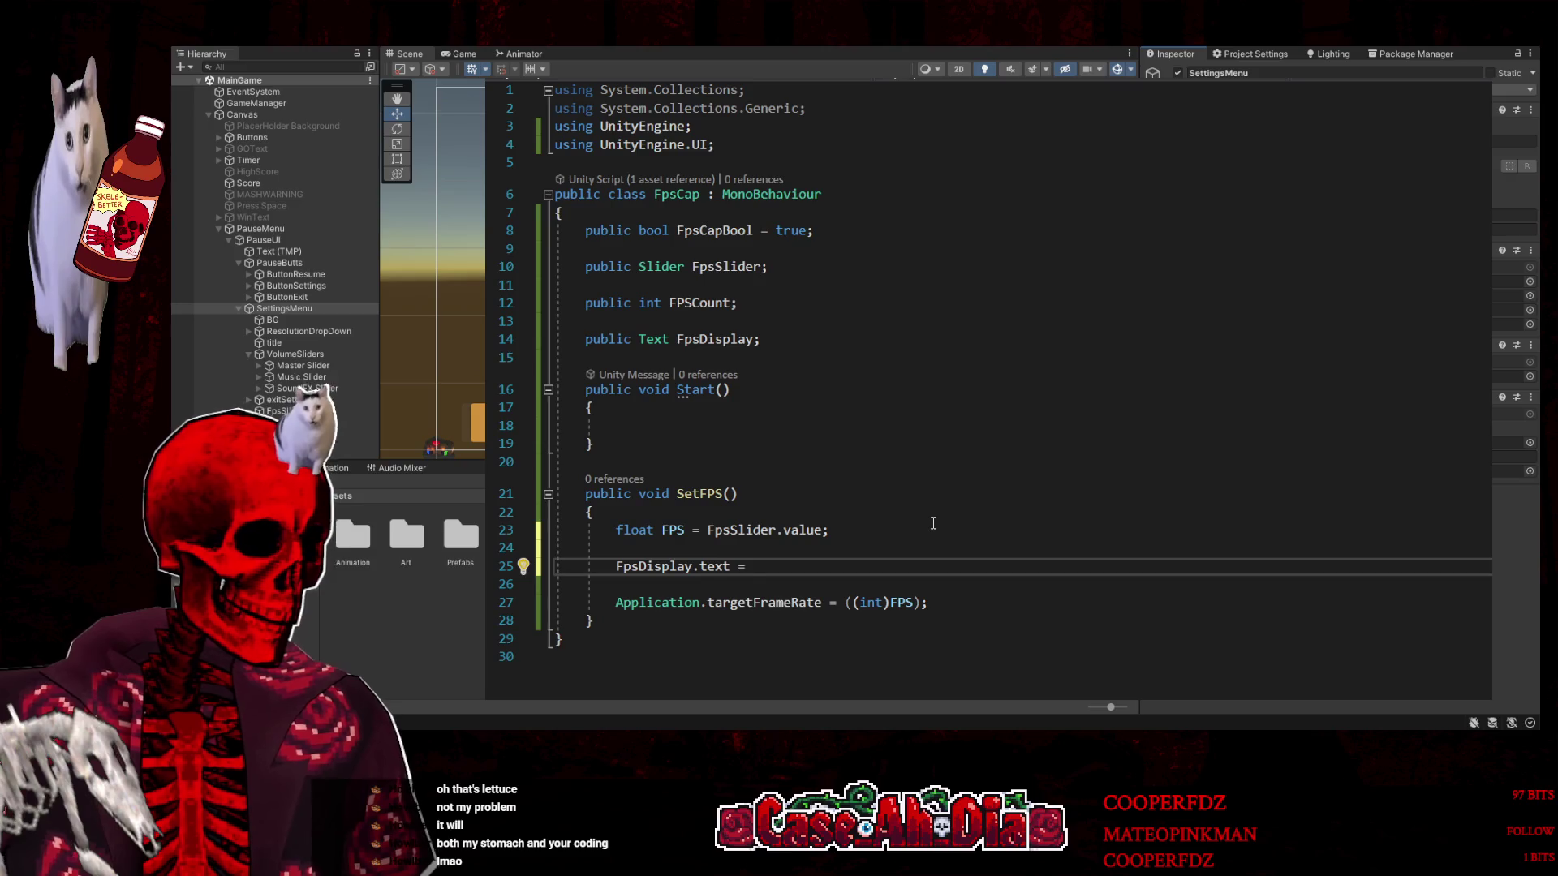
pyautogui.write('FPS')
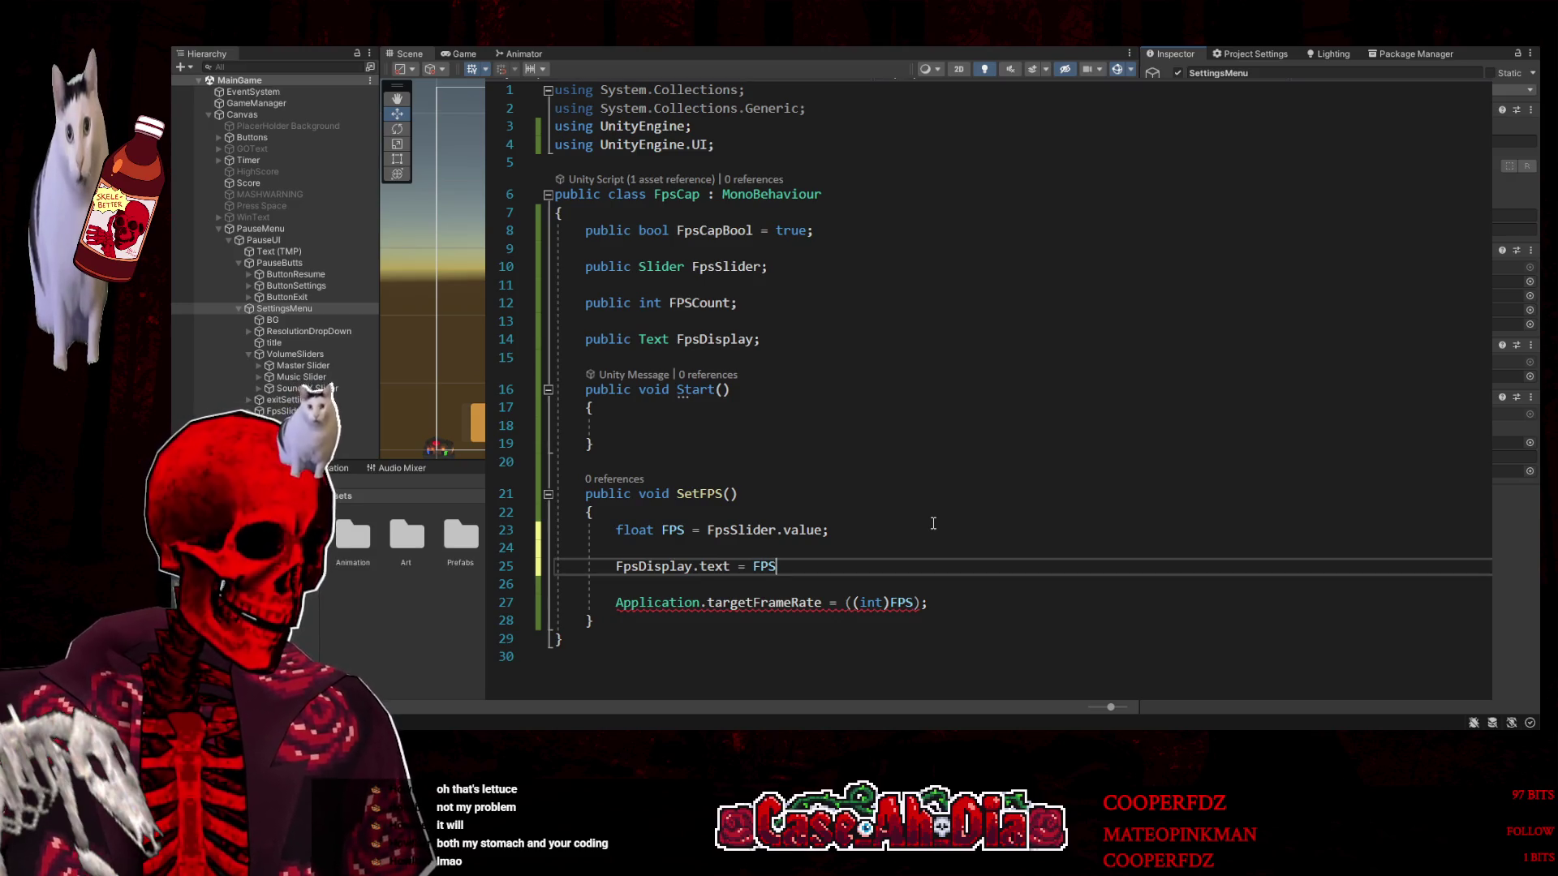
pyautogui.write('.;')
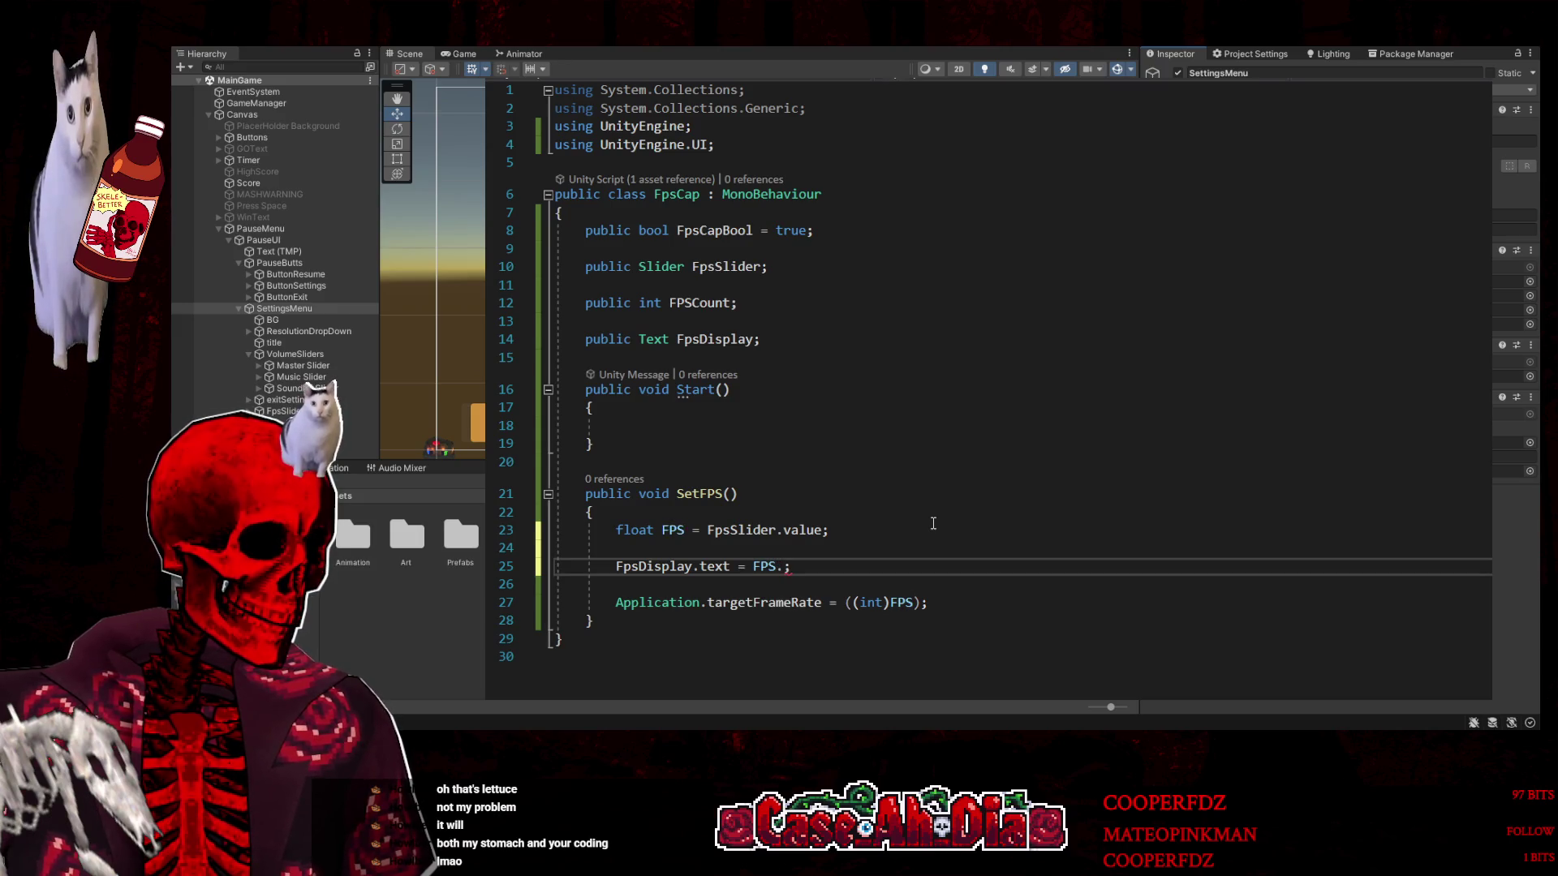
pyautogui.write('ToString(')
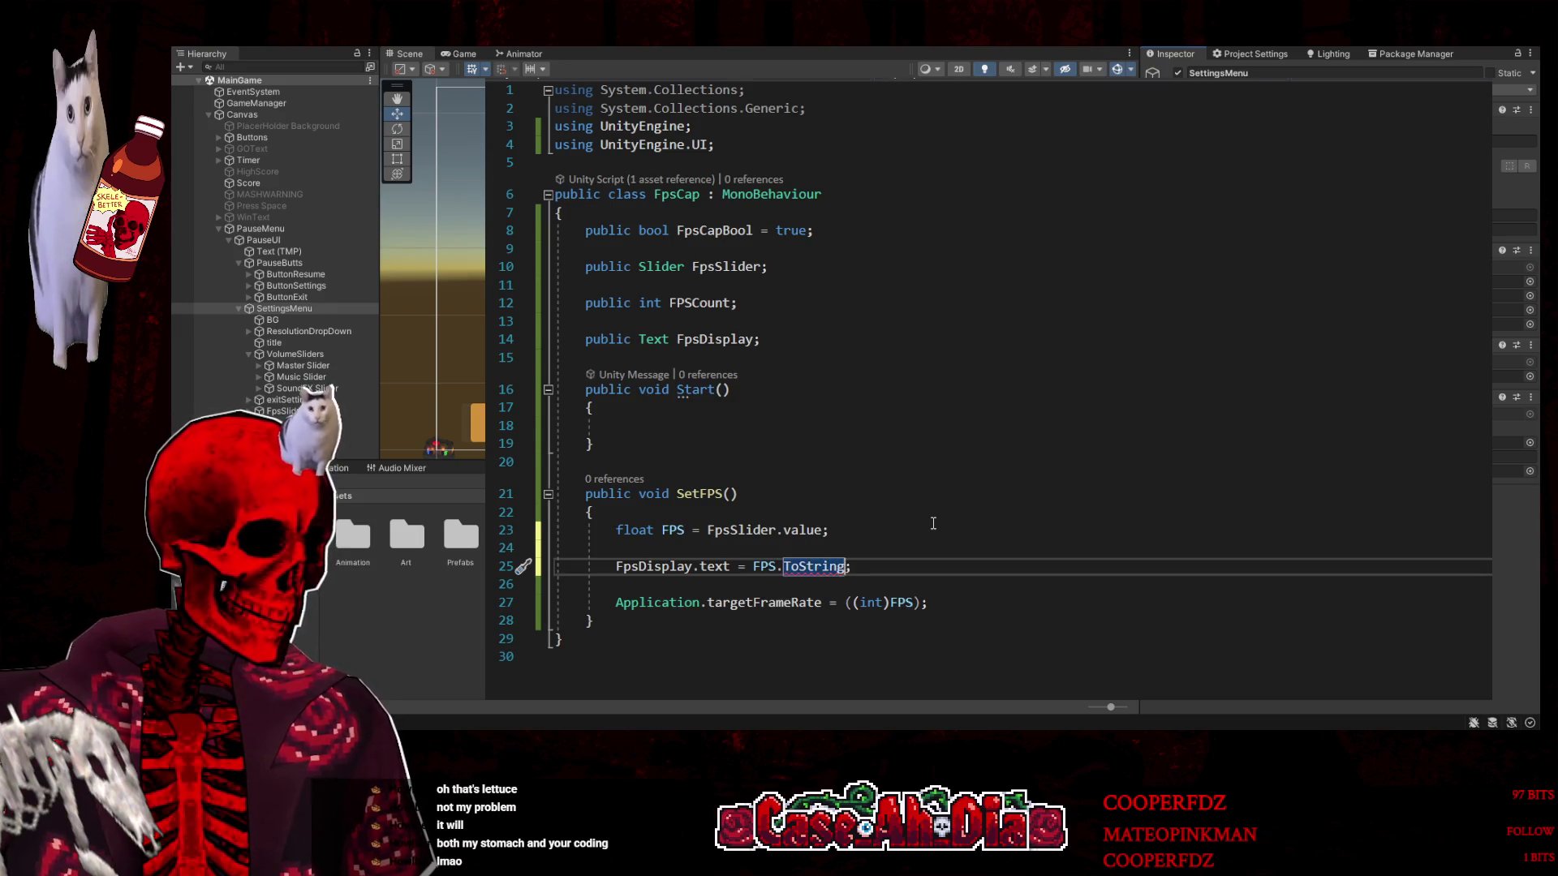
pyautogui.write(')')
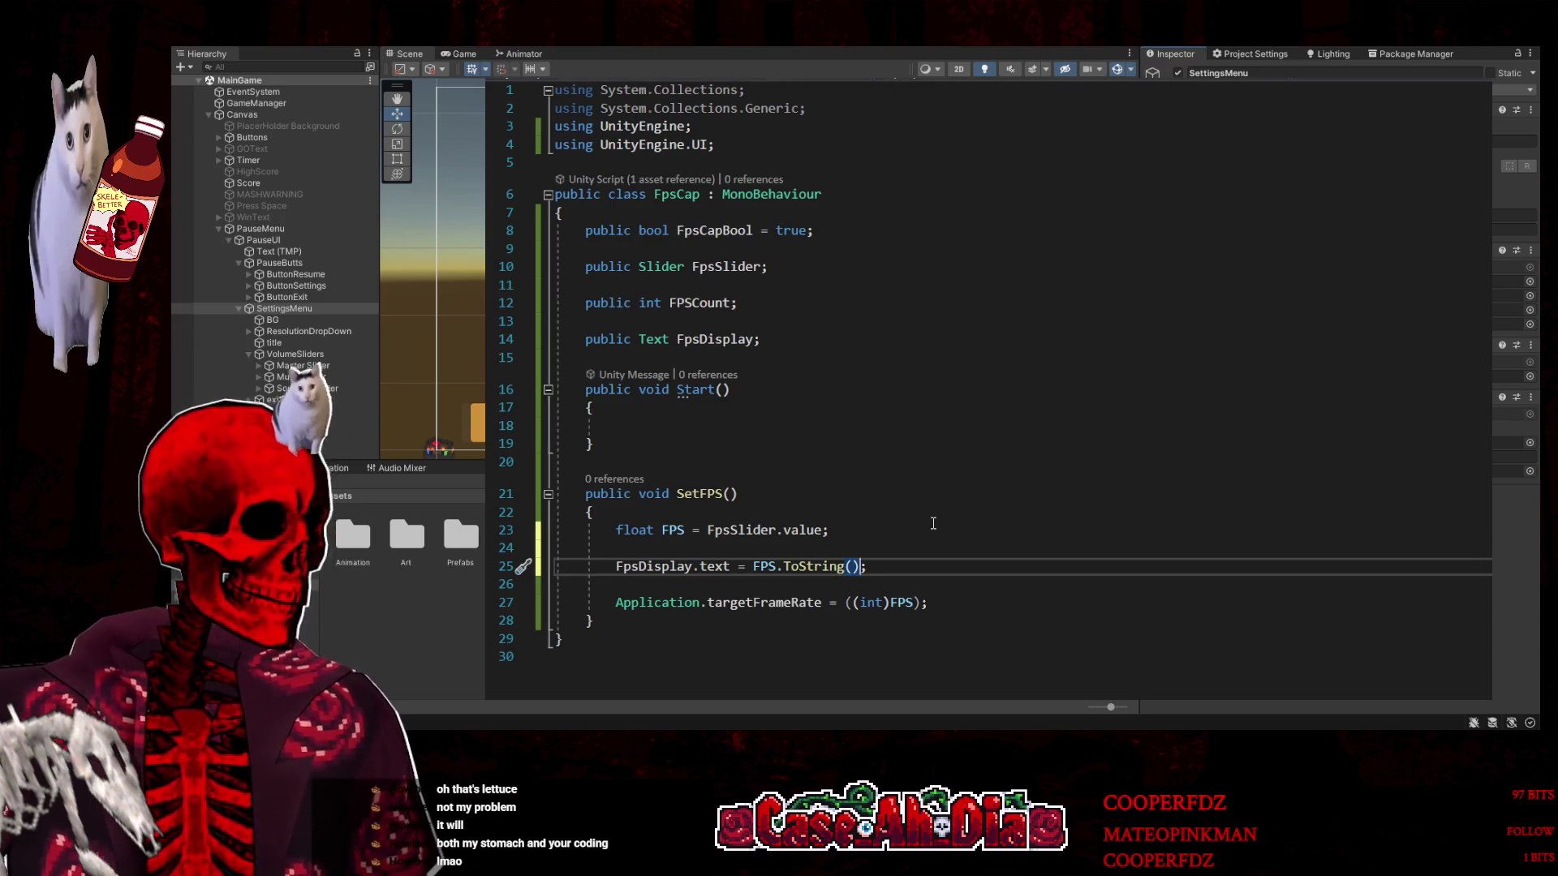
pyautogui.click(1020, 605)
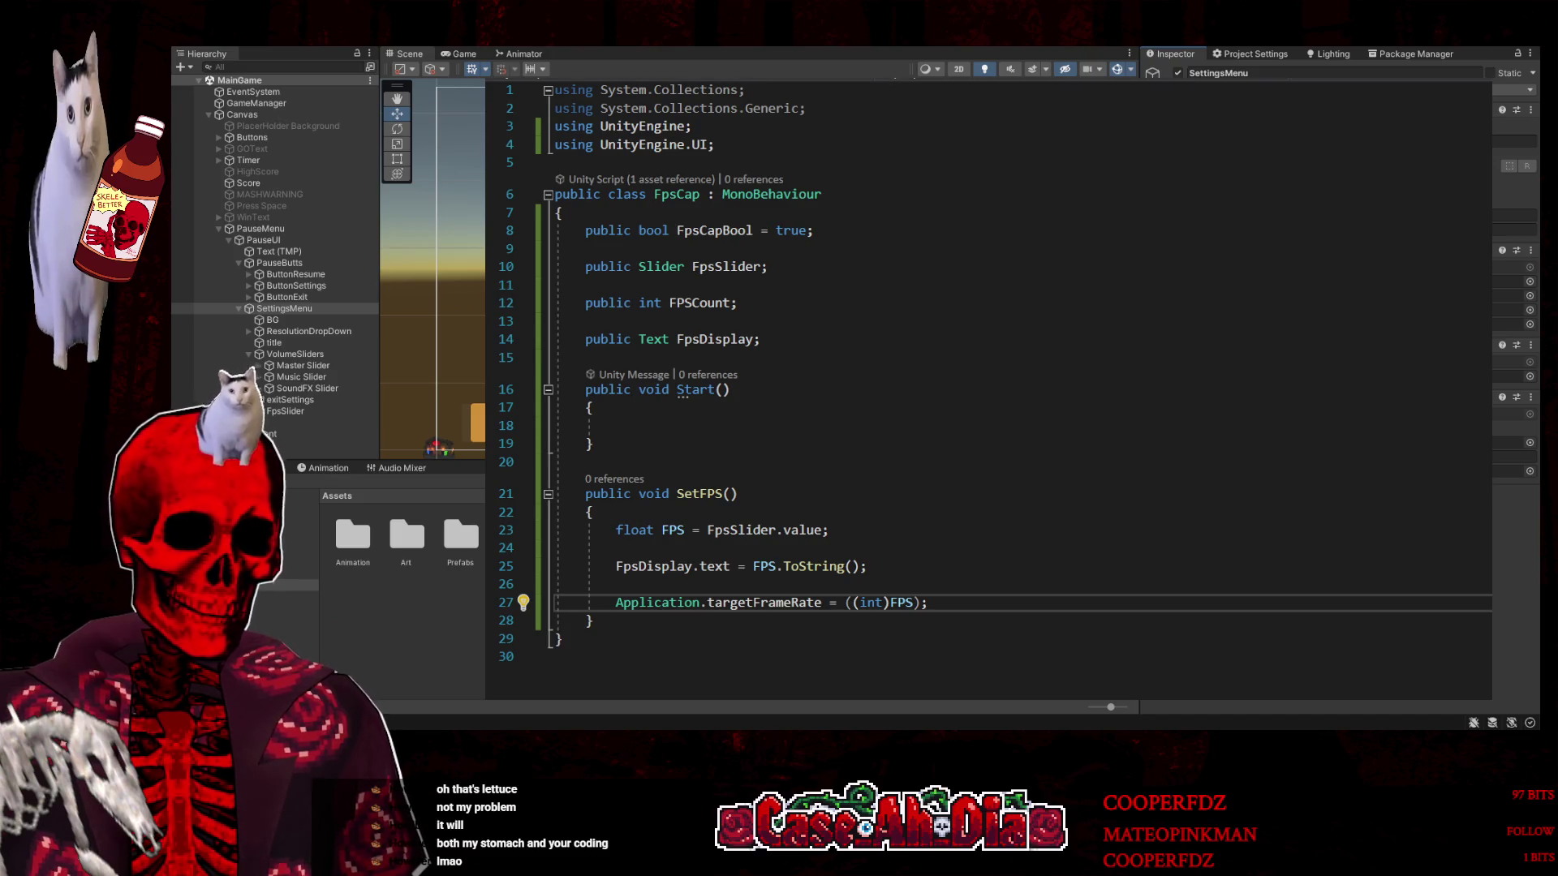
pyautogui.click(941, 566)
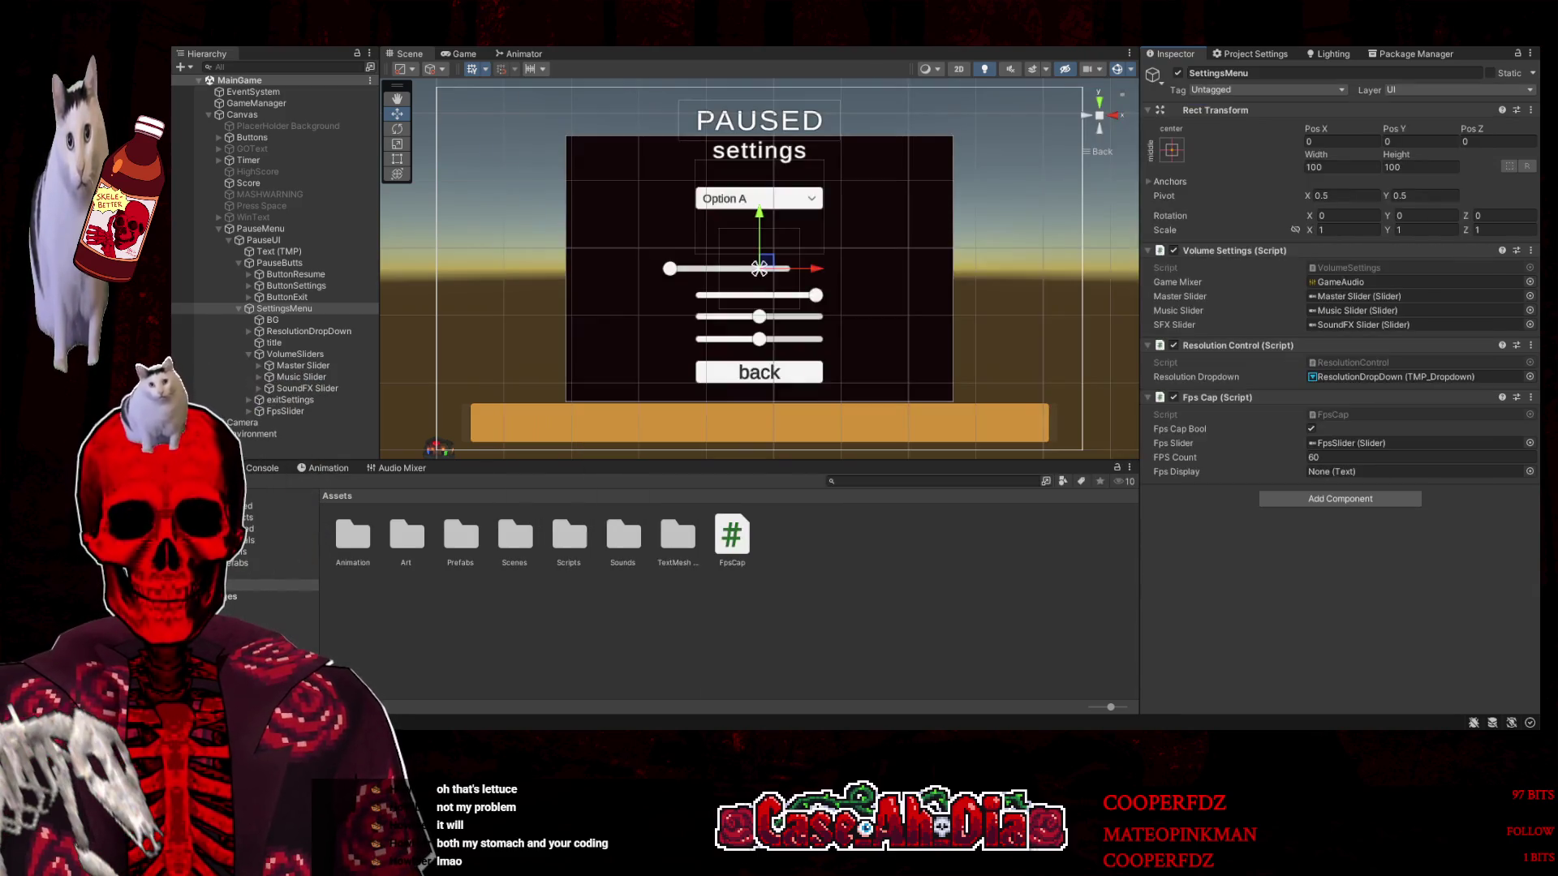
pyautogui.click(708, 728)
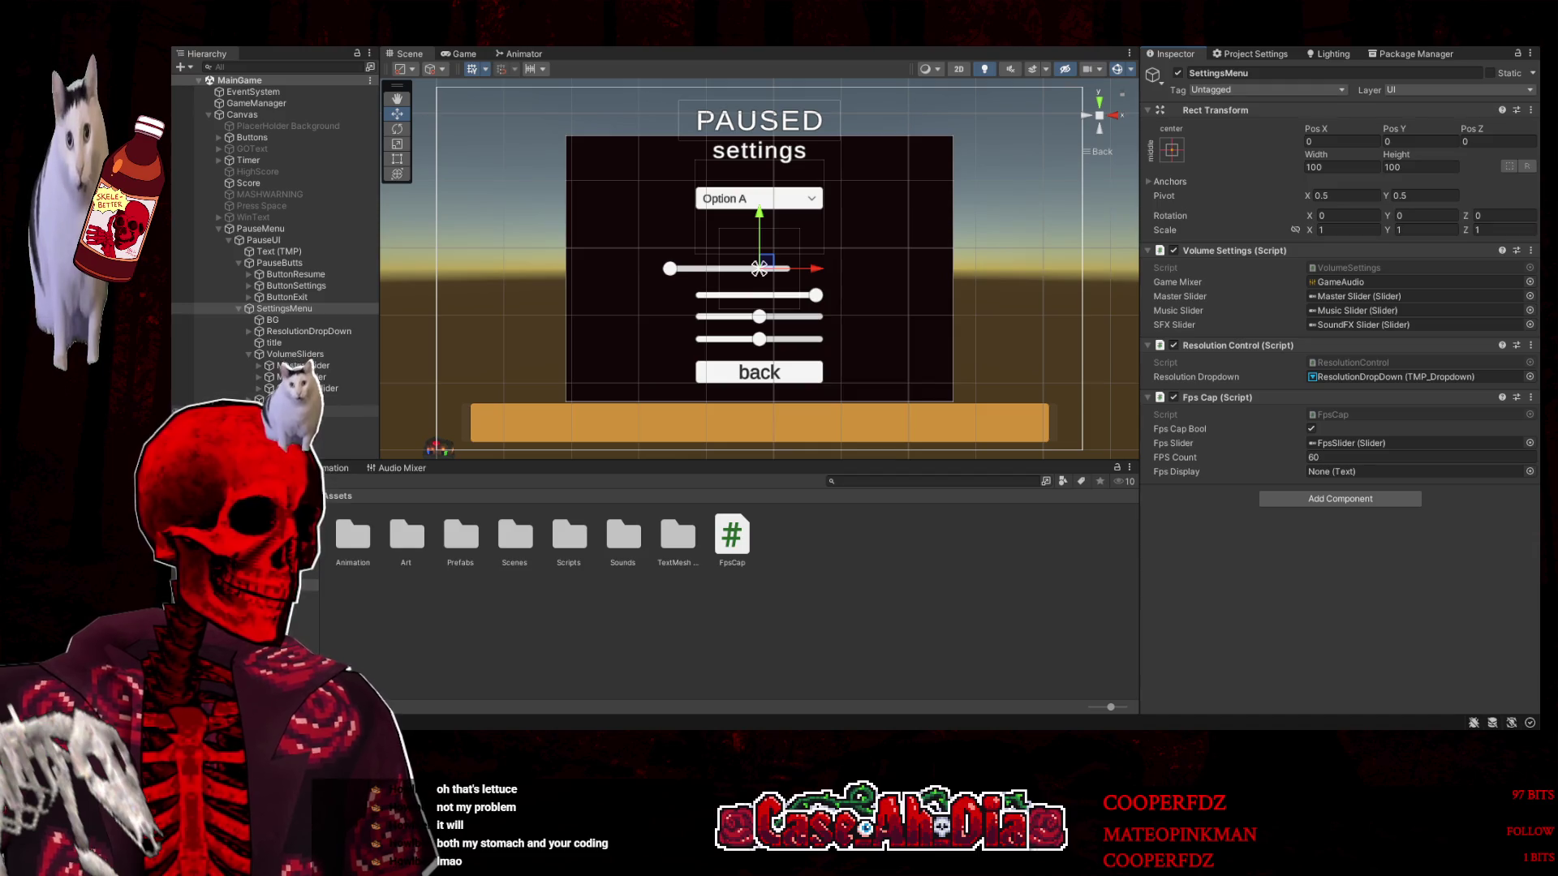
# Make the new legacy Text under SettingsMenu read FPS, centred horizontally and vertically
pyautogui.click(248, 356)
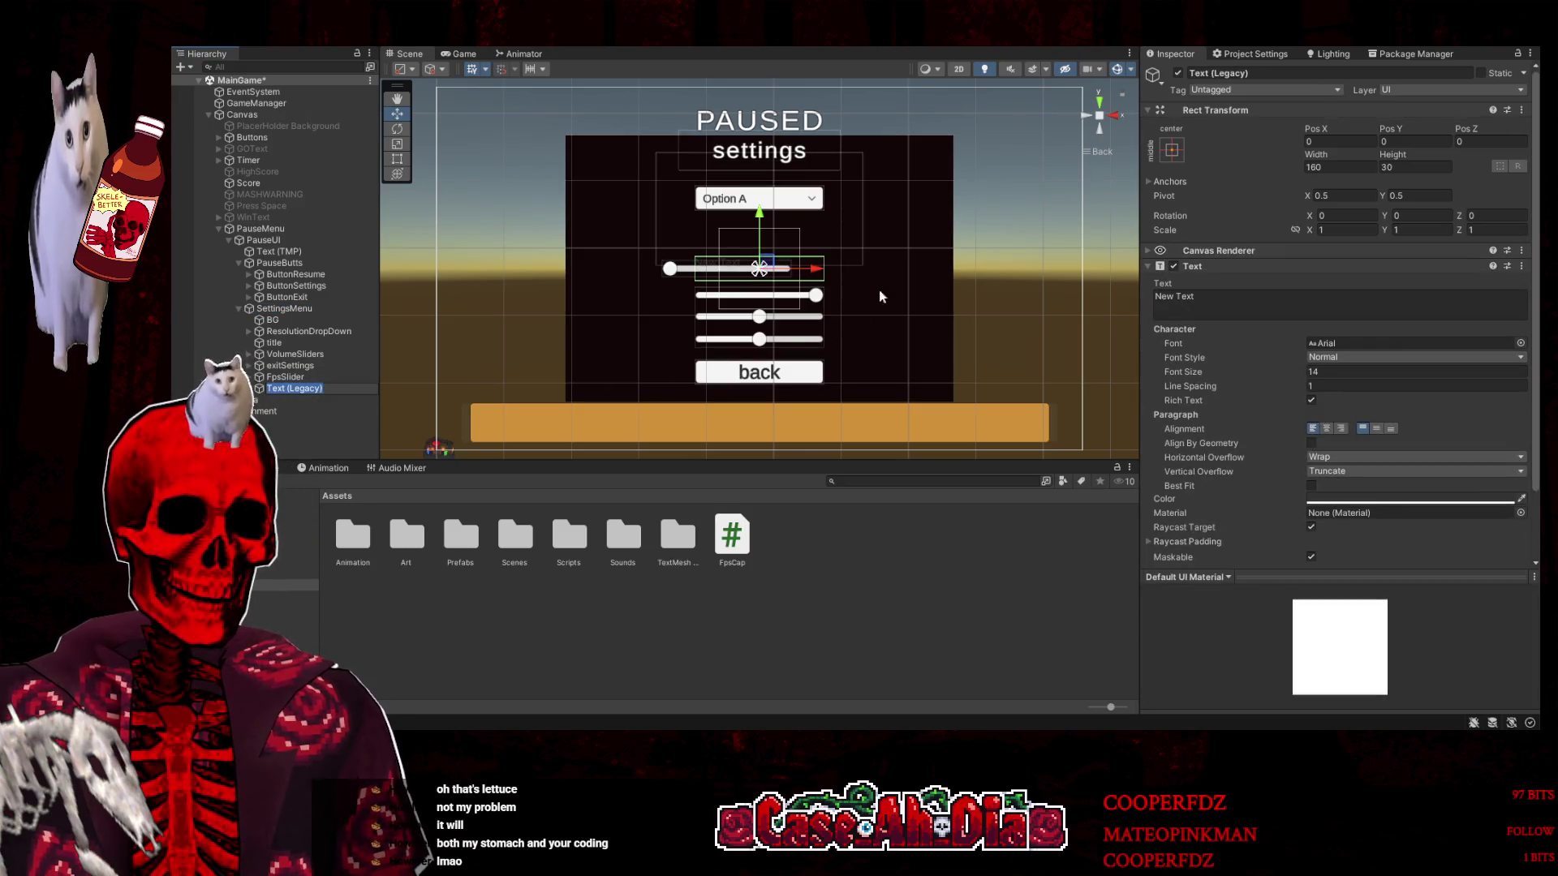
pyautogui.click(1272, 305)
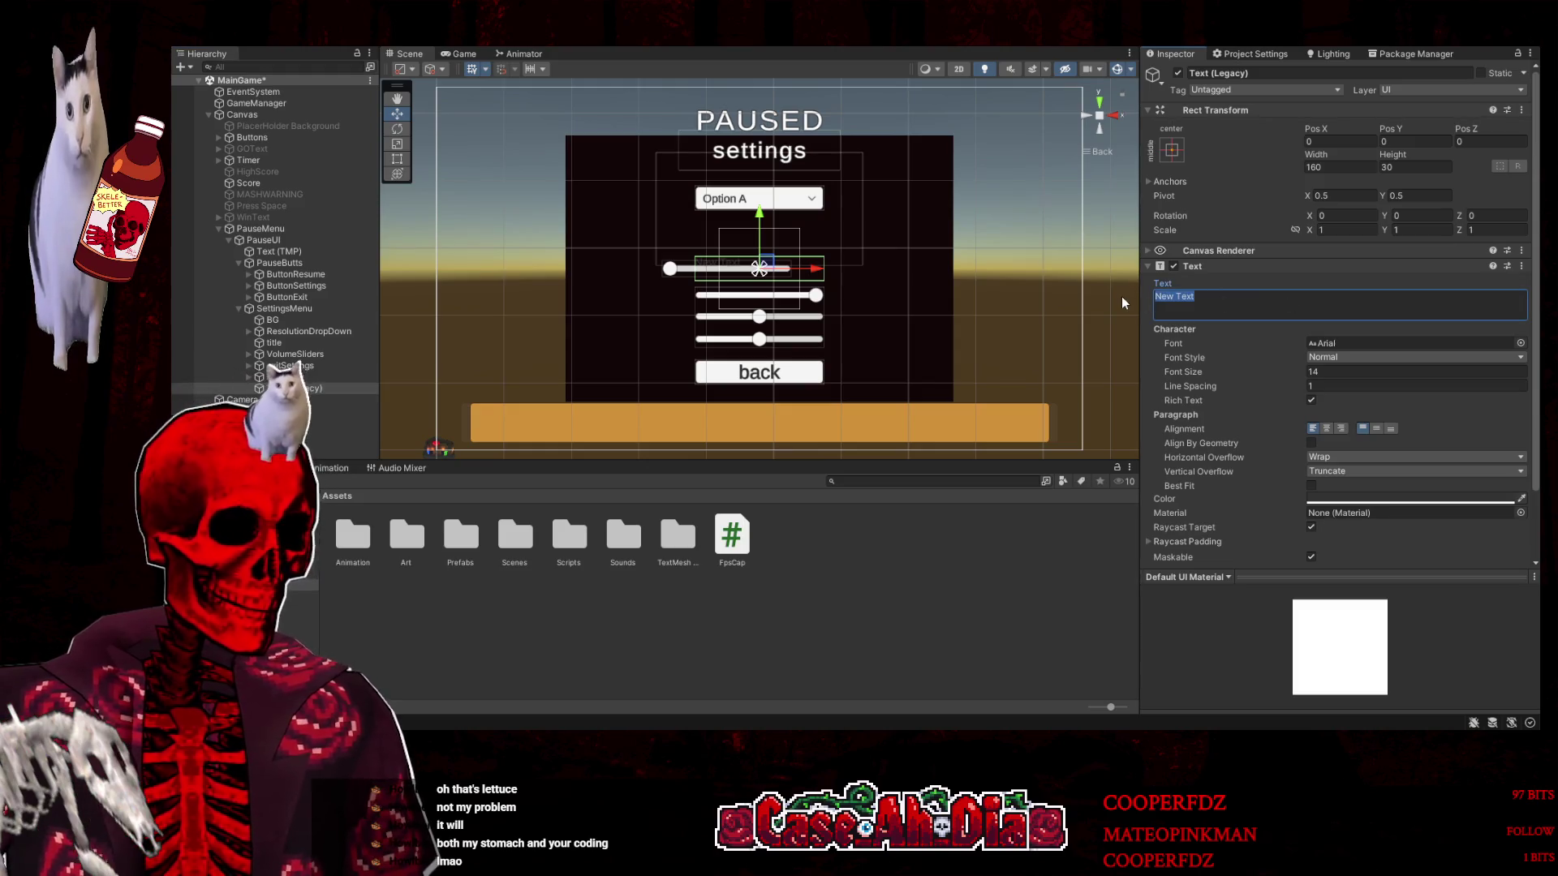
pyautogui.write('FPS')
pyautogui.click(1327, 428)
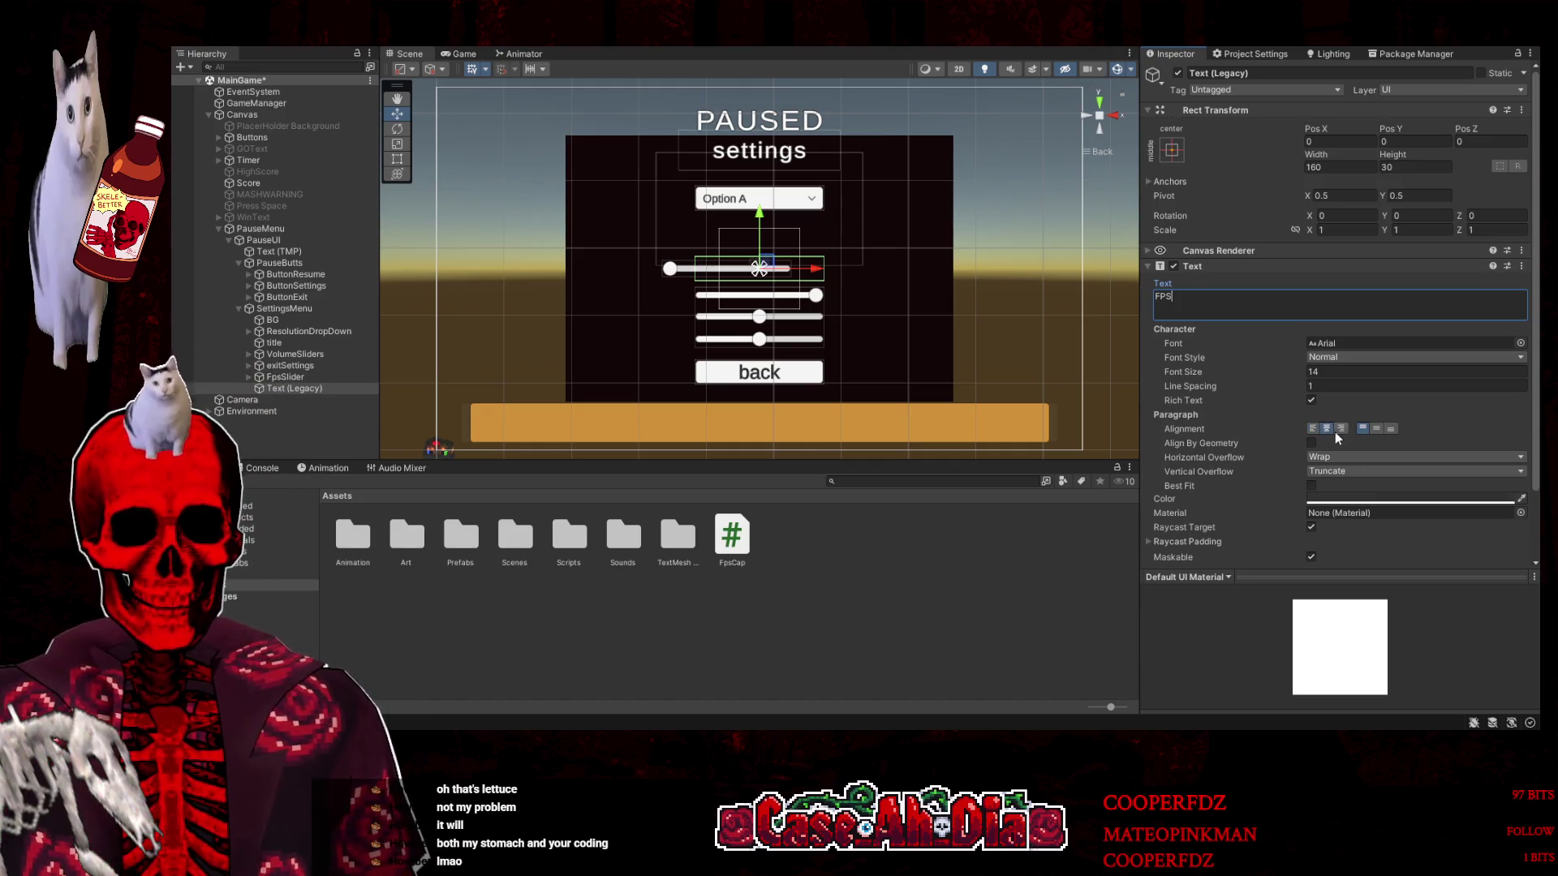
pyautogui.click(1377, 428)
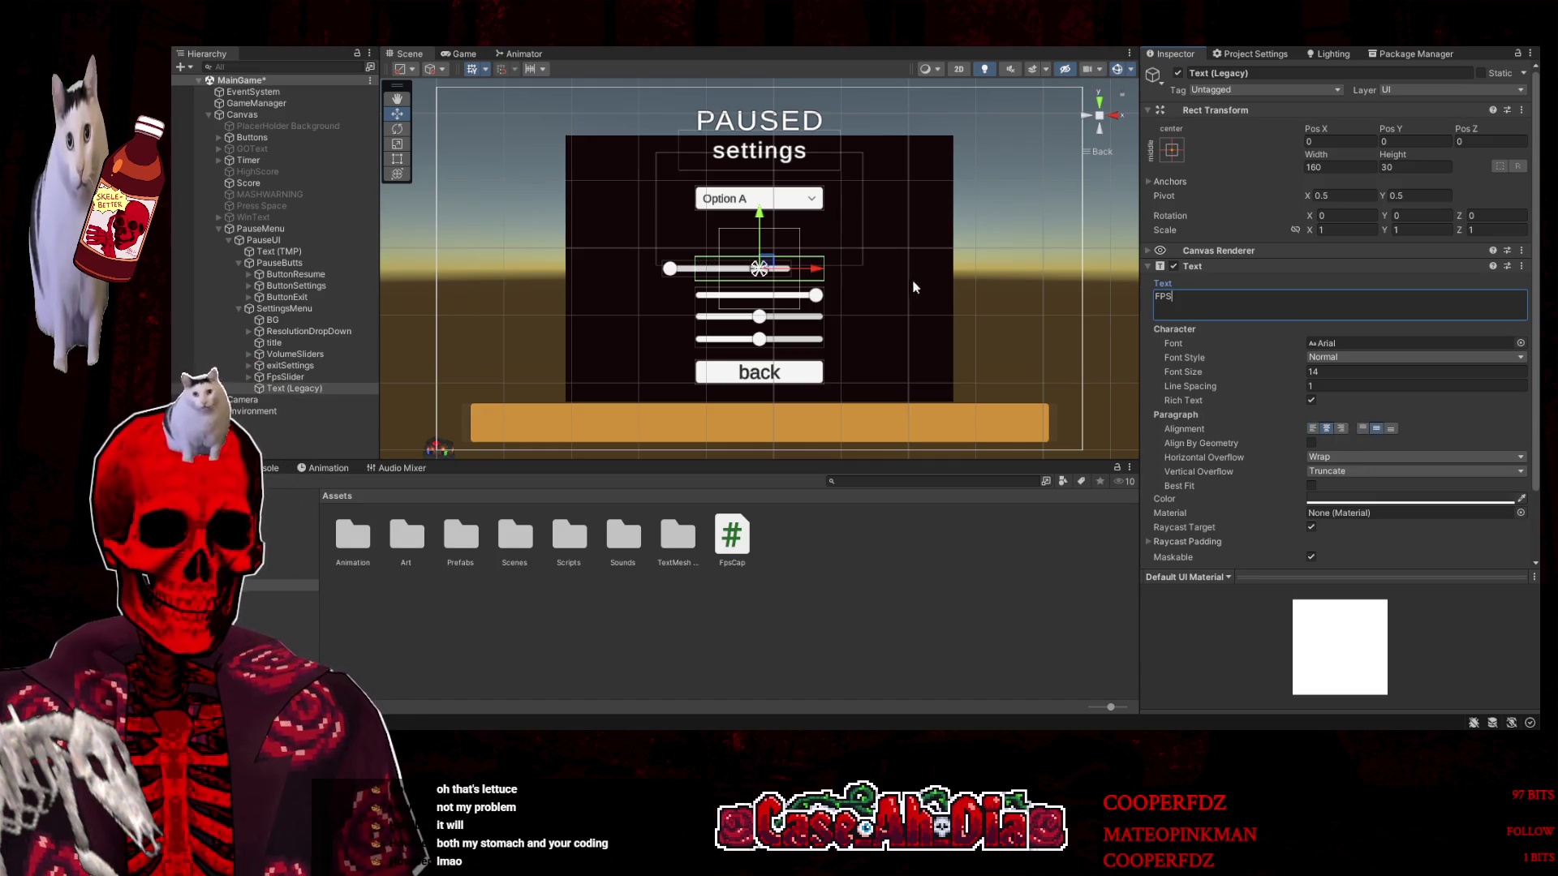
pyautogui.click(1309, 491)
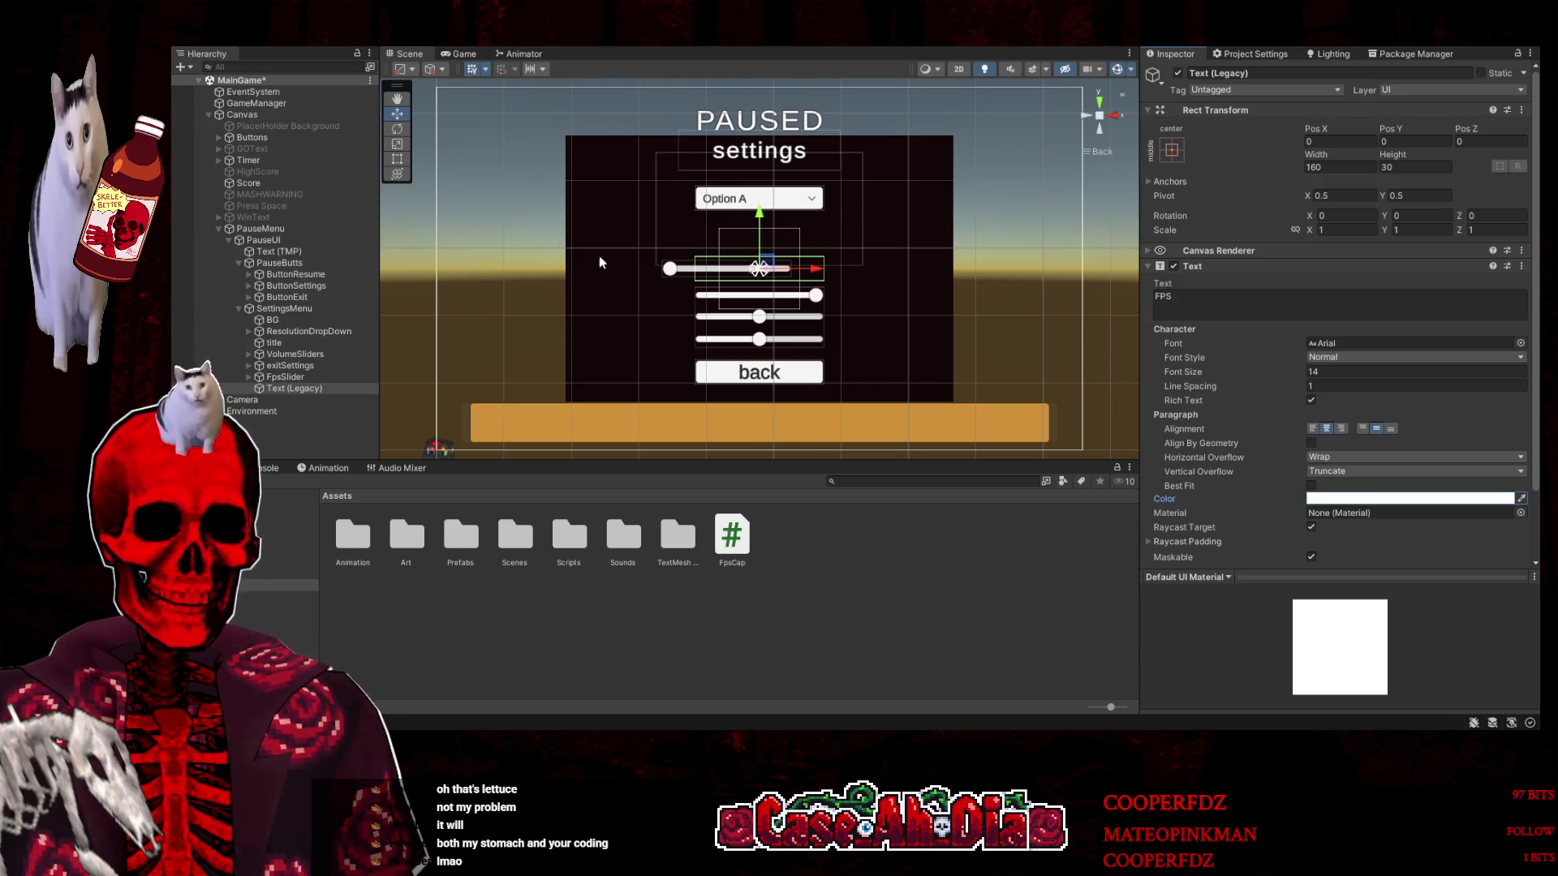
pyautogui.click(401, 159)
# Narrow the FPS text box and move it just right of the top slider
pyautogui.moveTo(824, 276)
pyautogui.mouseDown()
pyautogui.moveTo(727, 278)
pyautogui.moveTo(885, 281)
pyautogui.moveTo(824, 279)
pyautogui.moveTo(835, 289)
pyautogui.moveTo(852, 264)
pyautogui.moveTo(887, 265)
pyautogui.moveTo(859, 264)
pyautogui.mouseUp()
pyautogui.click(397, 115)
pyautogui.press('e')
pyautogui.press('t')
pyautogui.hotkey('ctrl', 'z')
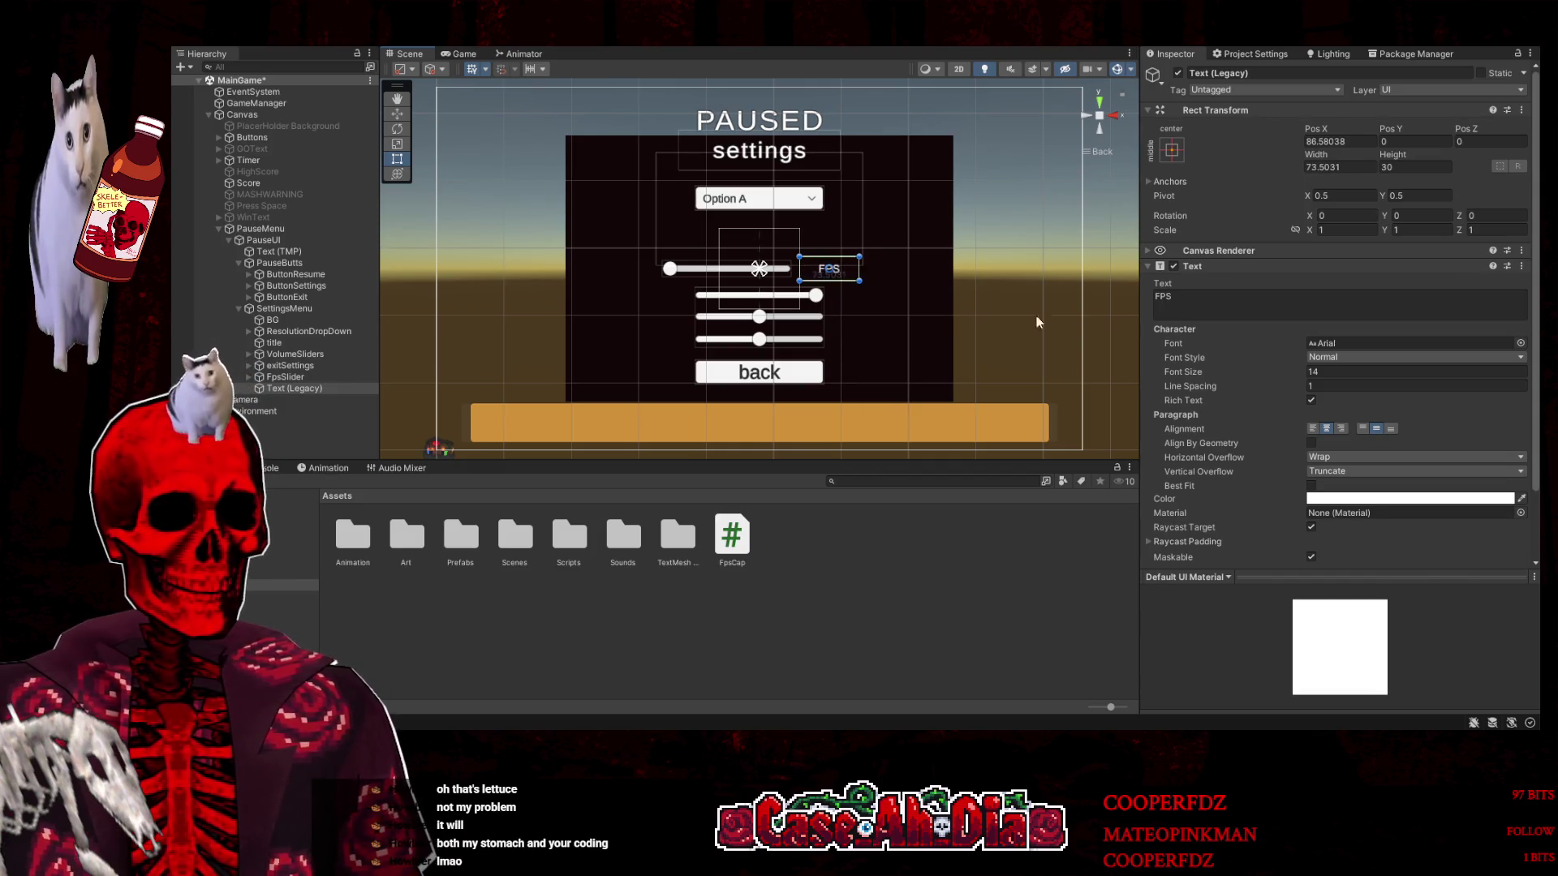
# Right-align the FPS text, set its box to 76.2 wide at Pos X 85.2, and save the scene
pyautogui.click(1341, 428)
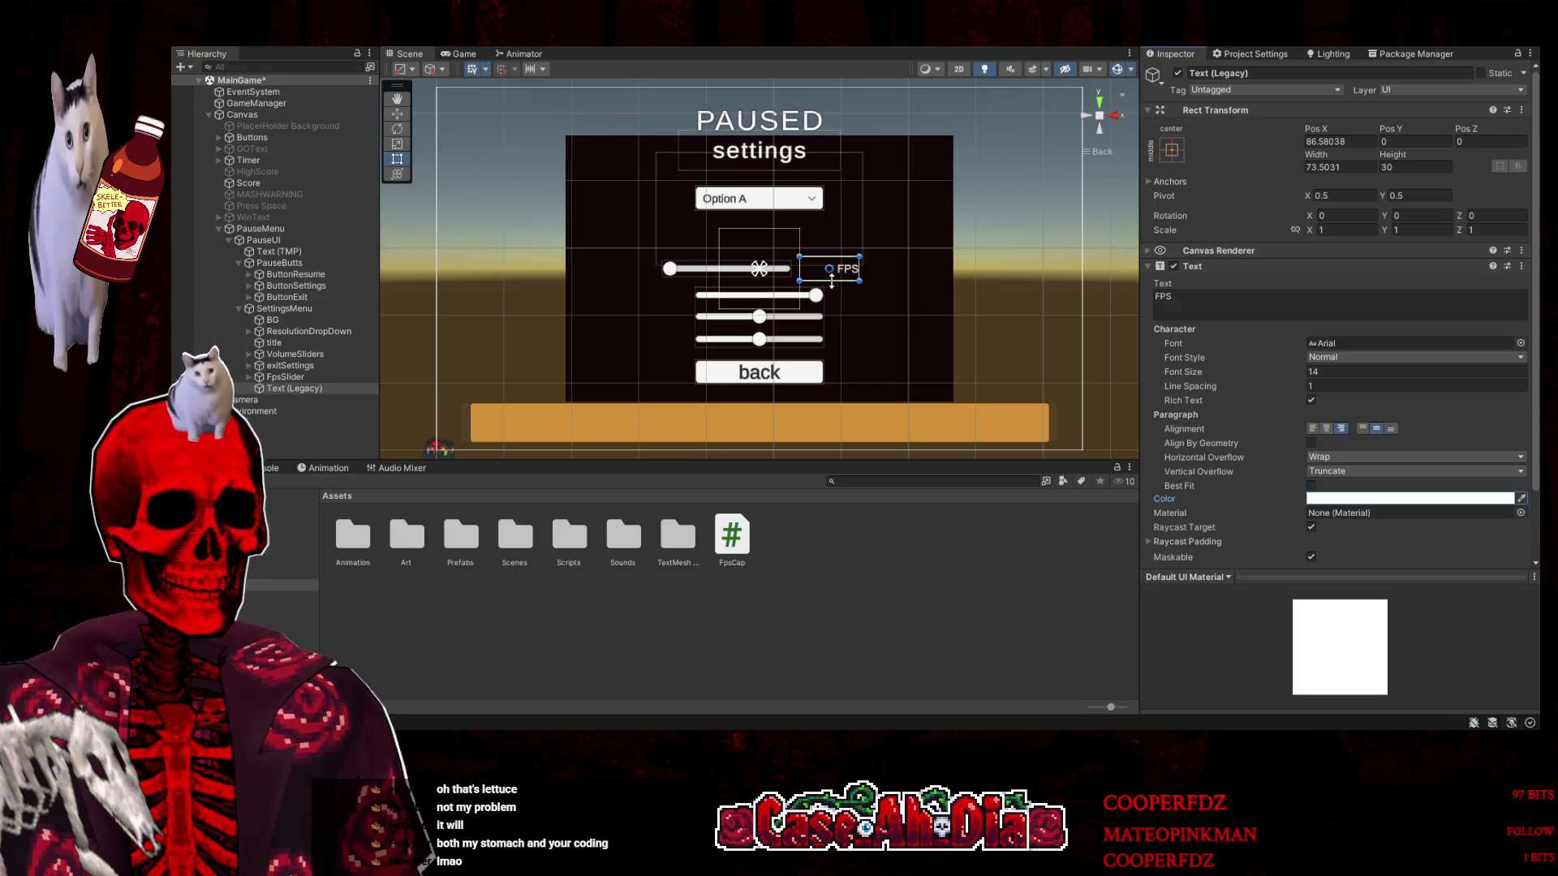
pyautogui.moveTo(799, 272); pyautogui.dragTo(796, 272)
pyautogui.click(1189, 301)
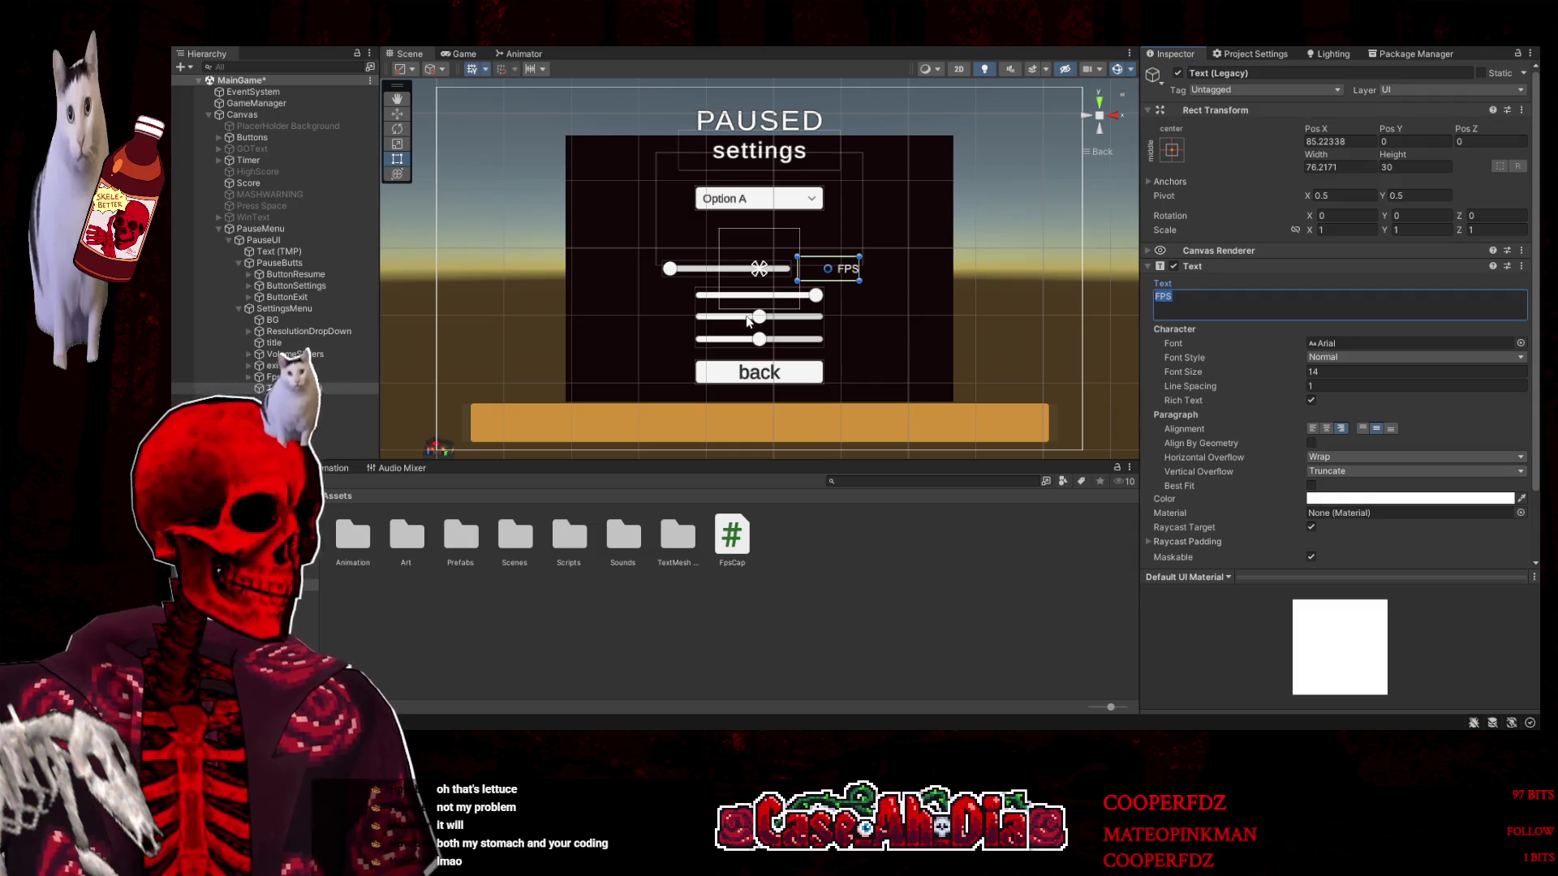
pyautogui.hotkey('ctrl', 's')
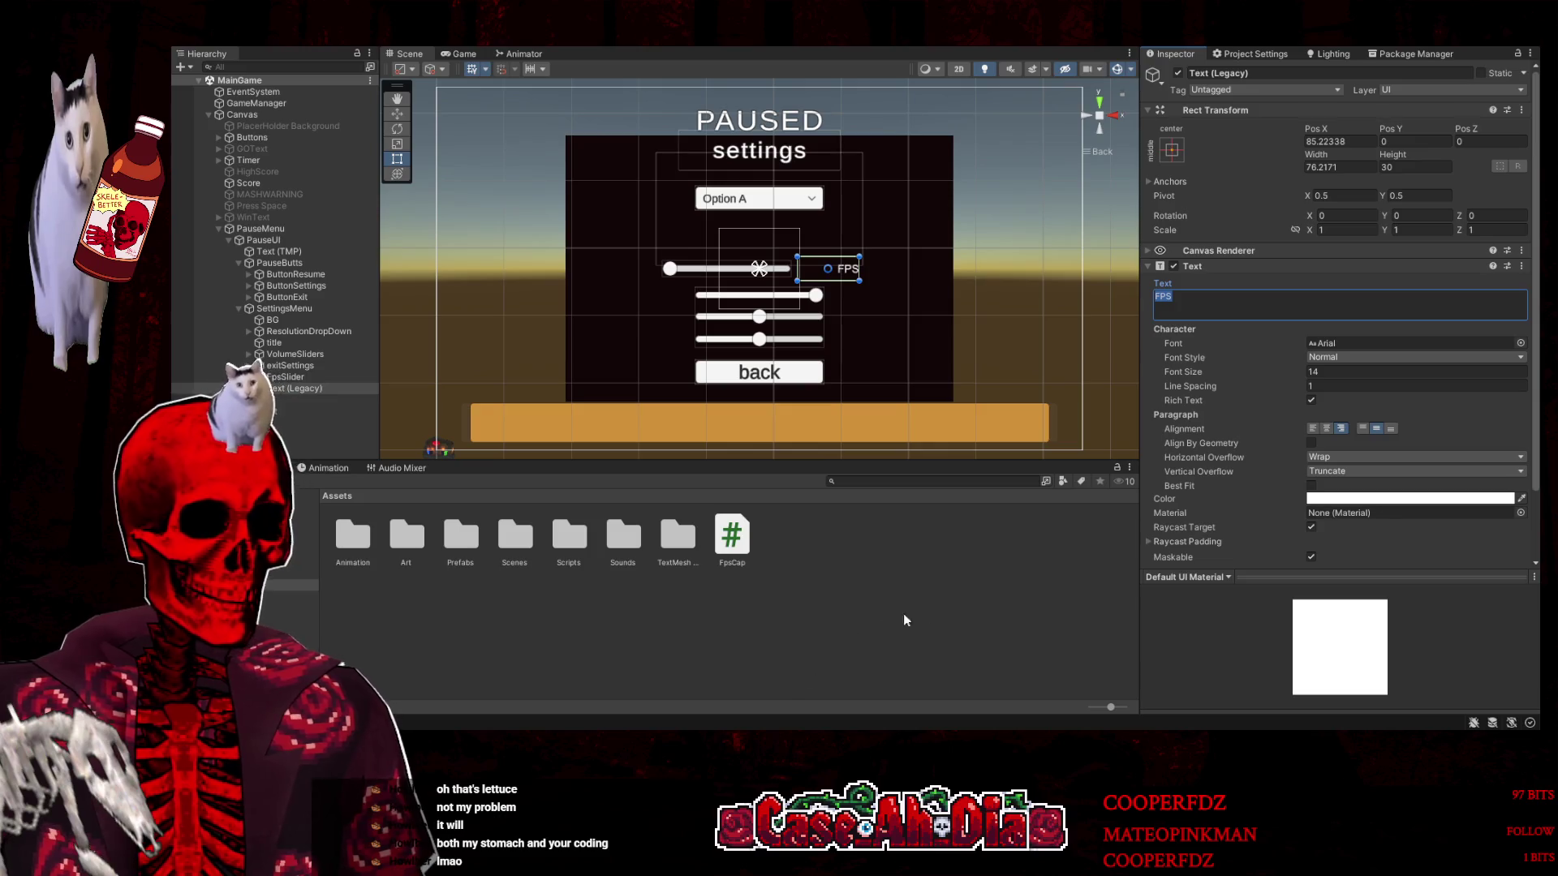
pyautogui.scroll(-3, 1400, 531)
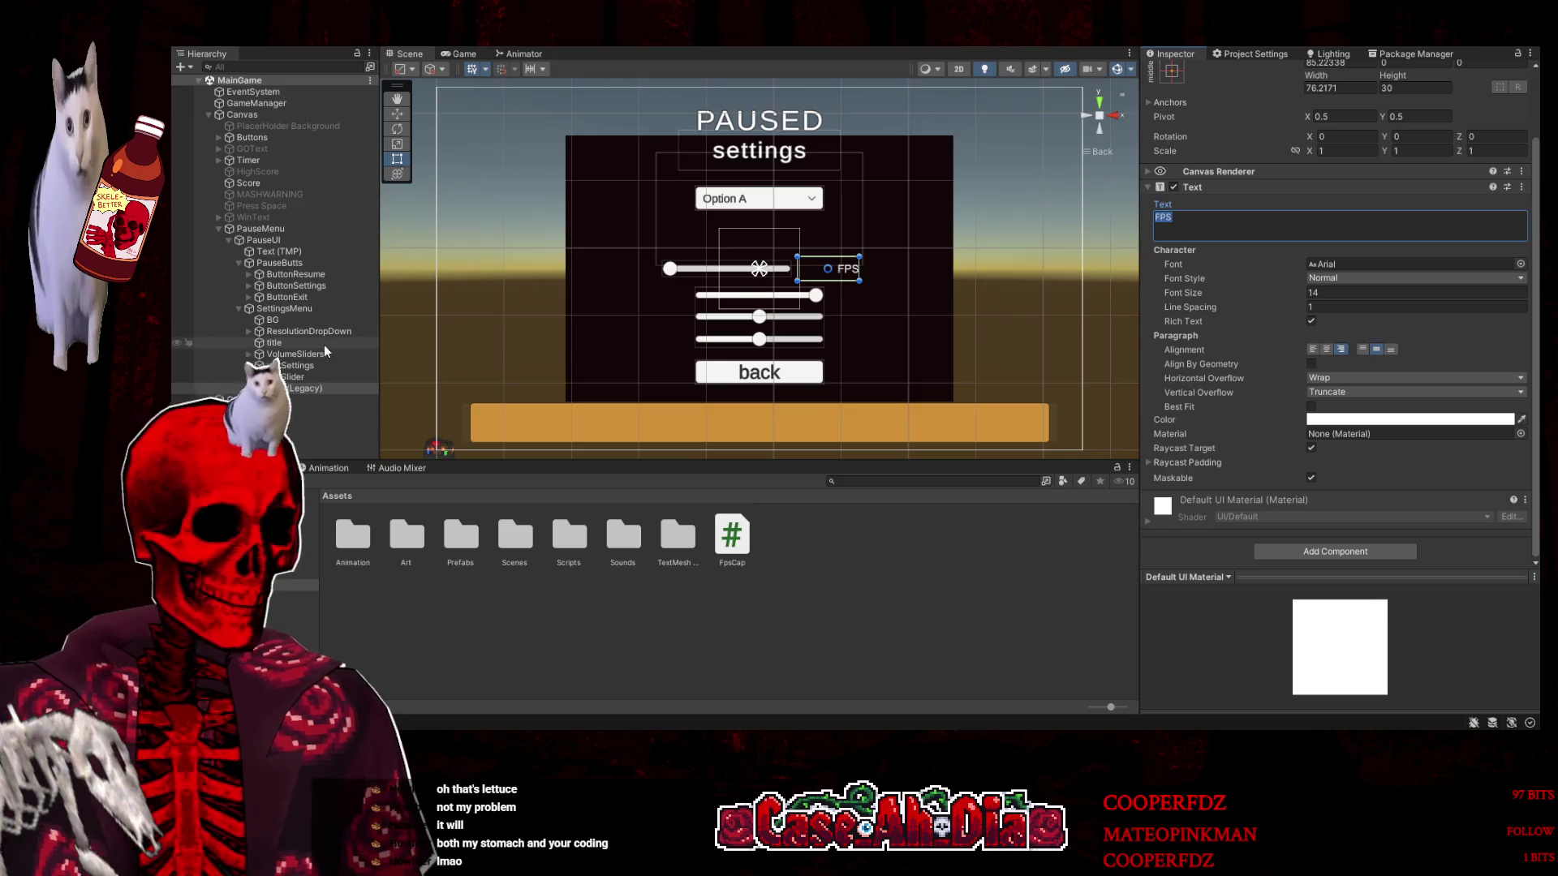
# Rename Text (Legacy) to FPSText and select it together with FpsSlider
pyautogui.scroll(3, 1209, 185)
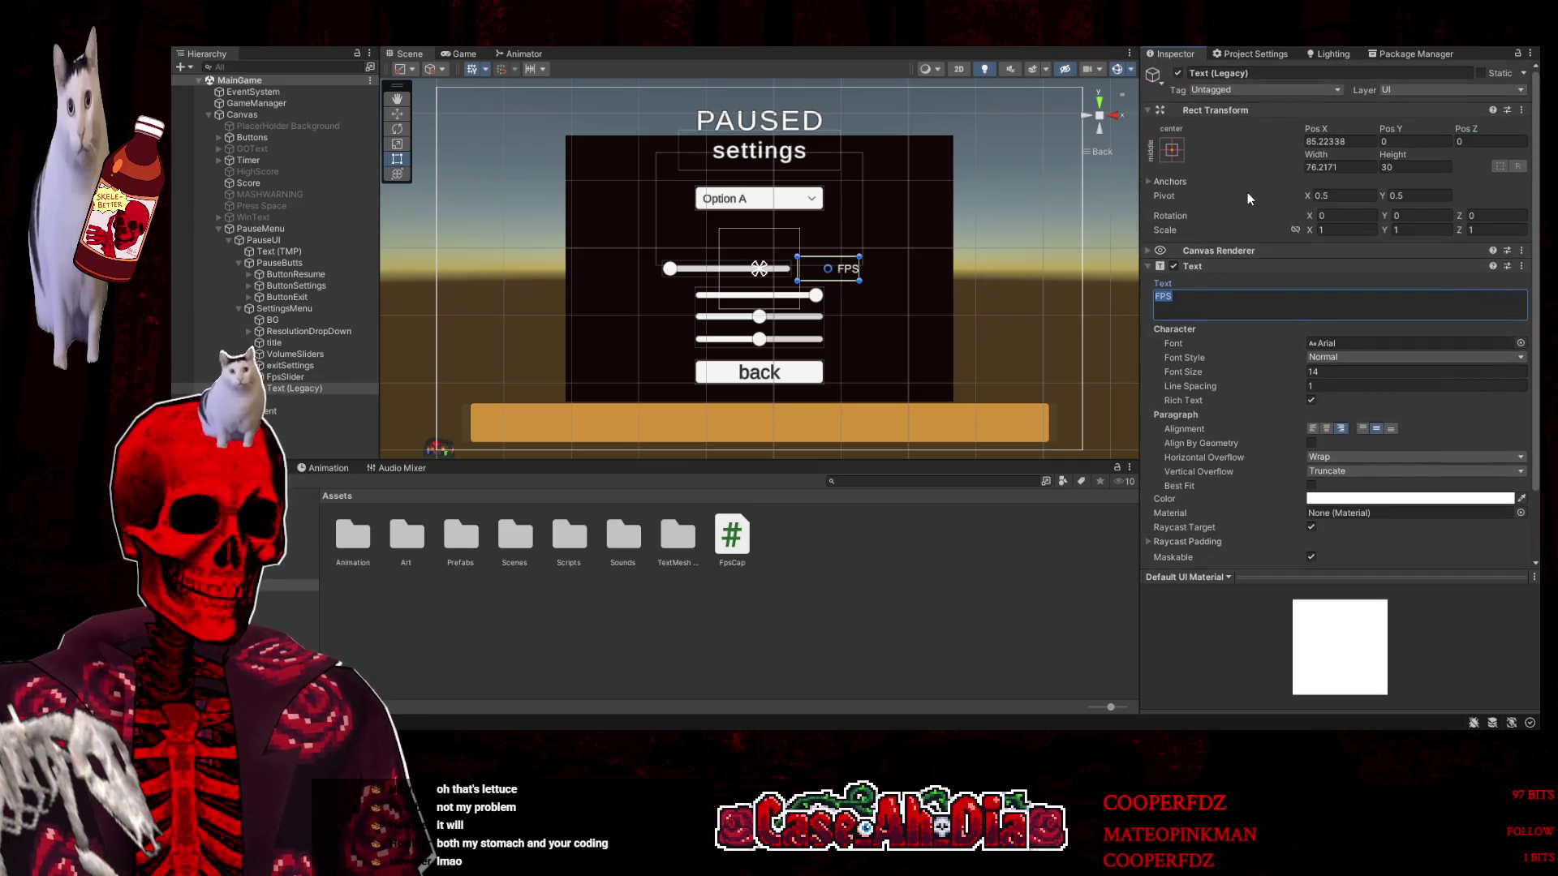
pyautogui.click(1257, 74)
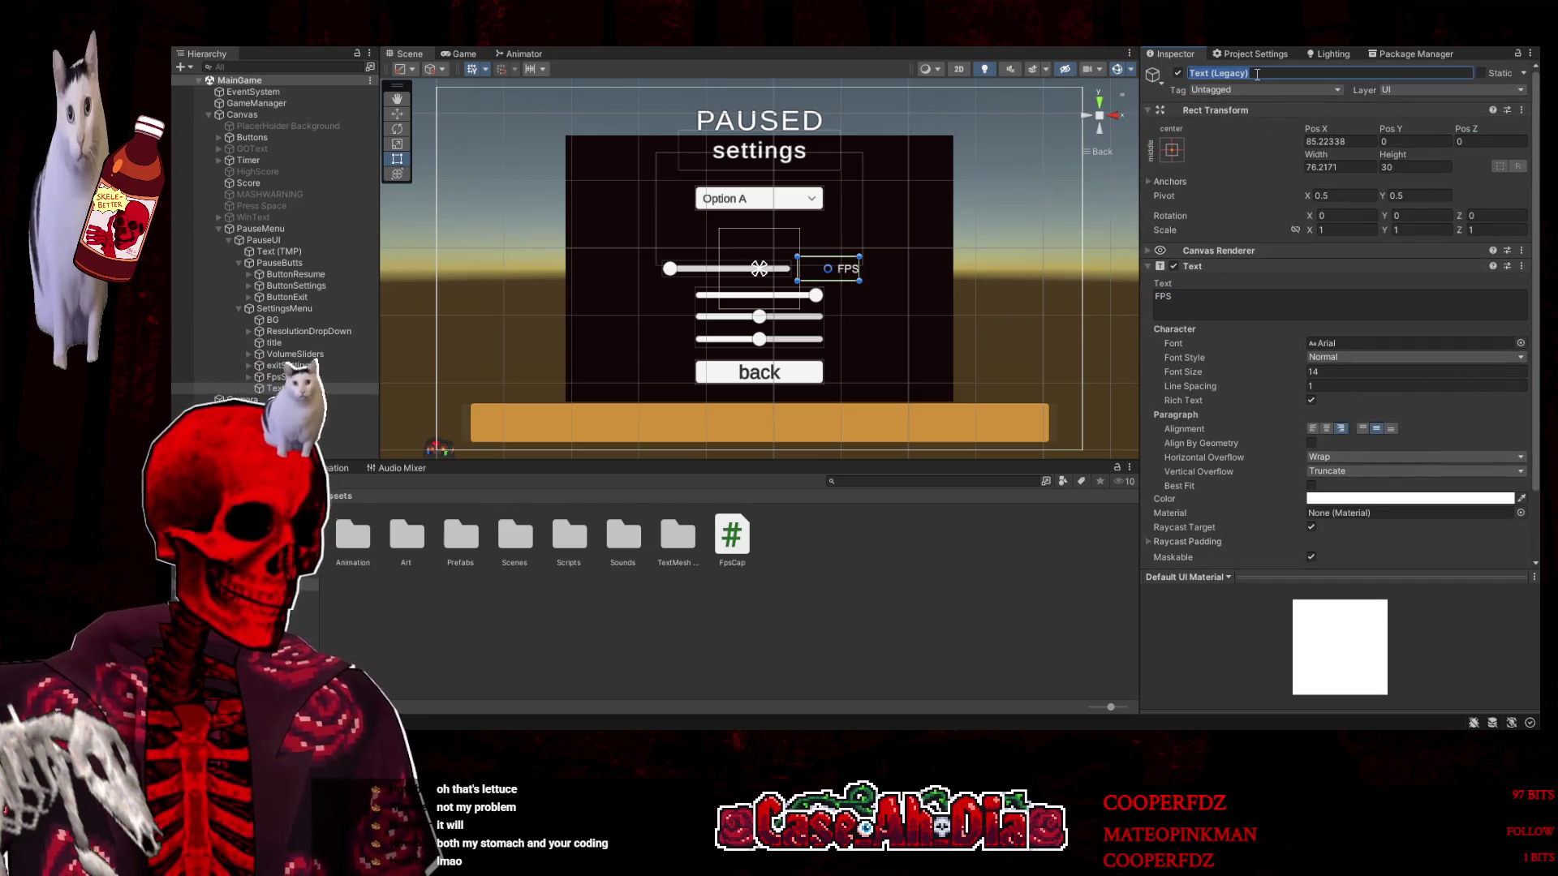
pyautogui.write('FPS')
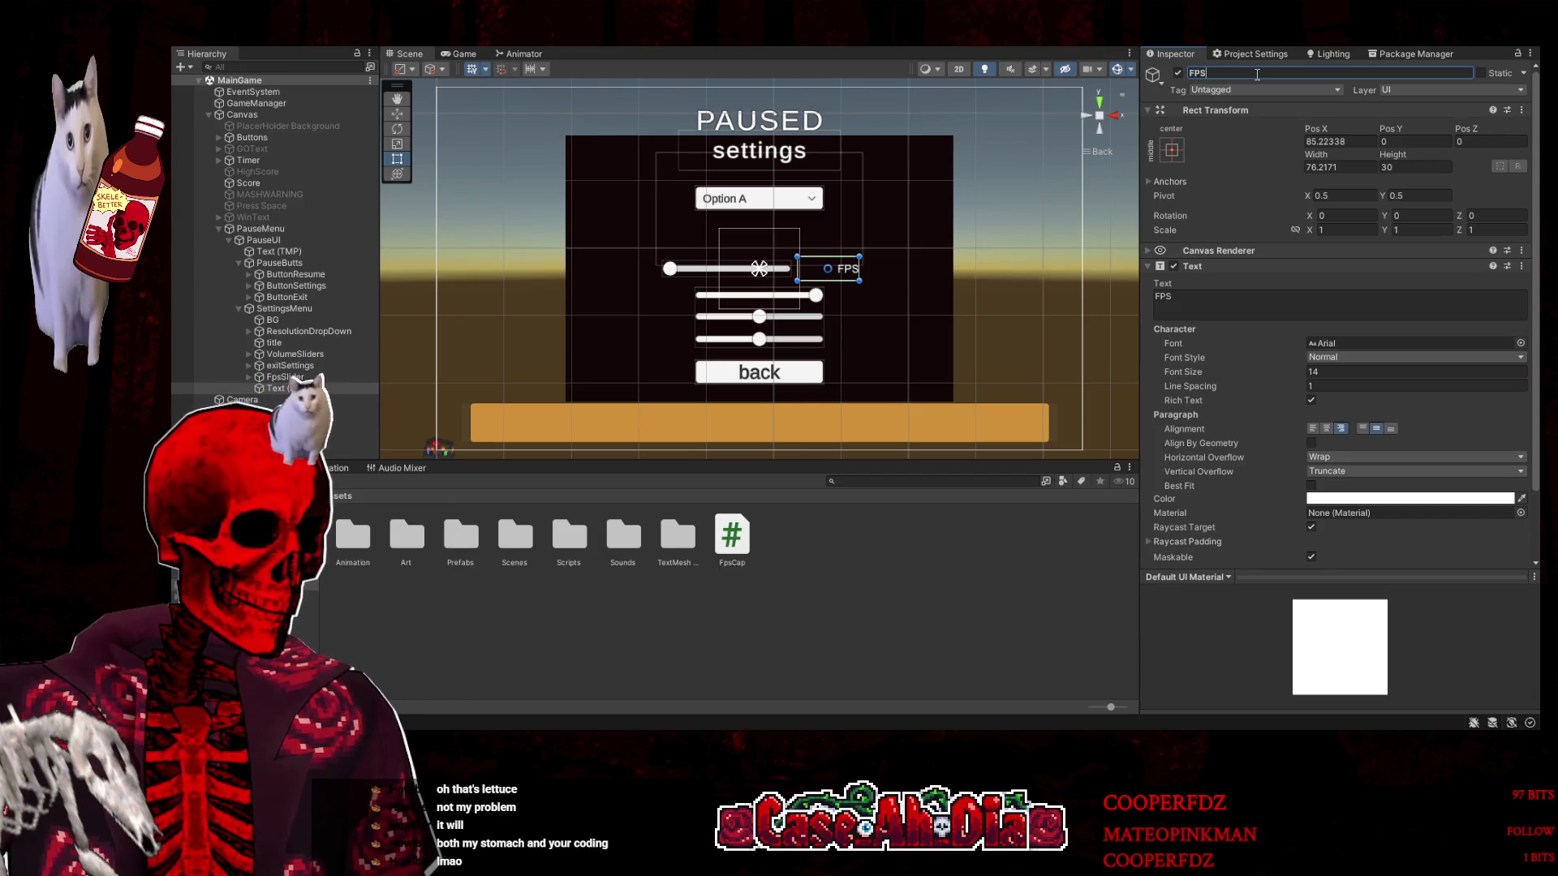
pyautogui.write('Text')
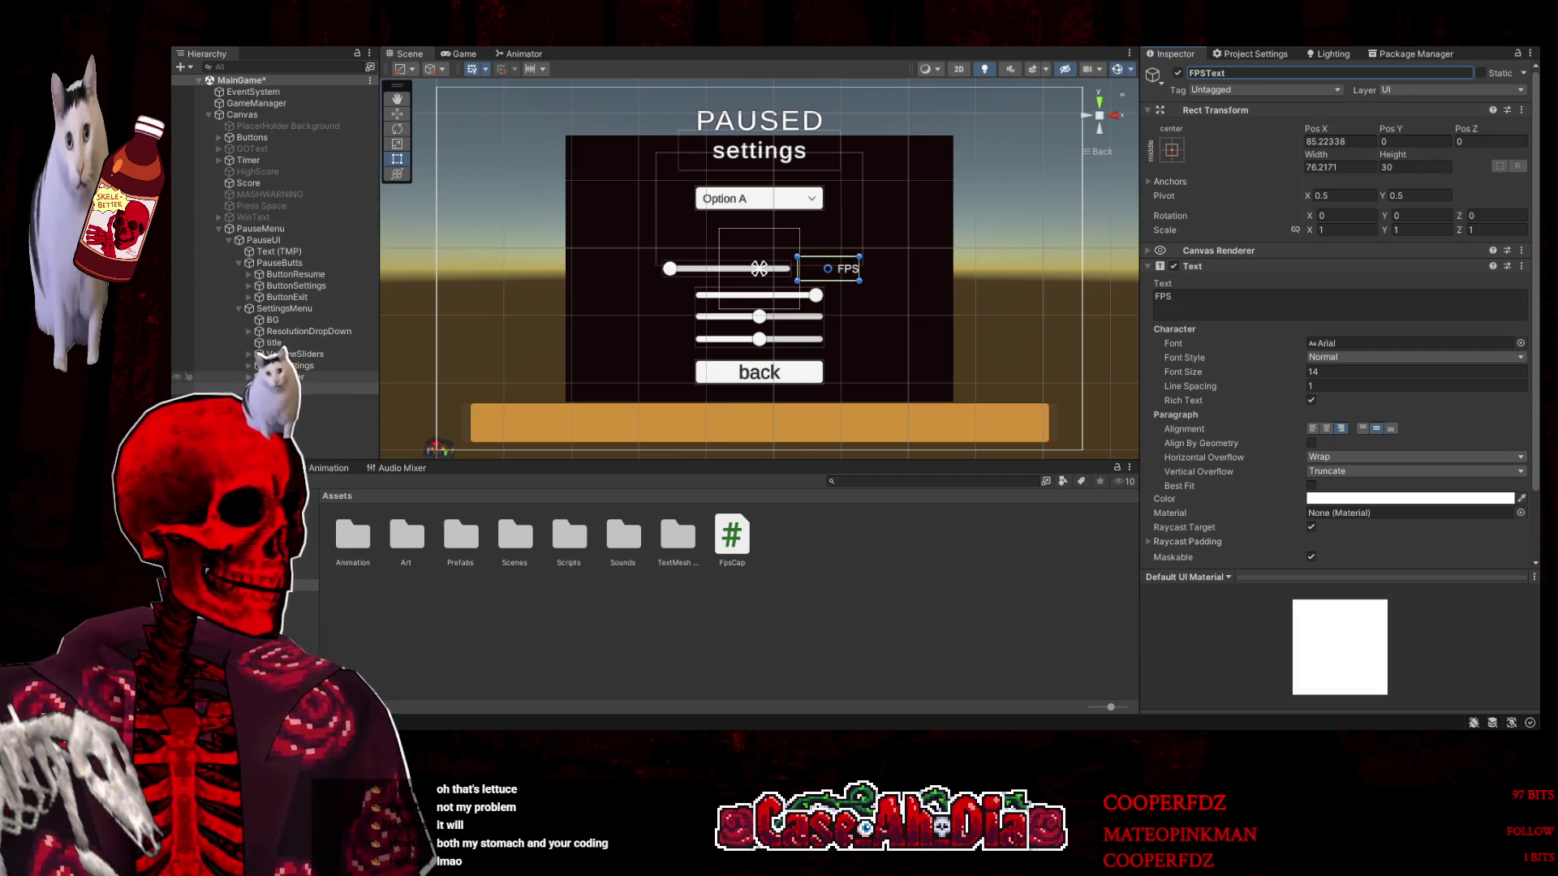
pyautogui.click(276, 377)
pyautogui.click(276, 388)
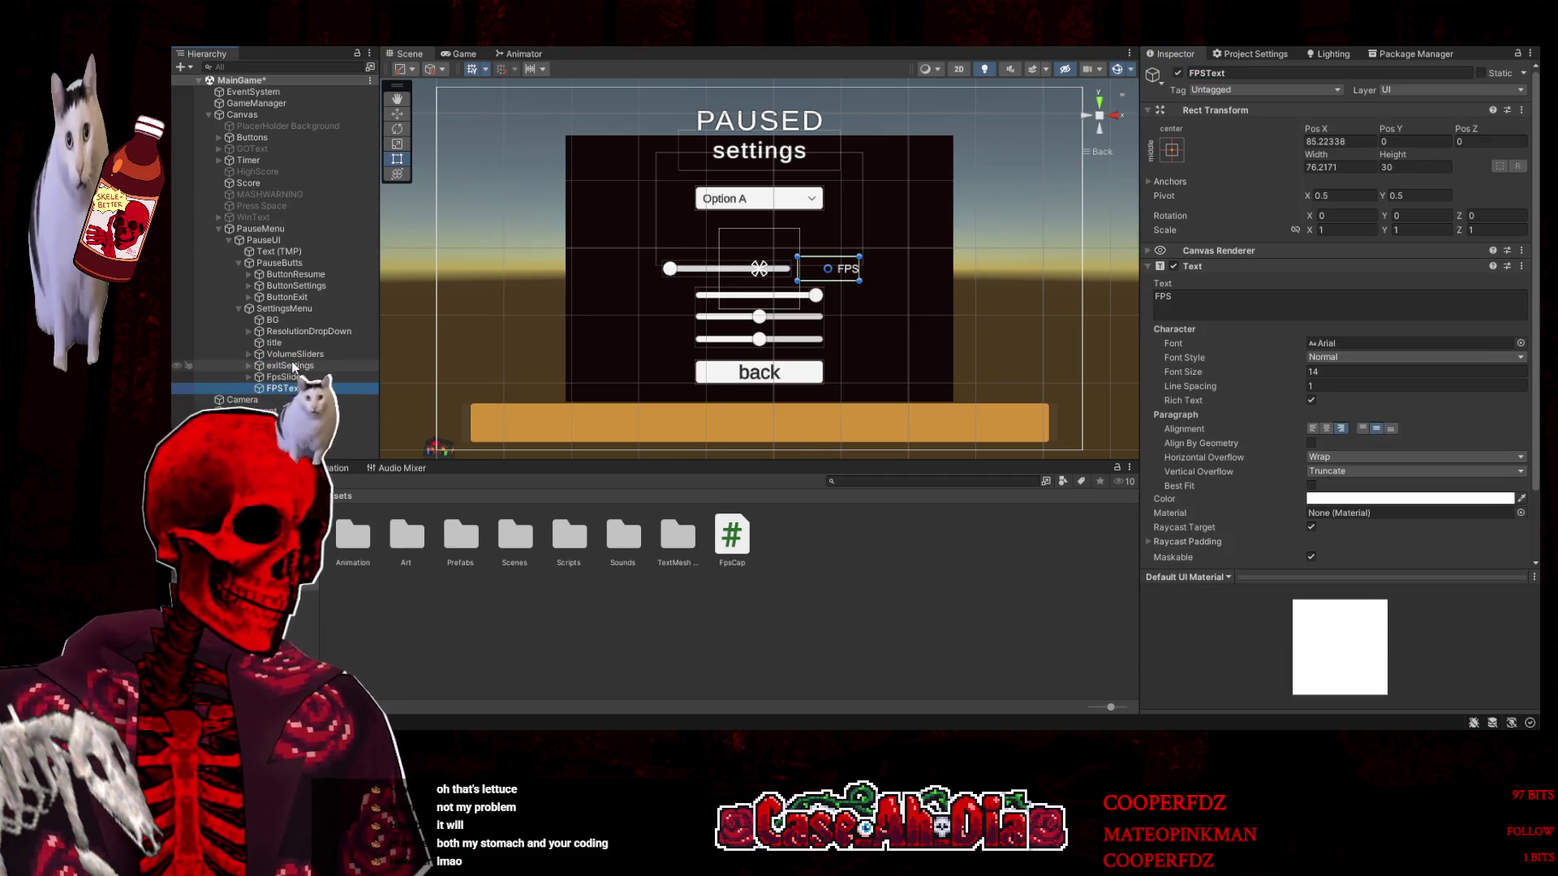
pyautogui.keyDown('shift'); pyautogui.click(280, 376); pyautogui.keyUp('shift')
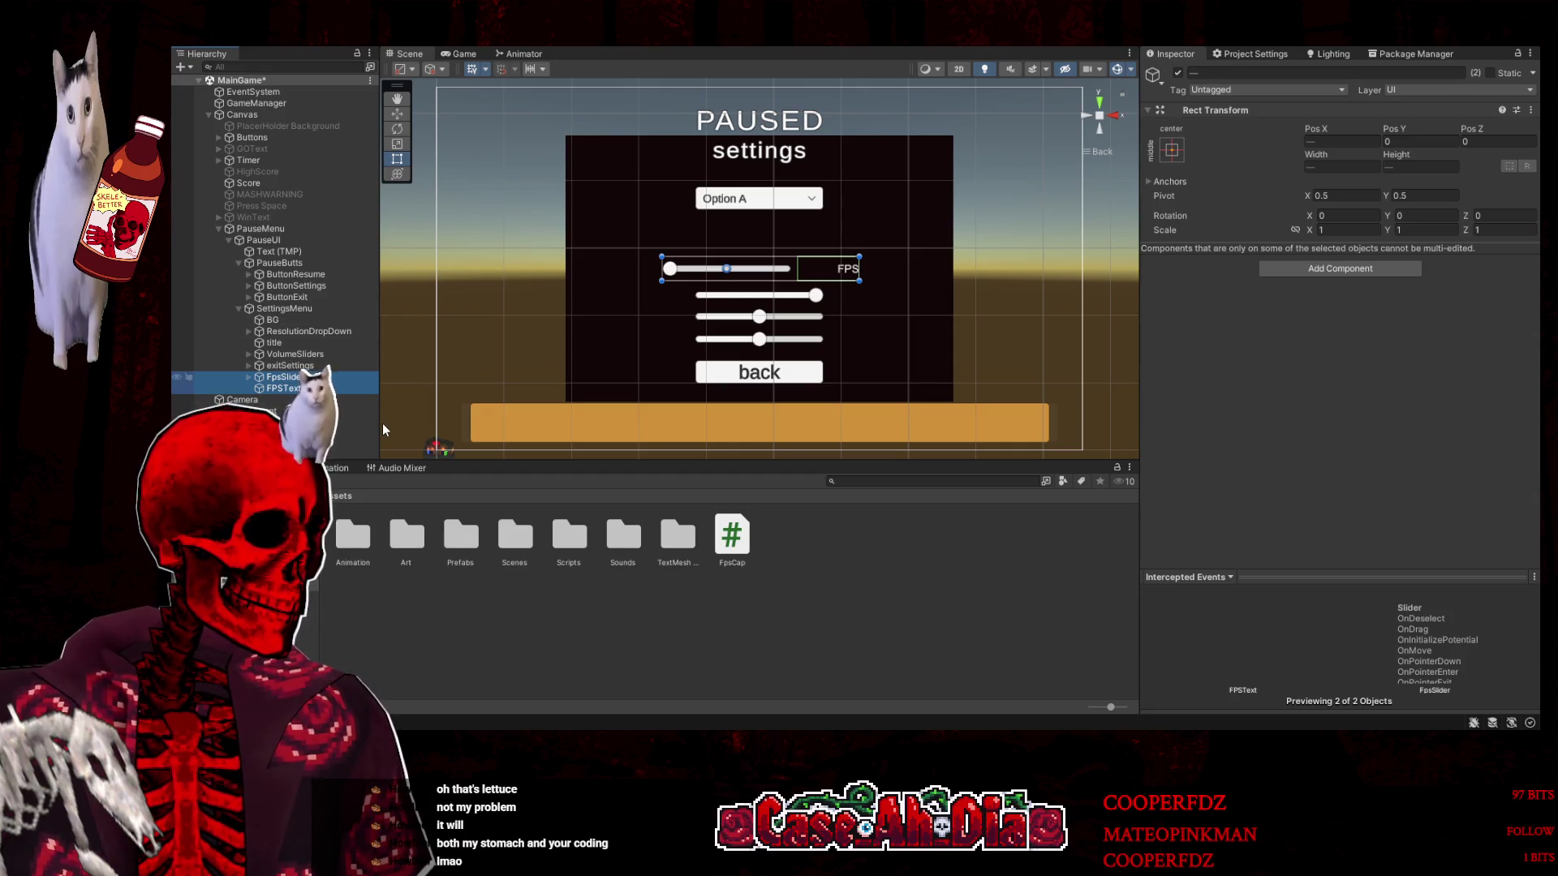
# Group the slider and FPSText under a new parent named FpsSlider, then save the scene
pyautogui.hotkey('ctrl', 'shift', 'g')
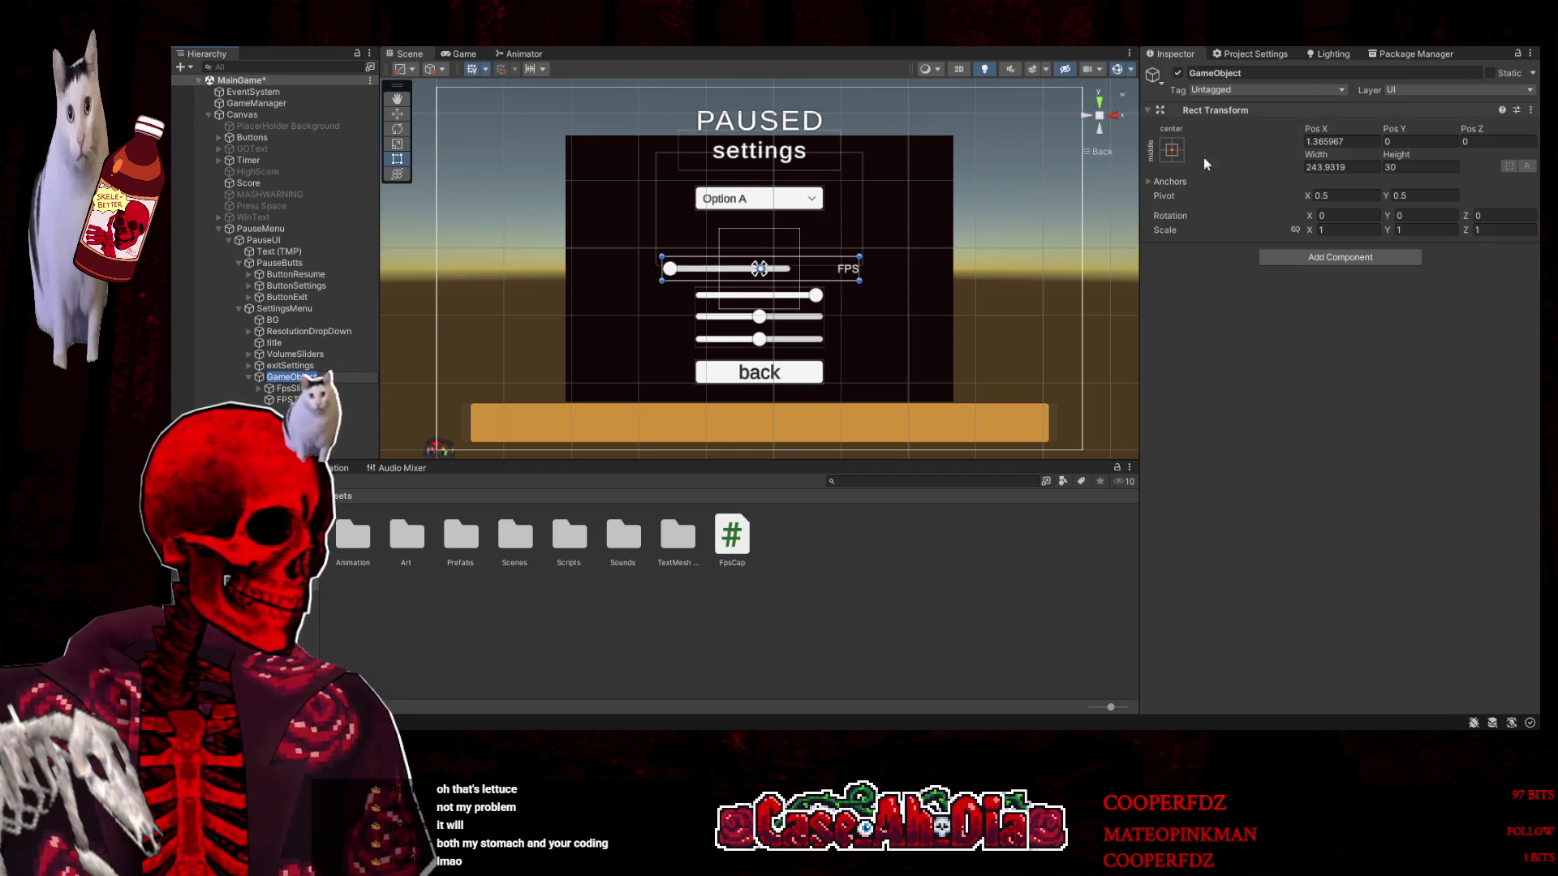
pyautogui.click(1298, 73)
pyautogui.write('FPS')
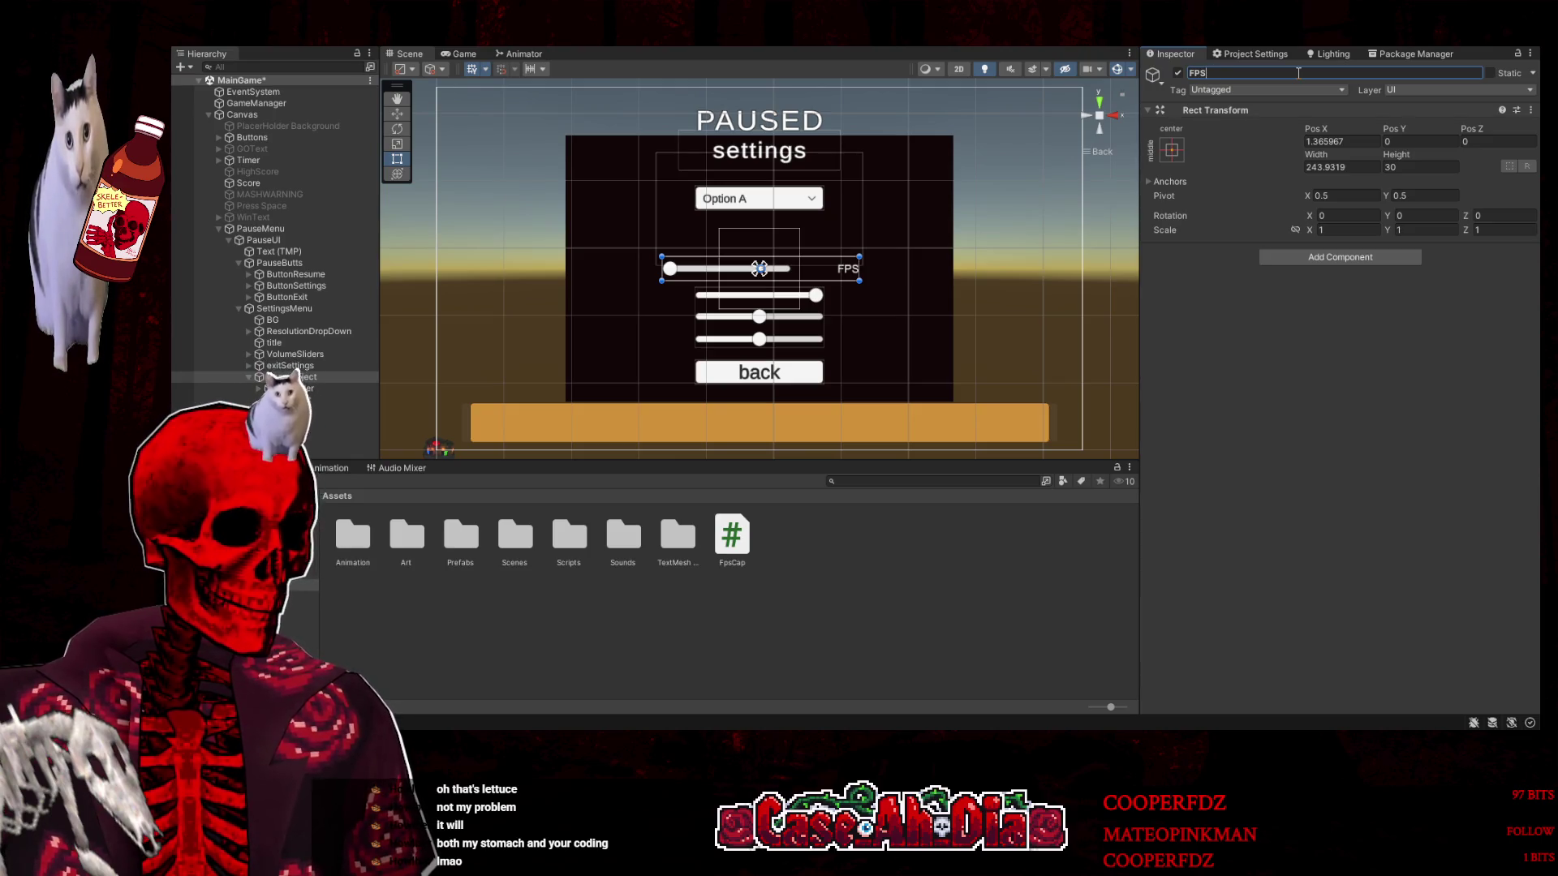
pyautogui.press('BackSpace')
pyautogui.press('BackSpace')
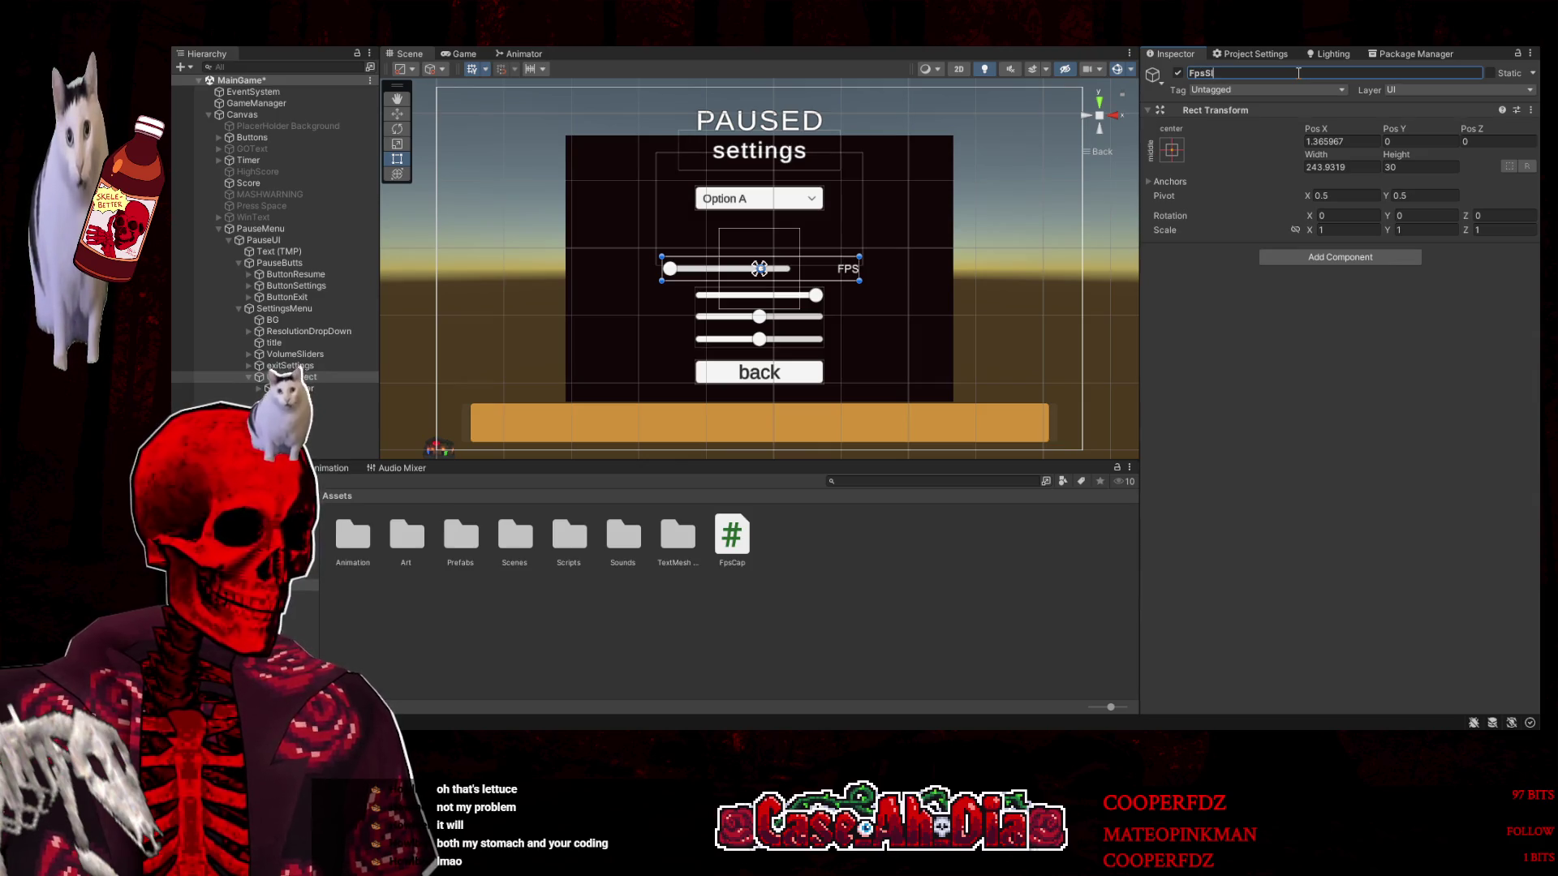
pyautogui.write('Slider')
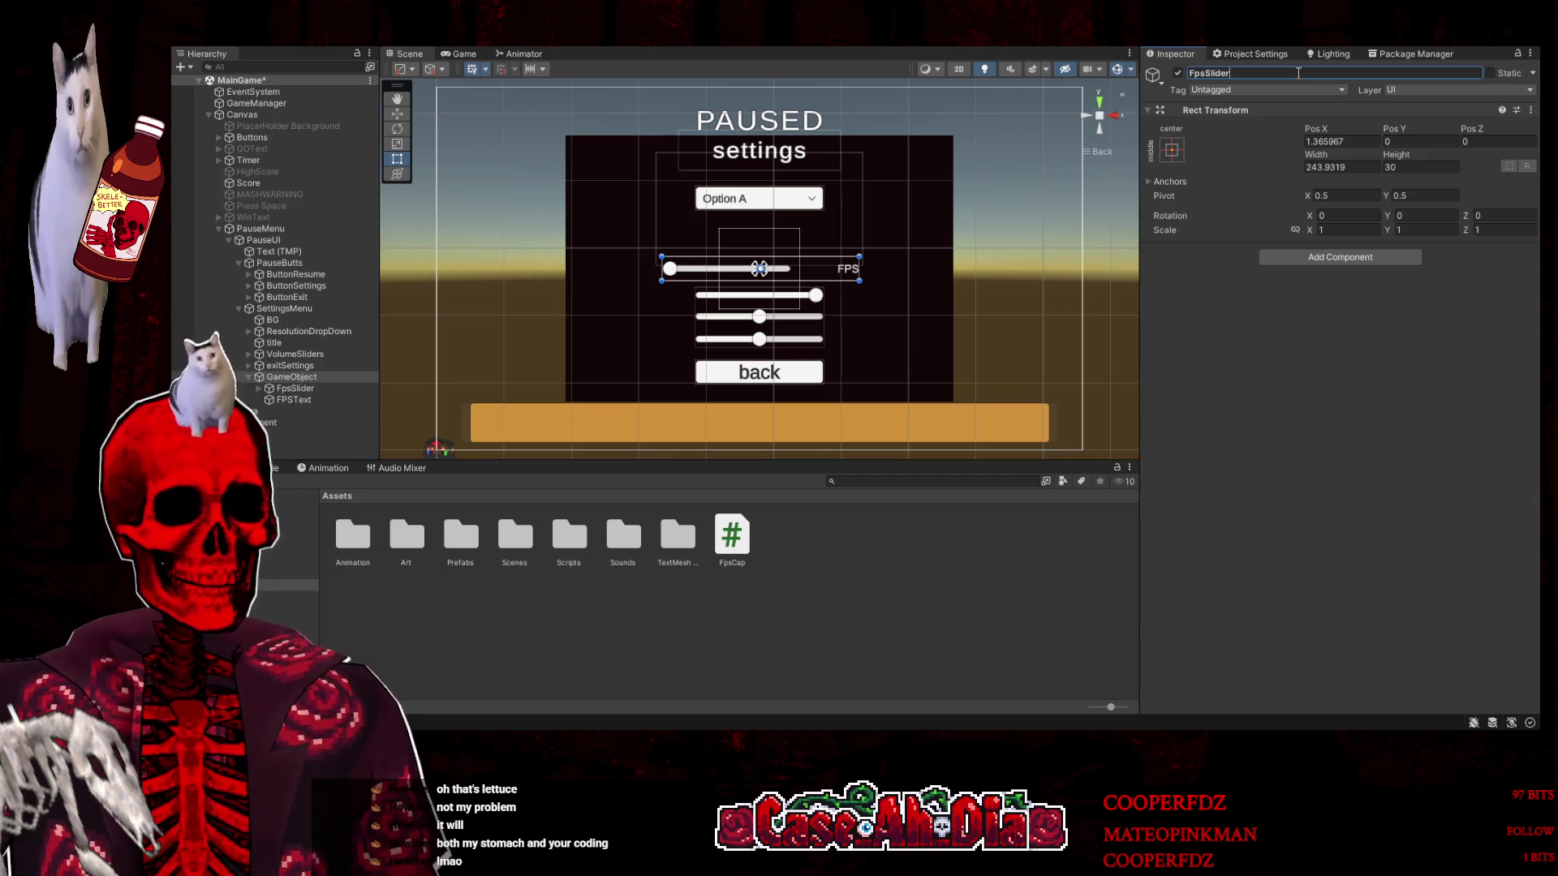
pyautogui.click(1230, 354)
pyautogui.hotkey('ctrl', 's')
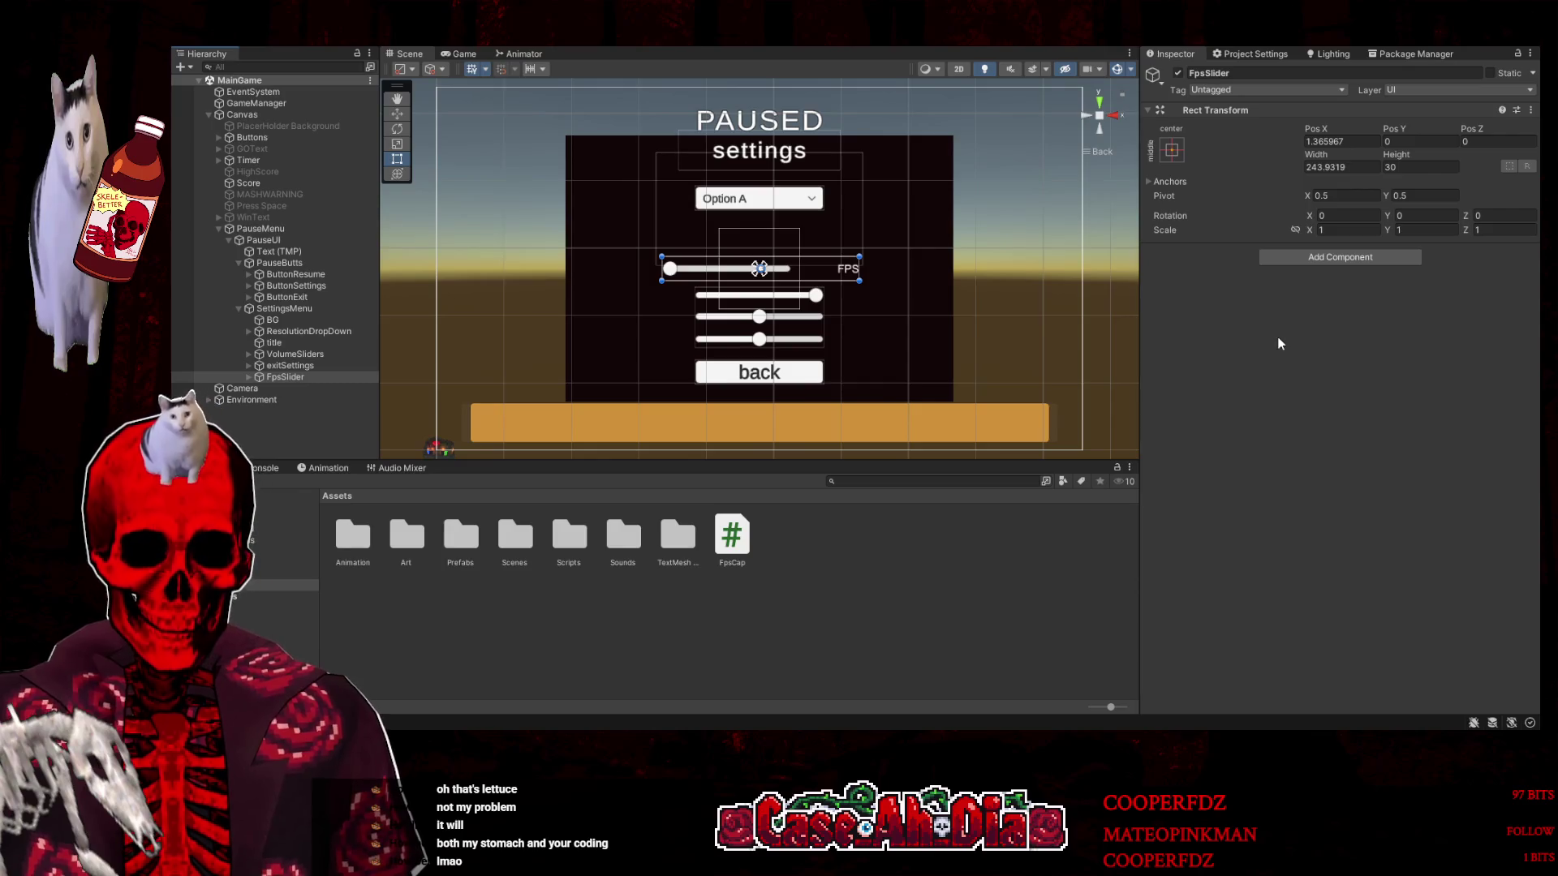
# Select SettingsMenu and assign FPSText to its Fps Cap component's Fps Display field
pyautogui.click(293, 237)
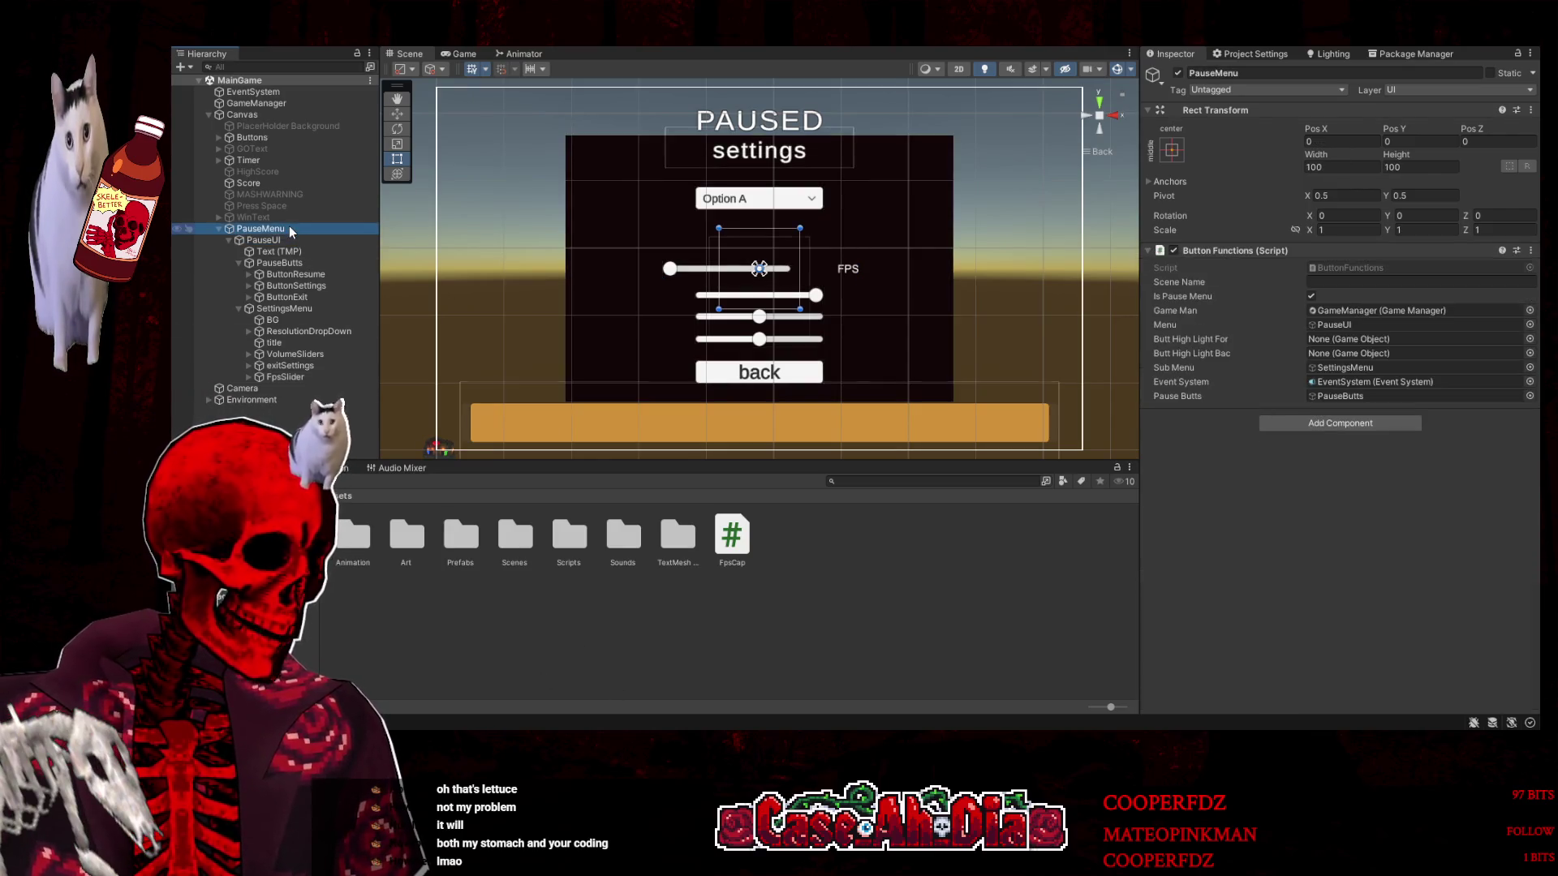
pyautogui.click(289, 228)
pyautogui.click(275, 241)
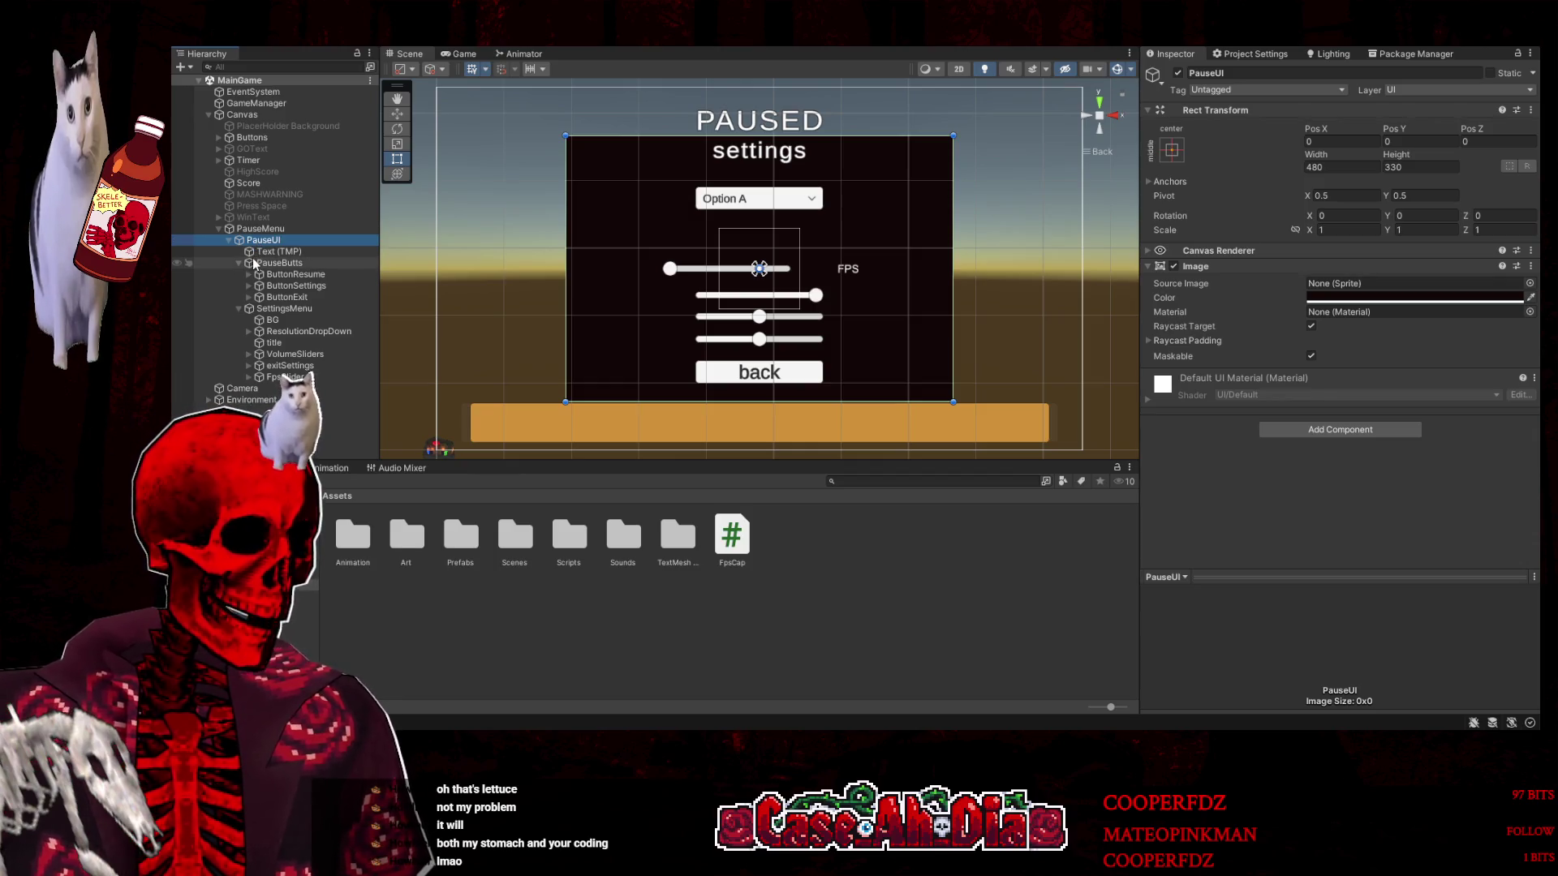
pyautogui.click(284, 309)
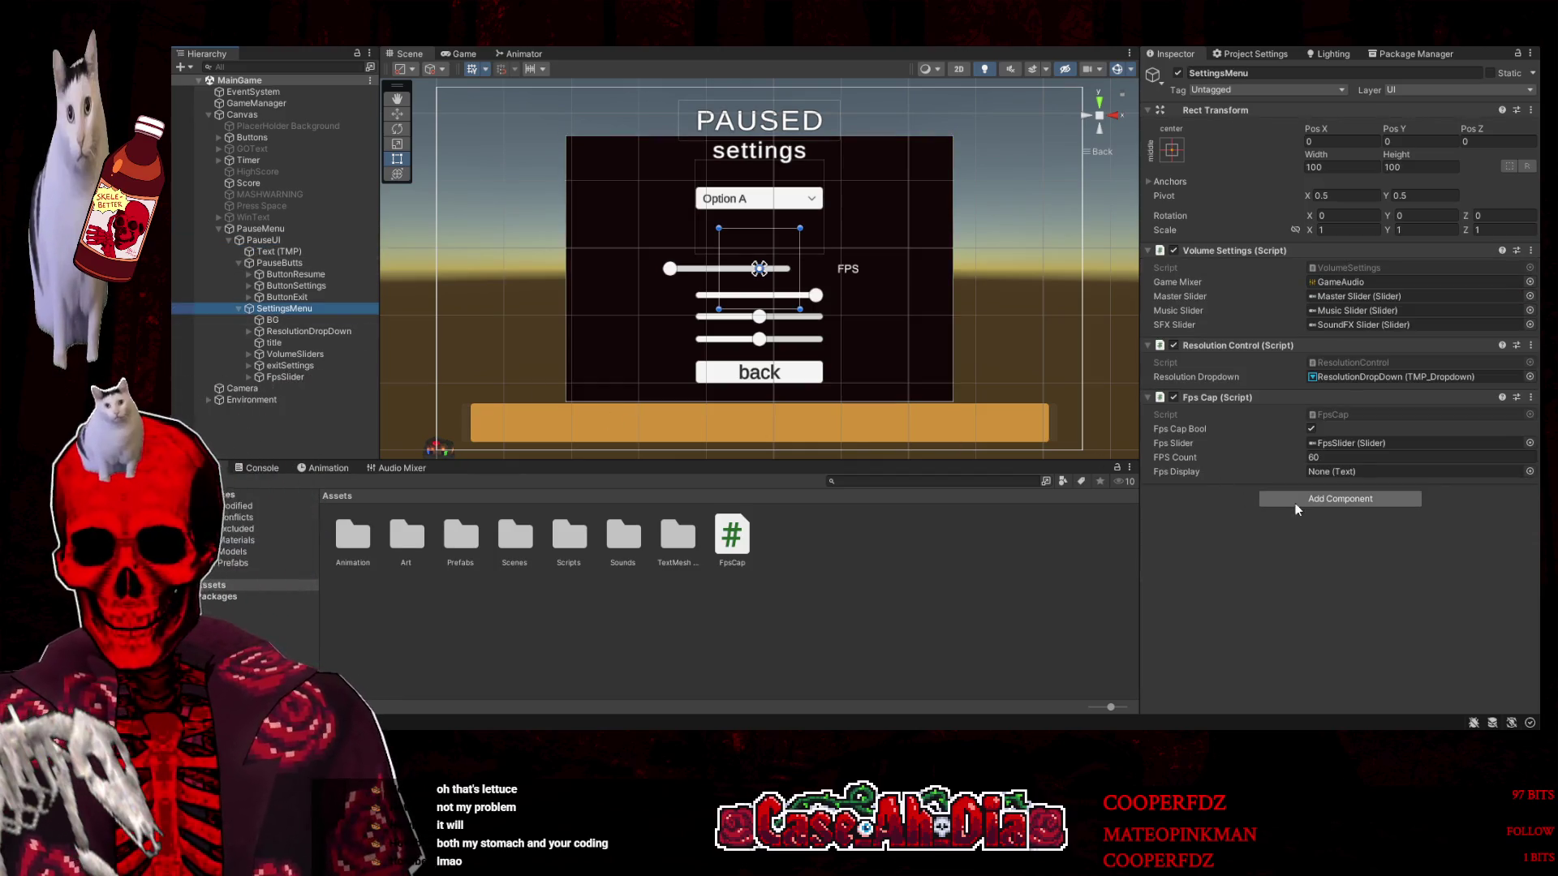
pyautogui.moveTo(314, 379)
pyautogui.mouseDown()
pyautogui.moveTo(315, 392)
pyautogui.moveTo(1352, 471)
pyautogui.mouseUp()
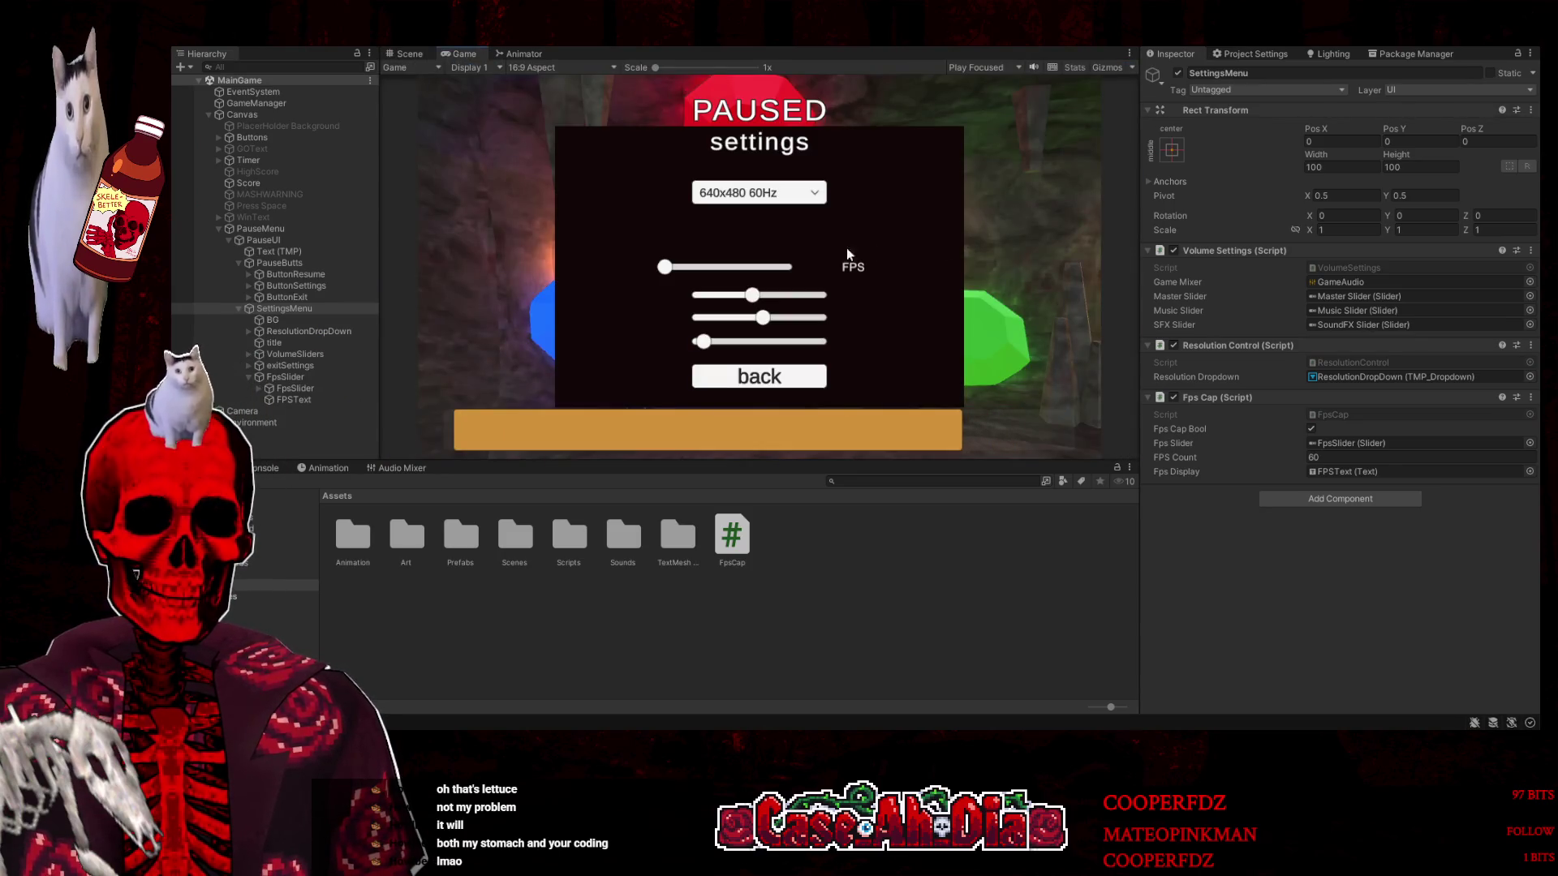
# Drag the FPS slider in play mode to test it, then stop playing
pyautogui.moveTo(664, 267)
pyautogui.mouseDown()
pyautogui.moveTo(692, 274)
pyautogui.moveTo(656, 274)
pyautogui.mouseUp()
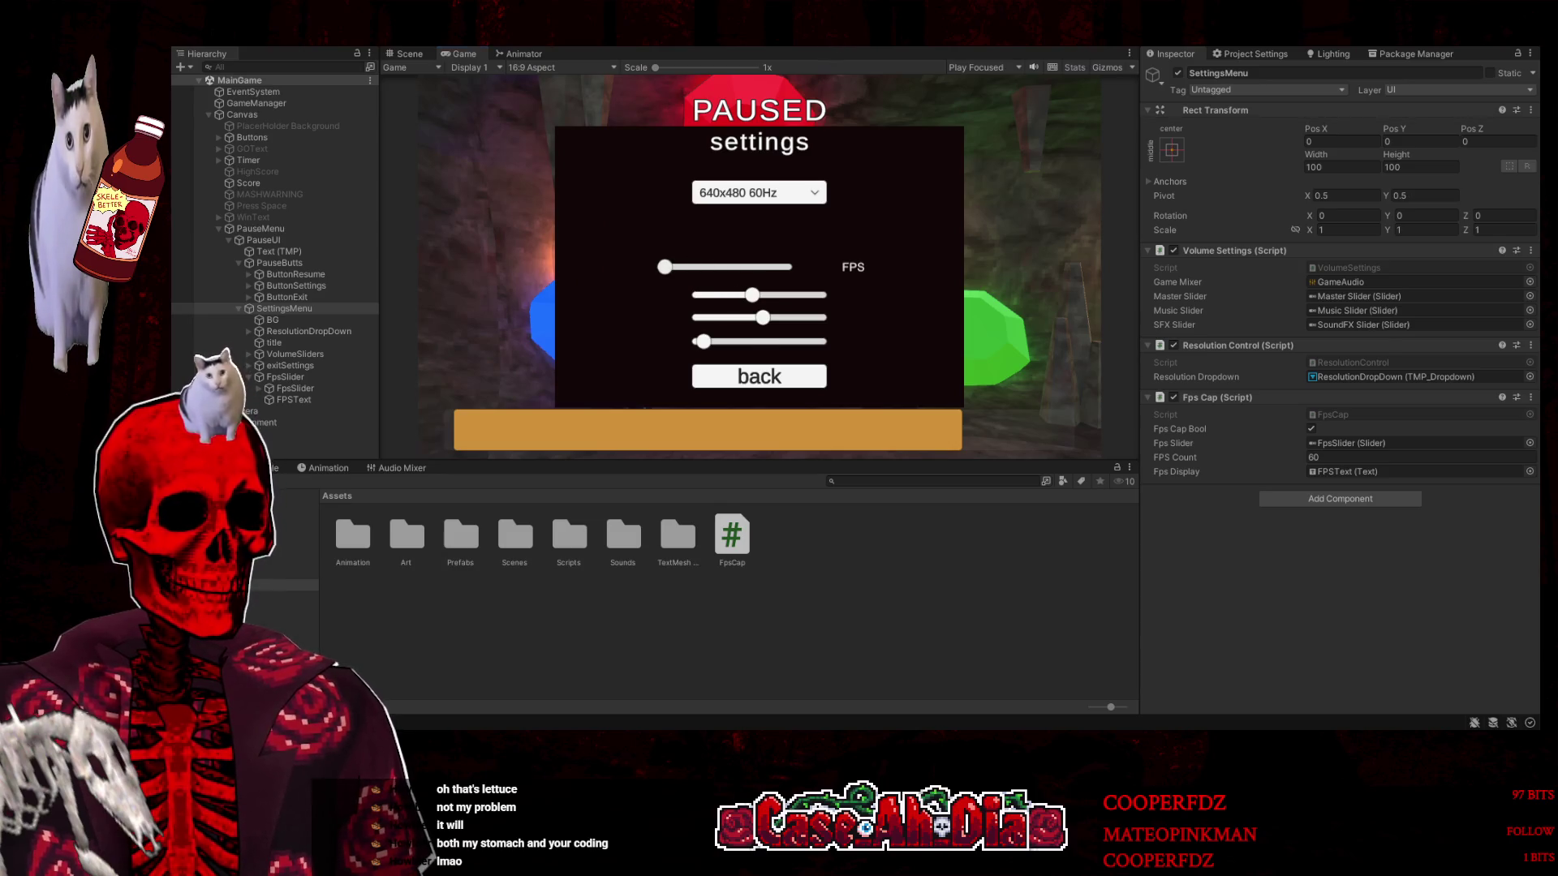
pyautogui.hotkey('ctrl', 'p')
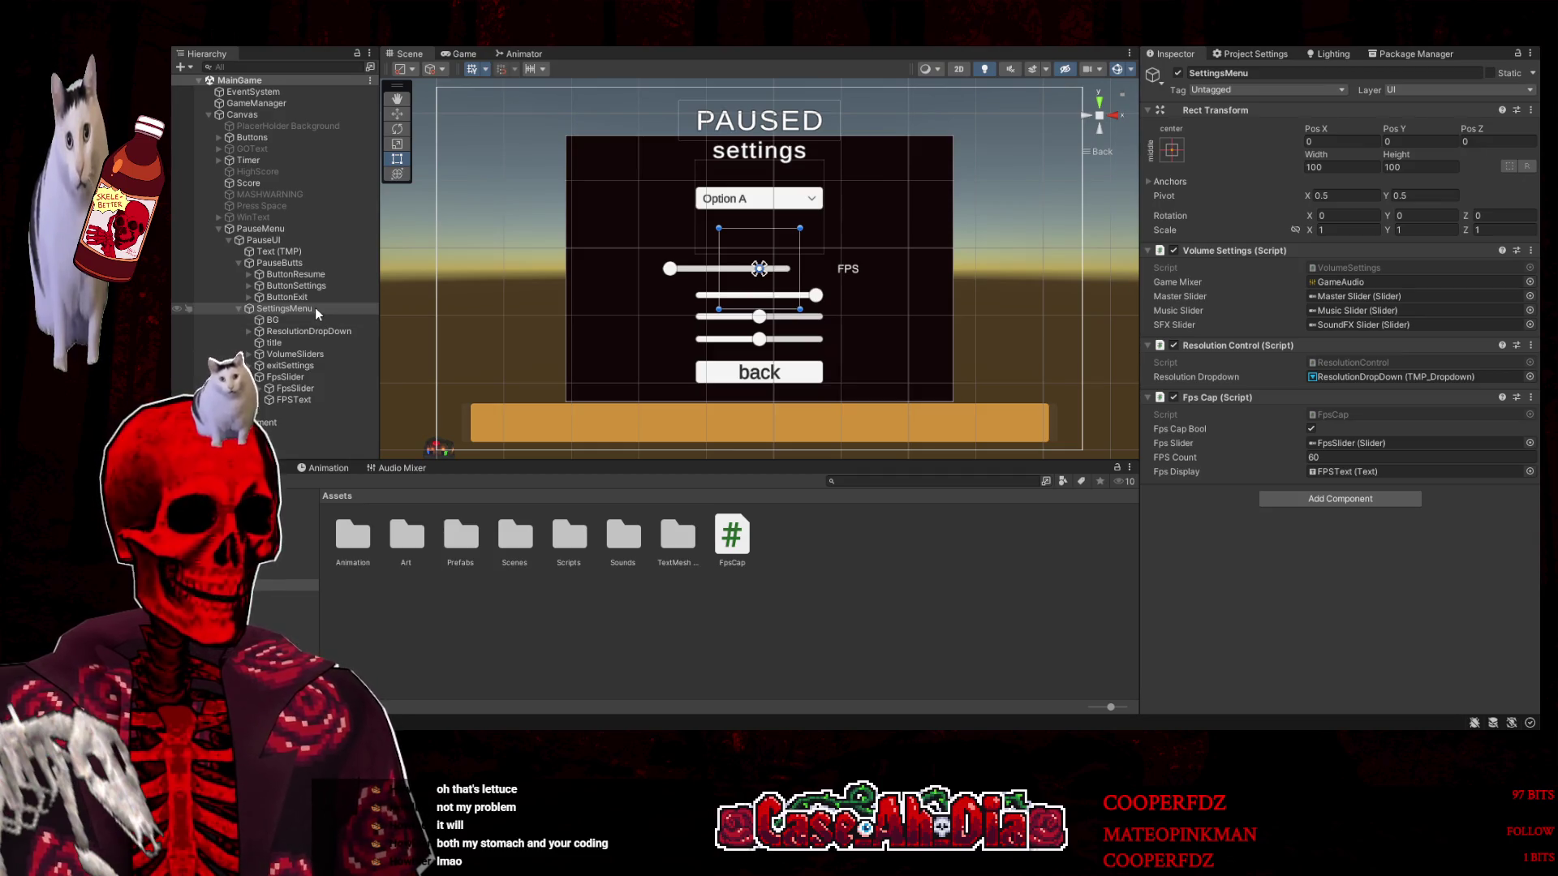
pyautogui.click(302, 388)
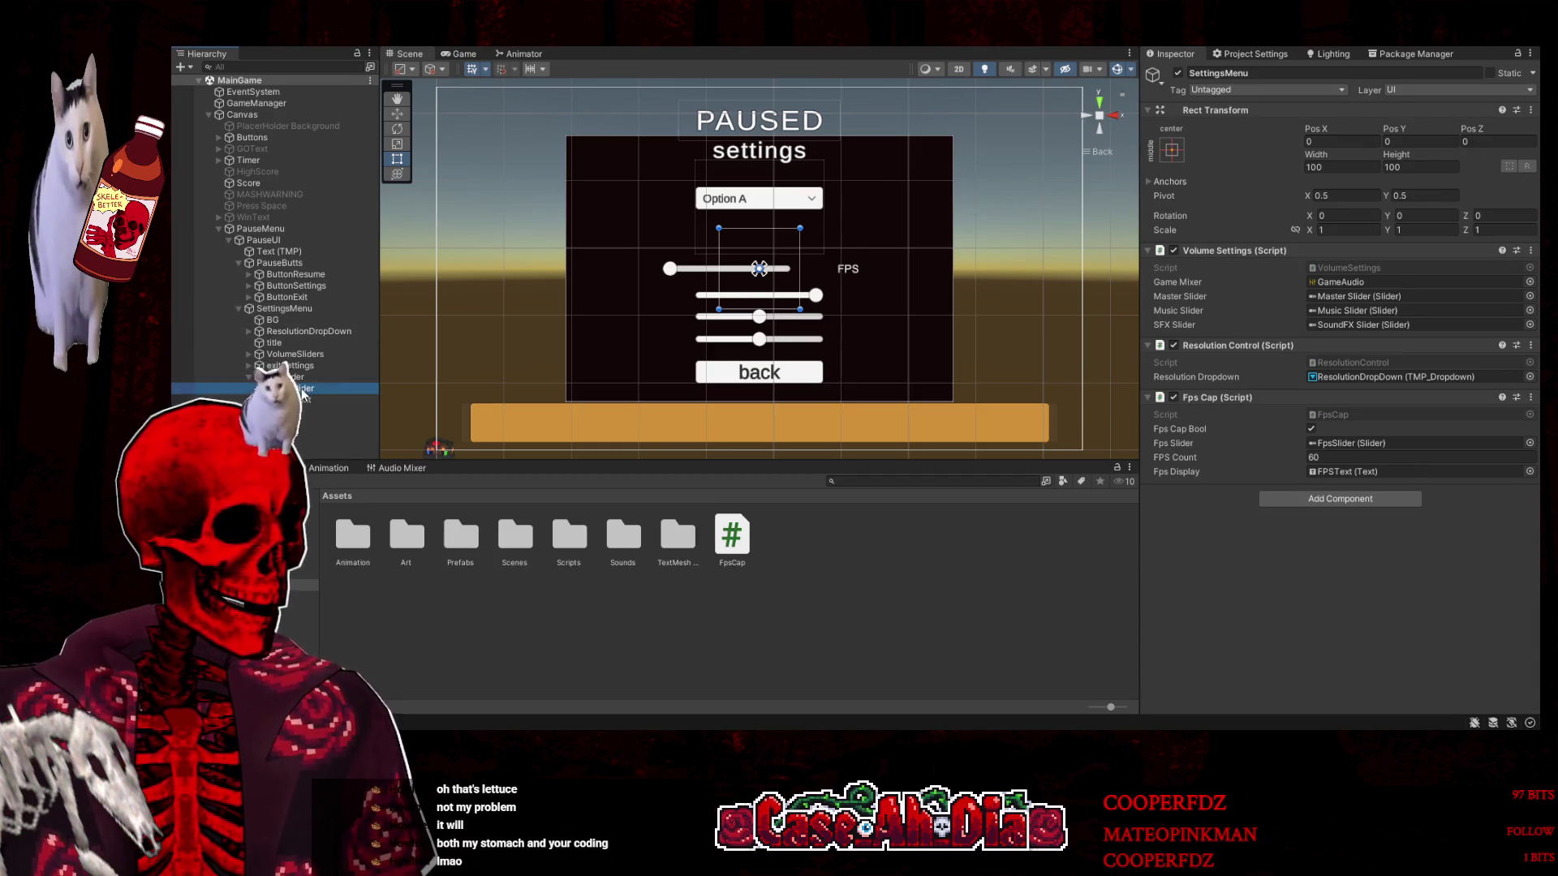
# Add an On Value Changed entry calling FpsCap.SetFPS on SettingsMenu, save, and switch to Visual Studio
pyautogui.scroll(-3, 1283, 431)
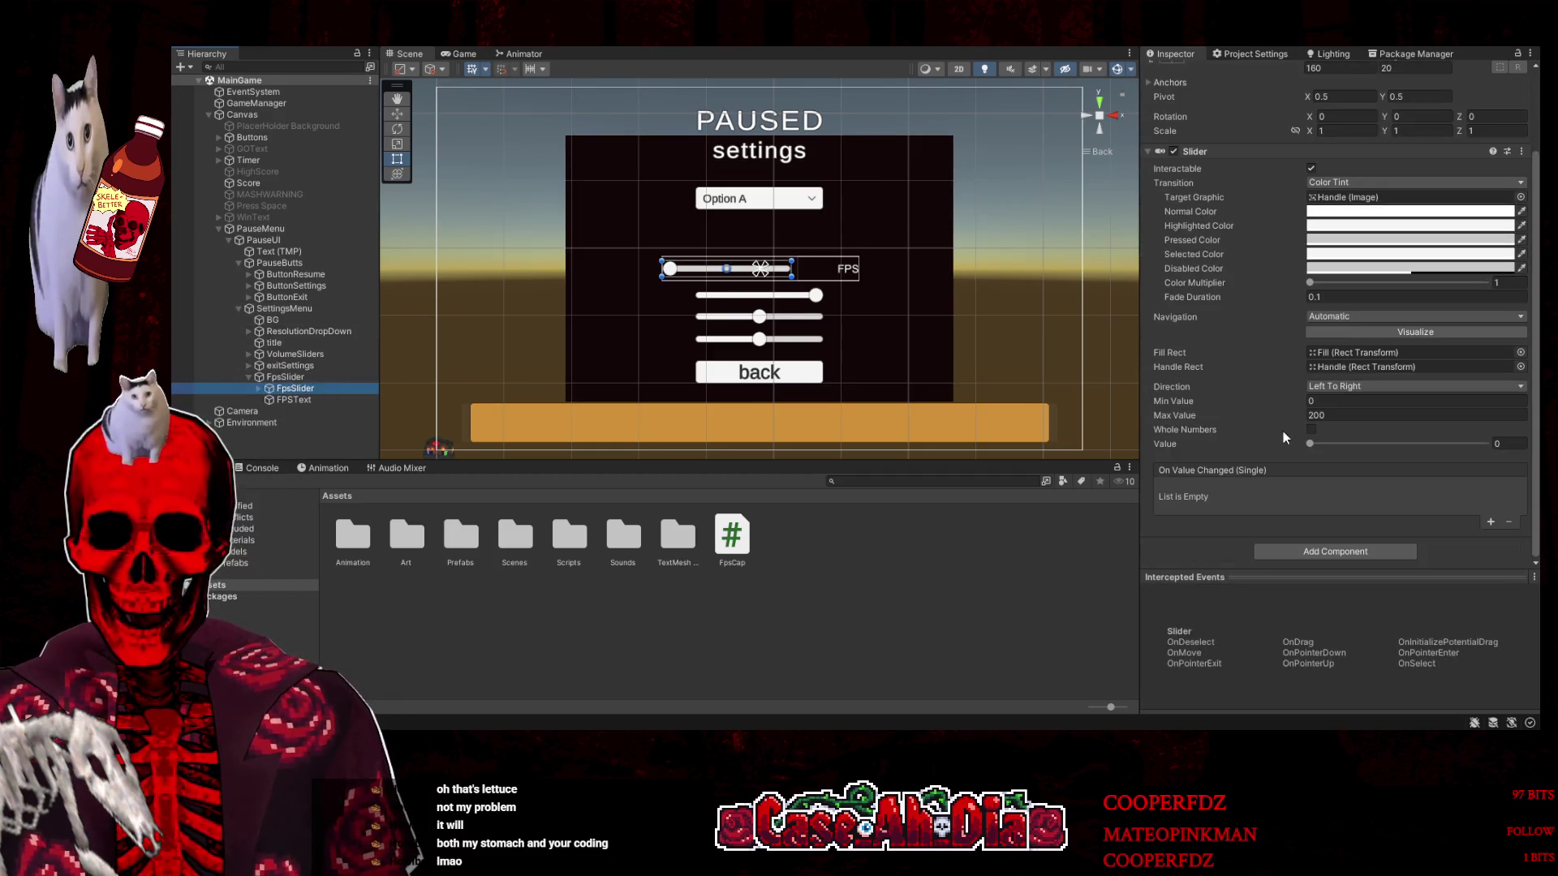
pyautogui.click(1491, 519)
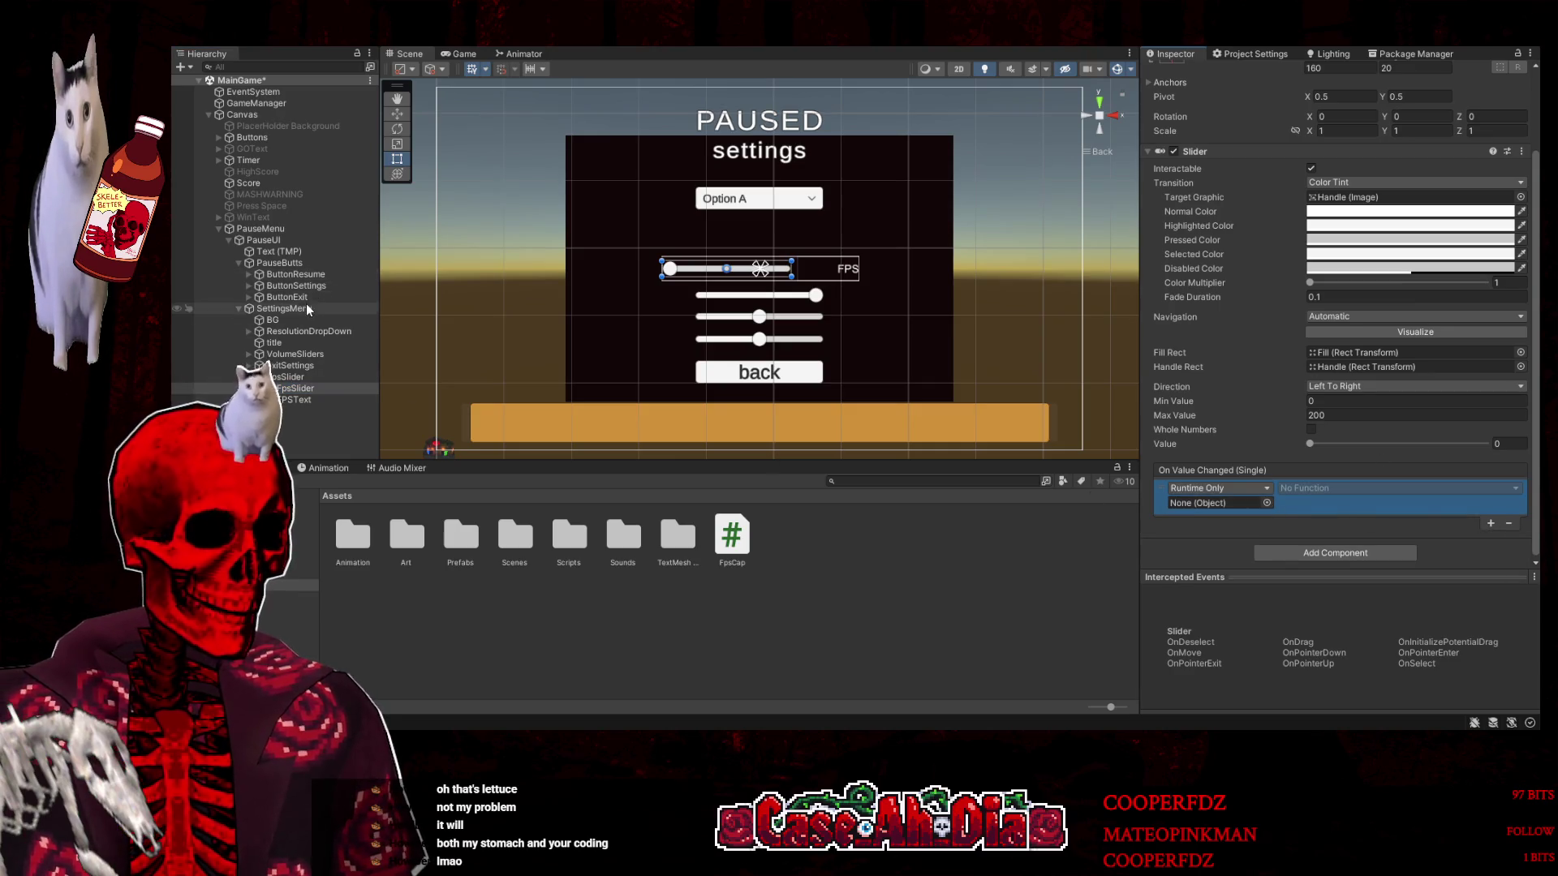
pyautogui.moveTo(294, 388); pyautogui.dragTo(1219, 503)
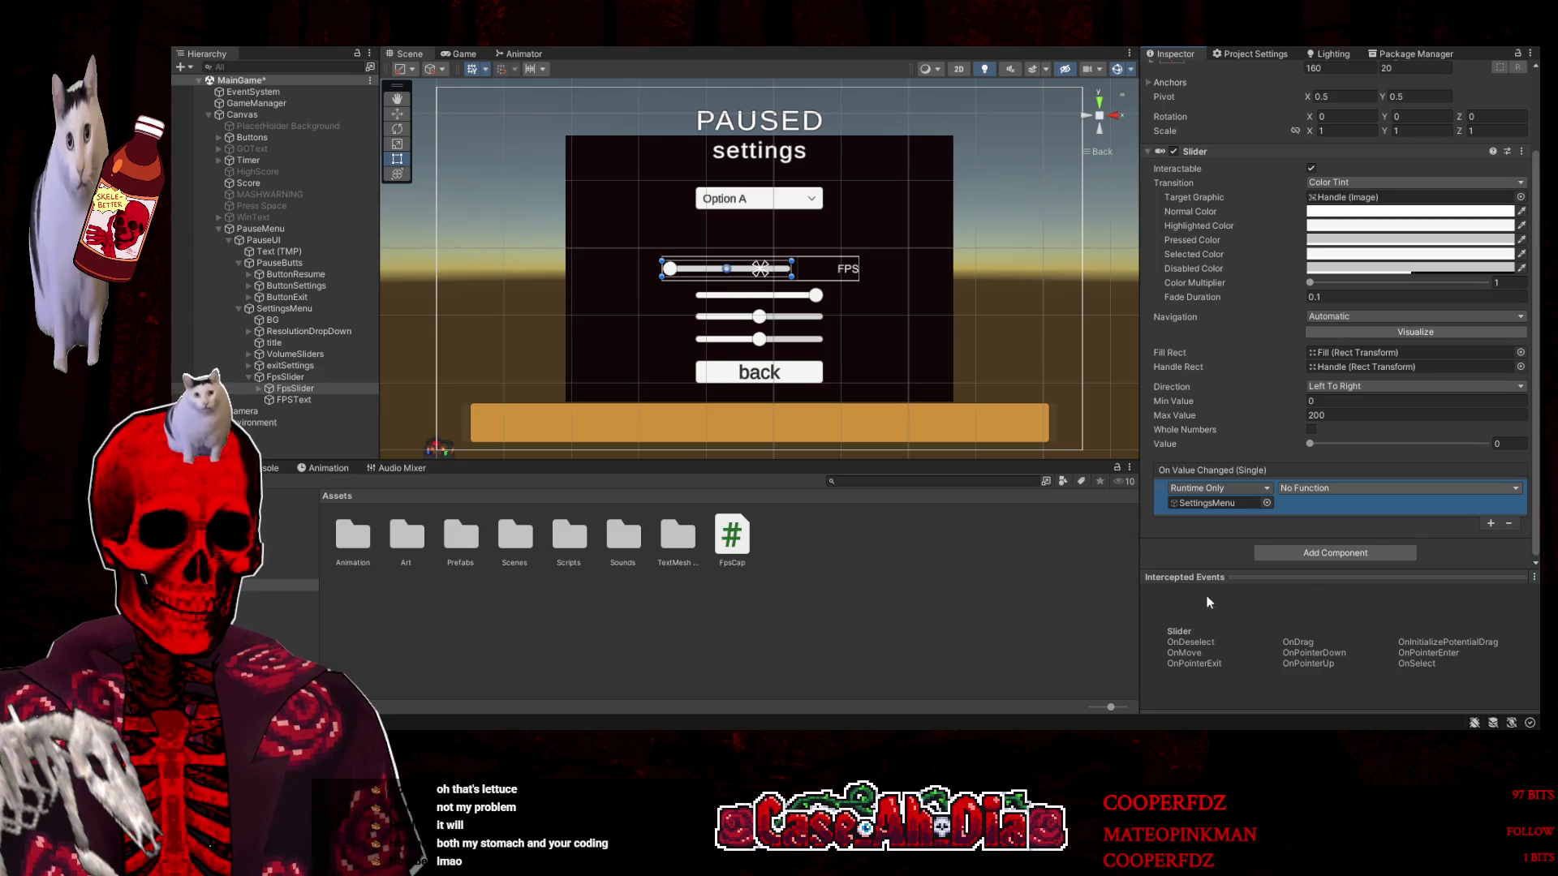
pyautogui.click(1175, 539)
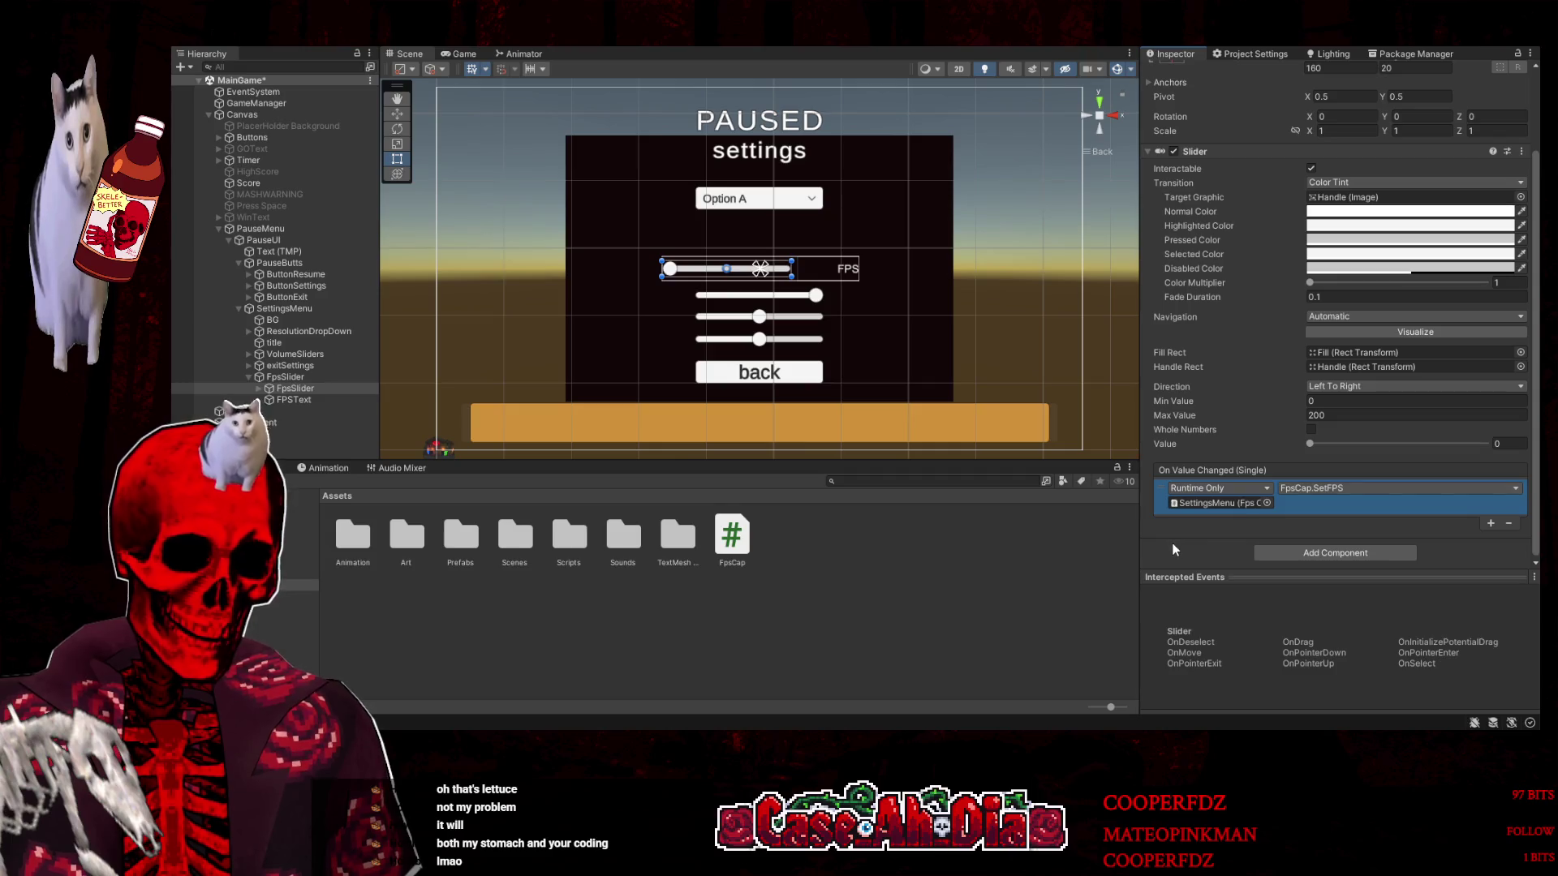
pyautogui.hotkey('ctrl', 's')
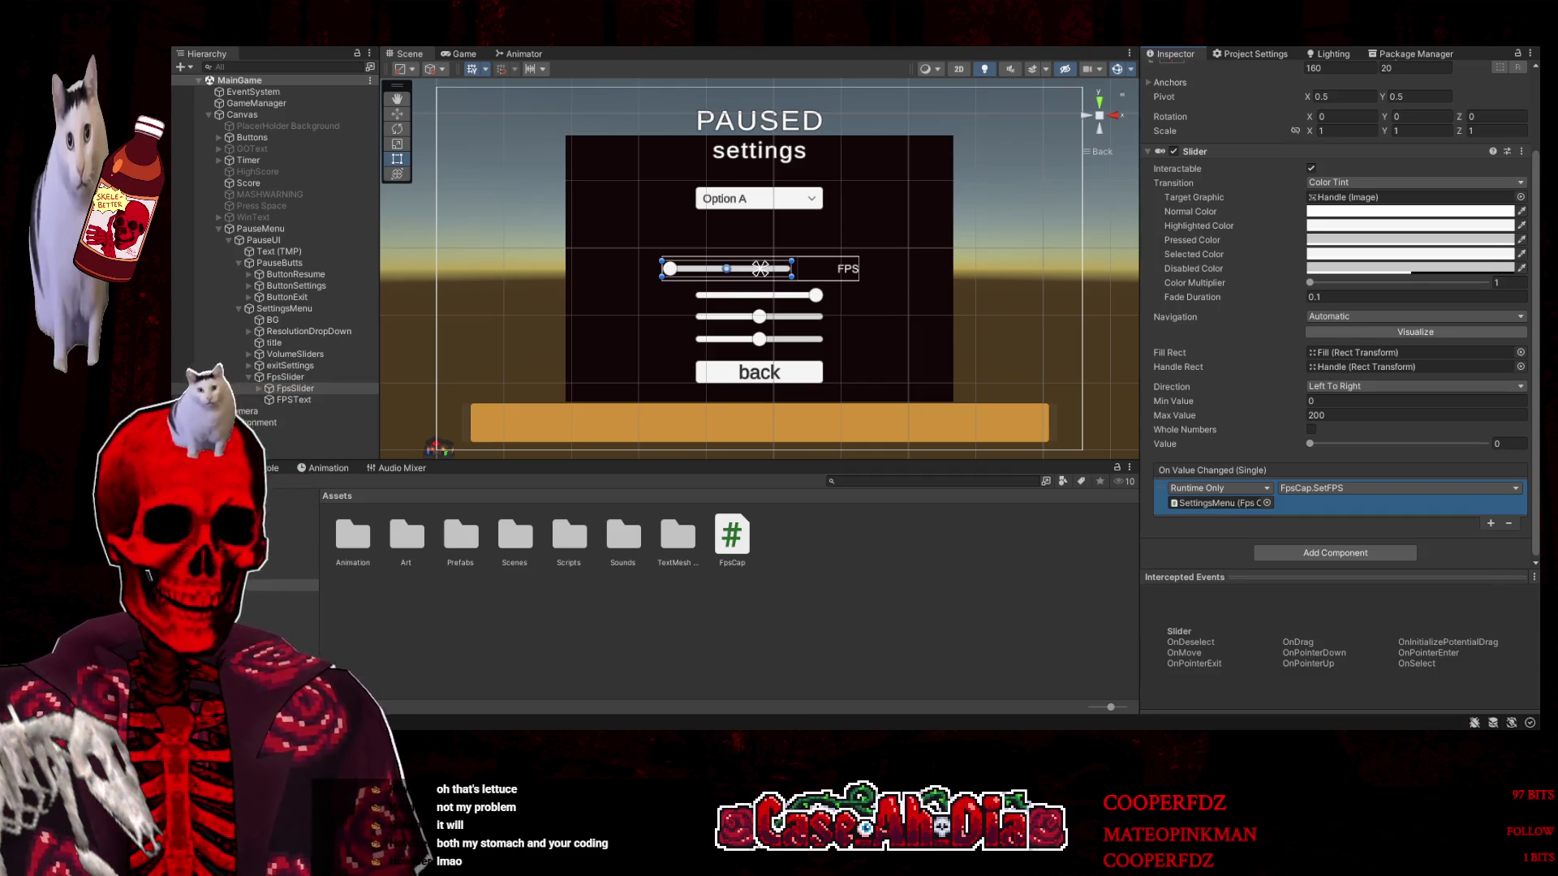
pyautogui.hotkey('alt', 'Tab')
pyautogui.hotkey('ctrl', 'Tab')
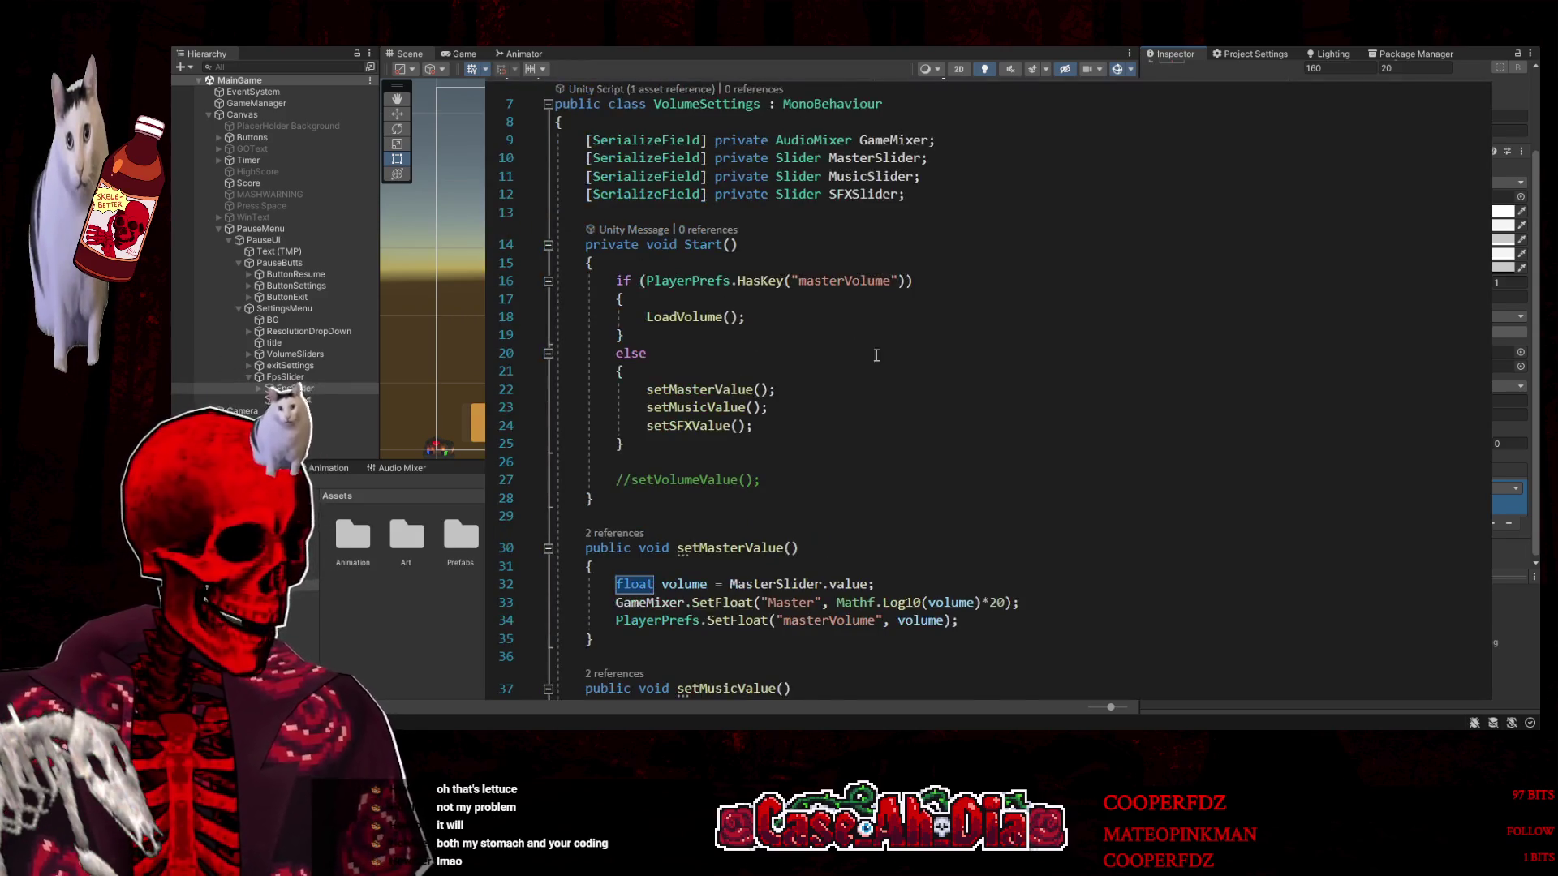
# Review VolumeSettings' PlayerPrefs.SetFloat and mixer SetFloat lines, then return to FpsCap.cs
pyautogui.scroll(-3, 970, 461)
pyautogui.click(755, 460)
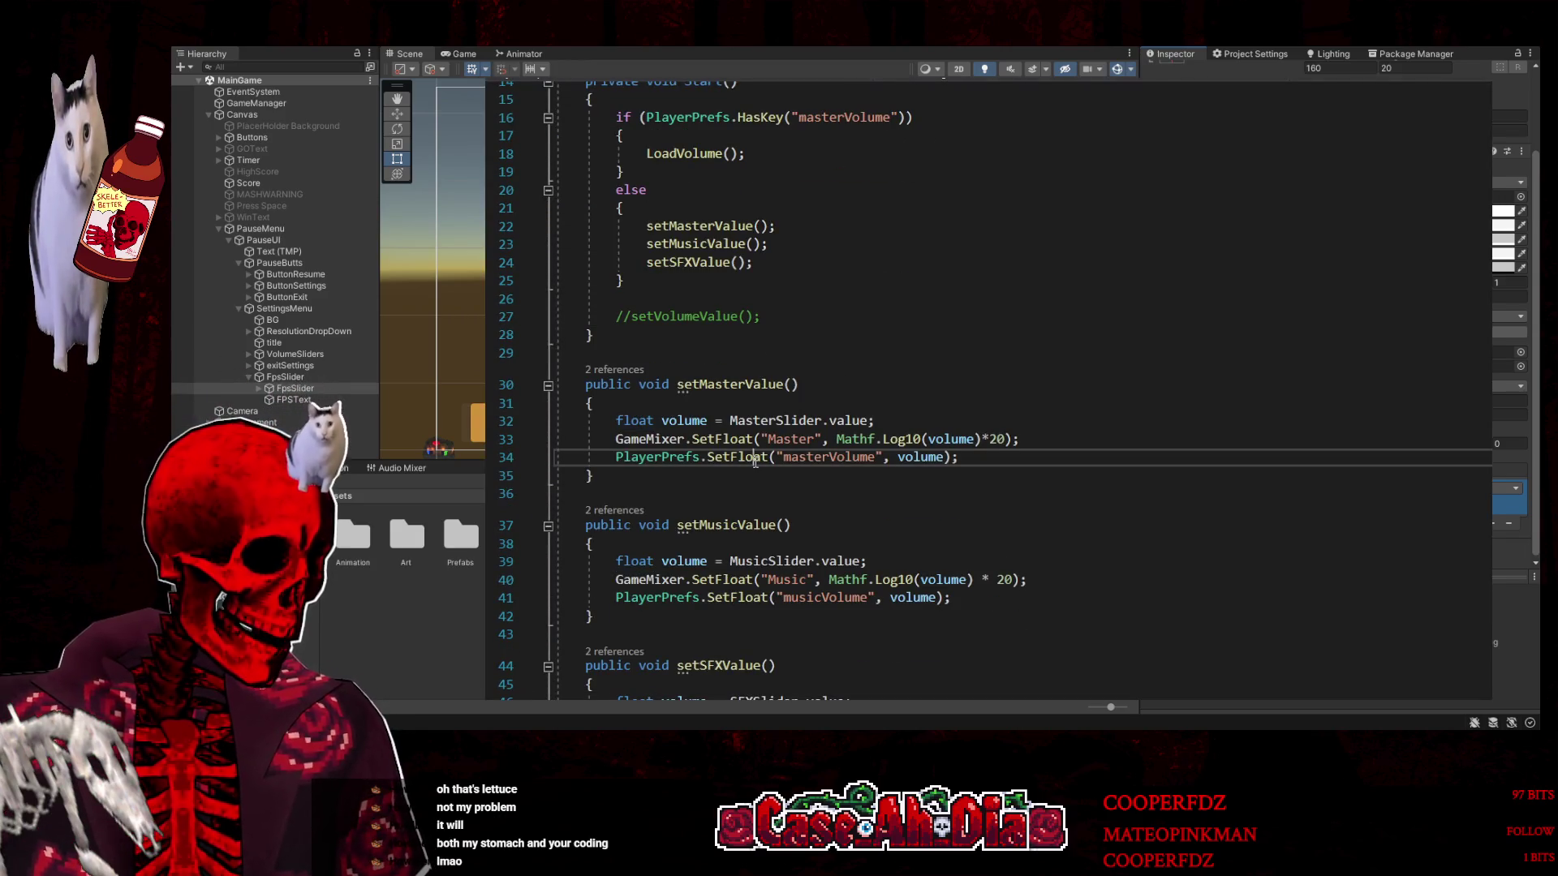
pyautogui.click(722, 441)
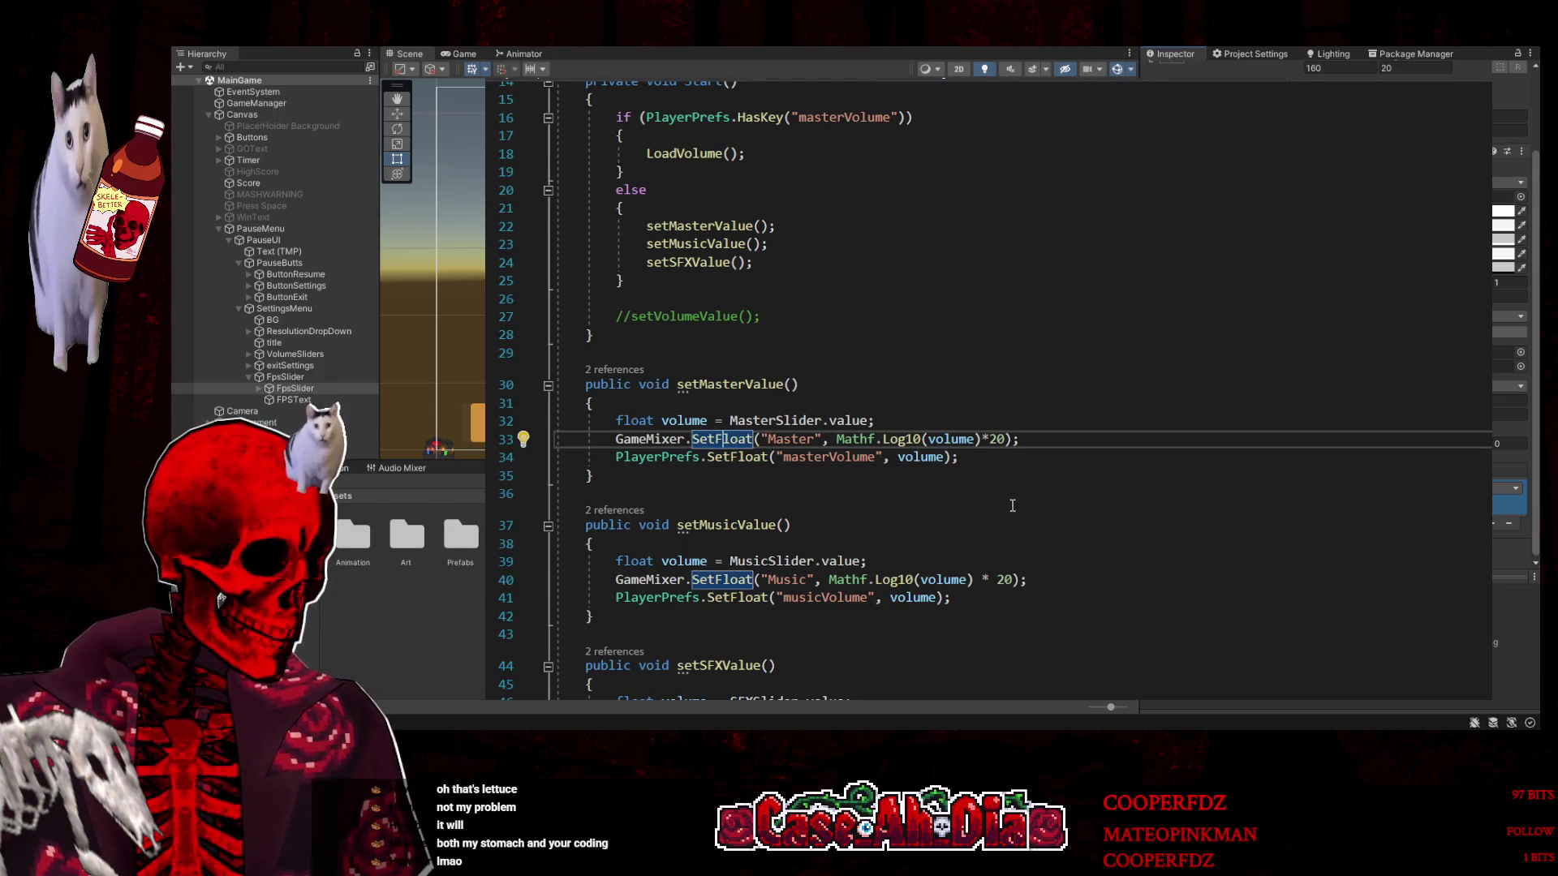
pyautogui.click(962, 441)
pyautogui.click(1026, 458)
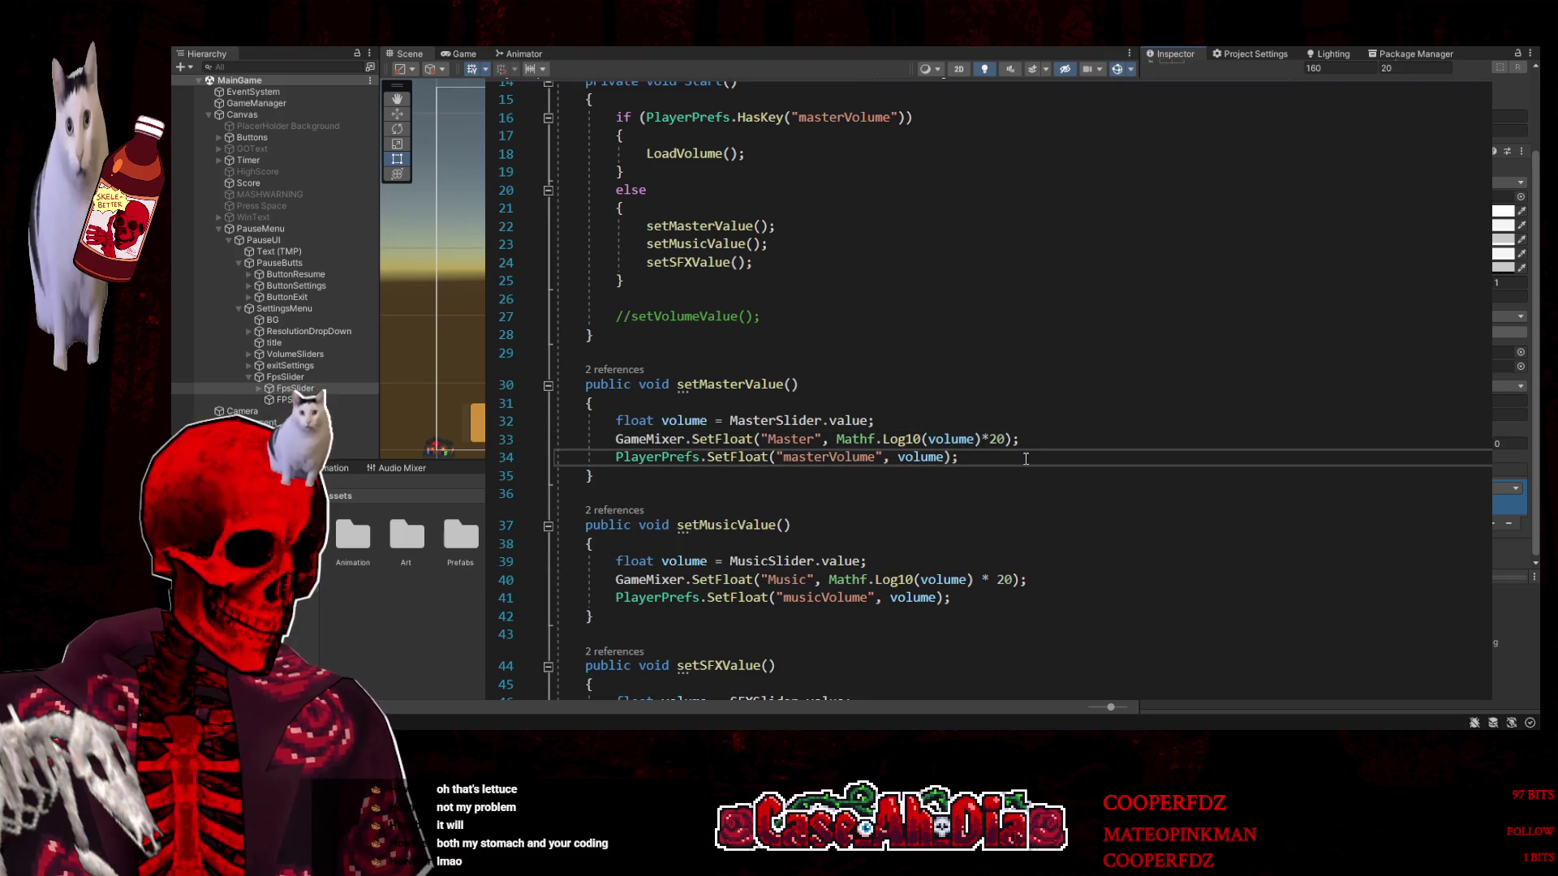
pyautogui.click(645, 456)
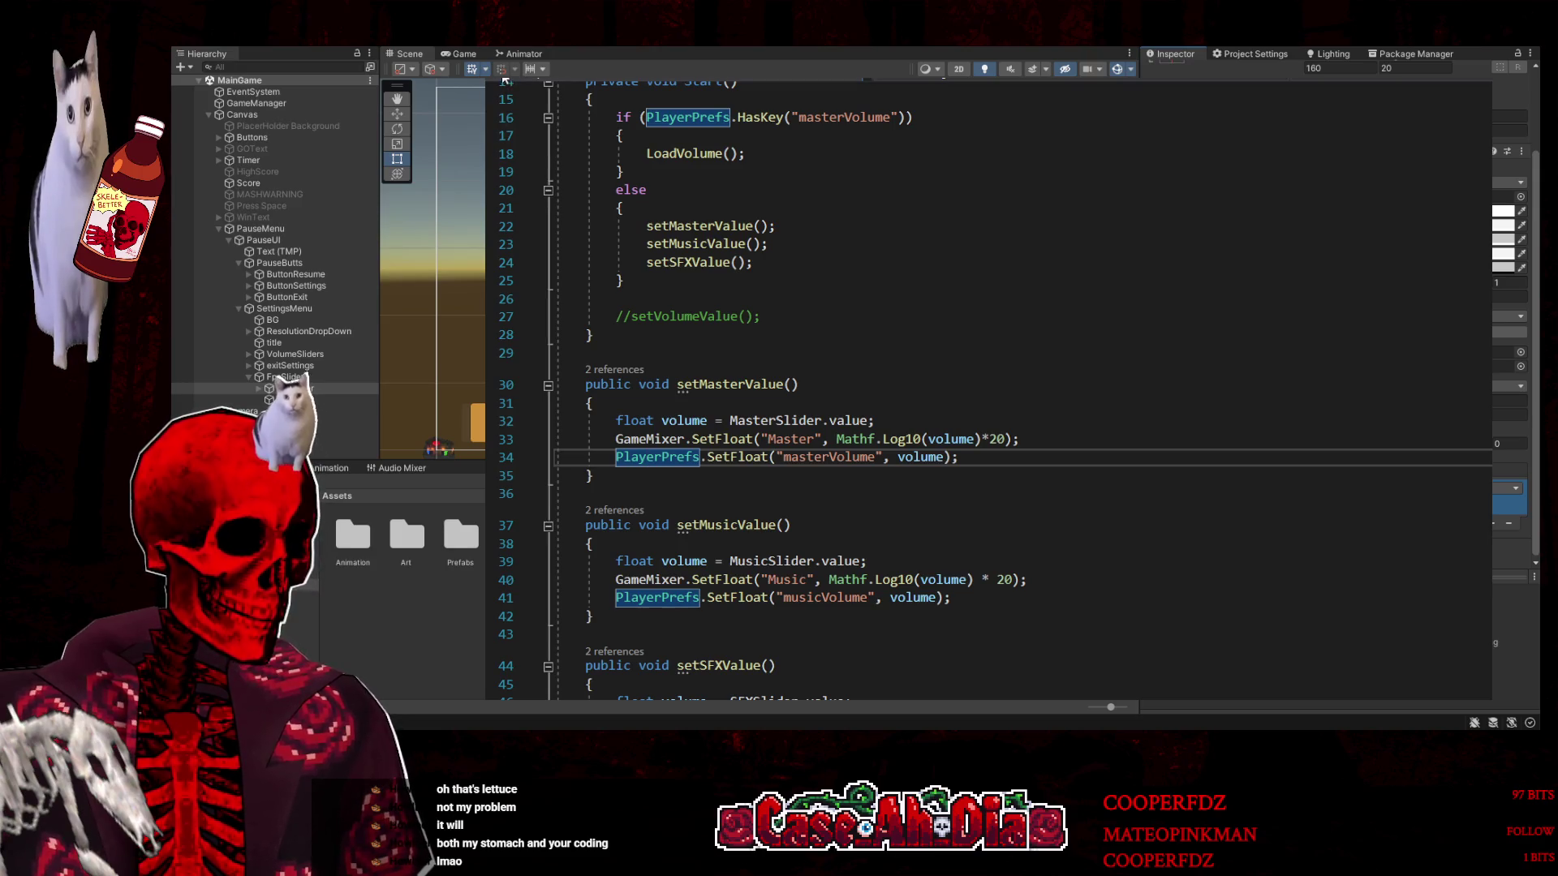
pyautogui.hotkey('ctrl', 'Tab')
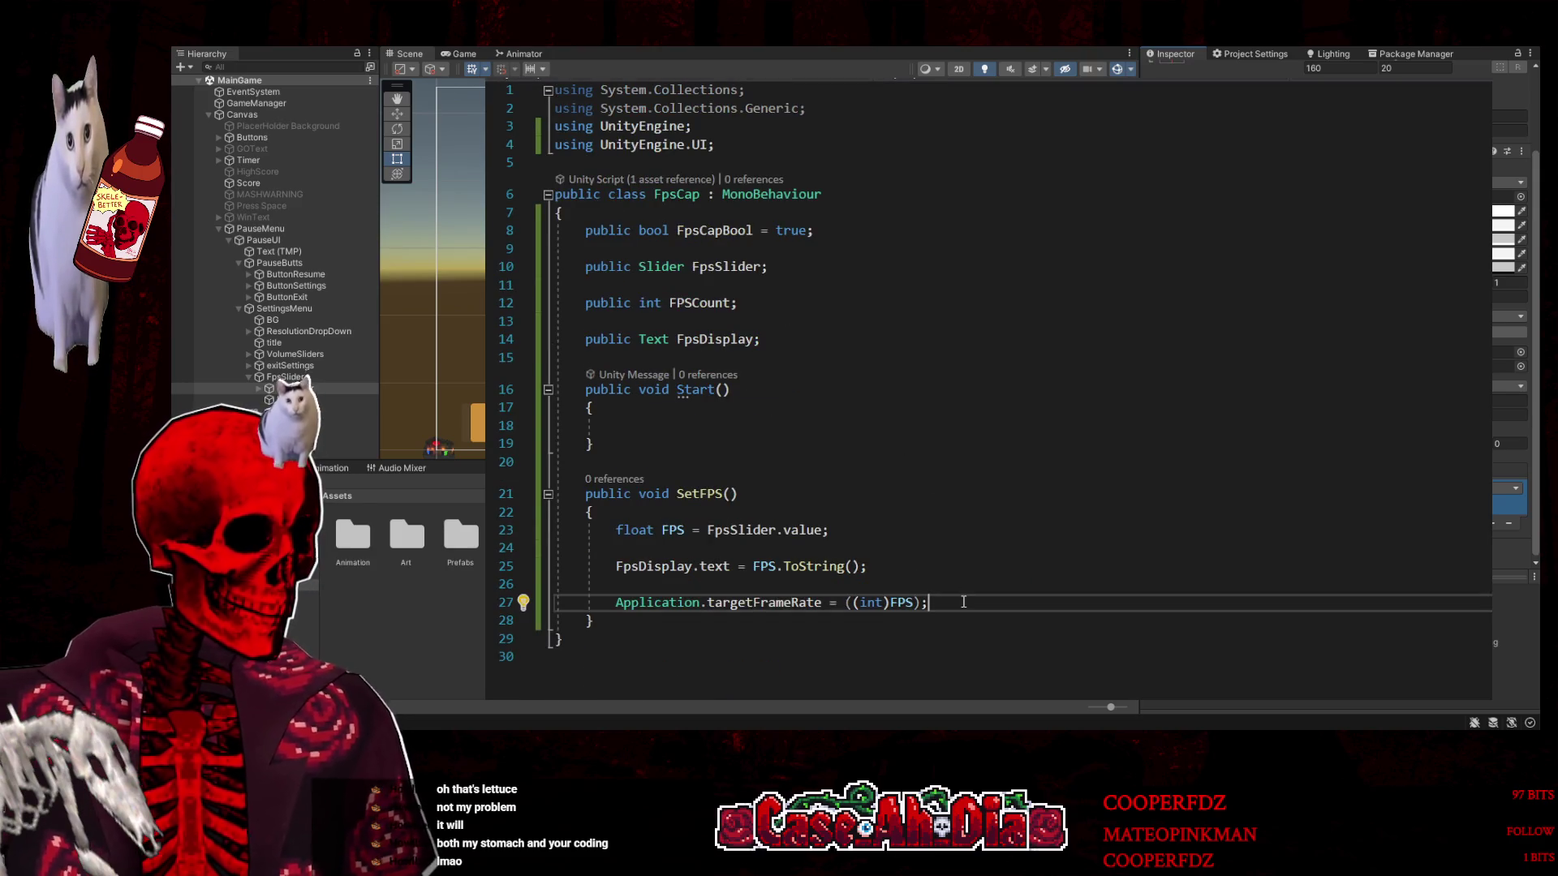
# Add a line in SetFPS saving FPS to PlayerPrefs under the key "Framerate"
pyautogui.press('Return')
pyautogui.press('Return')
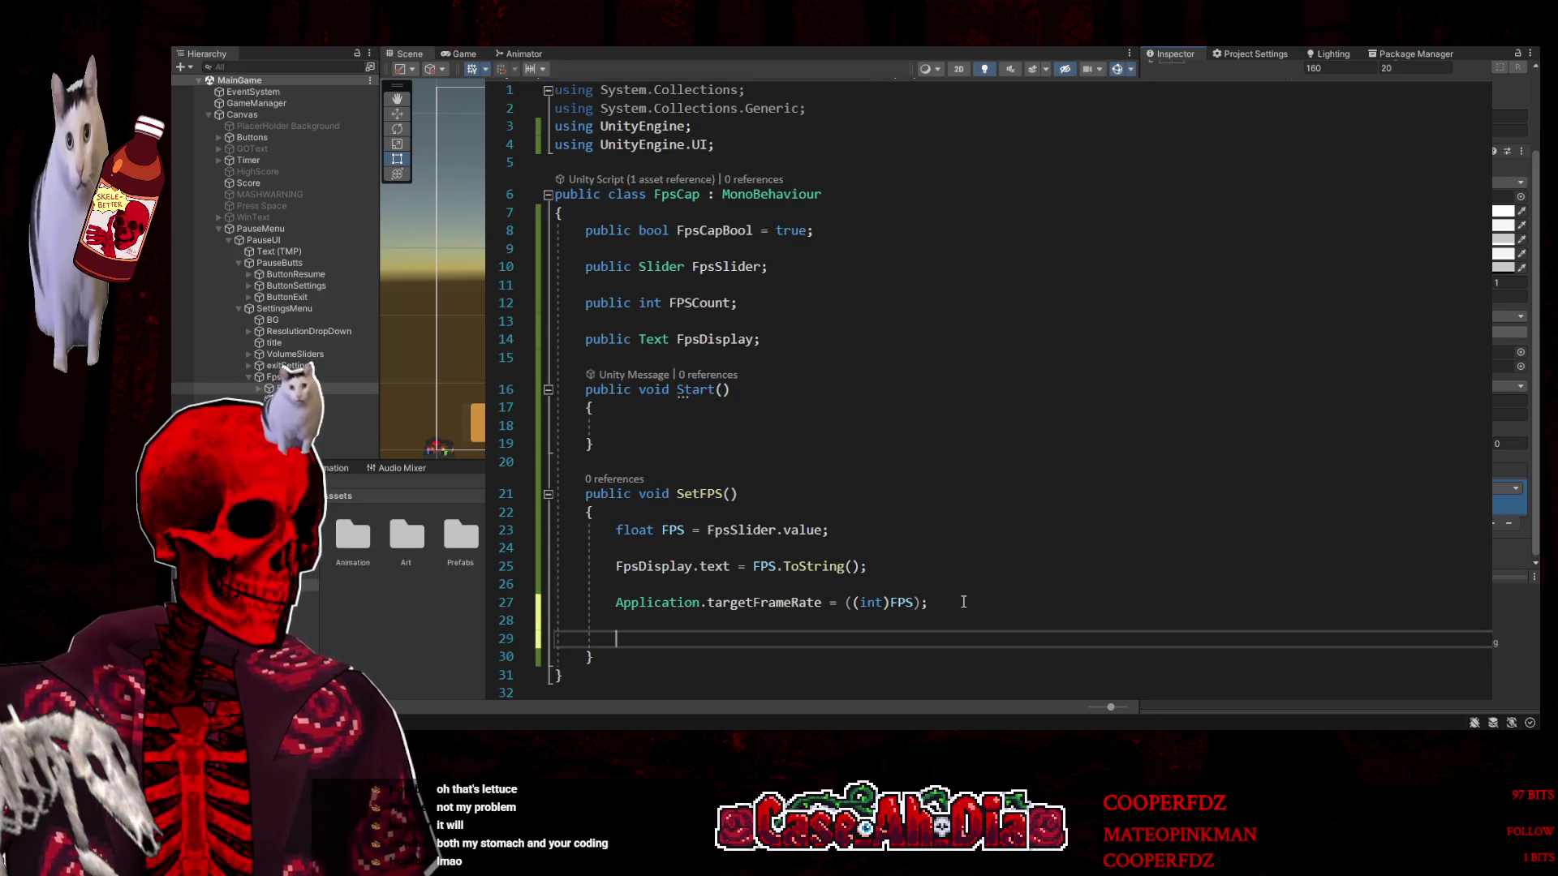
pyautogui.write('Pla')
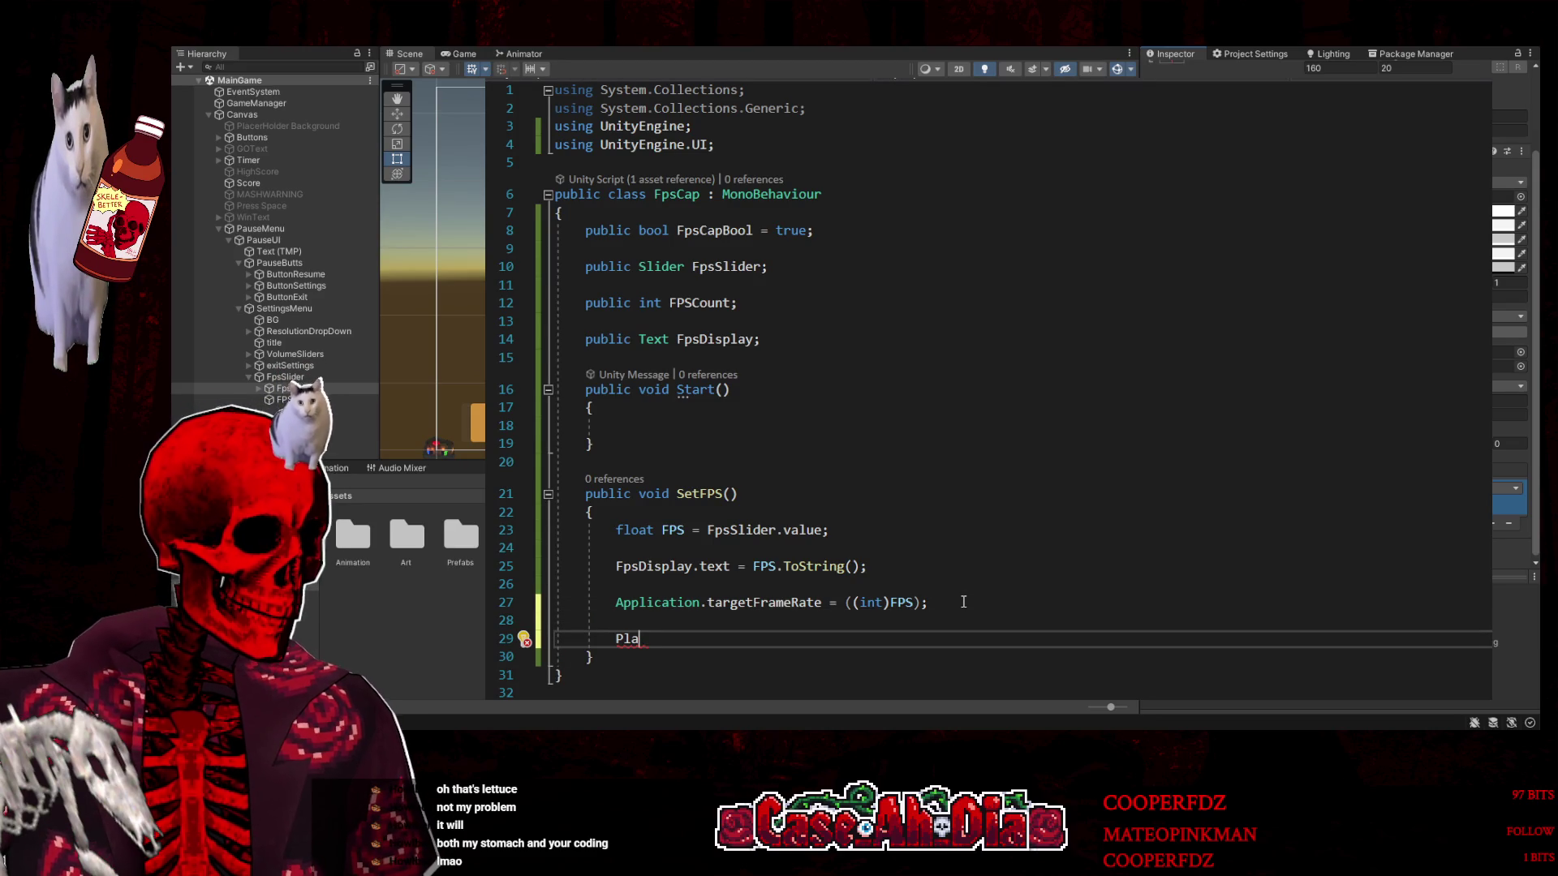
pyautogui.write('yerPrefs.')
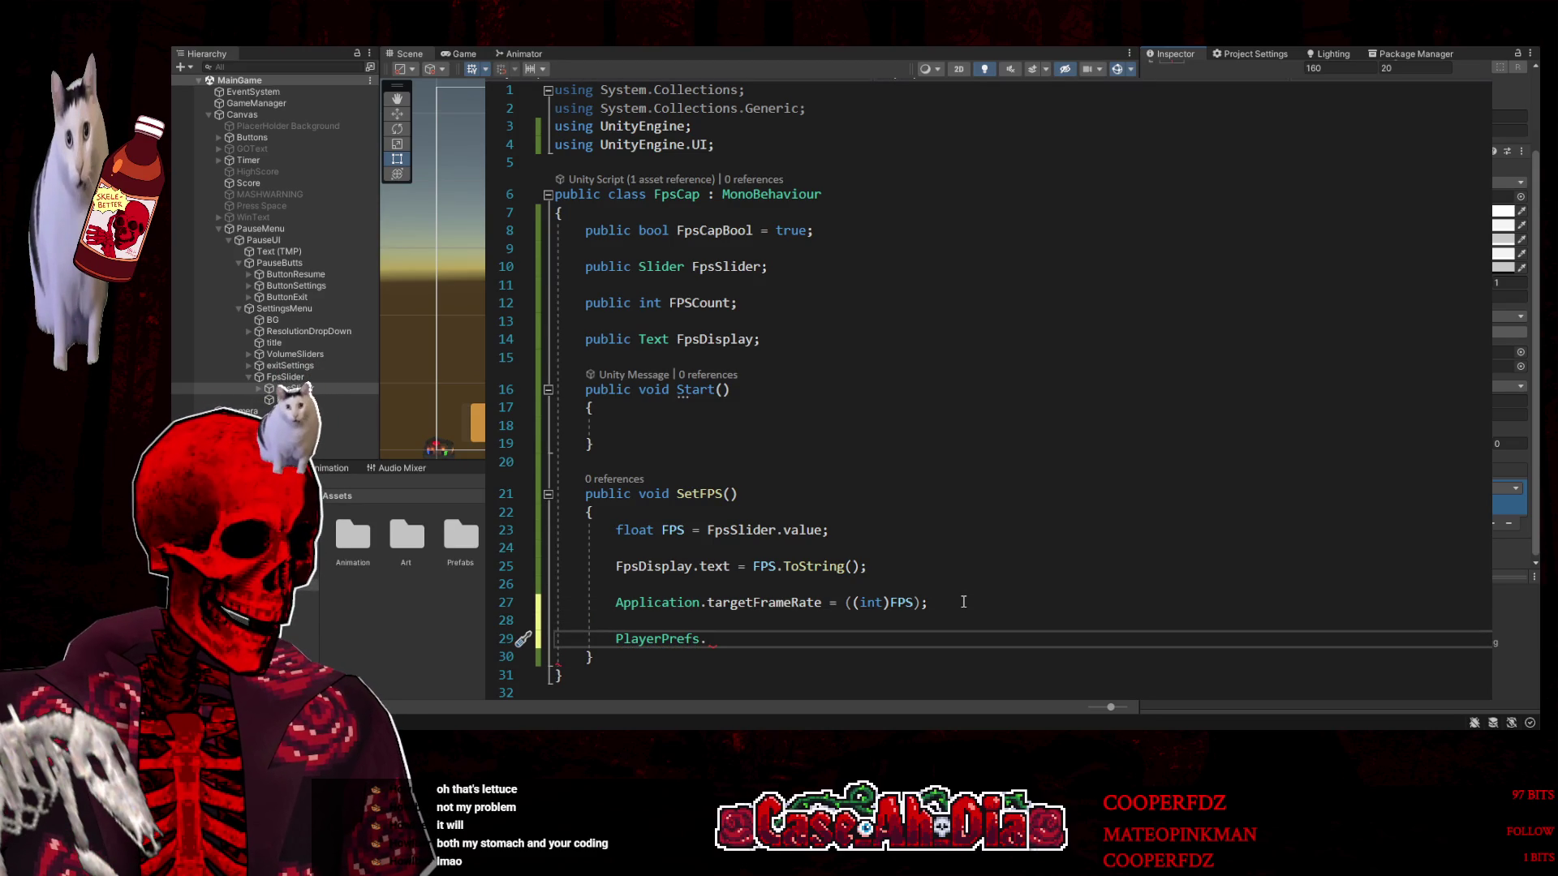
pyautogui.write('set')
pyautogui.press('Tab')
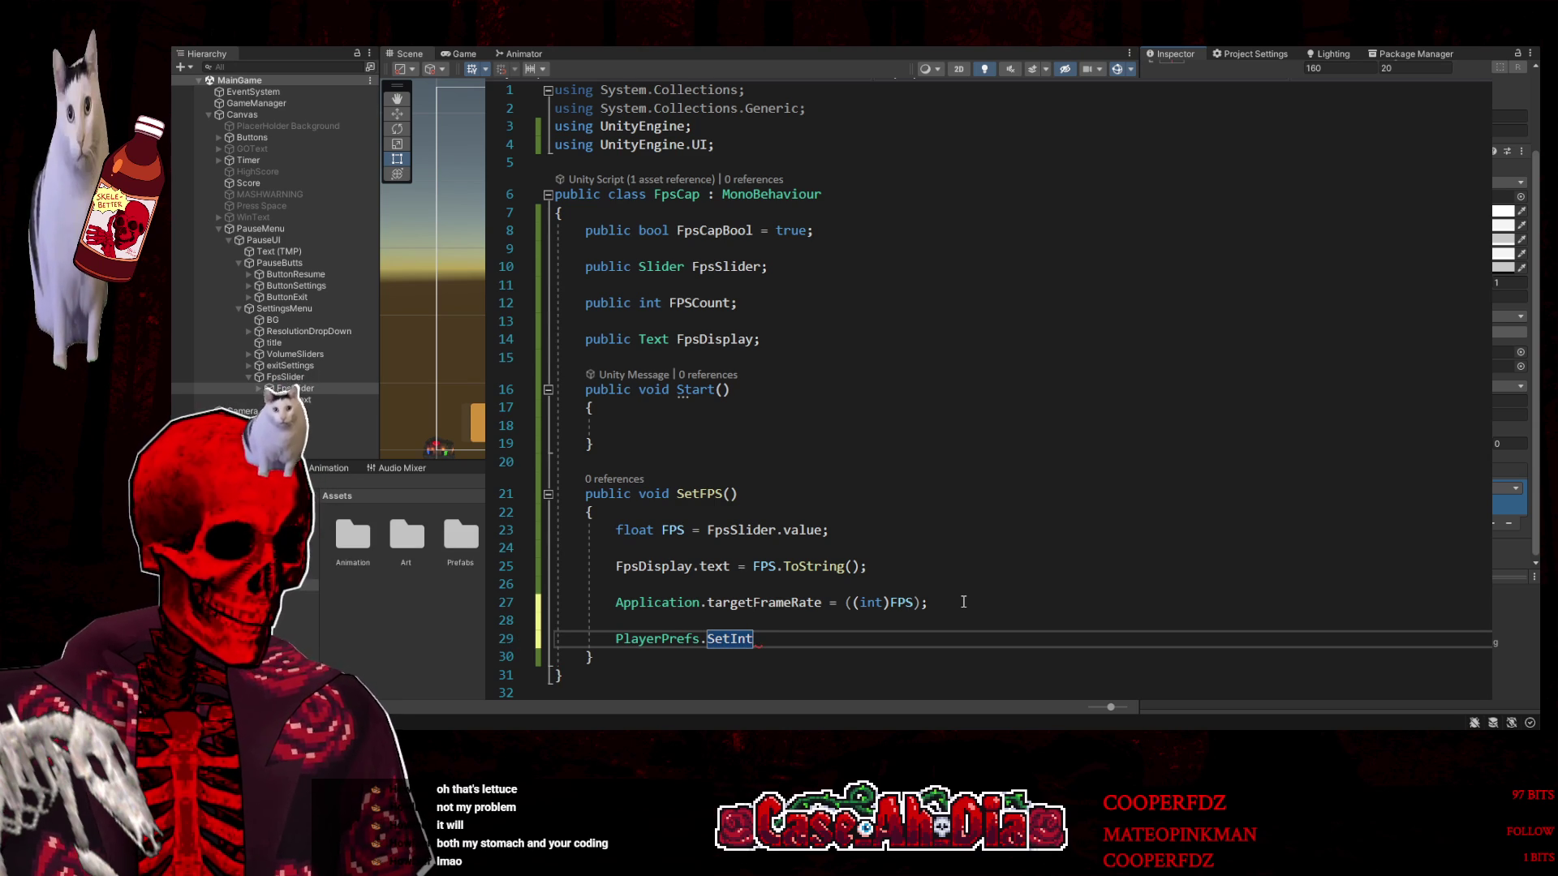
pyautogui.write('(')
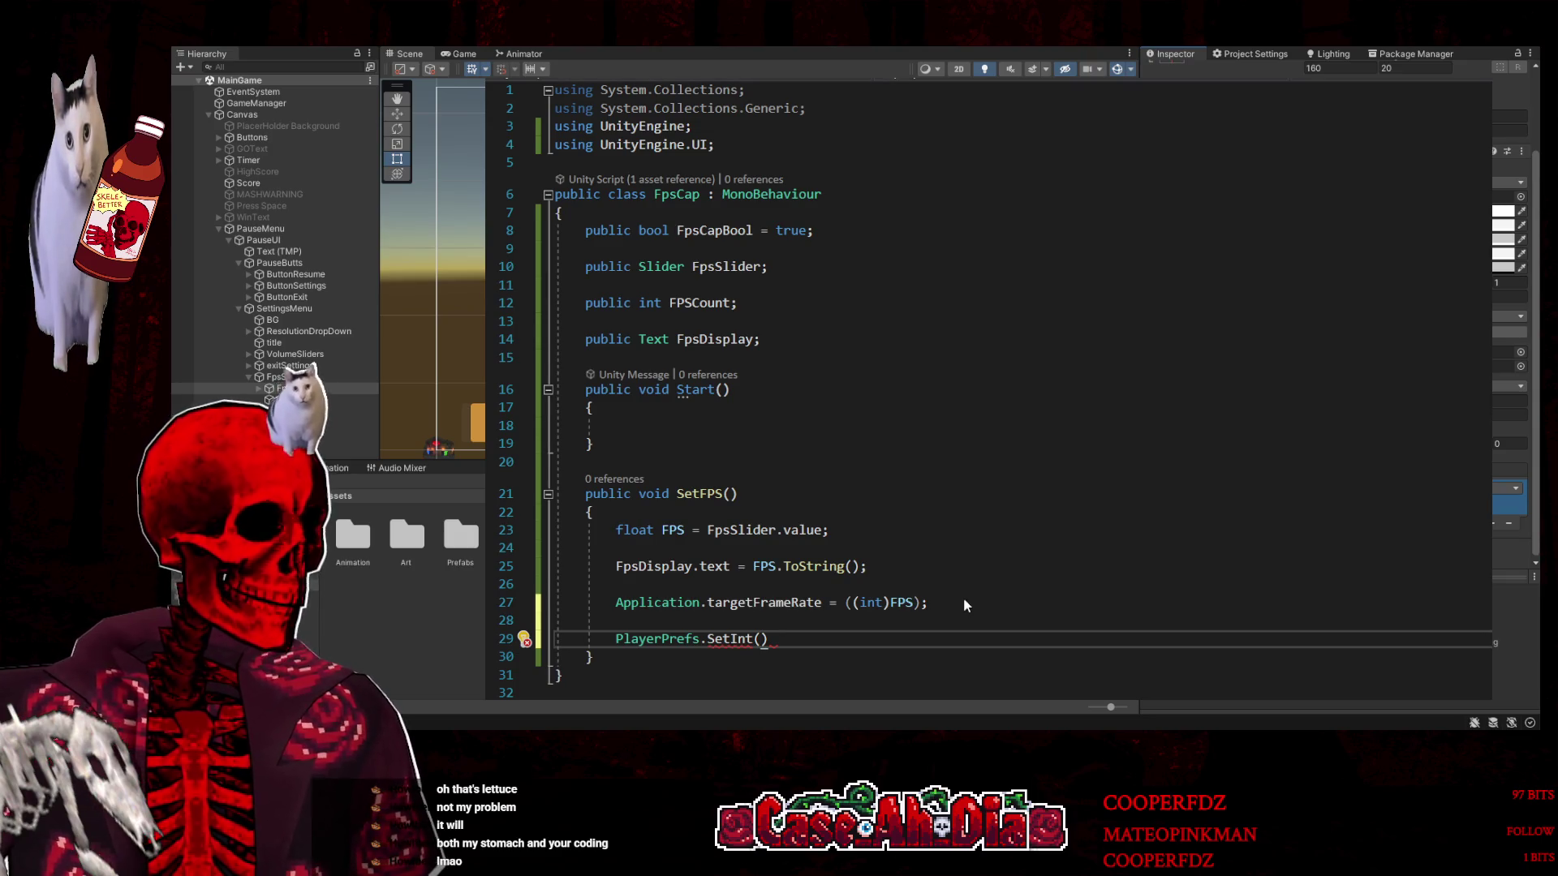
pyautogui.click(805, 423)
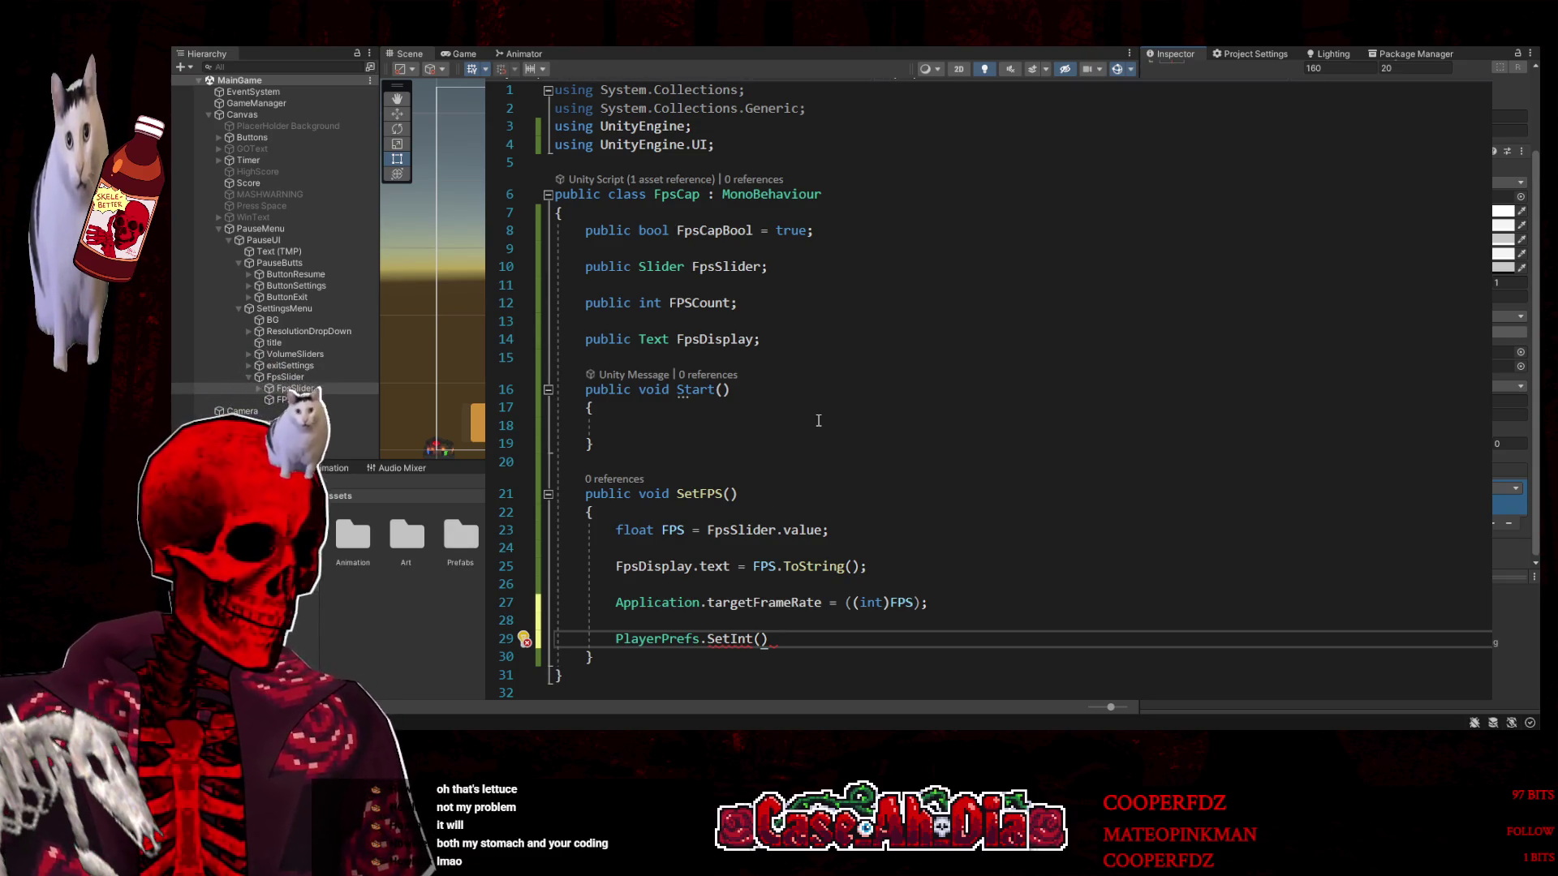
pyautogui.write('"",')
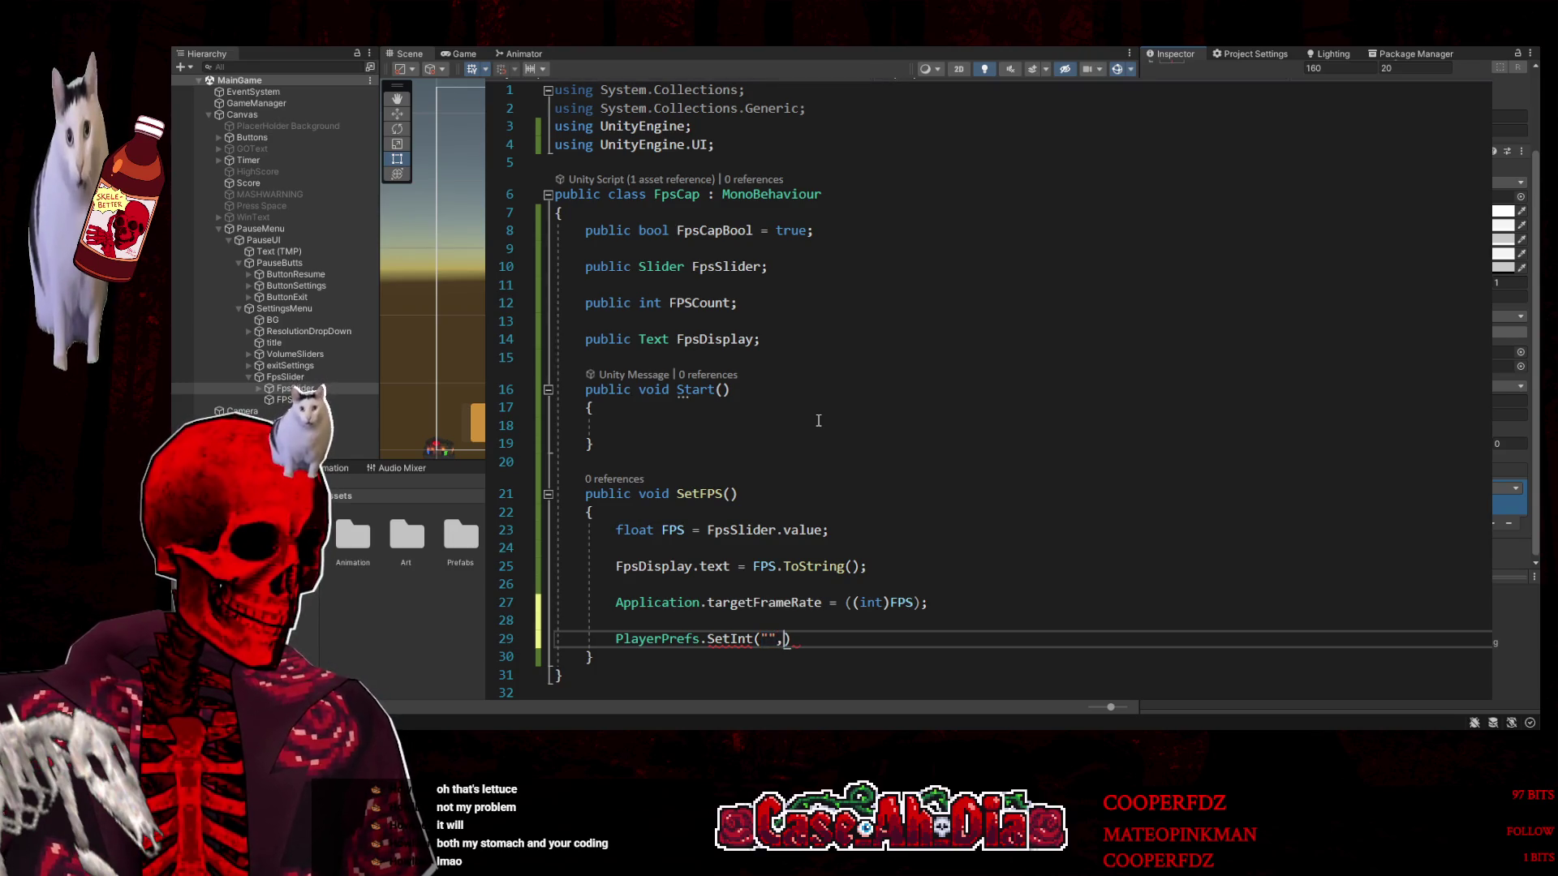
pyautogui.write(';')
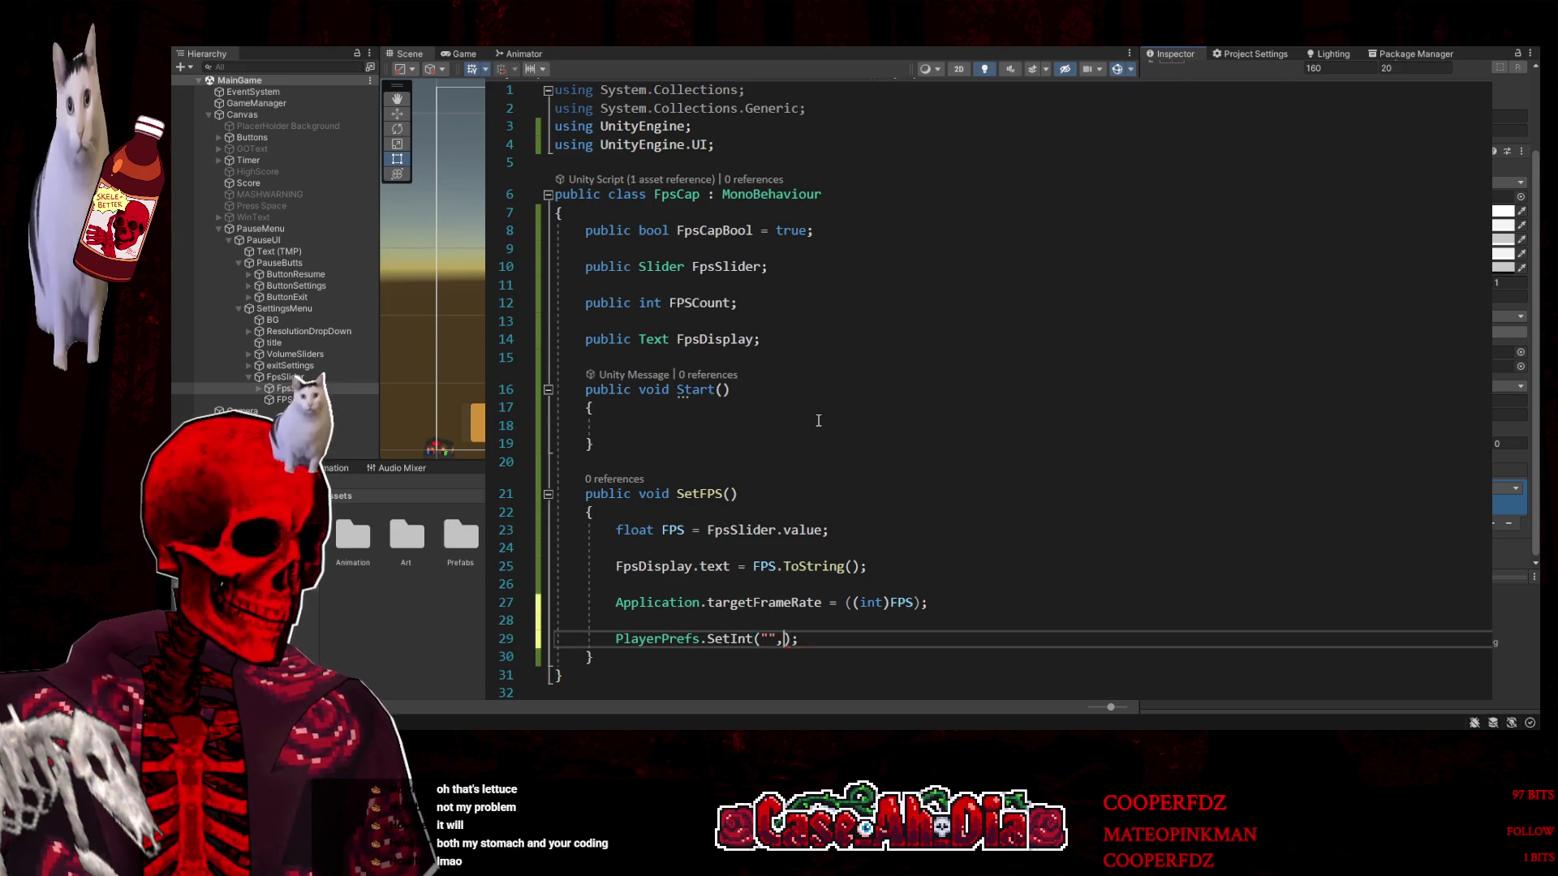
pyautogui.write('FPS')
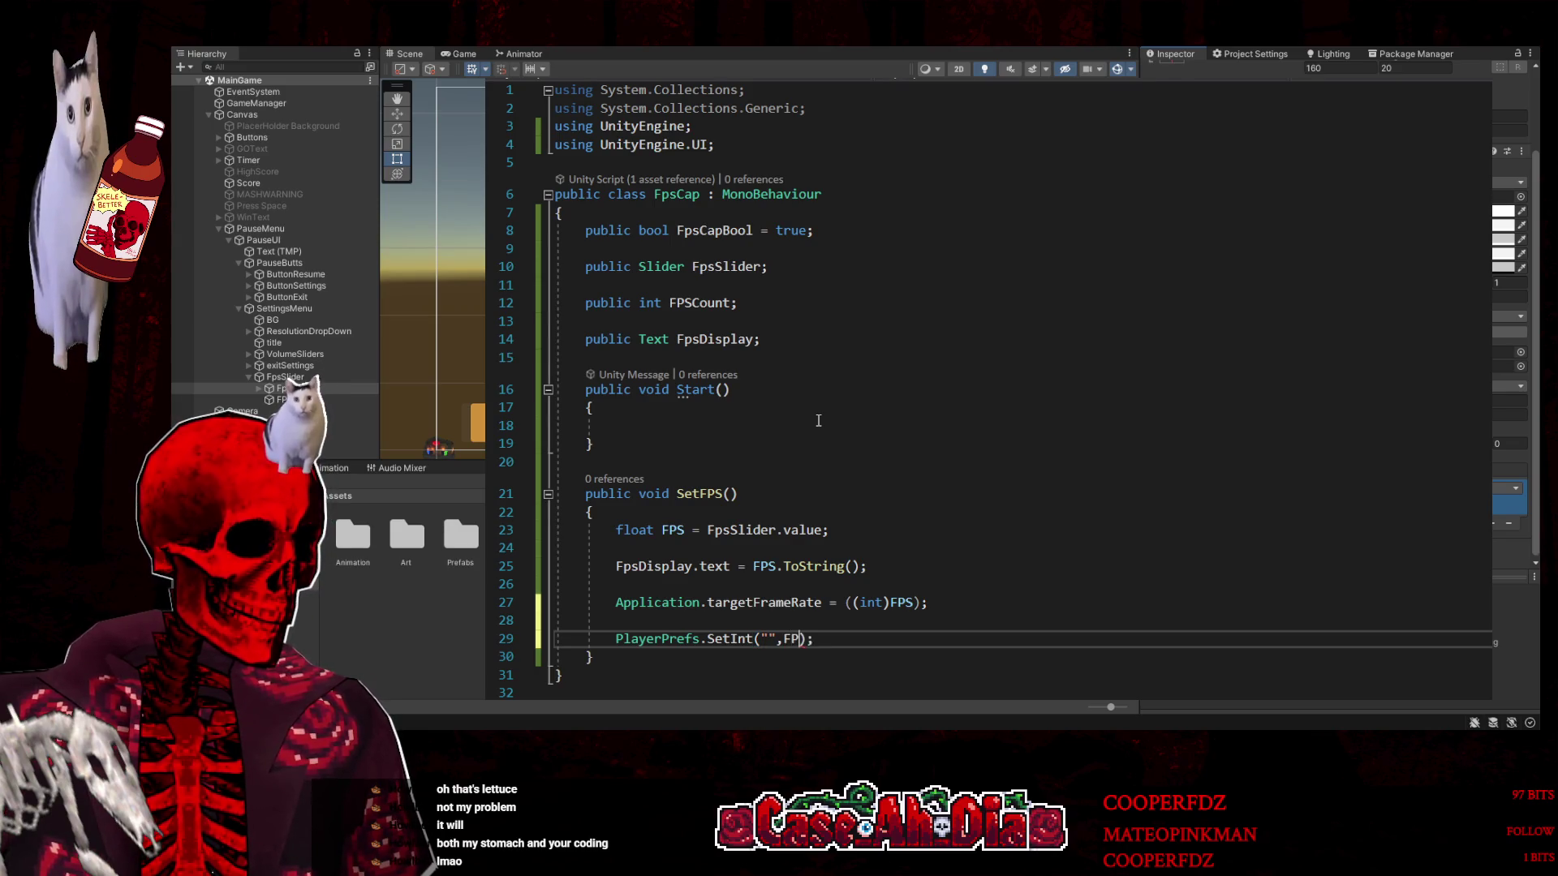
pyautogui.press('Left')
pyautogui.press('Left')
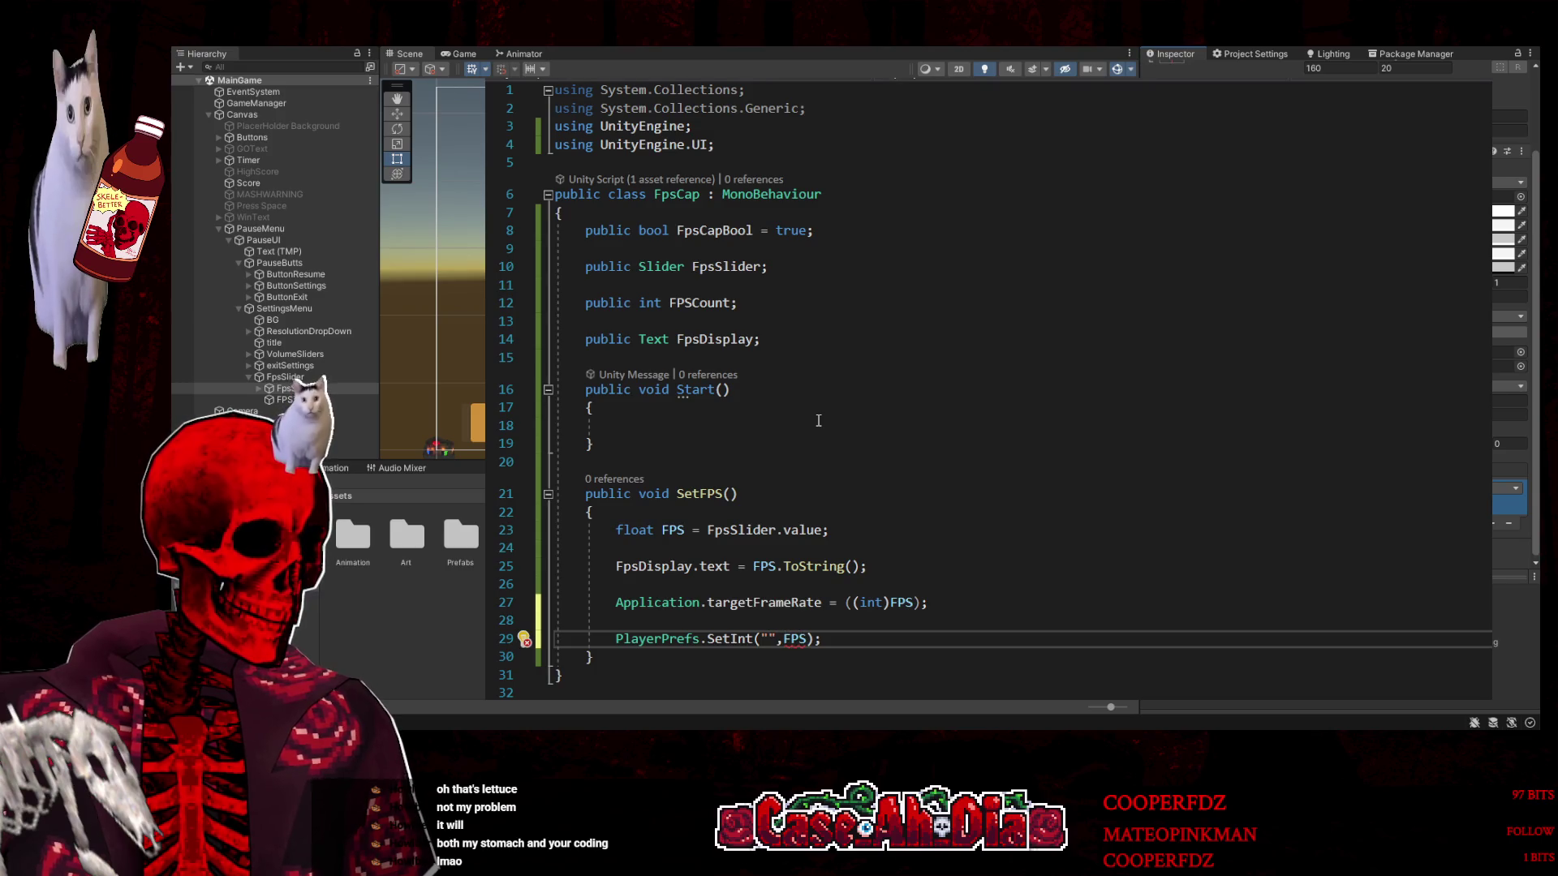
pyautogui.write('Frame')
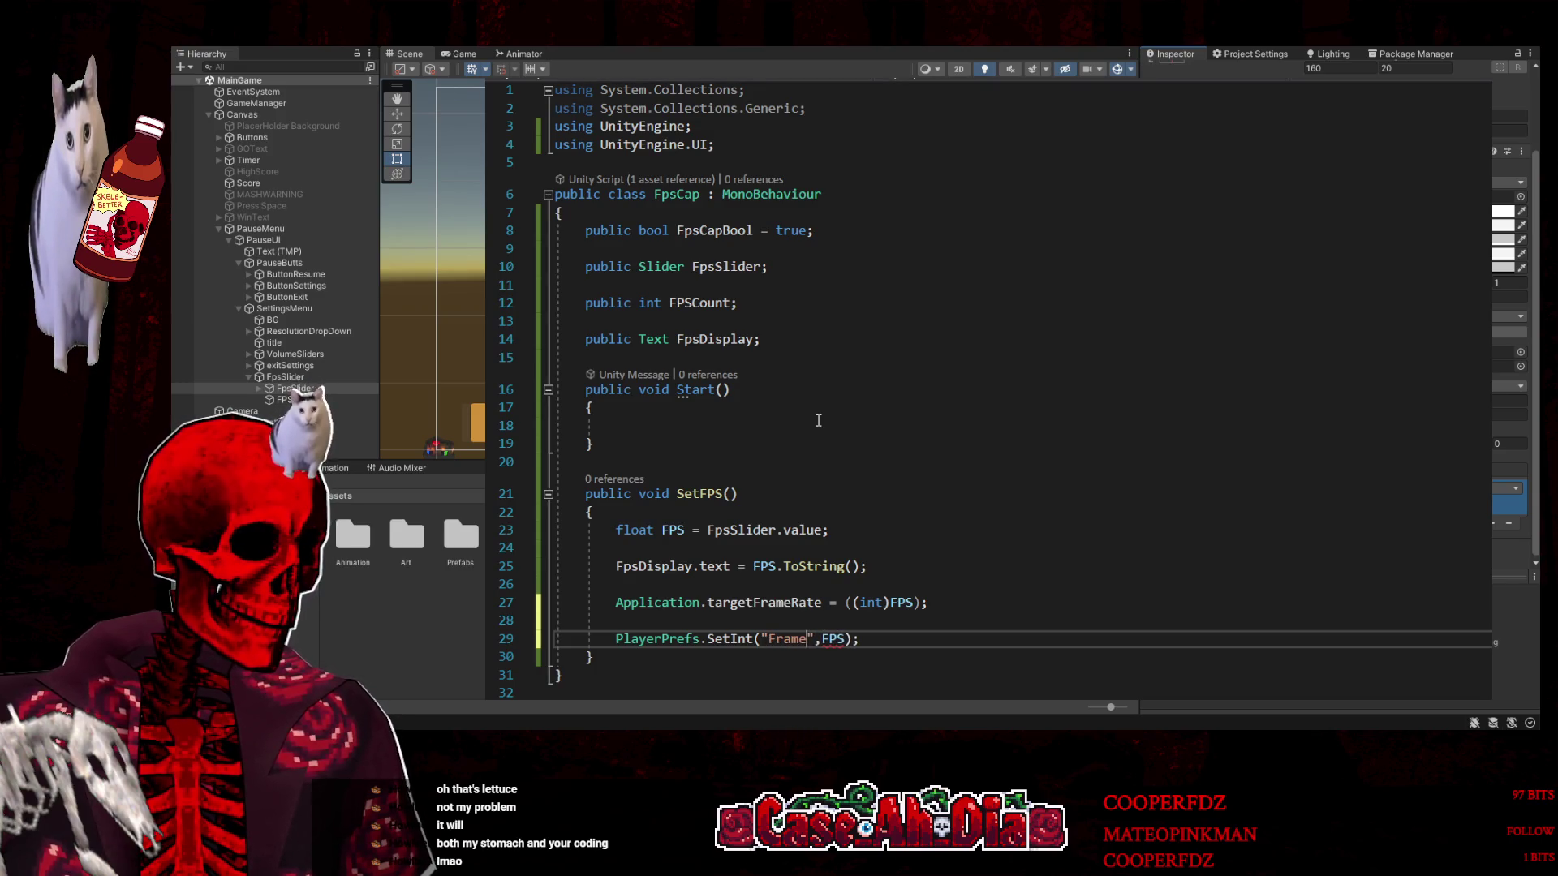
pyautogui.write('rate')
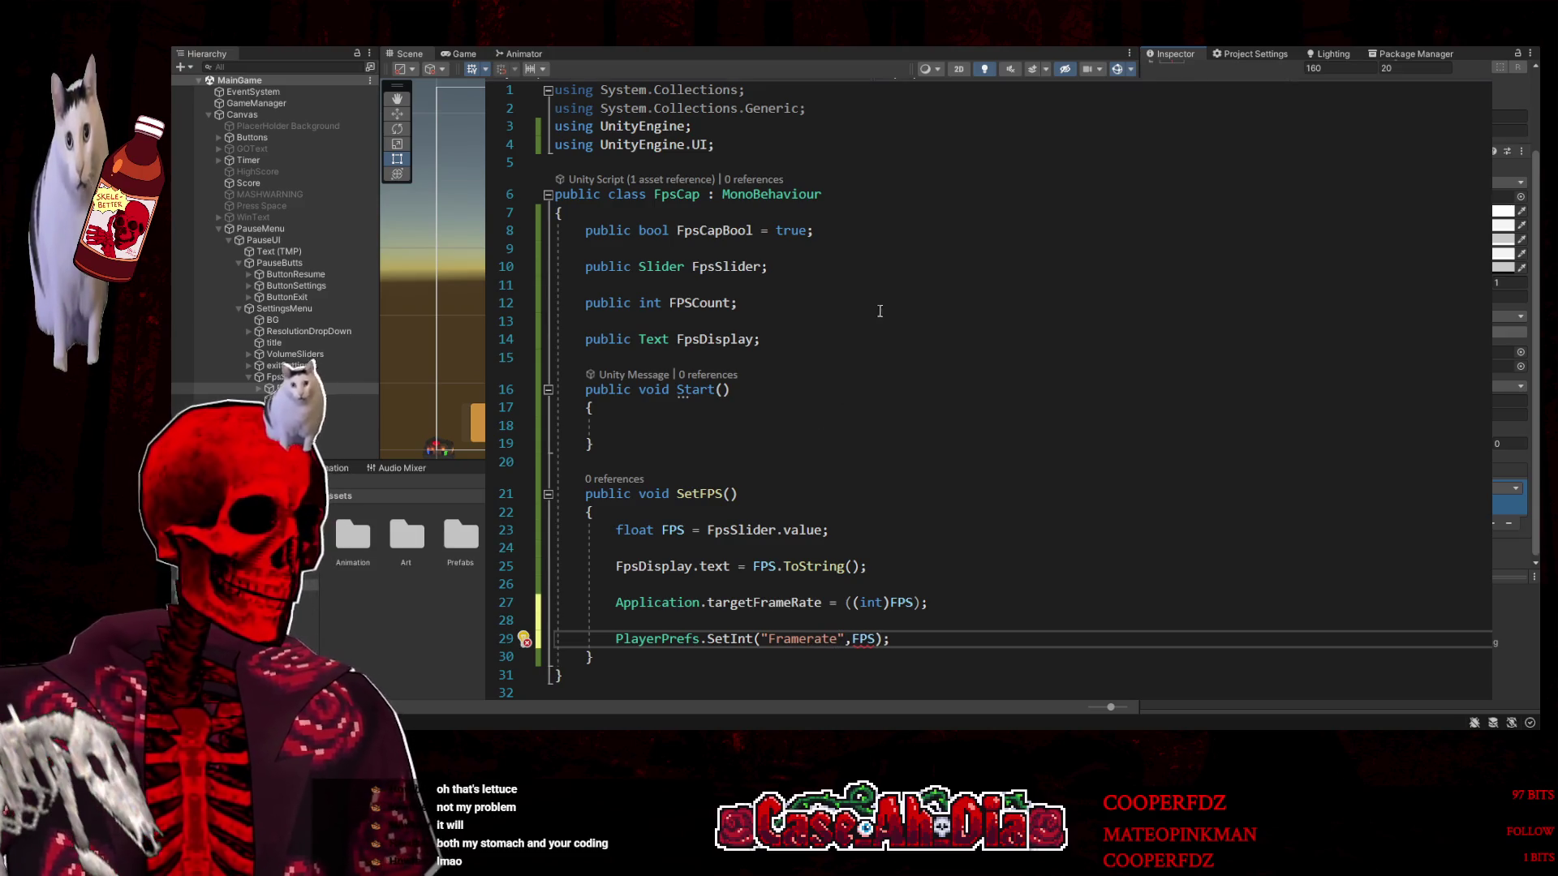
pyautogui.click(921, 622)
pyautogui.click(909, 632)
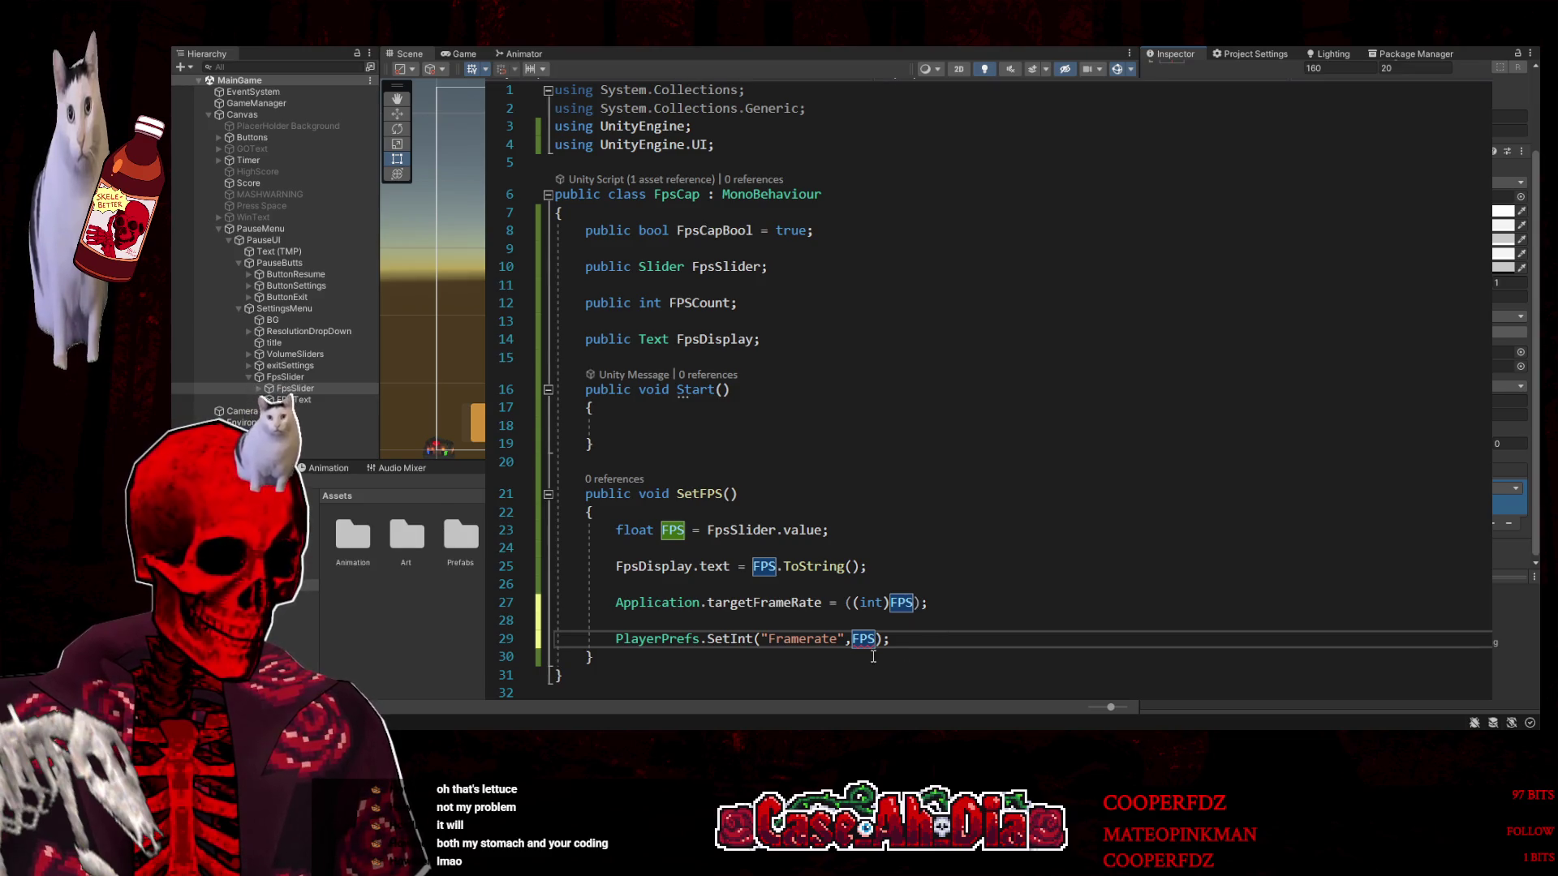
# Change the PlayerPrefs call from SetInt to SetFloat
pyautogui.moveTo(753, 639); pyautogui.dragTo(731, 639)
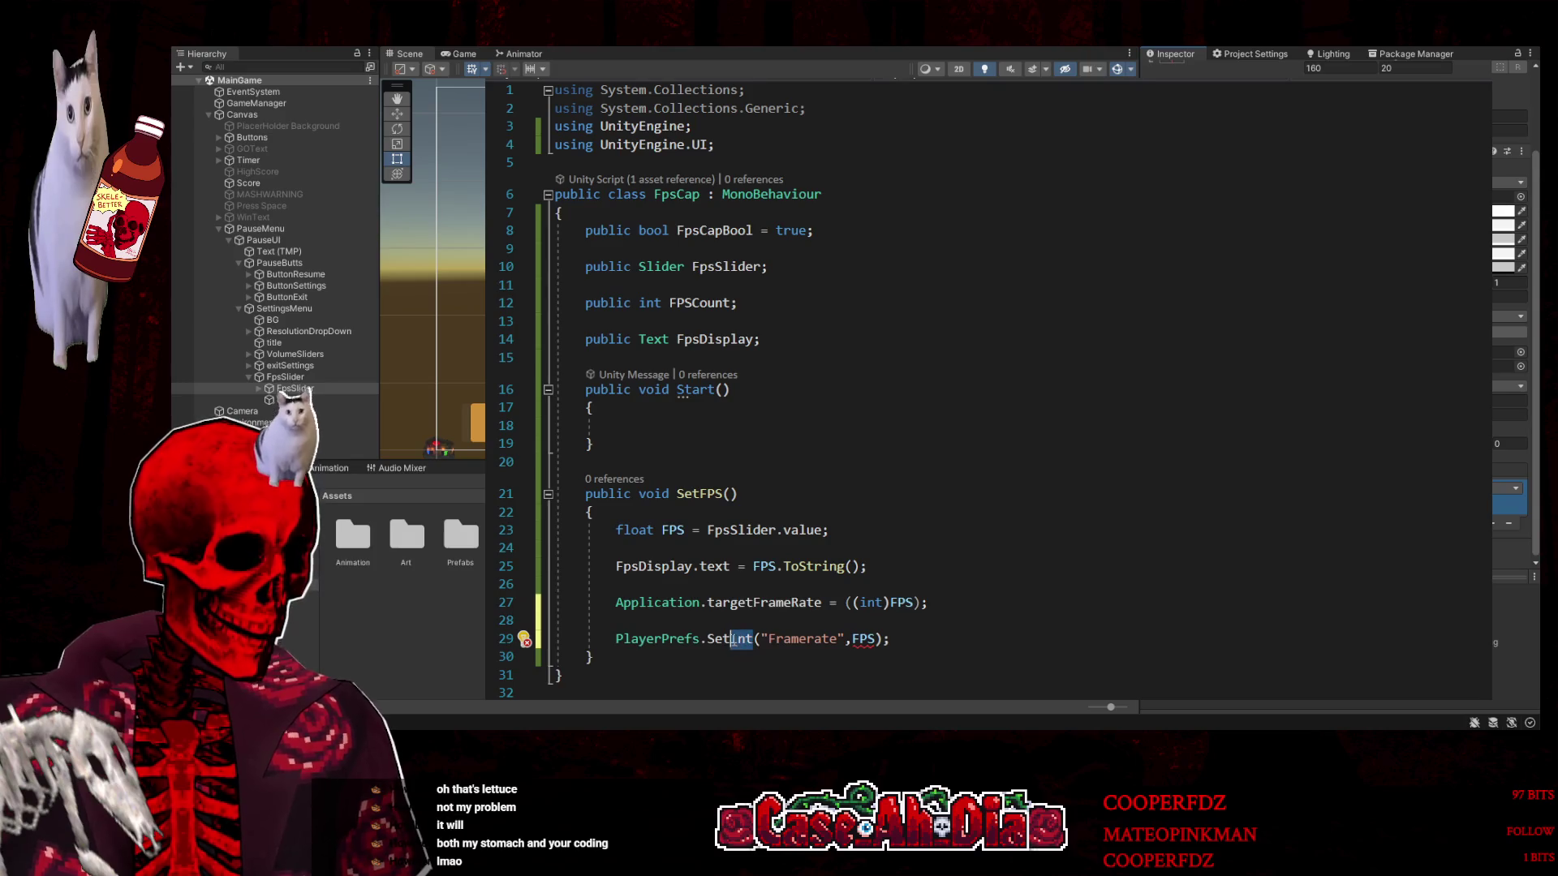
pyautogui.write('flaor')
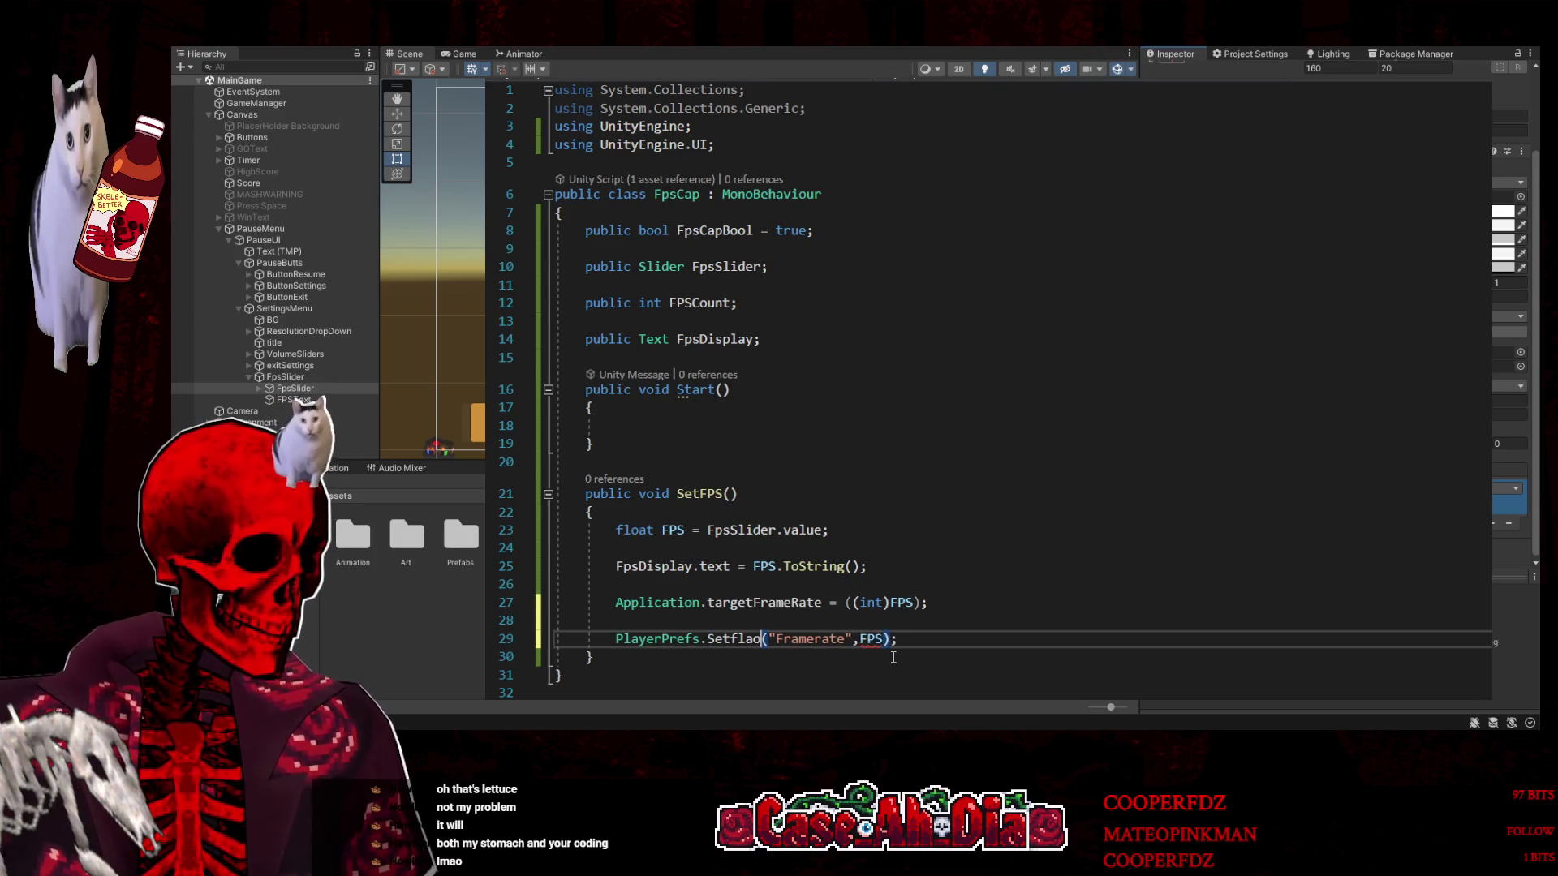
pyautogui.press('BackSpace')
pyautogui.press('BackSpace')
pyautogui.press('BackSpace')
pyautogui.write('or')
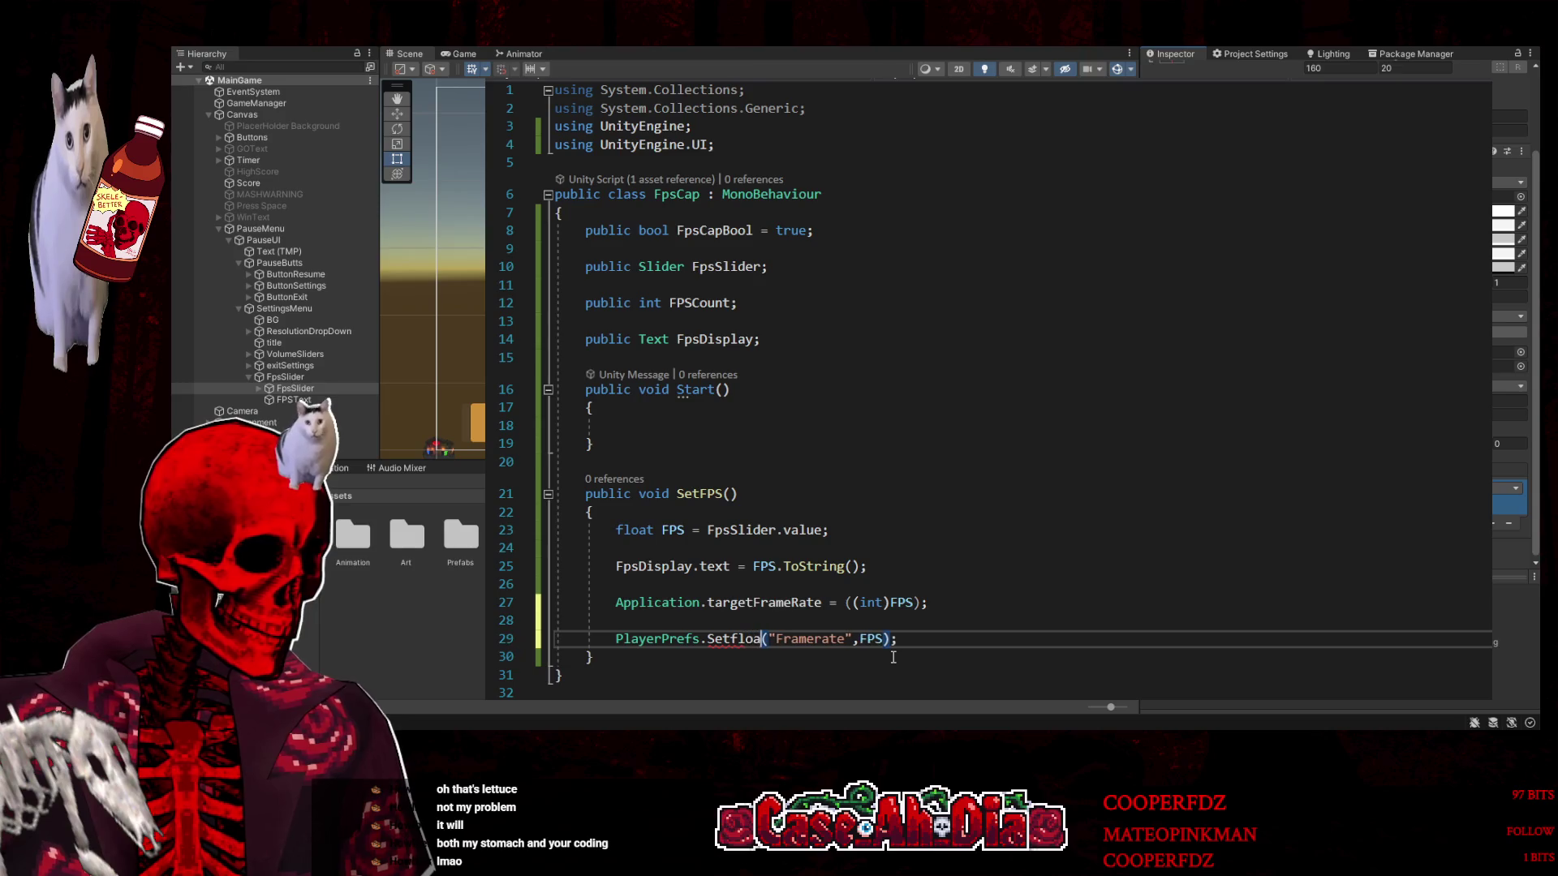
pyautogui.press('BackSpace')
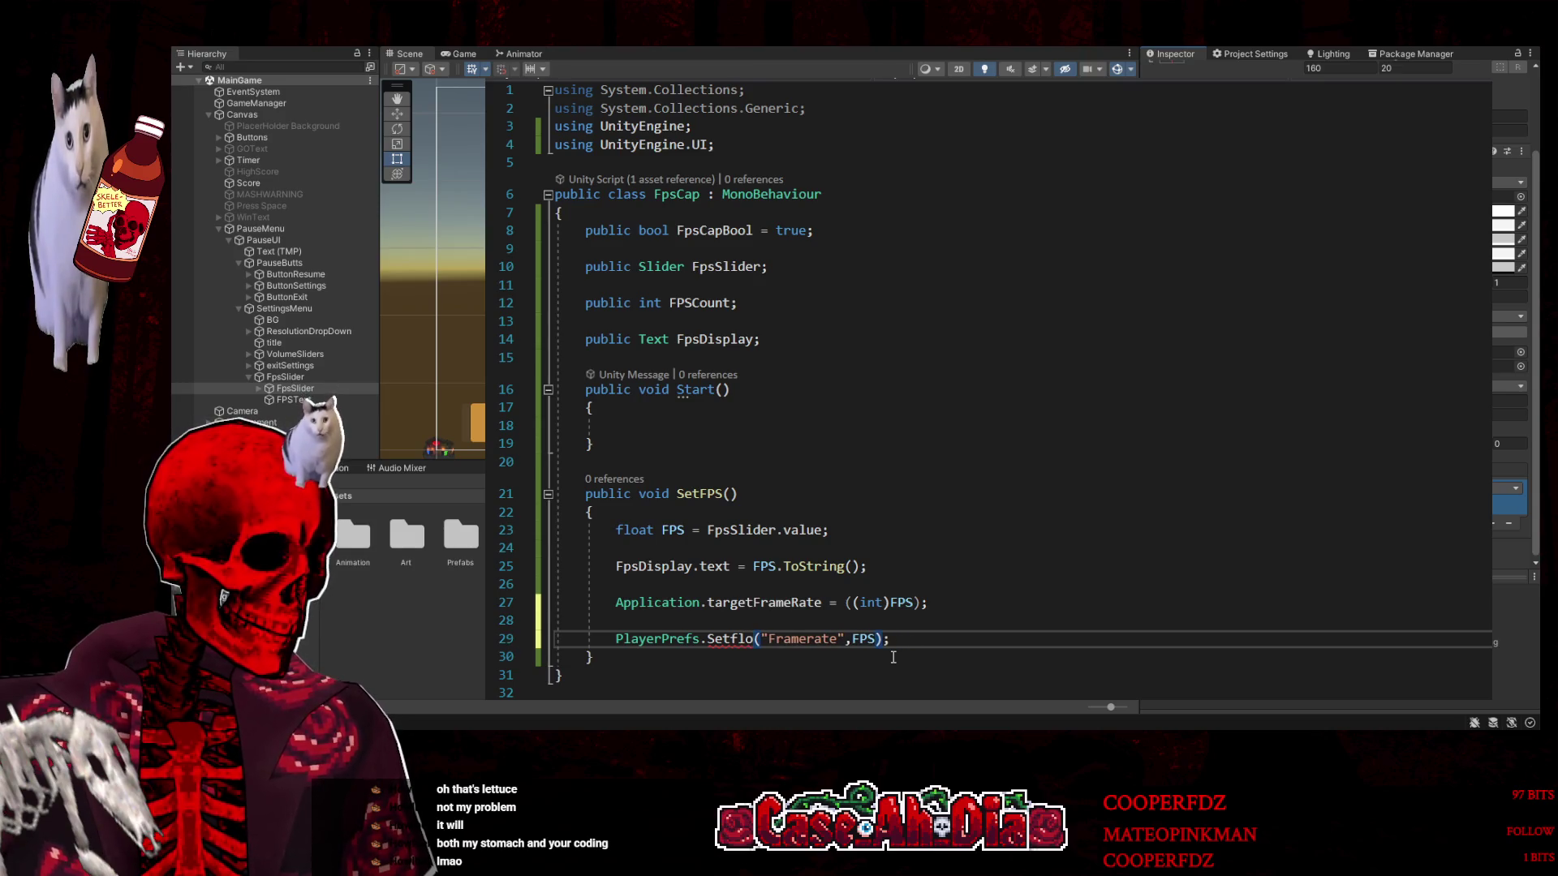
pyautogui.press('BackSpace')
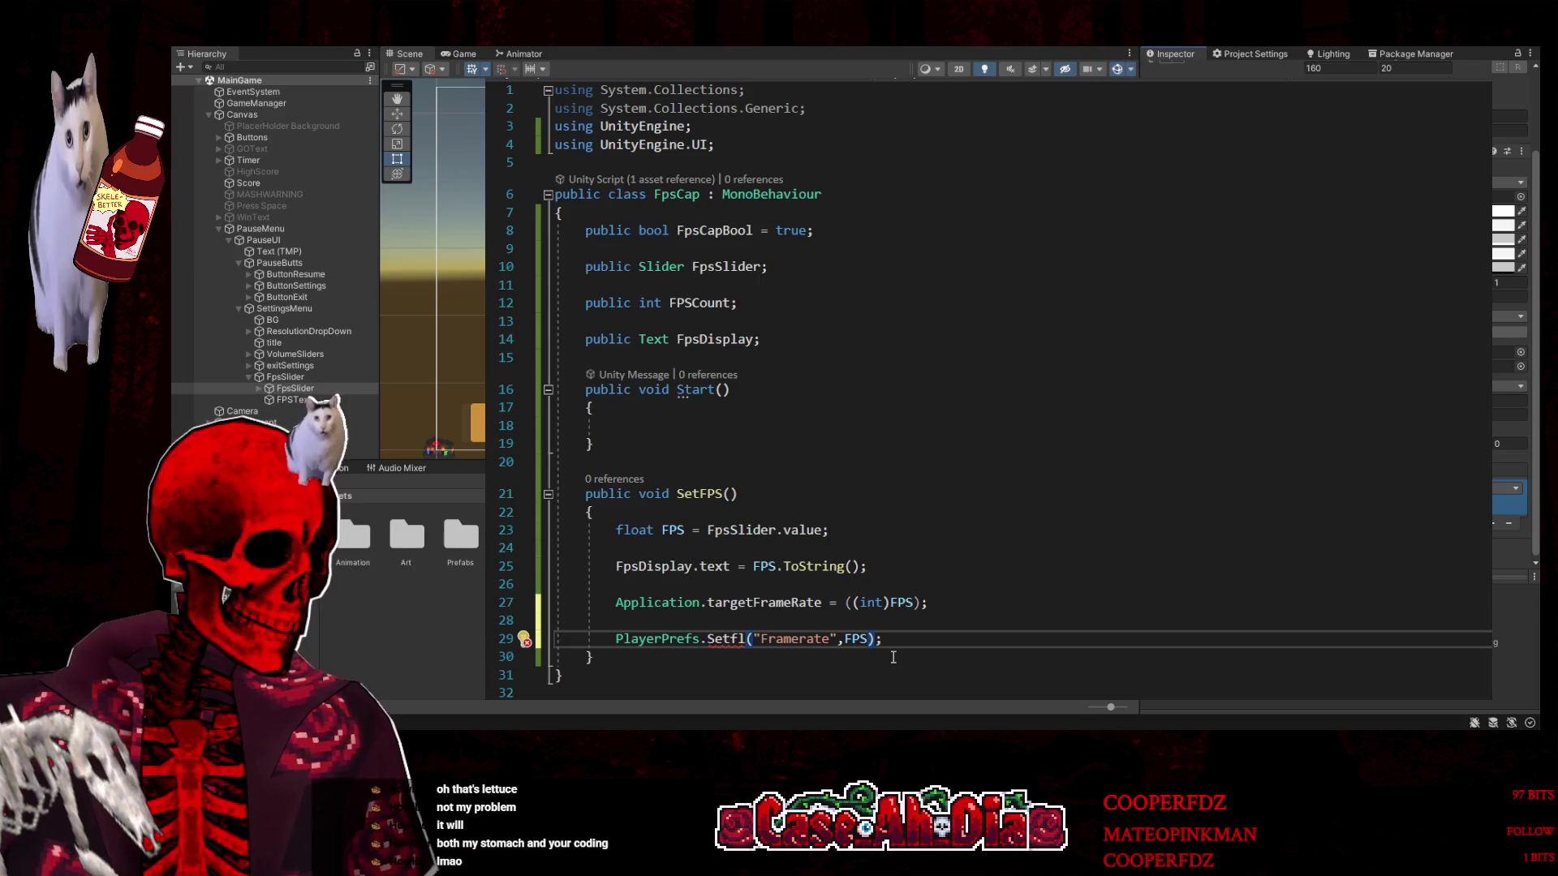
pyautogui.write('oat')
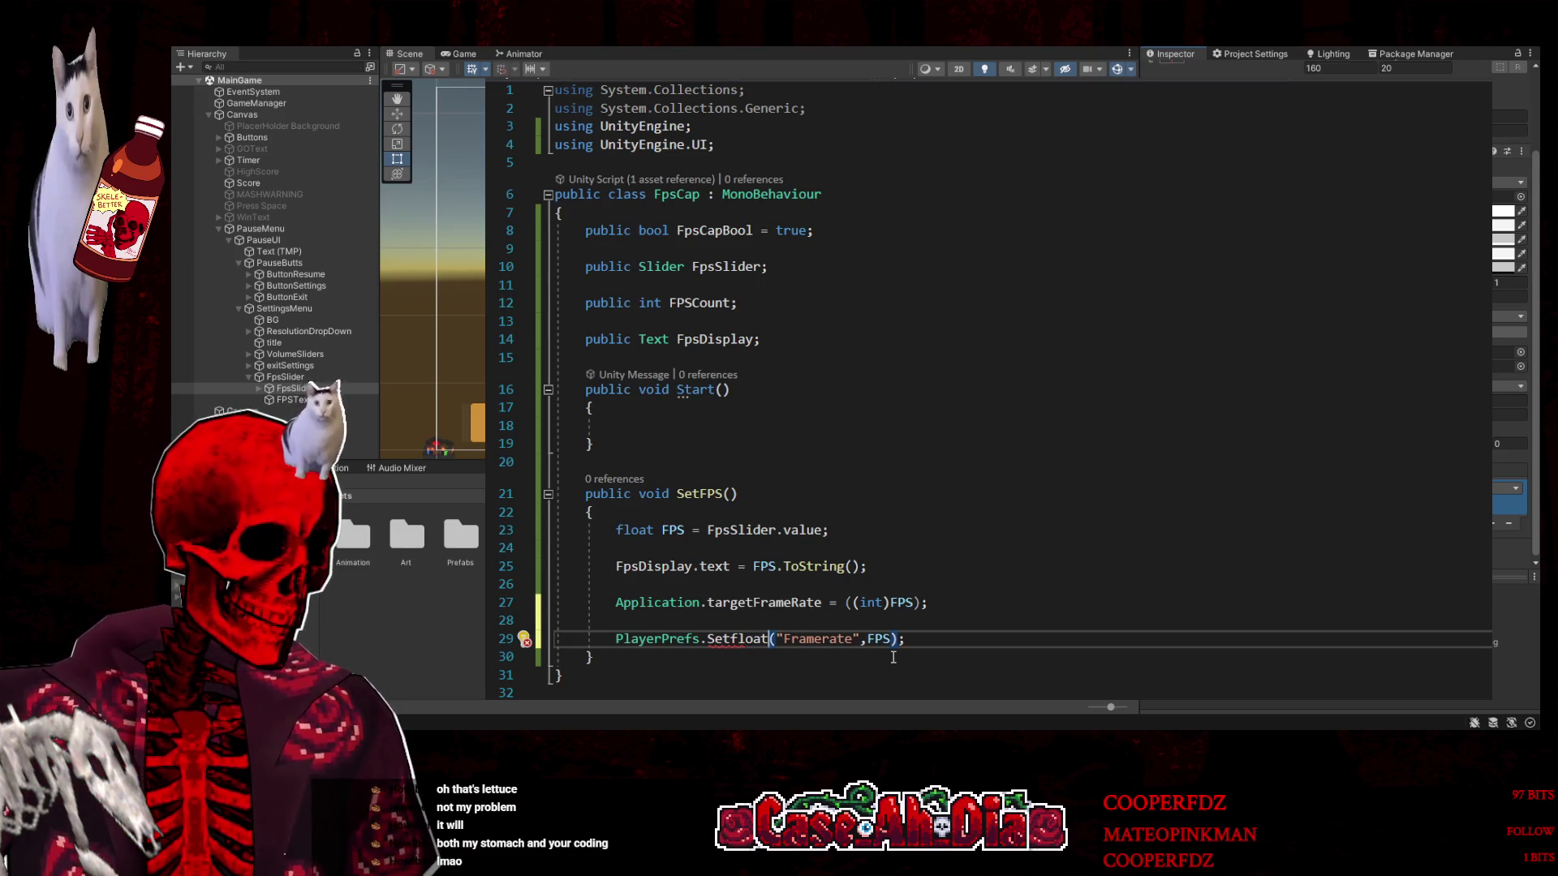
pyautogui.click(733, 641)
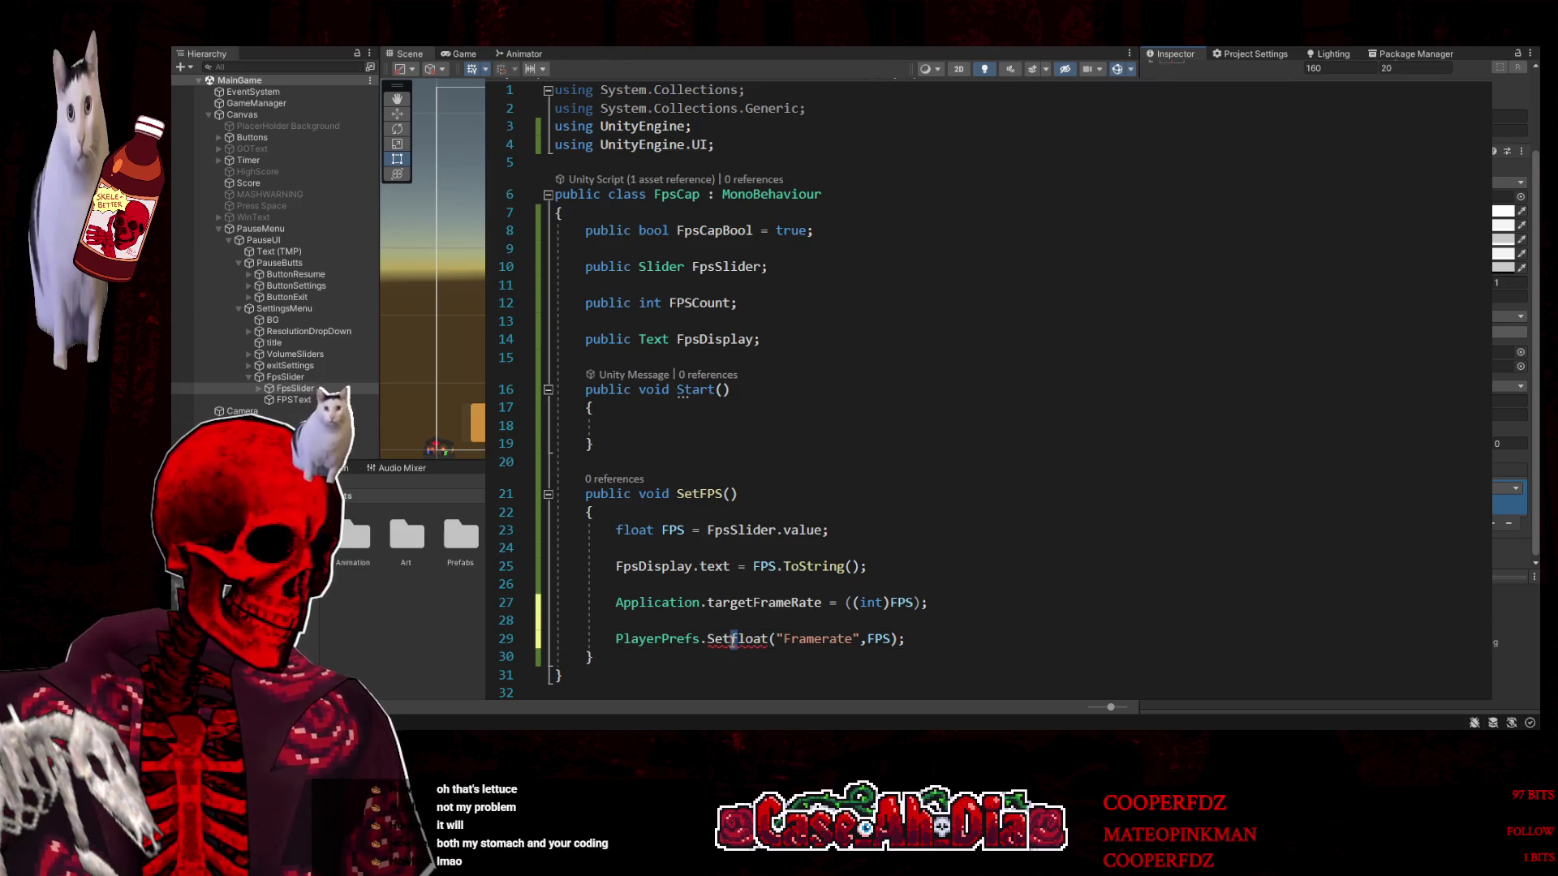
pyautogui.press('Delete')
pyautogui.write('F')
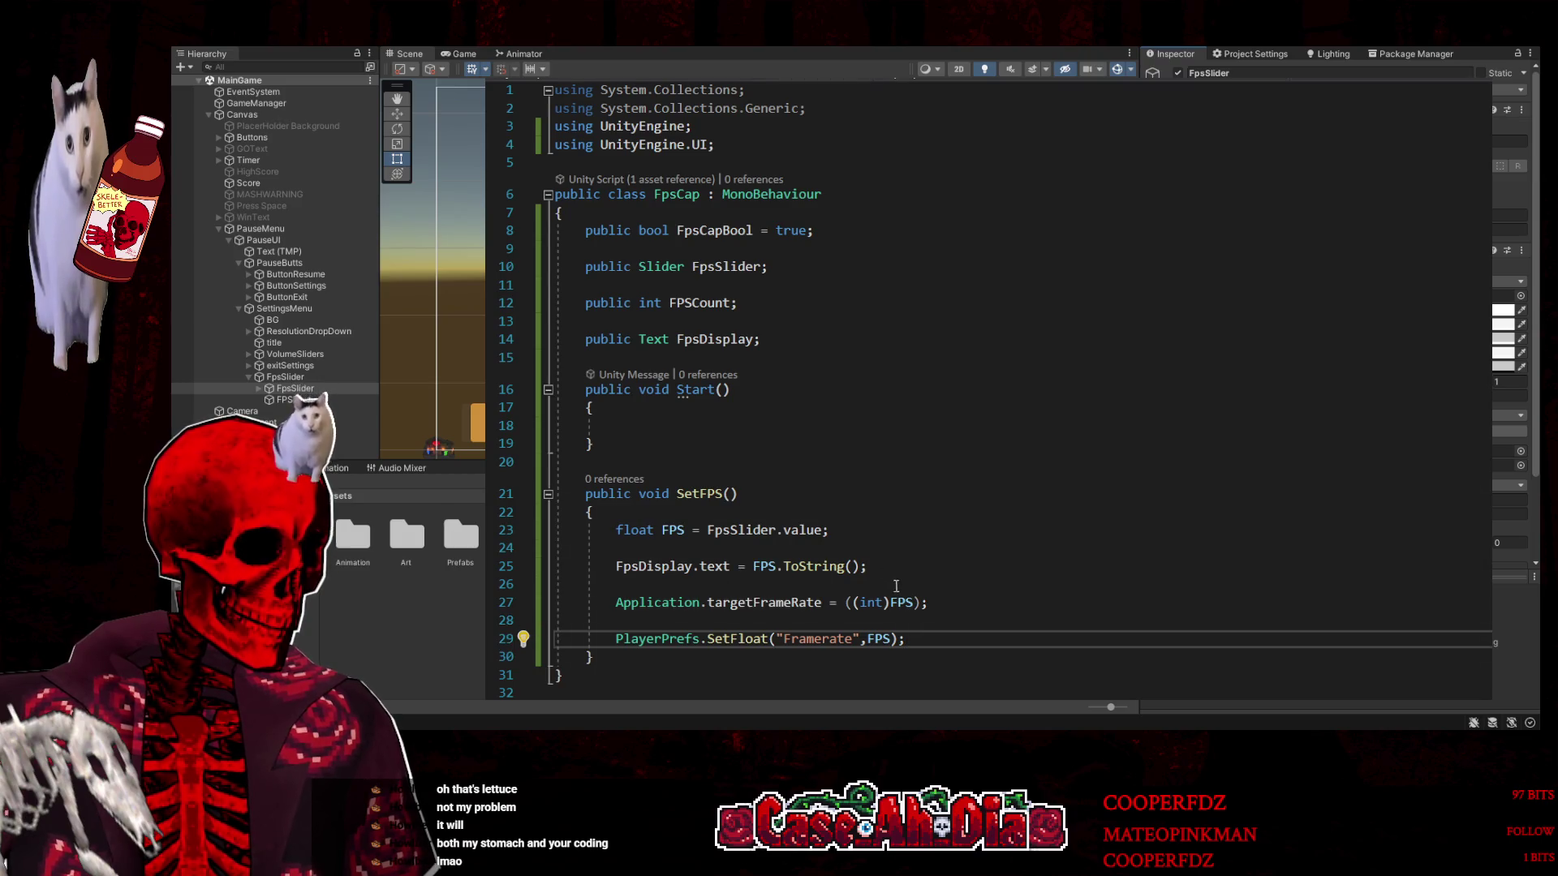
# Replace FPS in the FpsDisplay.text line with the (int)FPS cast so it shows whole numbers
pyautogui.moveTo(922, 602); pyautogui.dragTo(852, 601)
pyautogui.write('(')
pyautogui.doubleClick(764, 566)
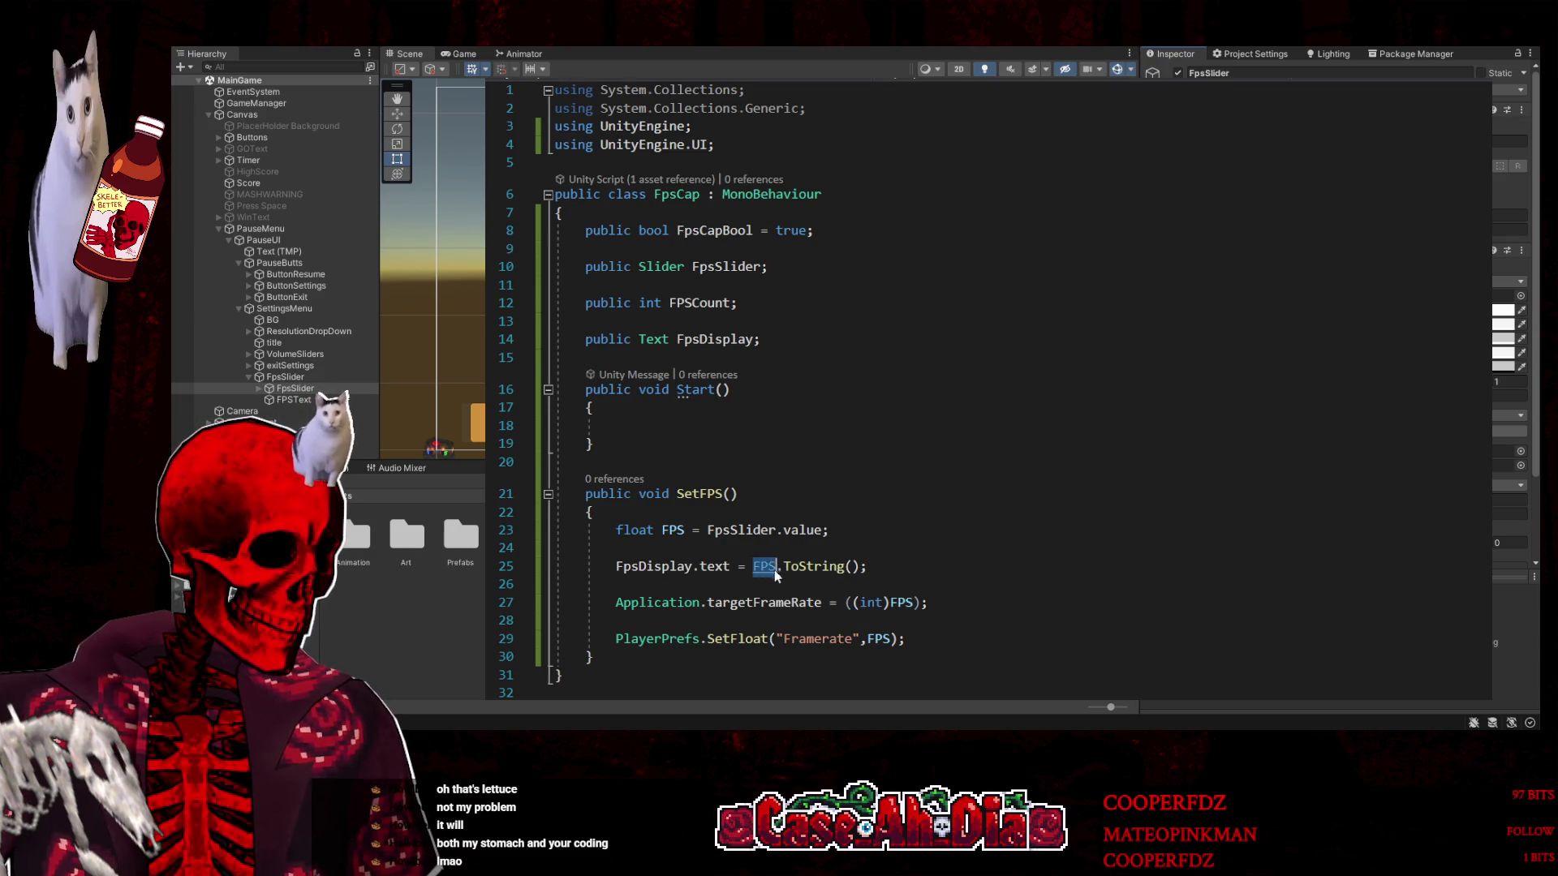
pyautogui.write('((int)FPS)')
pyautogui.click(1039, 657)
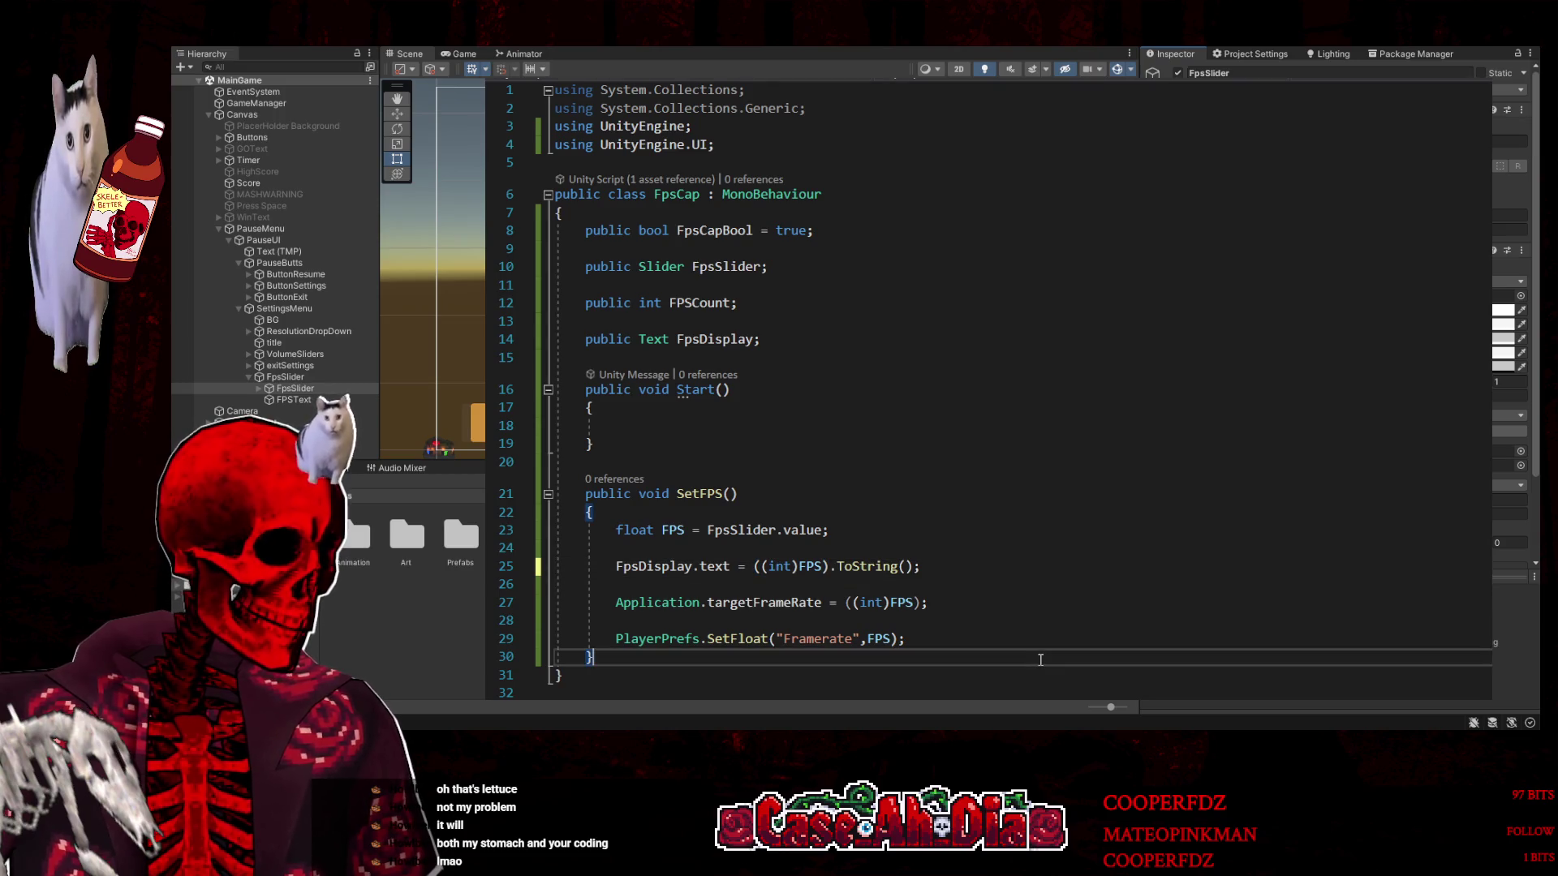
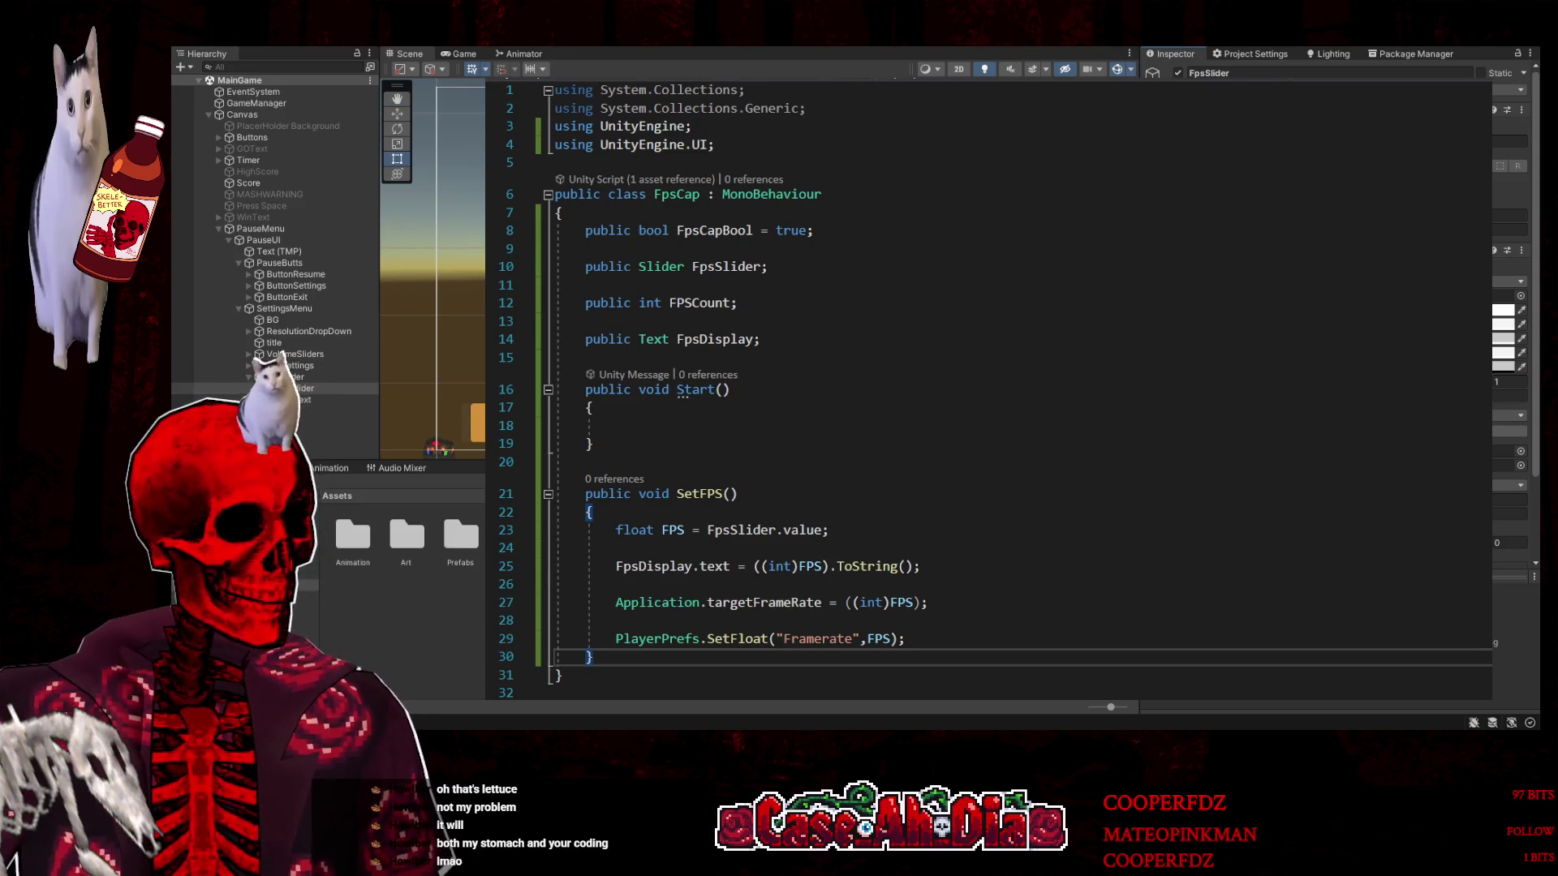
# Review the VolumeSettings script's LoadVolume method for reference
pyautogui.hotkey('ctrl', 'Tab')
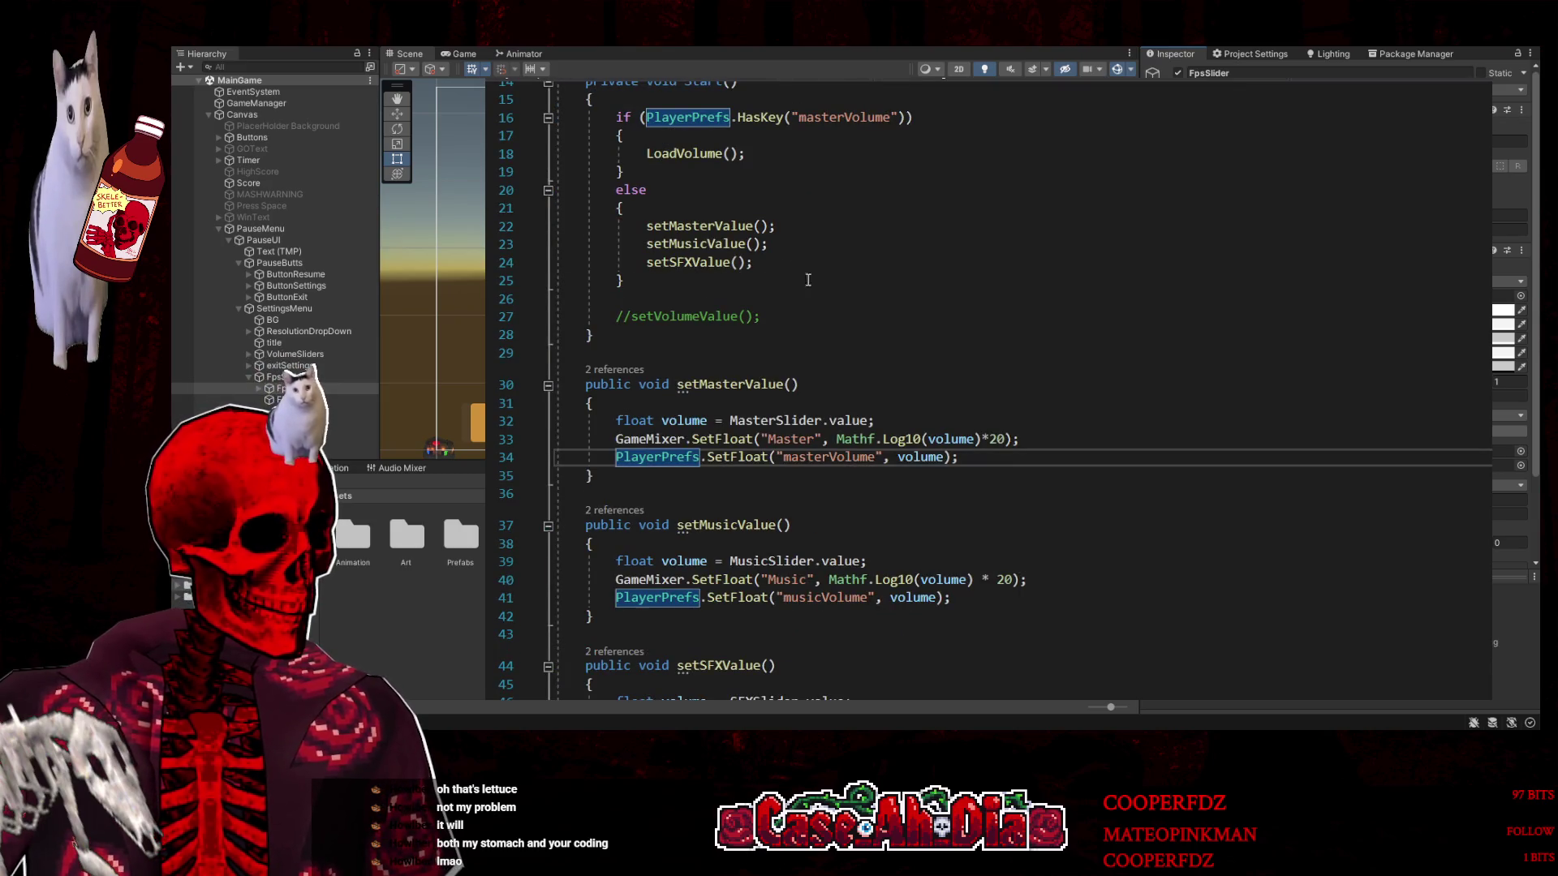
pyautogui.scroll(-8, 960, 506)
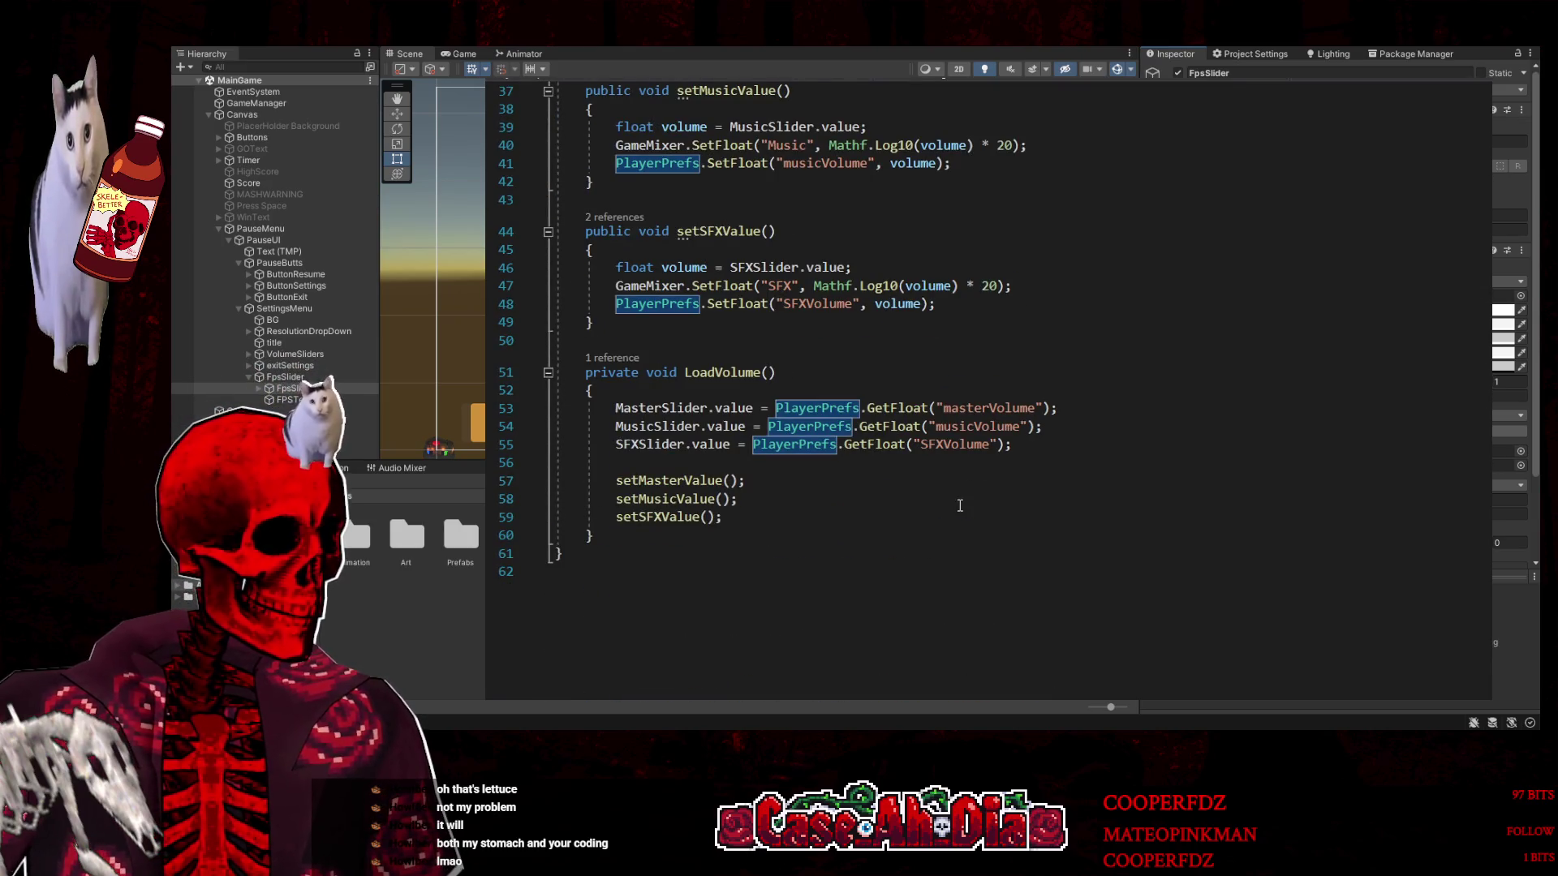
pyautogui.click(694, 371)
pyautogui.scroll(12, 890, 393)
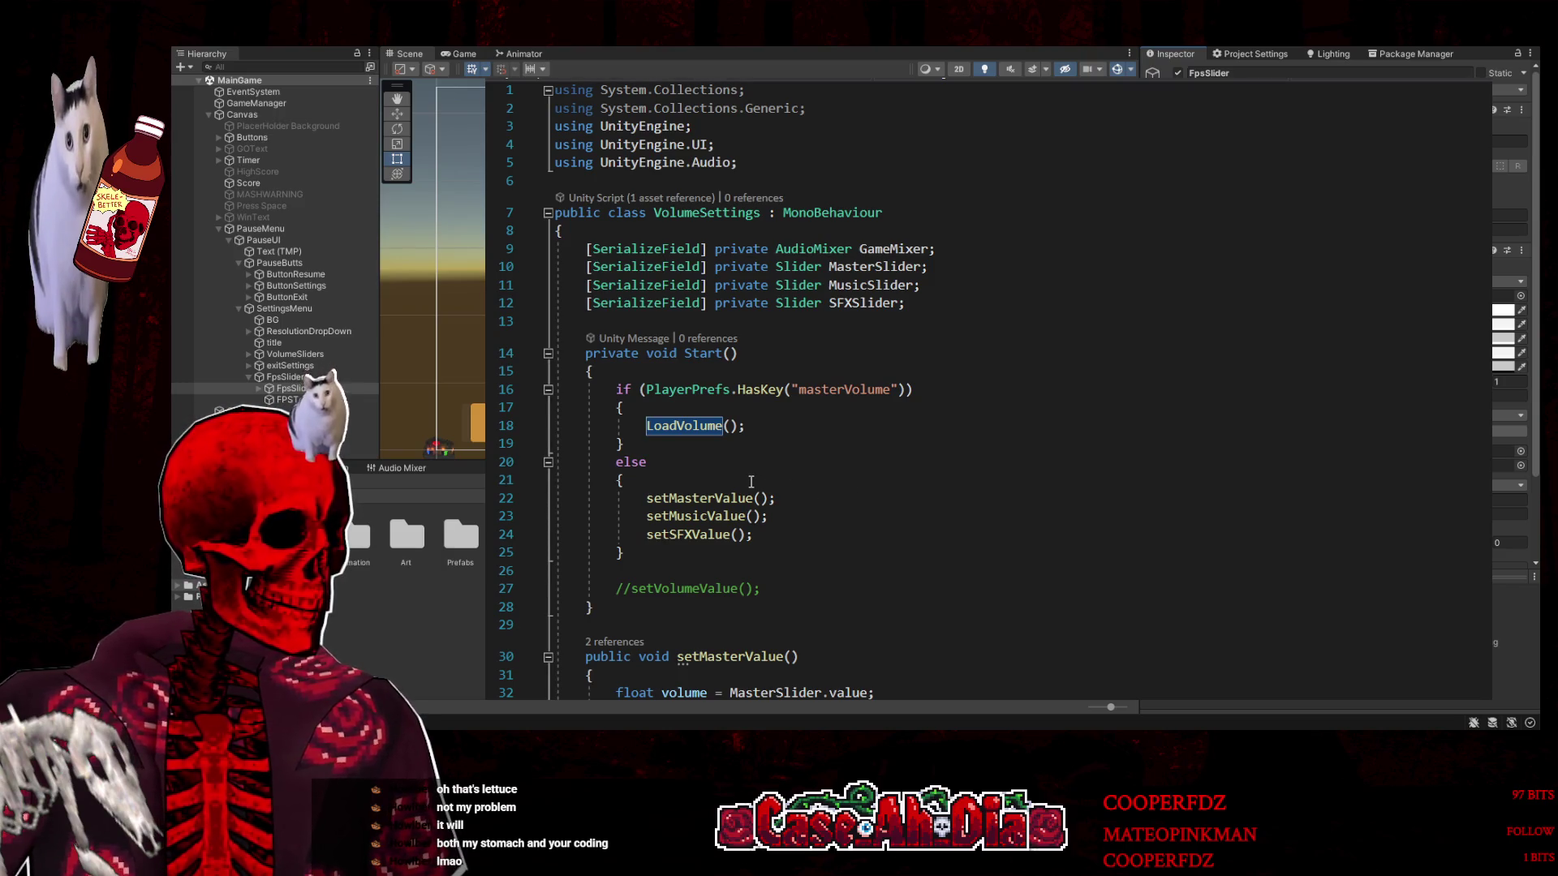
pyautogui.scroll(-1, 751, 482)
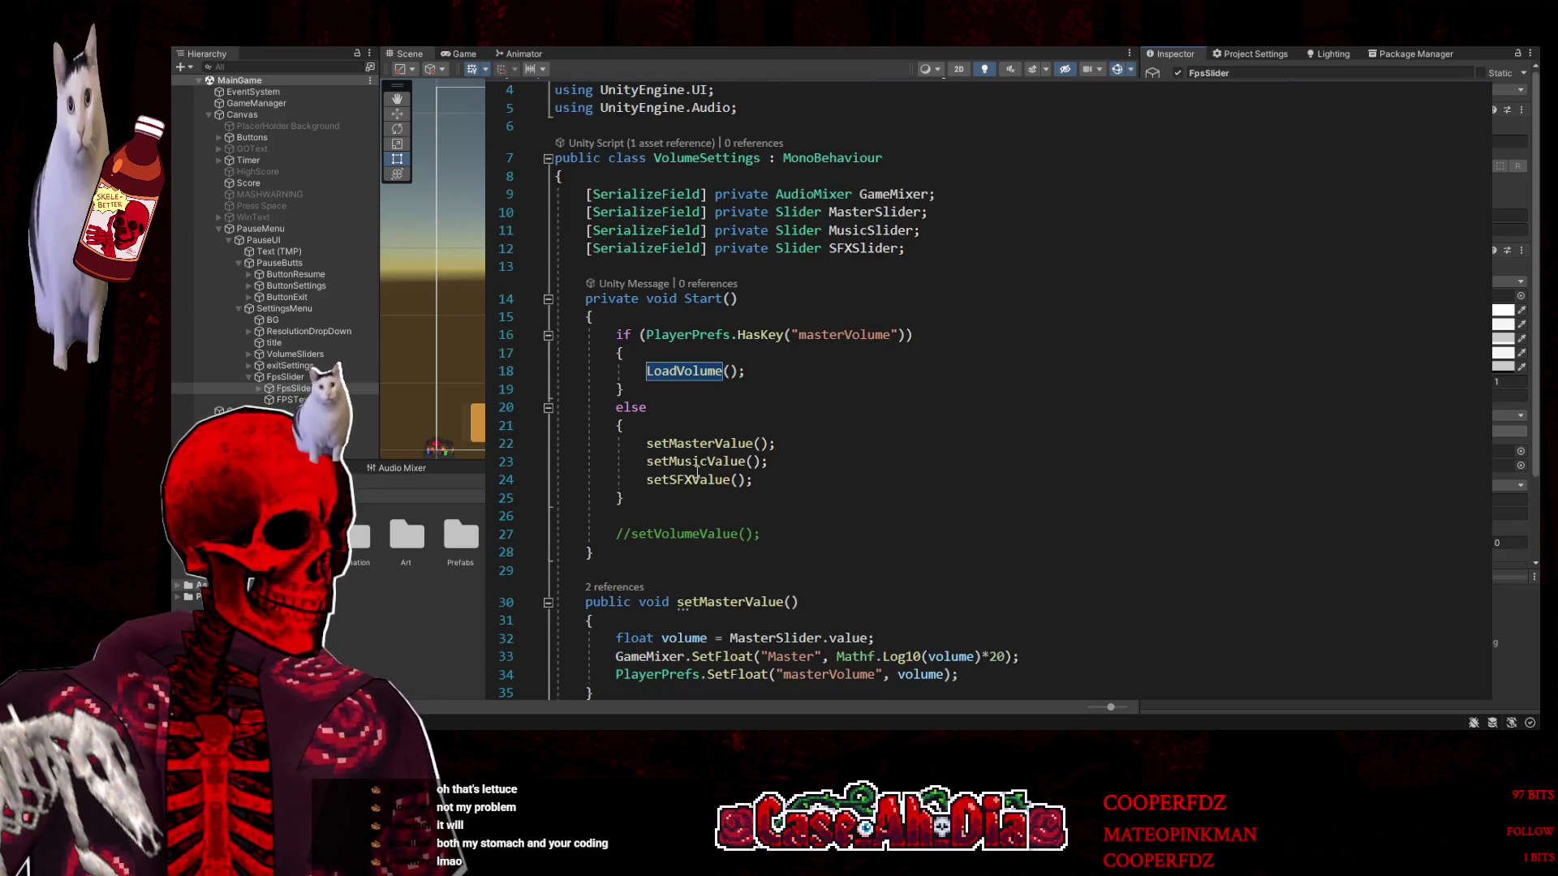
pyautogui.press('F12')
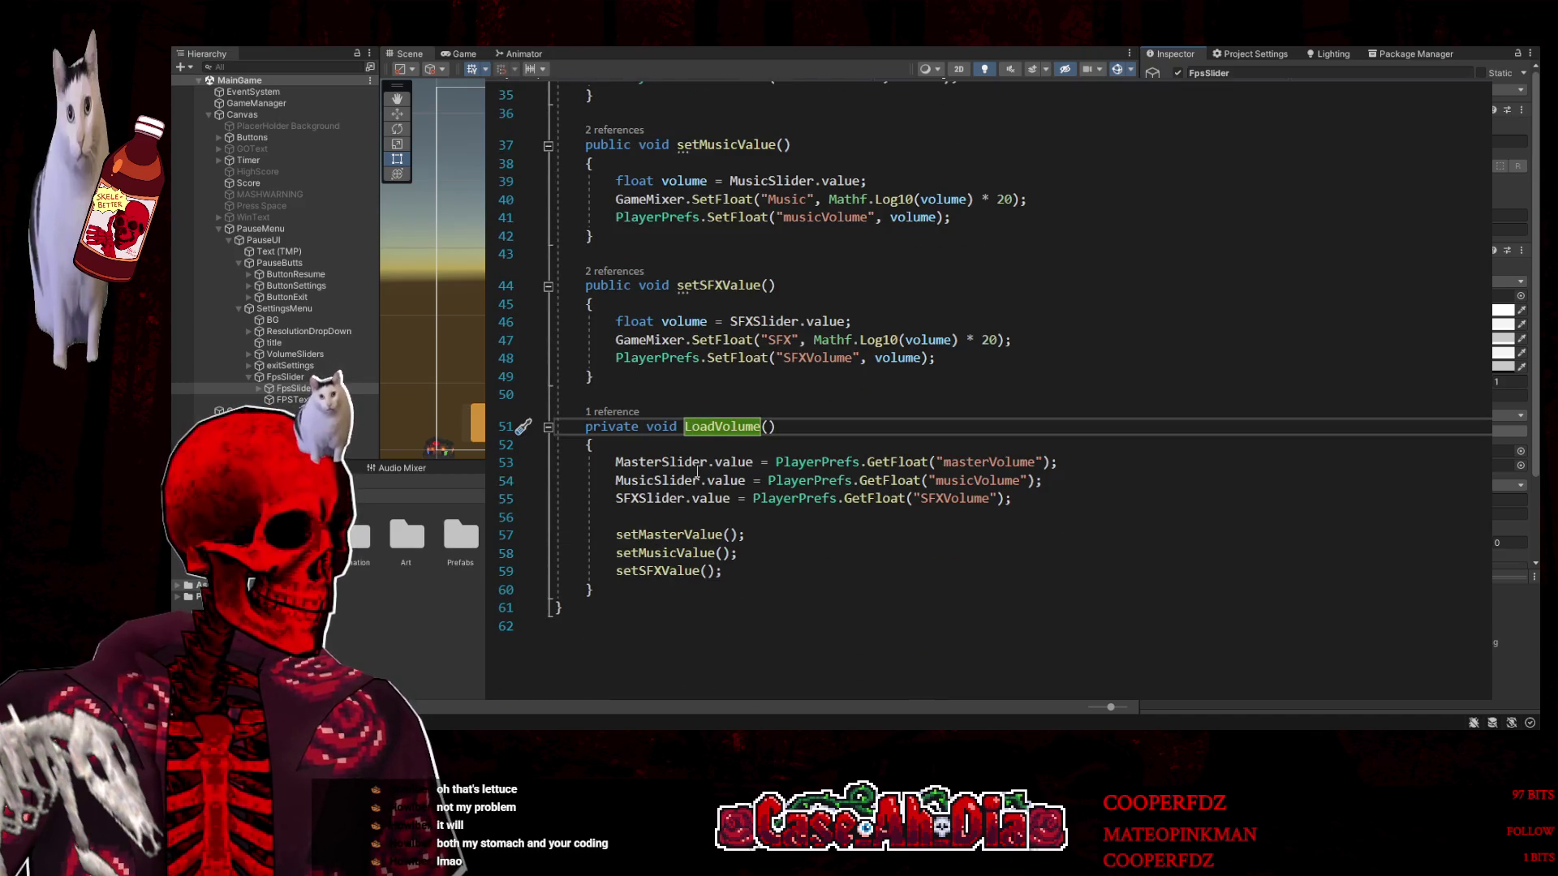
pyautogui.scroll(8, 697, 471)
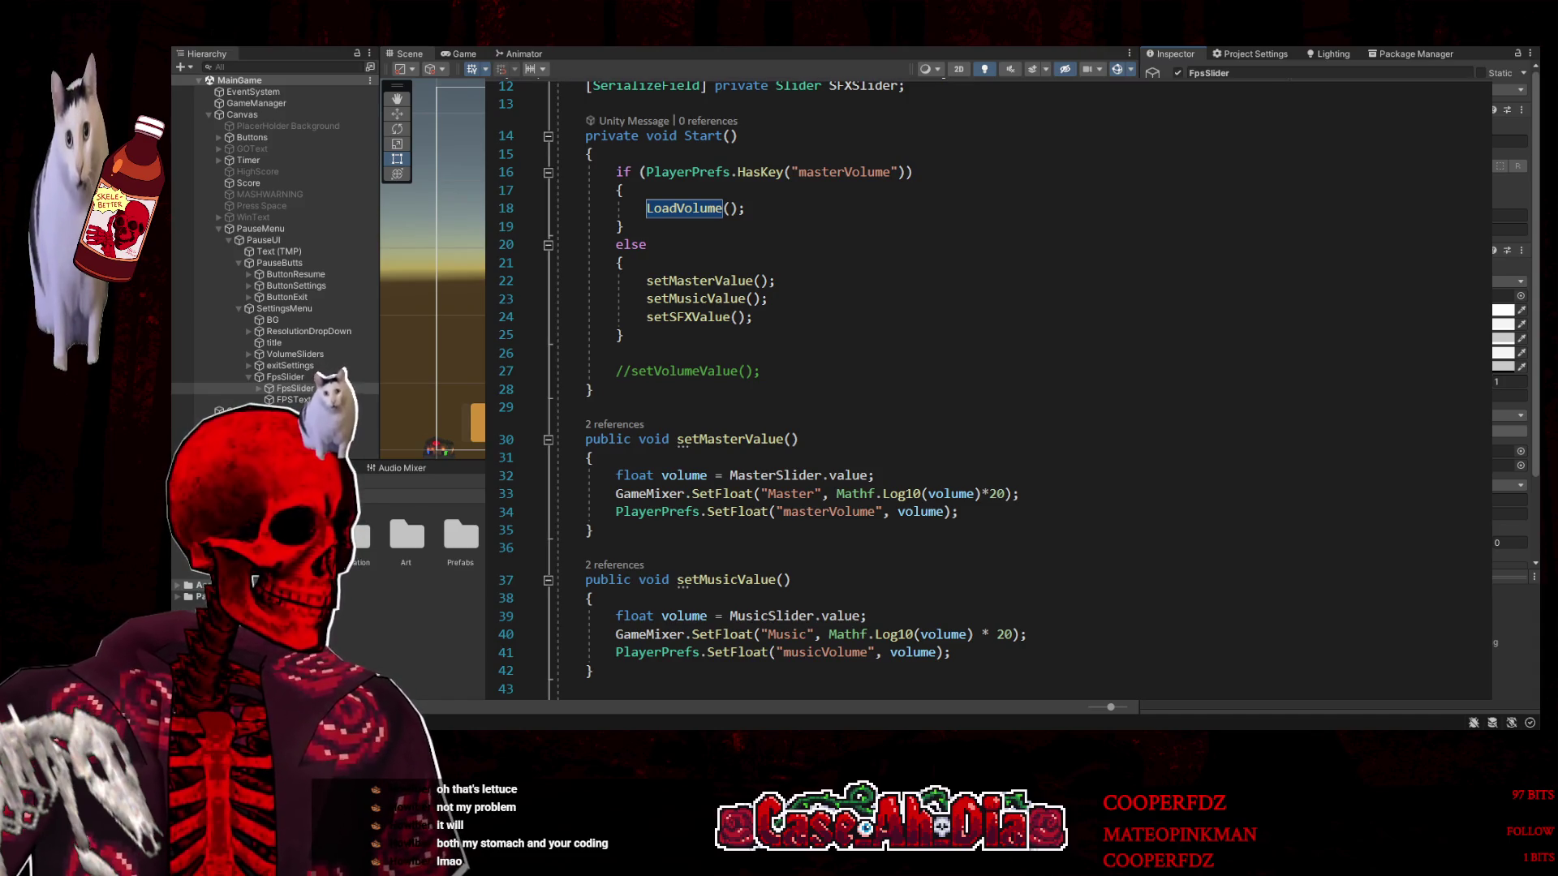
# In FpsCap, change the PlayerPrefs key from Framerate to 'FramerateValue'
pyautogui.hotkey('ctrl', 'Tab')
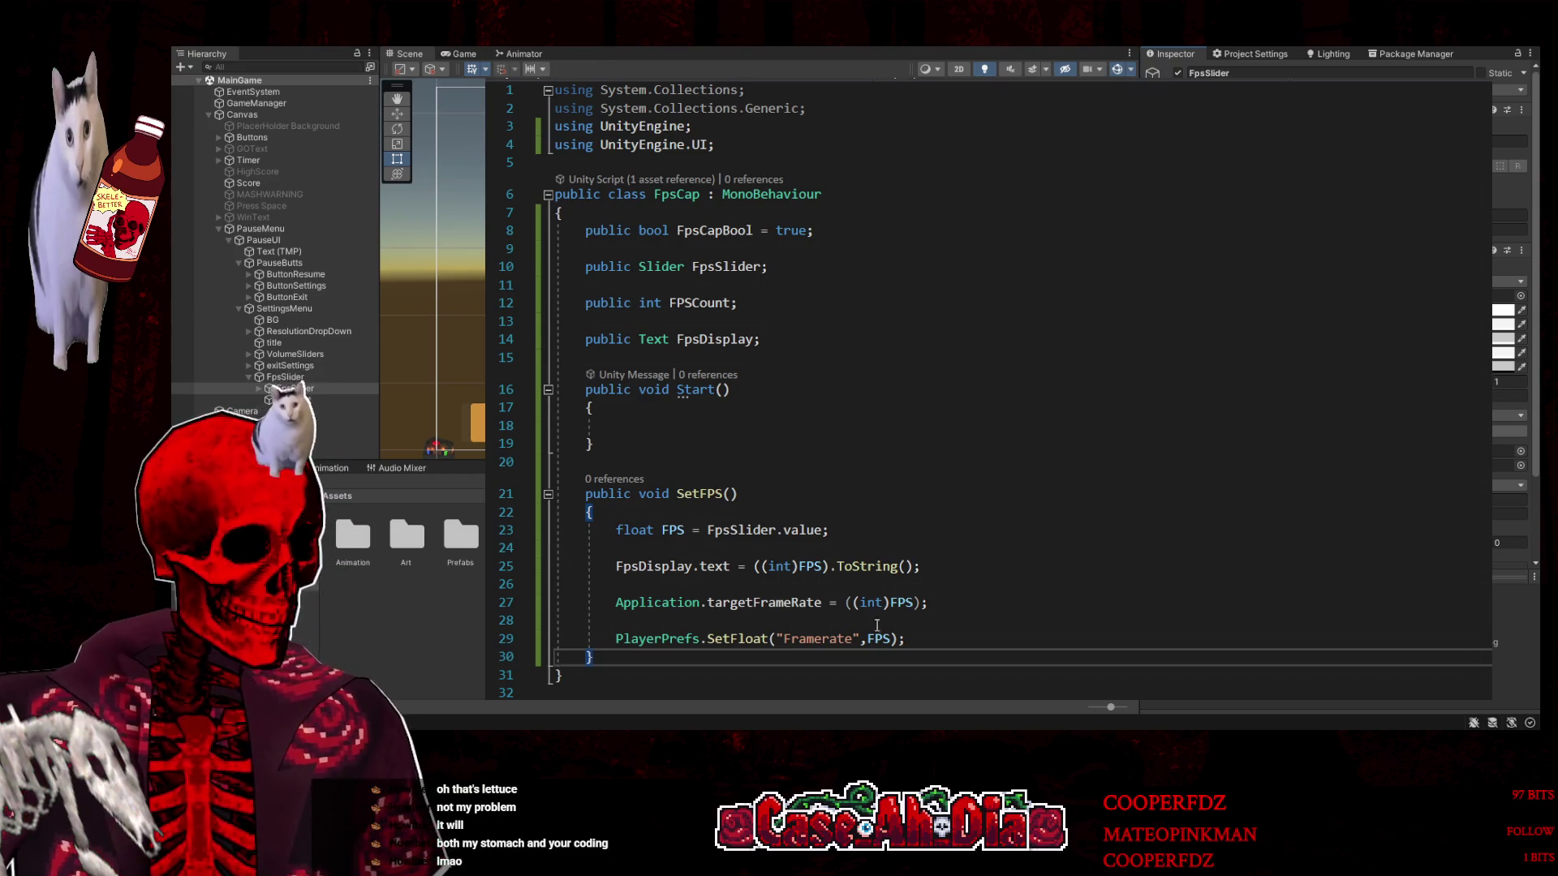
pyautogui.click(854, 638)
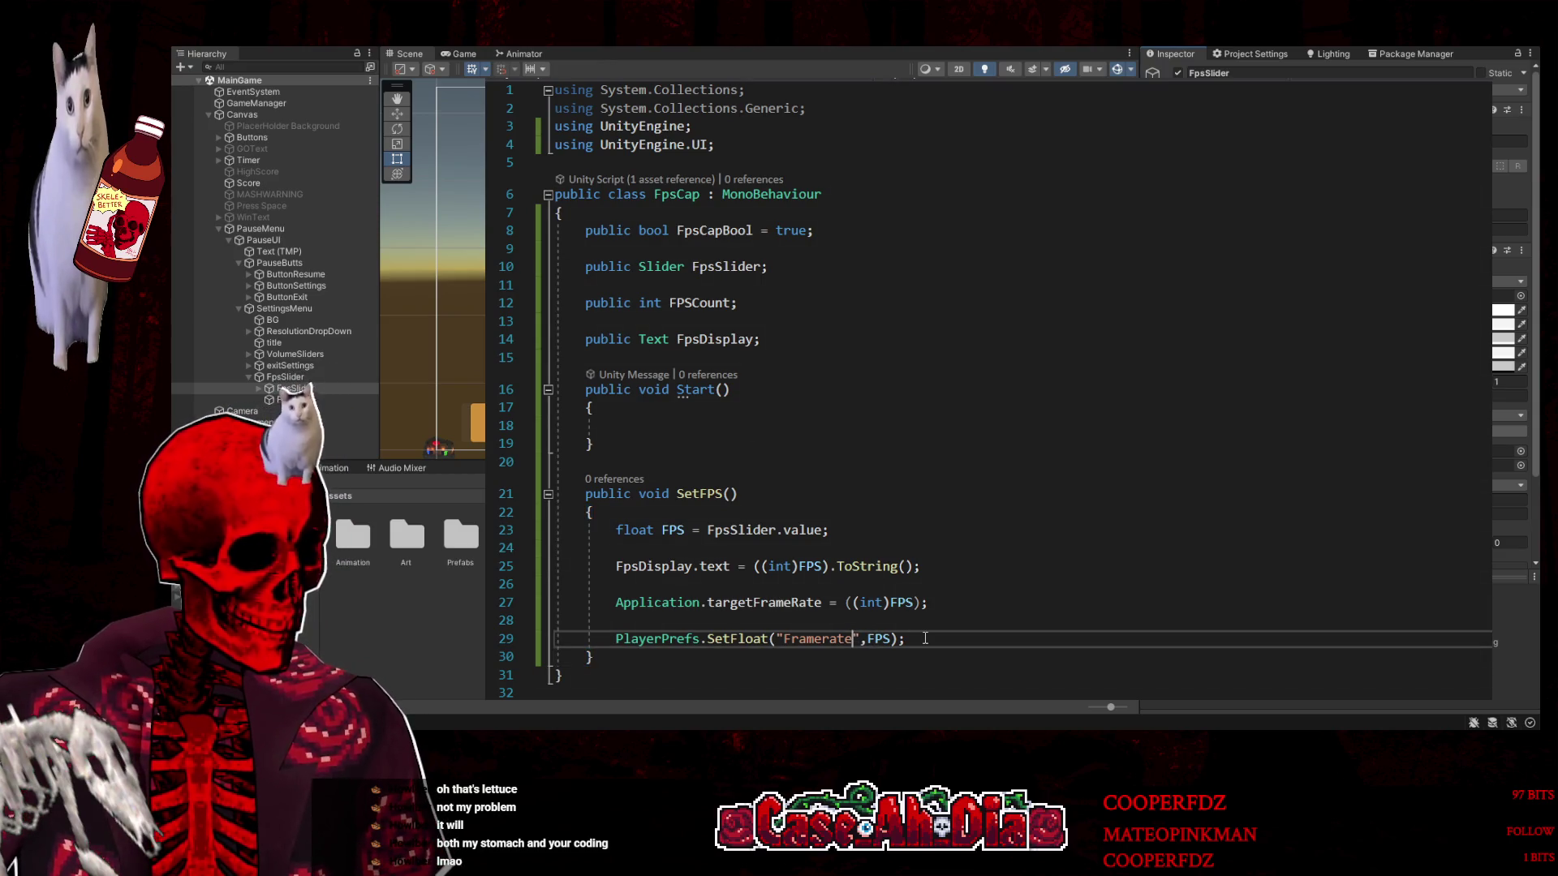
pyautogui.write('Va')
pyautogui.write('lue')
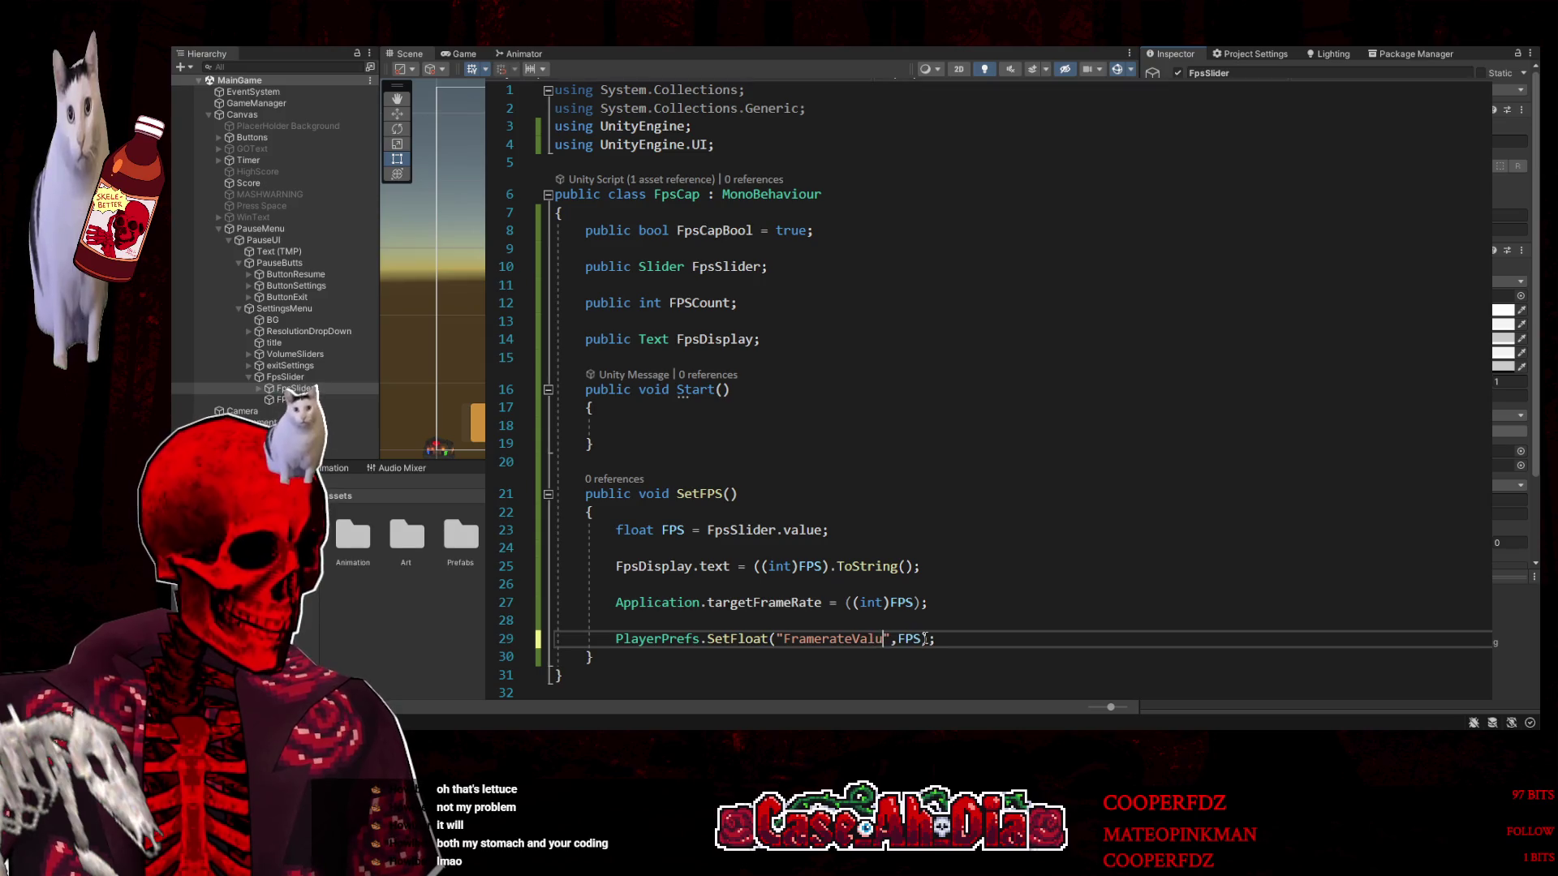
pyautogui.click(892, 491)
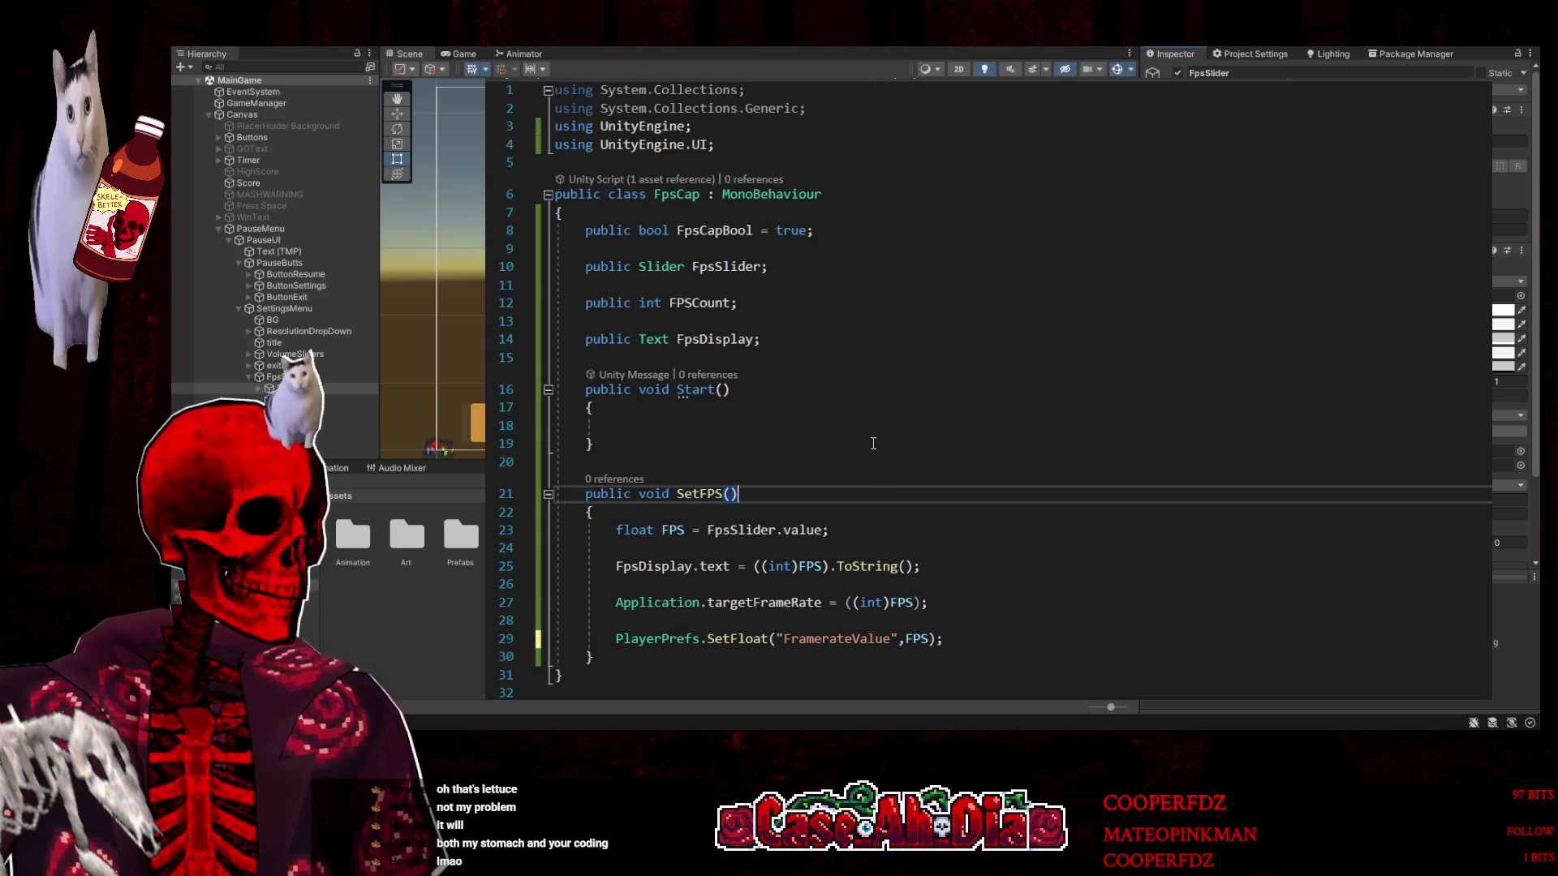
pyautogui.click(878, 443)
pyautogui.click(878, 431)
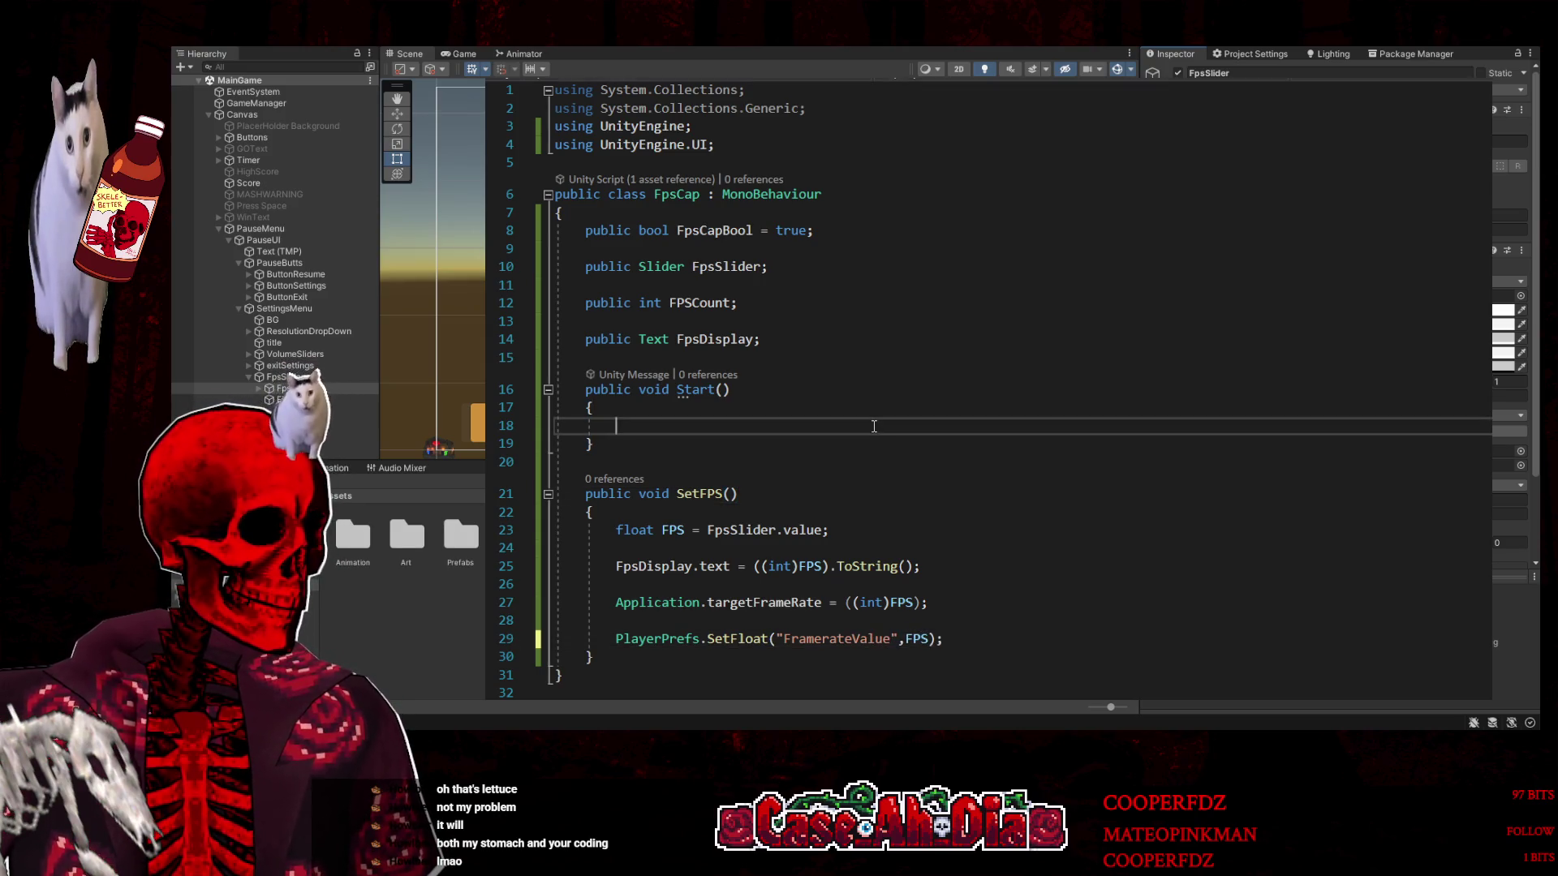
# Add an empty public void LoadFpsValue() method below SetFPS
pyautogui.click(623, 658)
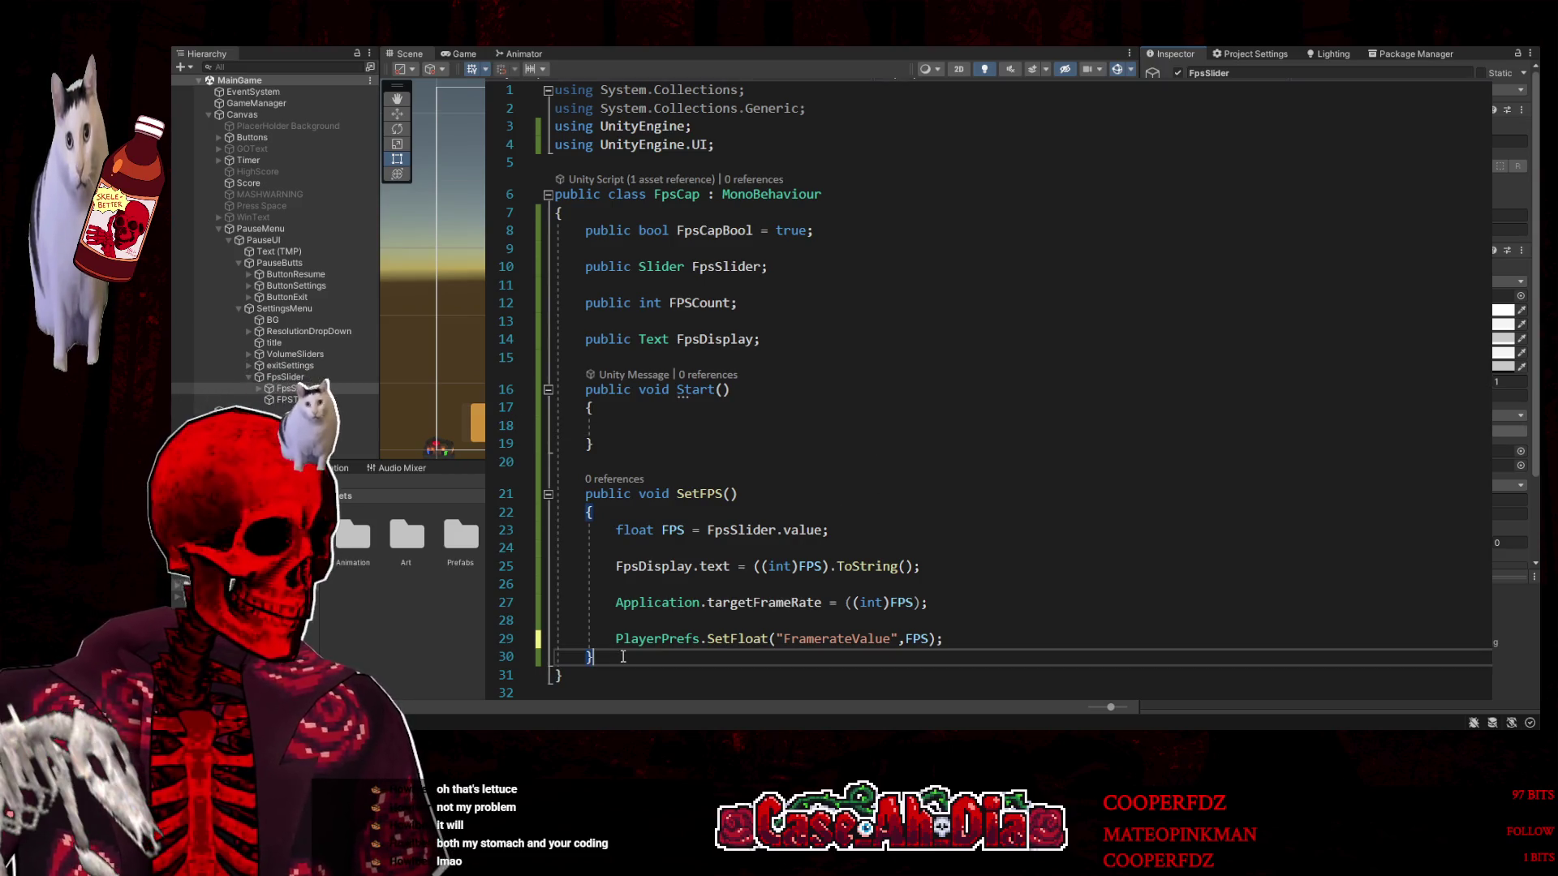
pyautogui.press('Return')
pyautogui.press('Return')
pyautogui.write('publicx')
pyautogui.press('BackSpace')
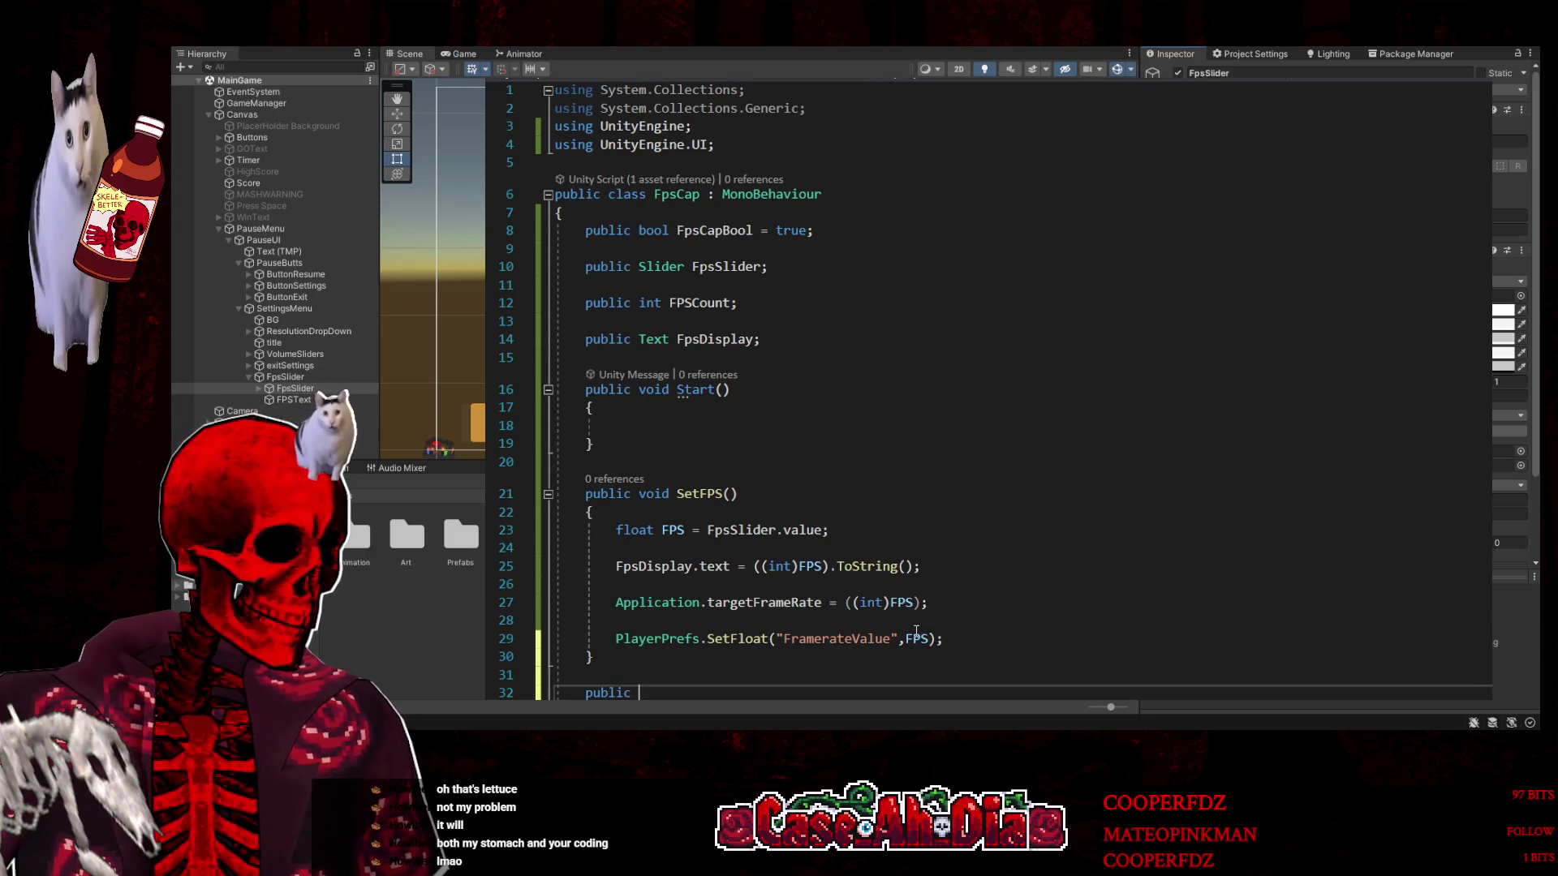
pyautogui.write('LoadResult')
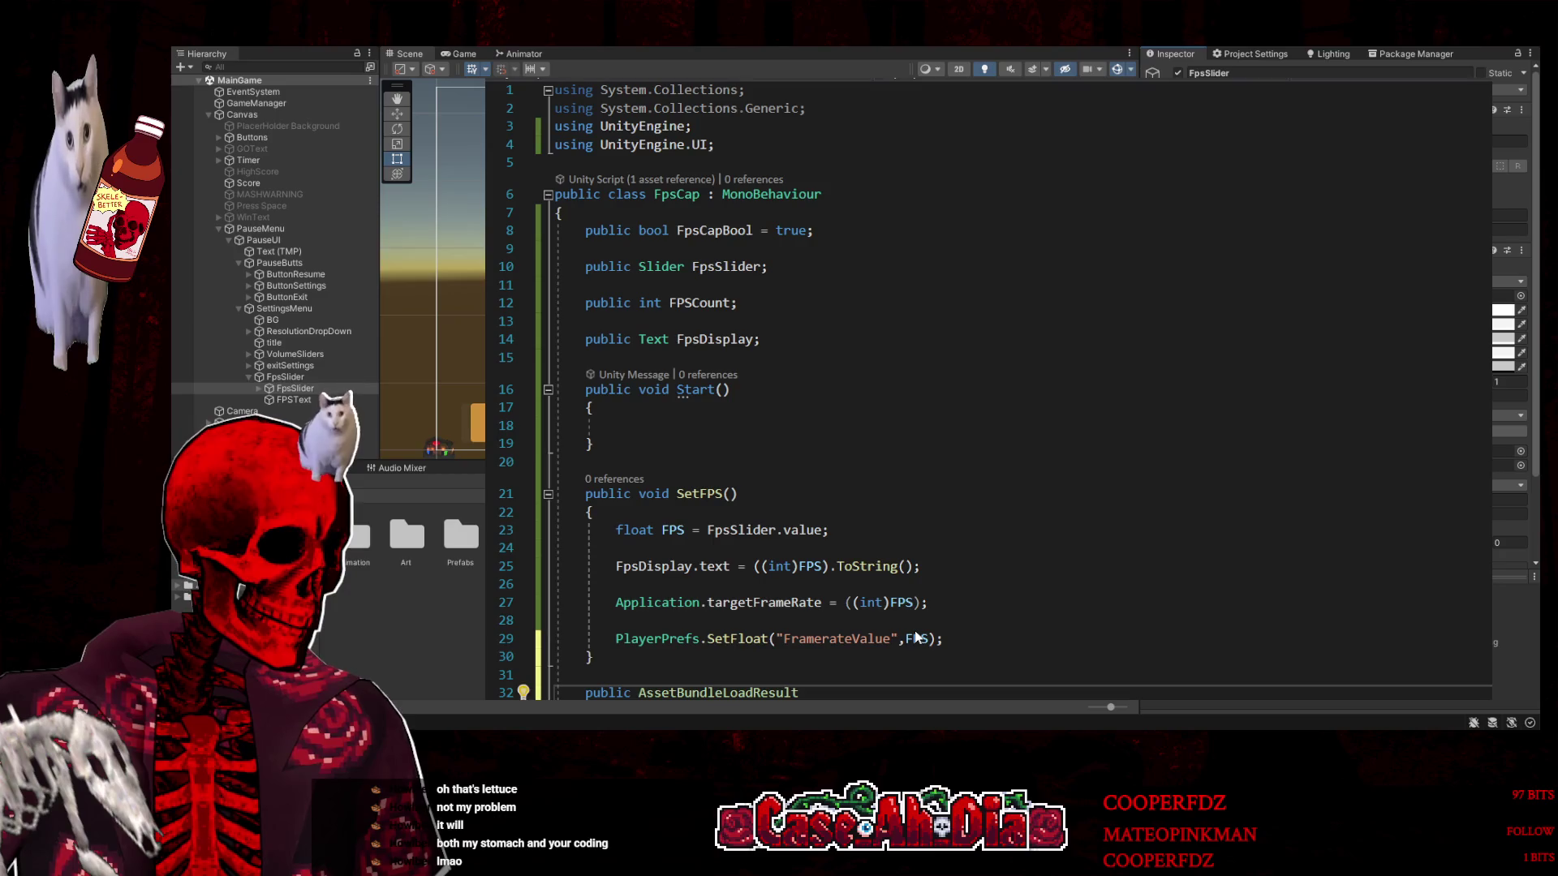
pyautogui.hotkey('ctrl', 'z')
pyautogui.press('BackSpace')
pyautogui.press('BackSpace')
pyautogui.press('BackSpace')
pyautogui.press('BackSpace')
pyautogui.press('BackSpace')
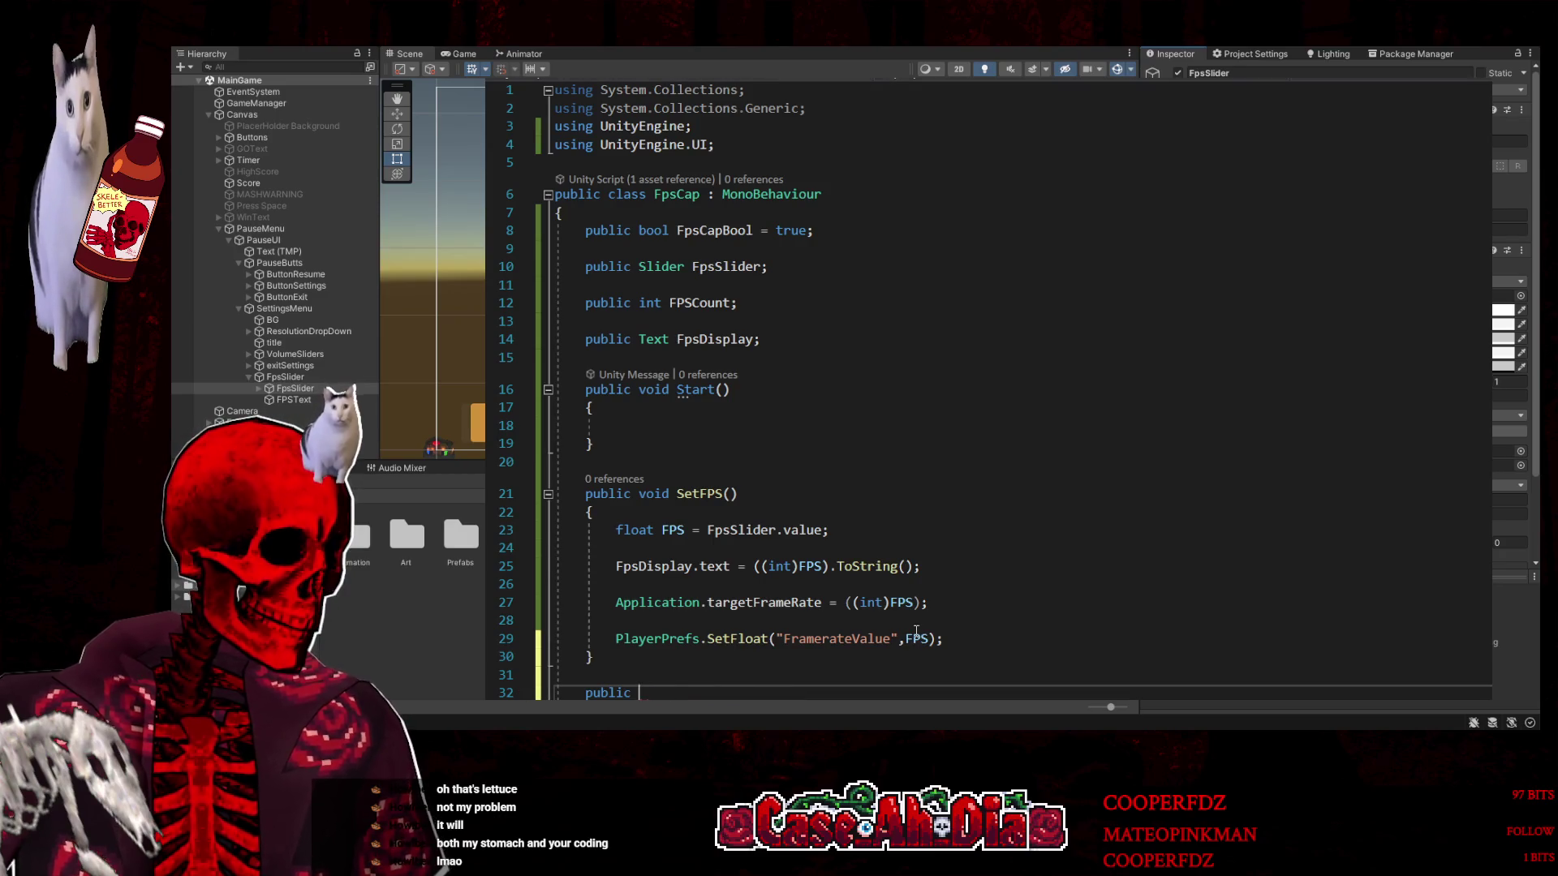
pyautogui.write('void On')
pyautogui.press('Tab')
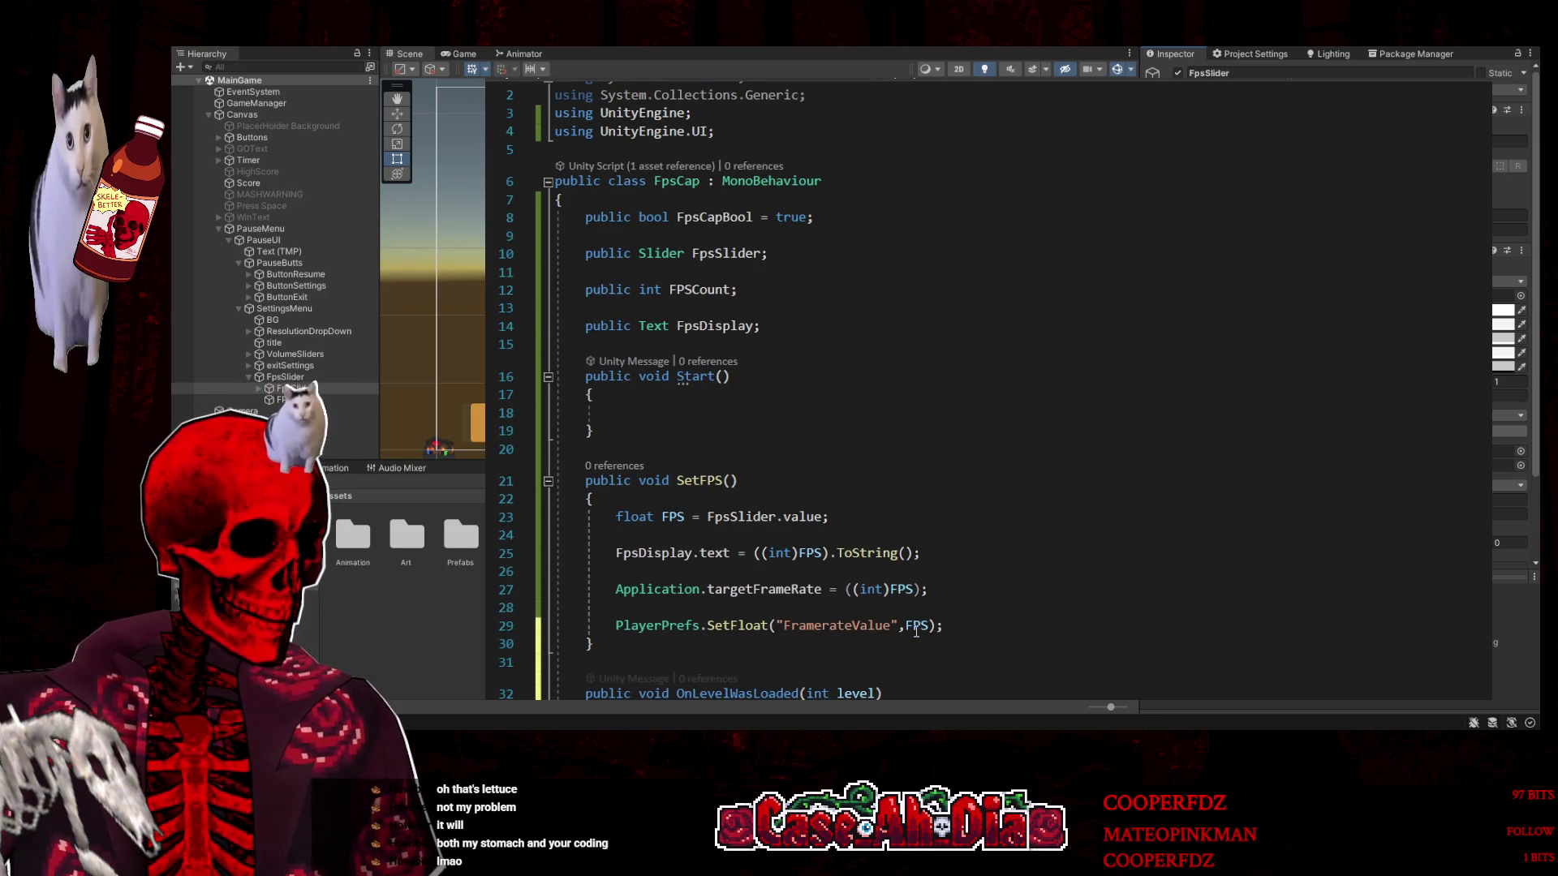
pyautogui.hotkey('ctrl', 'z')
pyautogui.write('Load')
pyautogui.press('BackSpace')
pyautogui.press('BackSpace')
pyautogui.press('BackSpace')
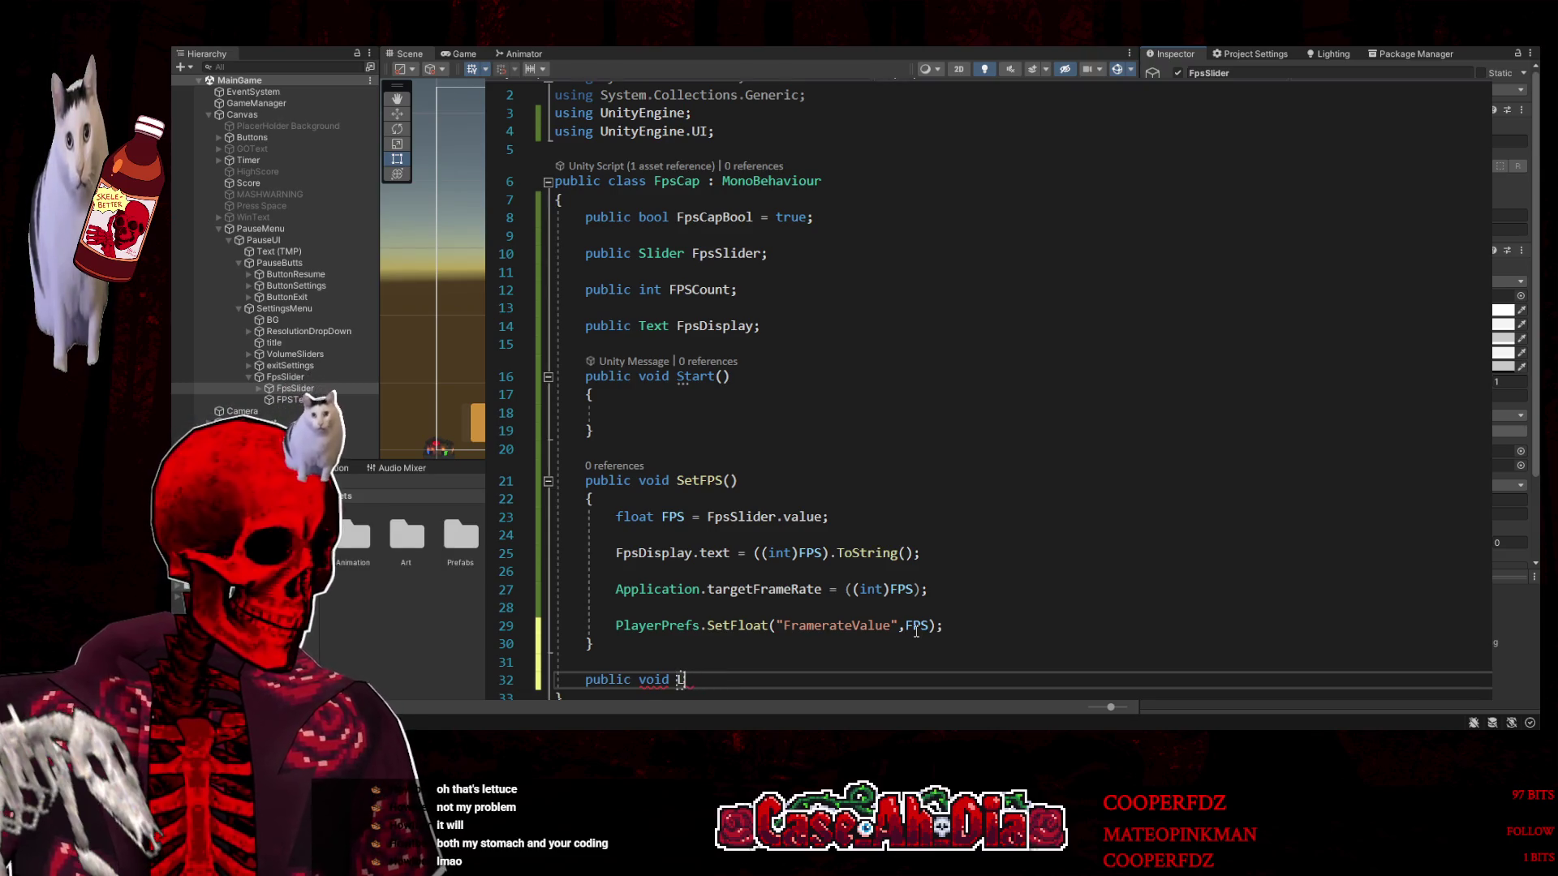
pyautogui.write('LoadFps')
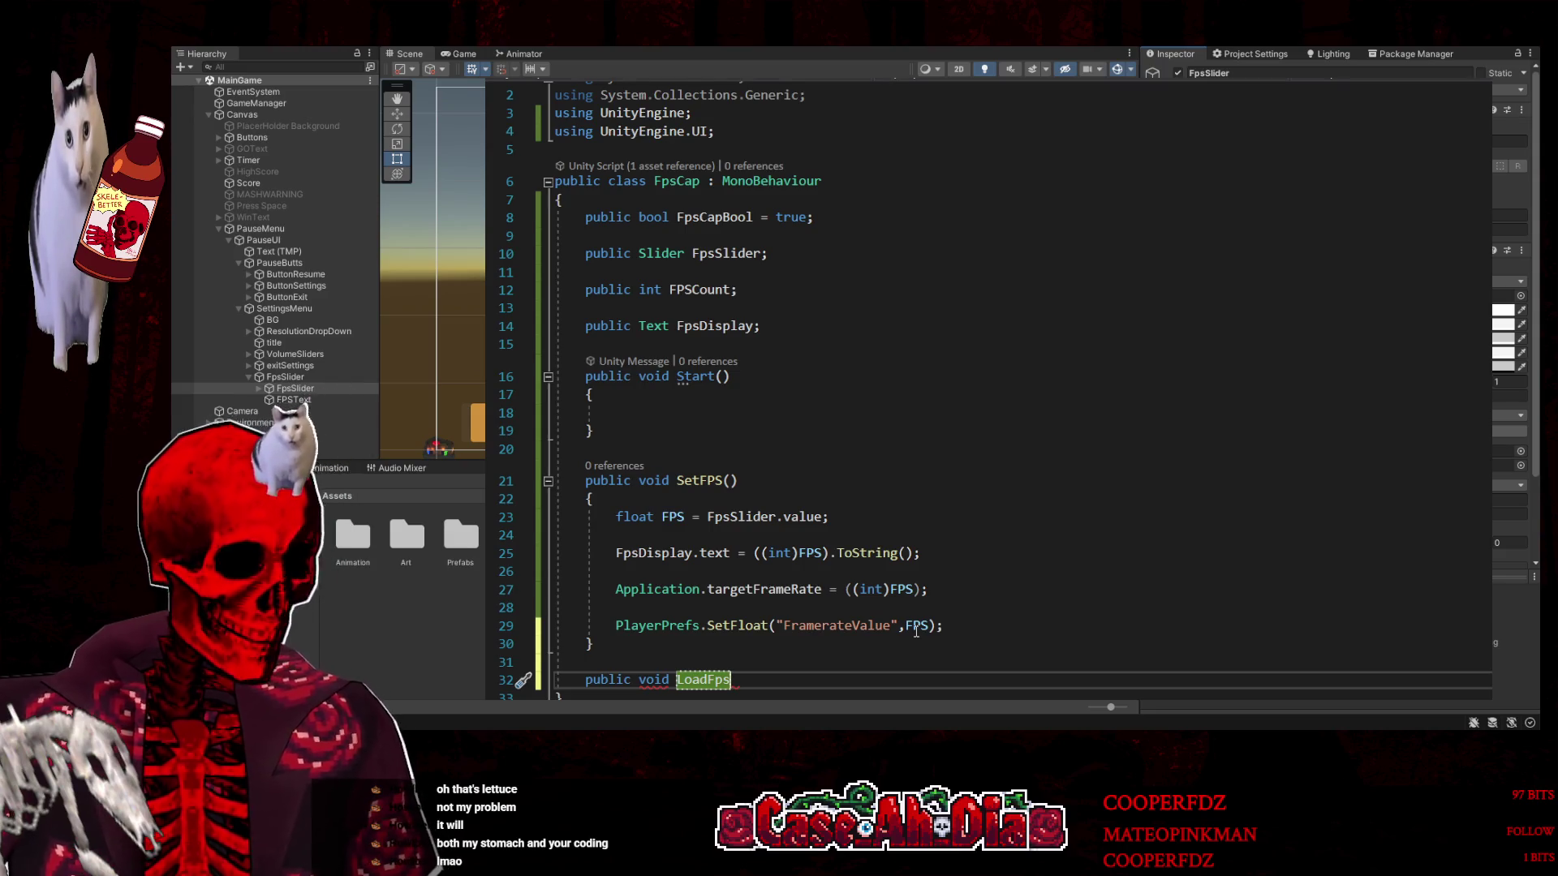
pyautogui.write('Value')
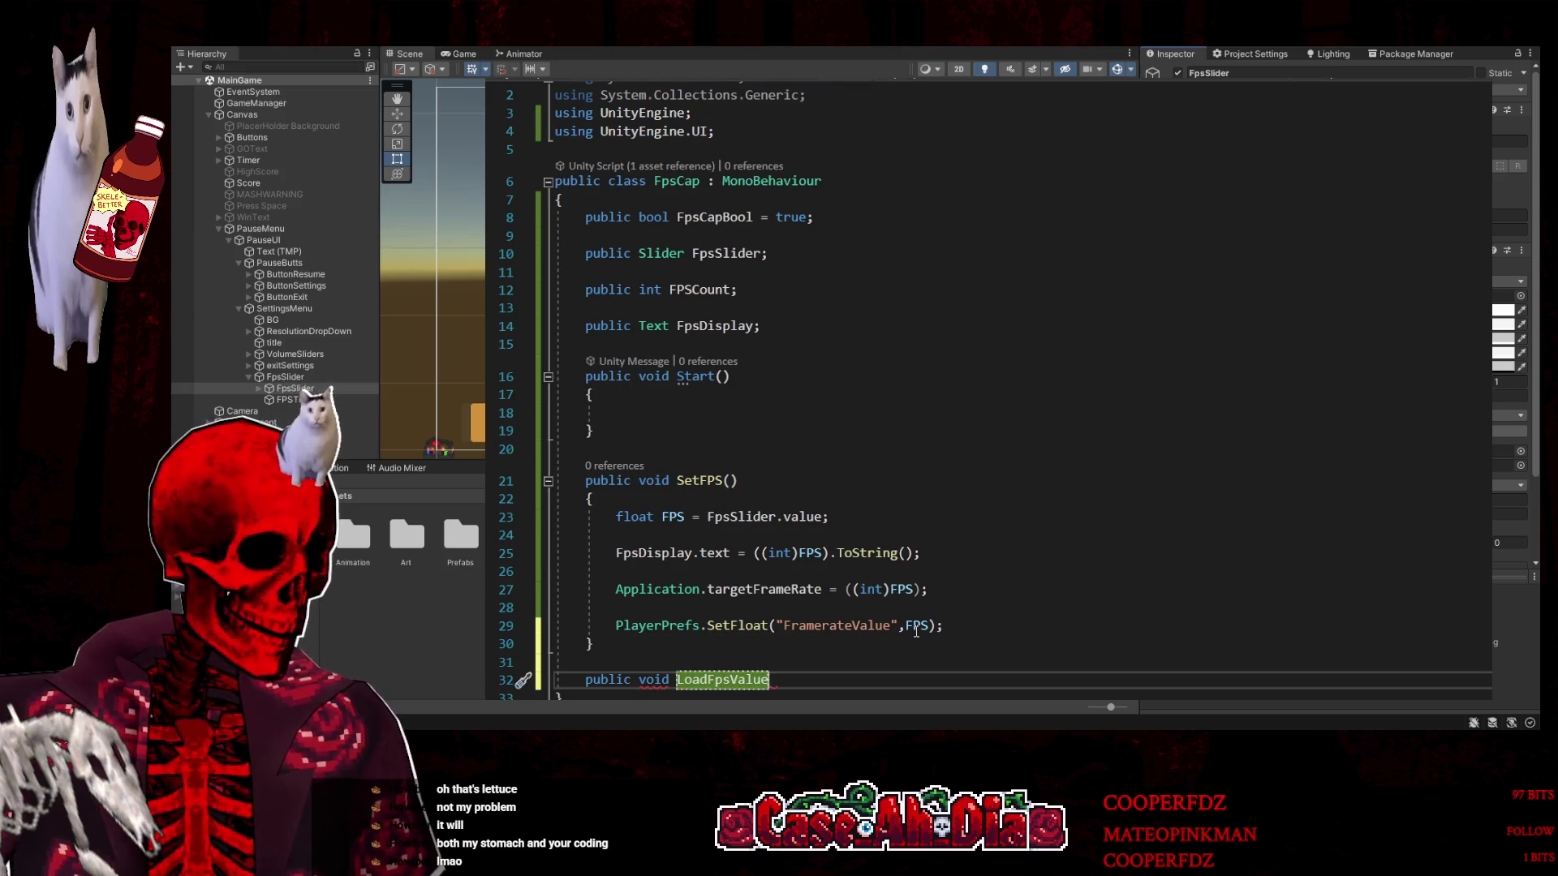
pyautogui.write('(')
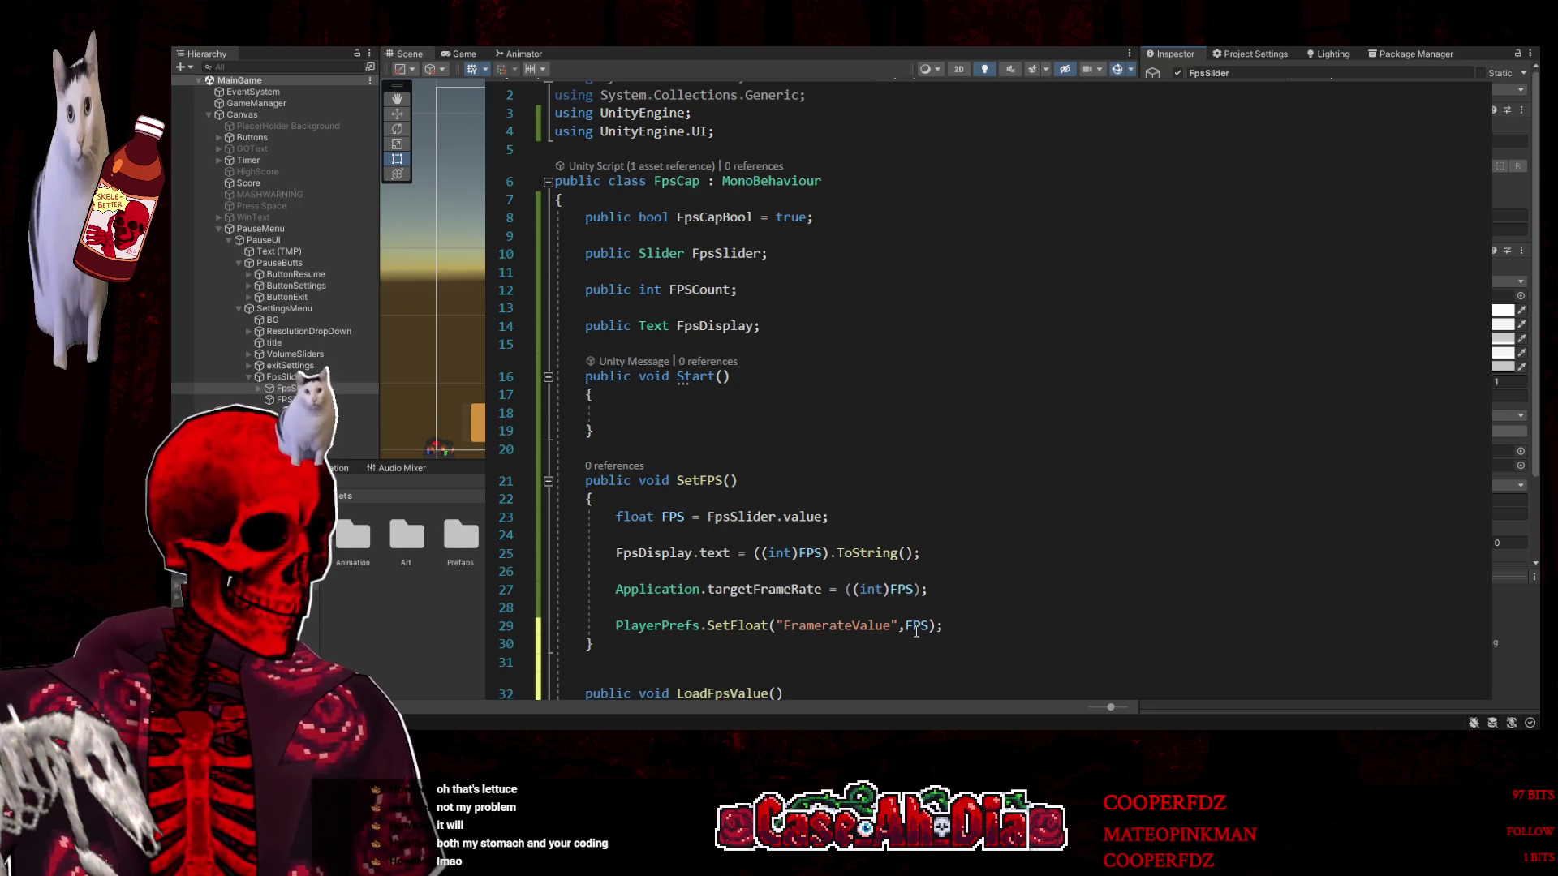
pyautogui.press('Return')
pyautogui.write('{')
pyautogui.press('Return')
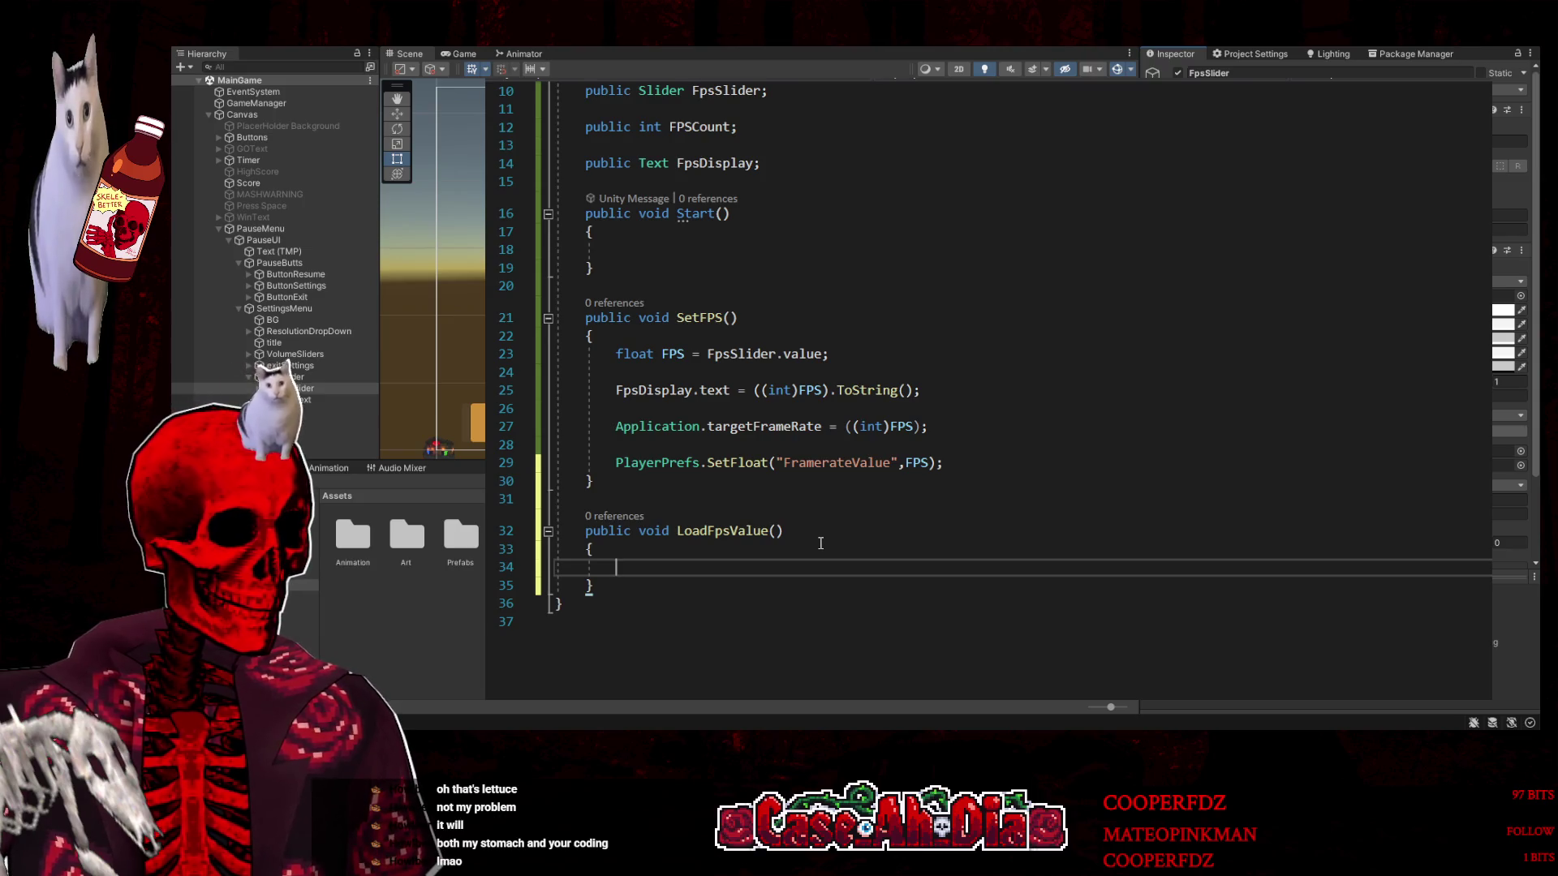
# Save FpsCap, then bring up VolumeSettings' LoadVolume definition again
pyautogui.click(659, 585)
pyautogui.click(664, 572)
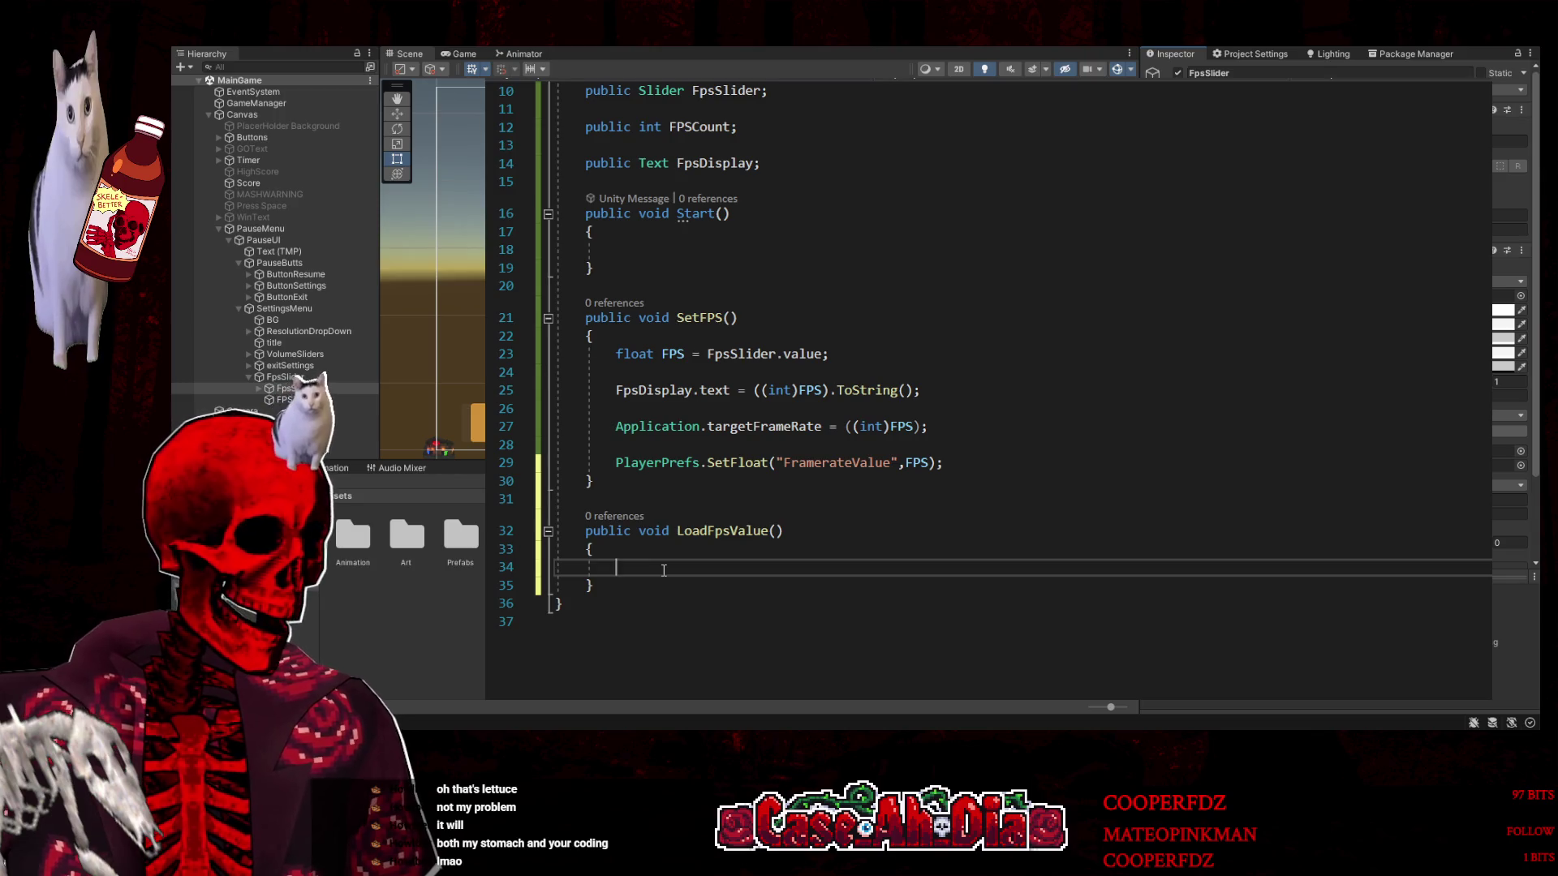
pyautogui.hotkey('ctrl', 's')
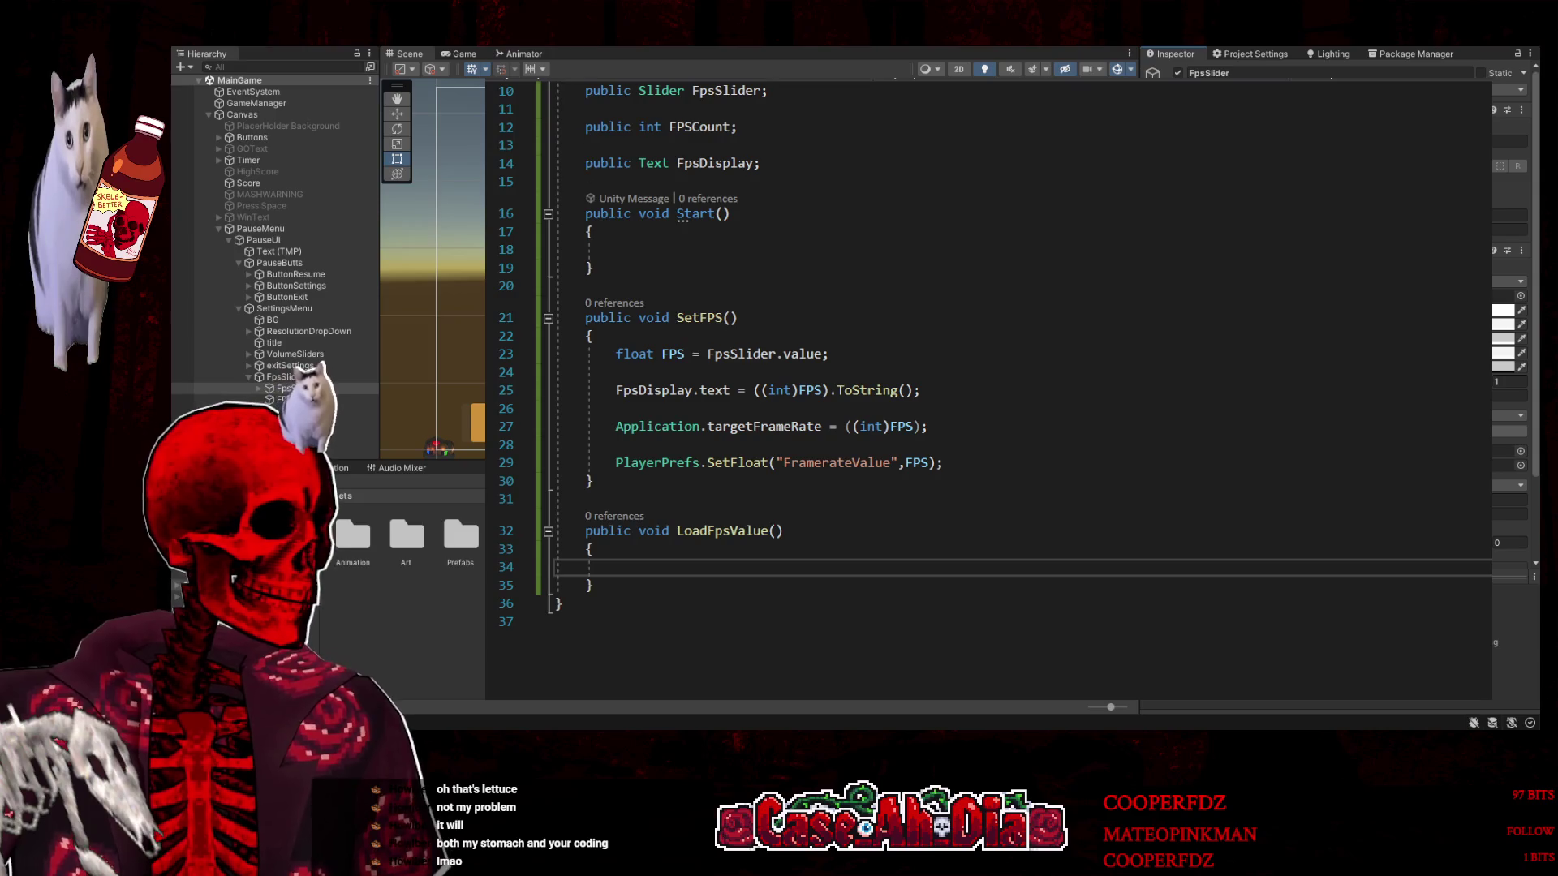
pyautogui.hotkey('ctrl', 'Tab')
pyautogui.press('F12')
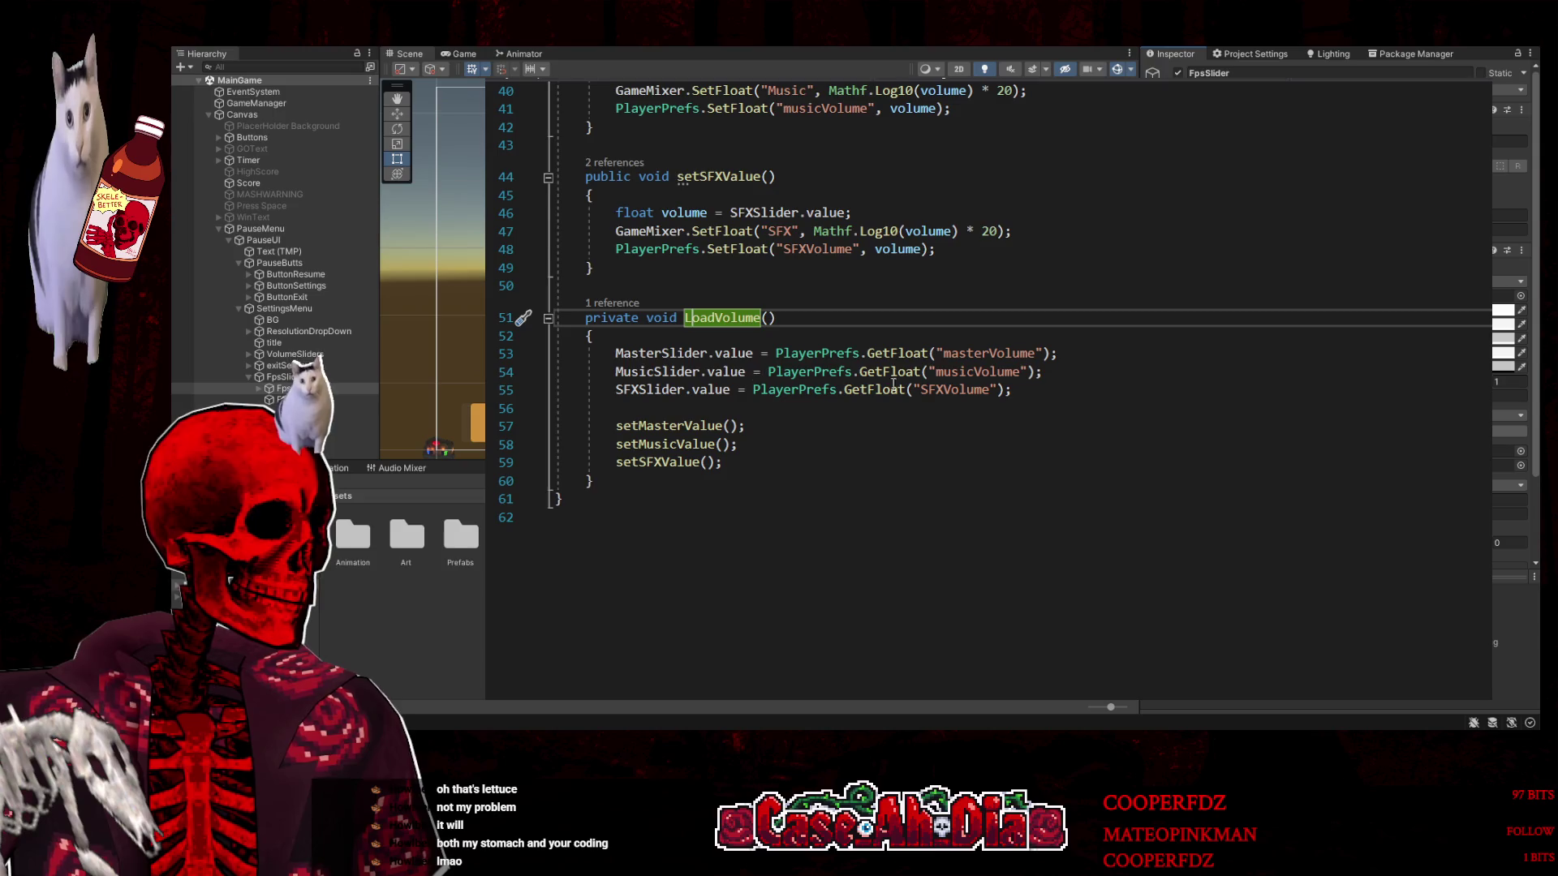
# In LoadFpsValue, set FpsSlider.value = PlayerPrefs.GetFloat("FramerateValue") and save the script
pyautogui.scroll(2, 814, 485)
pyautogui.press('Down')
pyautogui.press('Down')
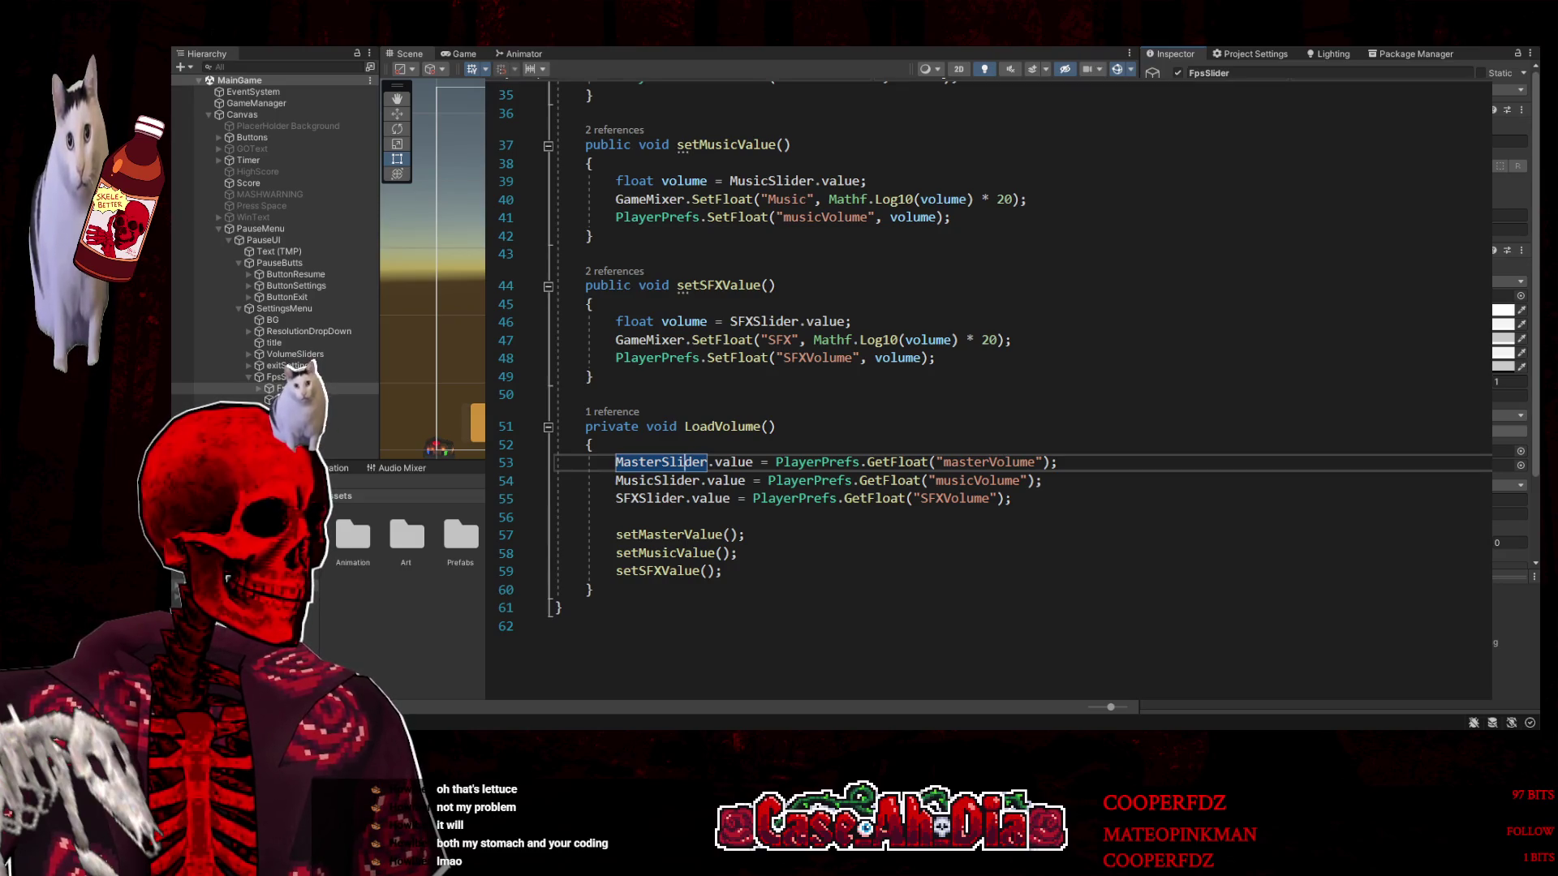
pyautogui.hotkey('ctrl', 'Tab')
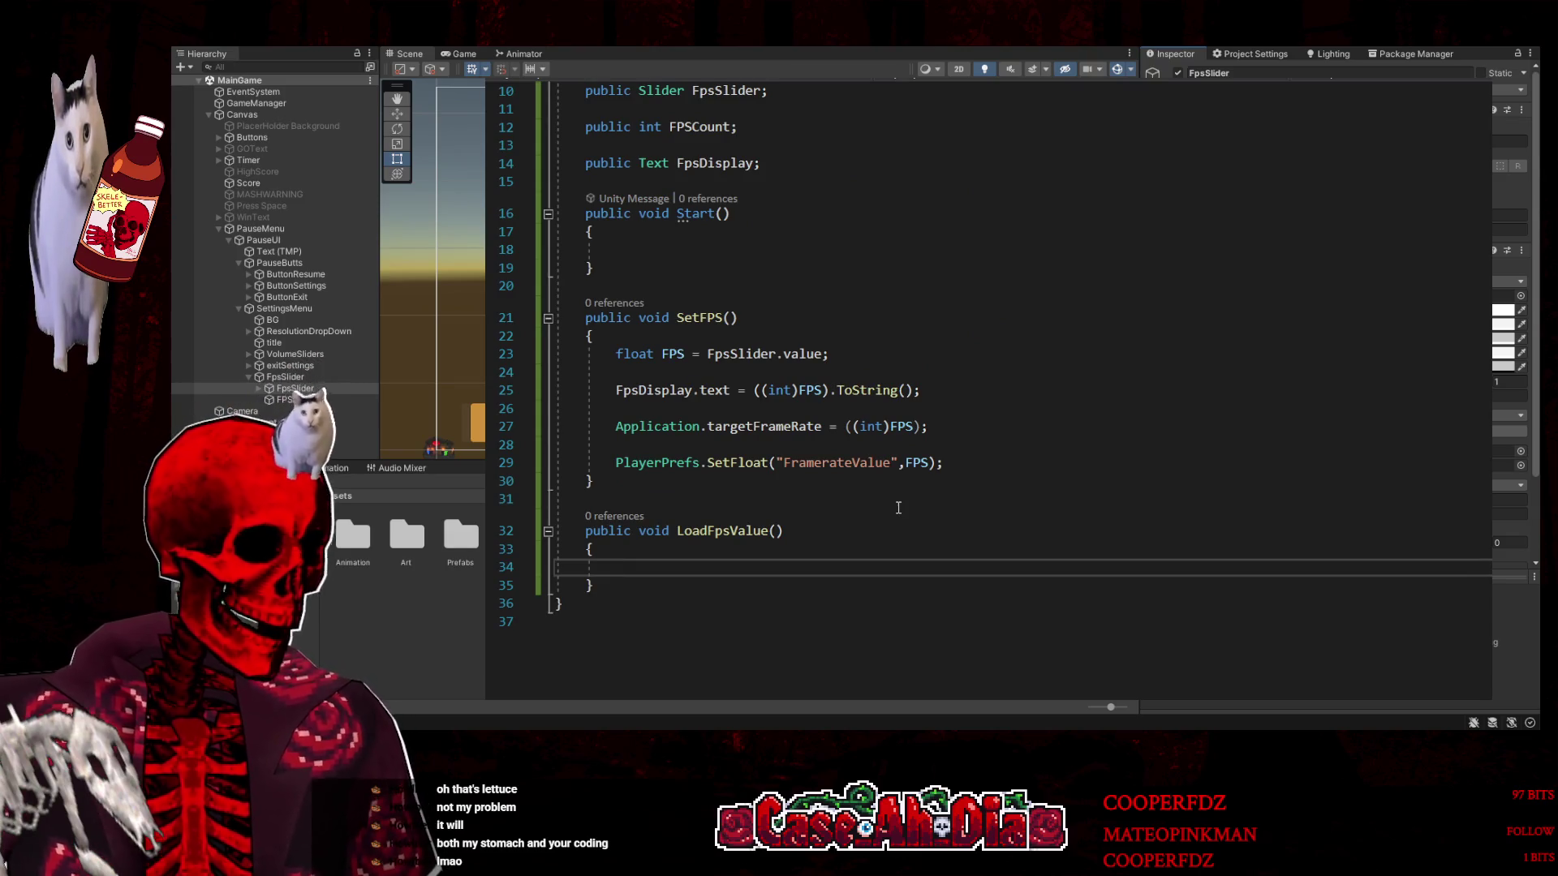
pyautogui.write('FPS')
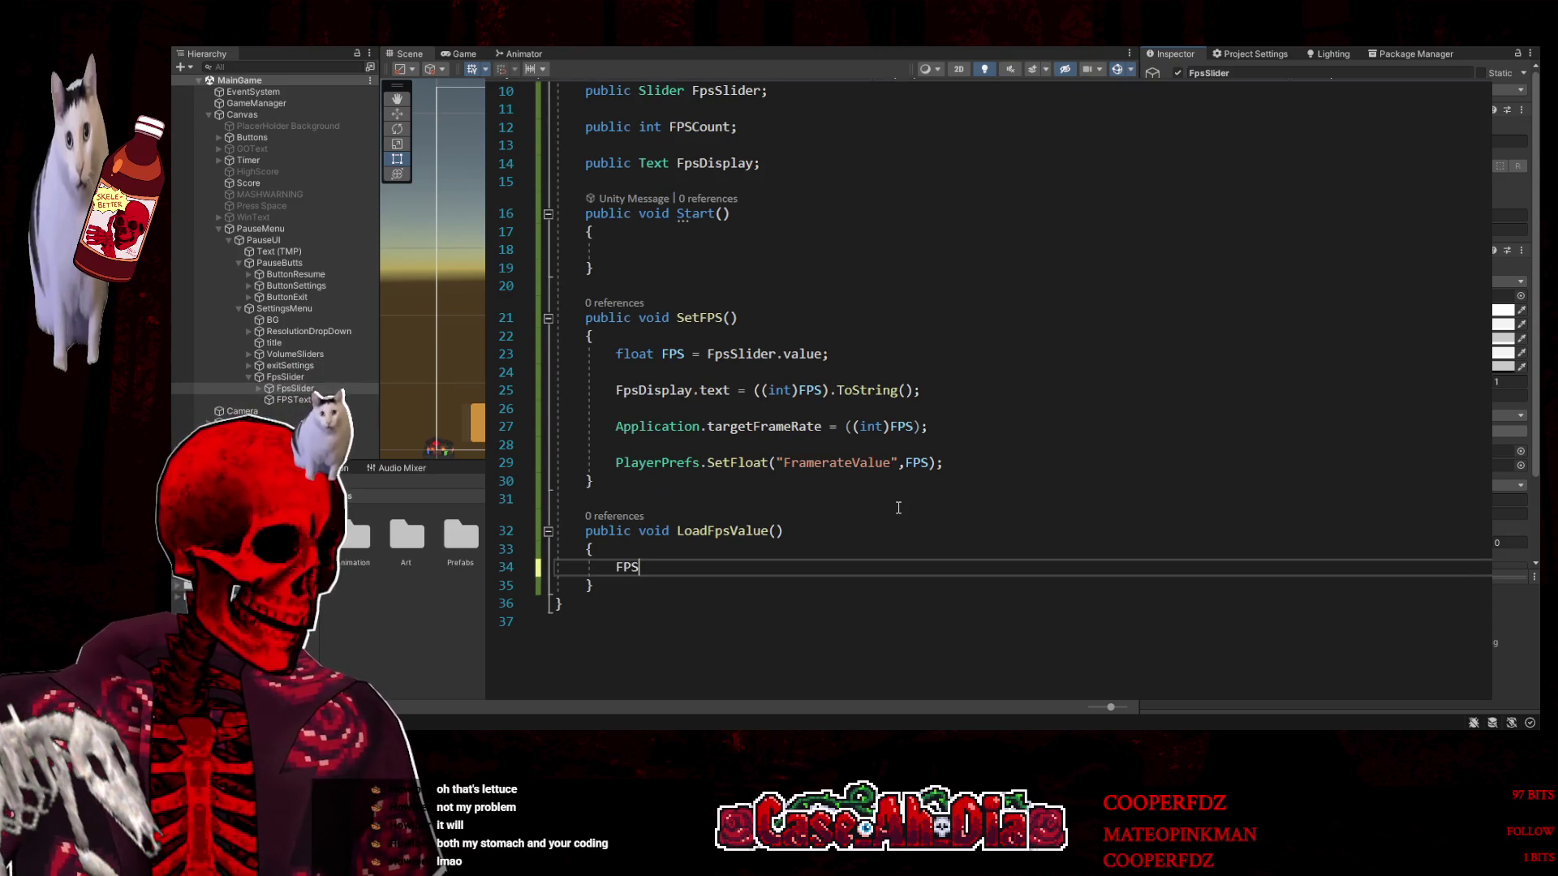
pyautogui.press('Tab')
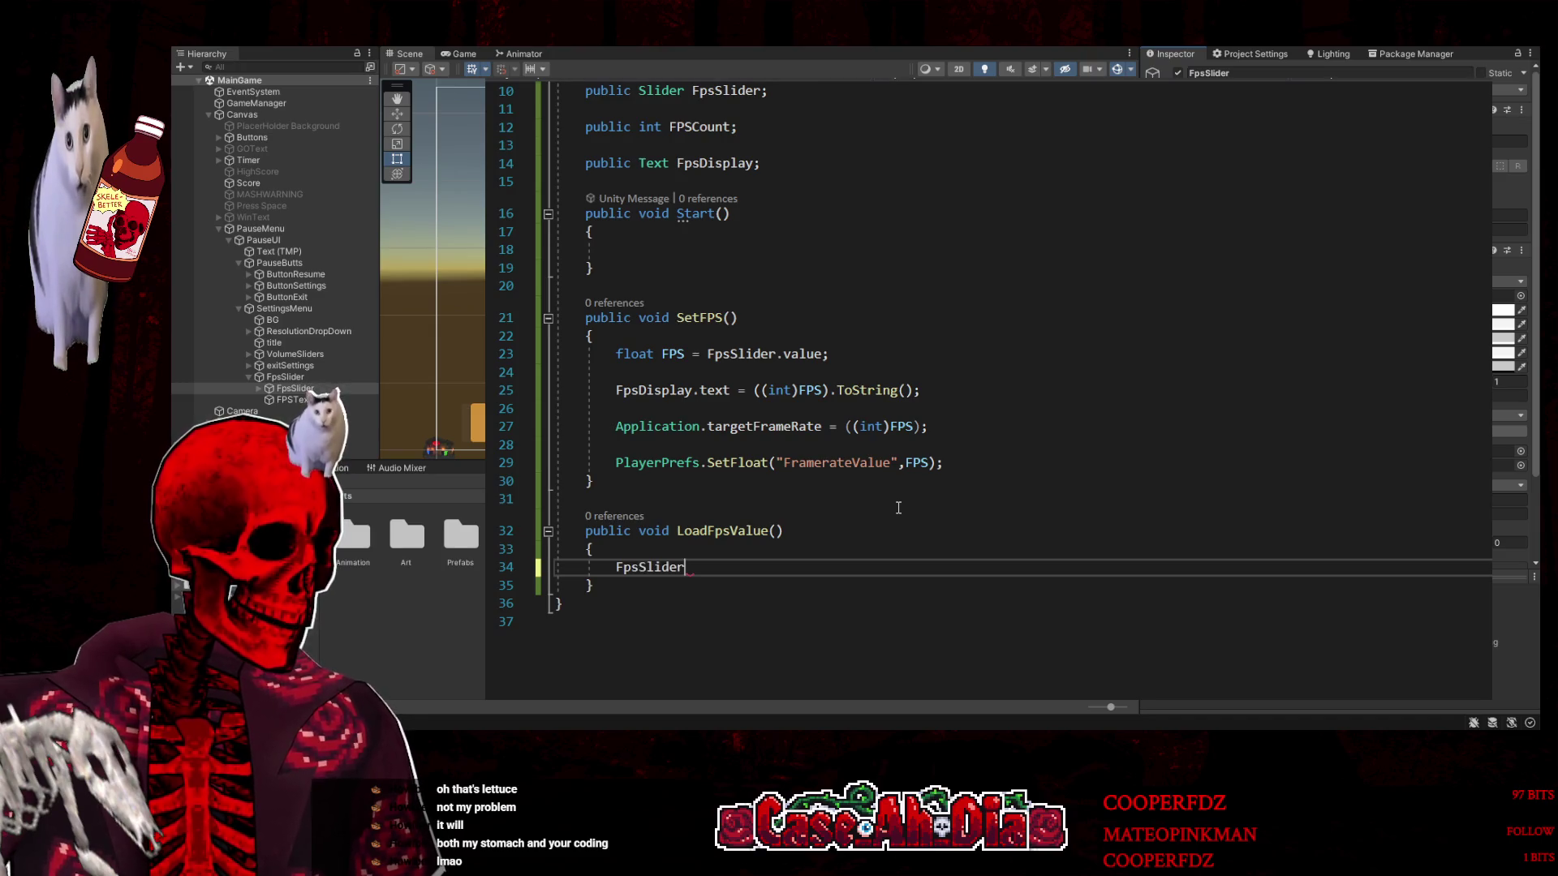
pyautogui.write(' = ')
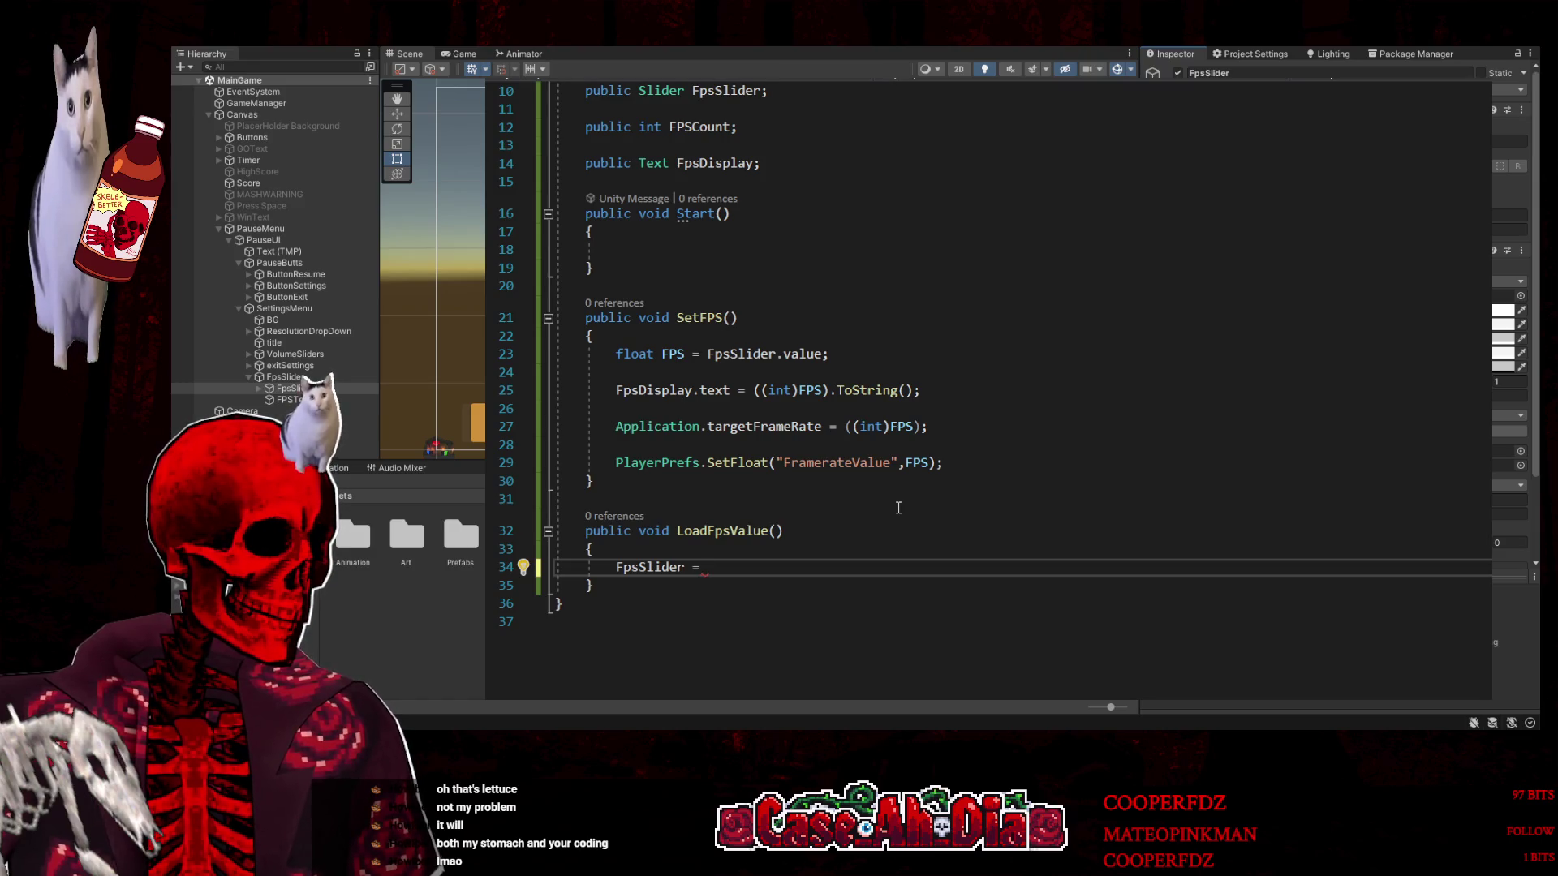
pyautogui.write('get')
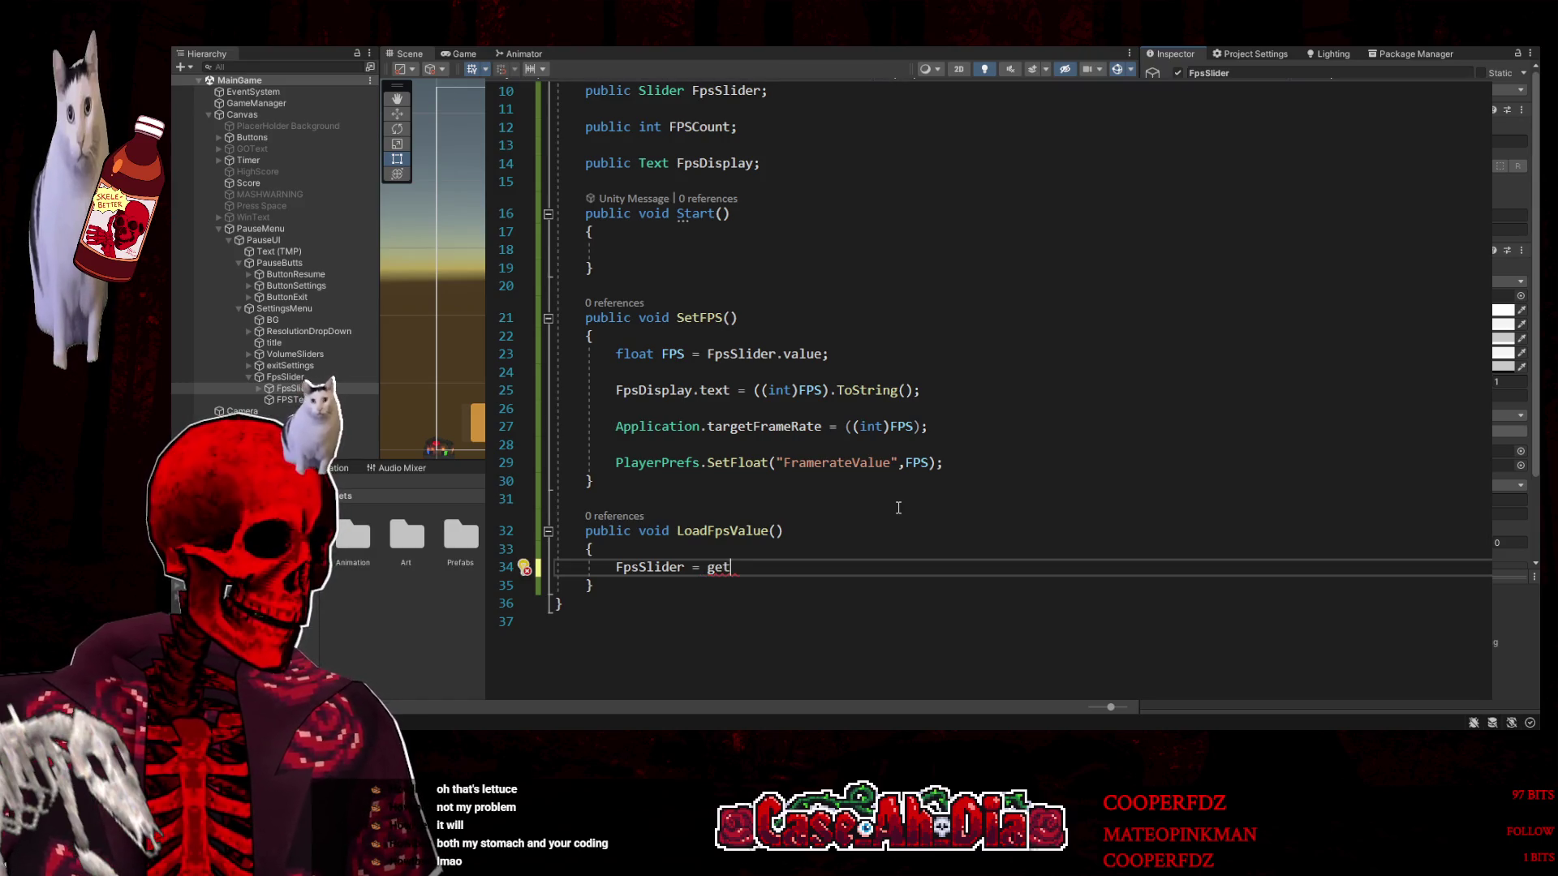
pyautogui.write('flo')
pyautogui.press('BackSpace')
pyautogui.press('BackSpace')
pyautogui.press('BackSpace')
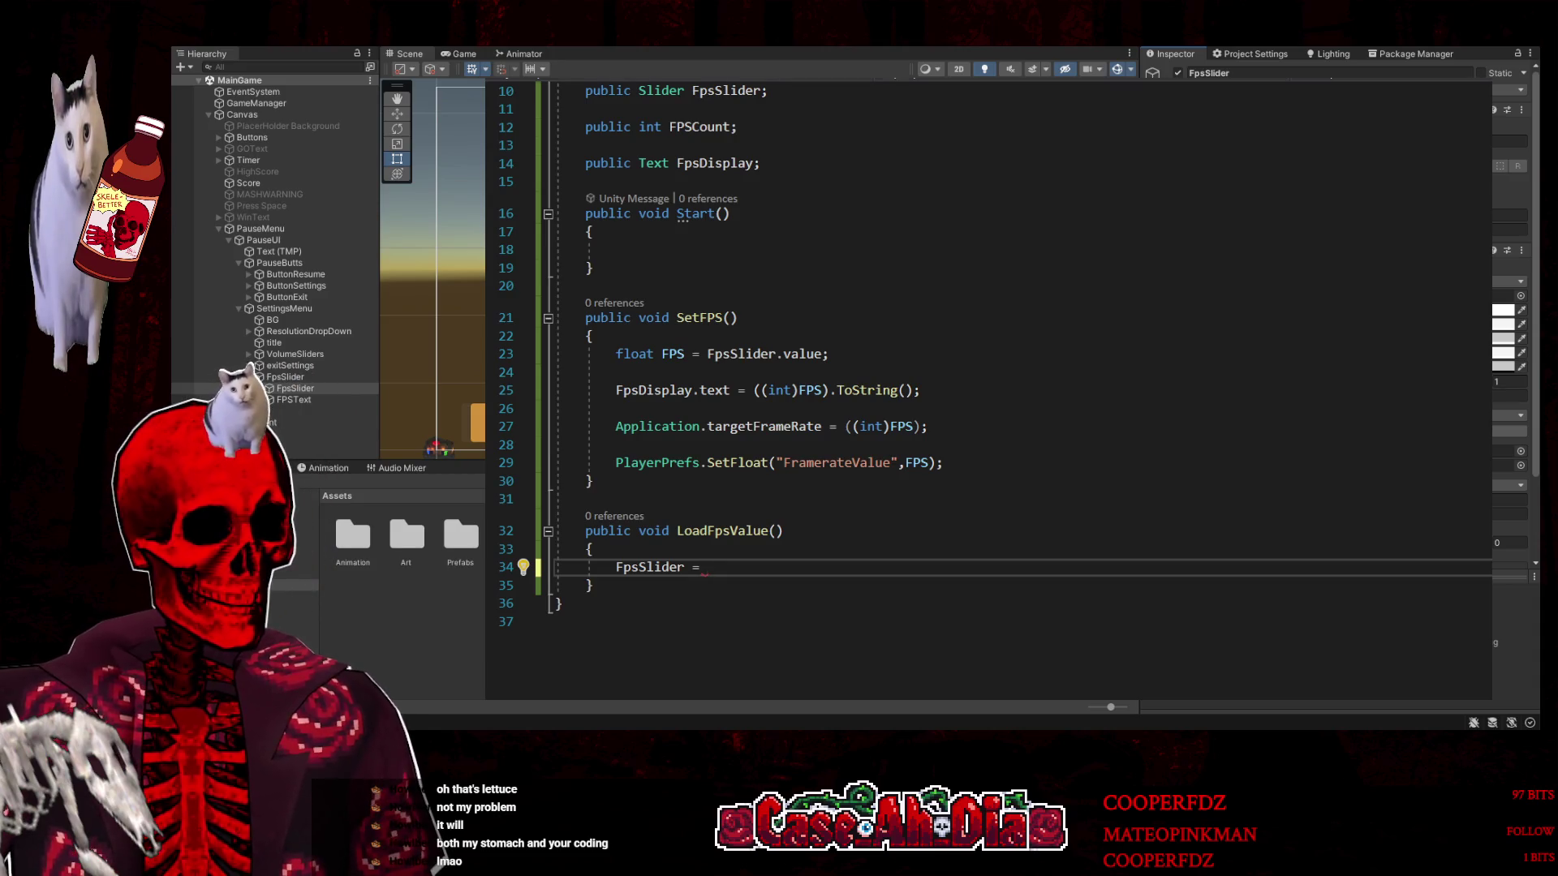
pyautogui.hotkey('ctrl', 'Tab')
pyautogui.hotkey('ctrl', 'Tab')
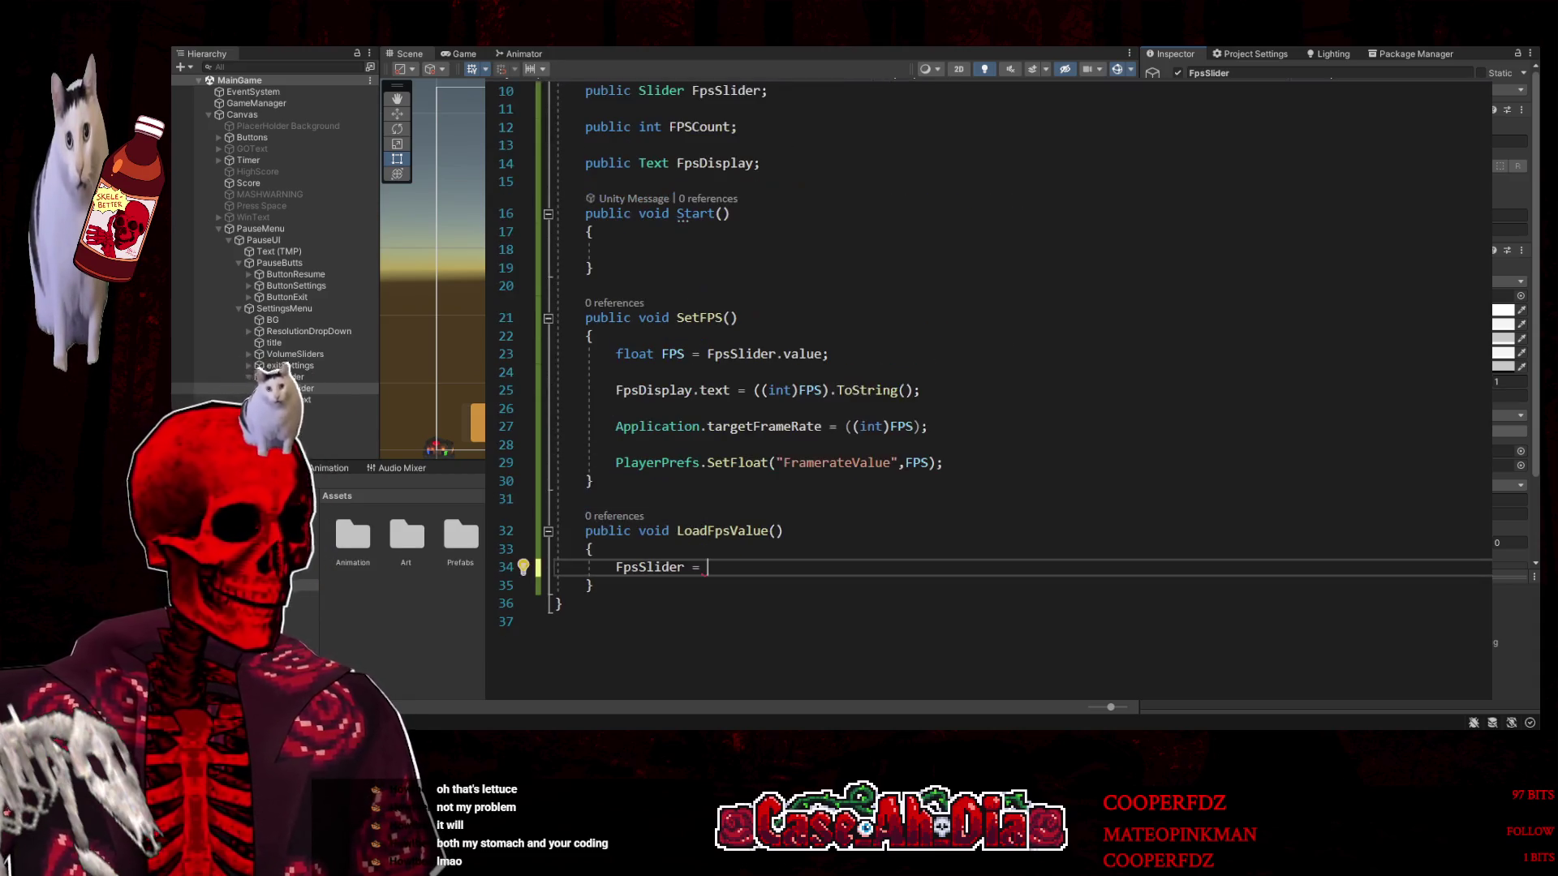
pyautogui.write('Pla')
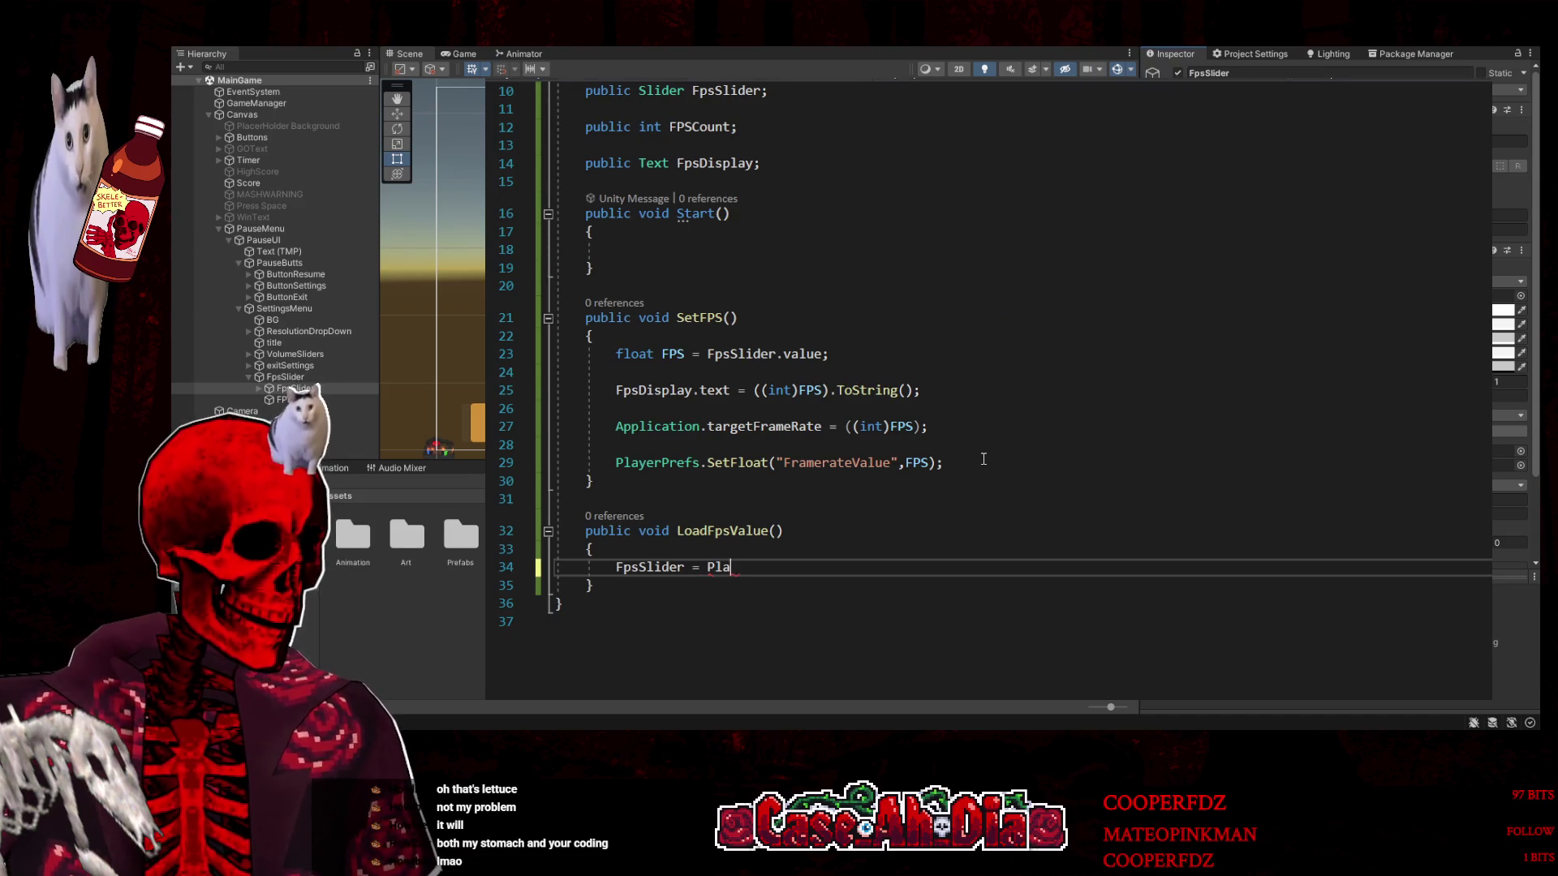
pyautogui.write('yerPrefs.GetFloat')
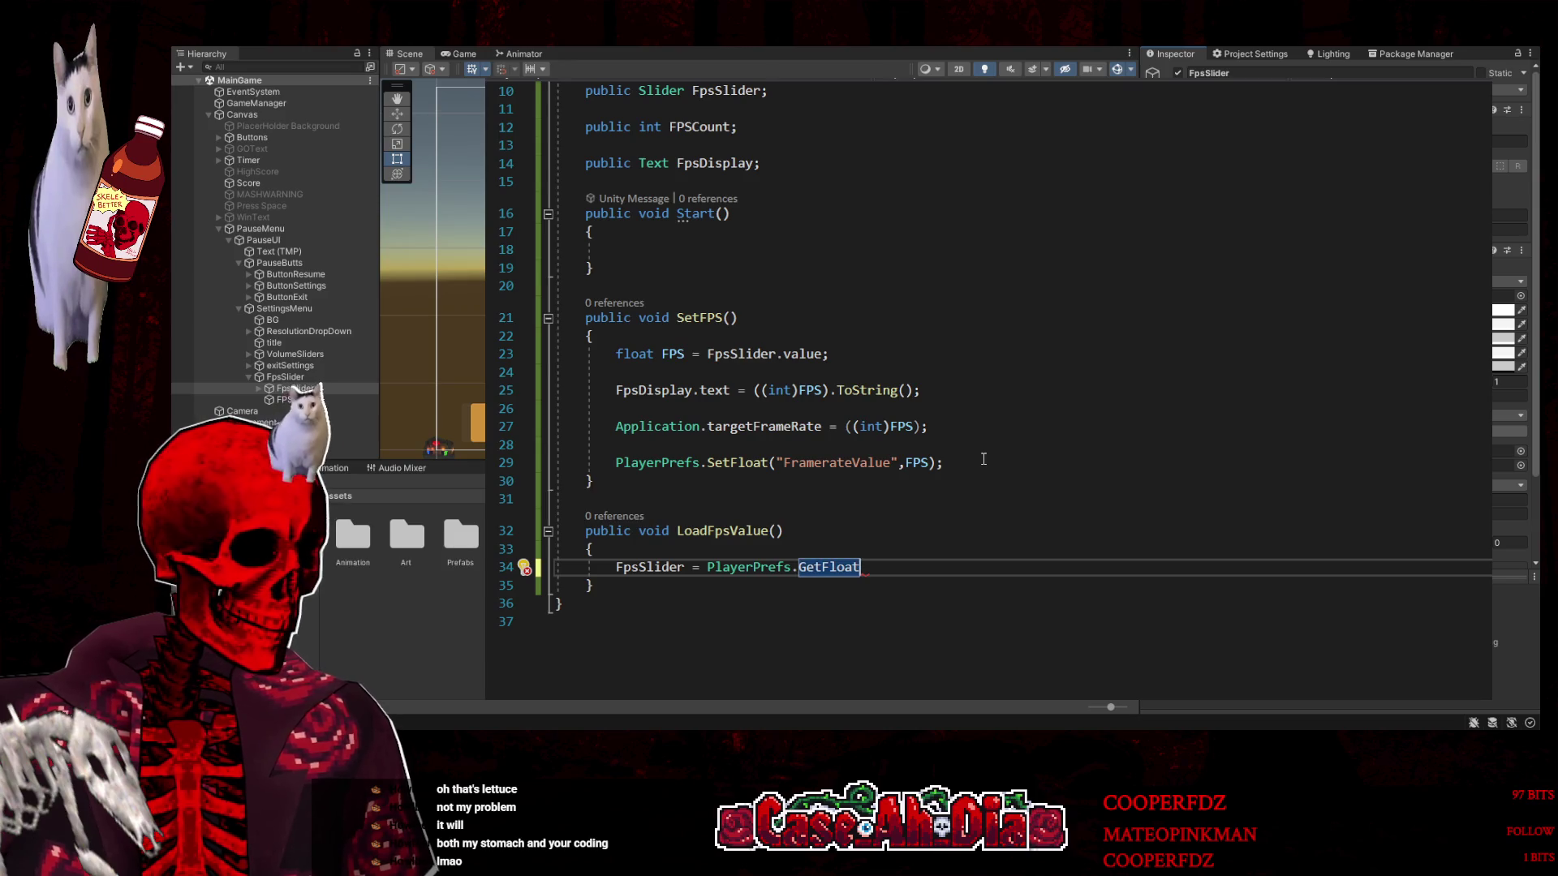
pyautogui.write('("')
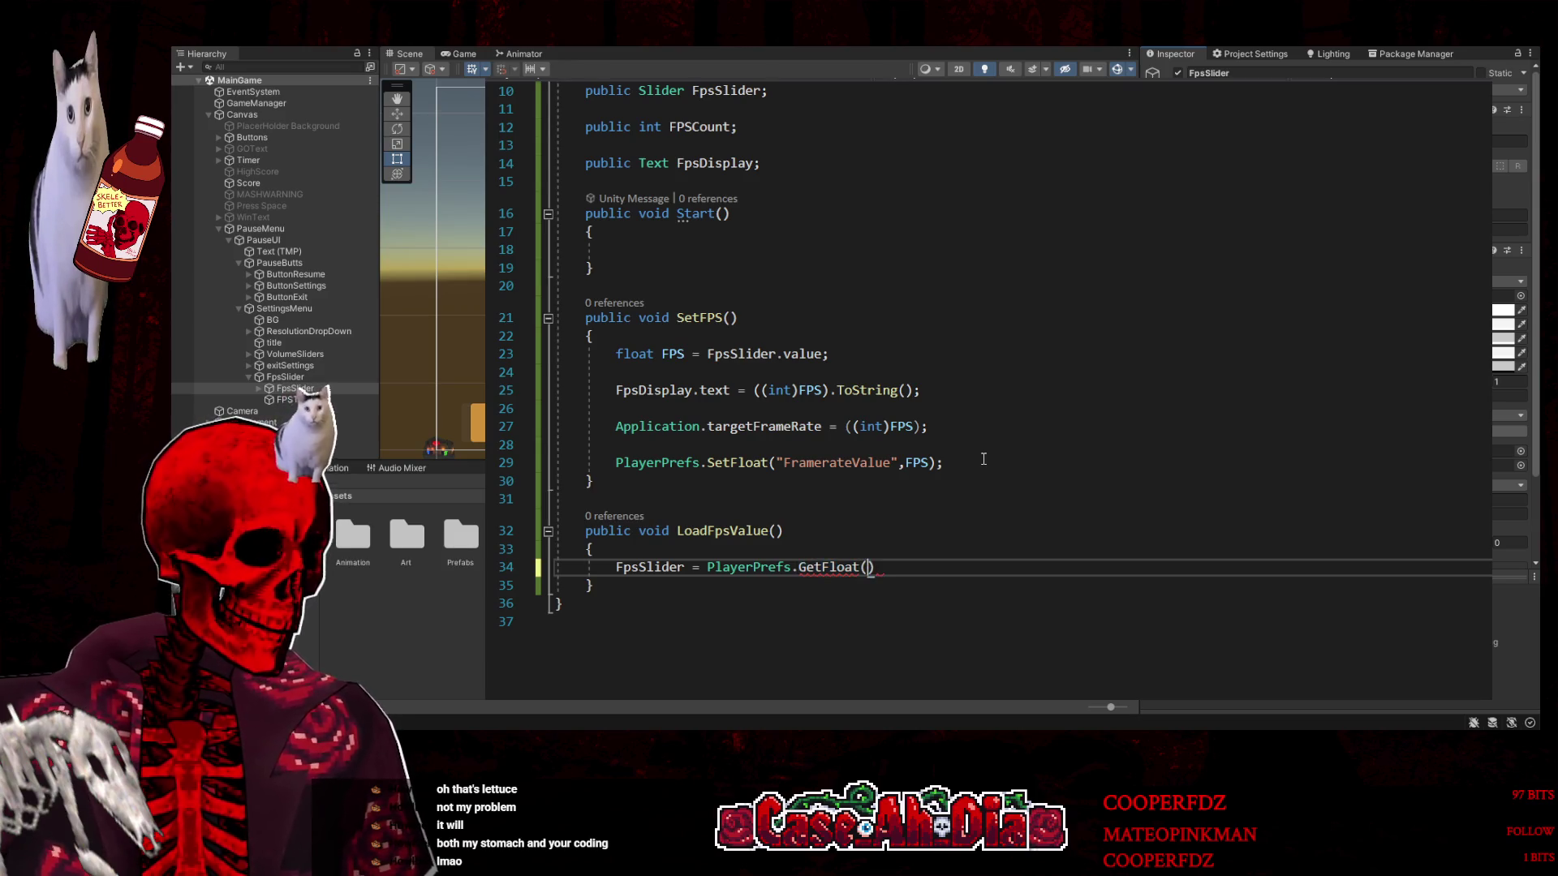
pyautogui.write('Fram')
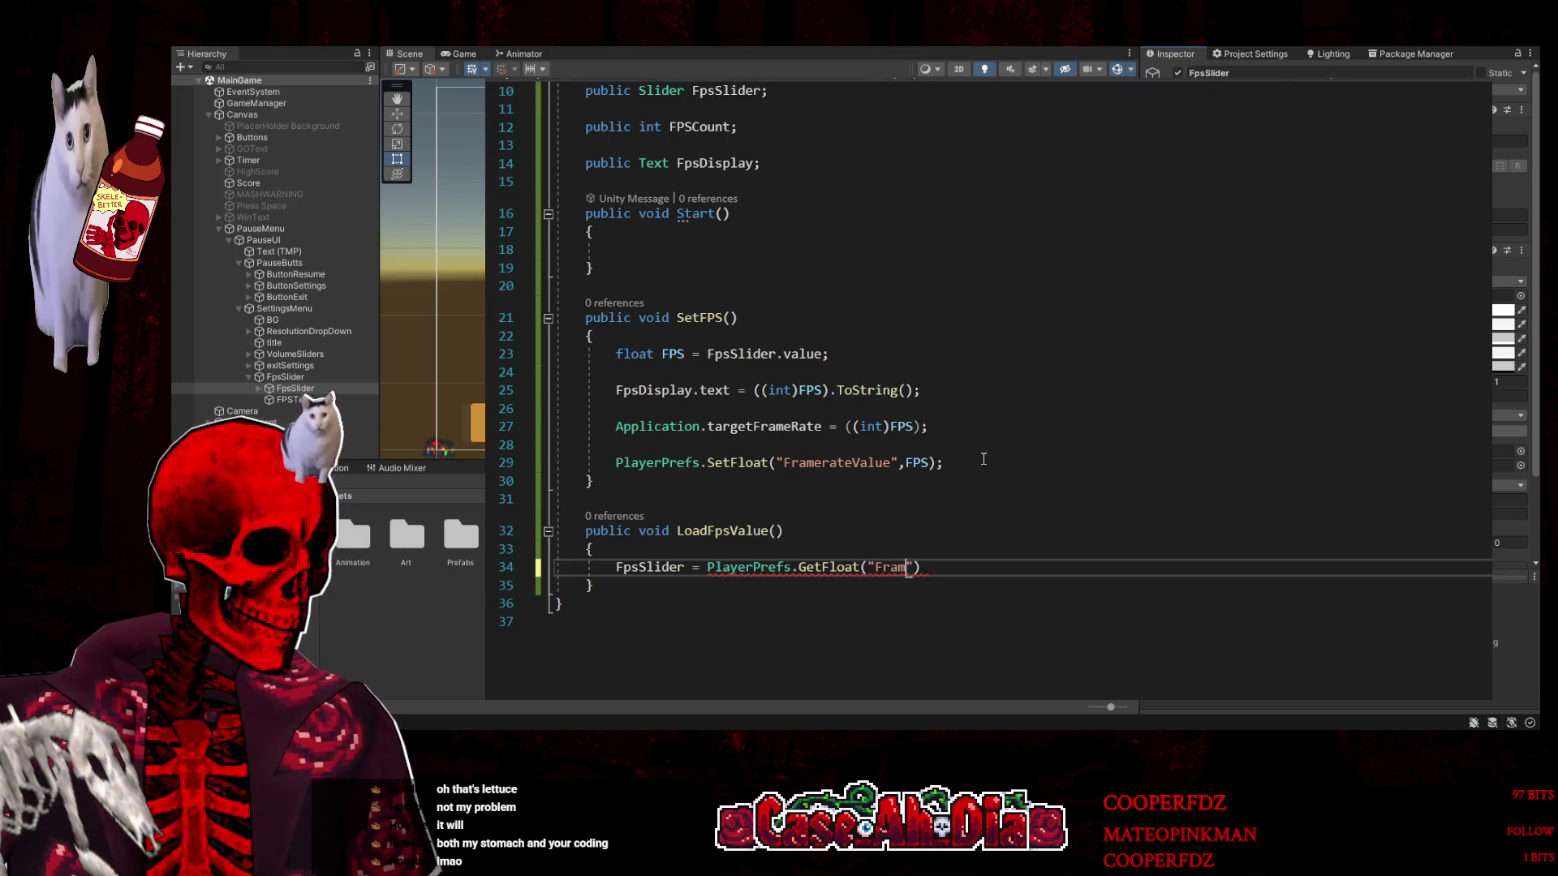
pyautogui.write('erateValue");')
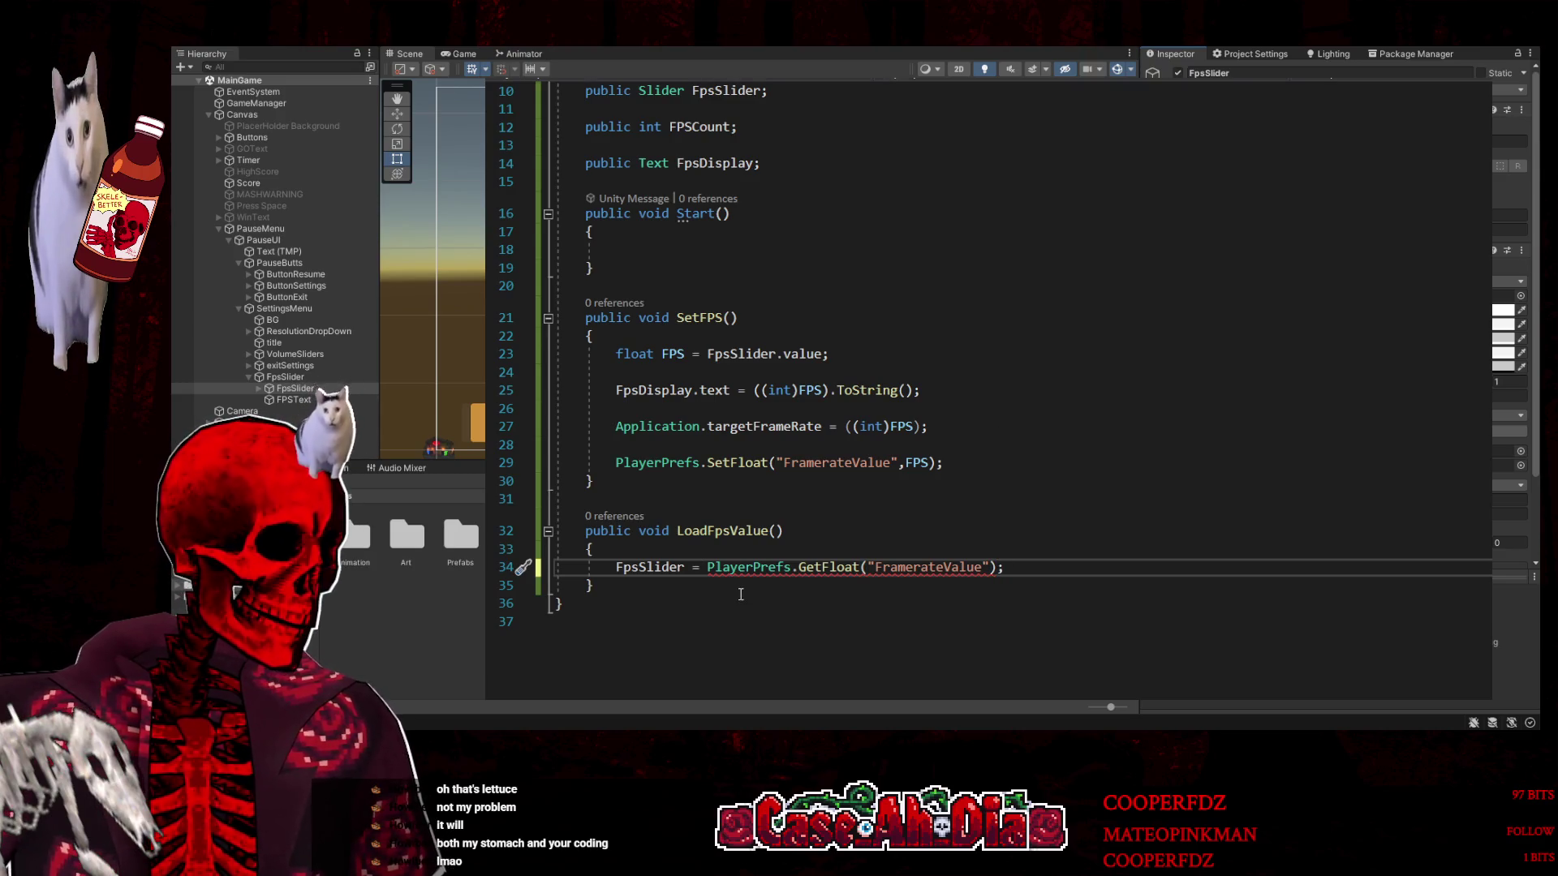
pyautogui.click(686, 565)
pyautogui.write('.value')
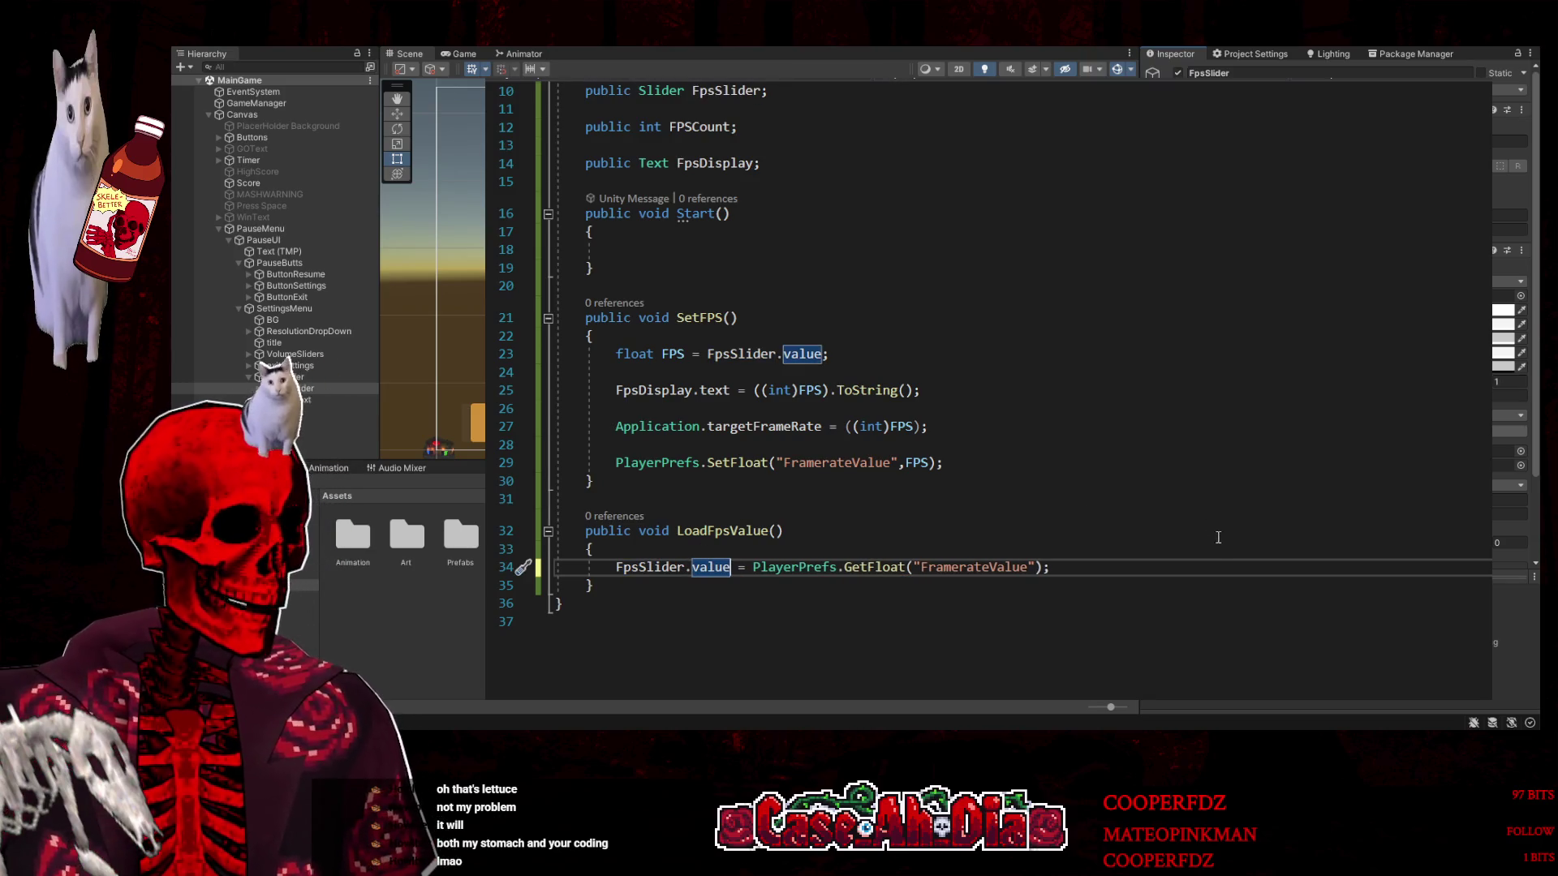
pyautogui.click(1213, 568)
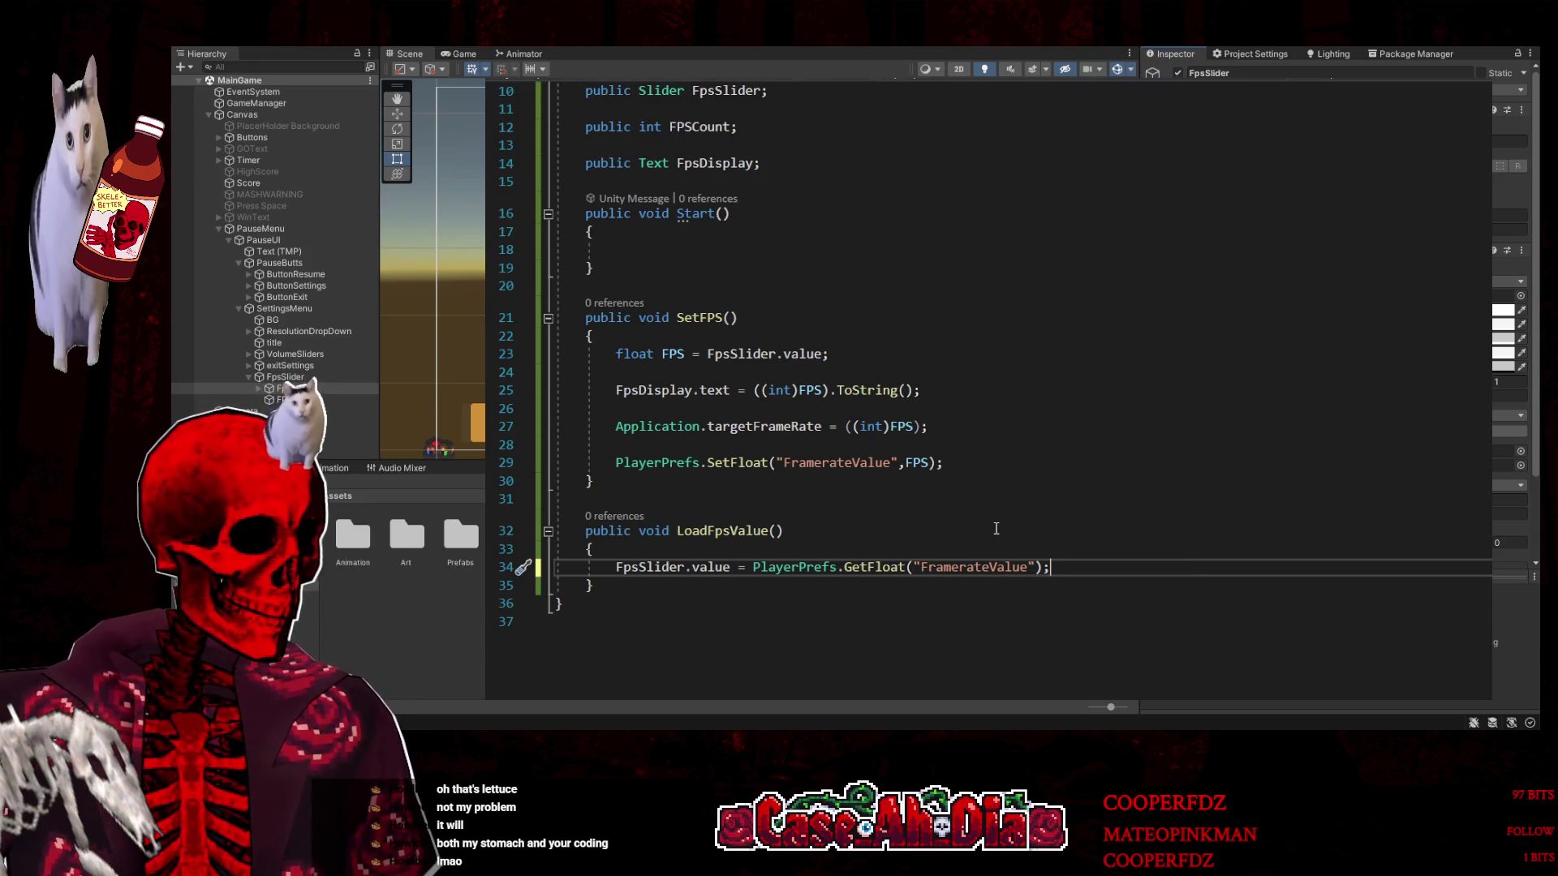
pyautogui.hotkey('ctrl', 's')
# After checking the volume script, add a SetFPS(); call below the slider assignment
pyautogui.click(722, 78)
pyautogui.click(685, 534)
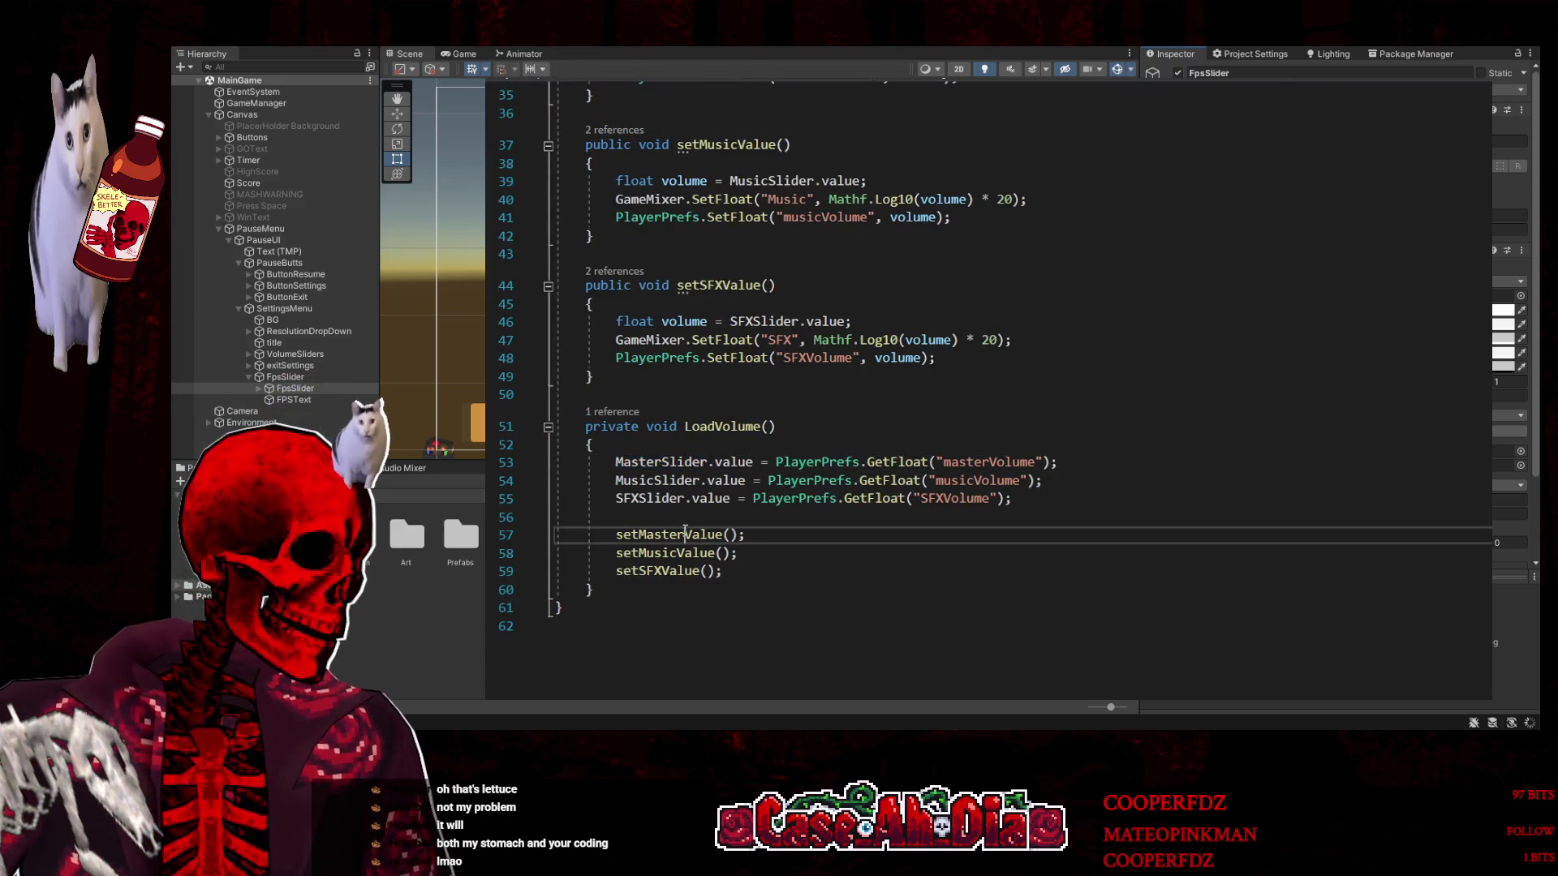
pyautogui.scroll(2, 685, 534)
pyautogui.scroll(2, 682, 552)
pyautogui.scroll(-3, 674, 571)
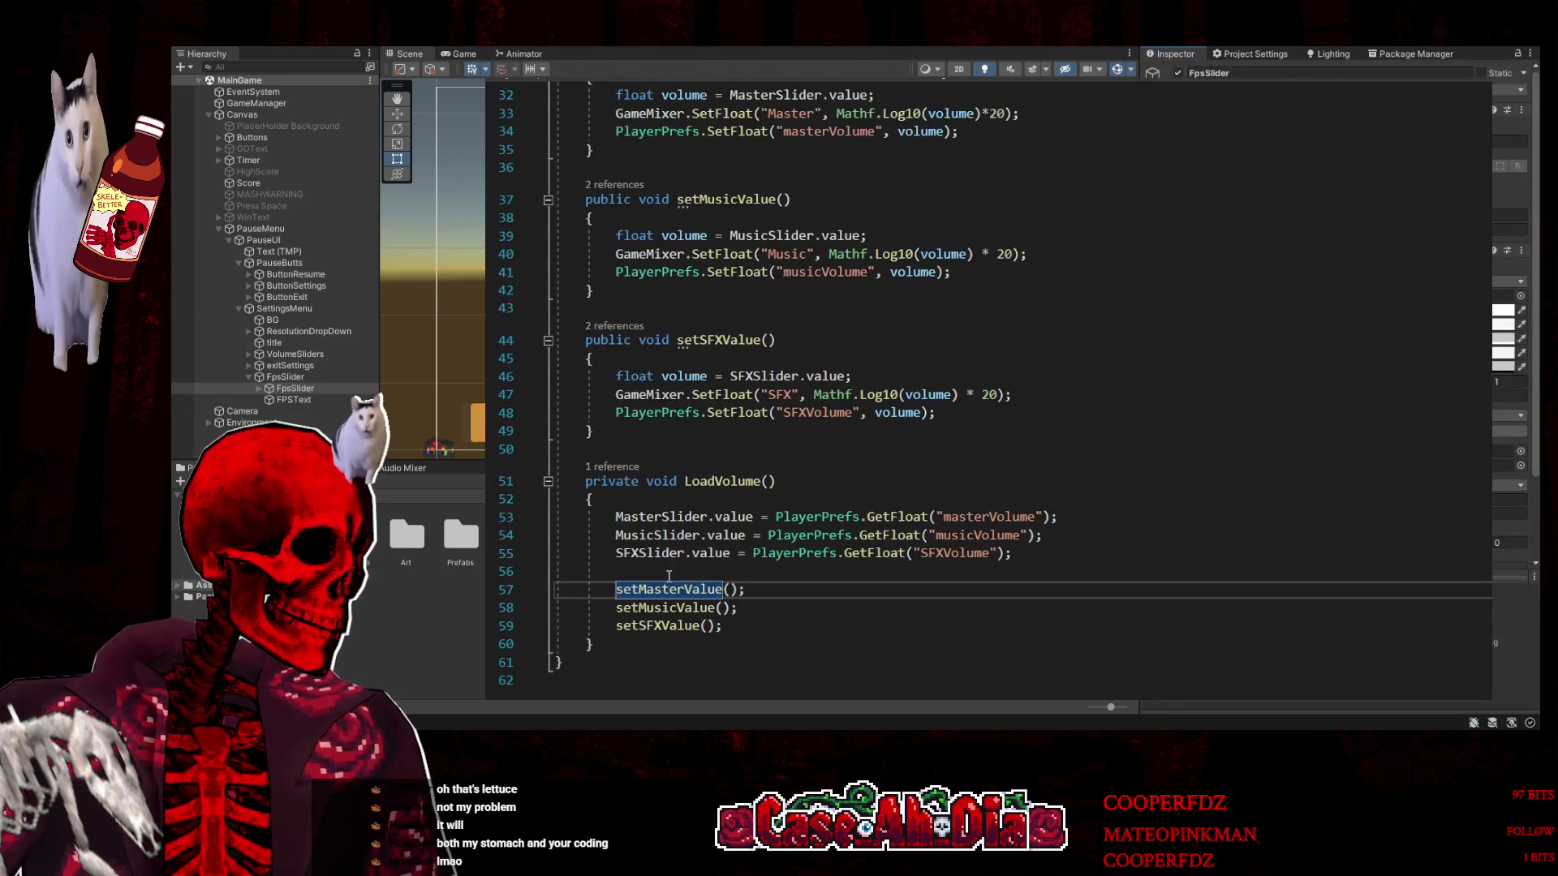
pyautogui.hotkey('ctrl', 'Tab')
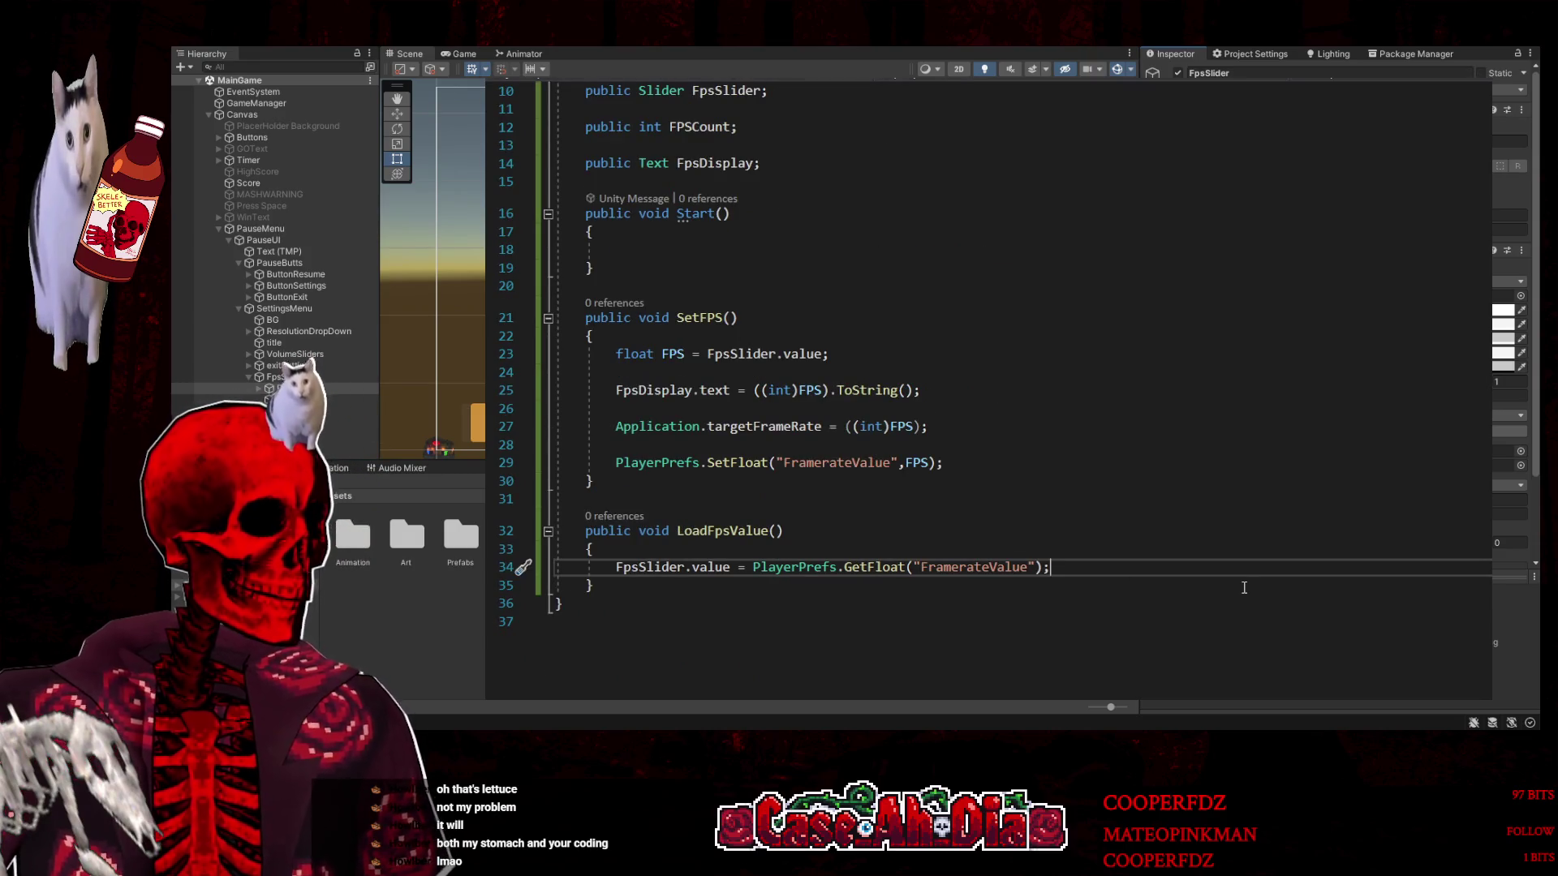
pyautogui.press('Return')
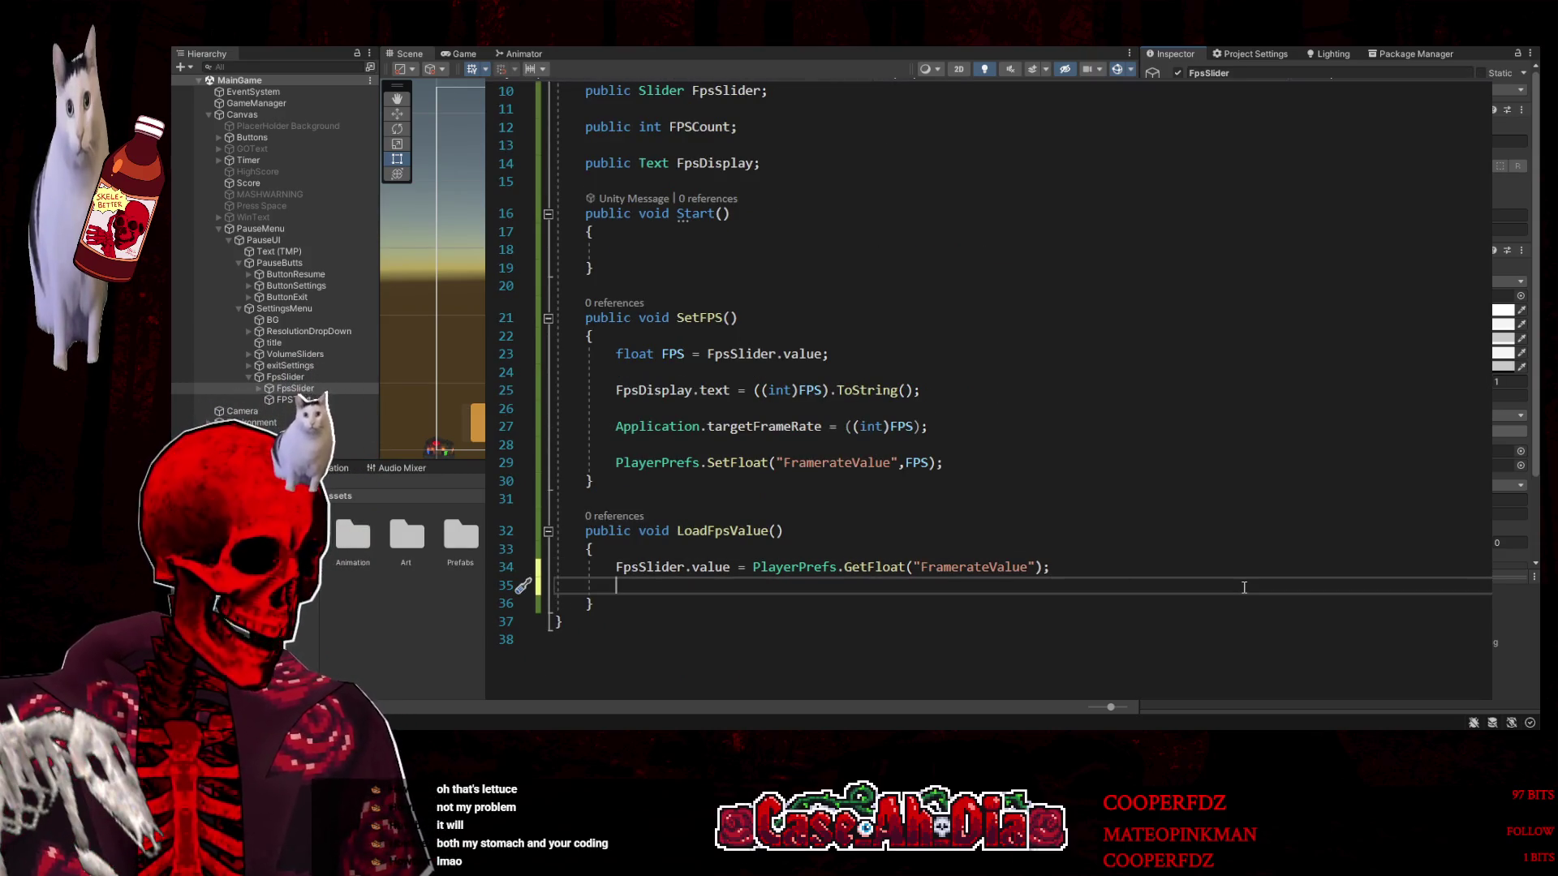
pyautogui.write('SetFPS')
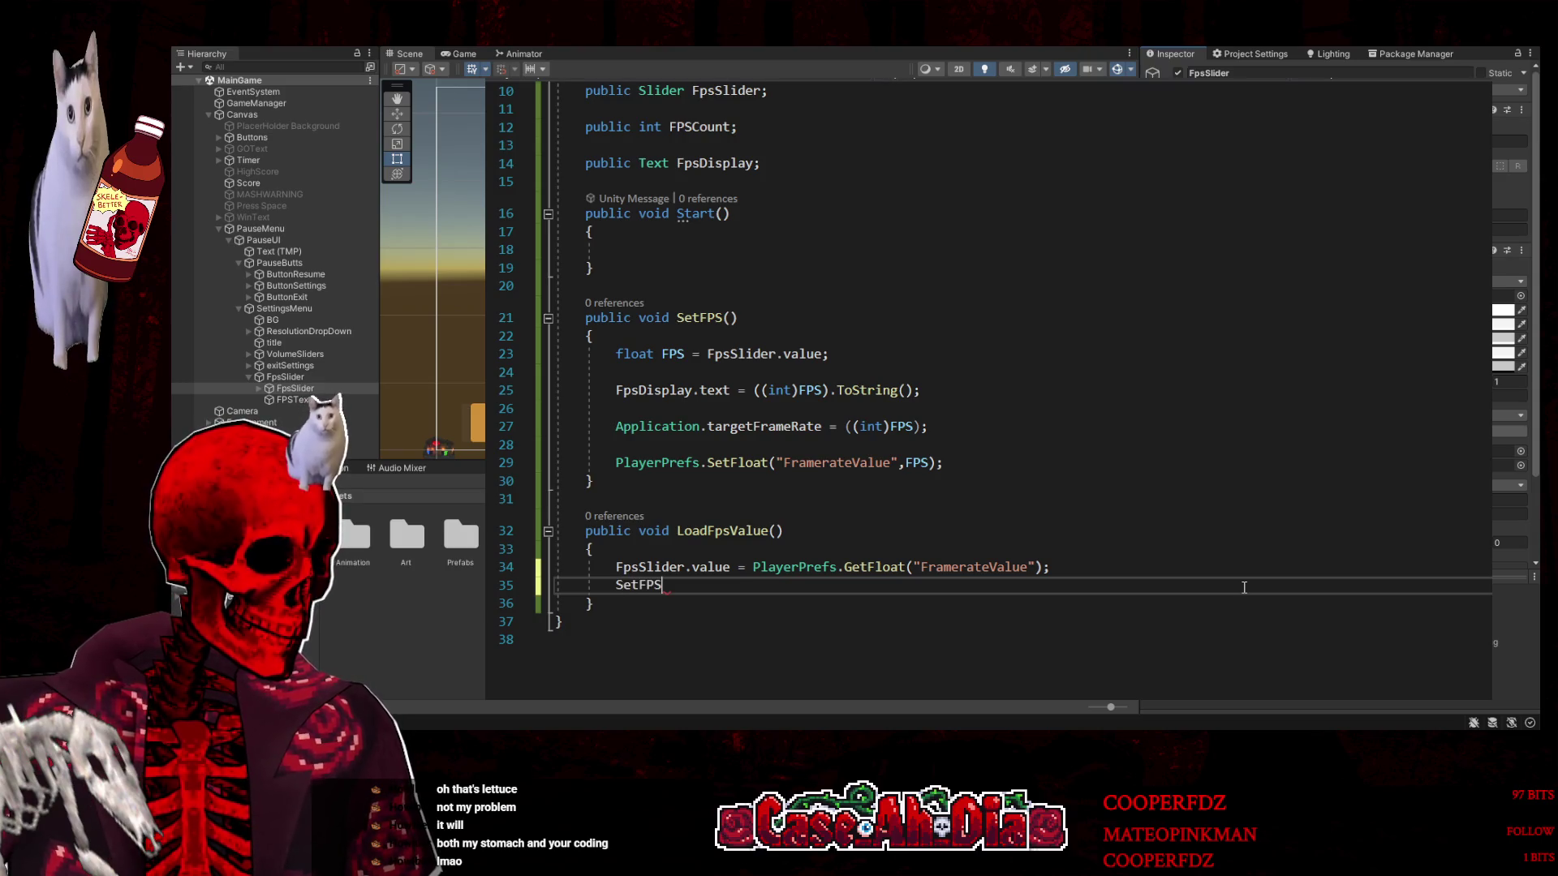
pyautogui.write('();')
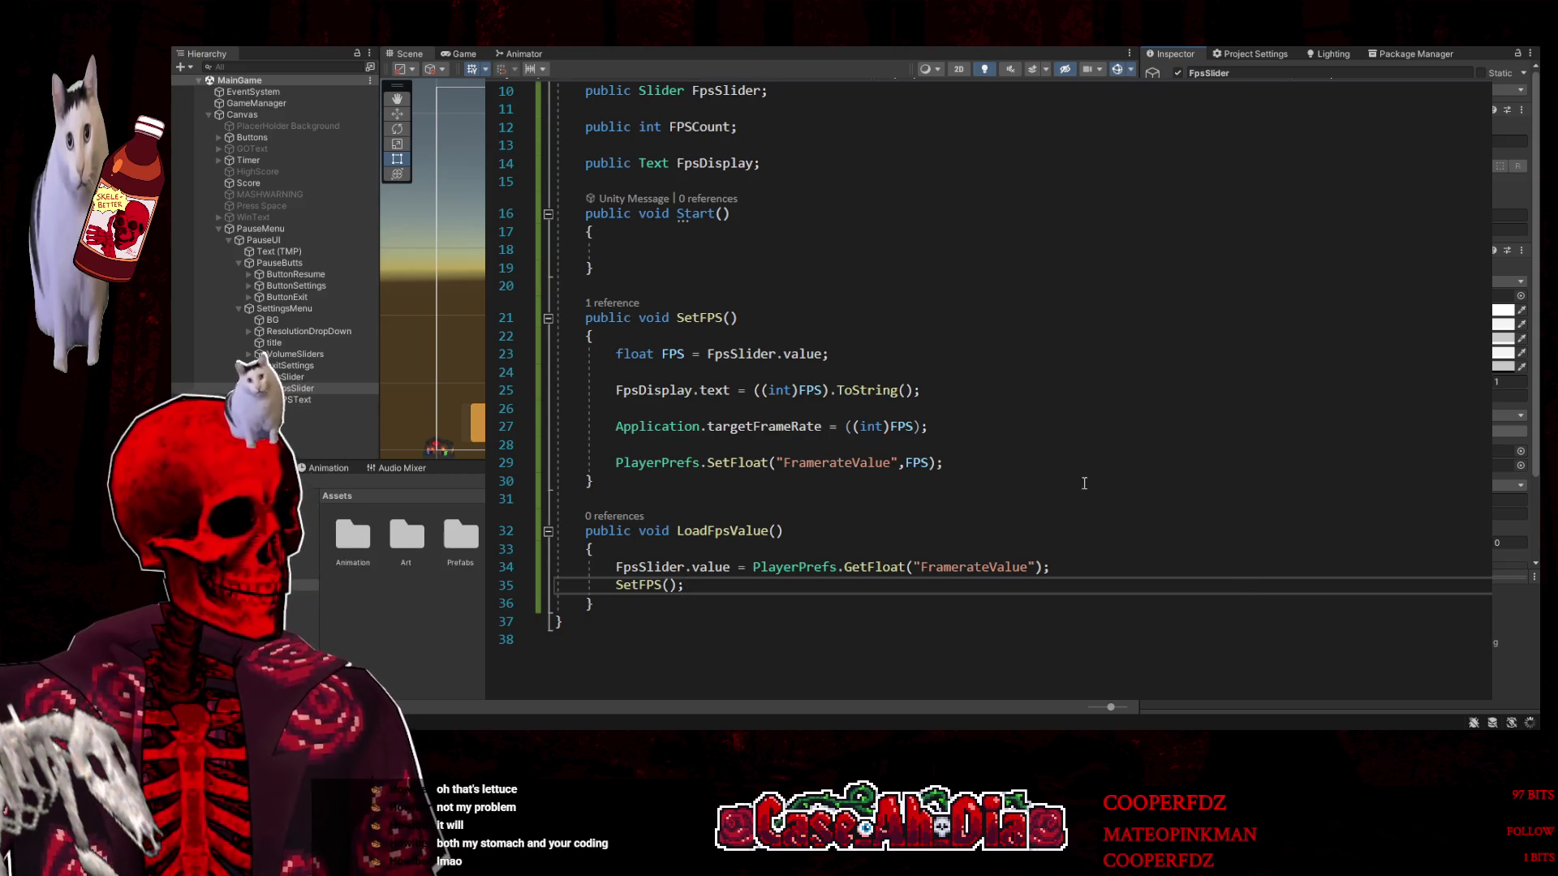
pyautogui.click(844, 253)
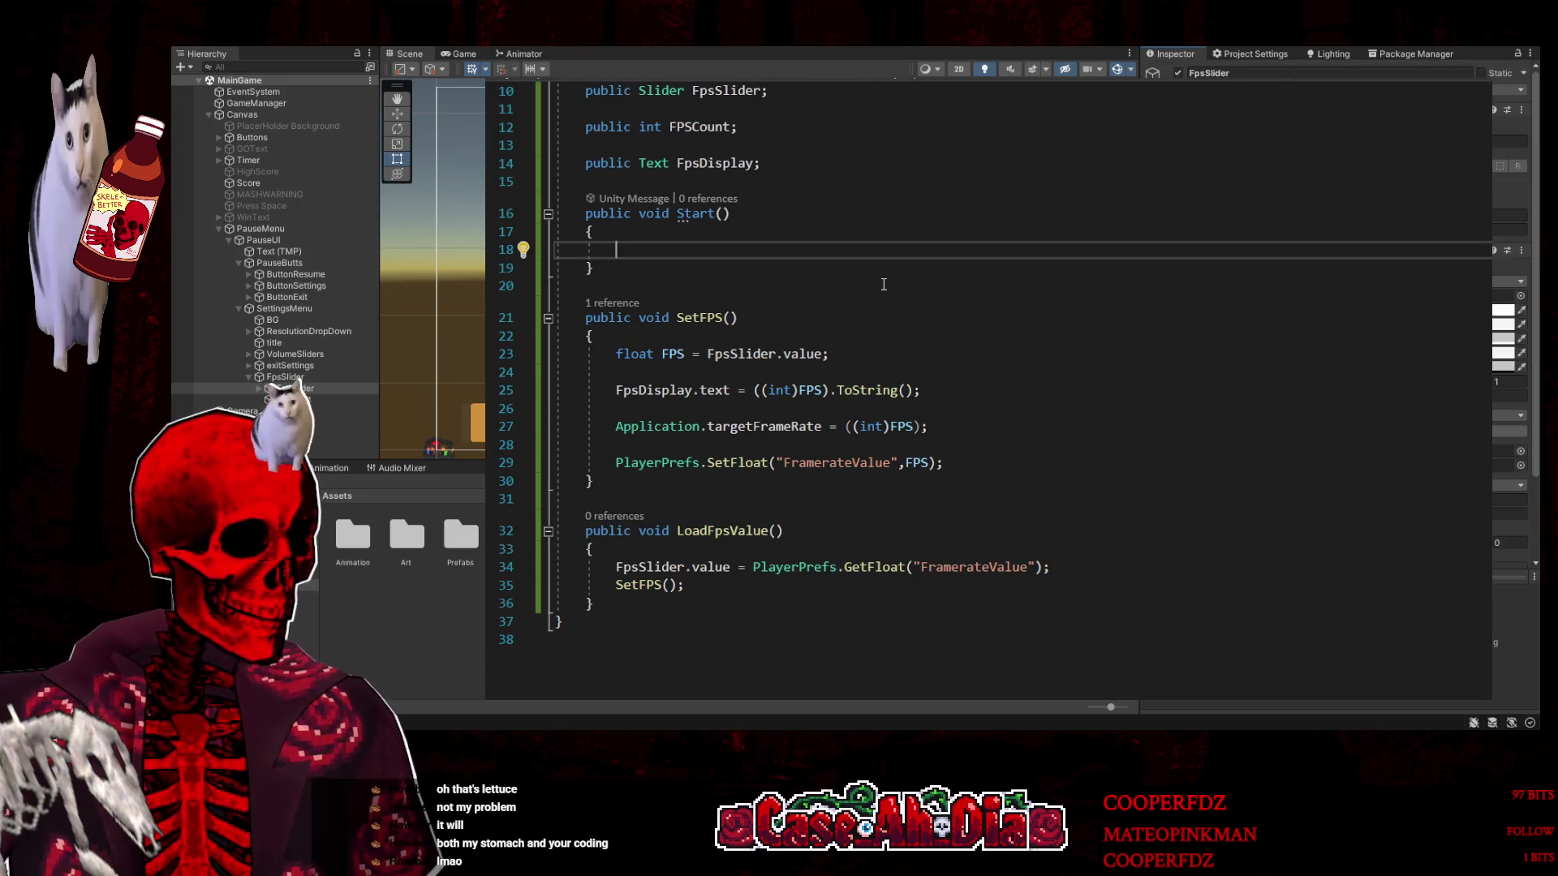
# In Start(), add if (PlayerPrefs.HasKey("FramerateValue")) { LoadFpsValue(); }
pyautogui.click(563, 78)
pyautogui.scroll(10, 880, 351)
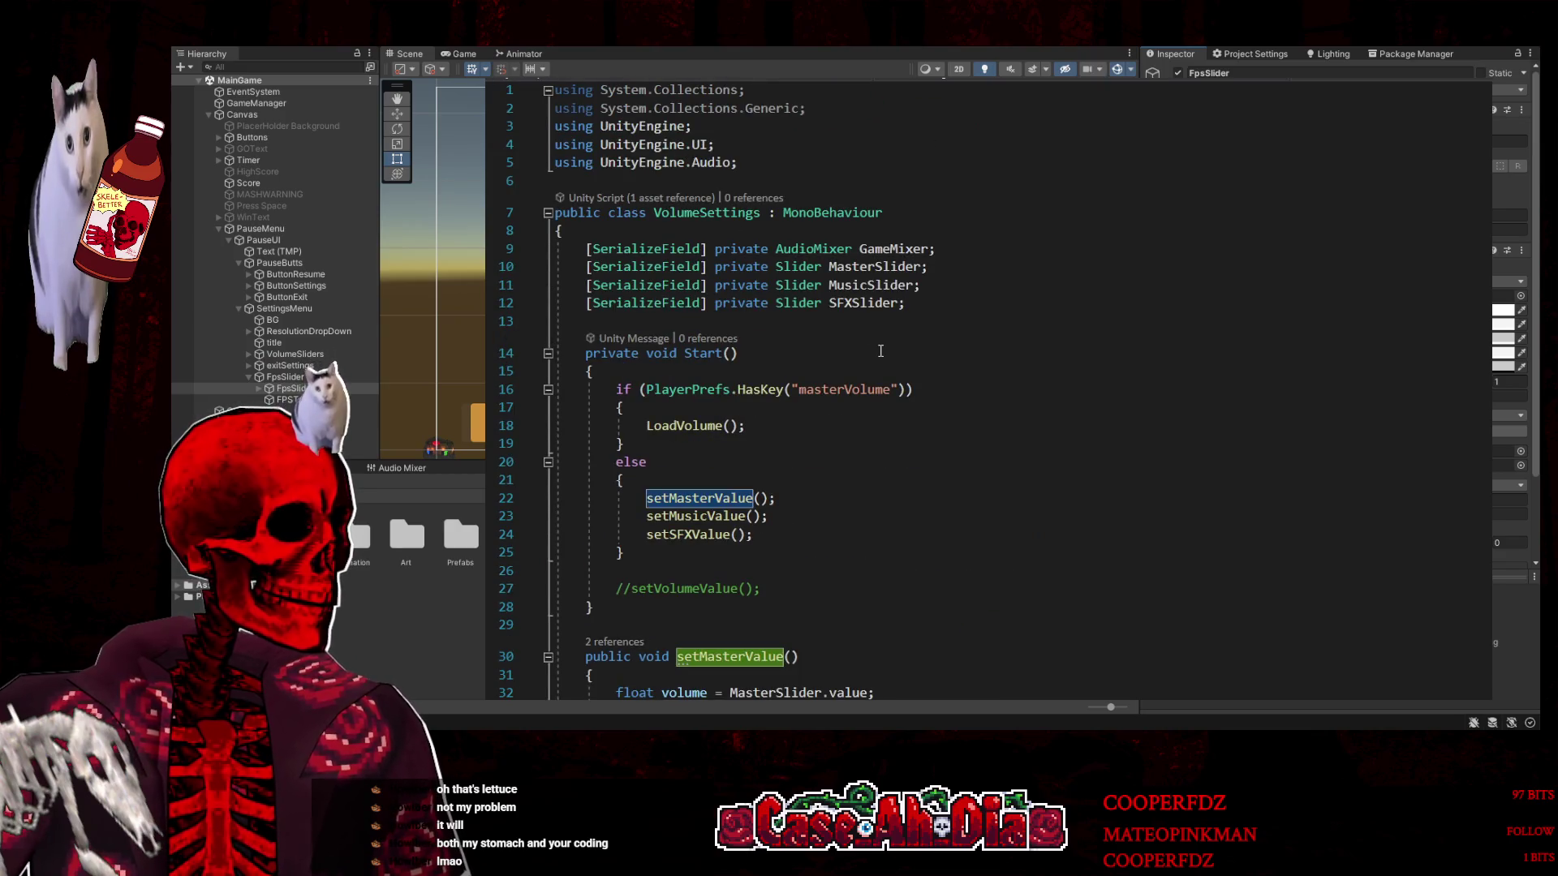
pyautogui.click(527, 78)
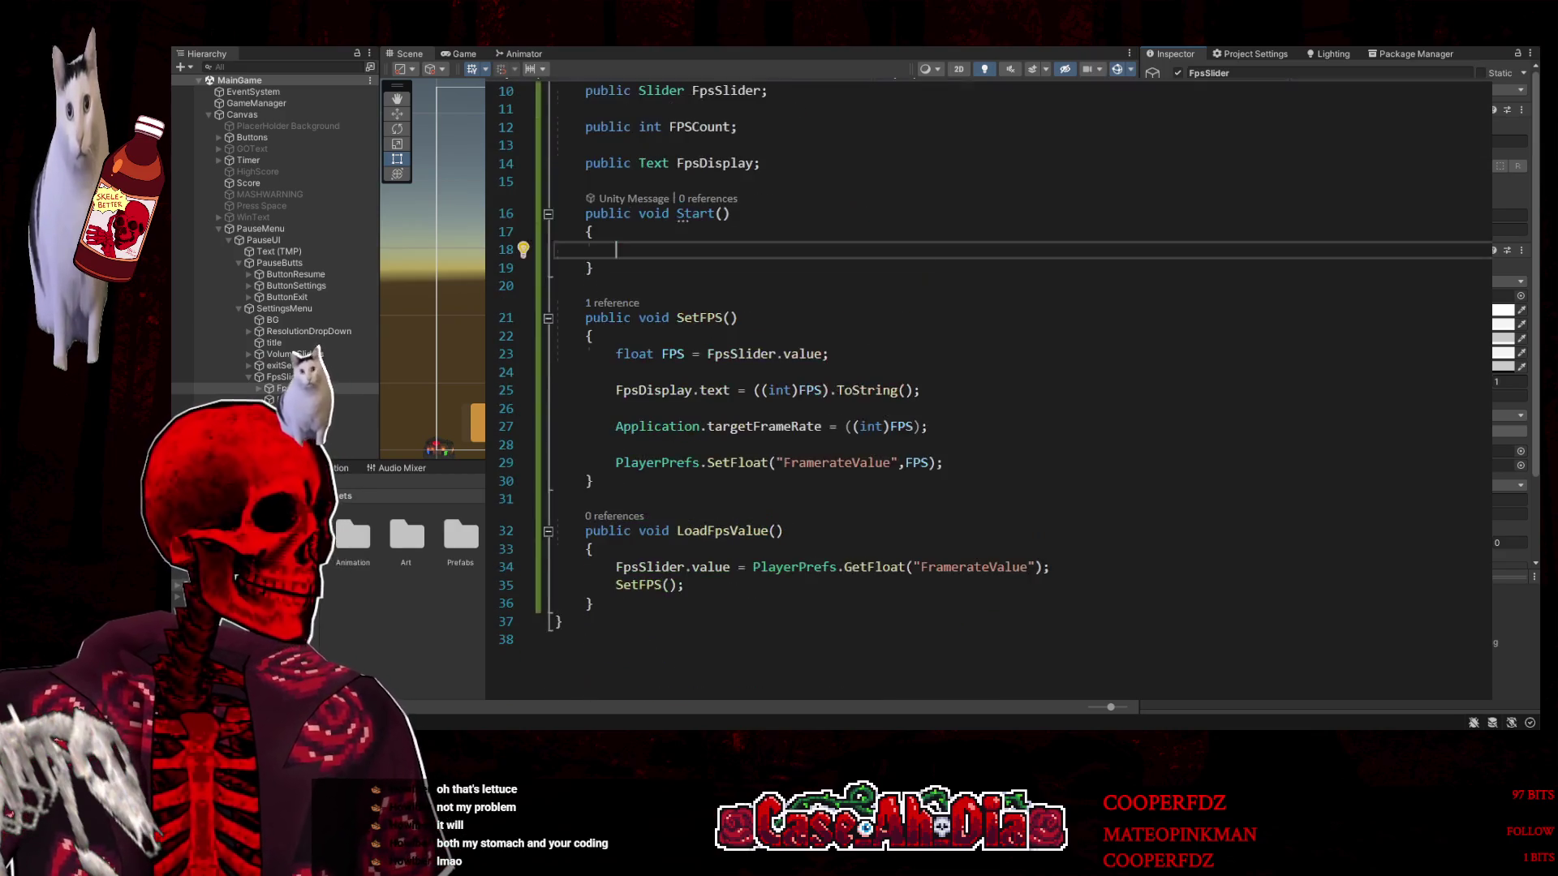
pyautogui.write('if')
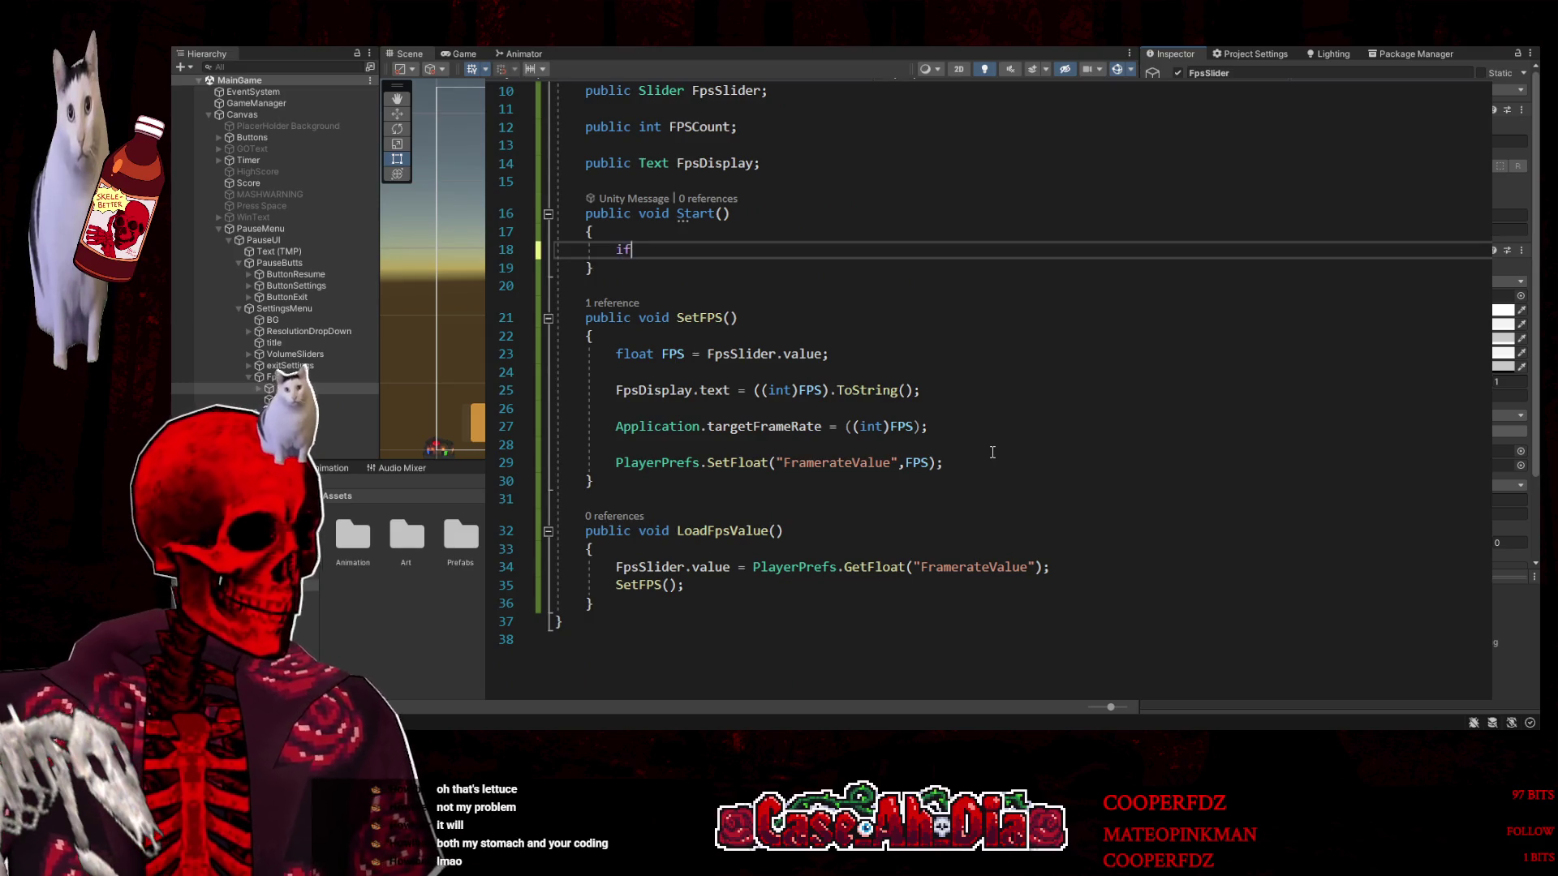
pyautogui.write('(Pla')
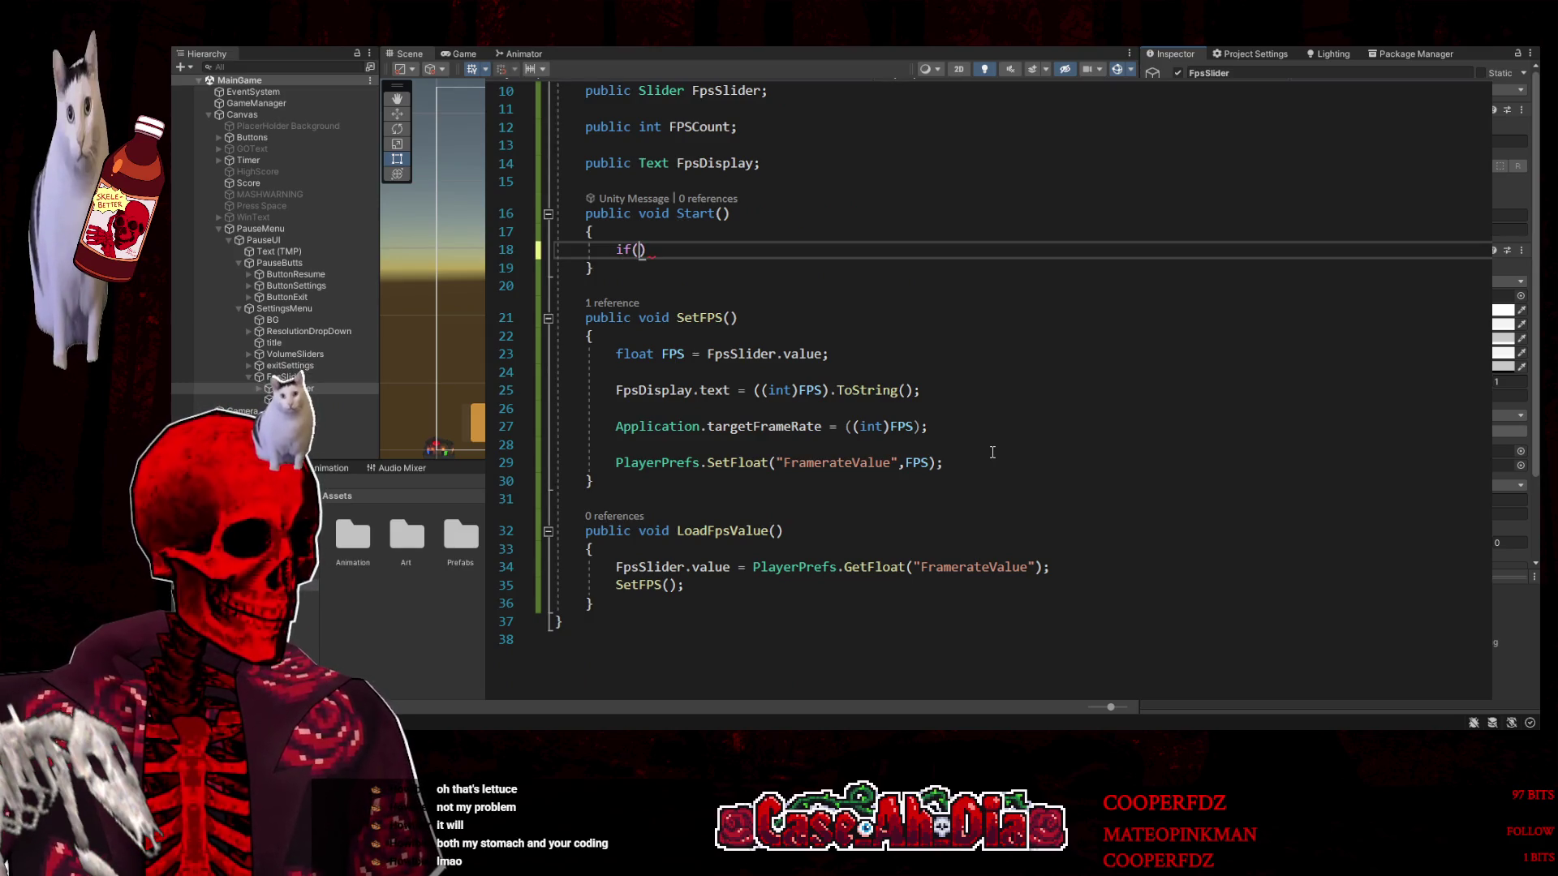
pyautogui.press('Tab')
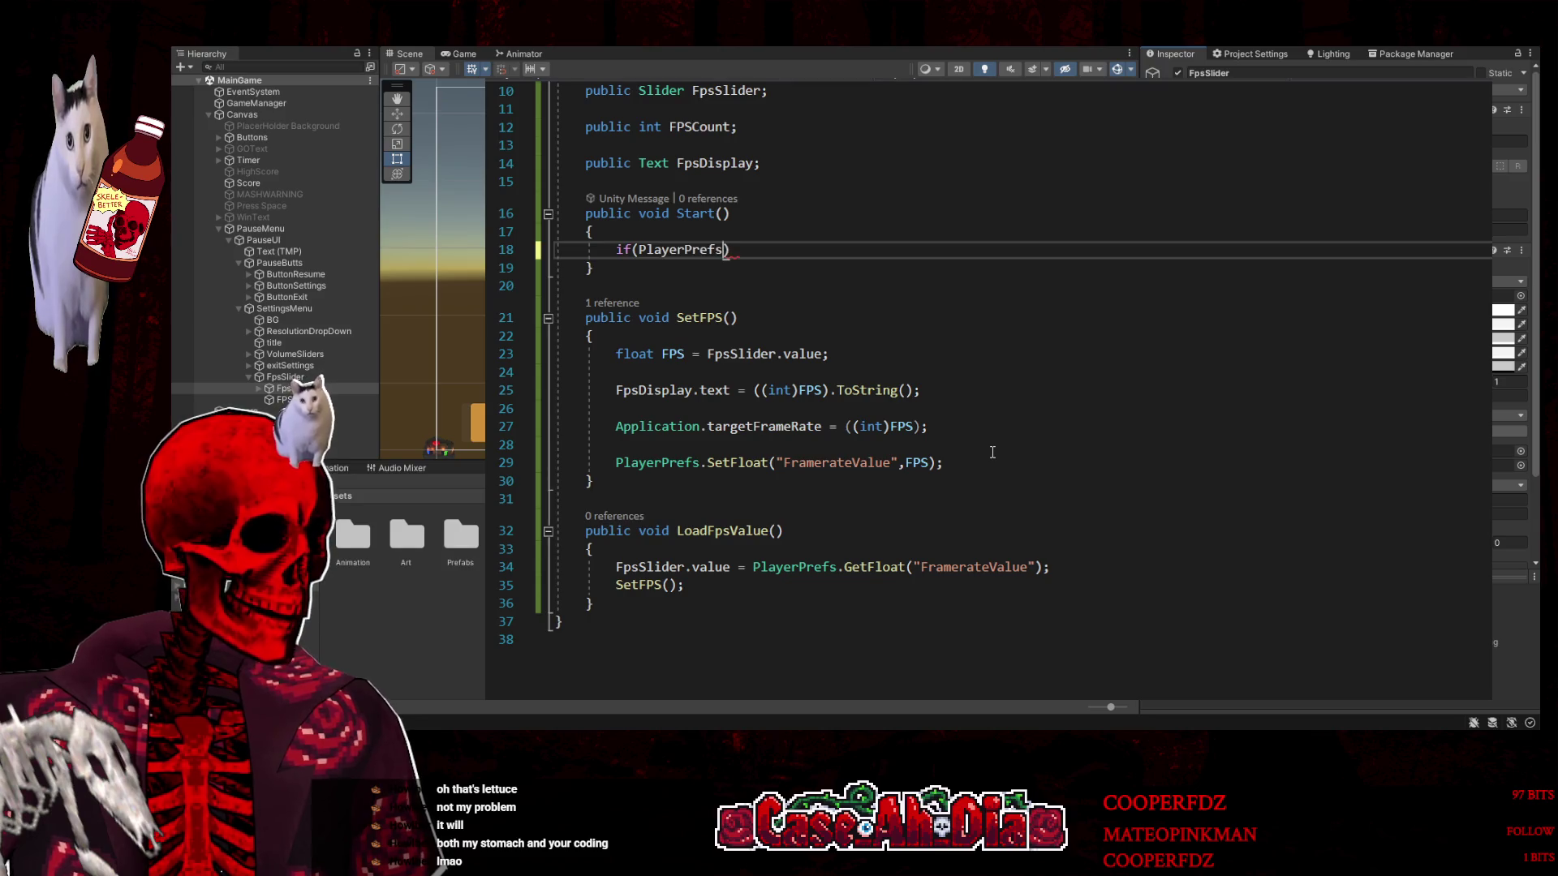
pyautogui.write('.')
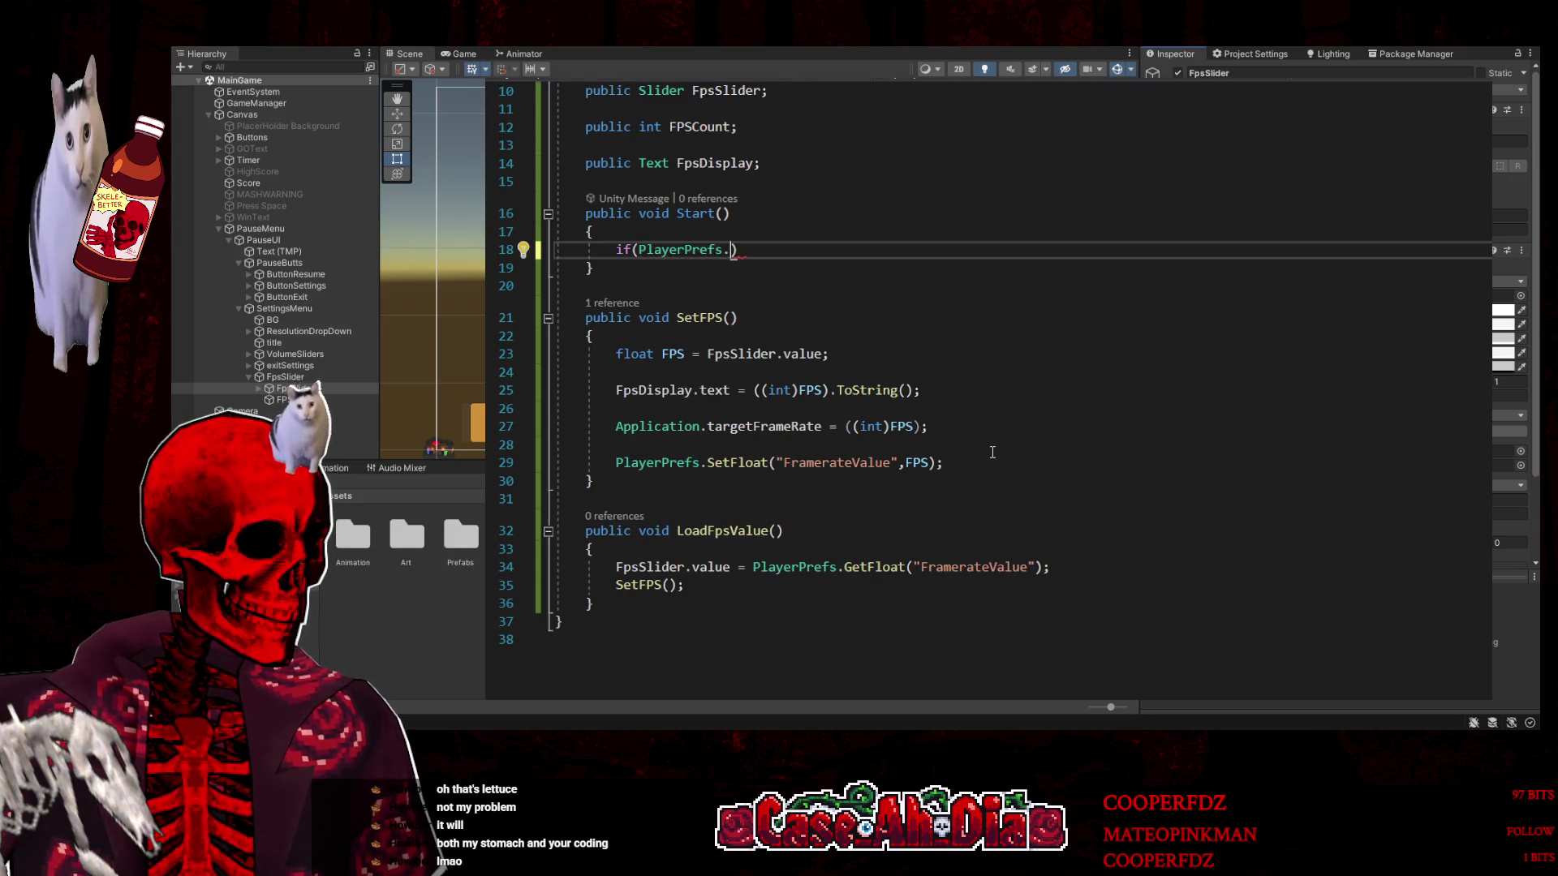
pyautogui.write('ha("')
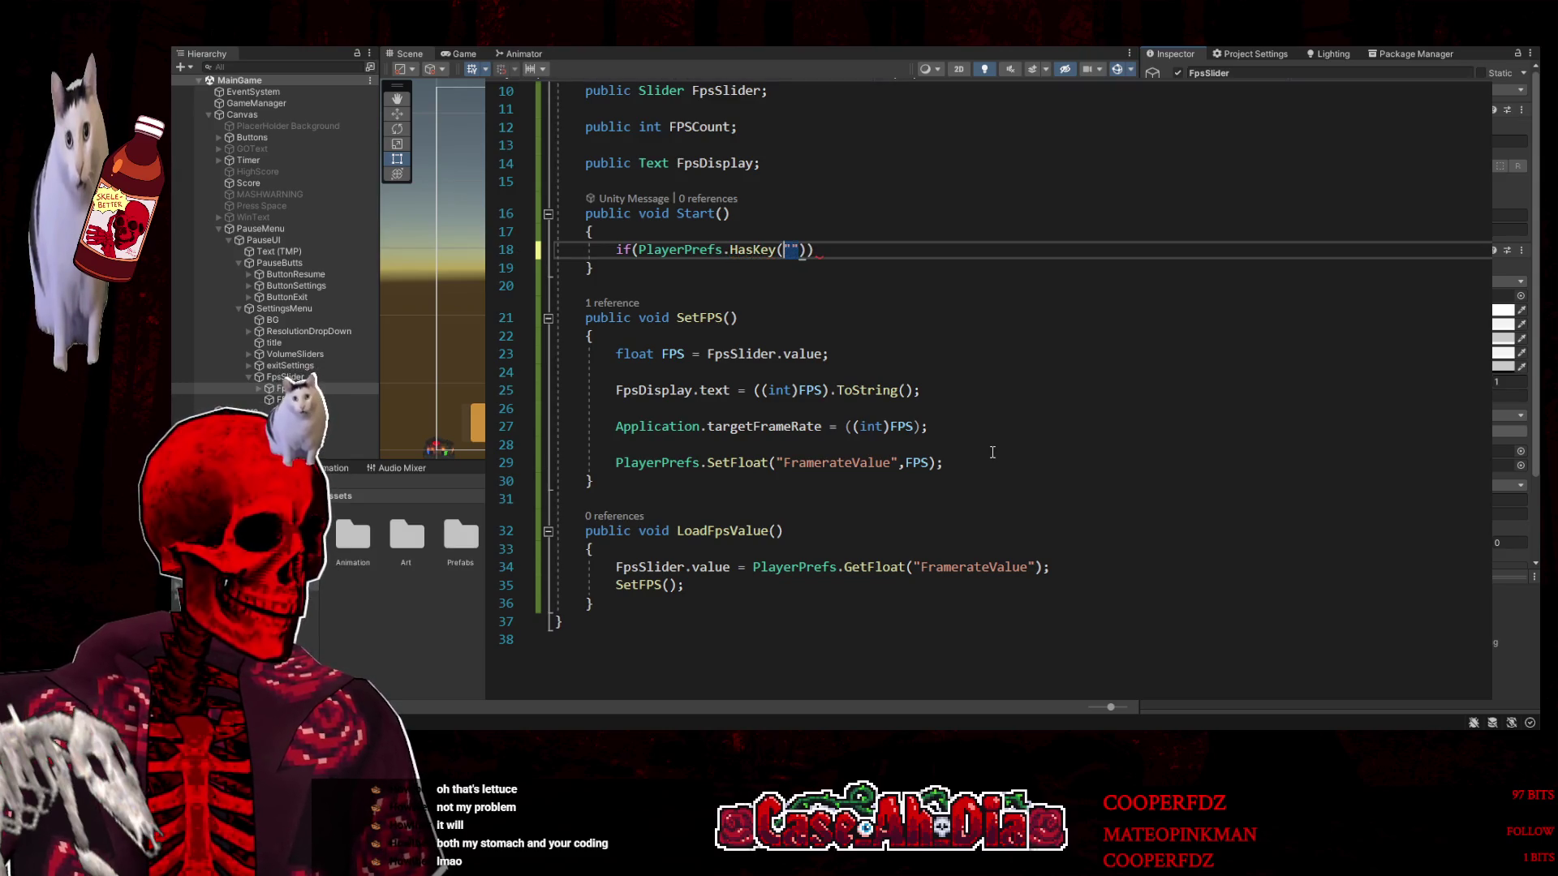
pyautogui.write('Frame')
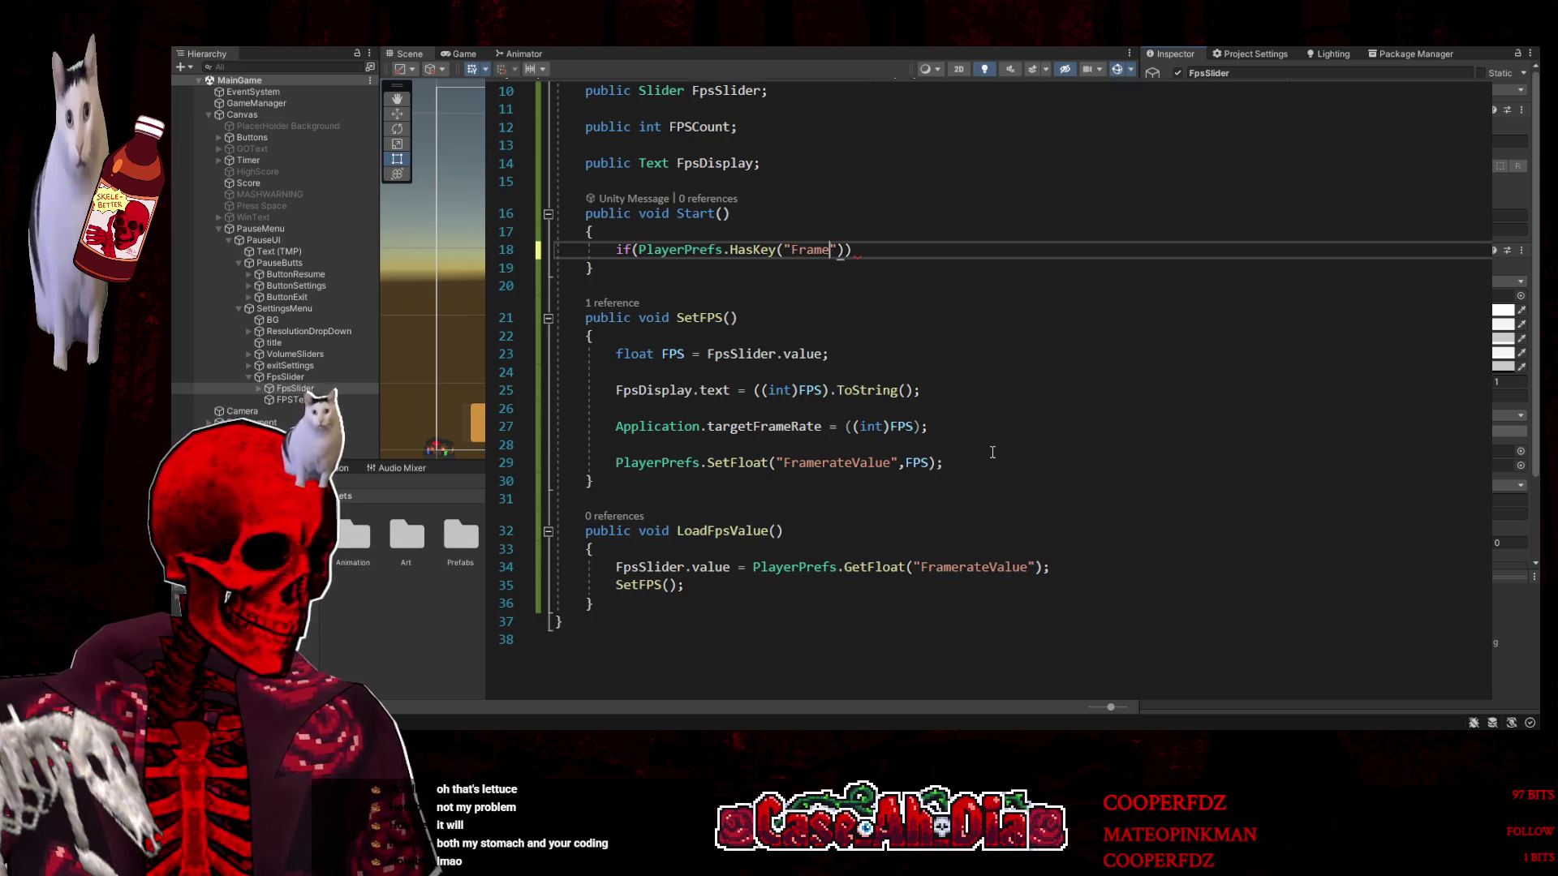
pyautogui.write('eValue')
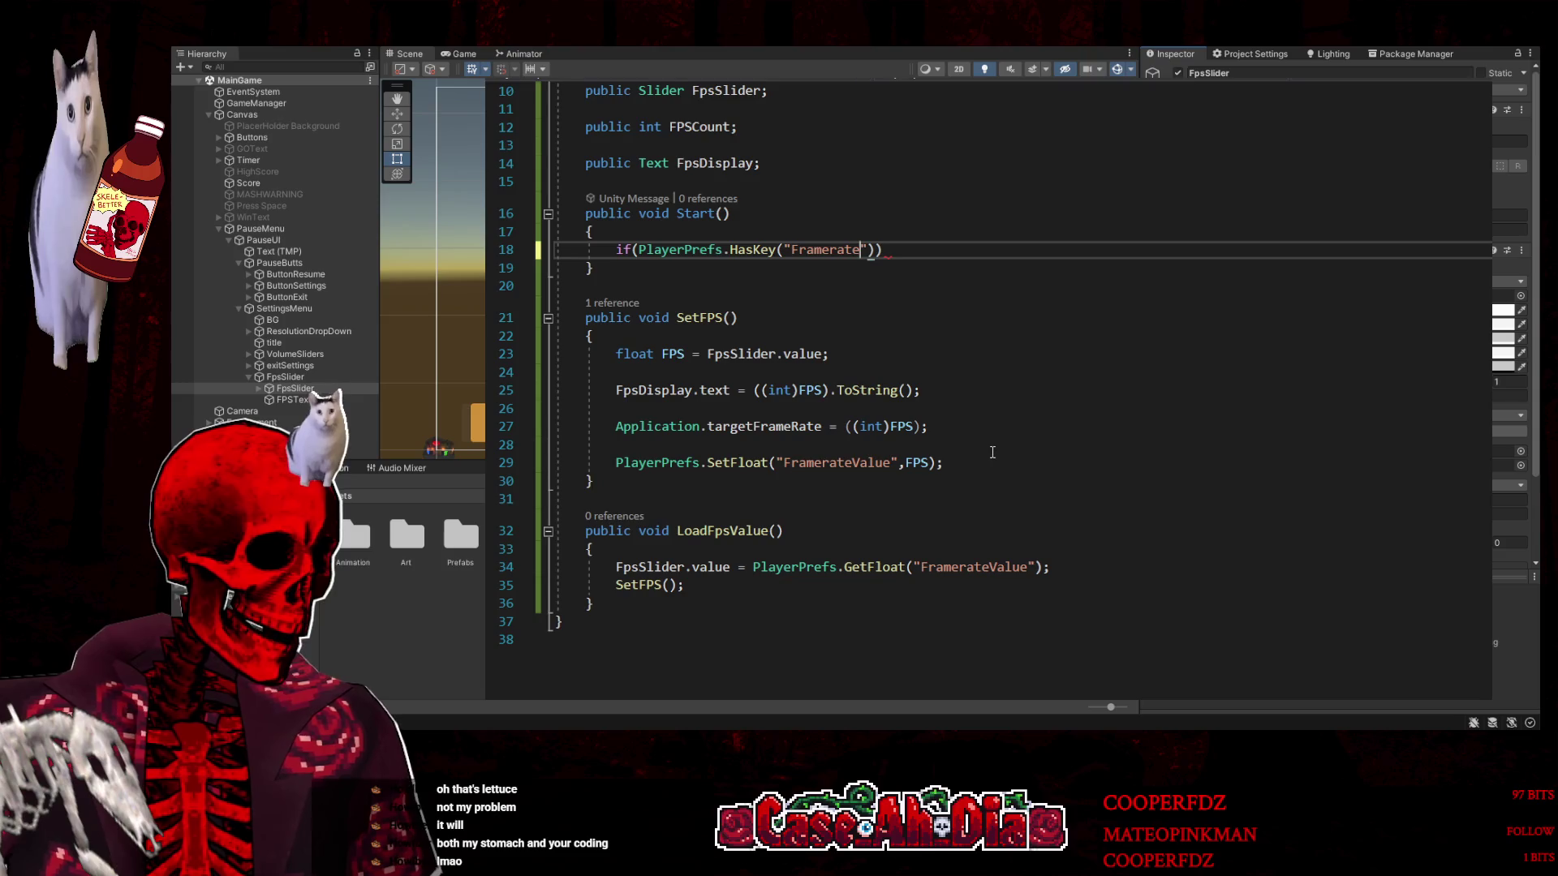
pyautogui.write(')) {')
pyautogui.press('Return')
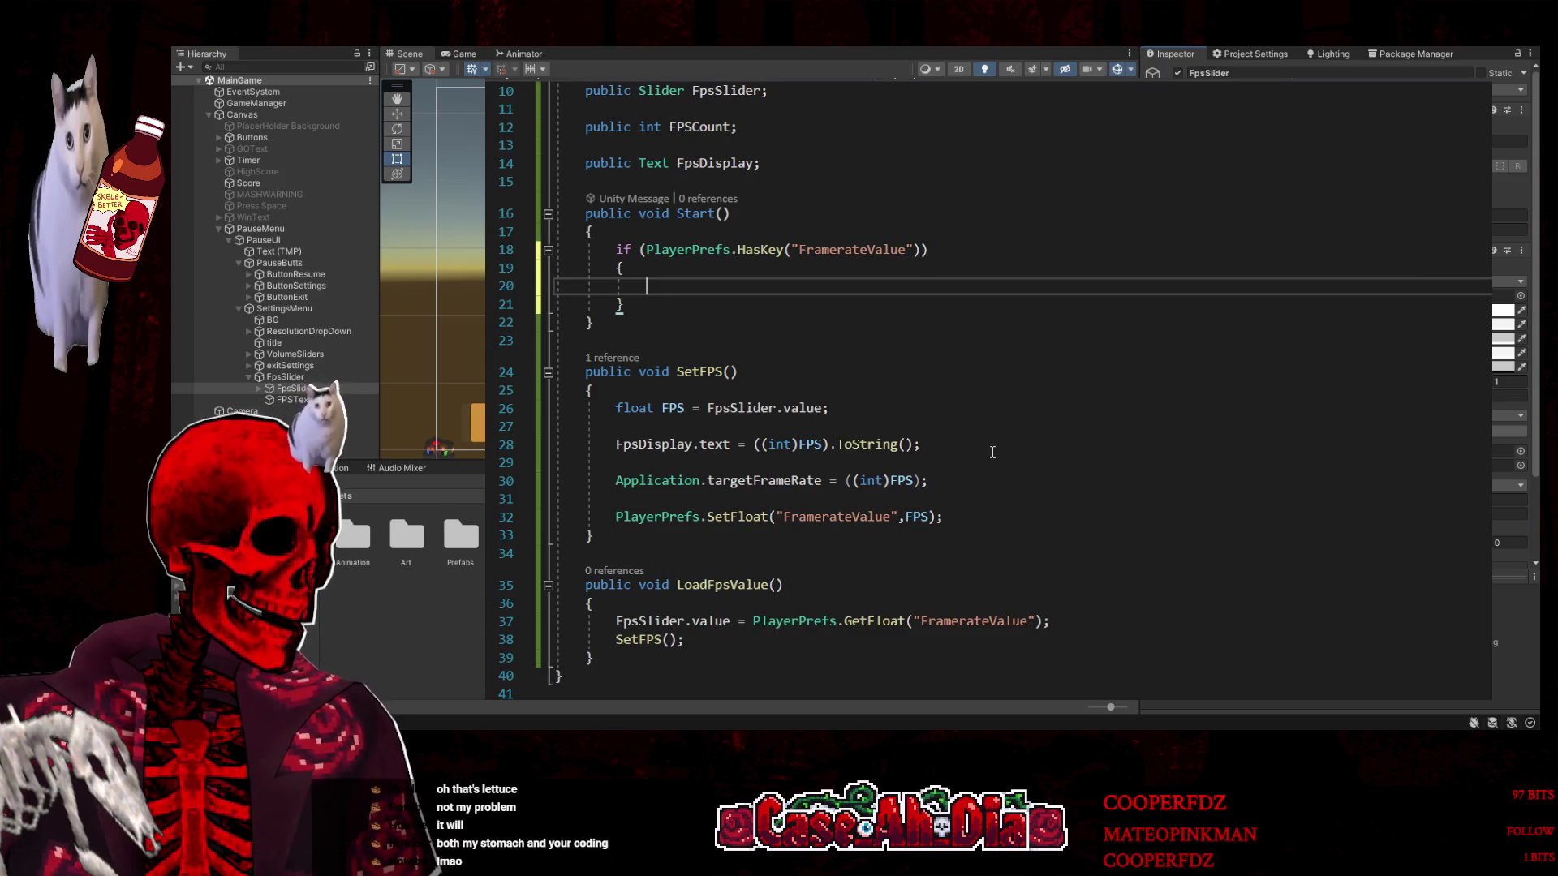
pyautogui.write('Lo')
pyautogui.press('Tab')
pyautogui.write('();')
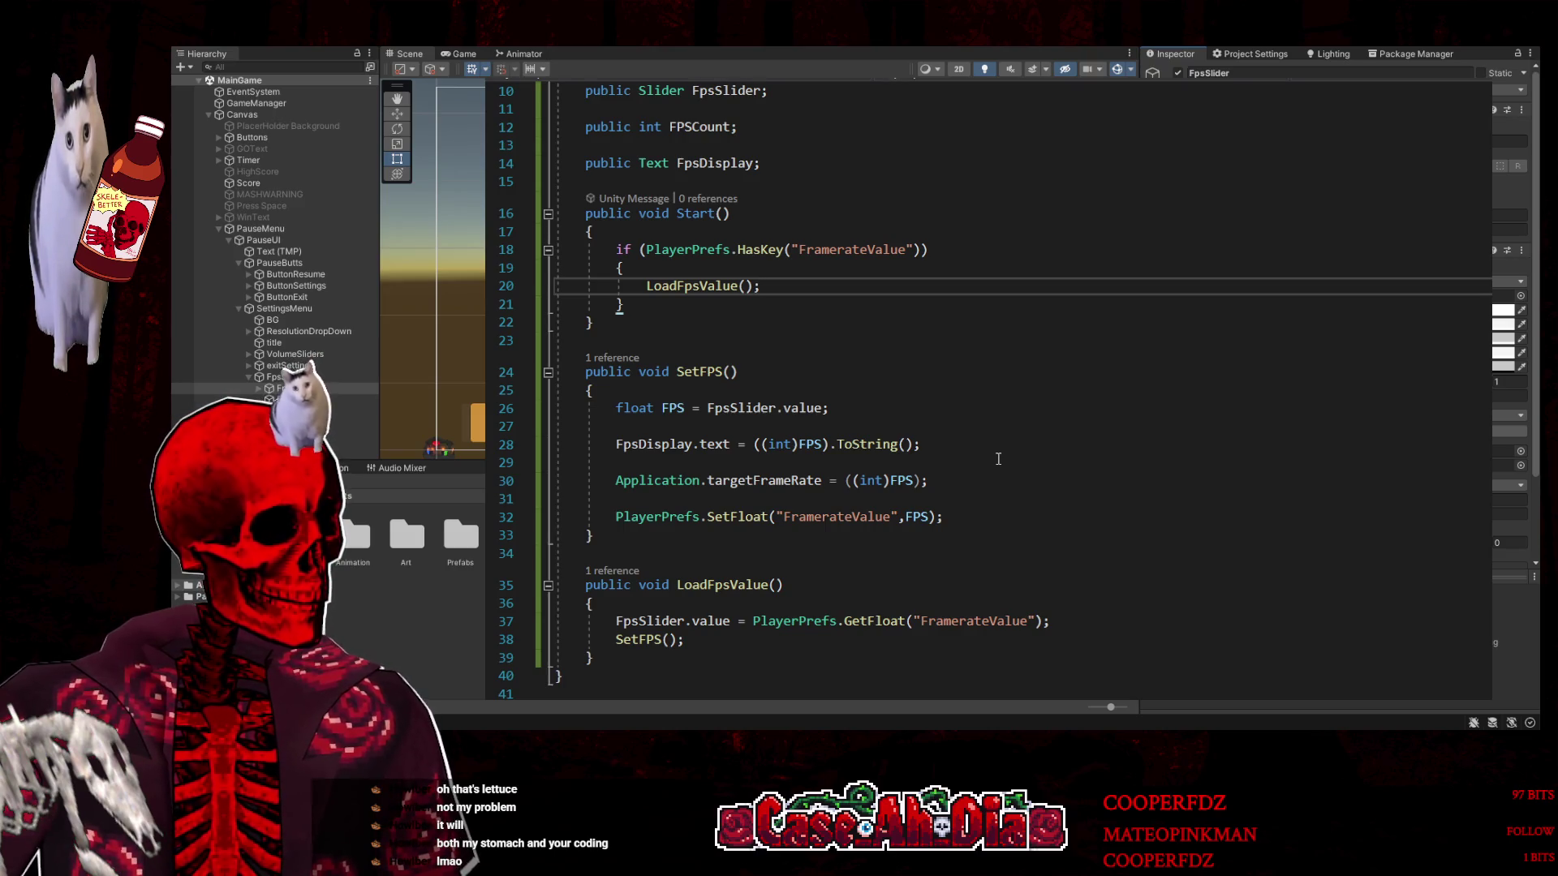
pyautogui.click(633, 342)
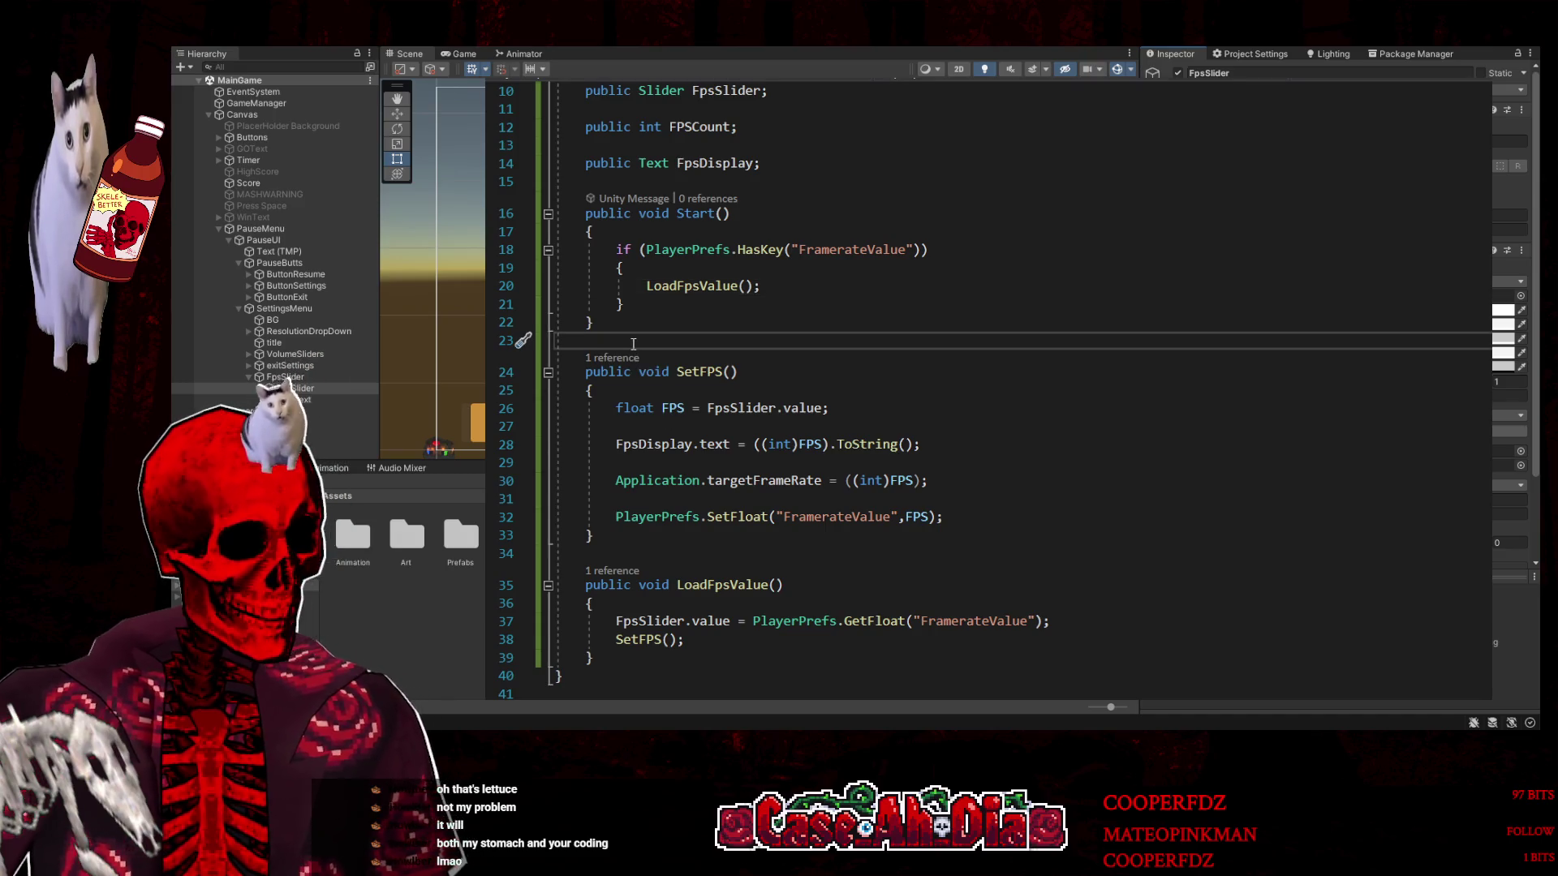
# Insert an empty FixedUpdate() method stub below Start() via autocomplete
pyautogui.press('Return')
pyautogui.press('Return')
pyautogui.press('Up')
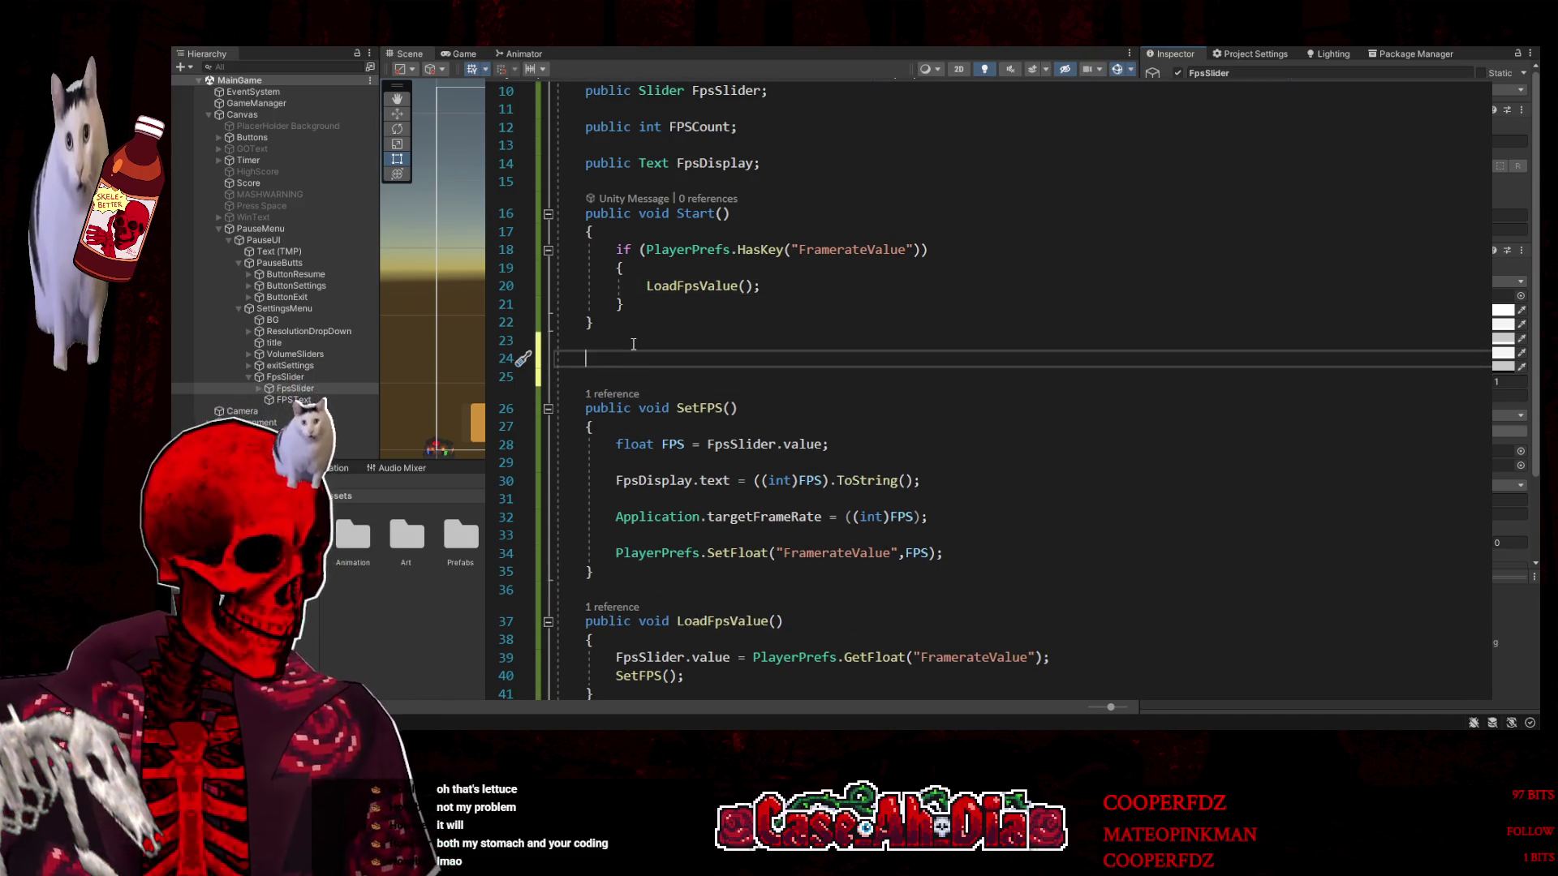
pyautogui.write('void ')
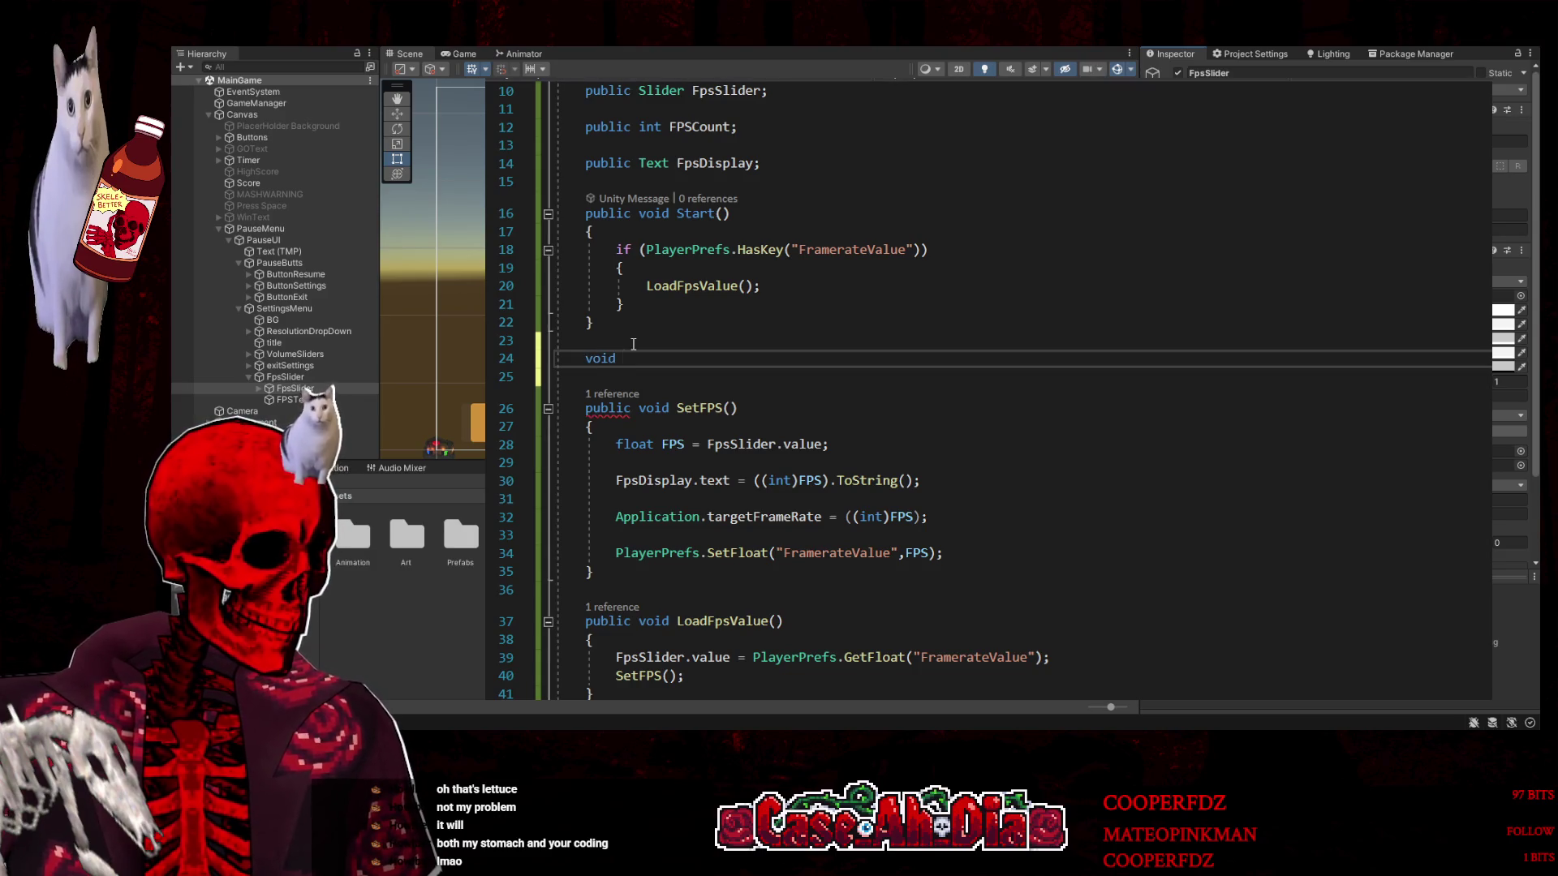
pyautogui.write('Fi')
pyautogui.press('Tab')
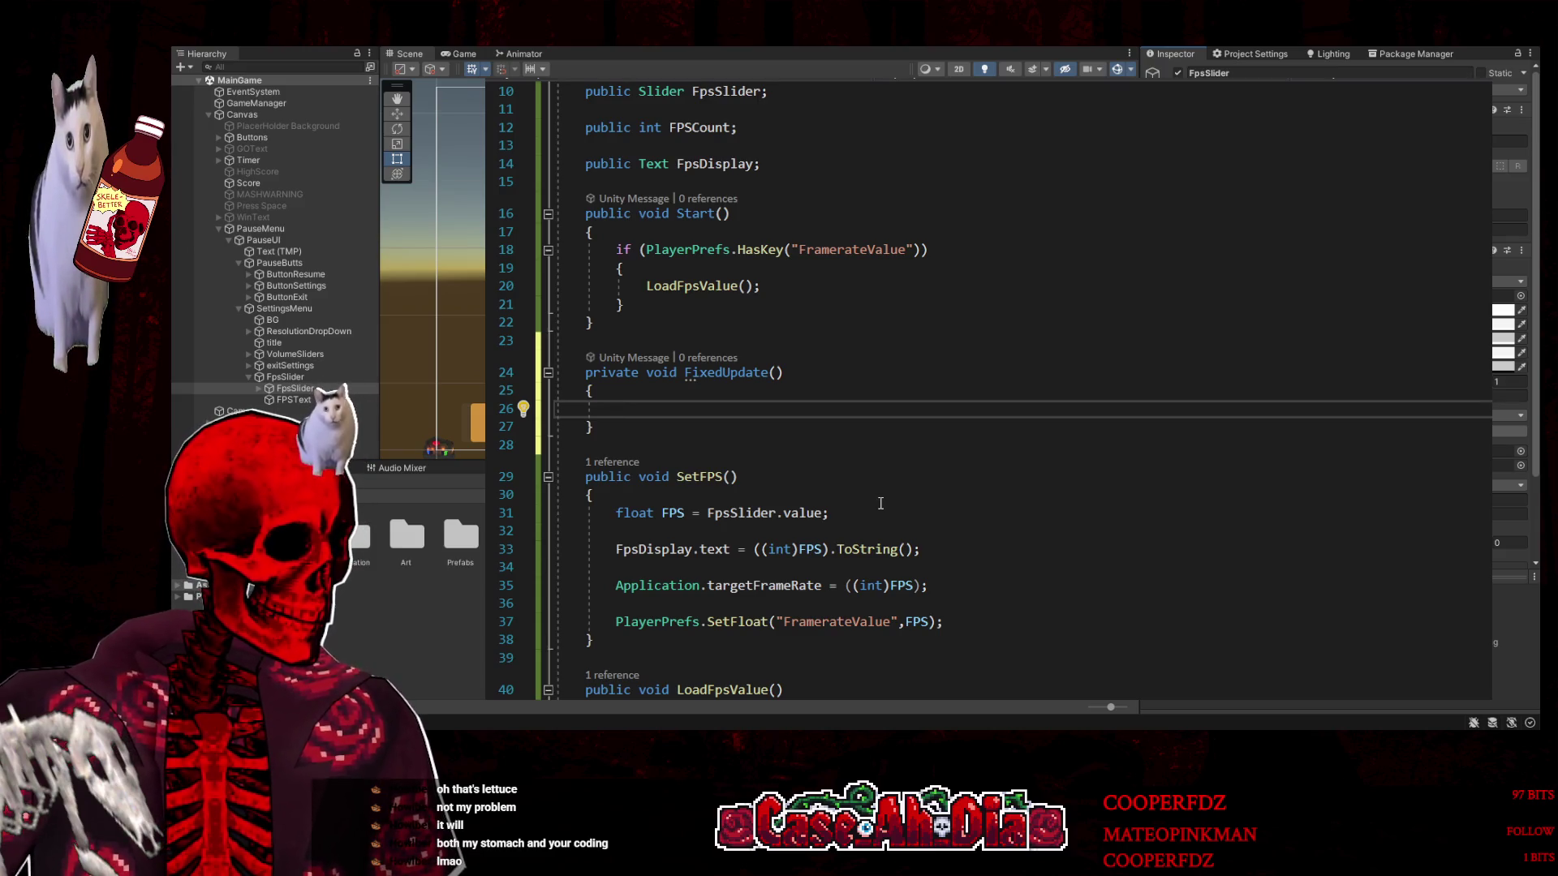
pyautogui.scroll(1, 881, 503)
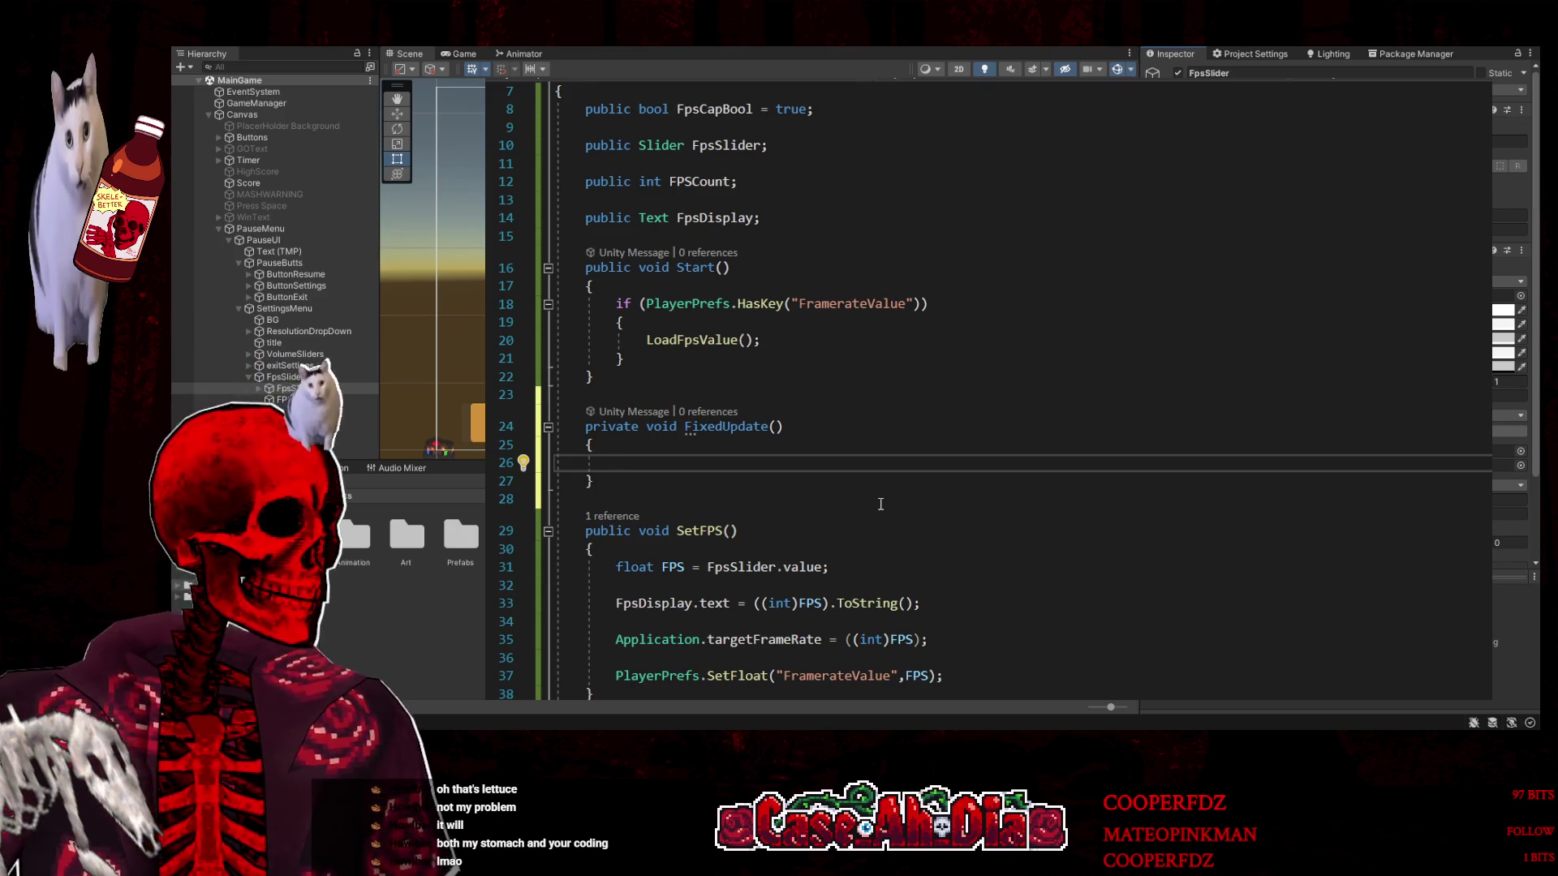
# Comment out the FpsDisplay text line in SetFPS with //
pyautogui.click(617, 605)
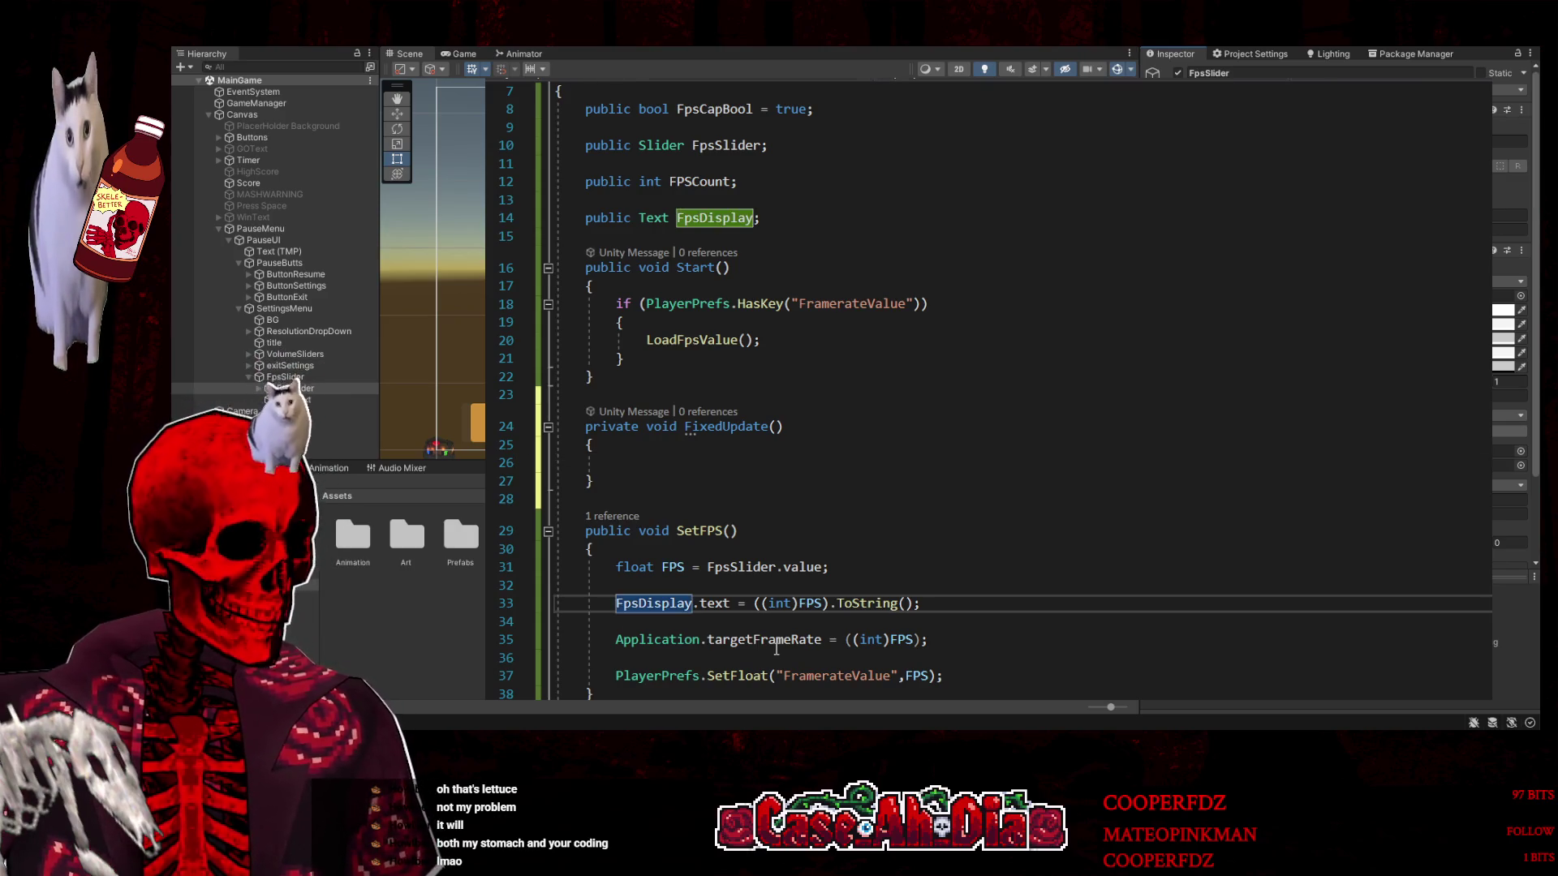
pyautogui.write('//')
pyautogui.click(615, 463)
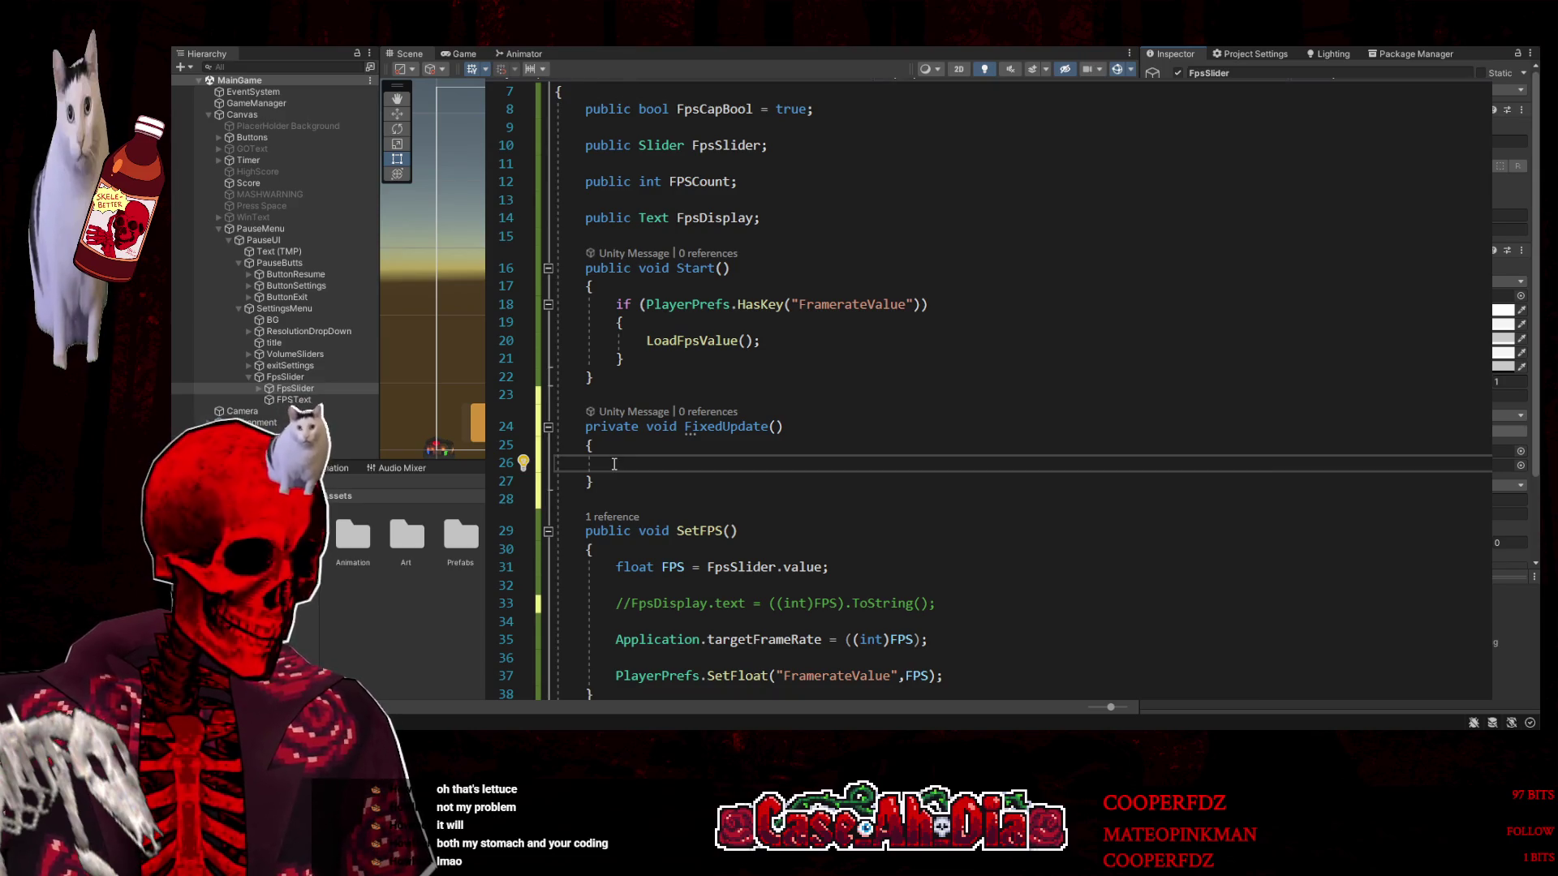
# In FixedUpdate, write FPSCount = ((int)FpsSlider.value); and save the script
pyautogui.write('FPSCount')
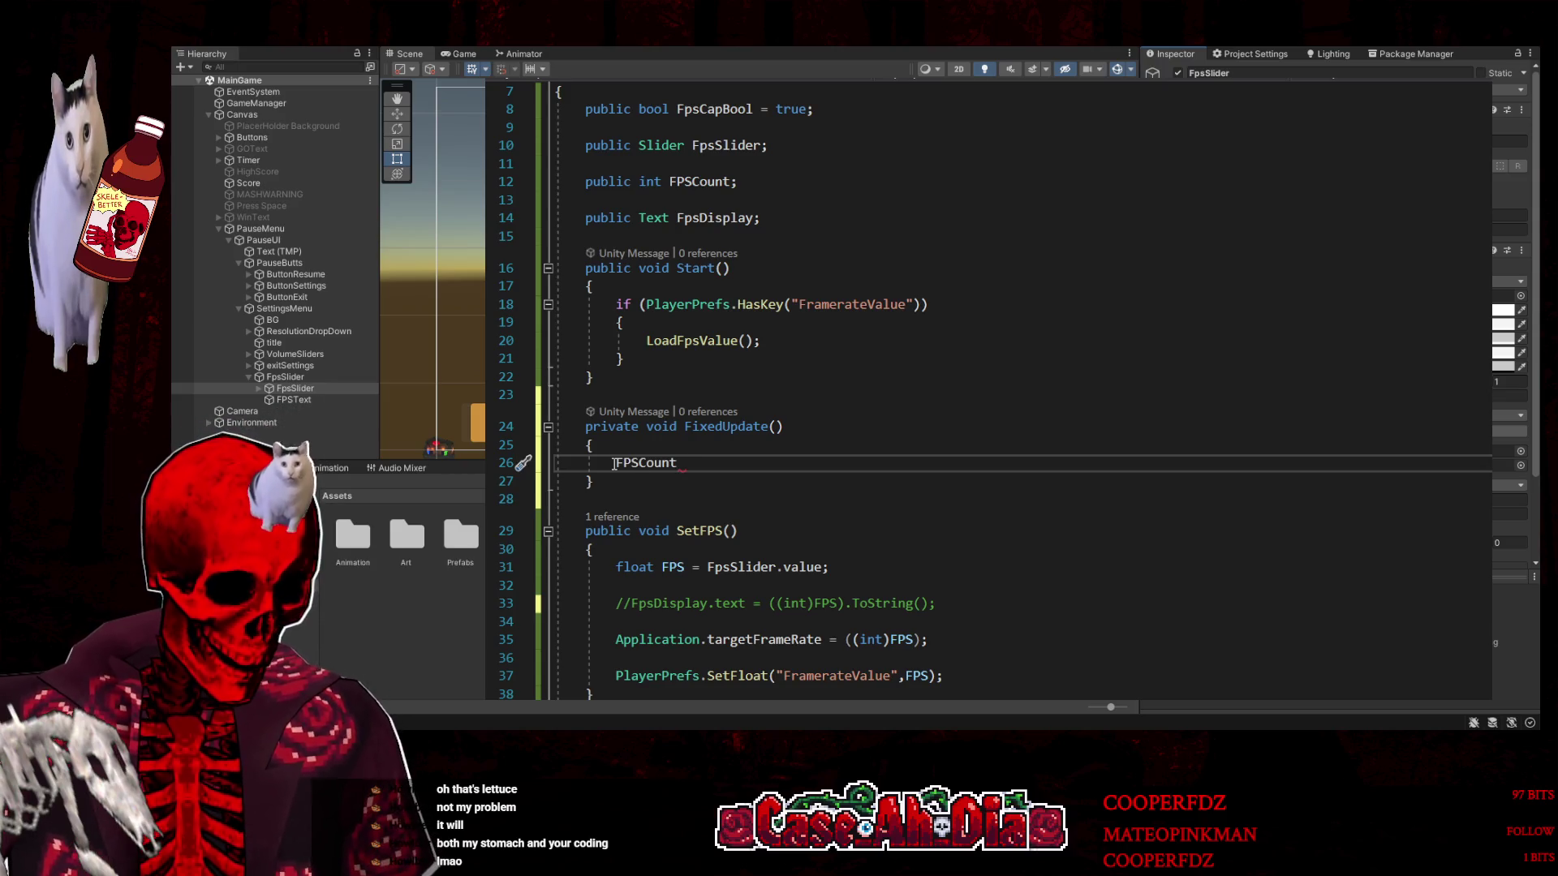
pyautogui.write(' = ')
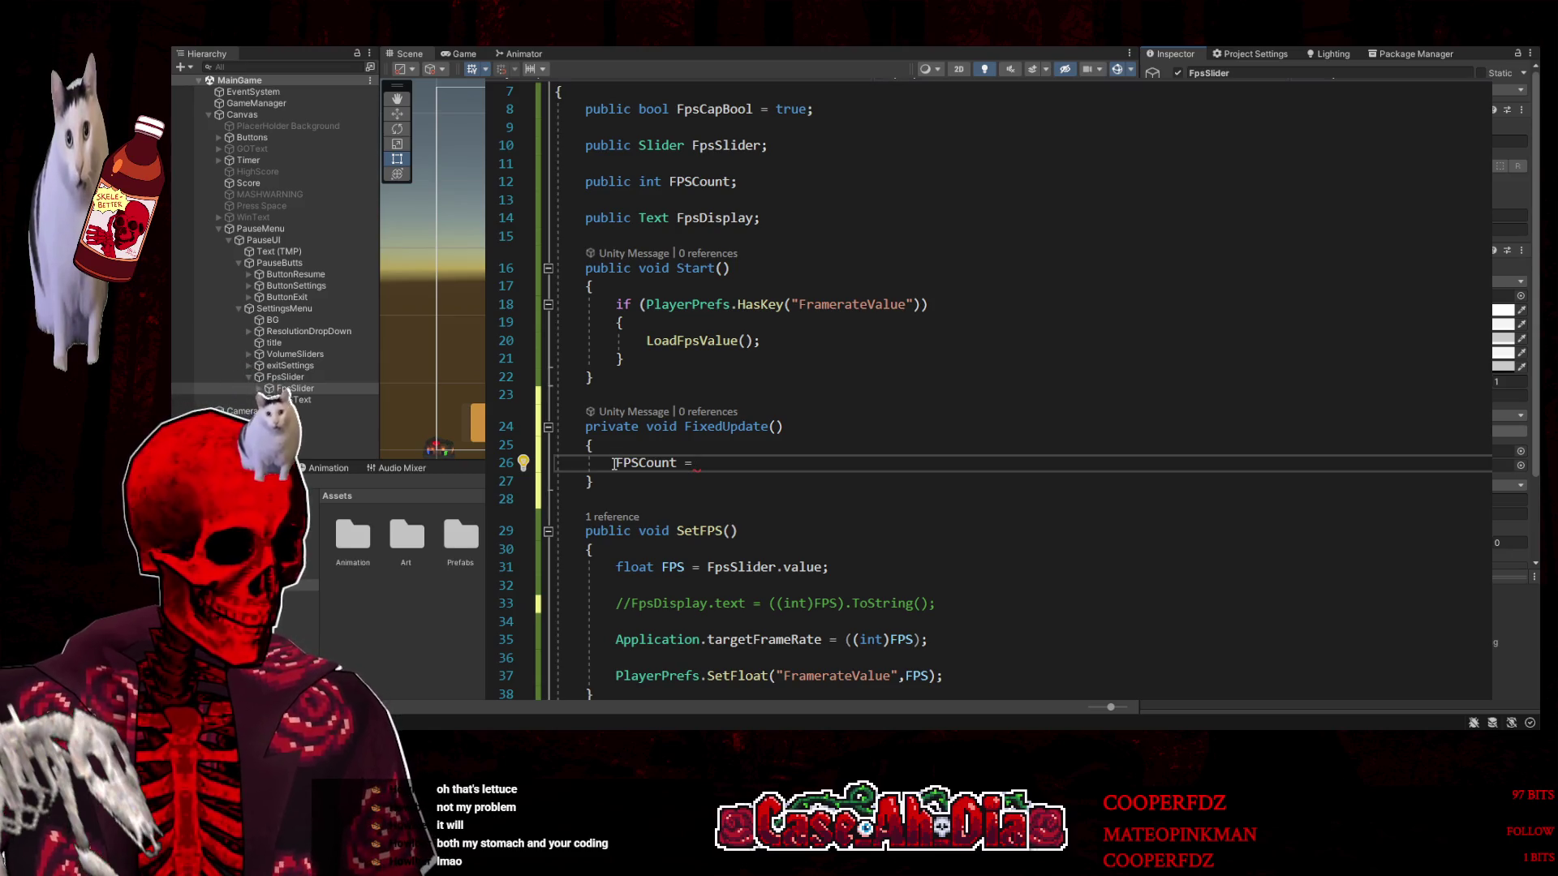
pyautogui.write('Slider')
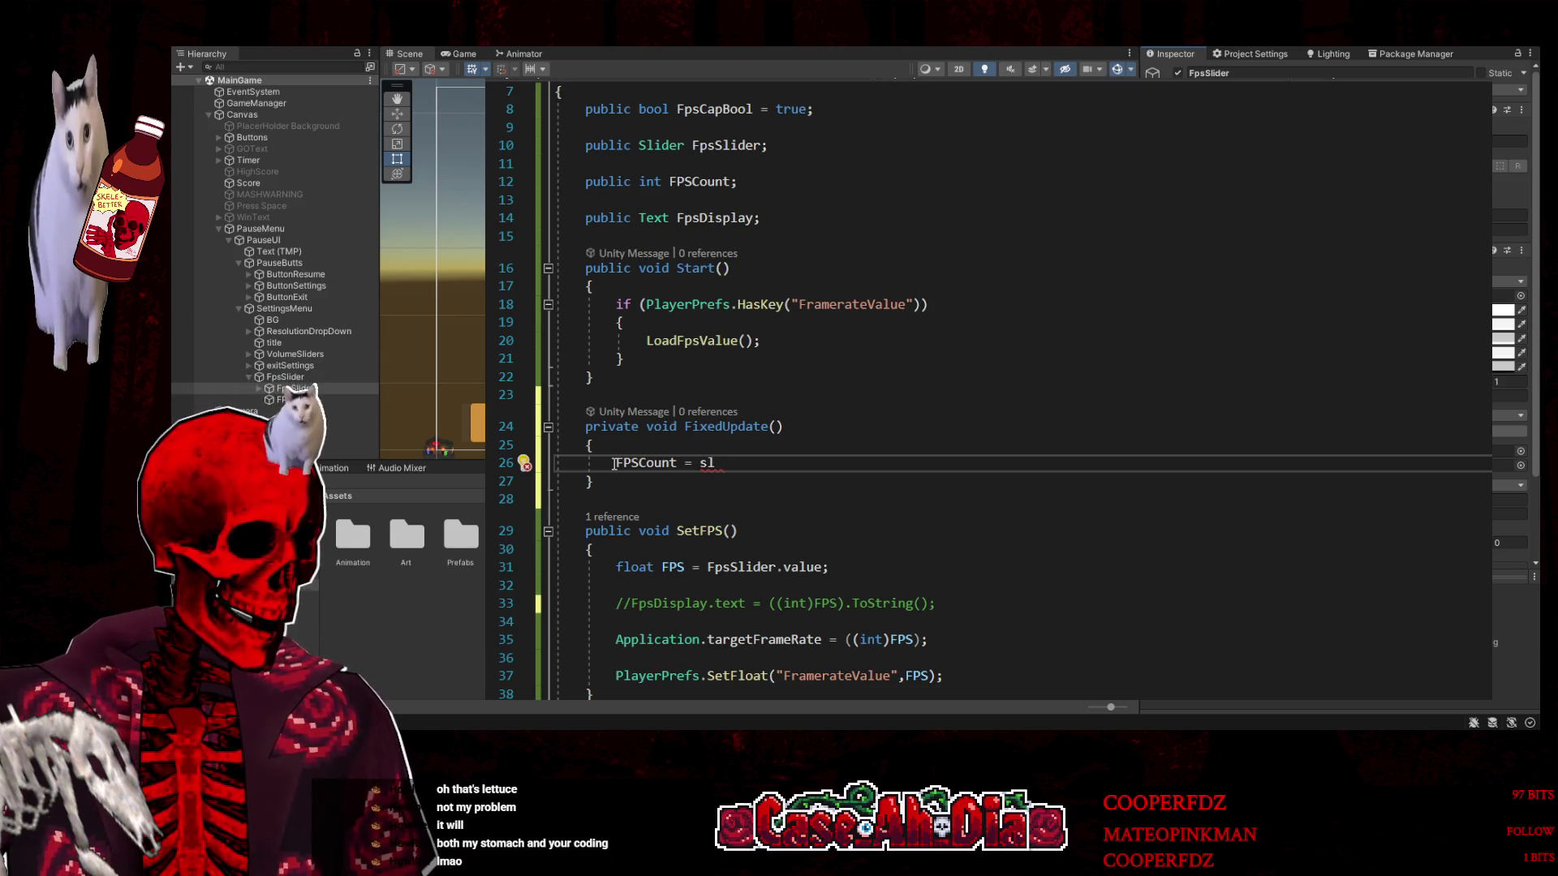
pyautogui.write('.')
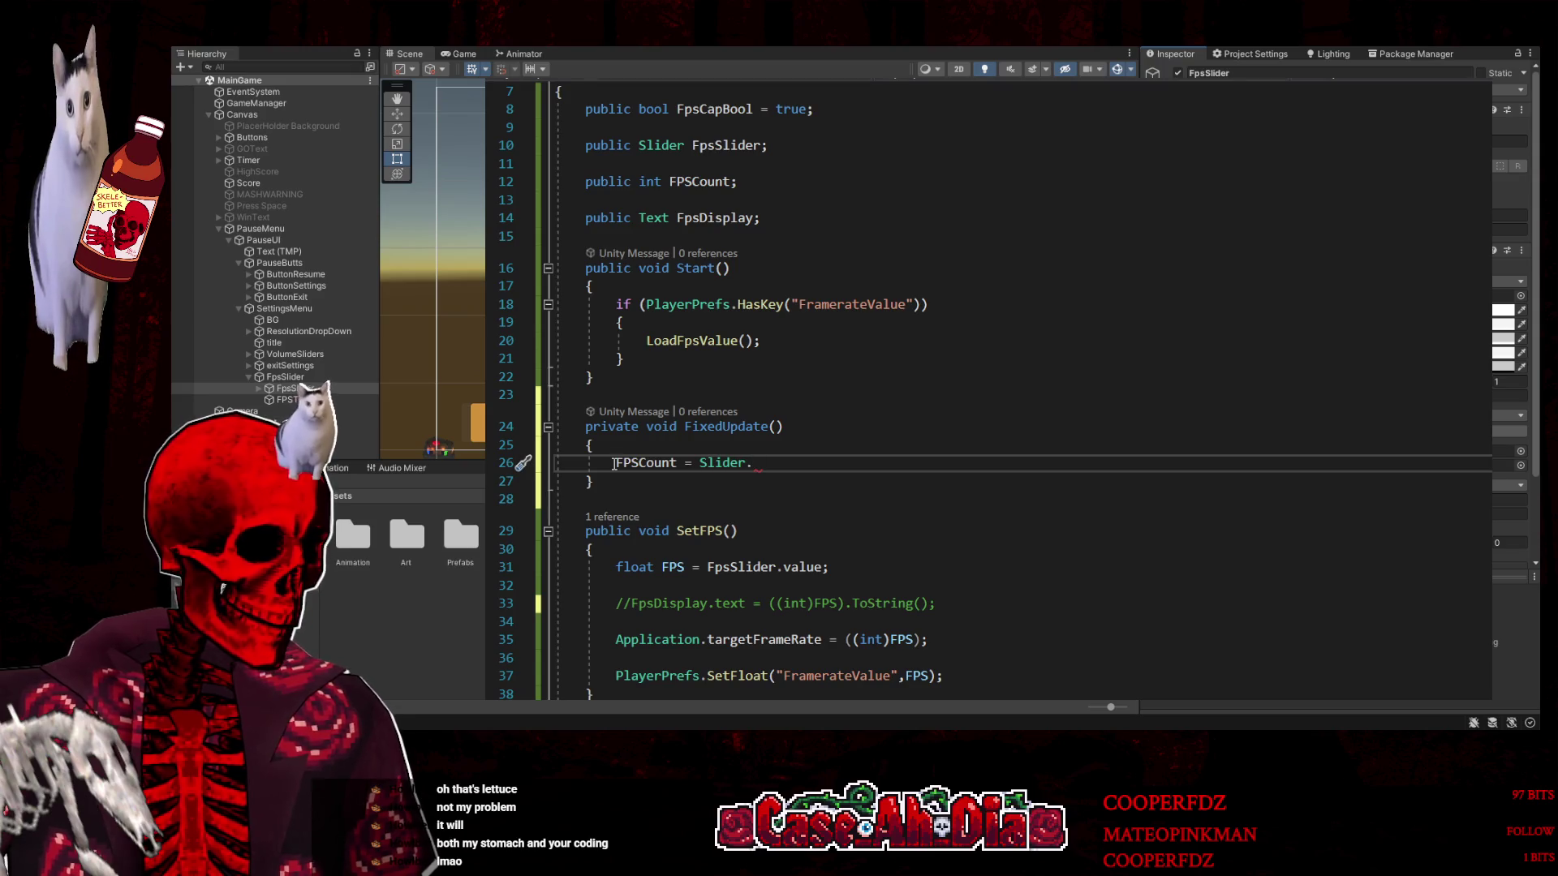
pyautogui.write('va')
pyautogui.press('BackSpace')
pyautogui.press('BackSpace')
pyautogui.press('BackSpace')
pyautogui.press('BackSpace')
pyautogui.press('BackSpace')
pyautogui.press('BackSpace')
pyautogui.write('fps')
pyautogui.press('Tab')
pyautogui.write('.val')
pyautogui.press('Tab')
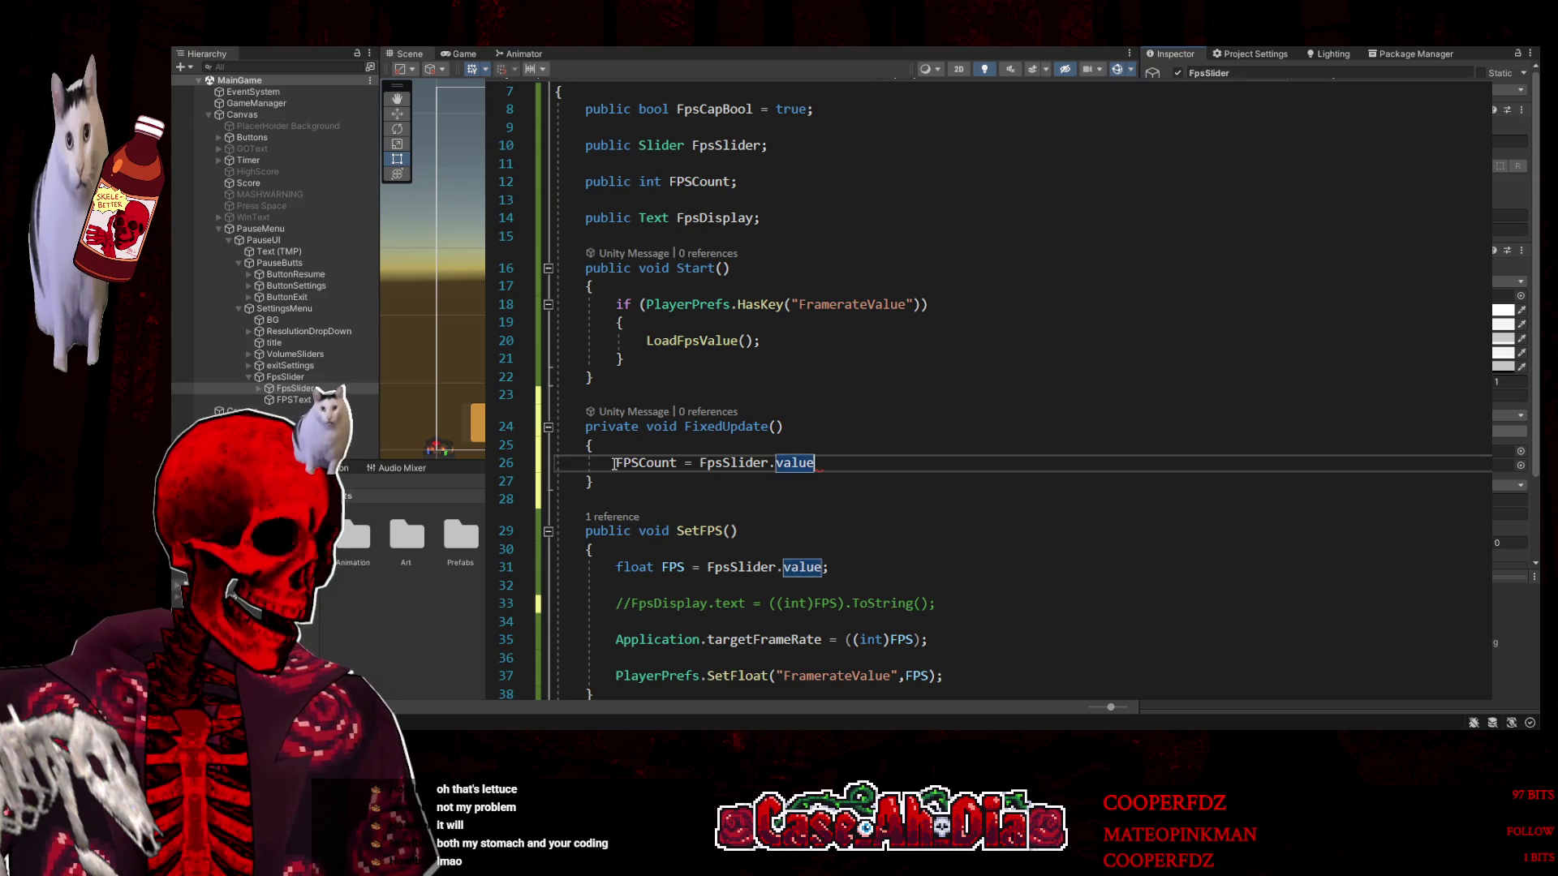
pyautogui.write('.in')
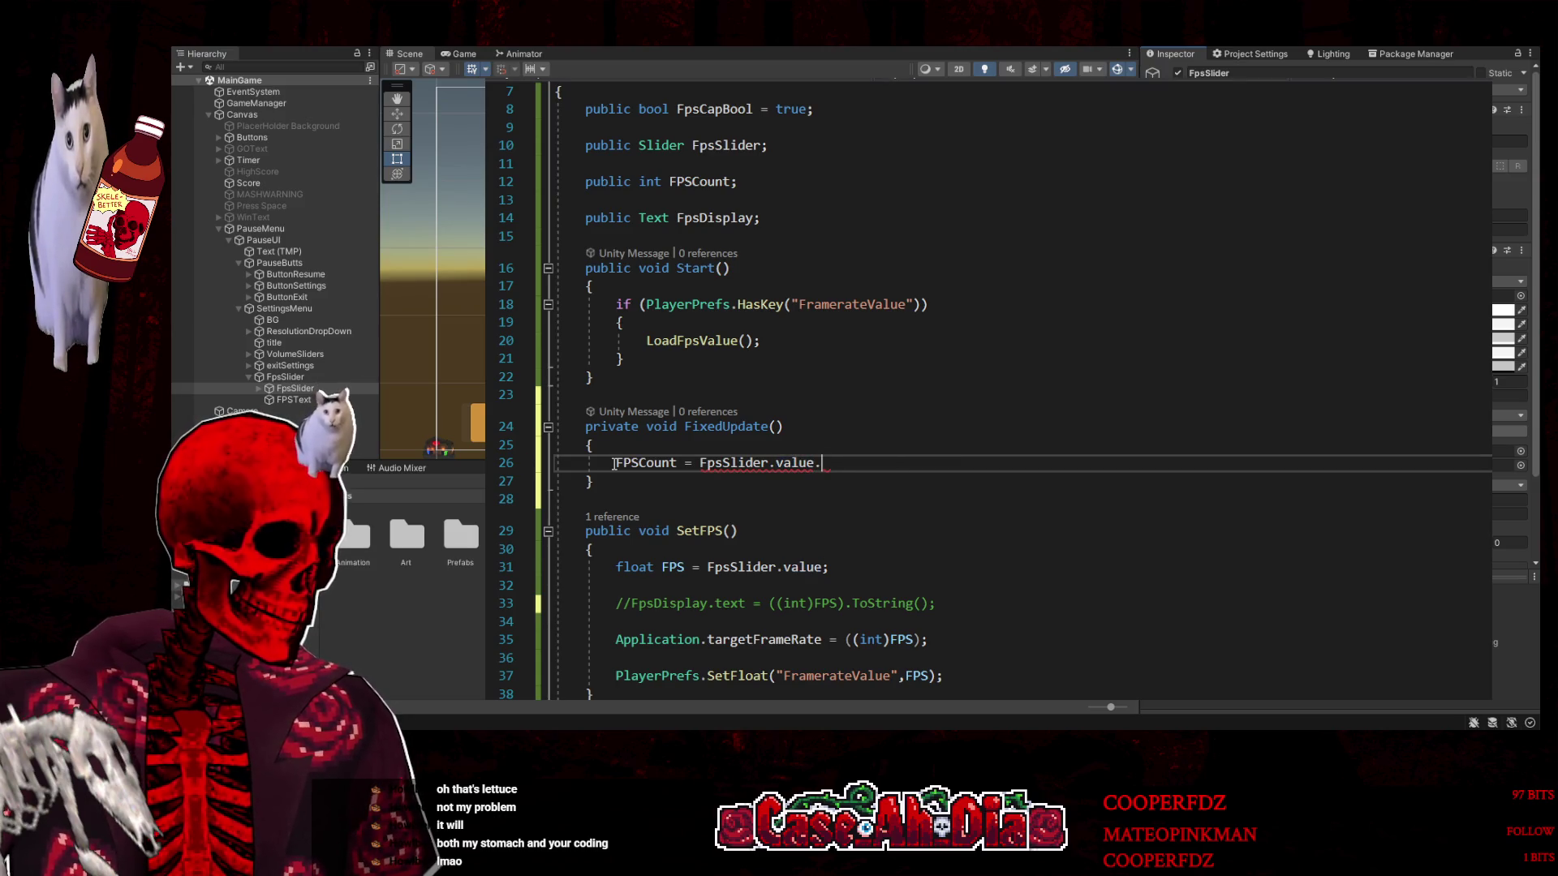
pyautogui.press('BackSpace')
pyautogui.press('BackSpace')
pyautogui.press('BackSpace')
pyautogui.hotkey('ctrl', '.')
pyautogui.press('Return')
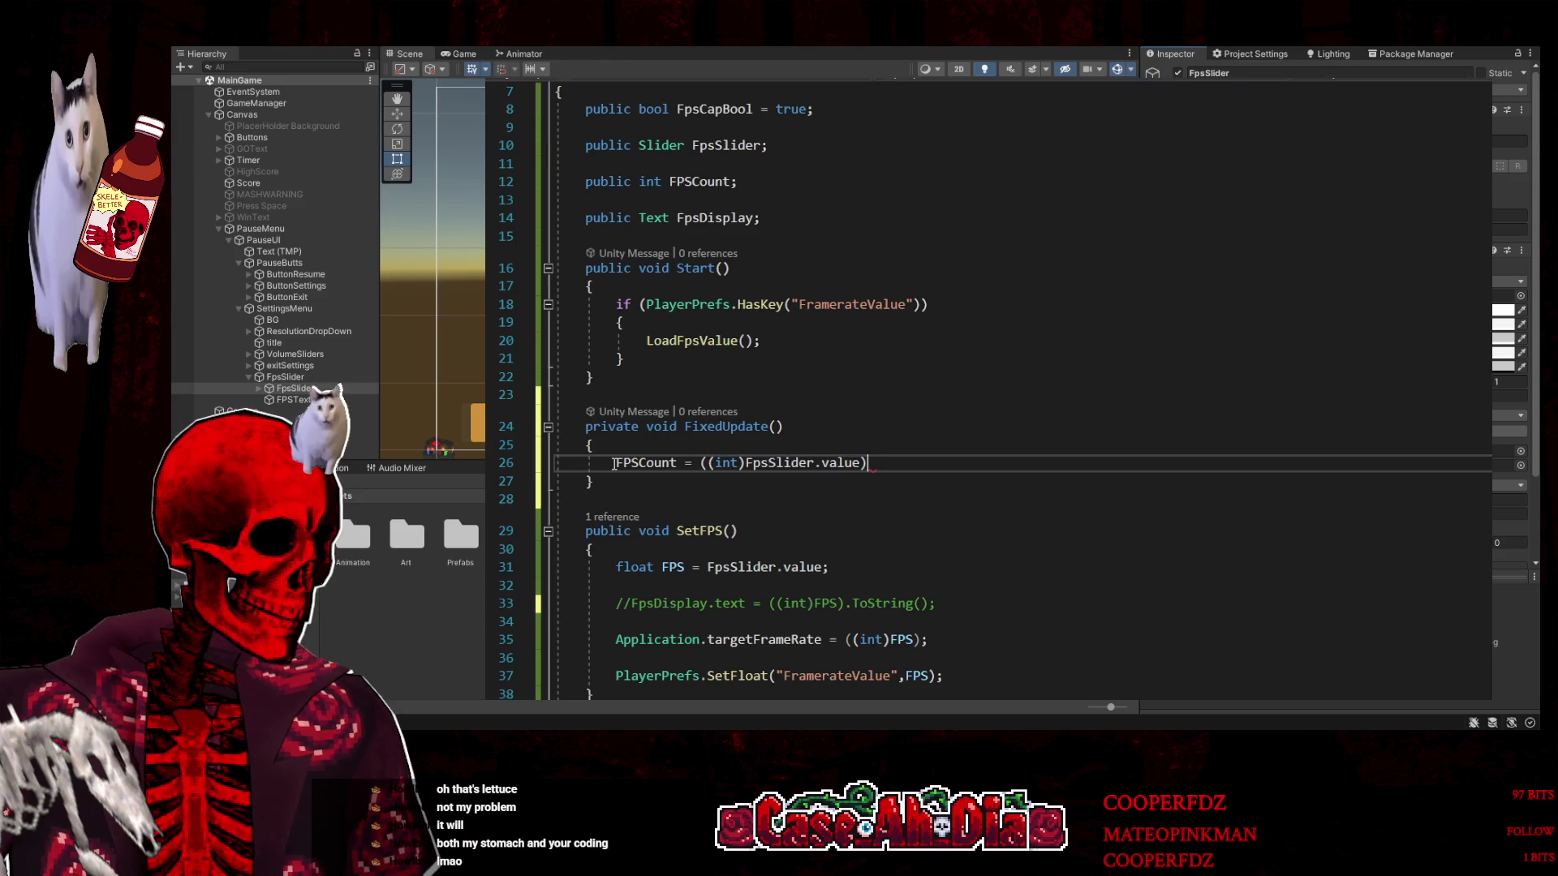
pyautogui.write(';')
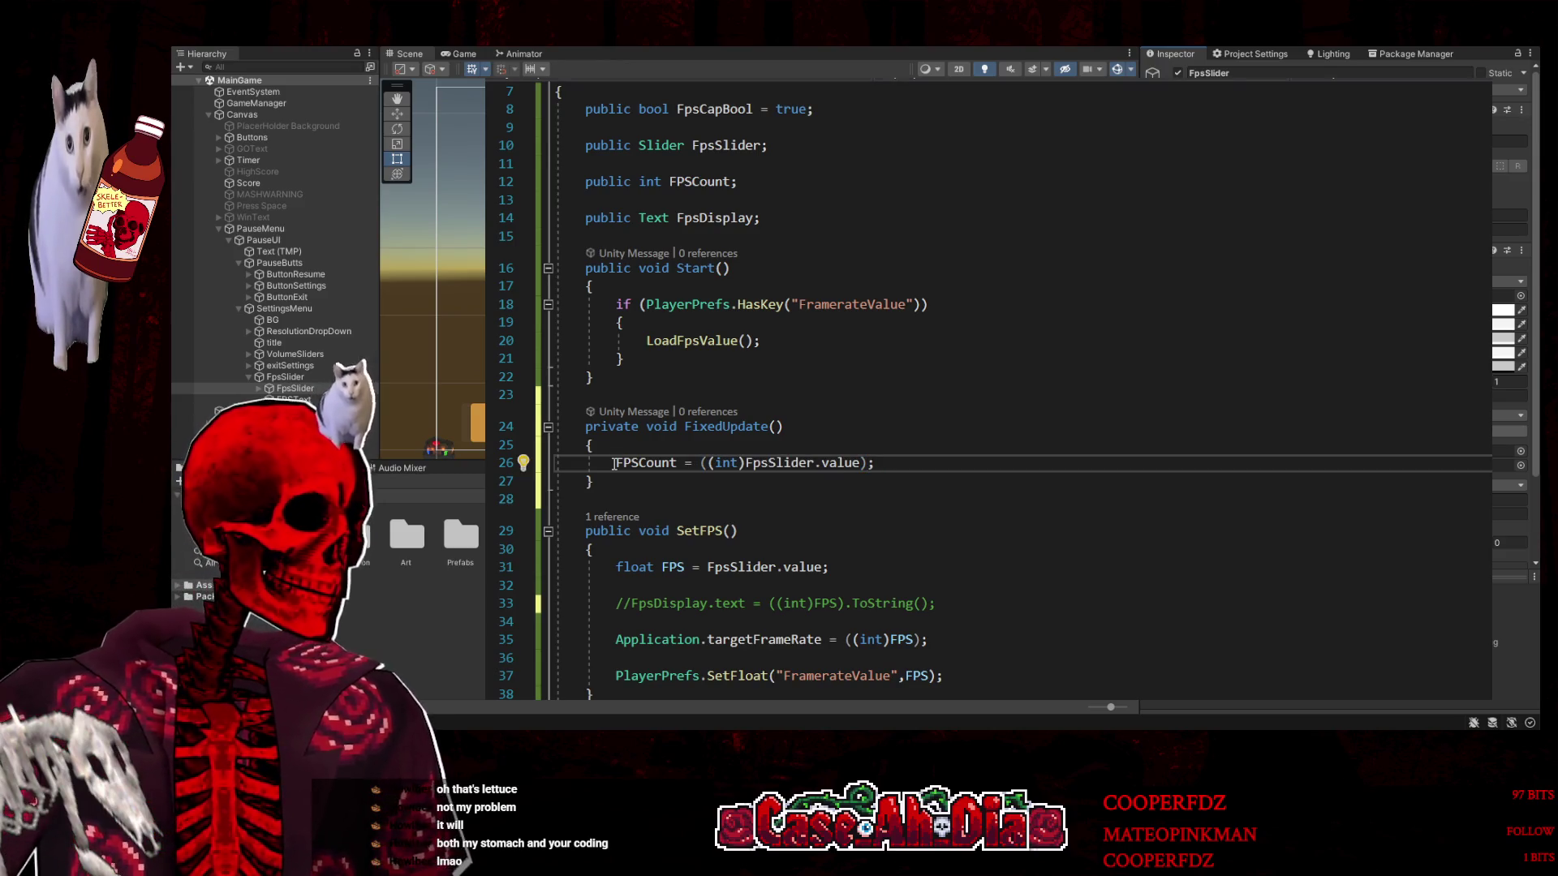
pyautogui.hotkey('ctrl', 's')
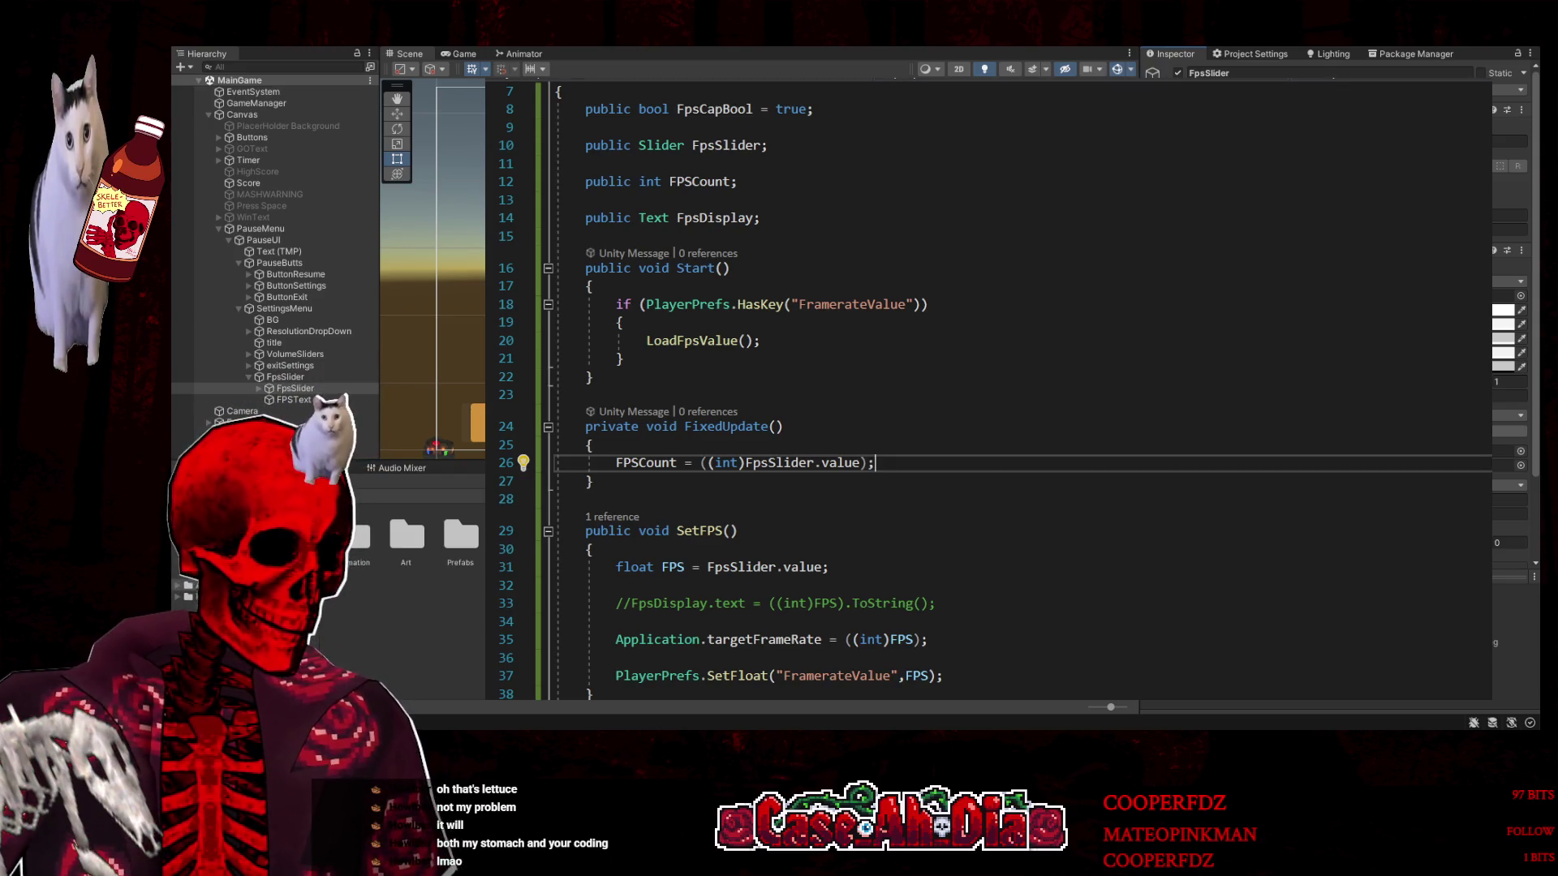
pyautogui.hotkey('alt', 'Tab')
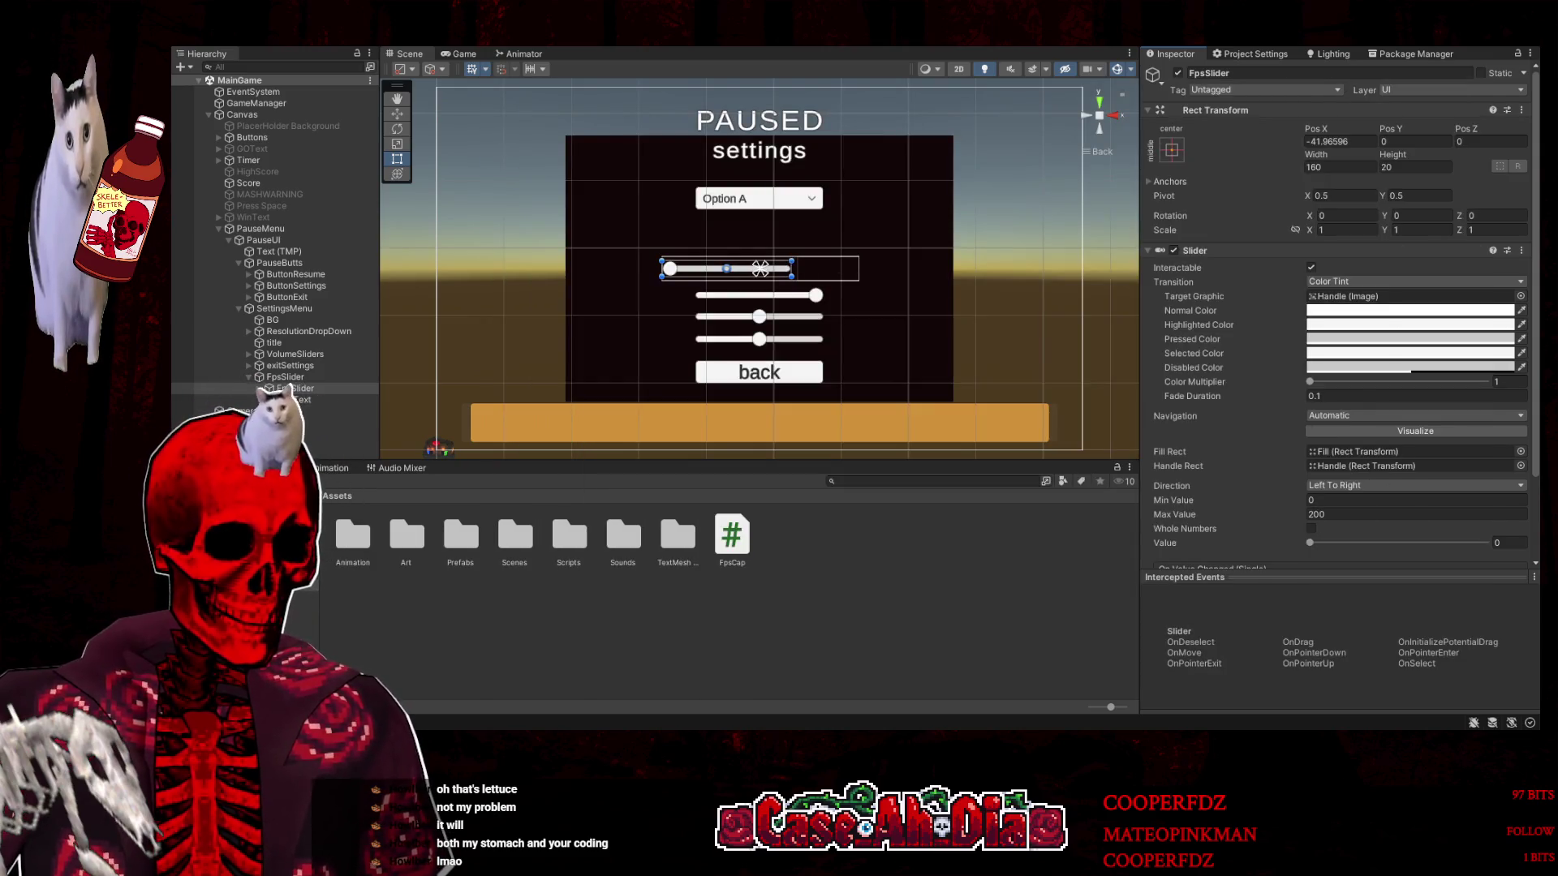
# Start the FPS slider at 60, then in play mode drag it between about 36 and 100 with Stats shown
pyautogui.scroll(-1, 1379, 519)
pyautogui.click(1363, 504)
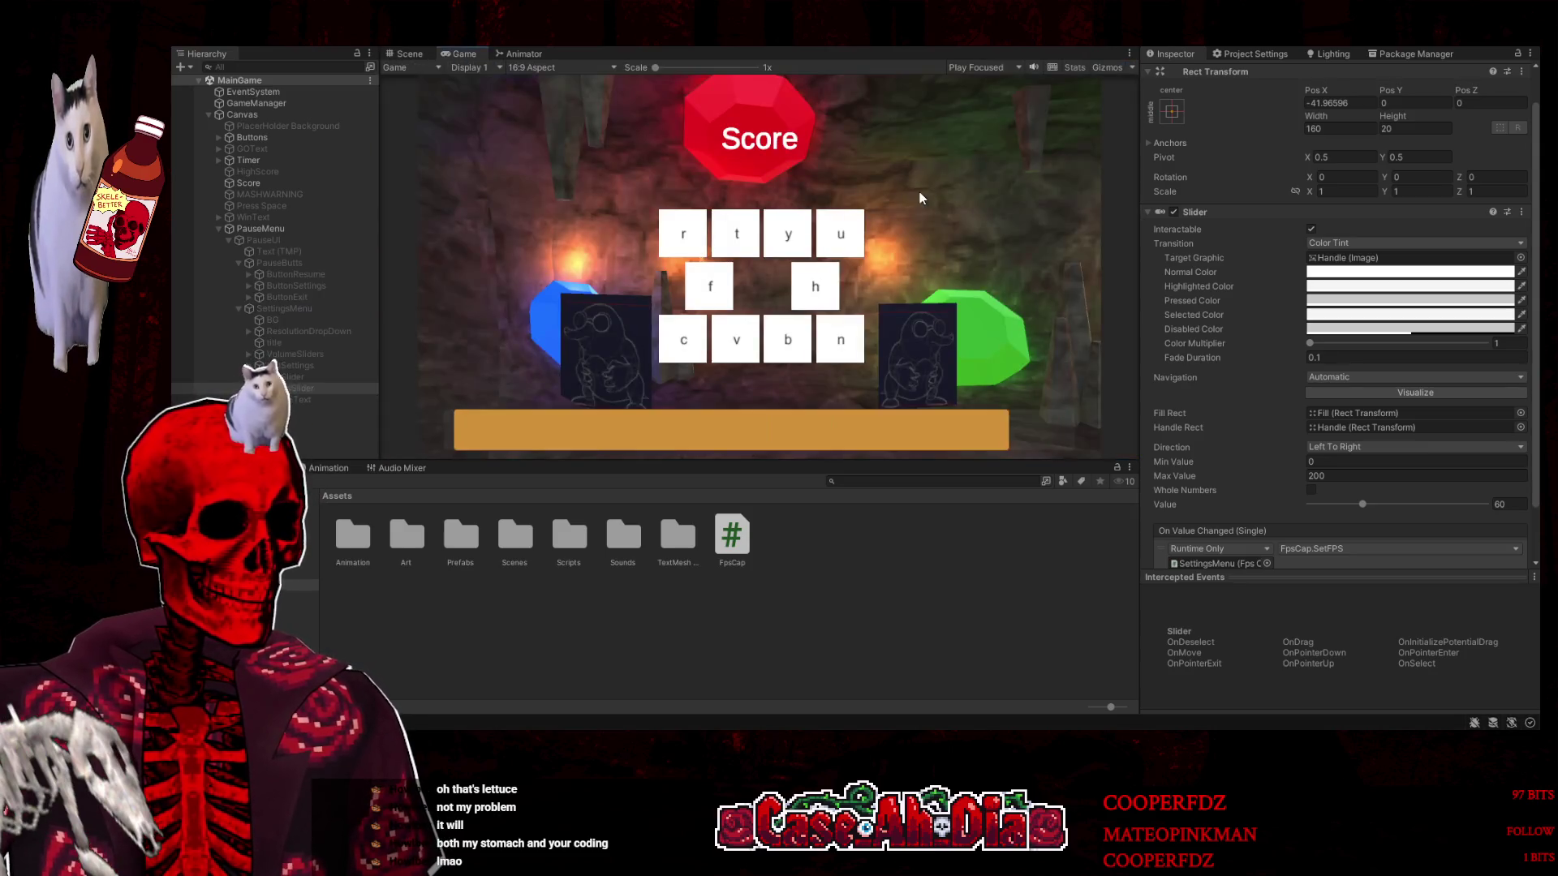
pyautogui.press('Escape')
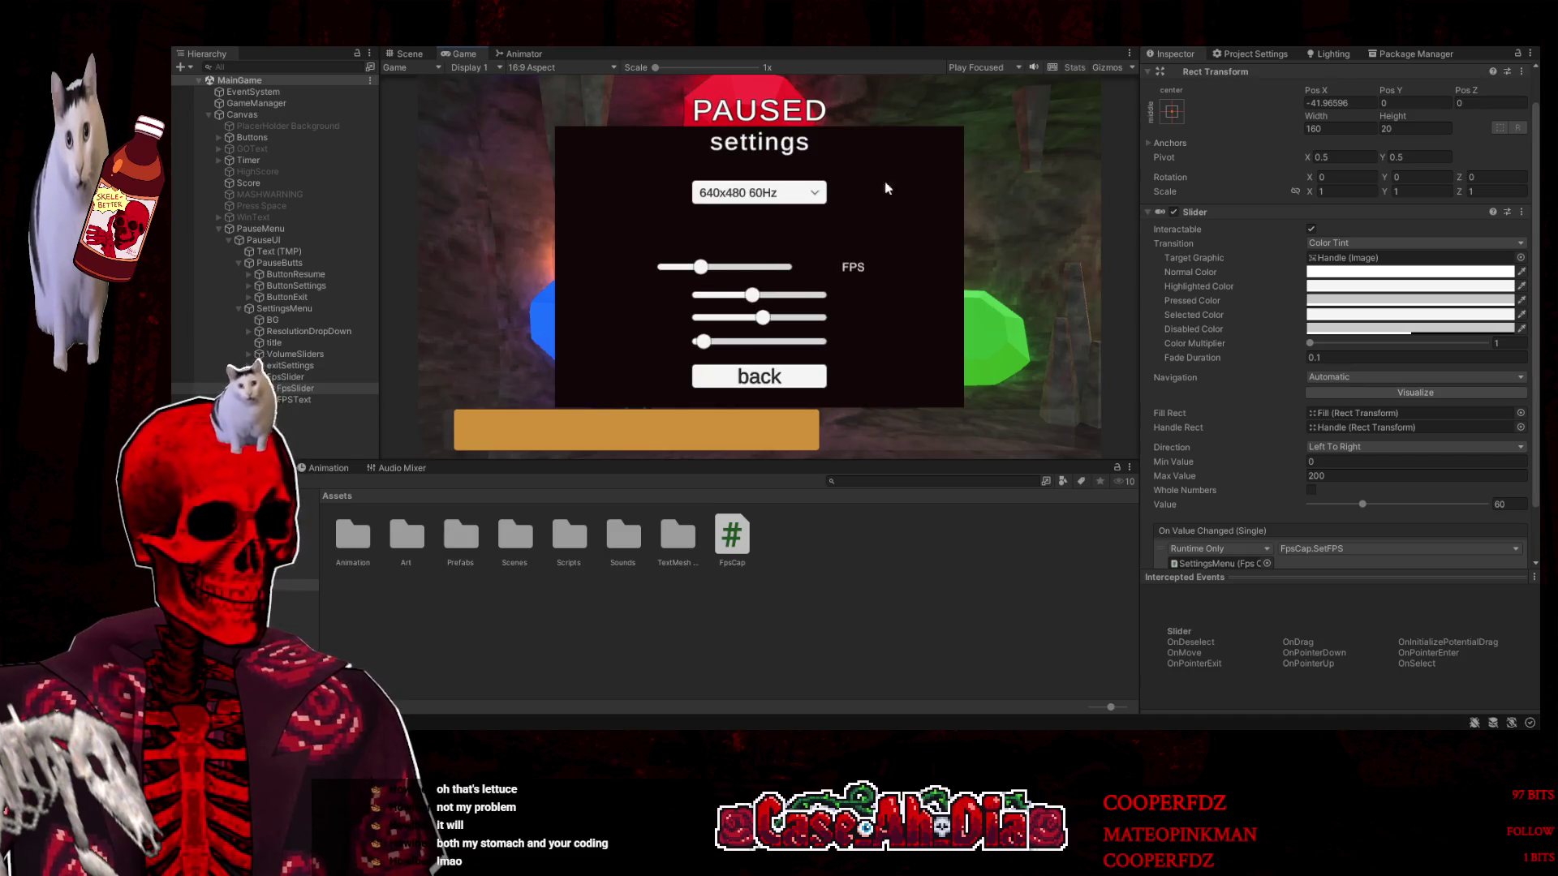
pyautogui.click(1075, 67)
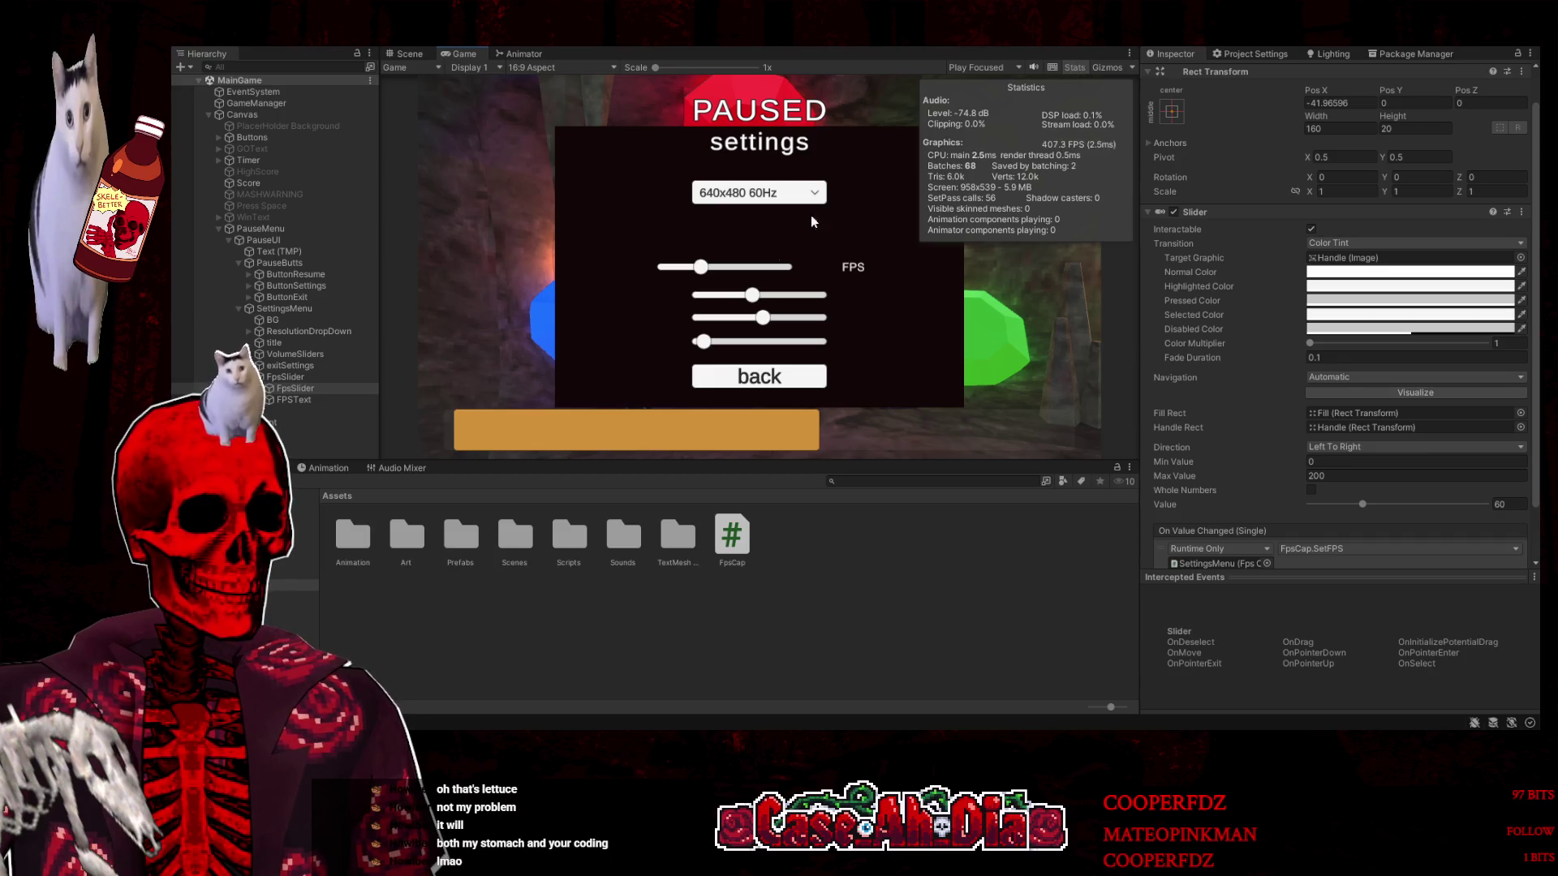
pyautogui.moveTo(699, 271); pyautogui.dragTo(702, 271)
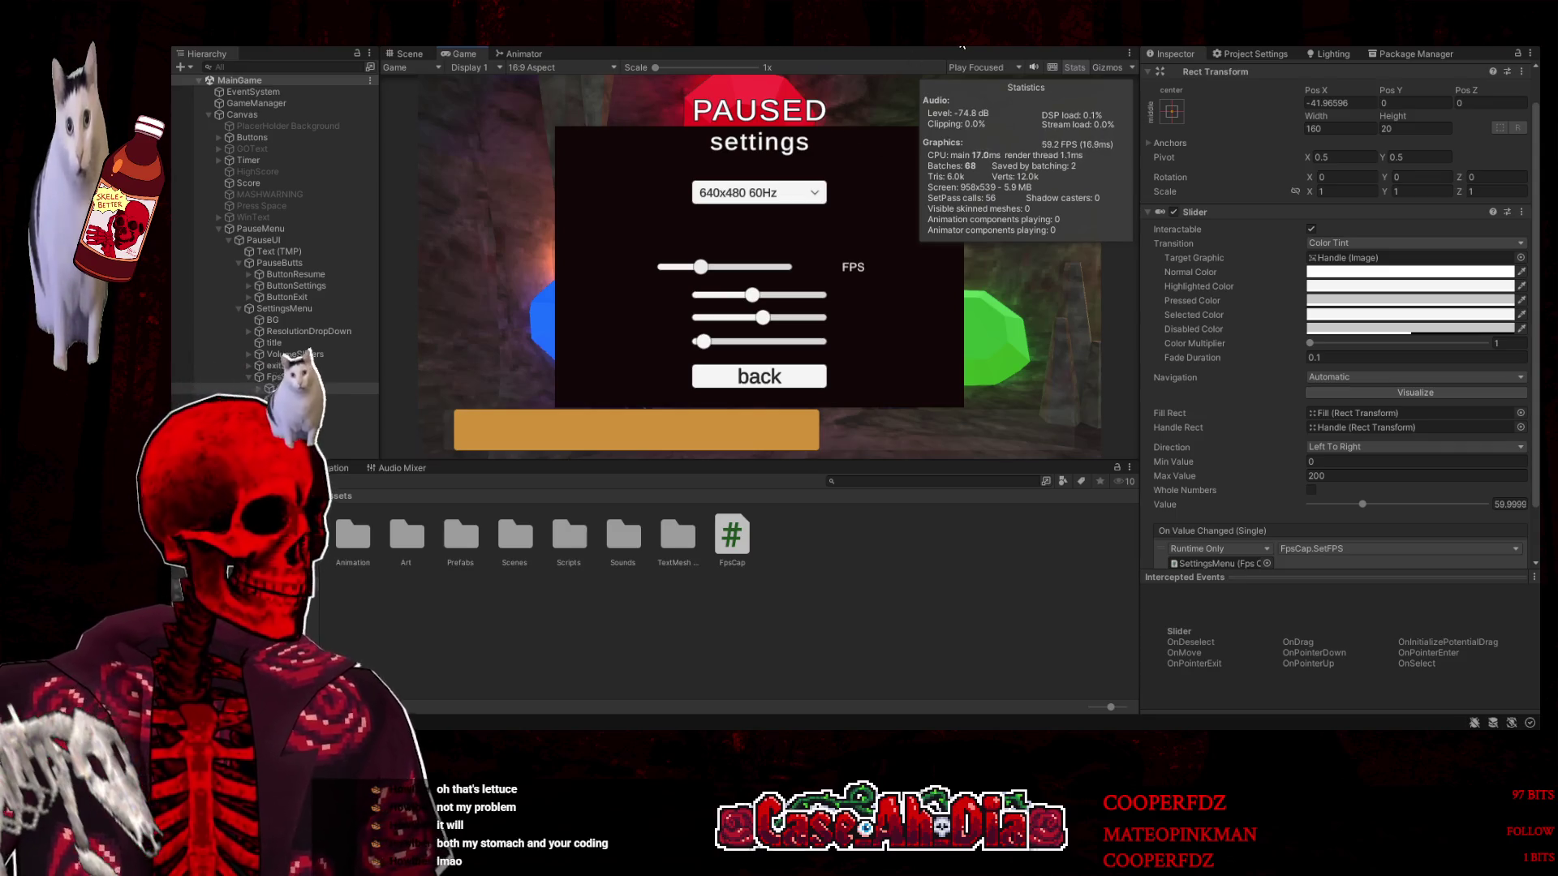
pyautogui.moveTo(701, 269); pyautogui.dragTo(728, 274)
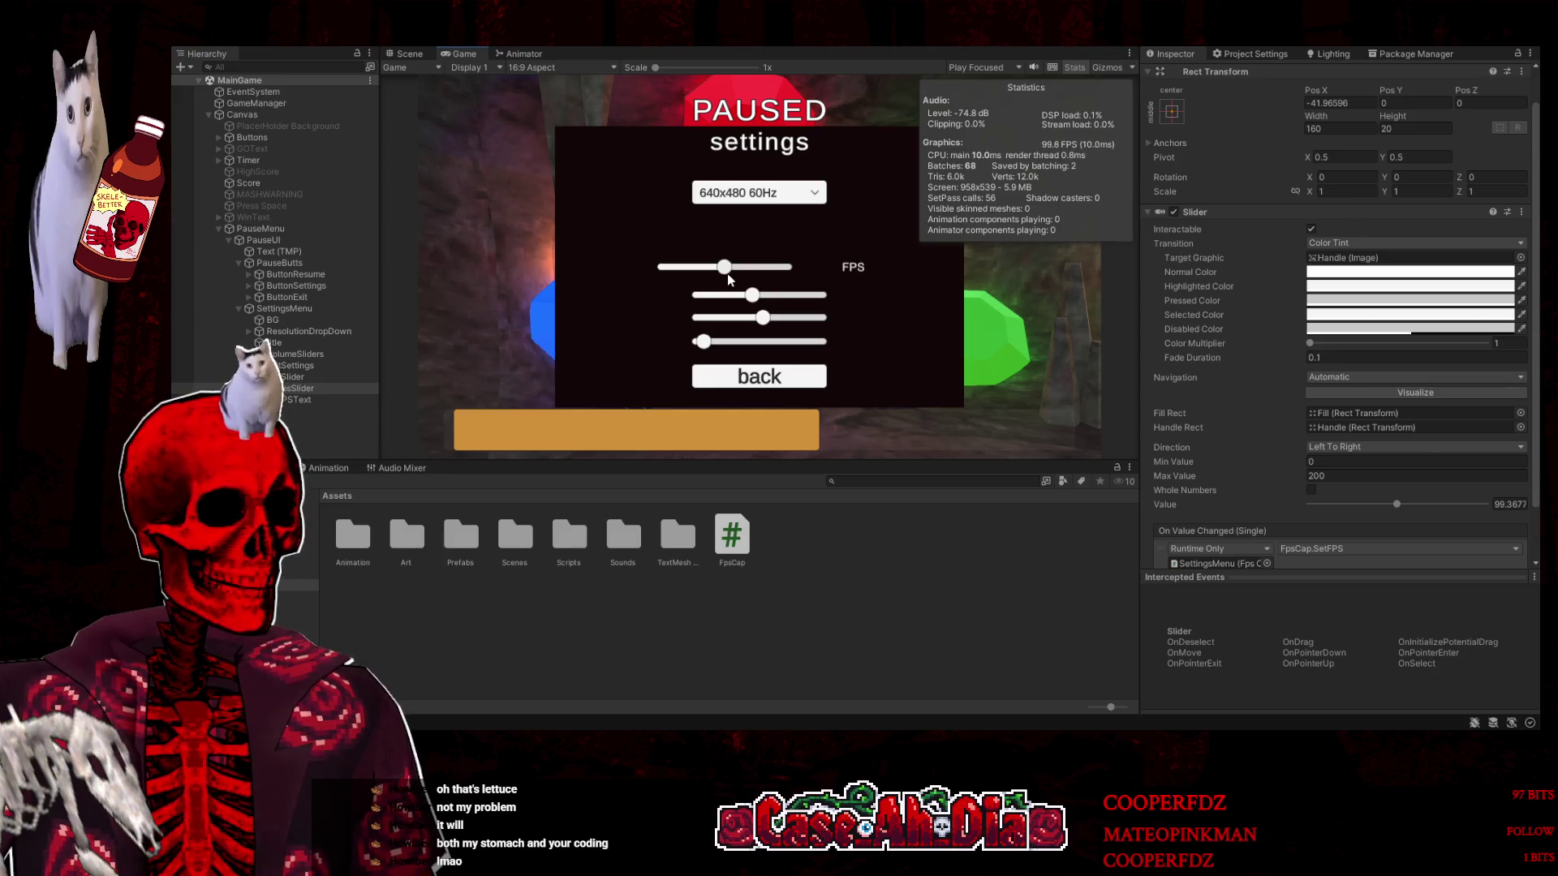
pyautogui.moveTo(727, 275); pyautogui.dragTo(703, 273)
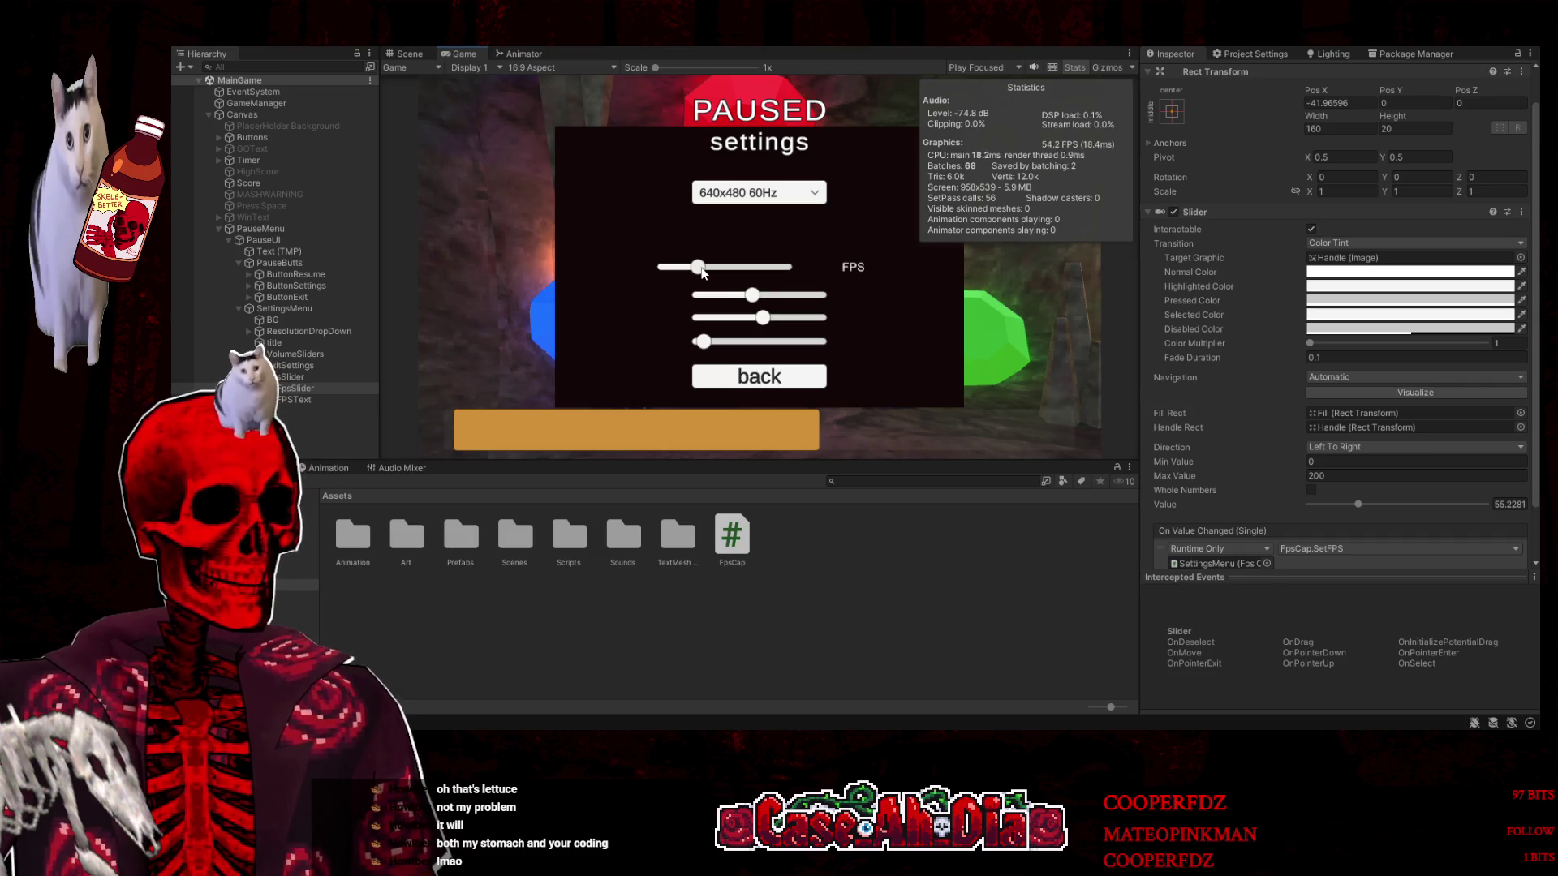
pyautogui.moveTo(703, 272); pyautogui.dragTo(697, 274)
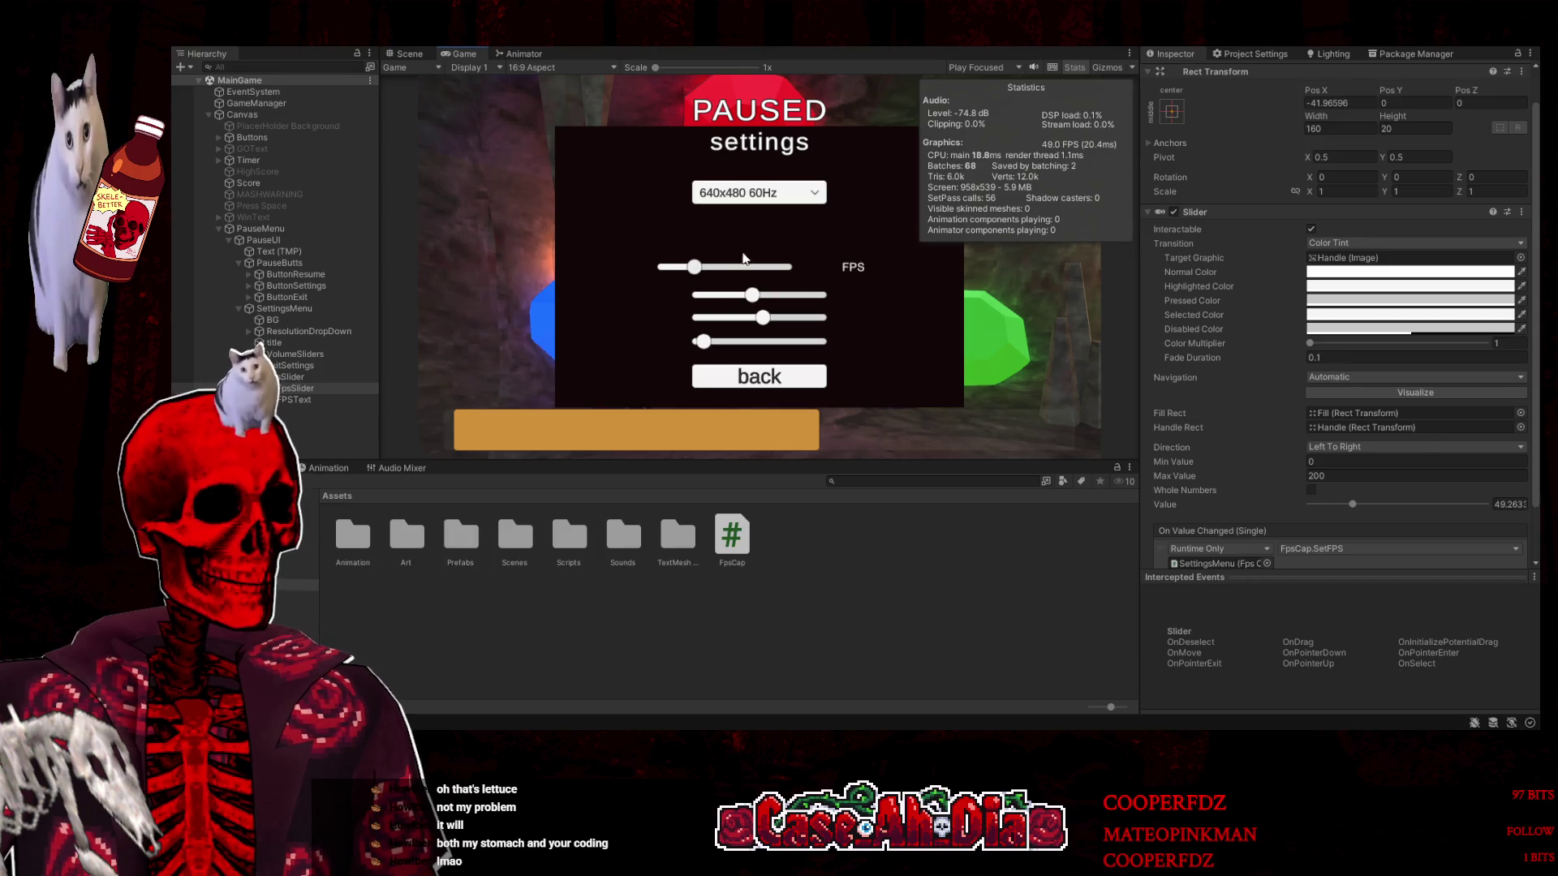
pyautogui.hotkey('ctrl', 'p')
pyautogui.click(1328, 461)
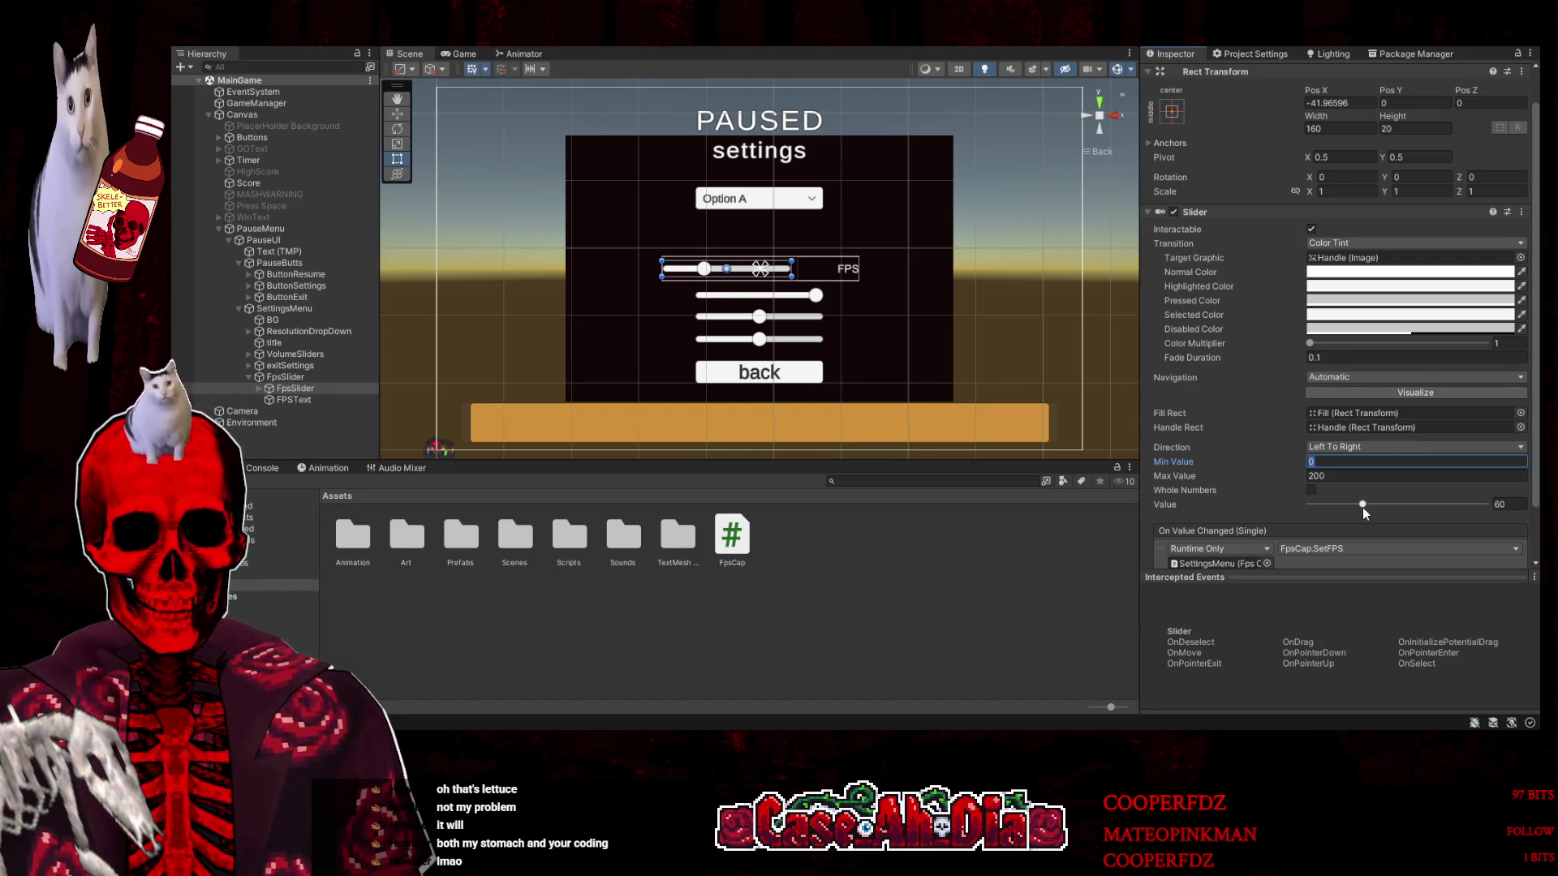
# Set the slider's Min Value to 15, save the scene, and select FPSText
pyautogui.write('15')
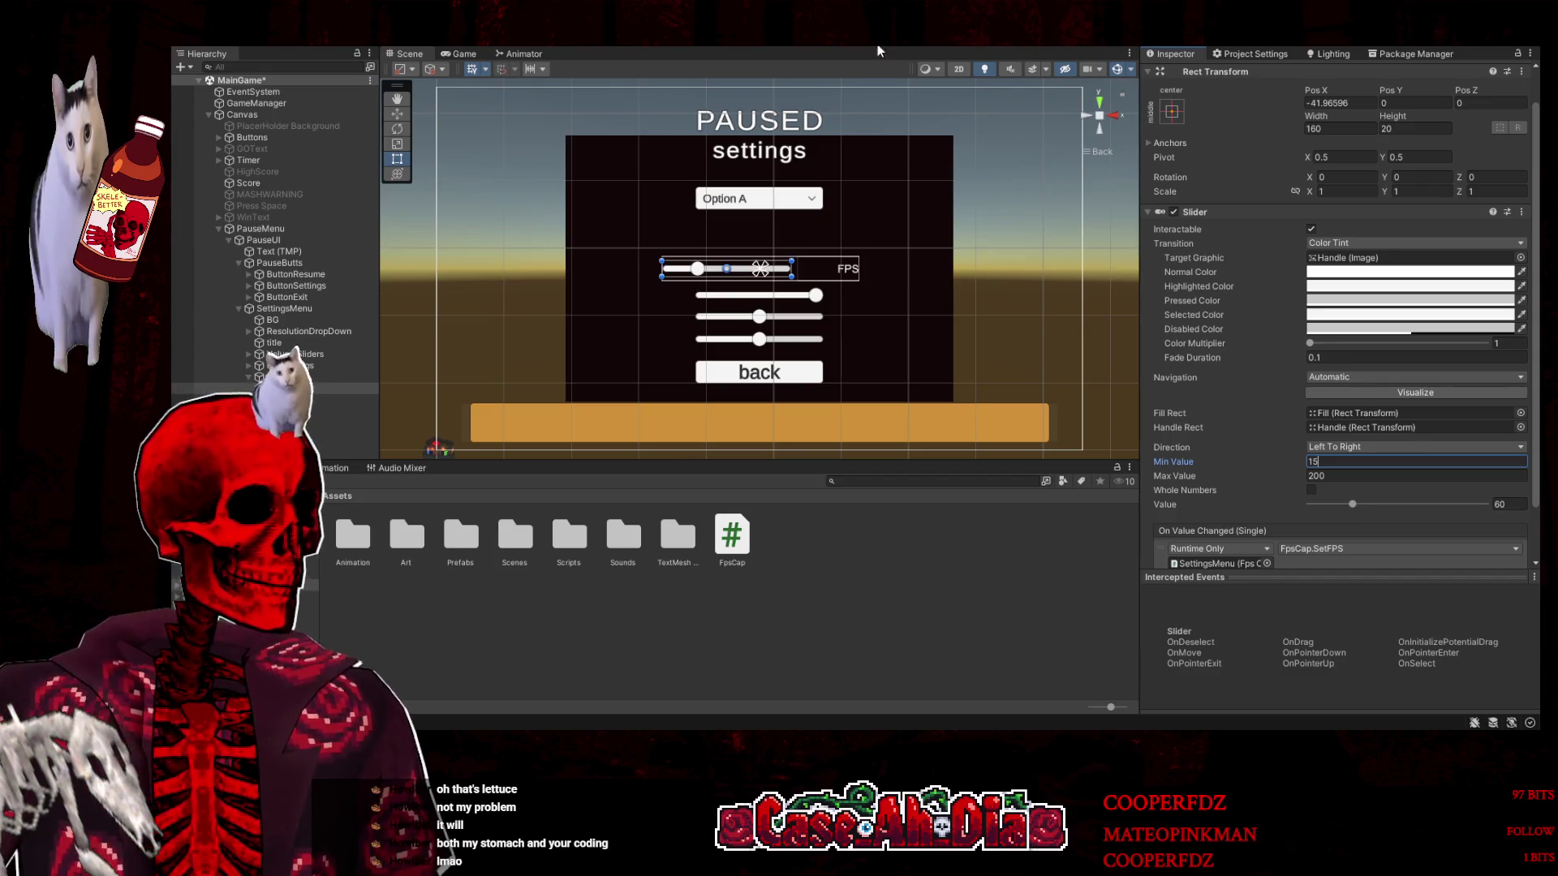
pyautogui.hotkey('ctrl', 's')
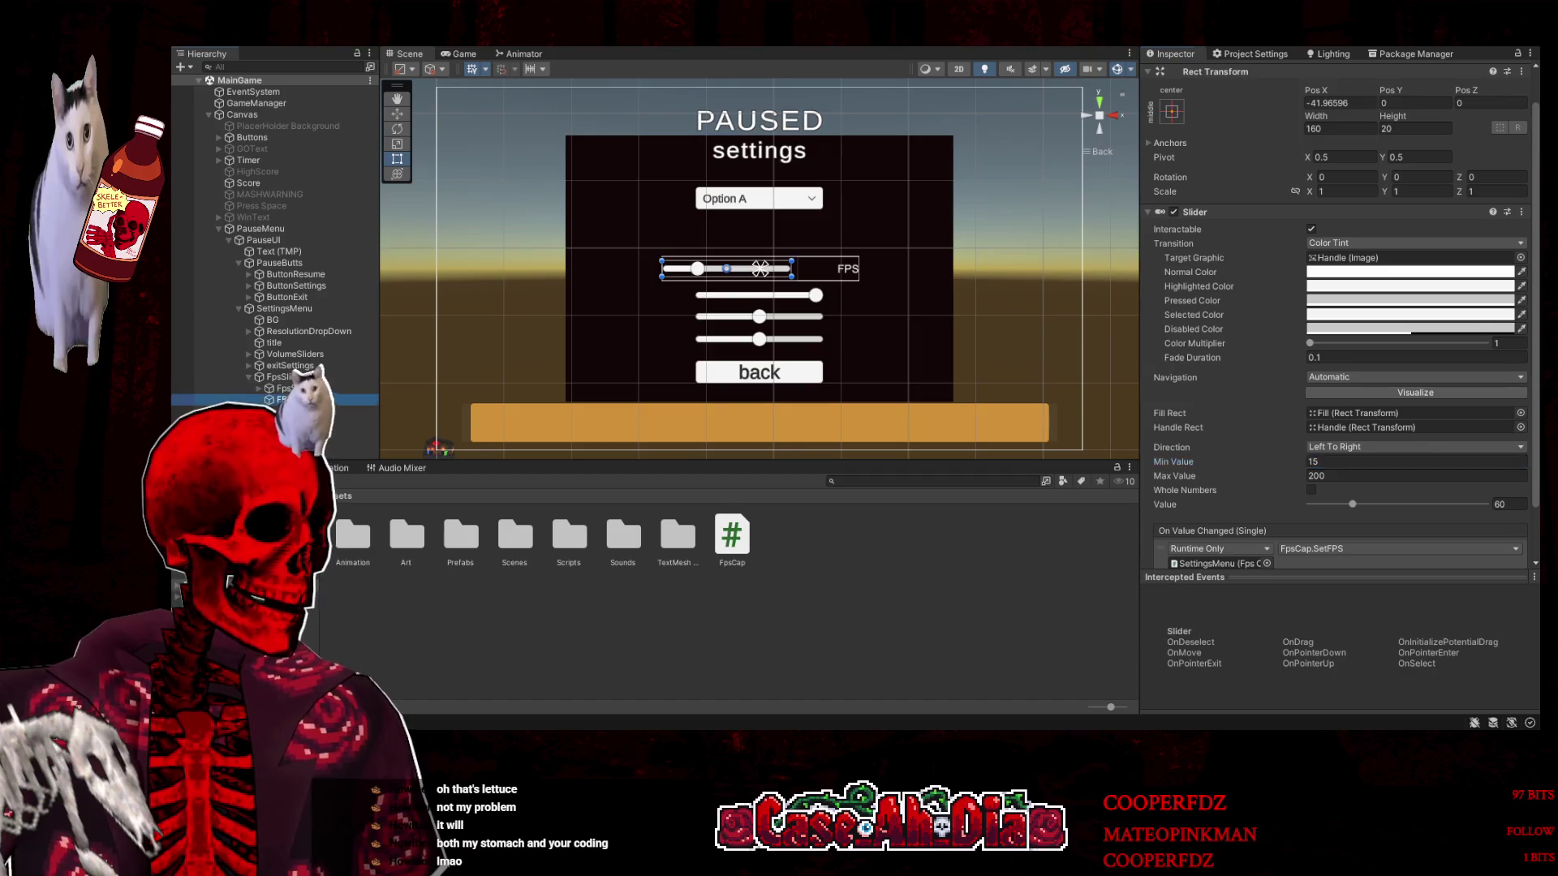
pyautogui.click(313, 400)
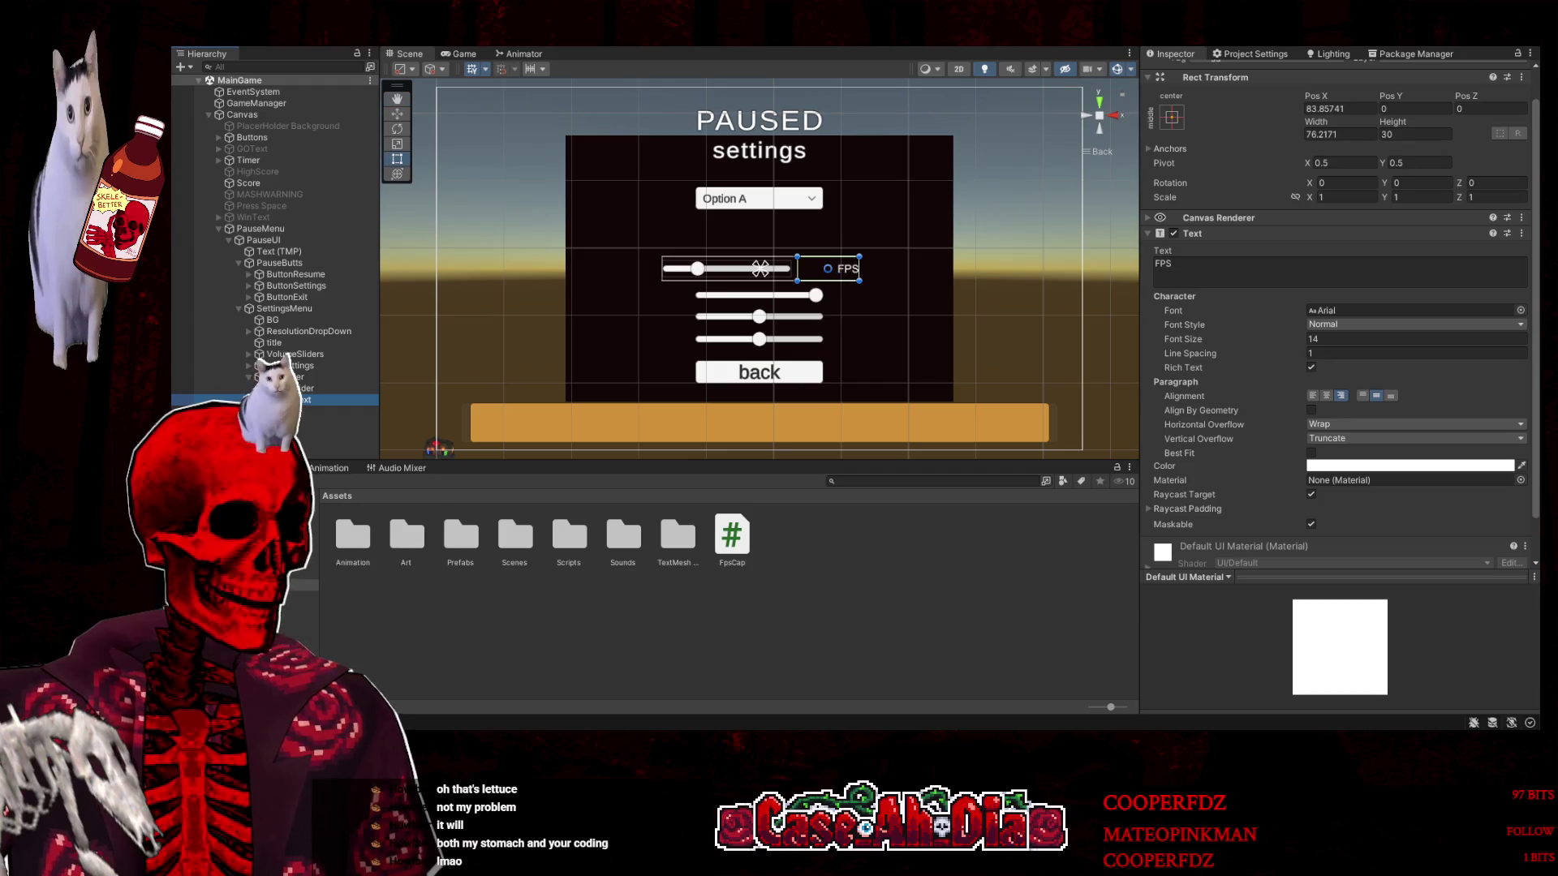
pyautogui.hotkey('alt', 'Tab')
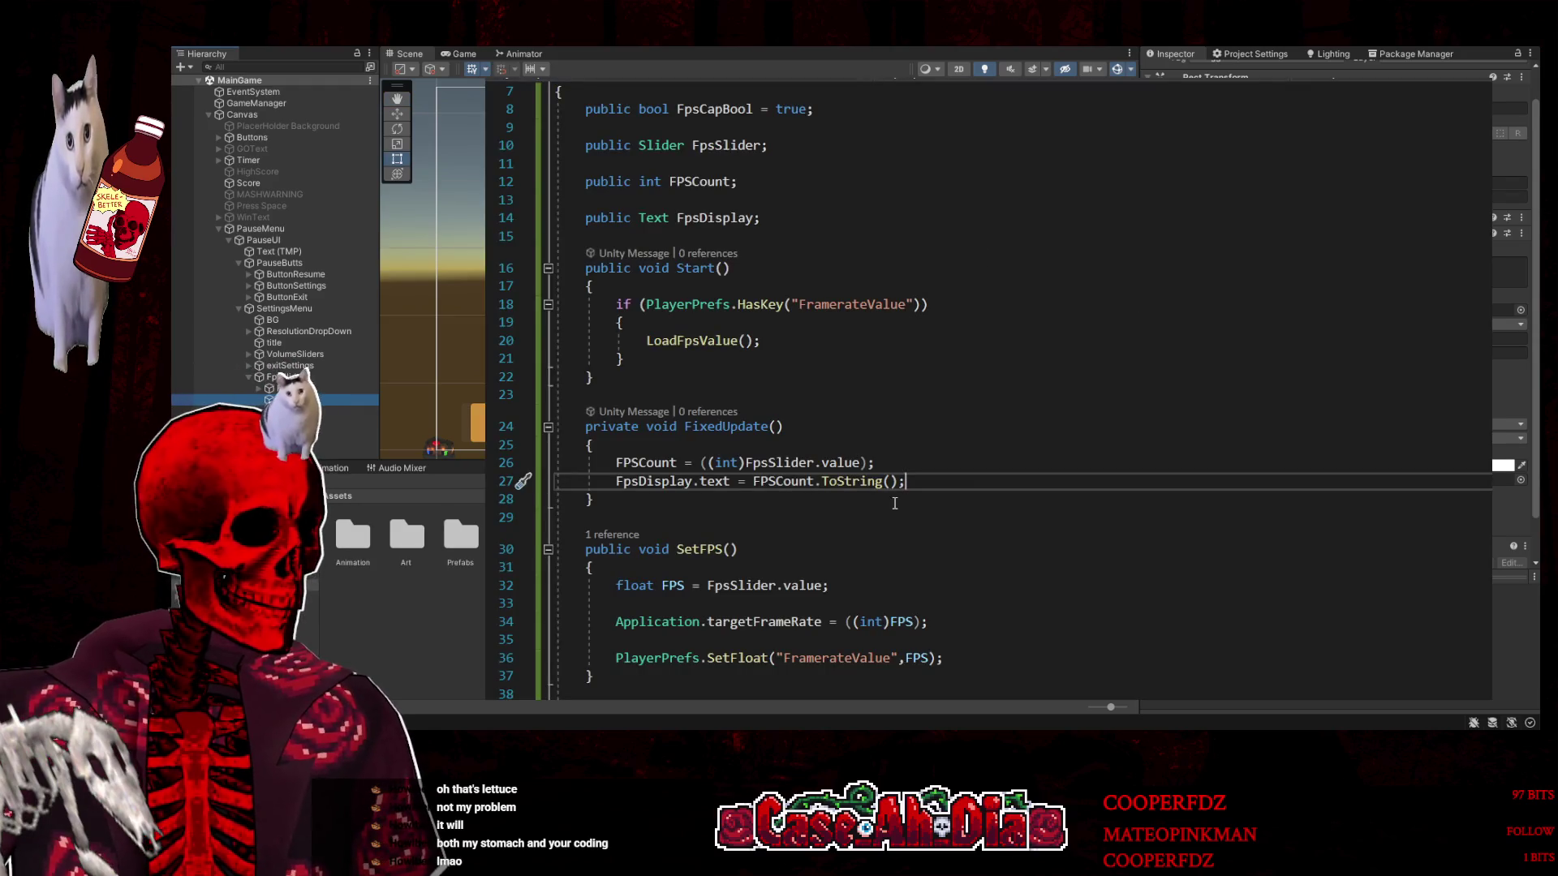
# Append + " :FPS" to the FpsDisplay.text assignment in FixedUpdate
pyautogui.click(894, 483)
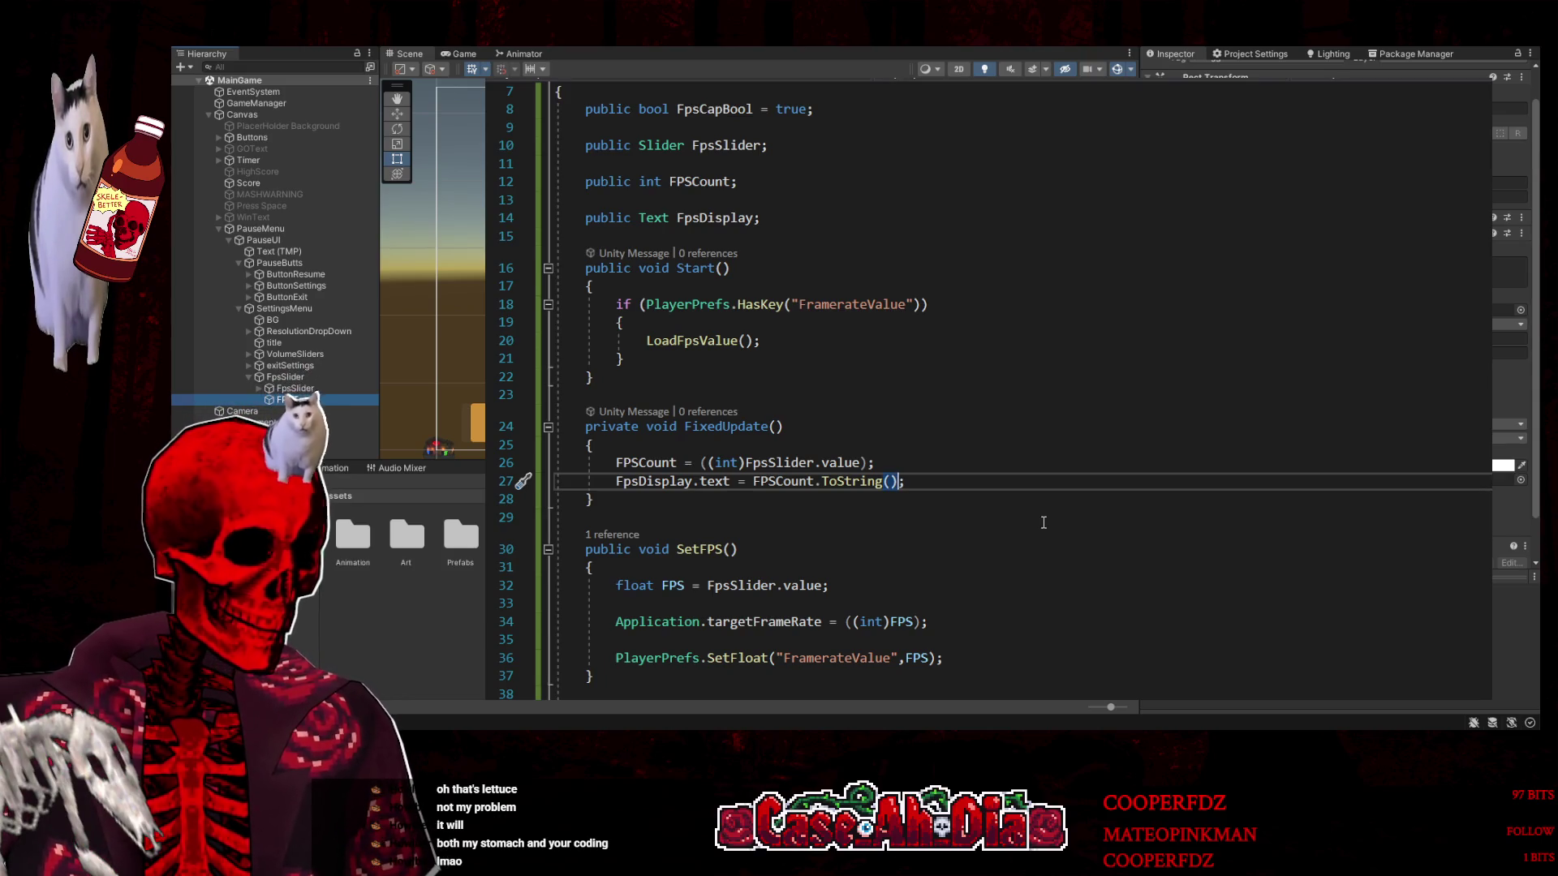
pyautogui.write('+ ')
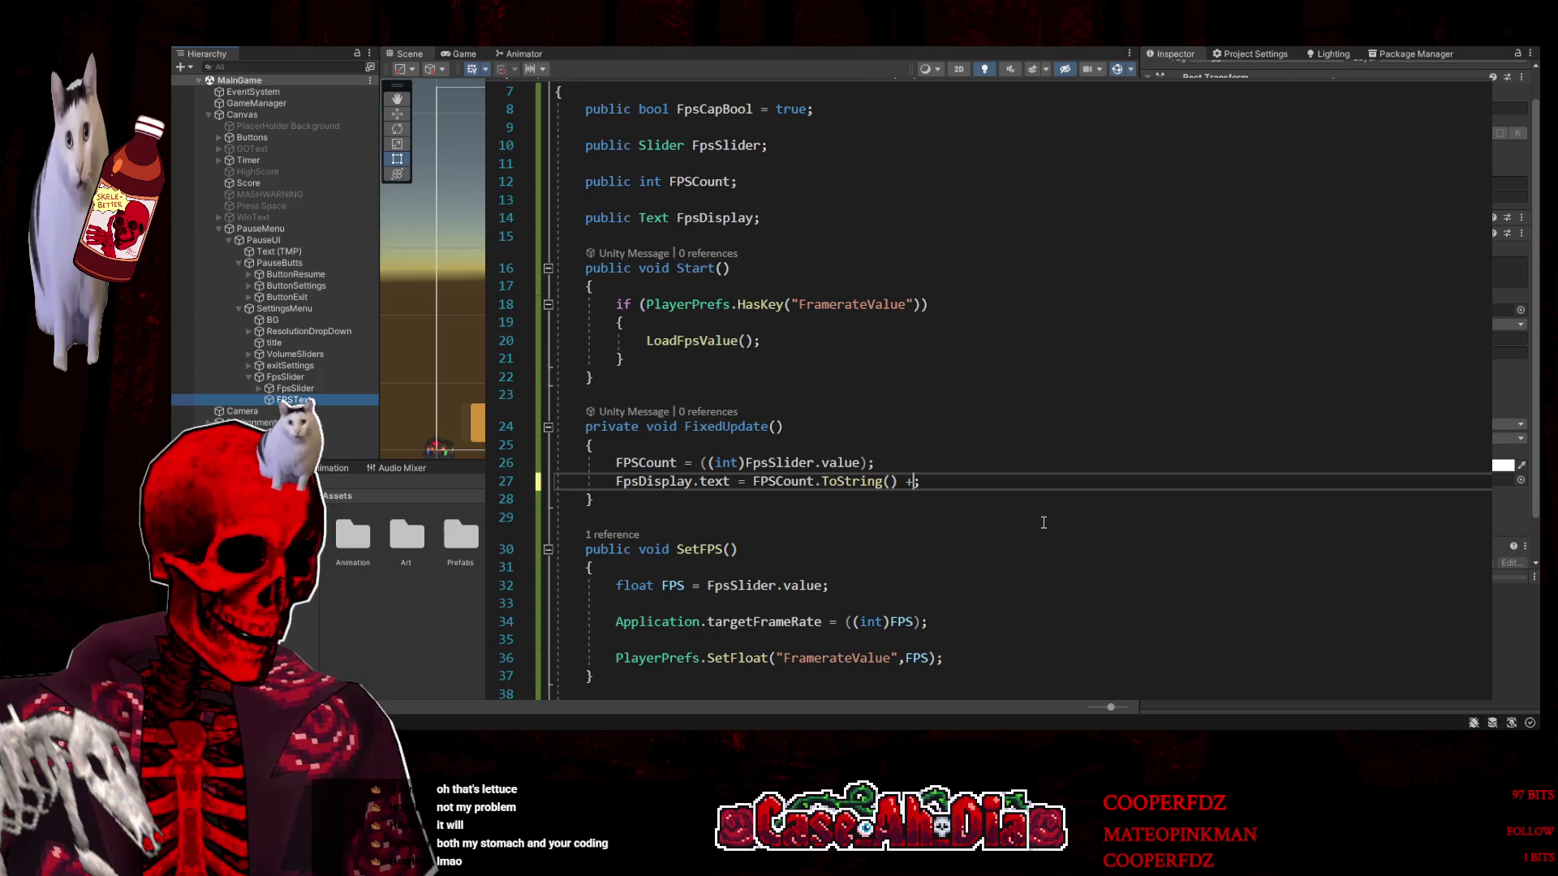
pyautogui.write('"')
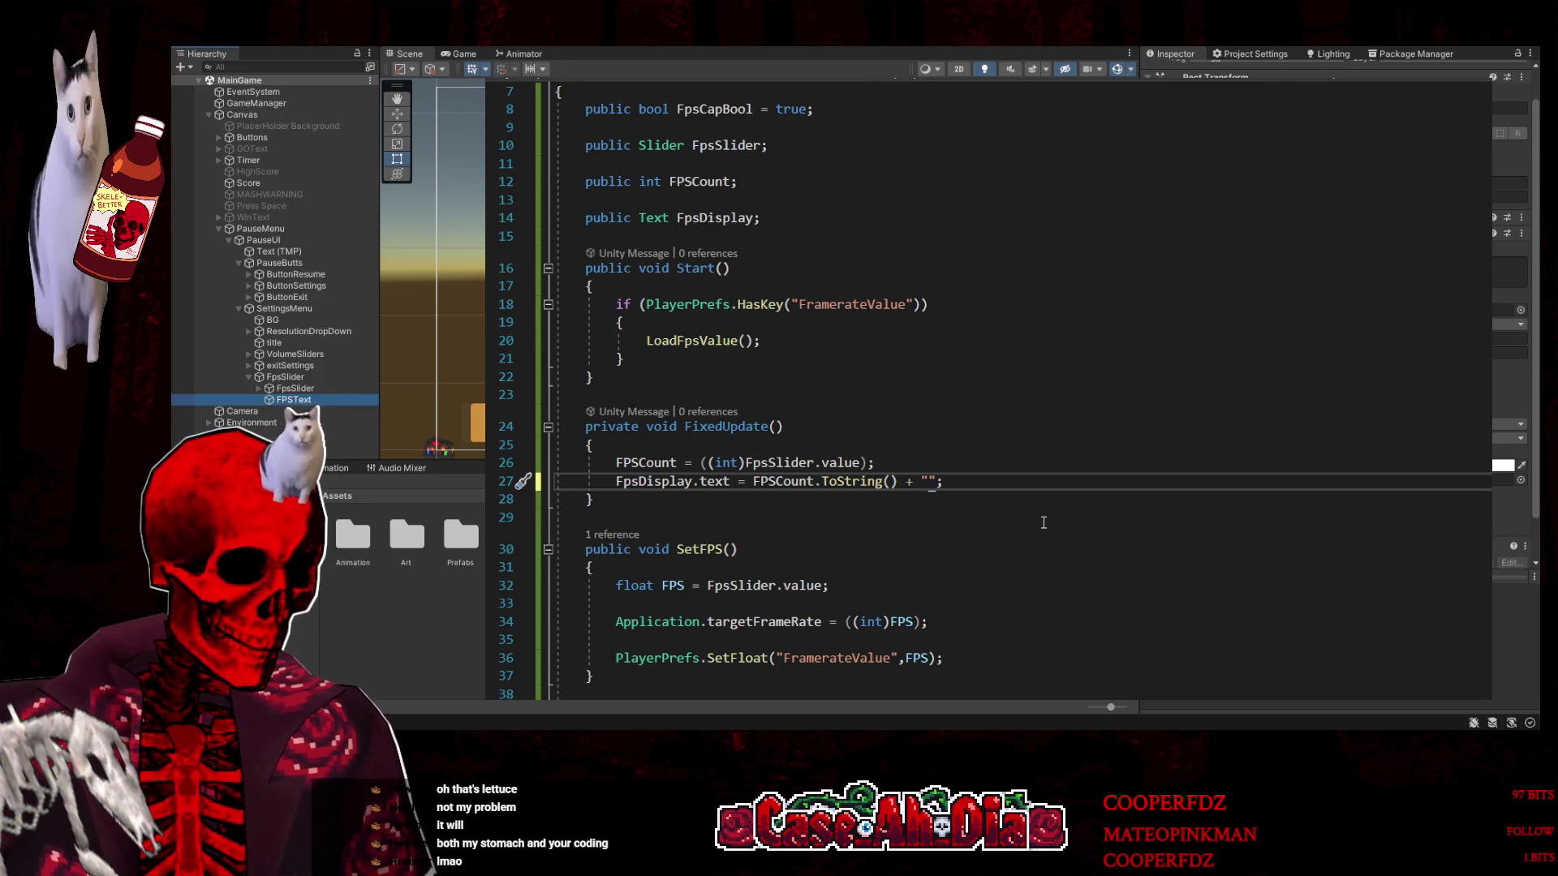
pyautogui.write(' :')
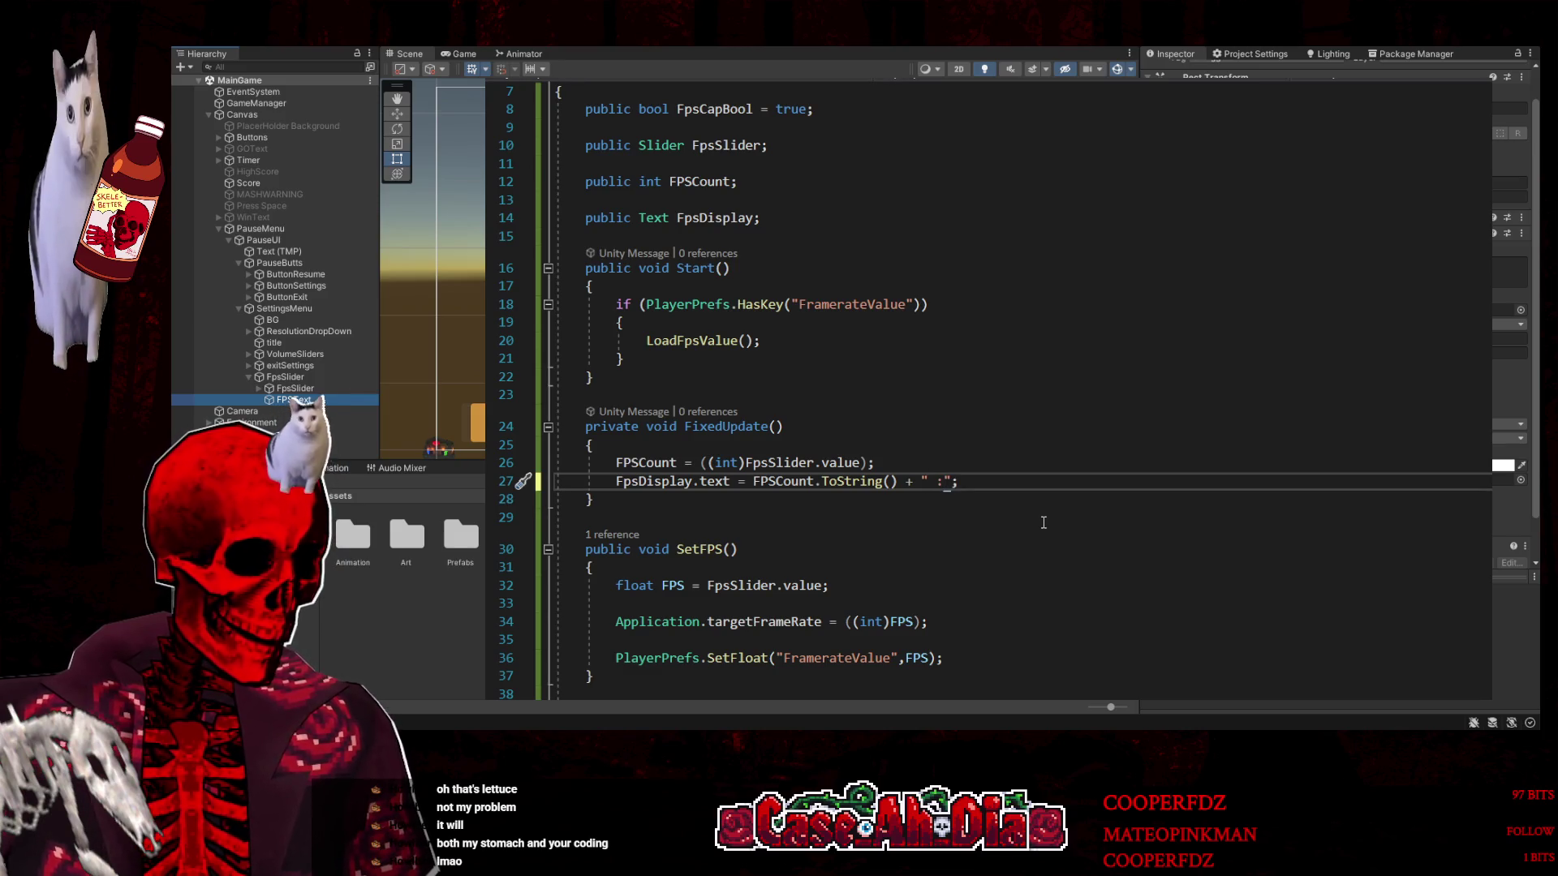
pyautogui.write('FPS')
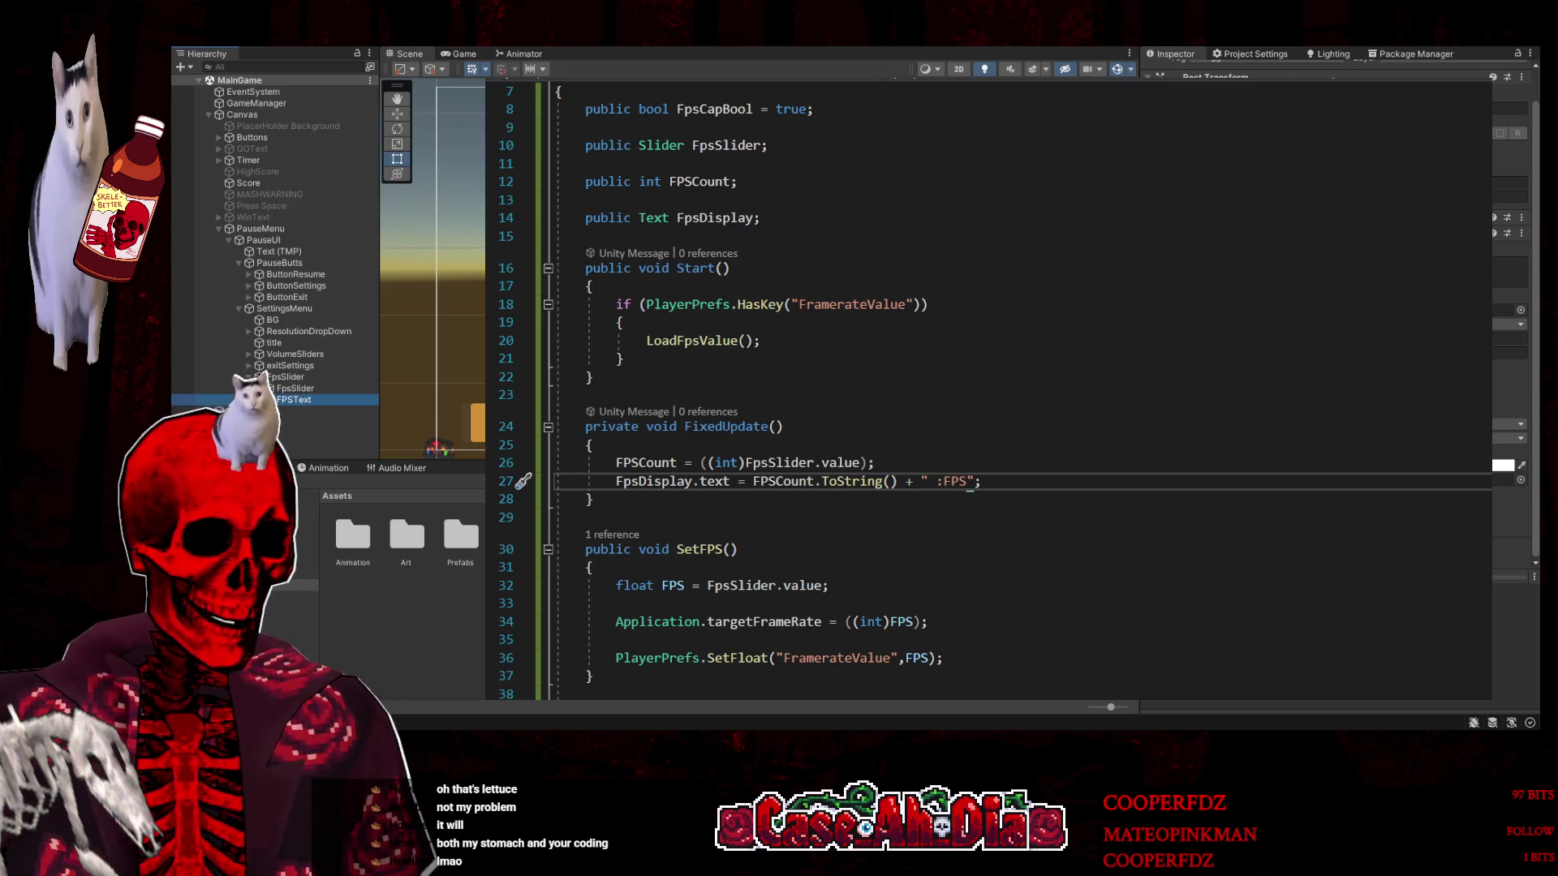
pyautogui.hotkey('alt', 'Tab')
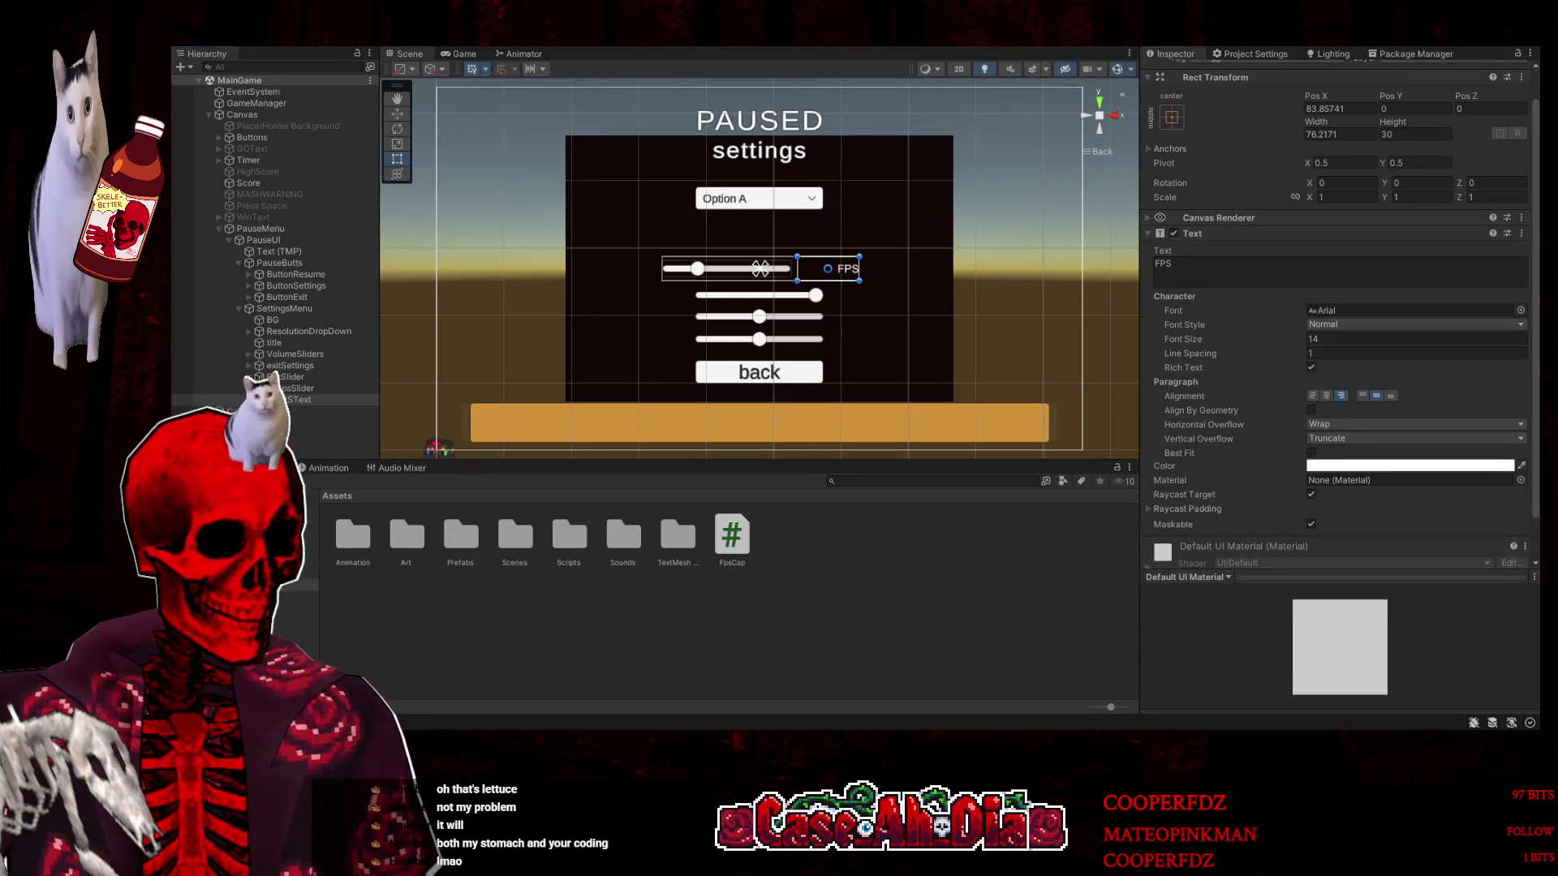
# Play, pause, drag the FPS slider, and check FpsSlider's On Value Changed calls FpsCap.SetFPS
pyautogui.click(833, 47)
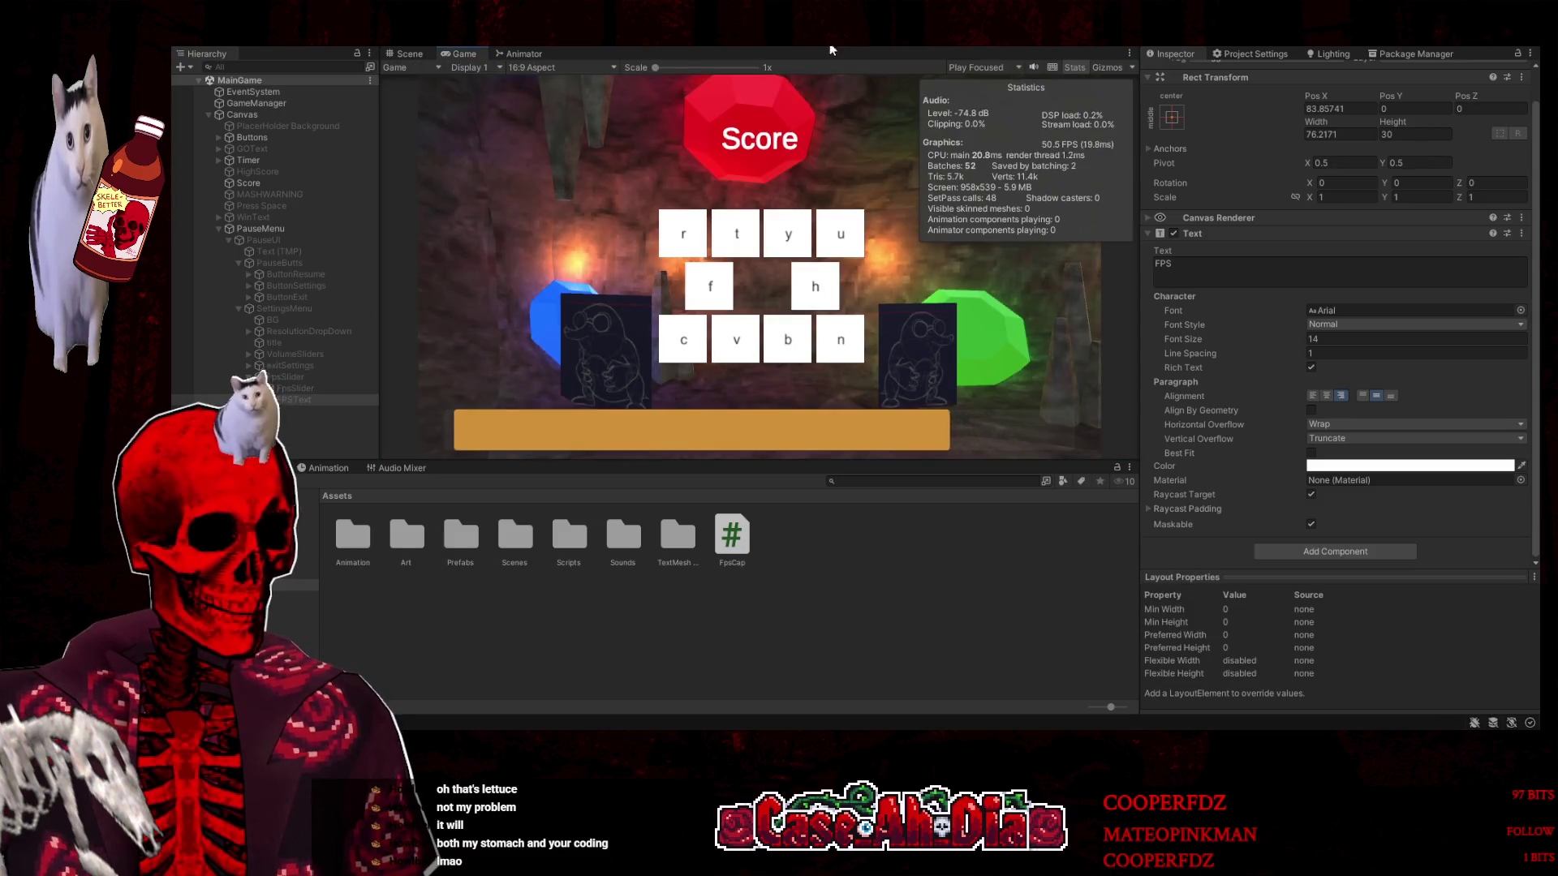
pyautogui.press('Escape')
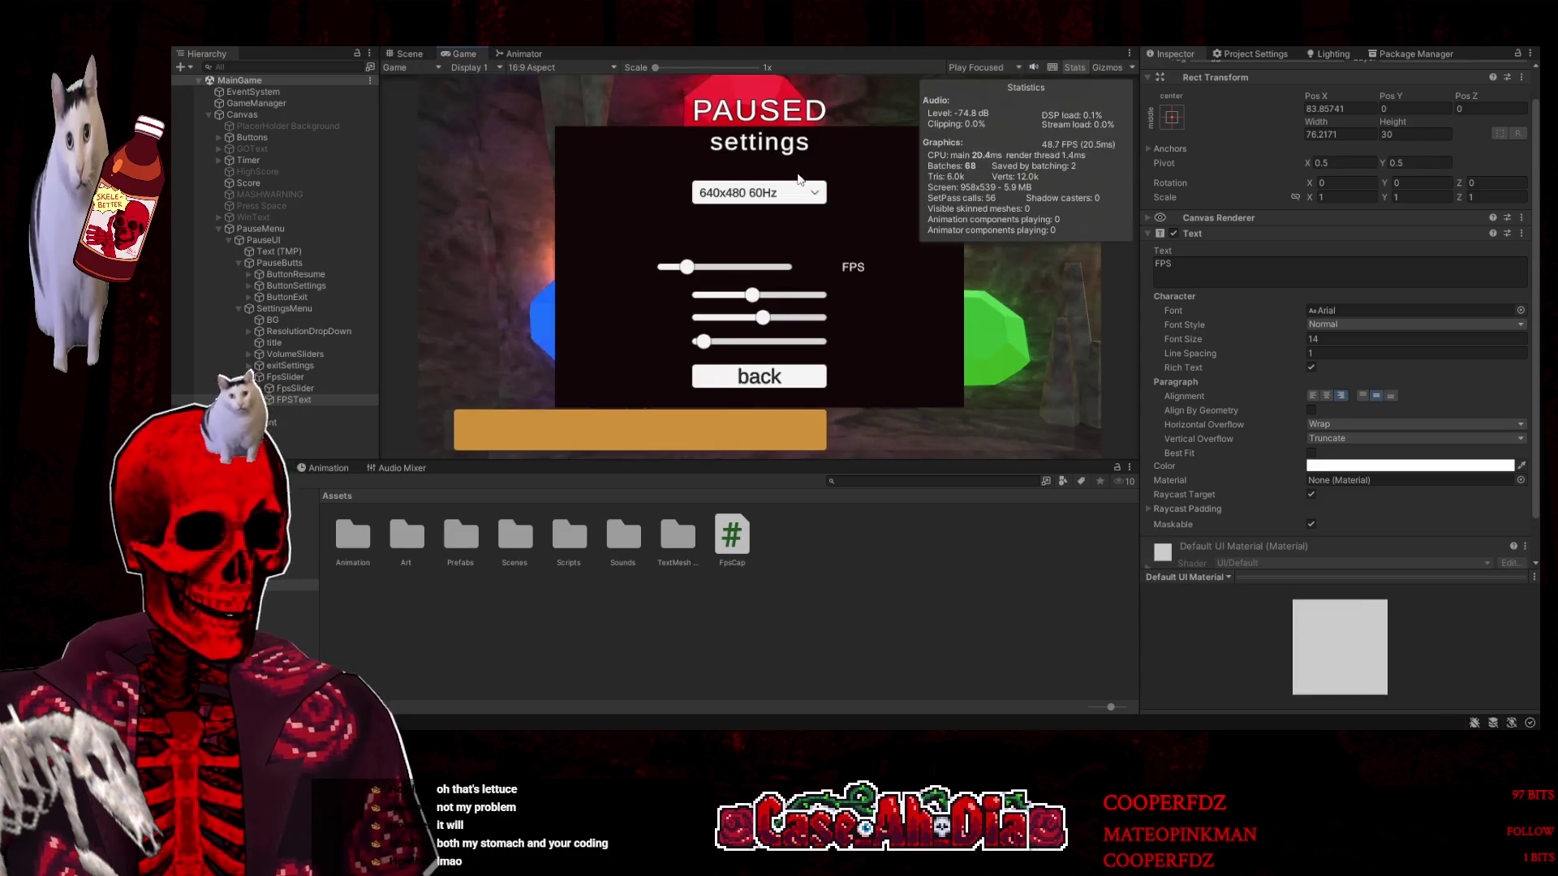
pyautogui.moveTo(687, 269); pyautogui.dragTo(695, 269)
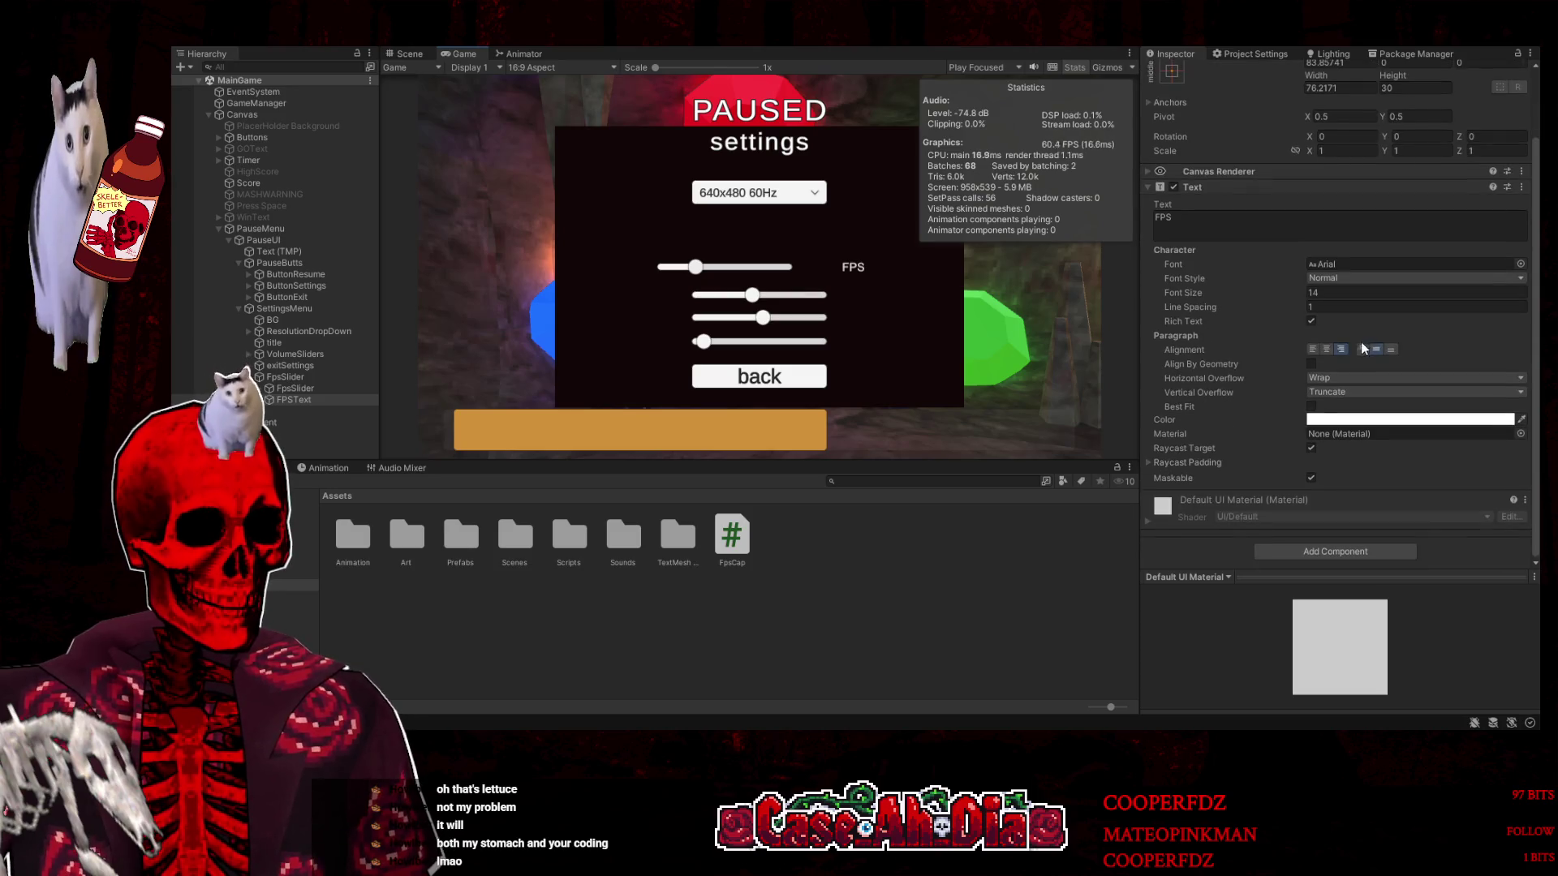
pyautogui.click(322, 391)
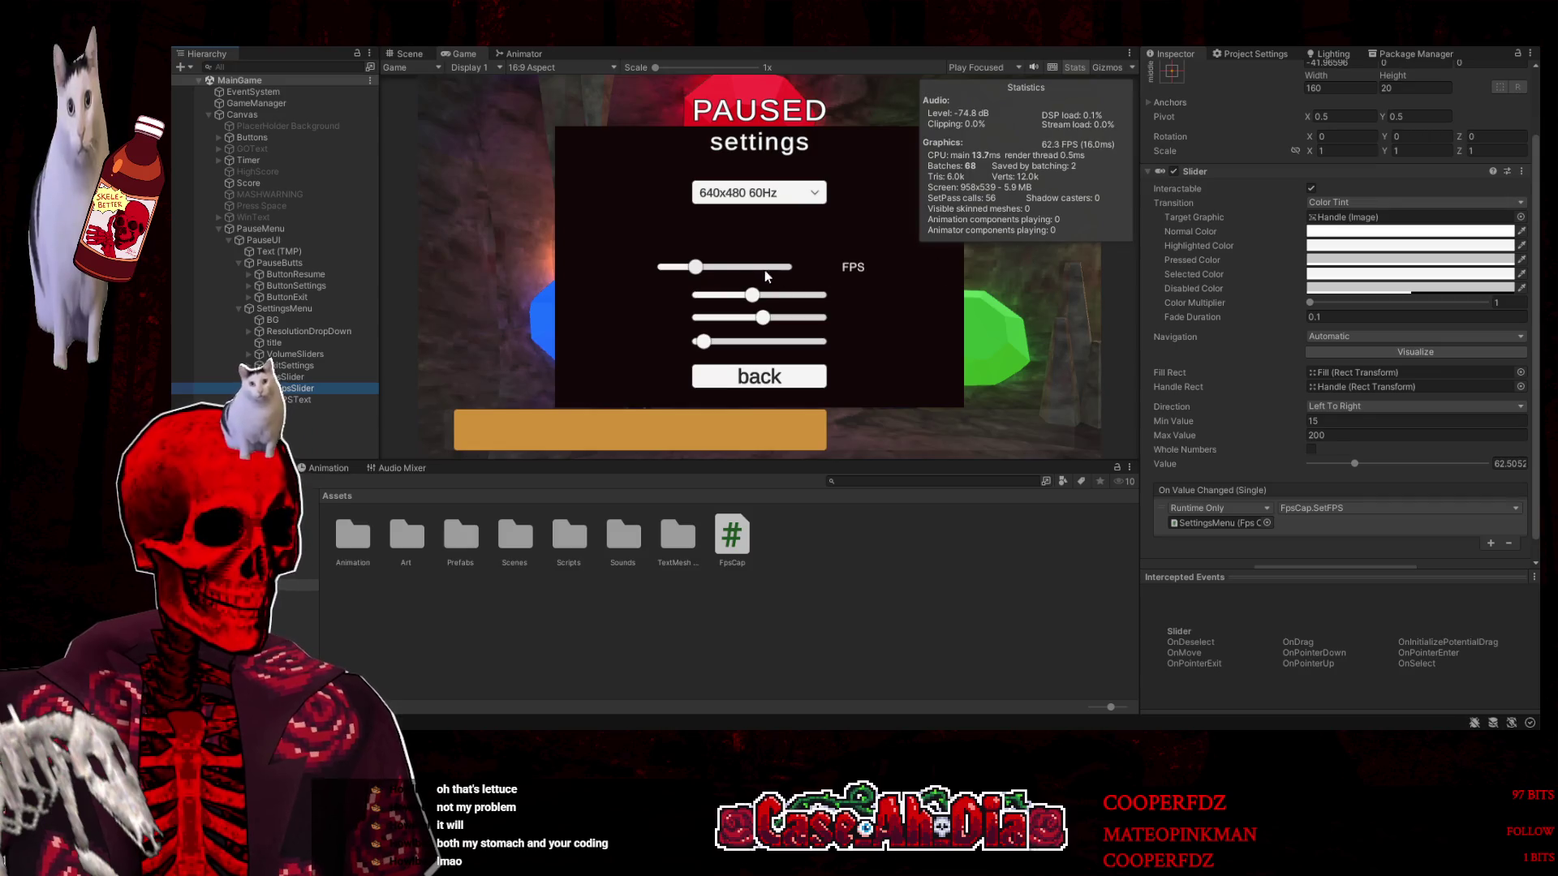
pyautogui.moveTo(695, 272); pyautogui.dragTo(692, 270)
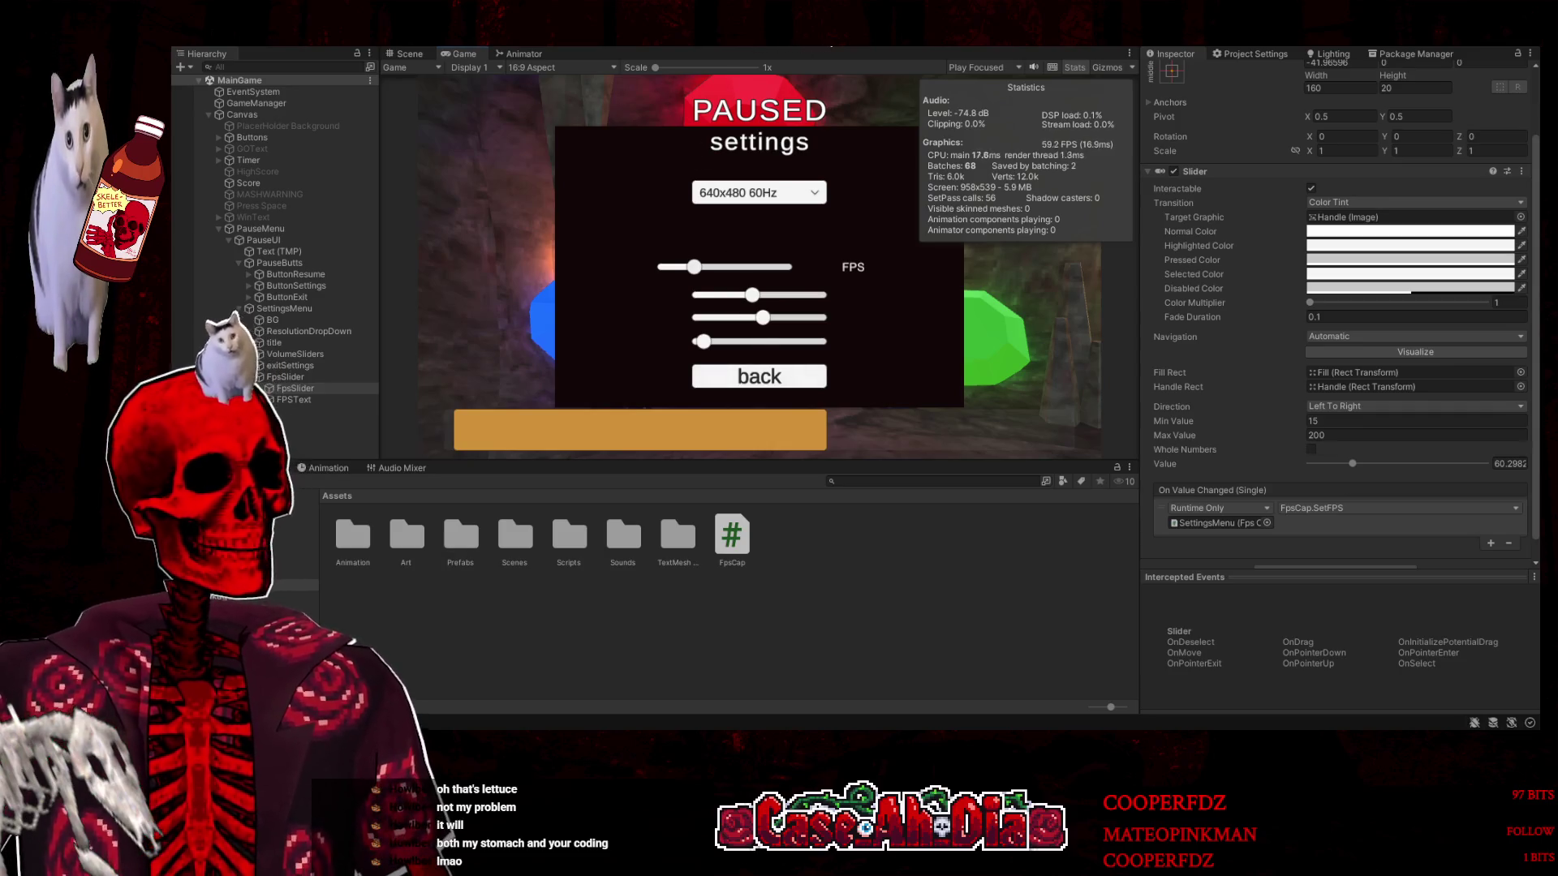
pyautogui.click(807, 48)
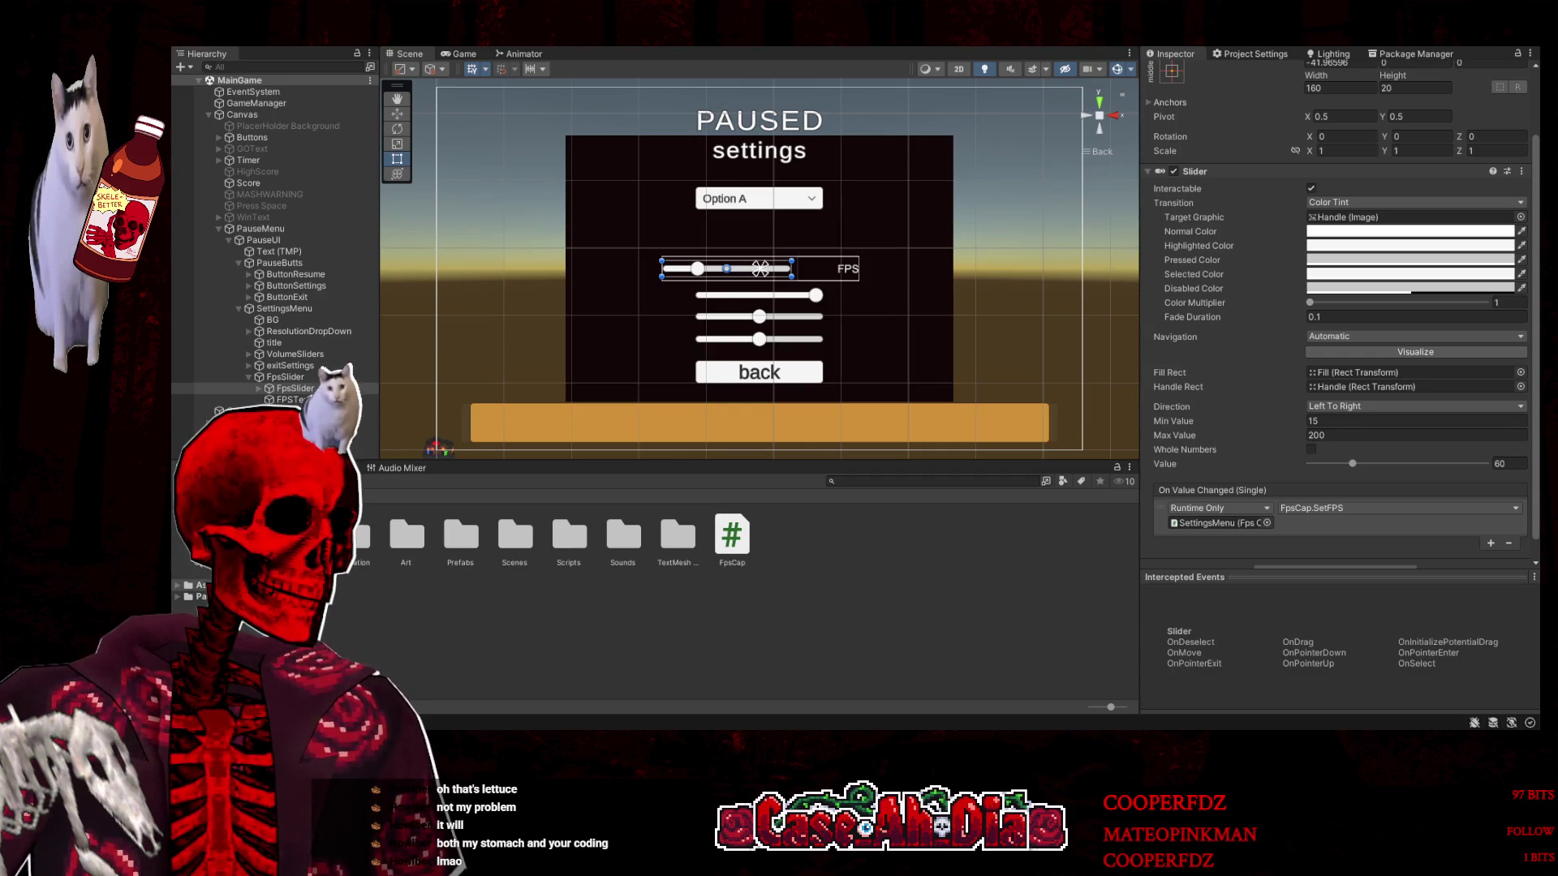
pyautogui.hotkey('alt', 'Tab')
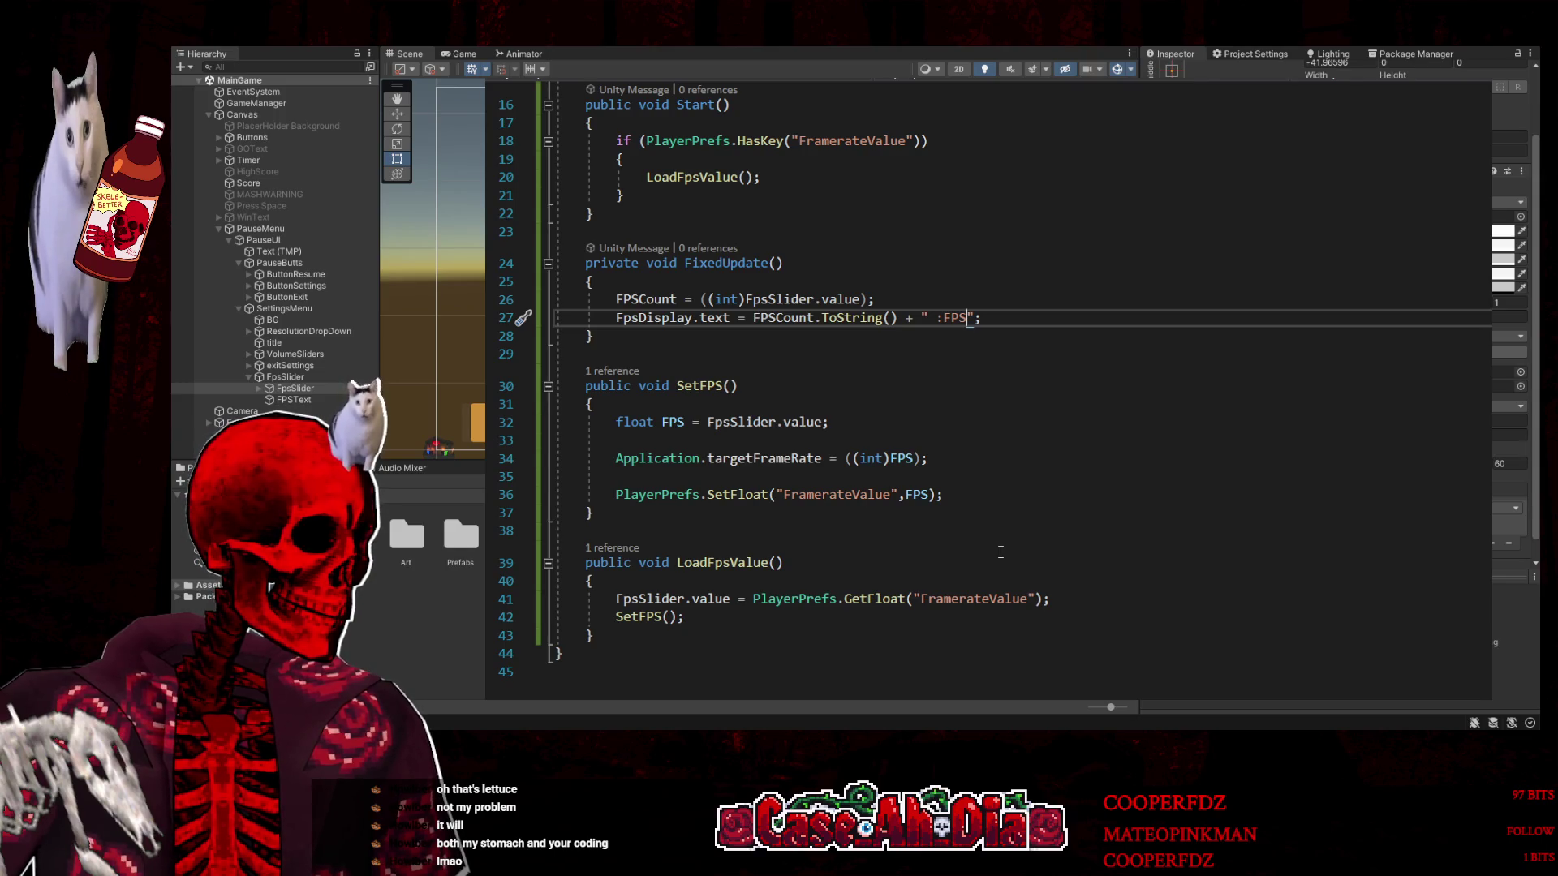
# Inspect the targetFrameRate assignment and slider value read in SetFPS, leaving the code unchanged
pyautogui.click(806, 462)
pyautogui.doubleClick(804, 461)
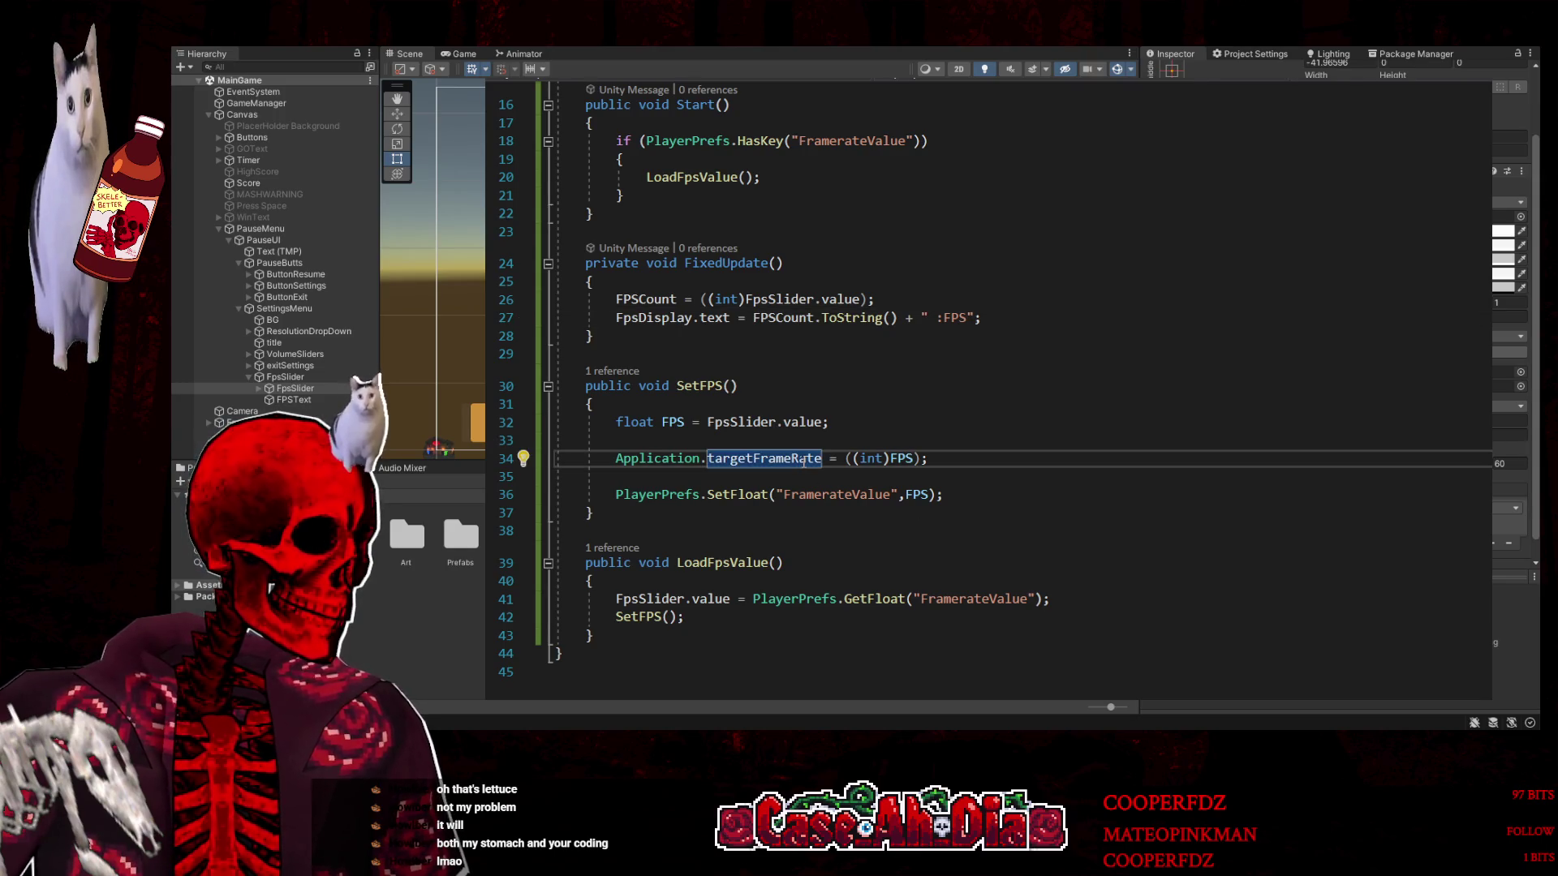
pyautogui.click(825, 422)
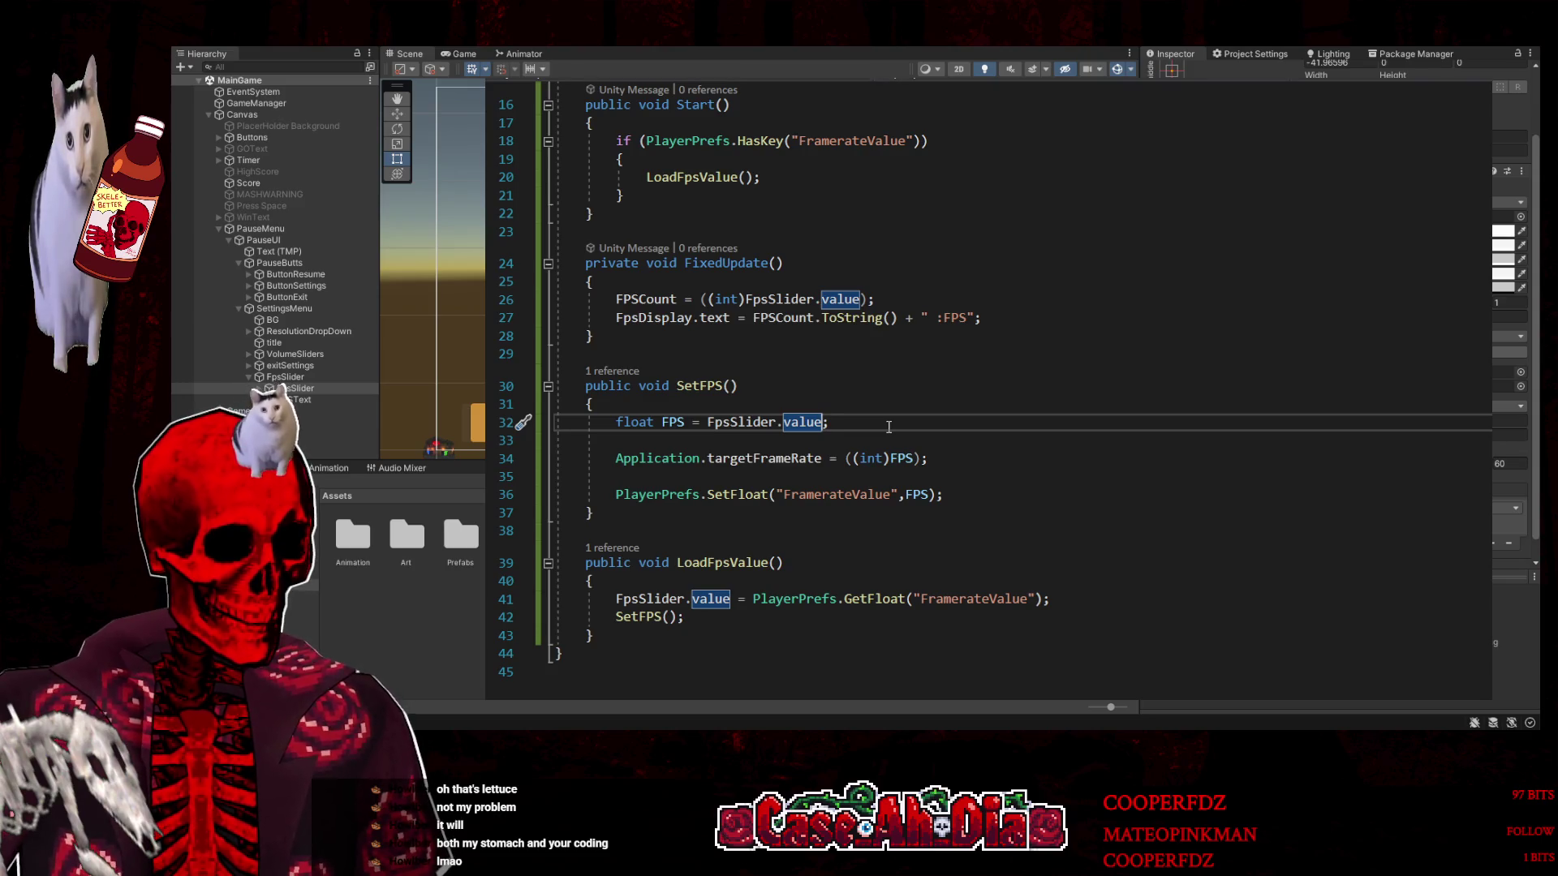
pyautogui.write('.')
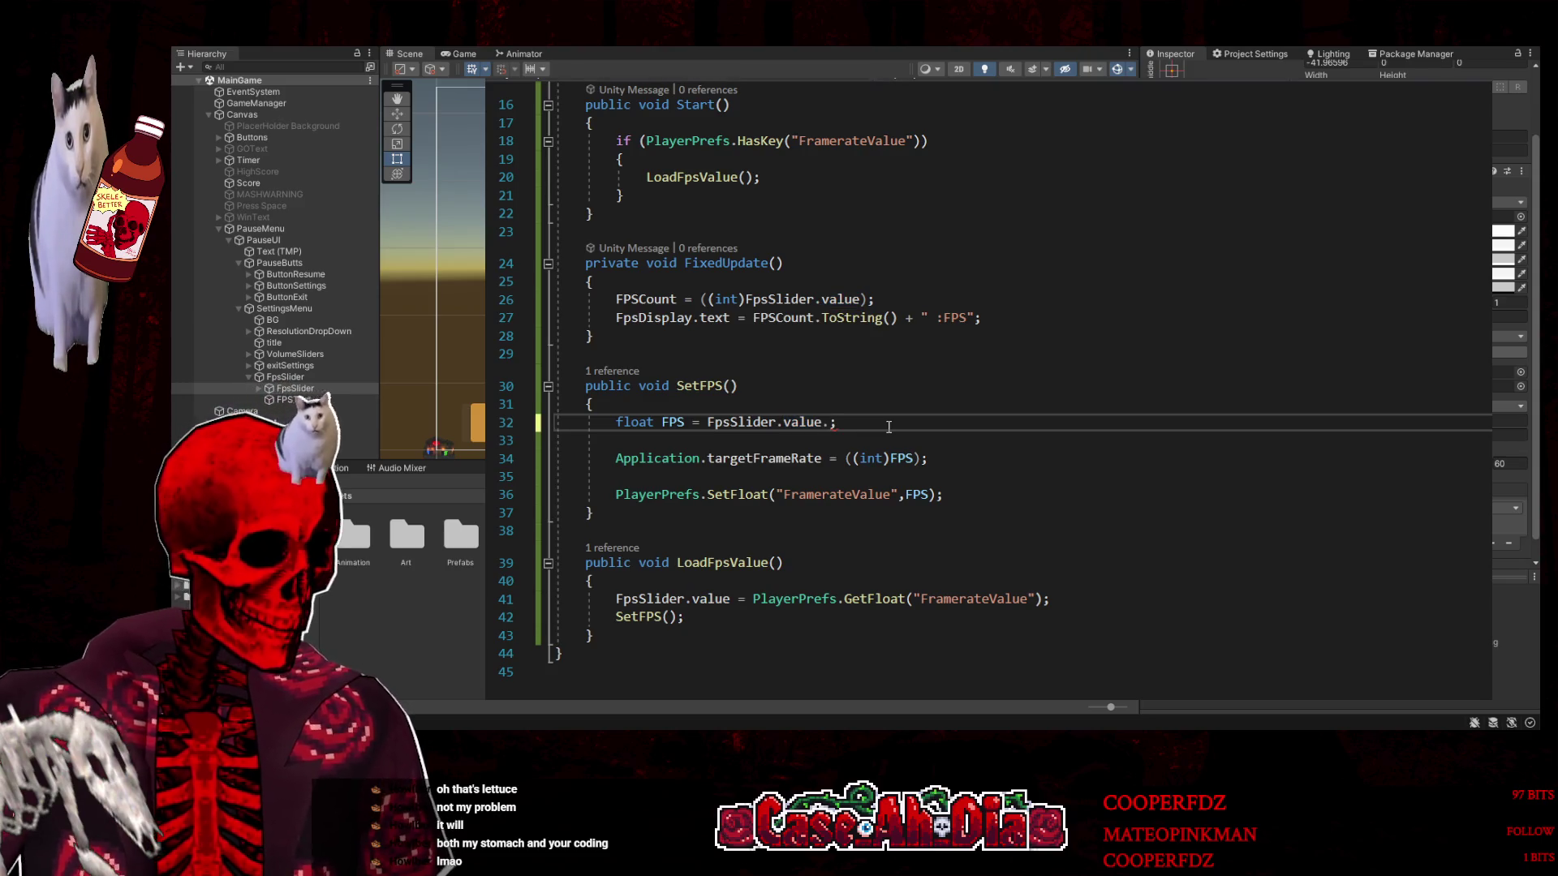
pyautogui.press('BackSpace')
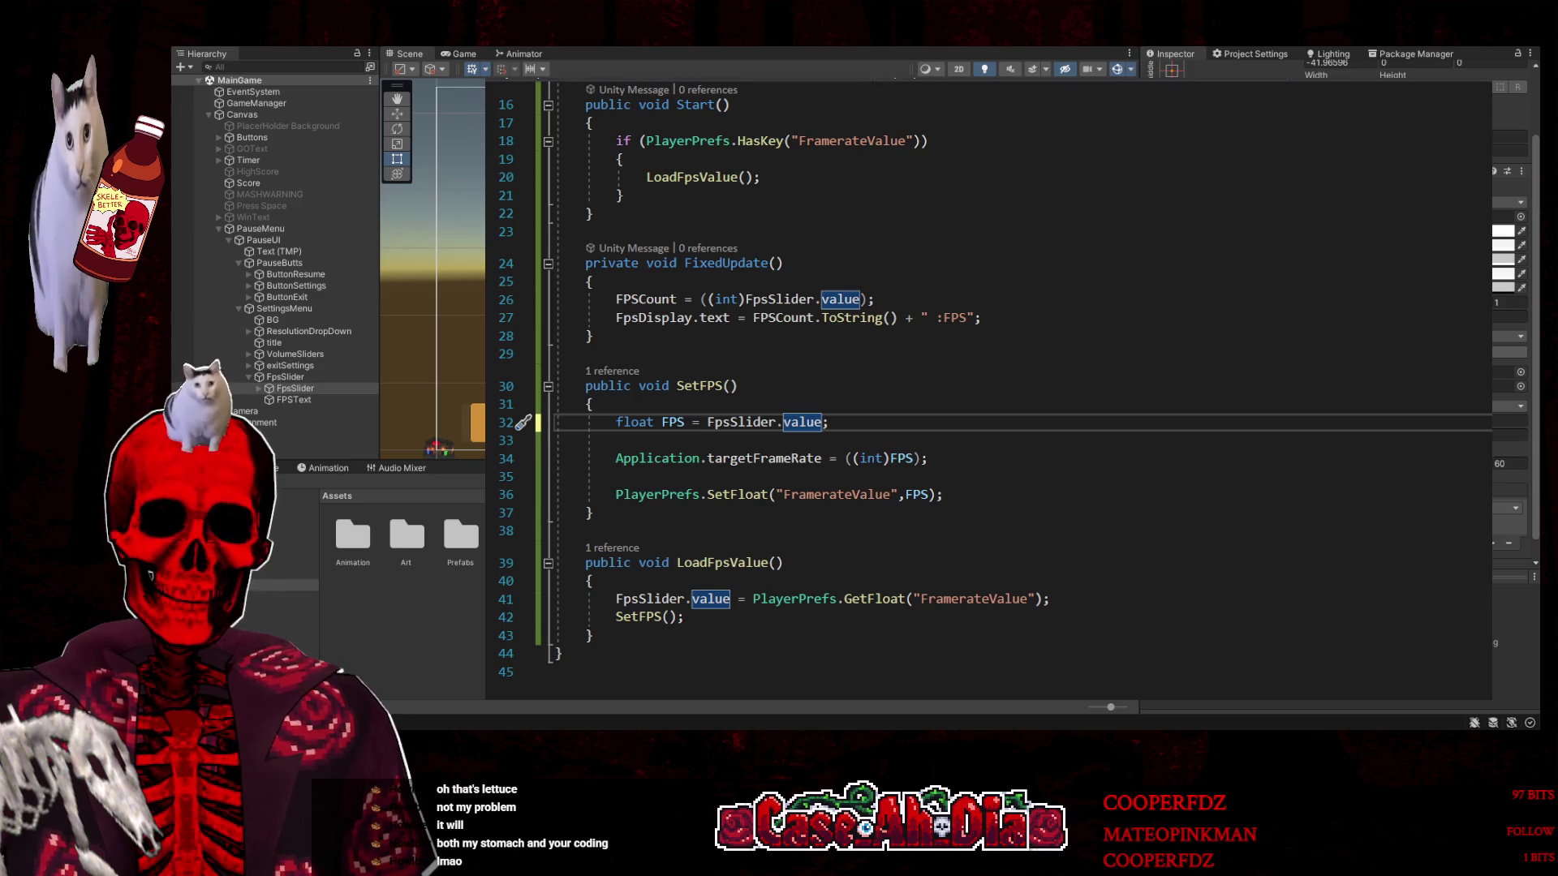
# Wrap FpsSlider.value on line 32 in Mathf.Round(...)
pyautogui.click(710, 422)
pyautogui.write('M')
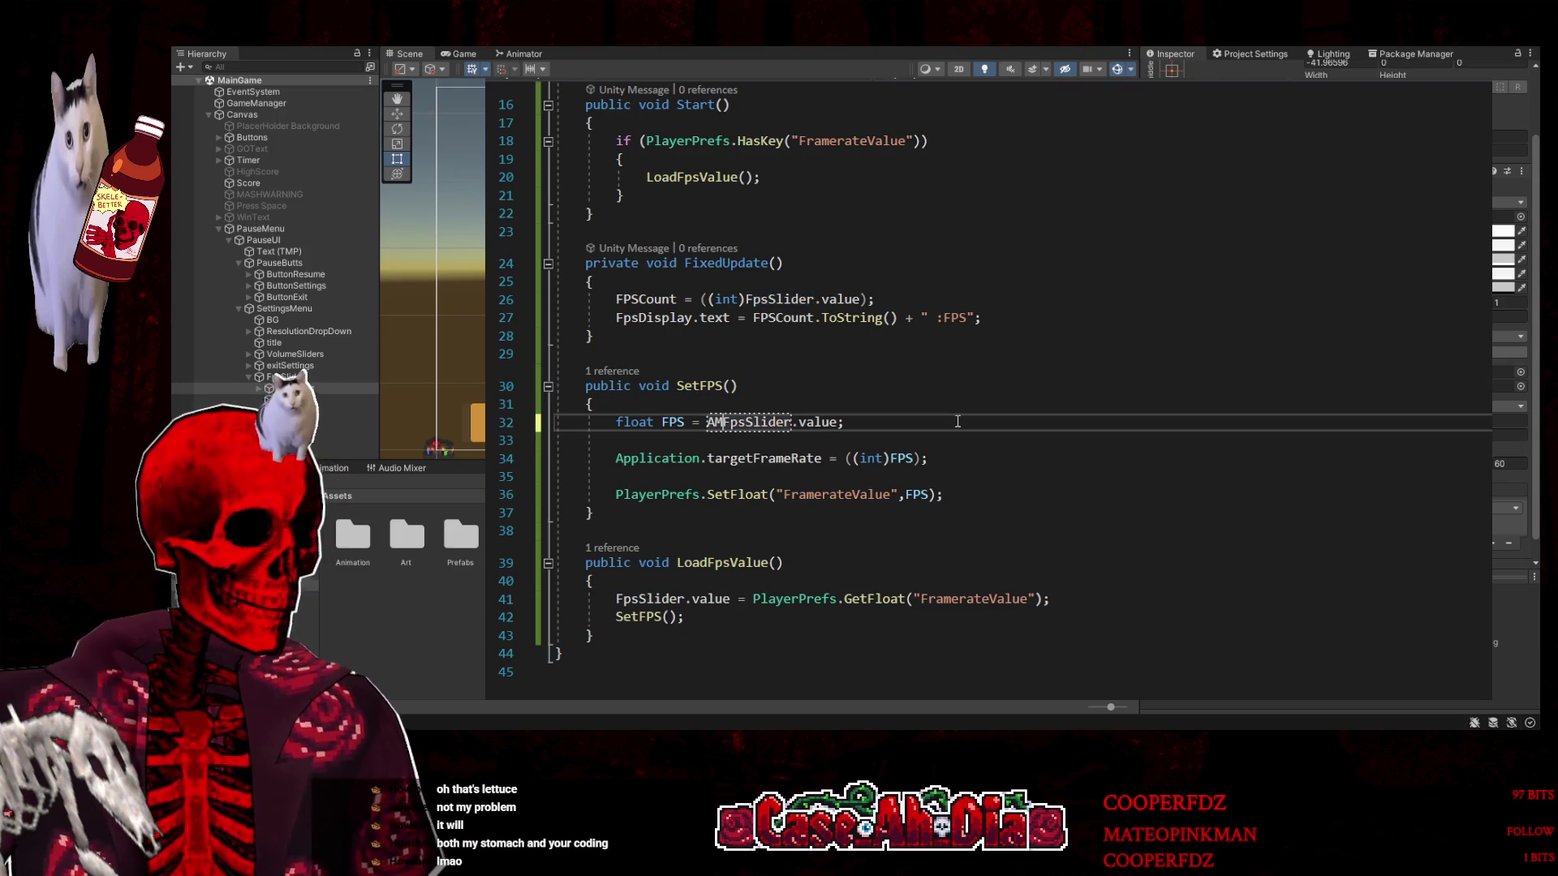
pyautogui.write('ath')
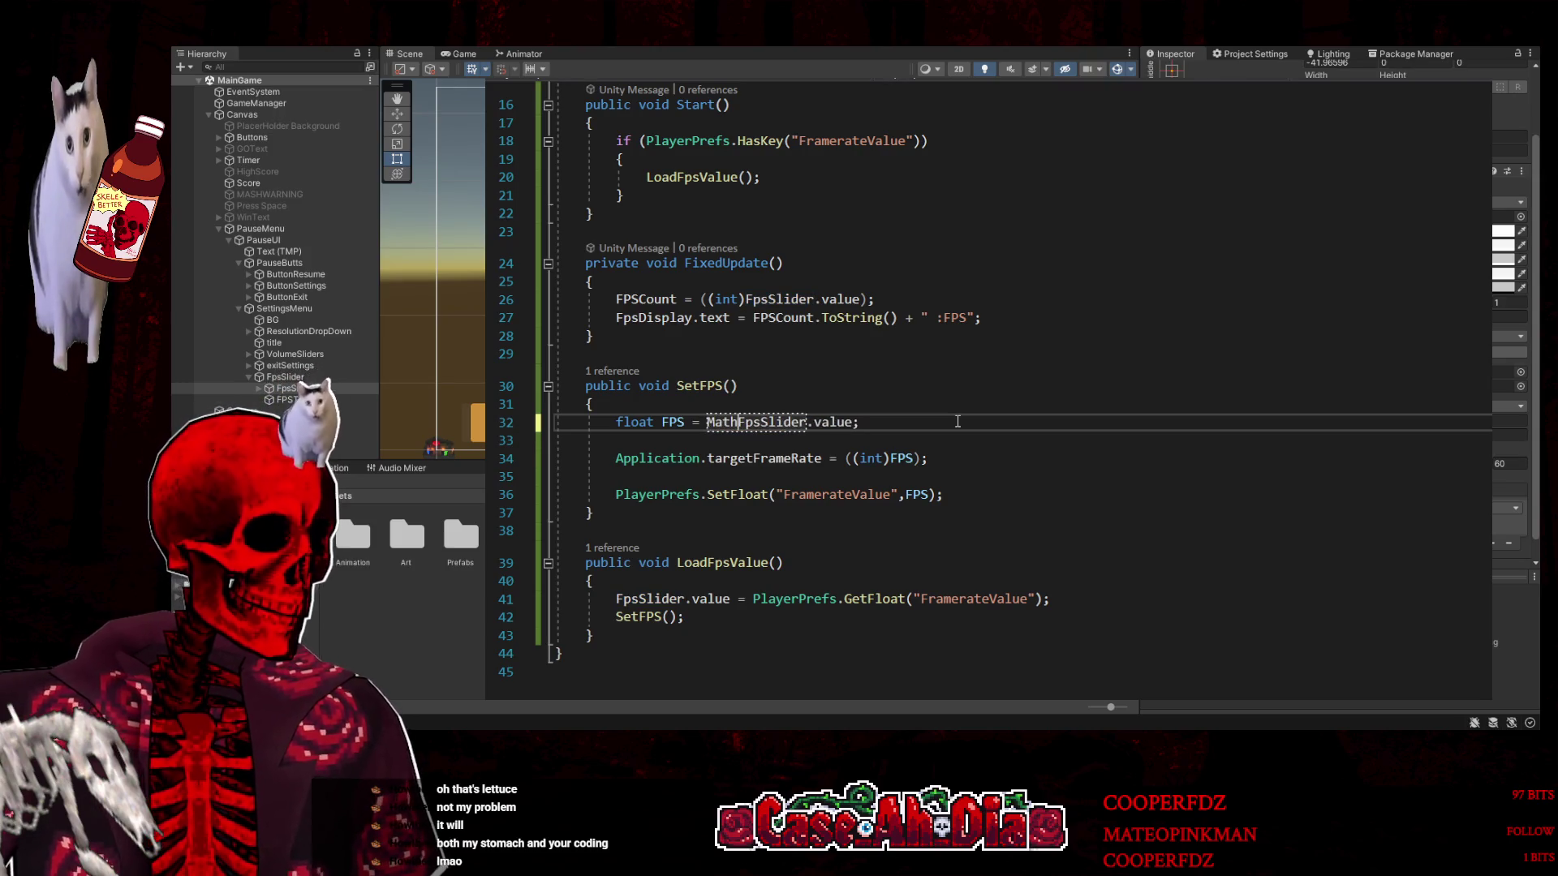
pyautogui.write('f')
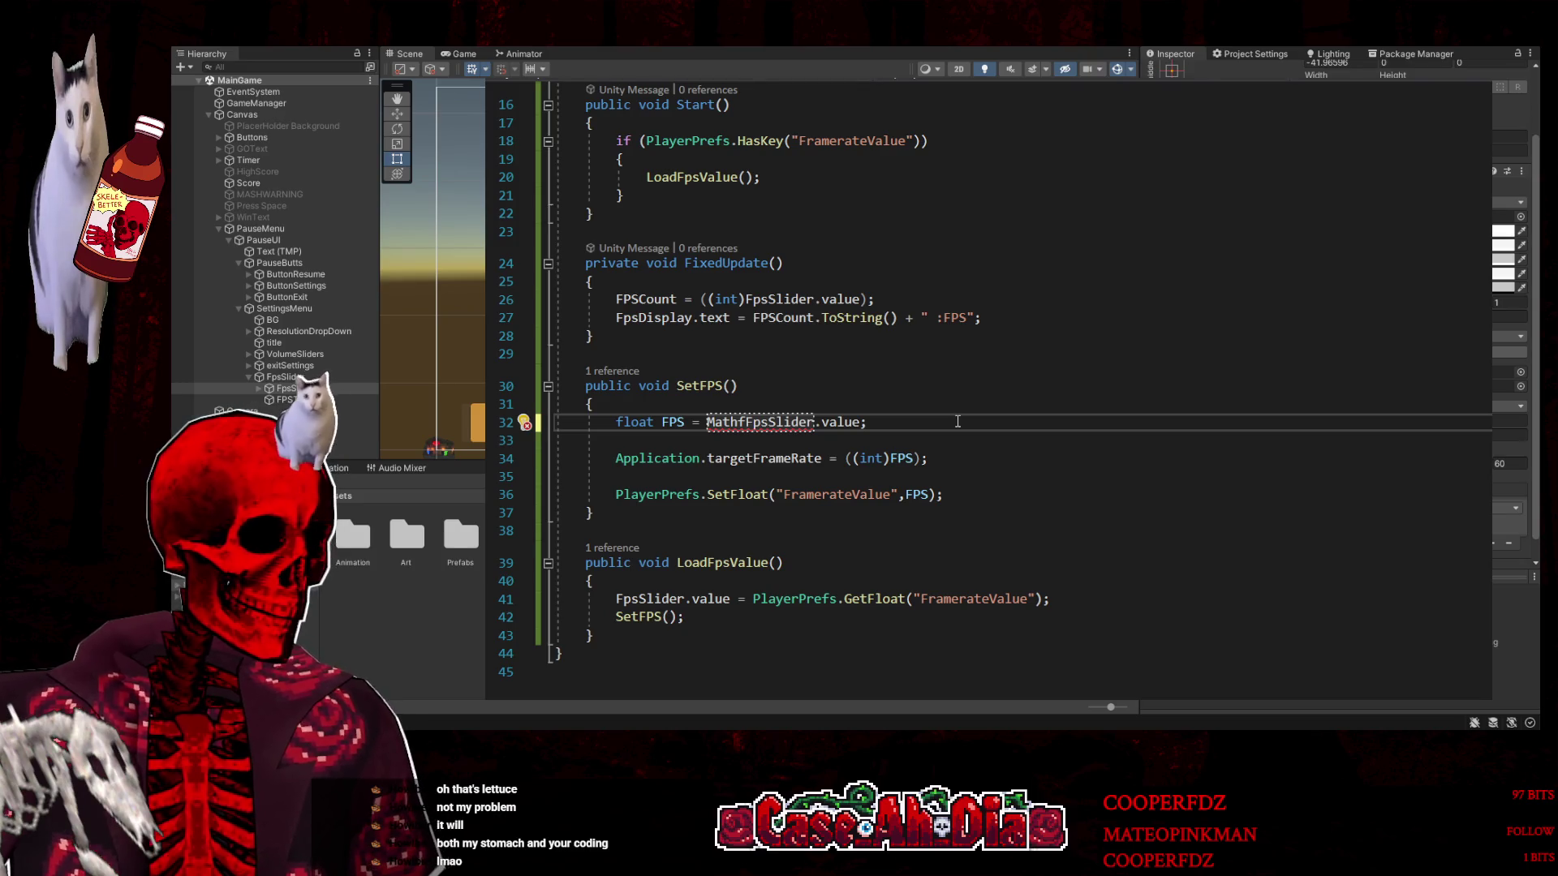
pyautogui.write('(')
pyautogui.press('Right')
pyautogui.press('Right')
pyautogui.press('Right')
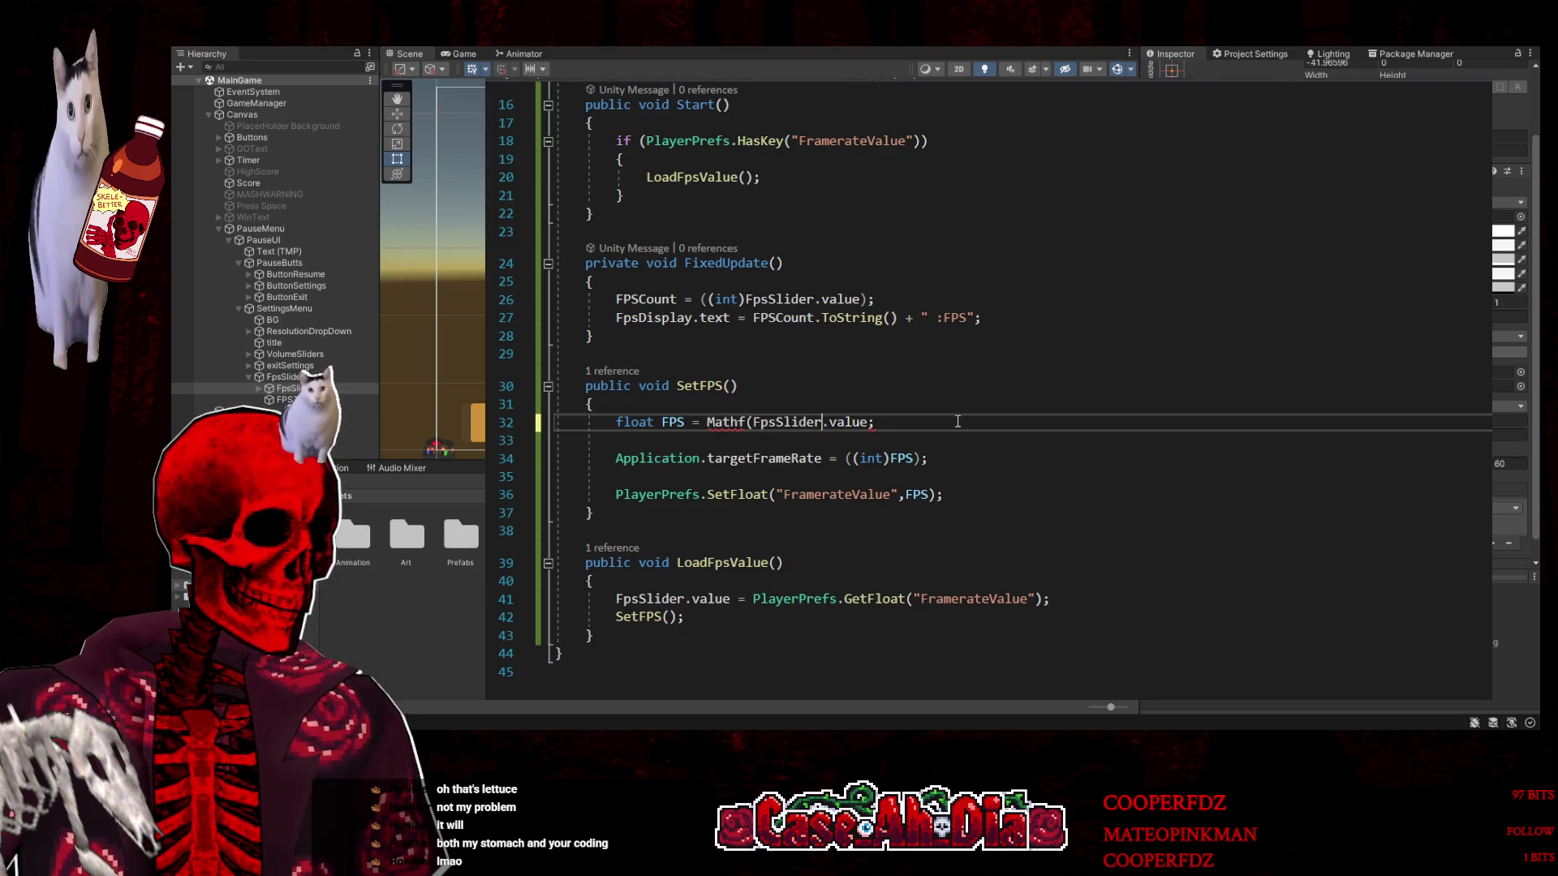
pyautogui.write(')')
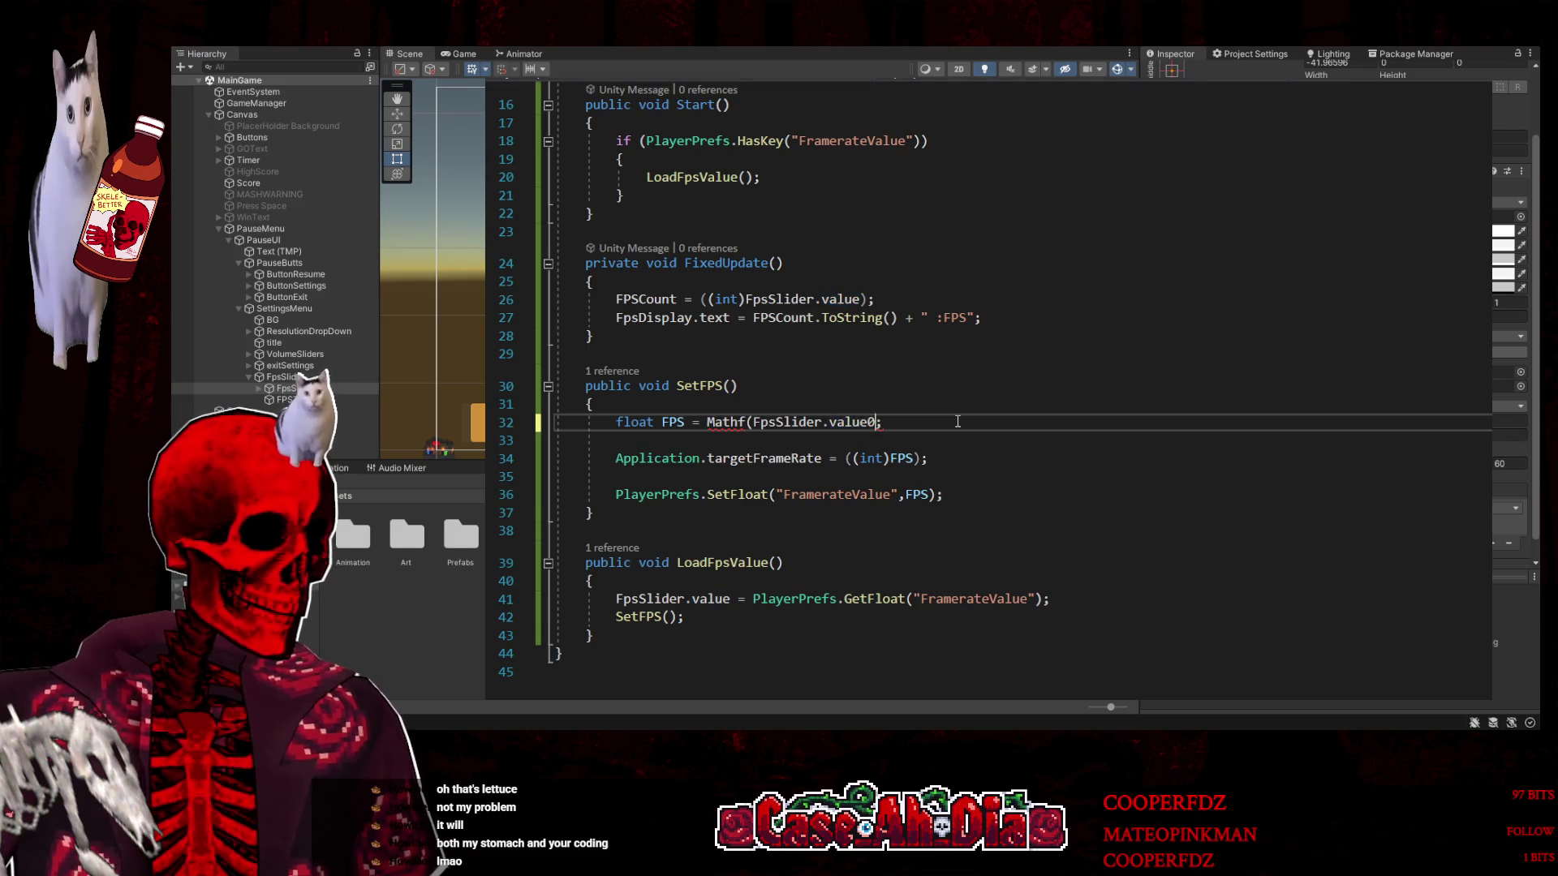
pyautogui.press('Left')
pyautogui.press('Left')
pyautogui.press('Left')
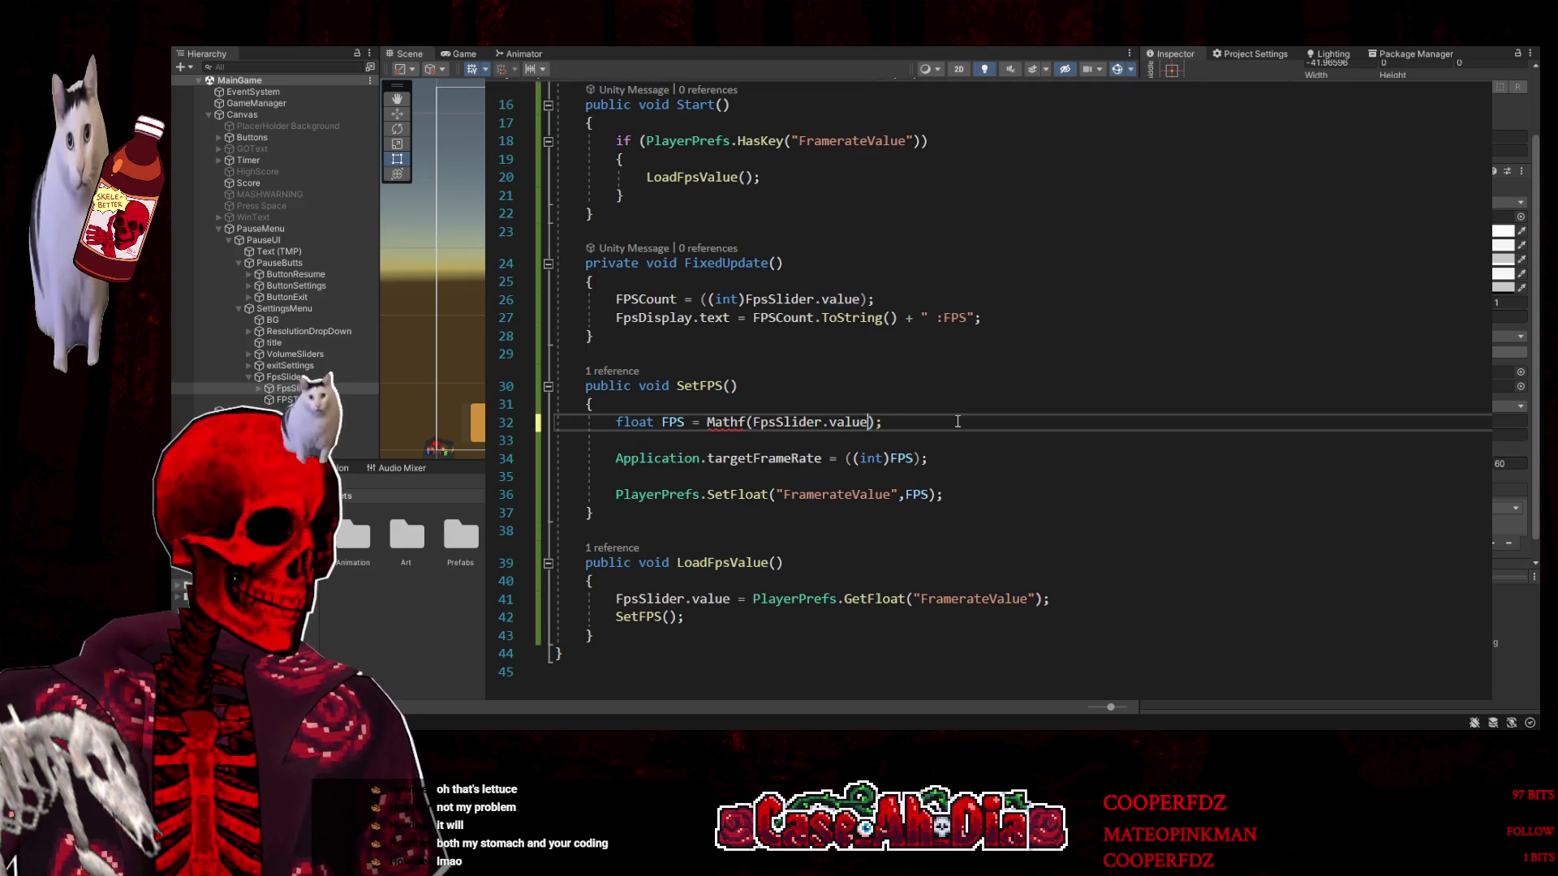
pyautogui.write('.')
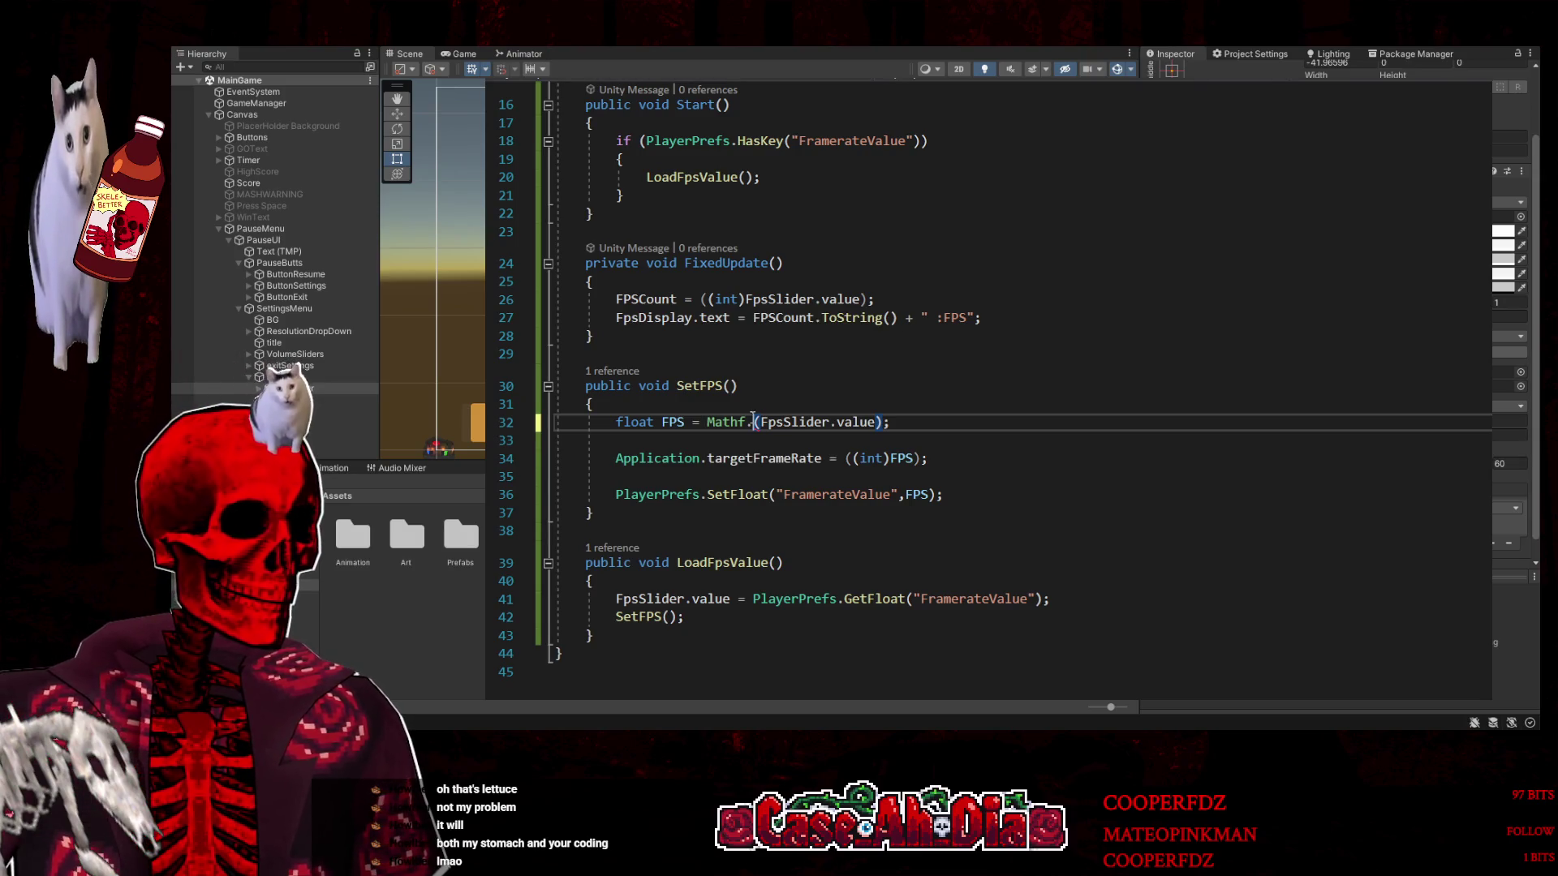
pyautogui.write('Round')
# Scroll up to review where FPSCount is set on line 26
pyautogui.click(1137, 525)
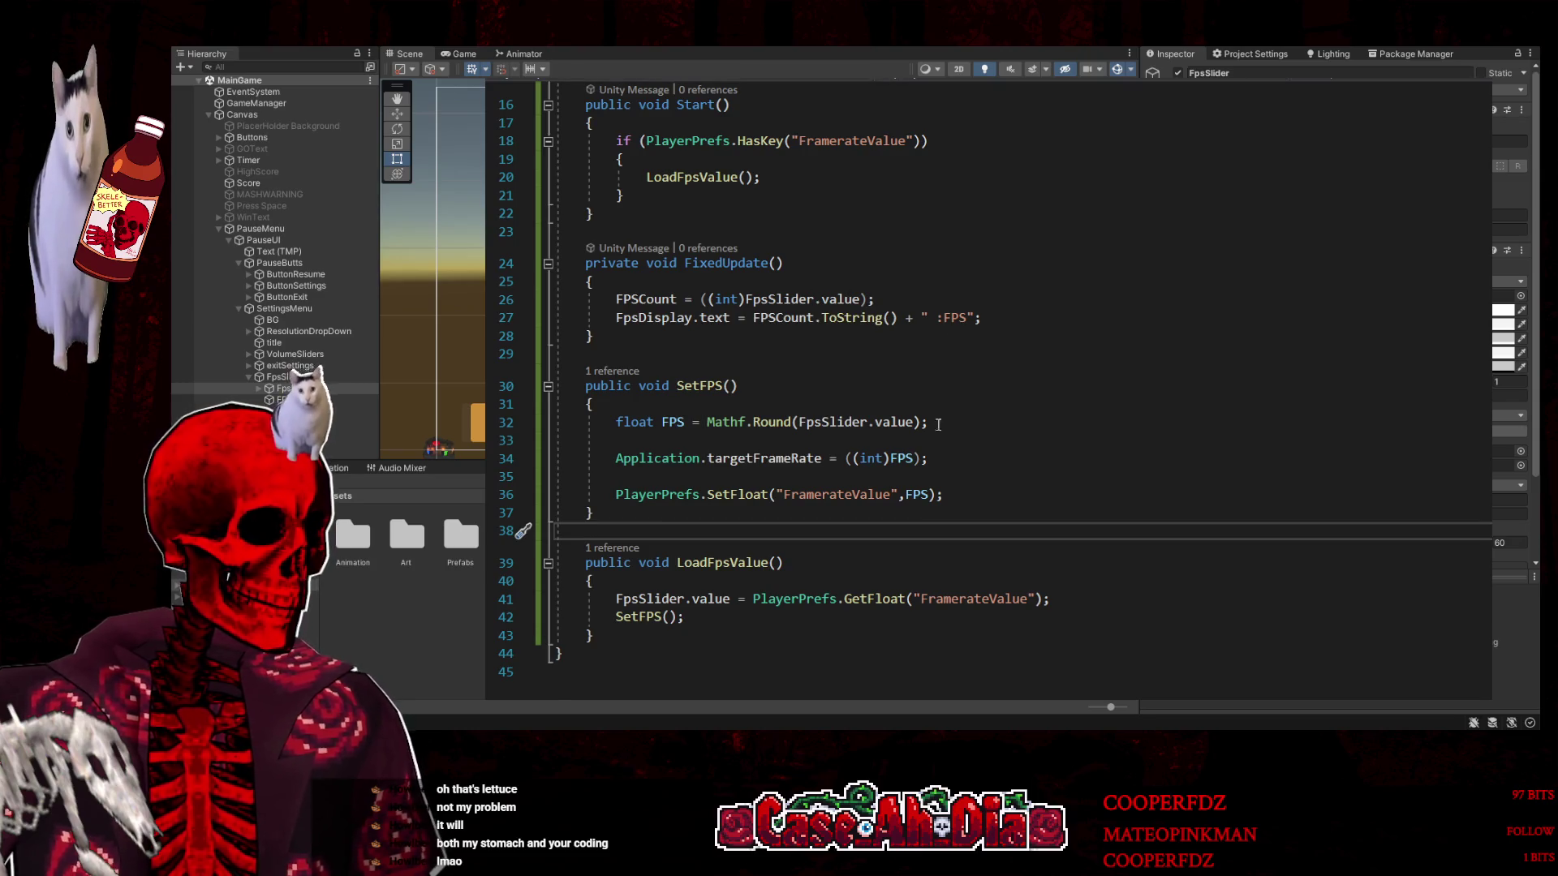
pyautogui.scroll(3, 849, 292)
pyautogui.click(645, 462)
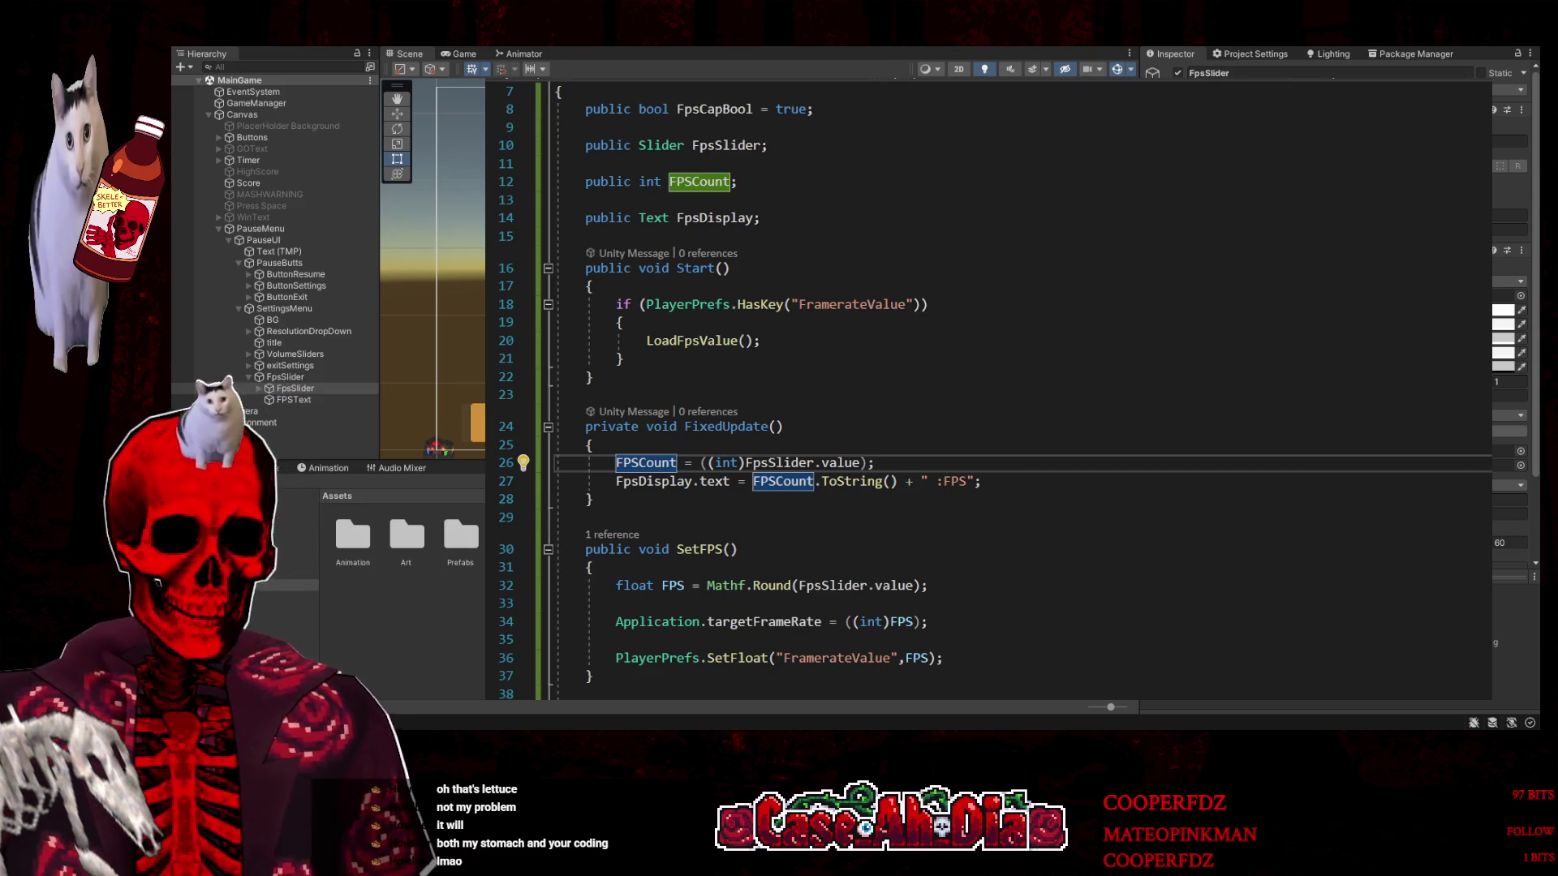
# Back in Unity, inspect SettingsMenu, then pause the running game, nudge the FPS slider, and stop
pyautogui.hotkey('alt', 'Tab')
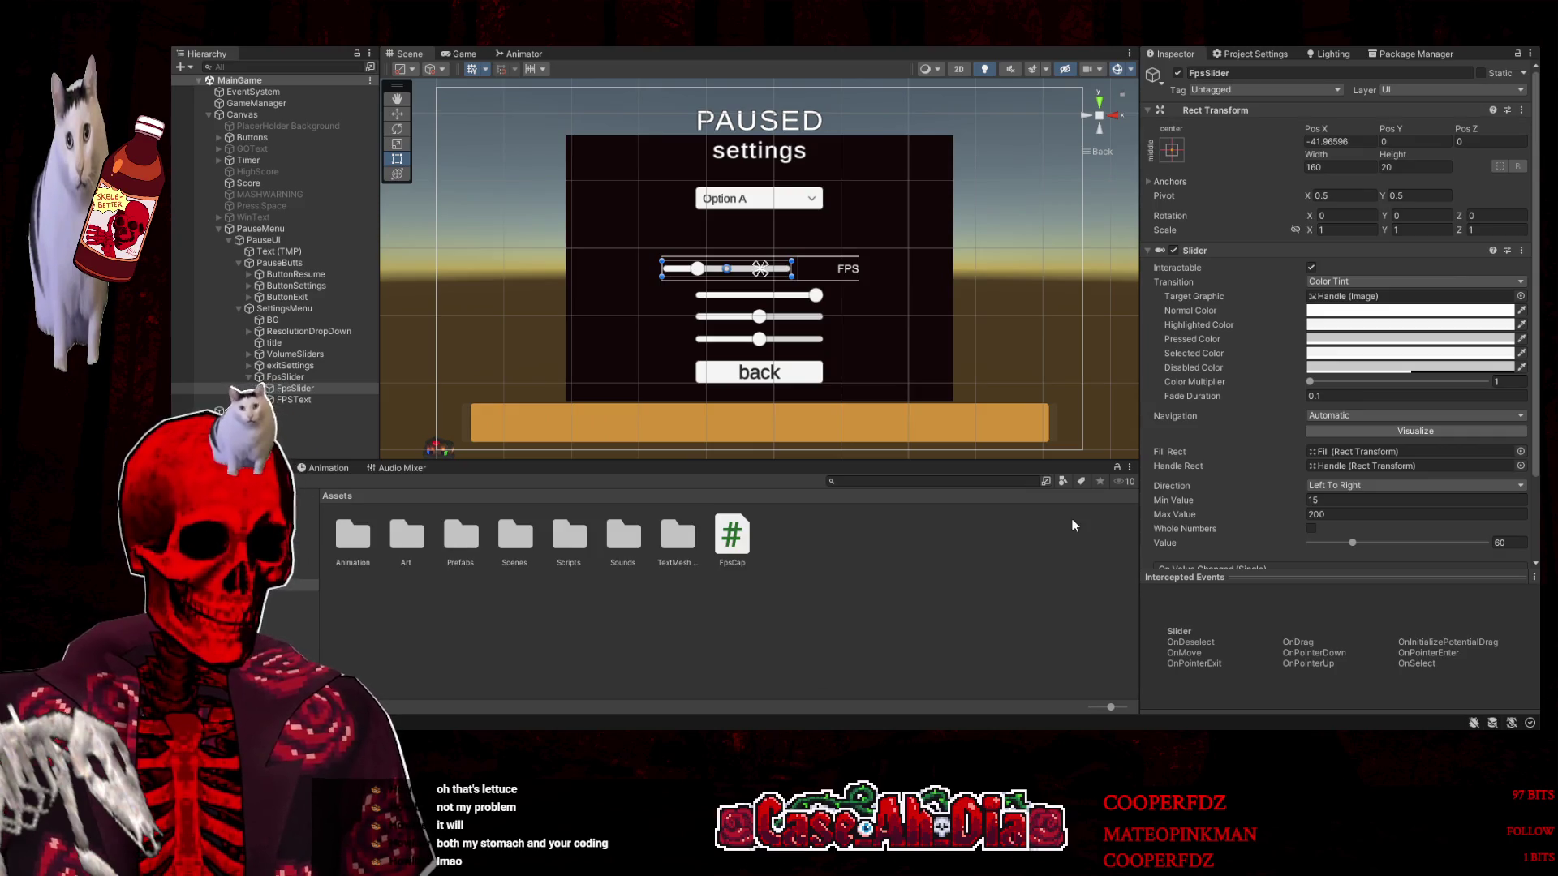
pyautogui.click(290, 310)
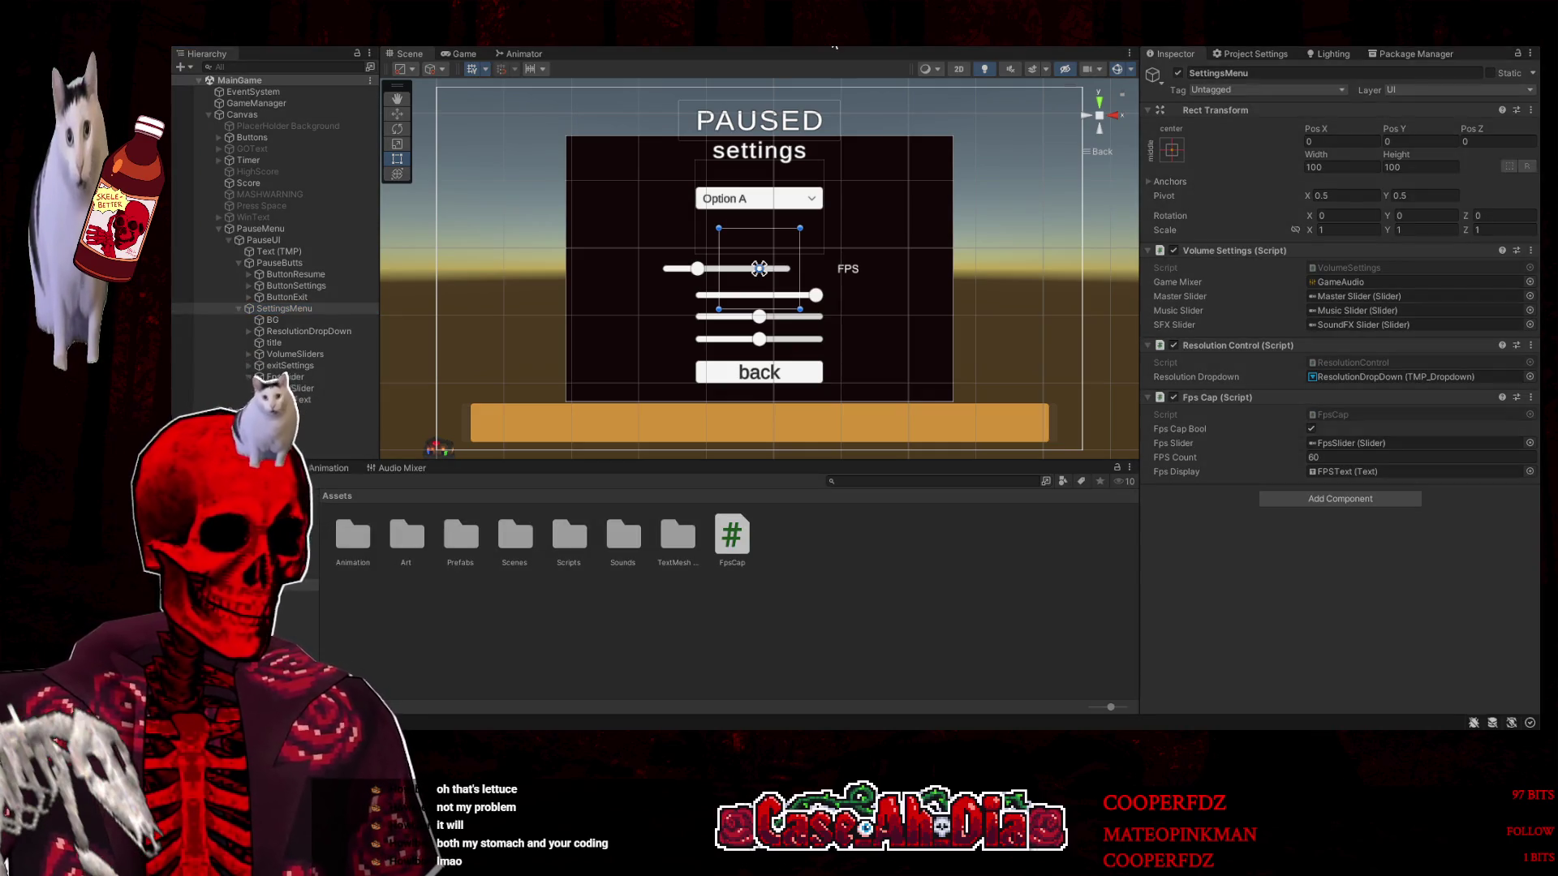
pyautogui.press('Escape')
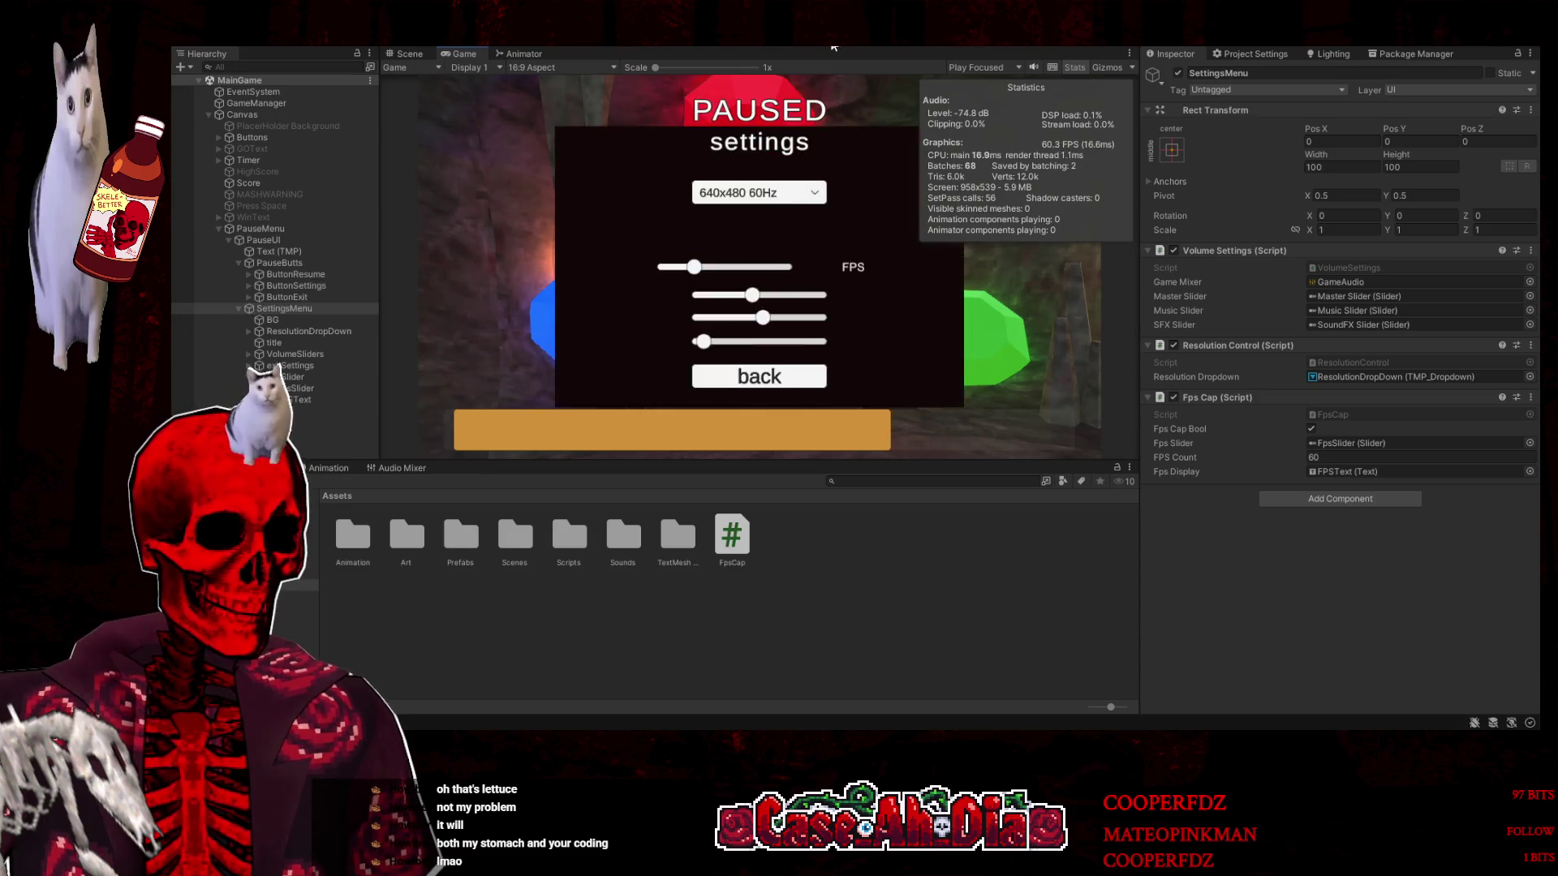
pyautogui.moveTo(699, 275)
pyautogui.mouseDown()
pyautogui.moveTo(729, 269)
pyautogui.moveTo(695, 273)
pyautogui.mouseUp()
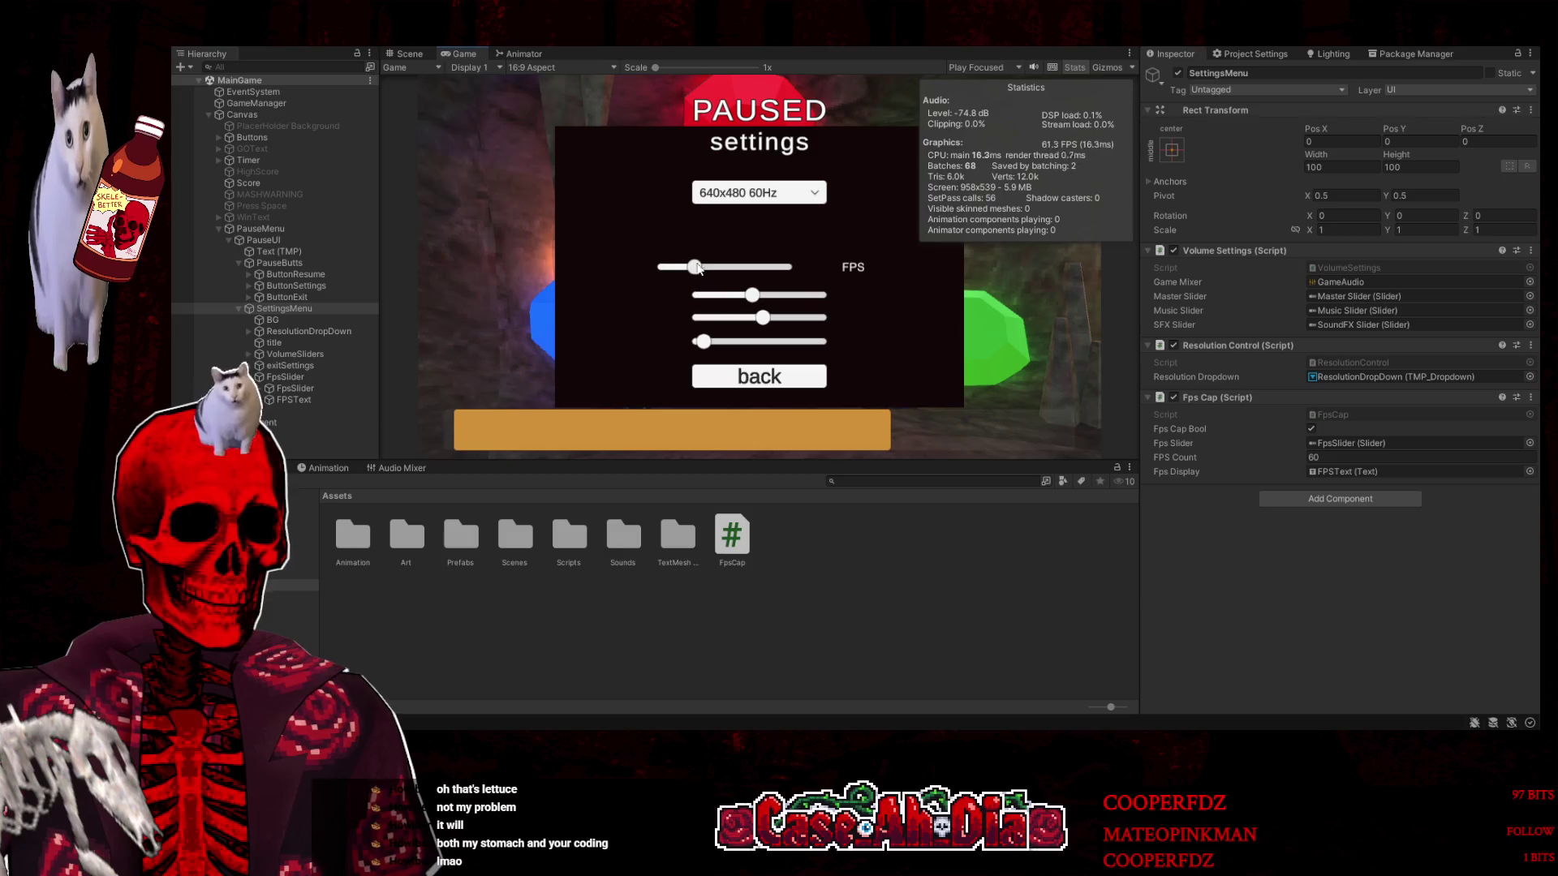
pyautogui.click(829, 44)
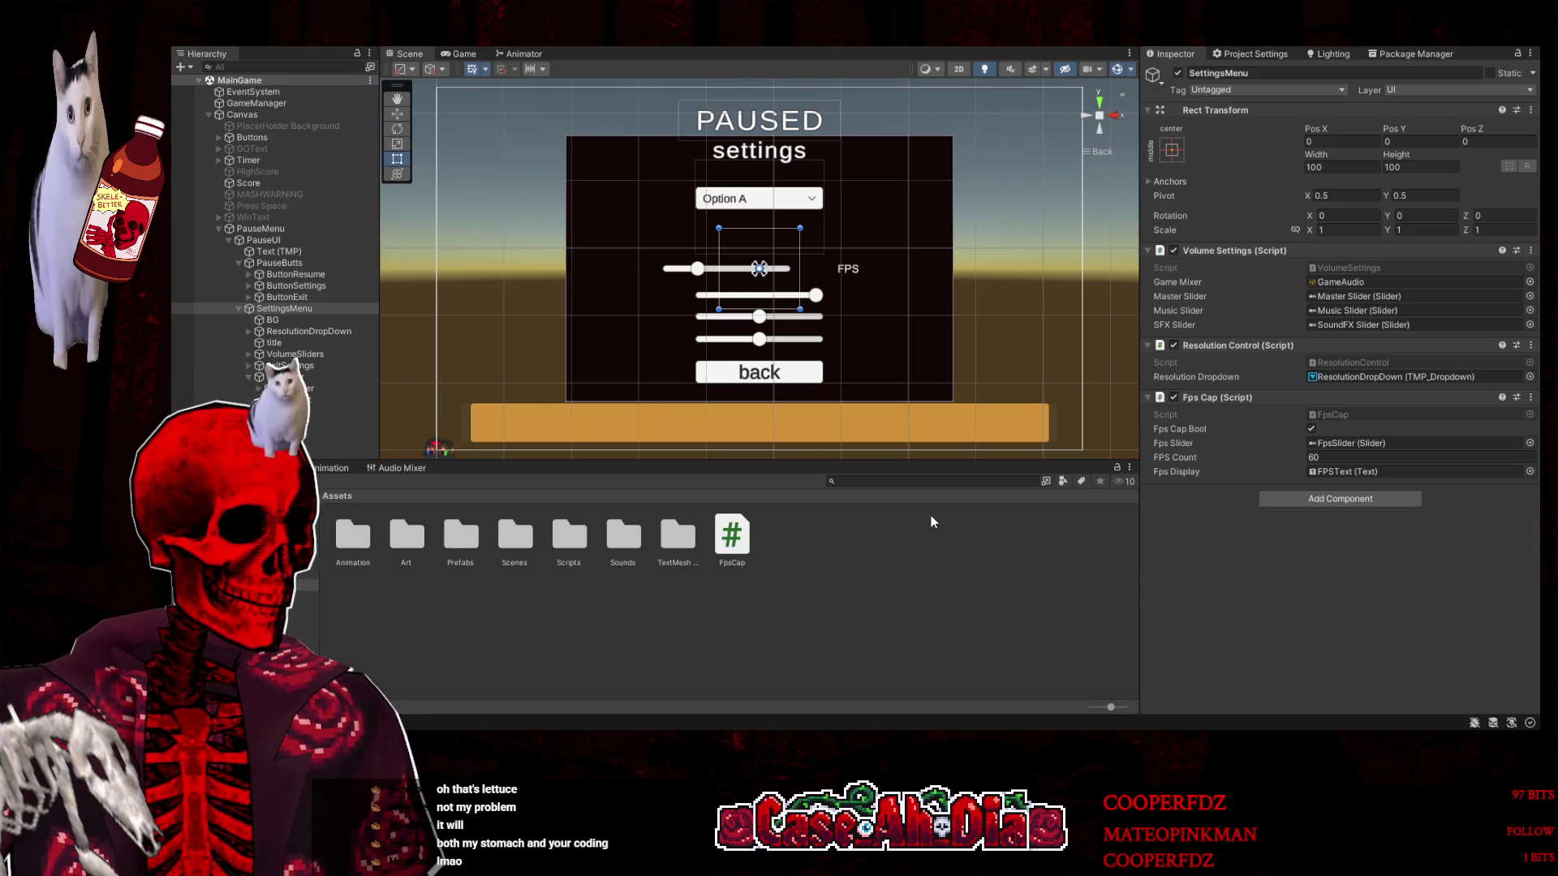
pyautogui.press('alt')
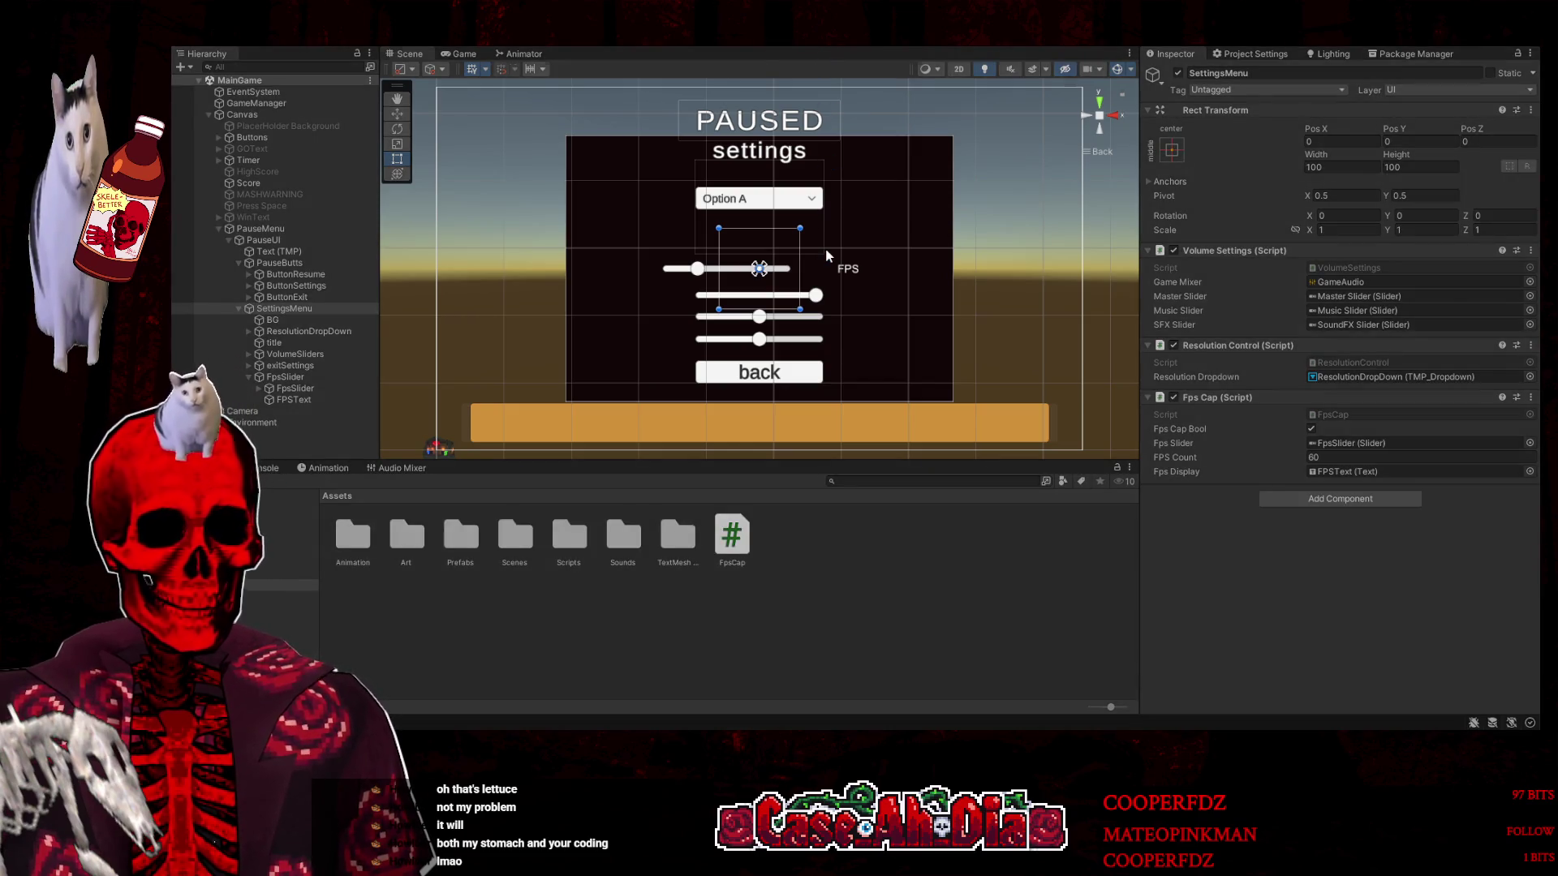
# Run the game, adjust the FPS slider, check the Console for errors, stop, and restart play mode
pyautogui.hotkey('ctrl', 'p')
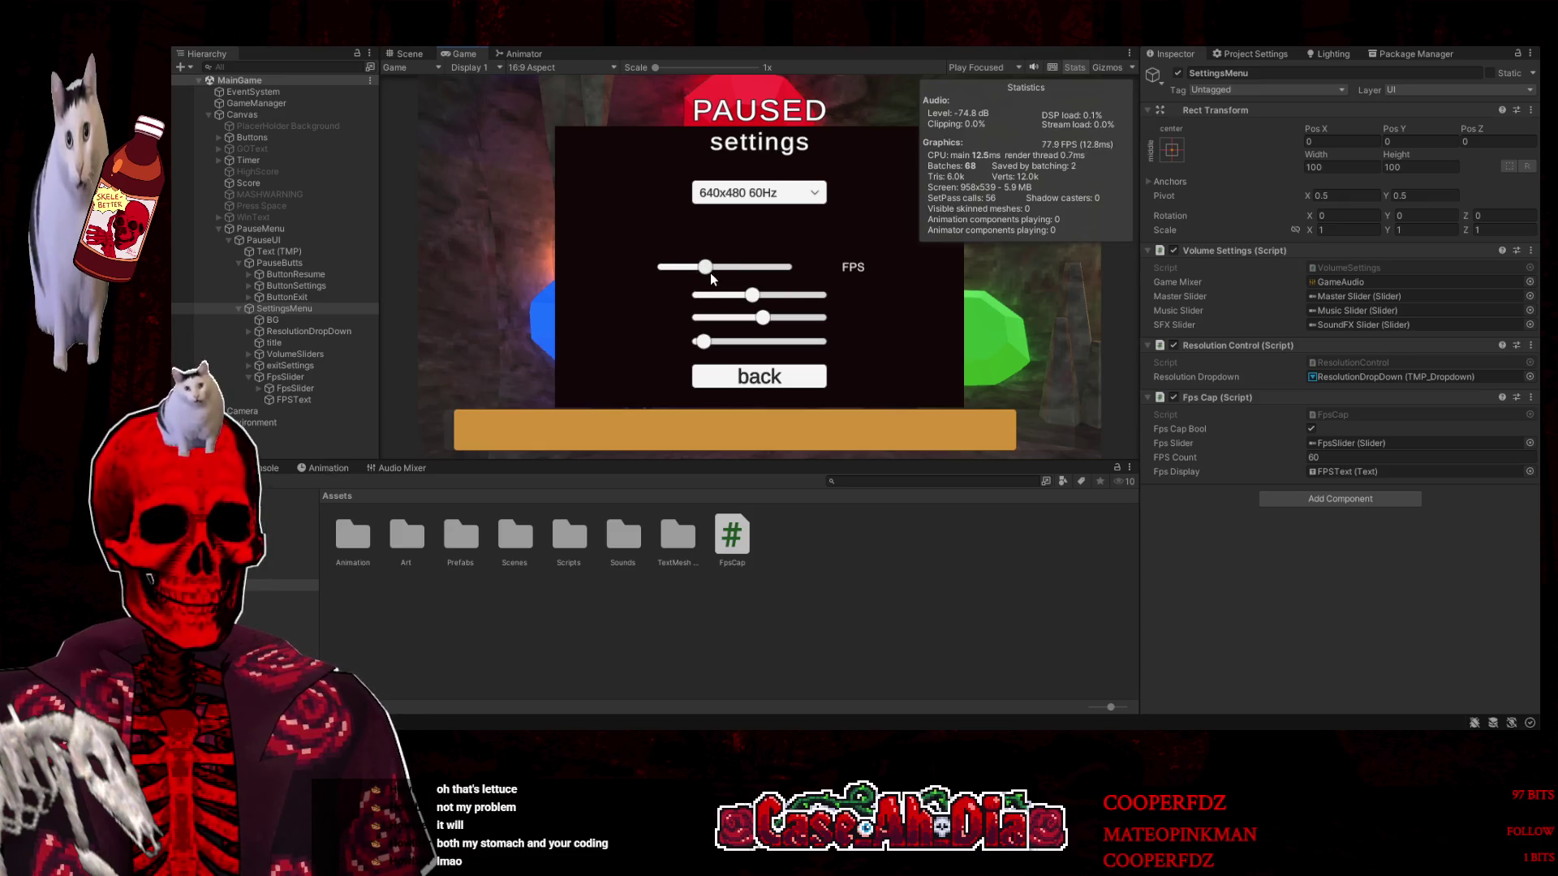
pyautogui.click(703, 268)
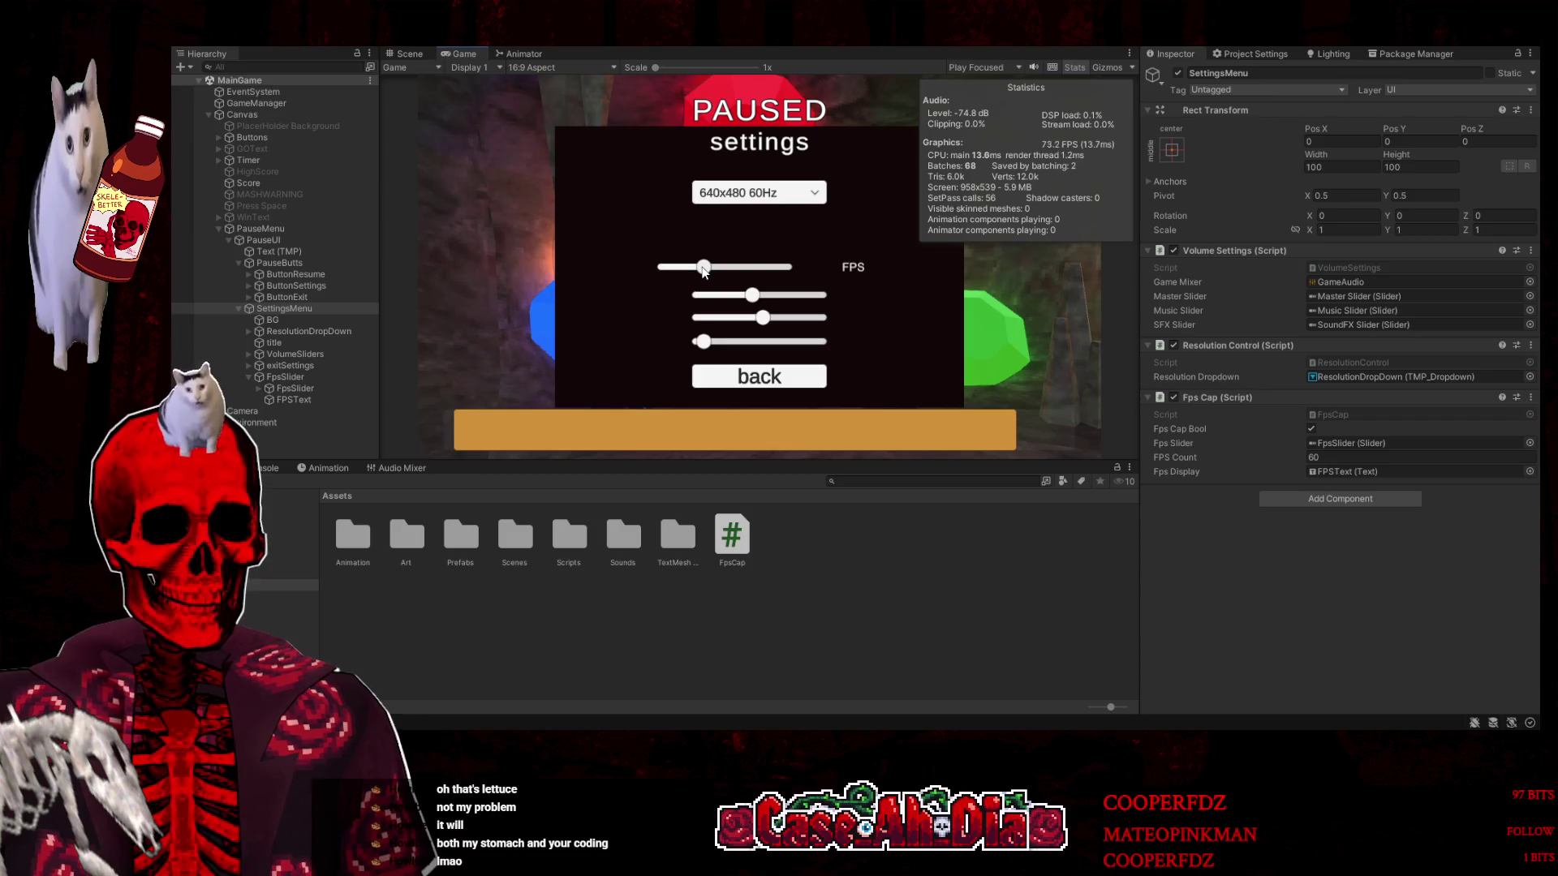
pyautogui.click(251, 468)
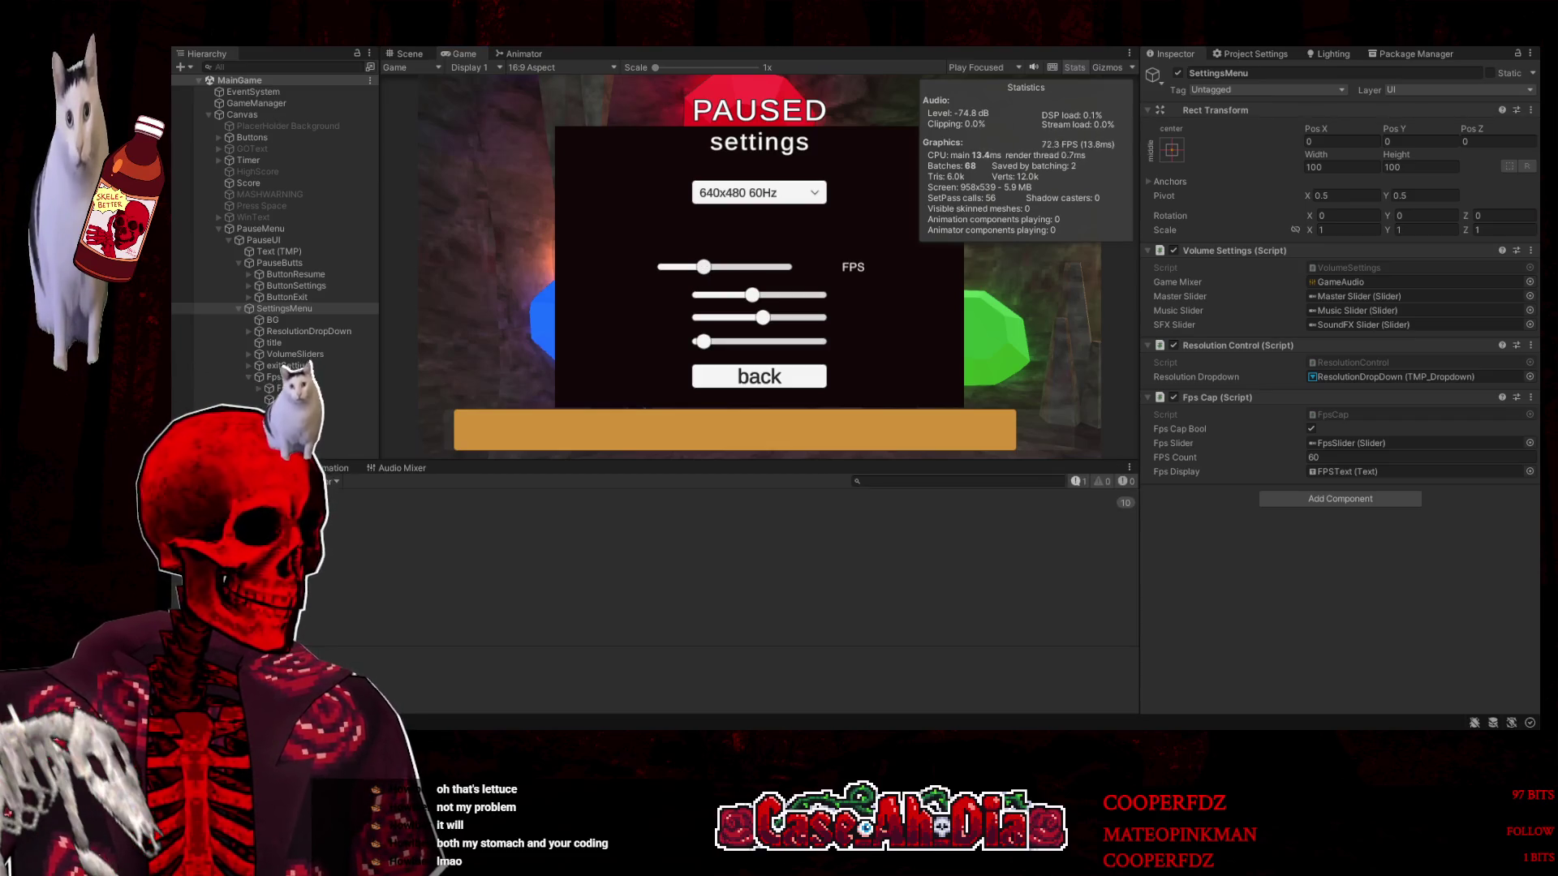
pyautogui.click(213, 468)
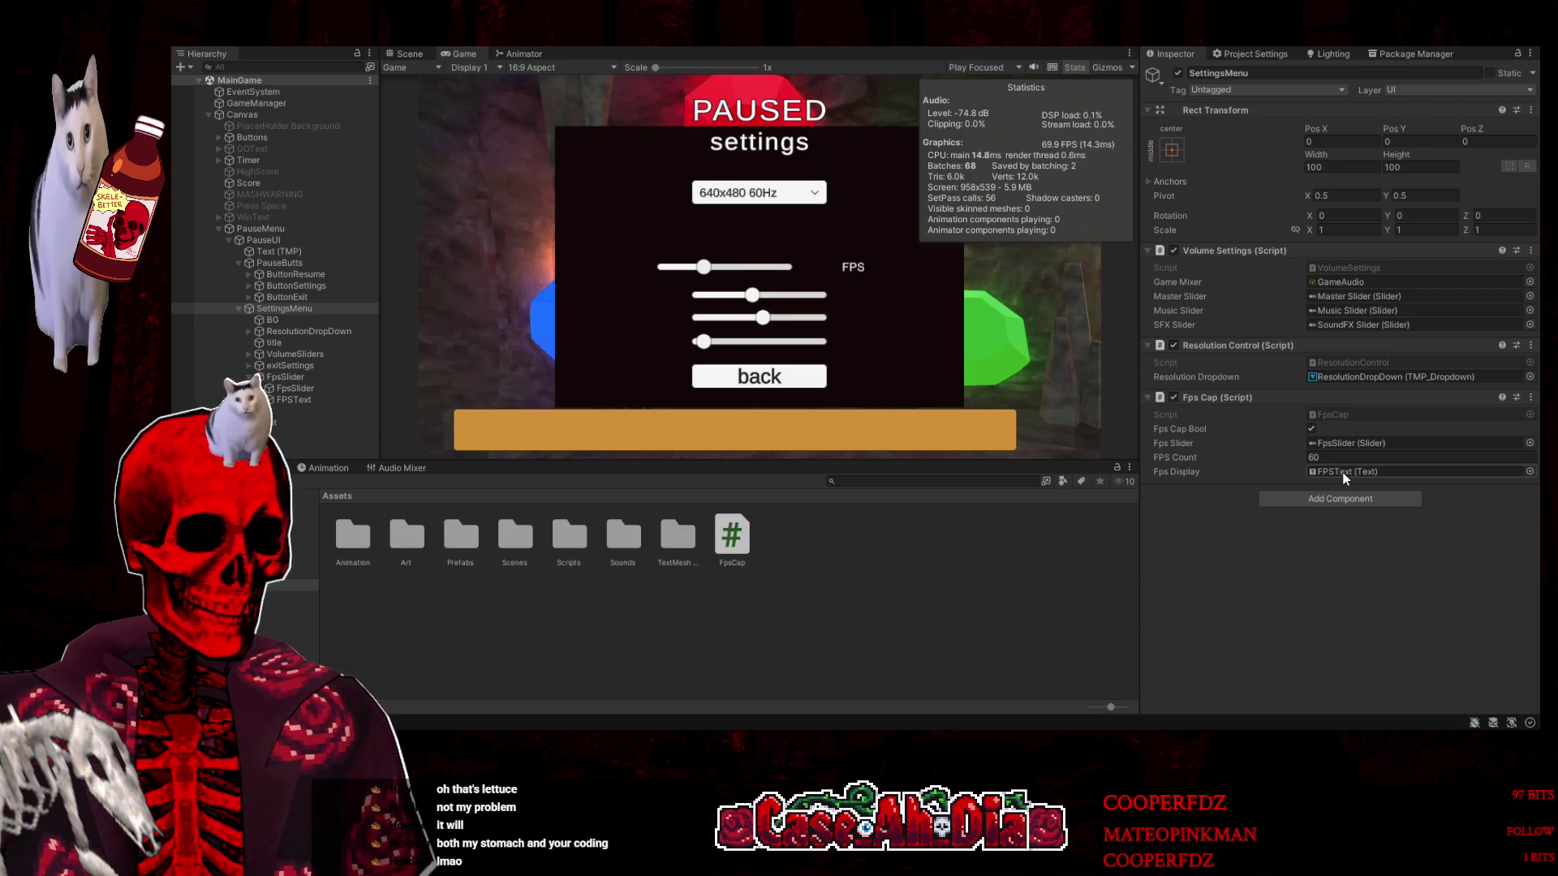
pyautogui.click(833, 46)
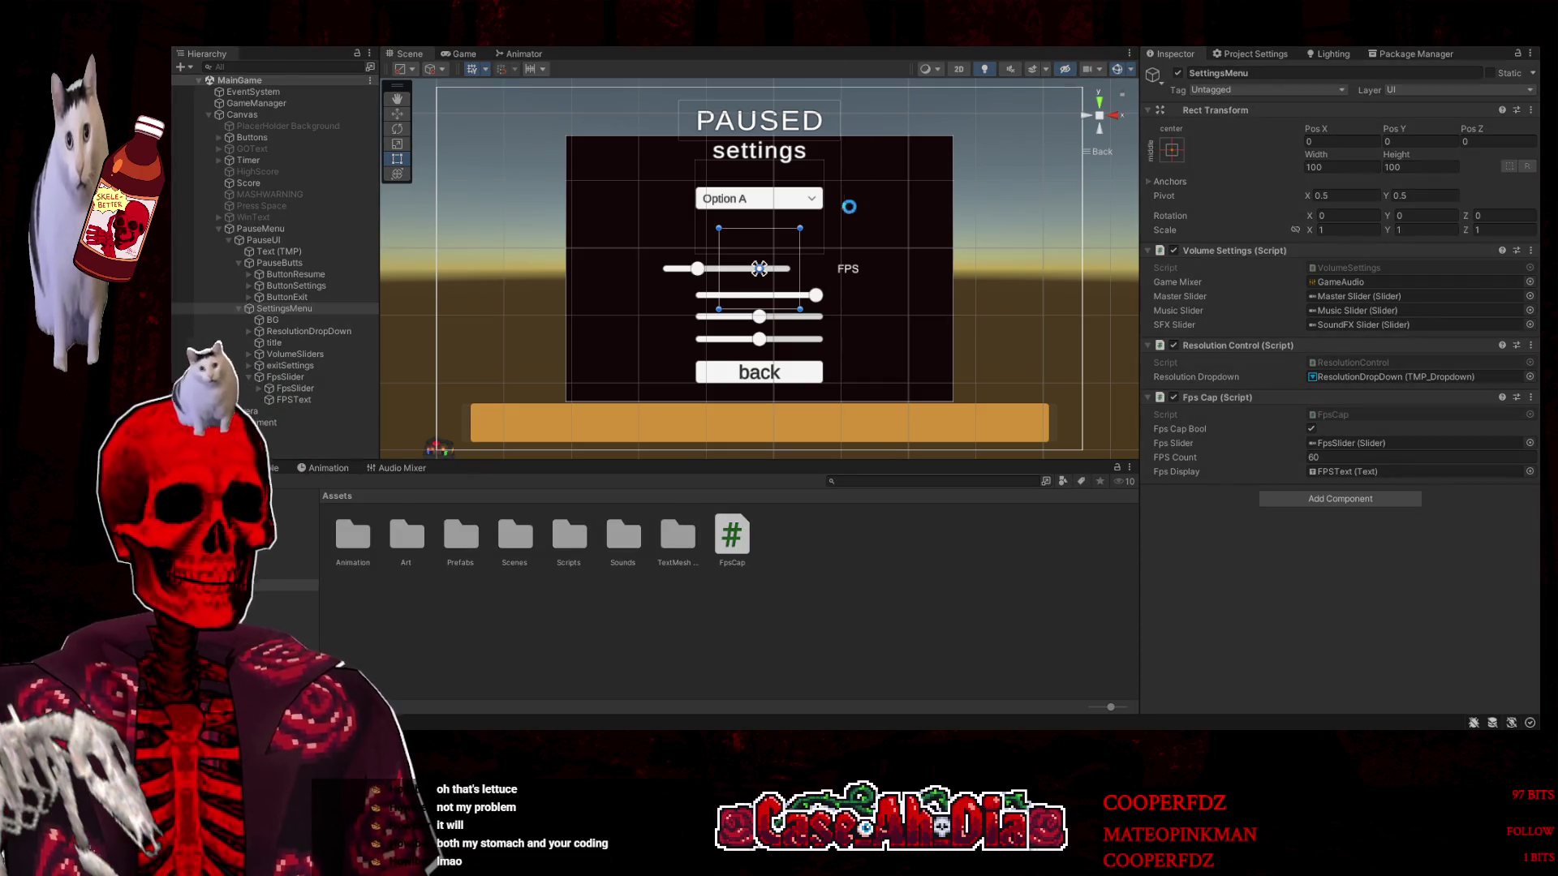
pyautogui.hotkey('ctrl', 'p')
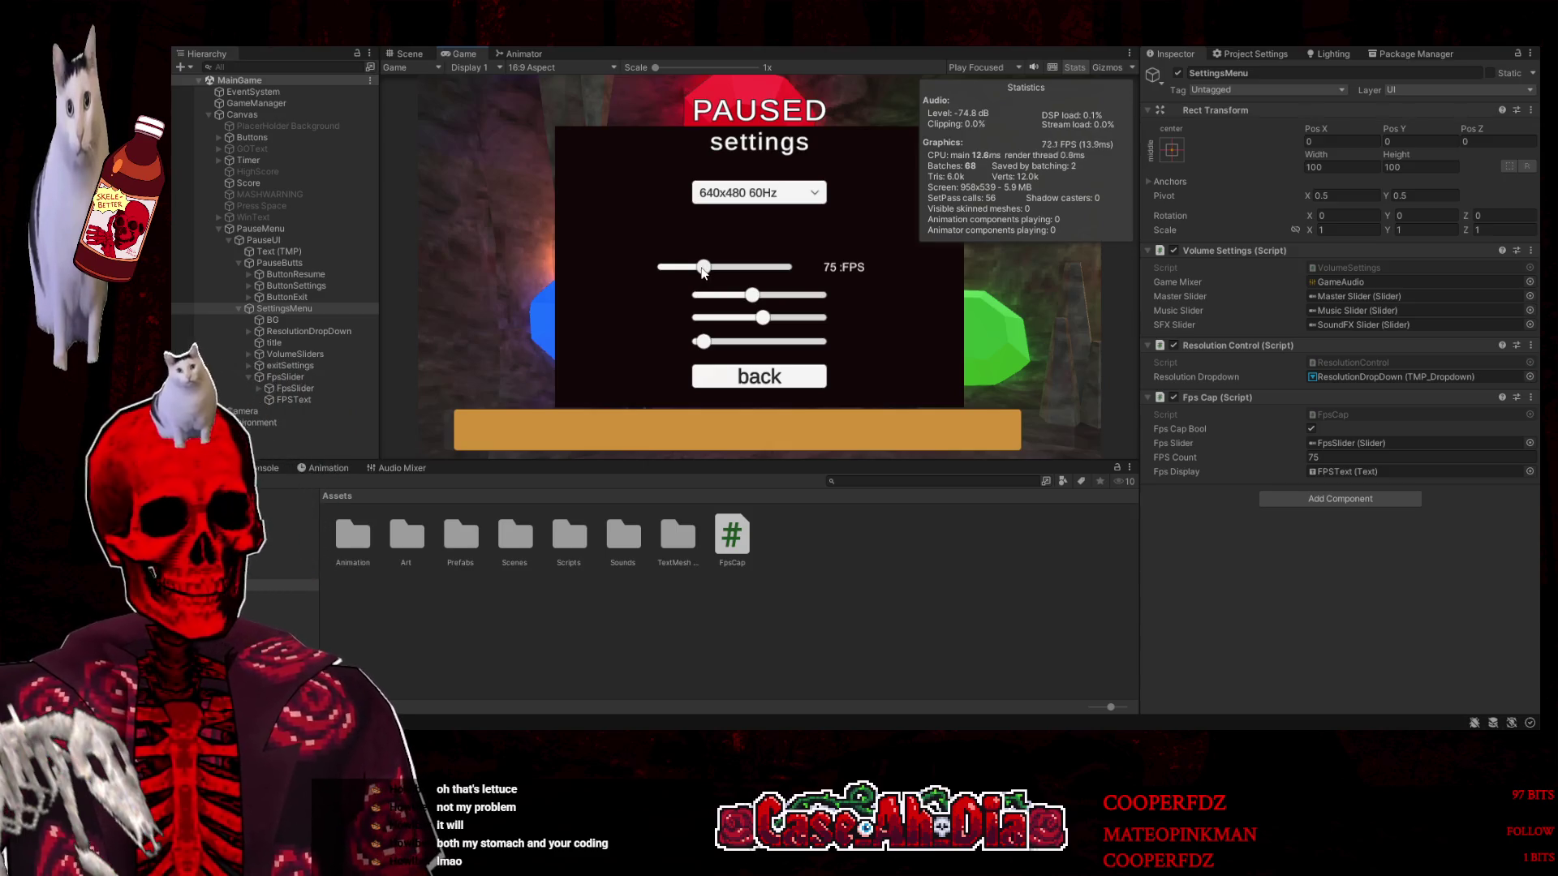
# Drag the FPS slider to 67, 200, 44 and about 76, watching the label follow
pyautogui.moveTo(702, 273); pyautogui.dragTo(698, 268)
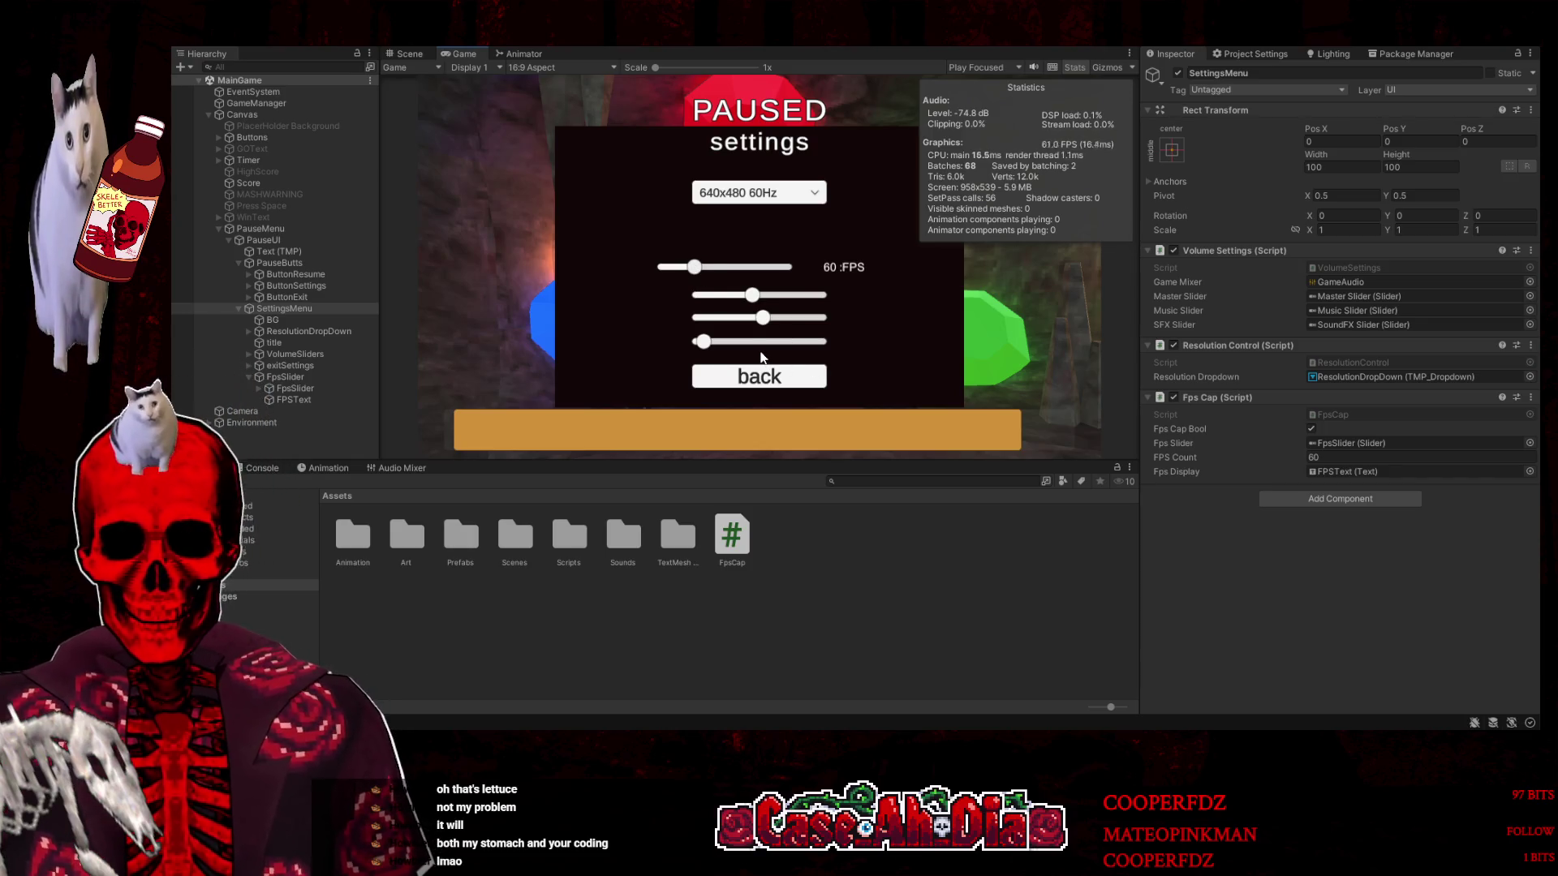
pyautogui.moveTo(695, 268)
pyautogui.mouseDown()
pyautogui.moveTo(883, 256)
pyautogui.moveTo(705, 271)
pyautogui.mouseUp()
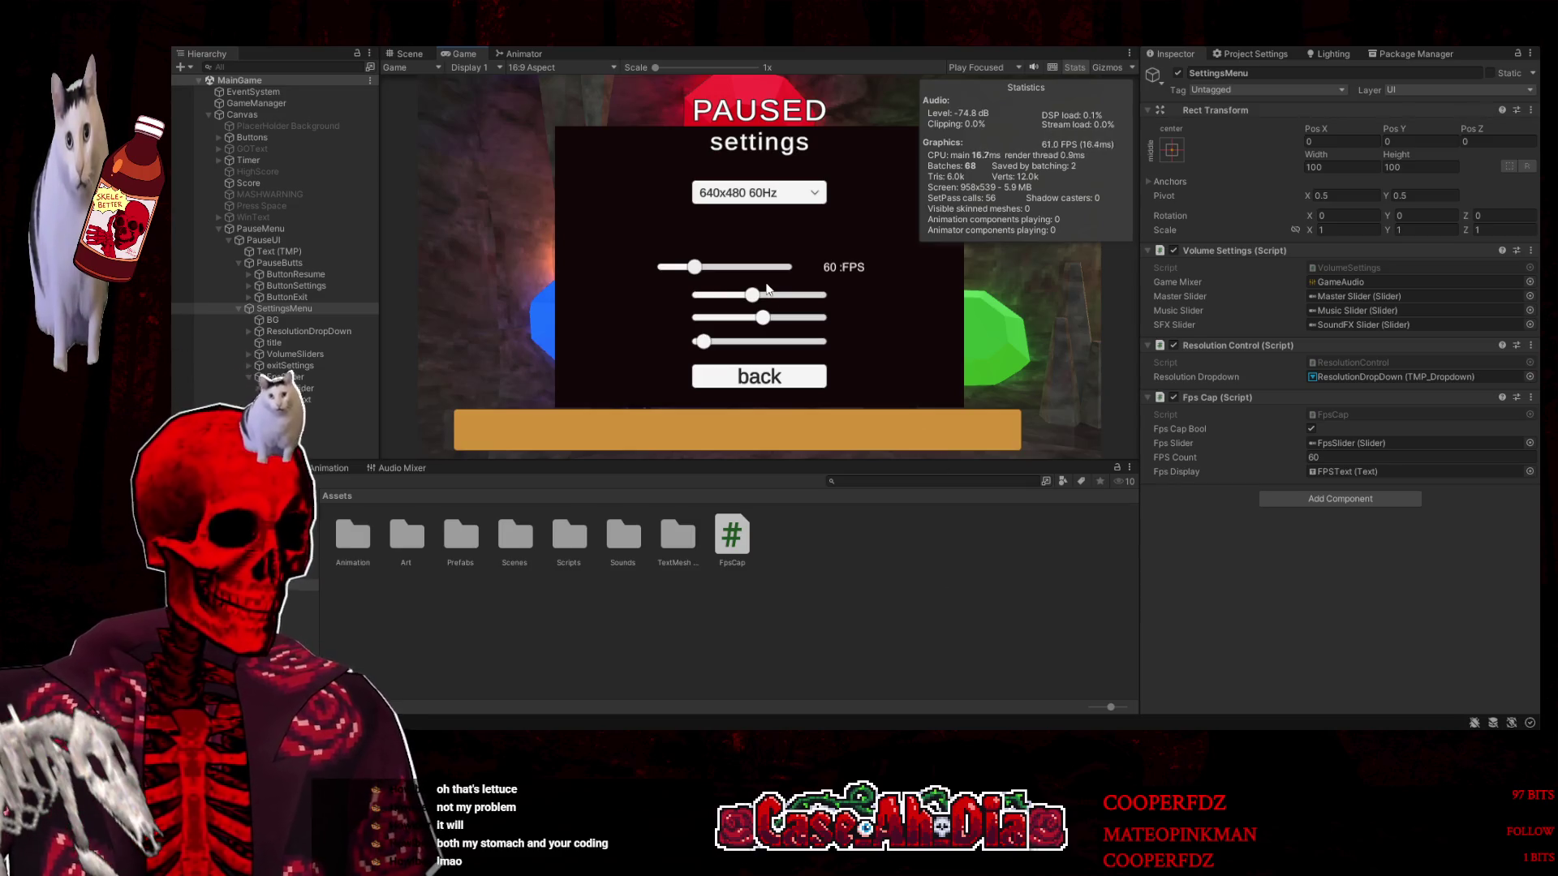
pyautogui.moveTo(692, 269)
pyautogui.mouseDown()
pyautogui.moveTo(814, 276)
pyautogui.moveTo(669, 277)
pyautogui.moveTo(685, 284)
pyautogui.mouseUp()
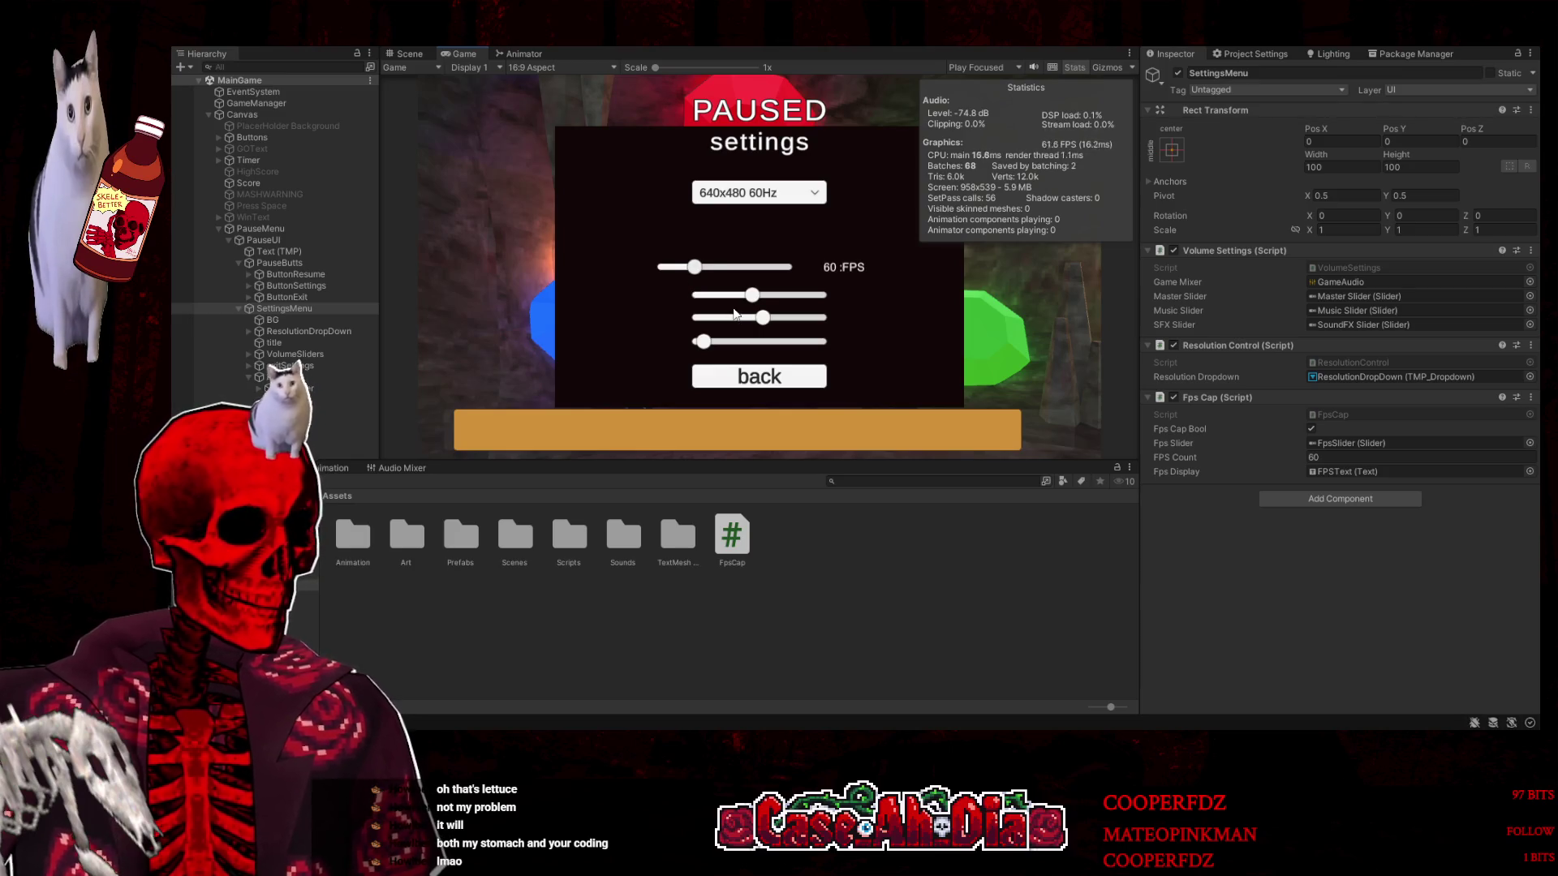
pyautogui.moveTo(706, 271); pyautogui.dragTo(703, 271)
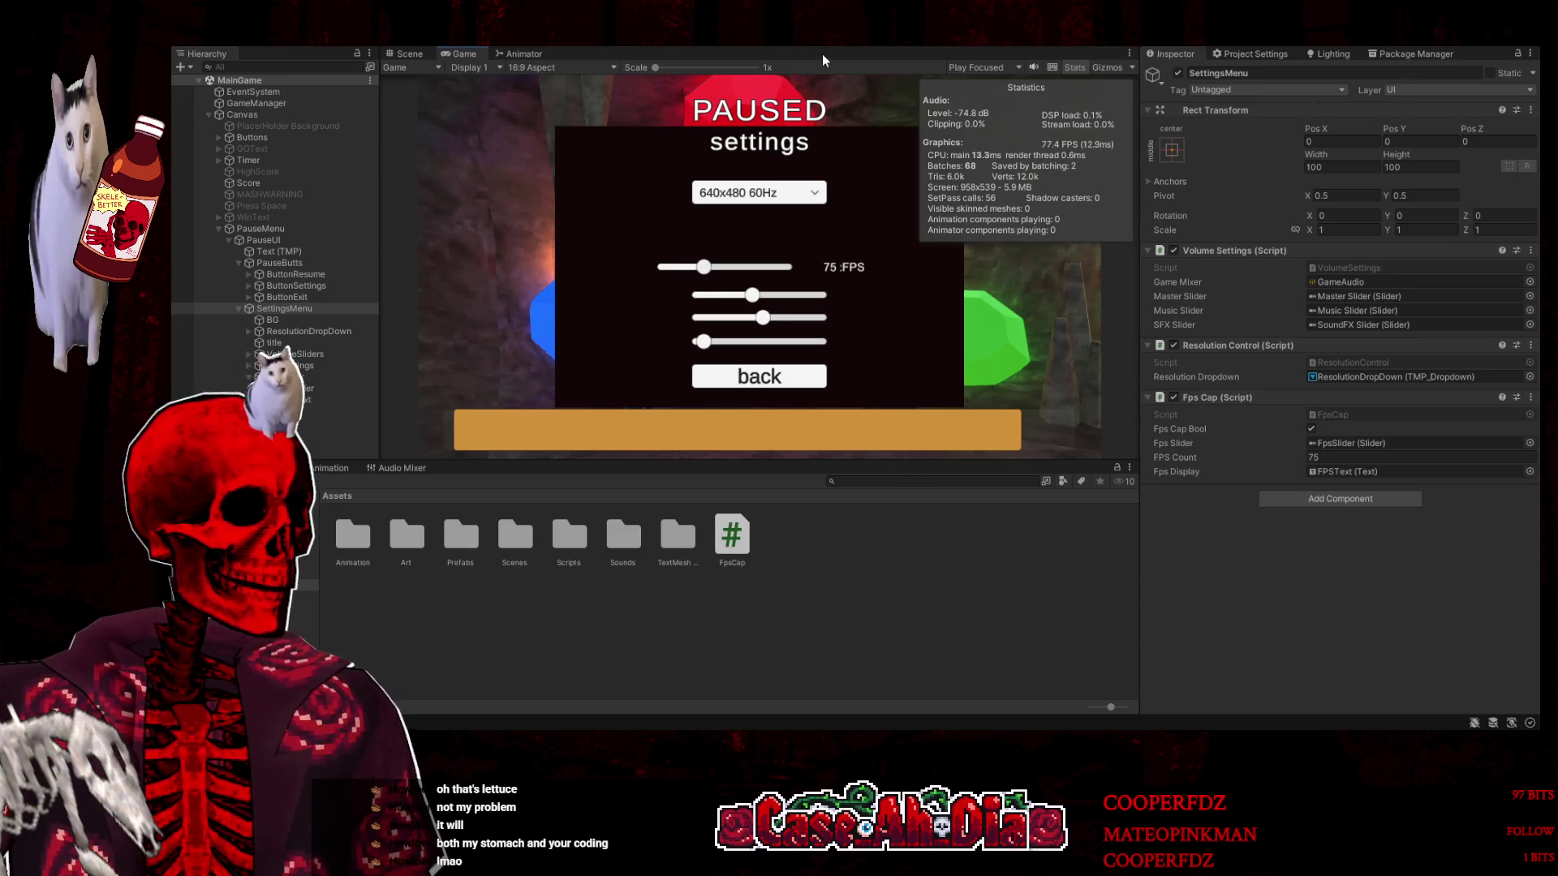
# Back out of settings, resume the game, and stop play mode
pyautogui.click(764, 385)
pyautogui.click(763, 165)
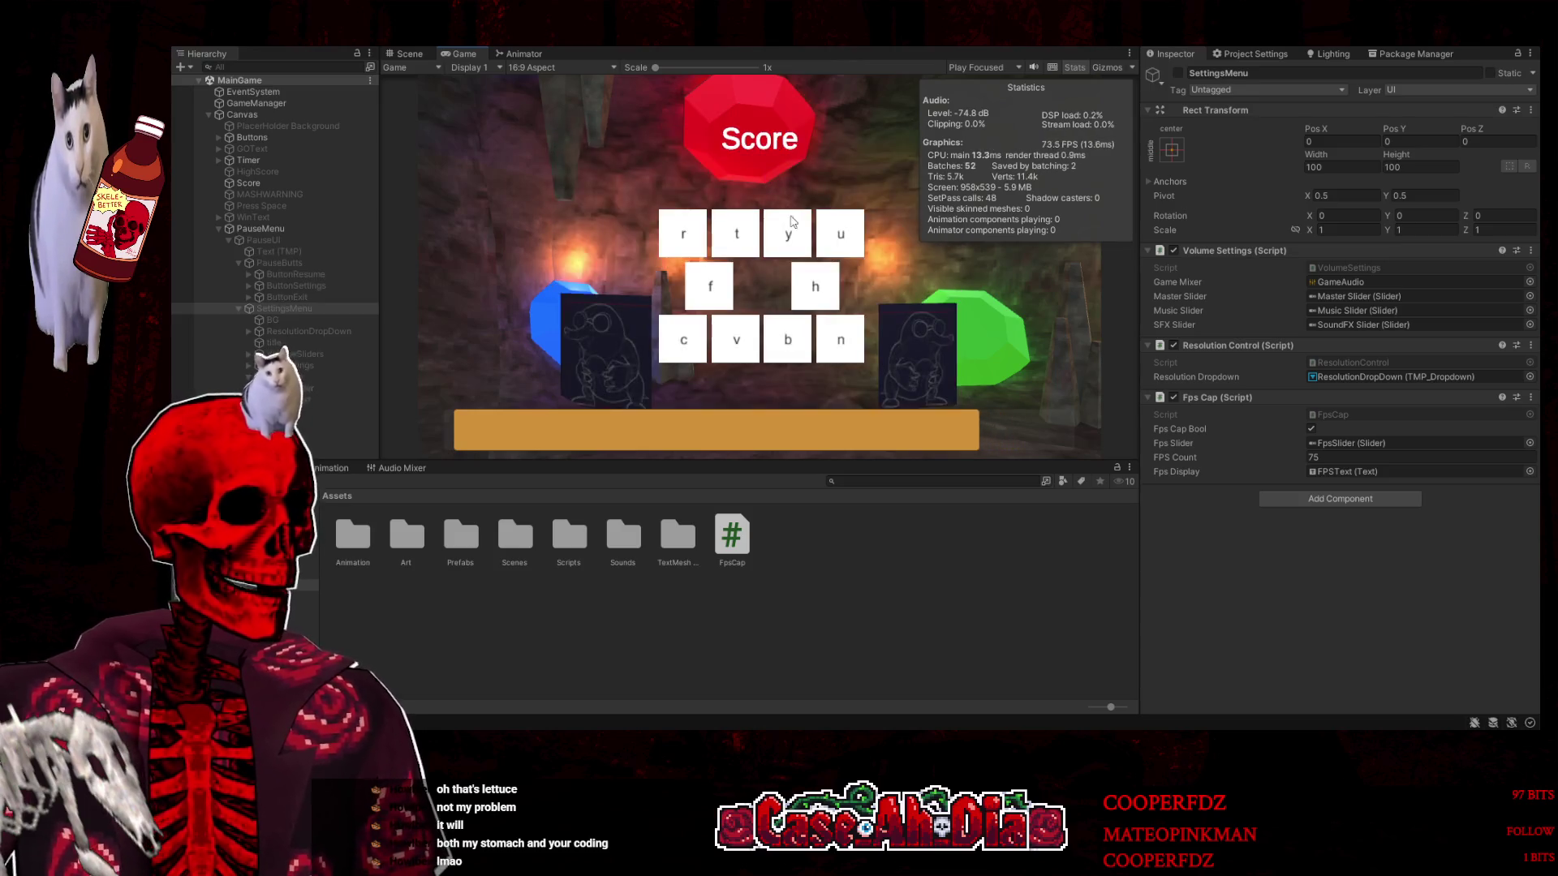
pyautogui.hotkey('ctrl', 'p')
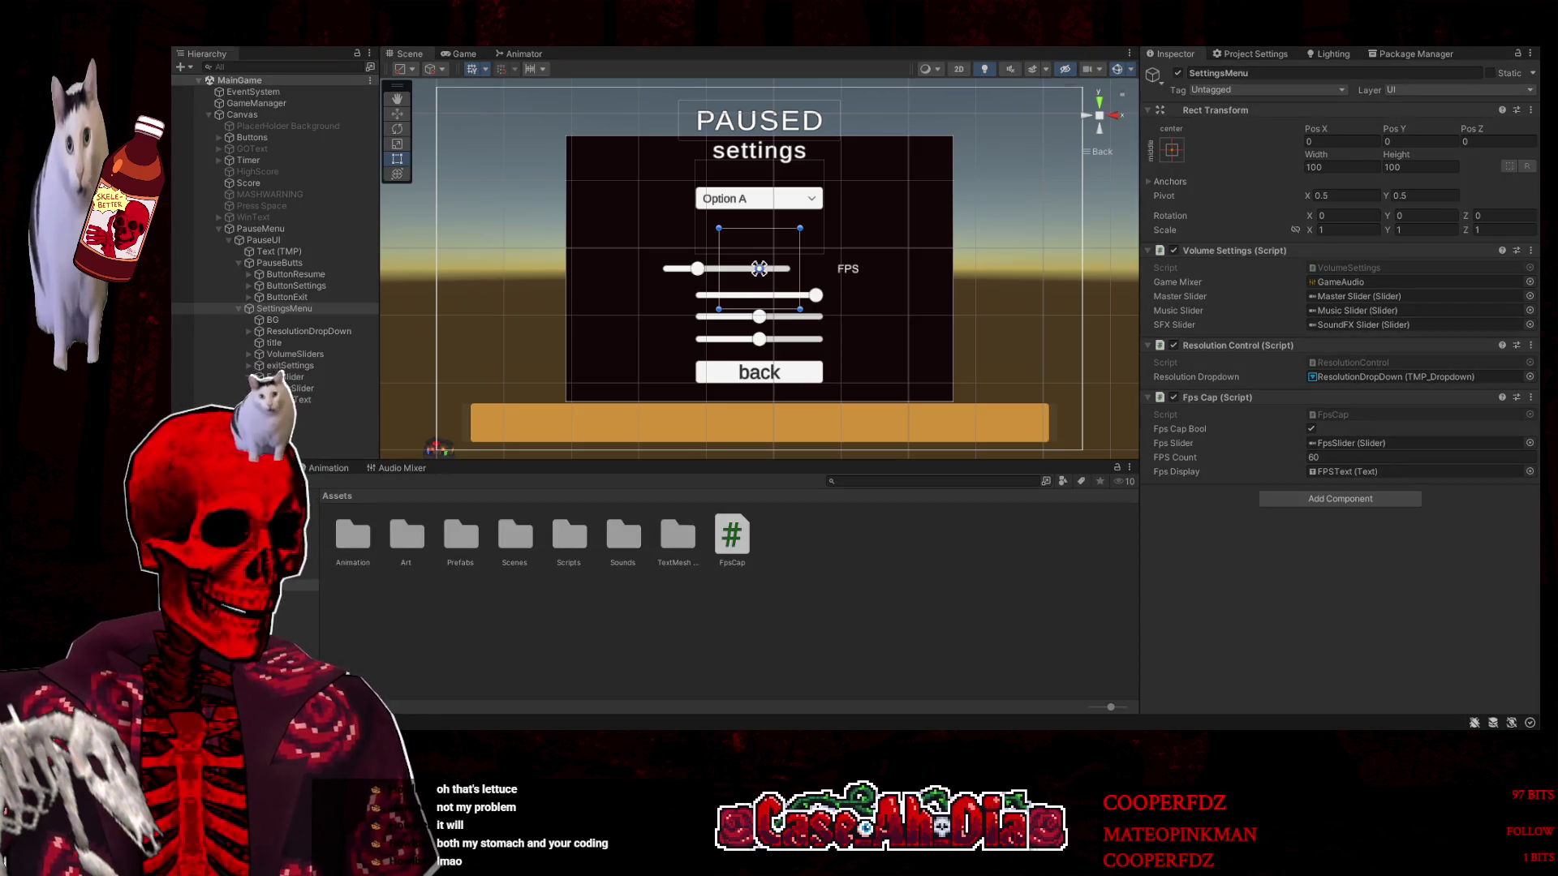
pyautogui.click(830, 44)
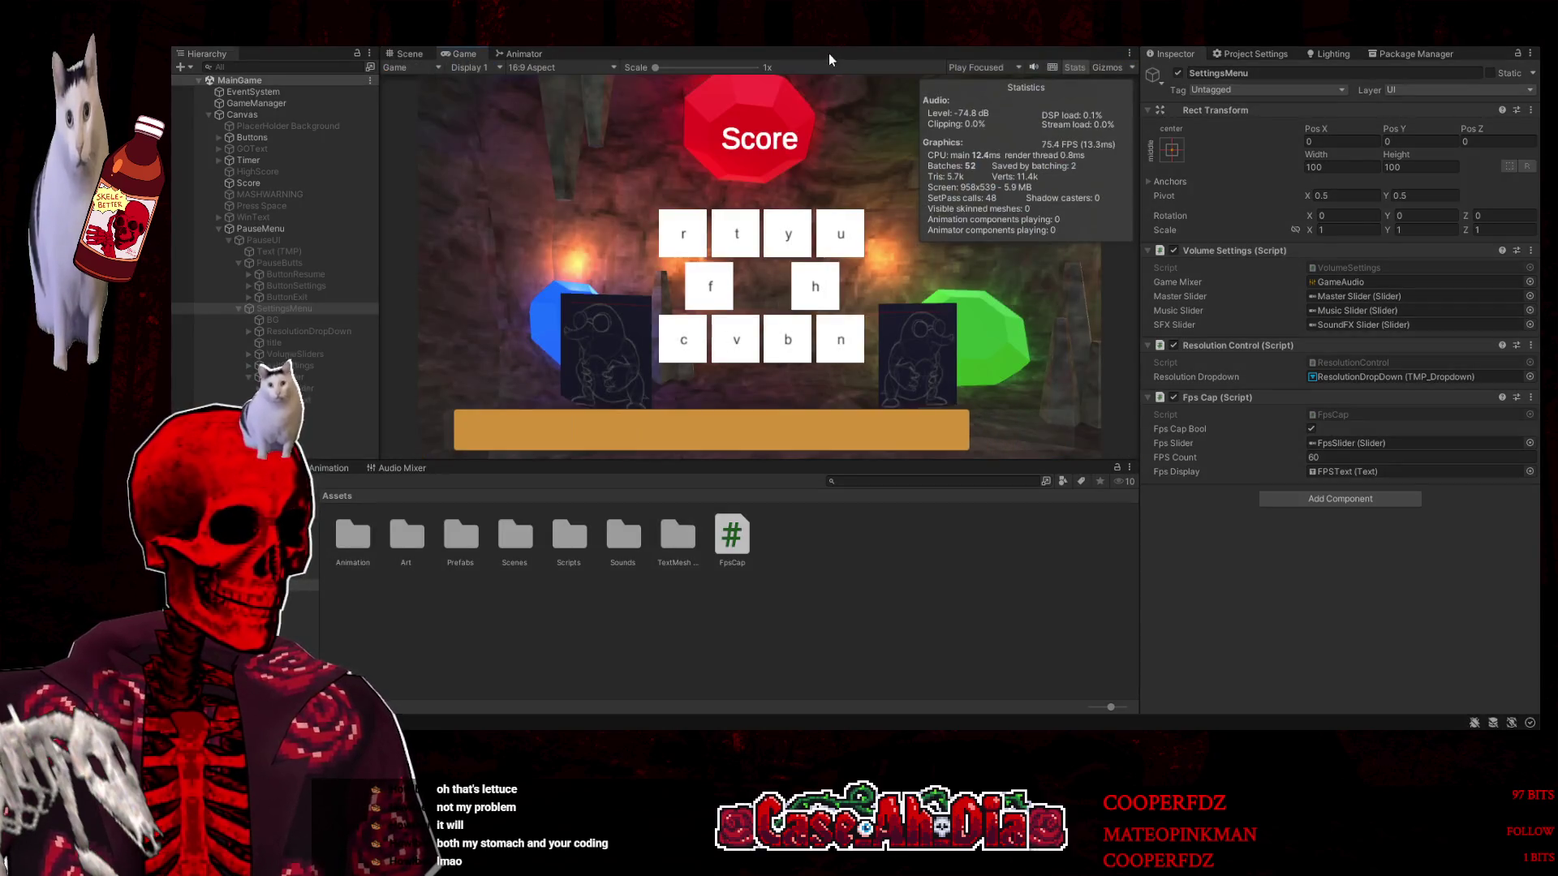
pyautogui.press('Escape')
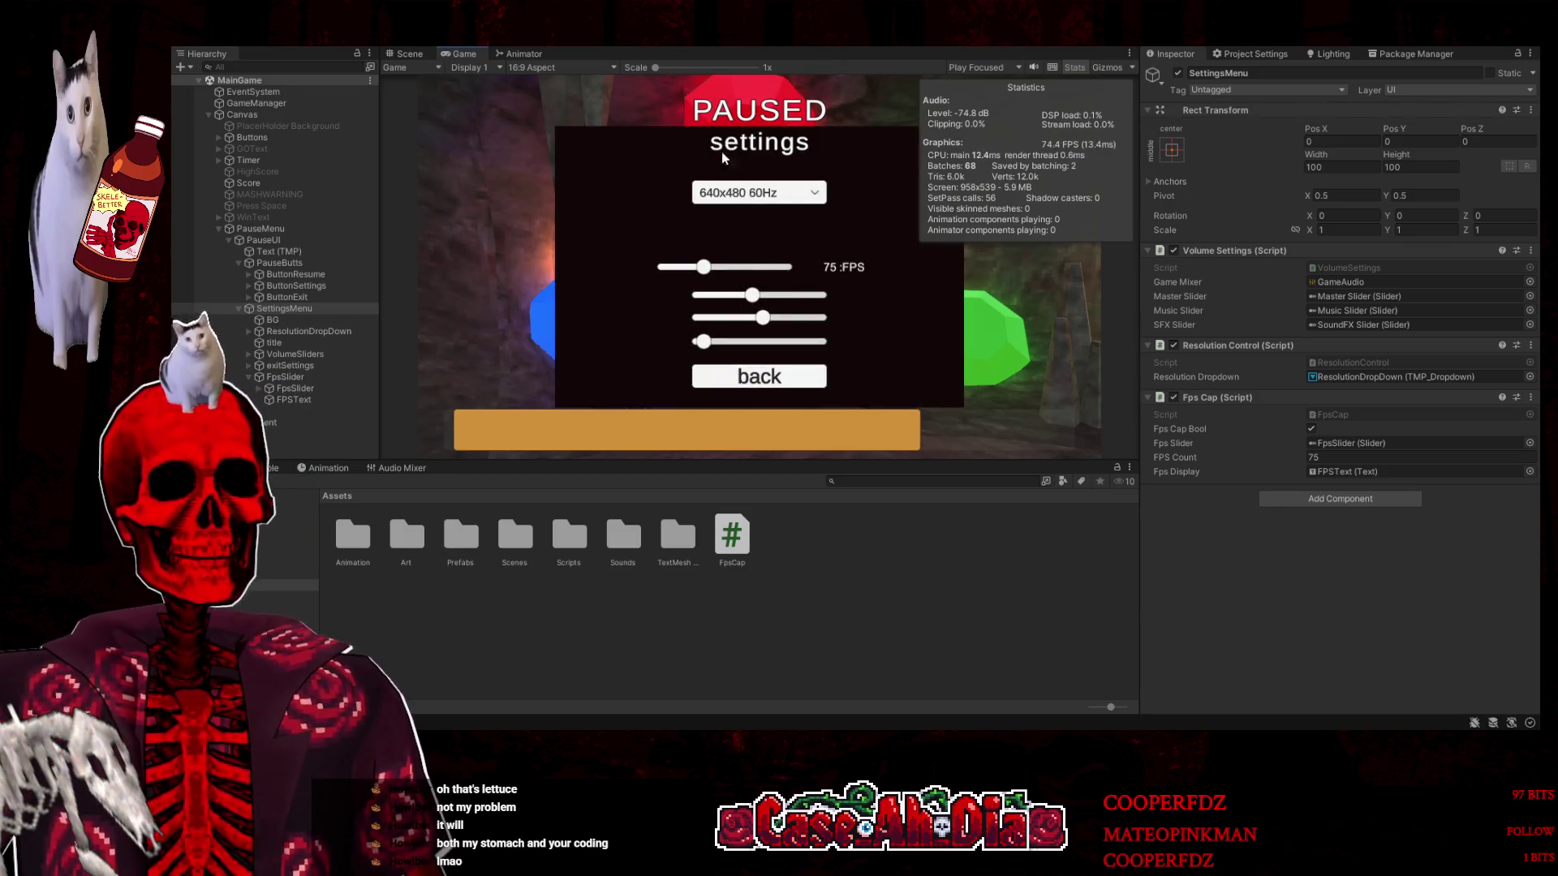
pyautogui.moveTo(699, 269); pyautogui.dragTo(690, 267)
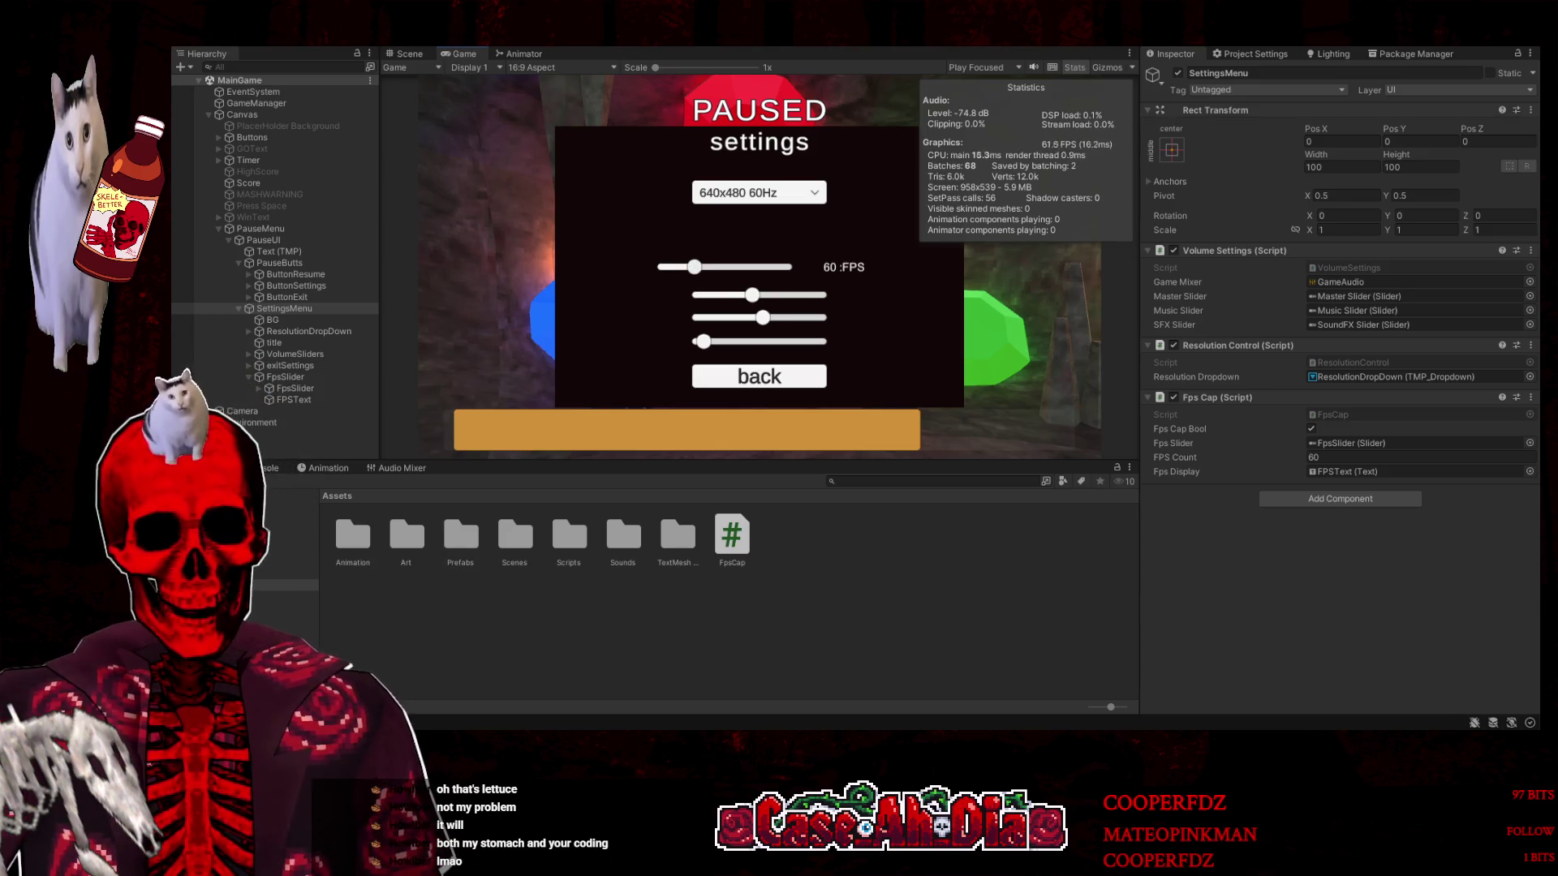
pyautogui.hotkey('ctrl', 'p')
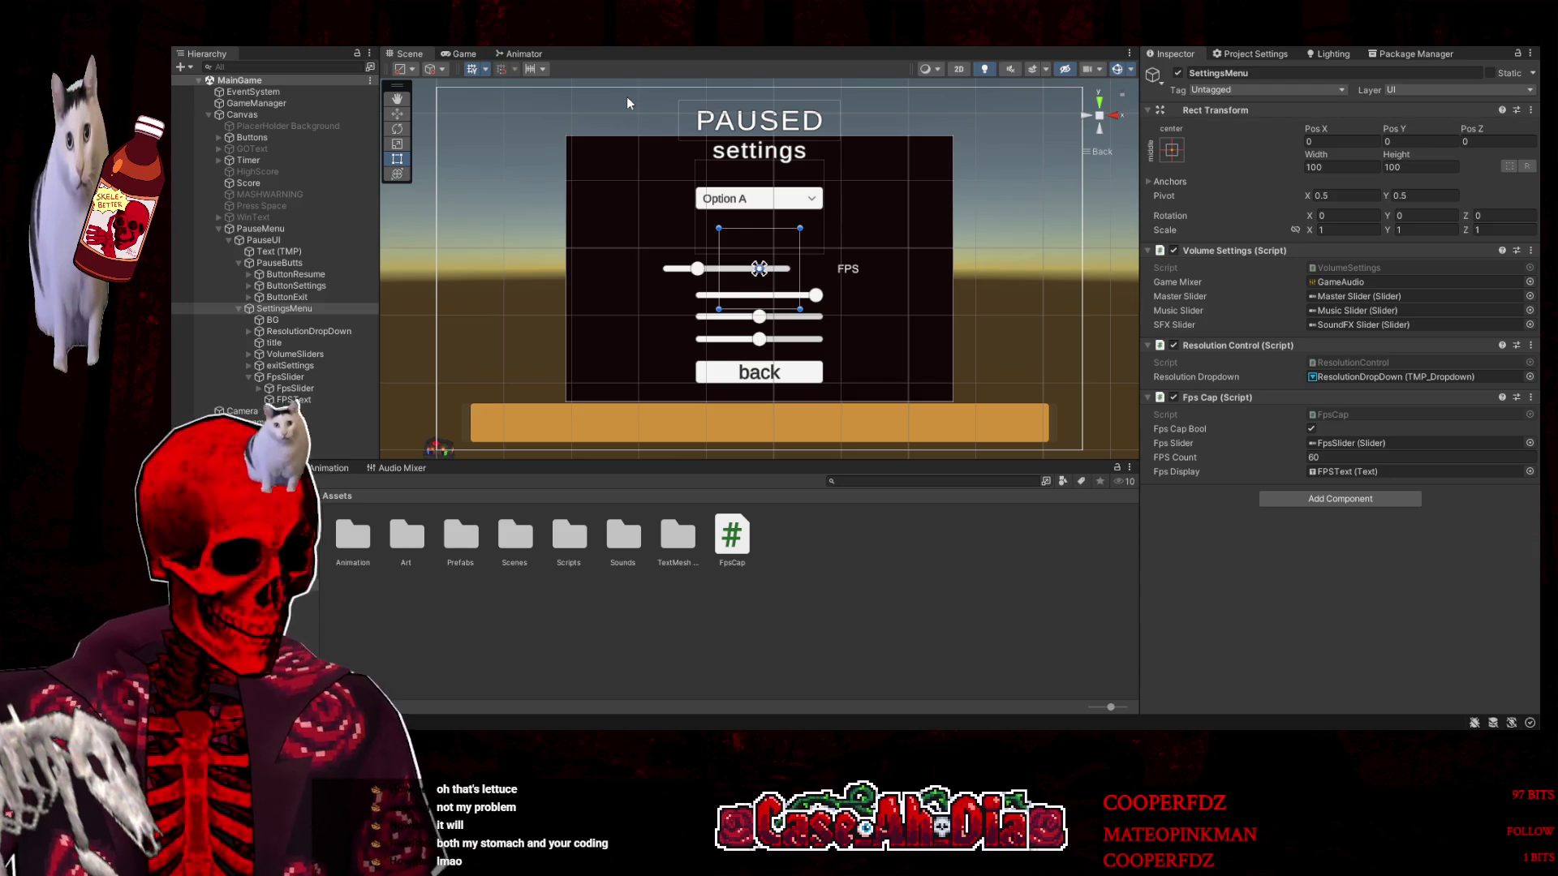
# Narrow the FPSText label's rect from the left and save the scene
pyautogui.click(293, 389)
pyautogui.click(352, 400)
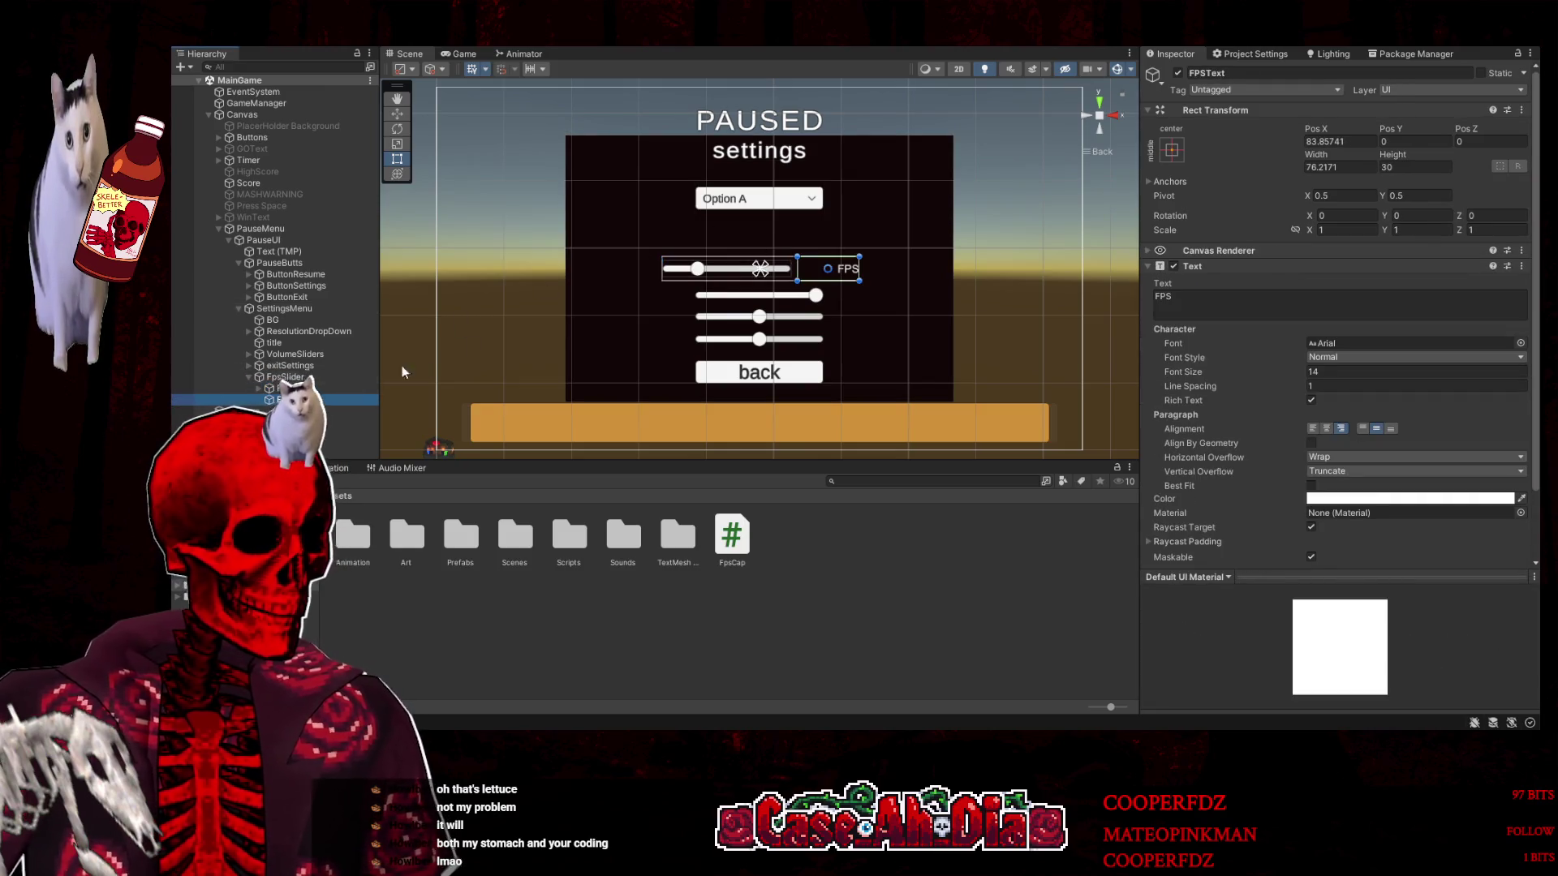
pyautogui.moveTo(797, 266); pyautogui.dragTo(866, 274)
pyautogui.click(397, 114)
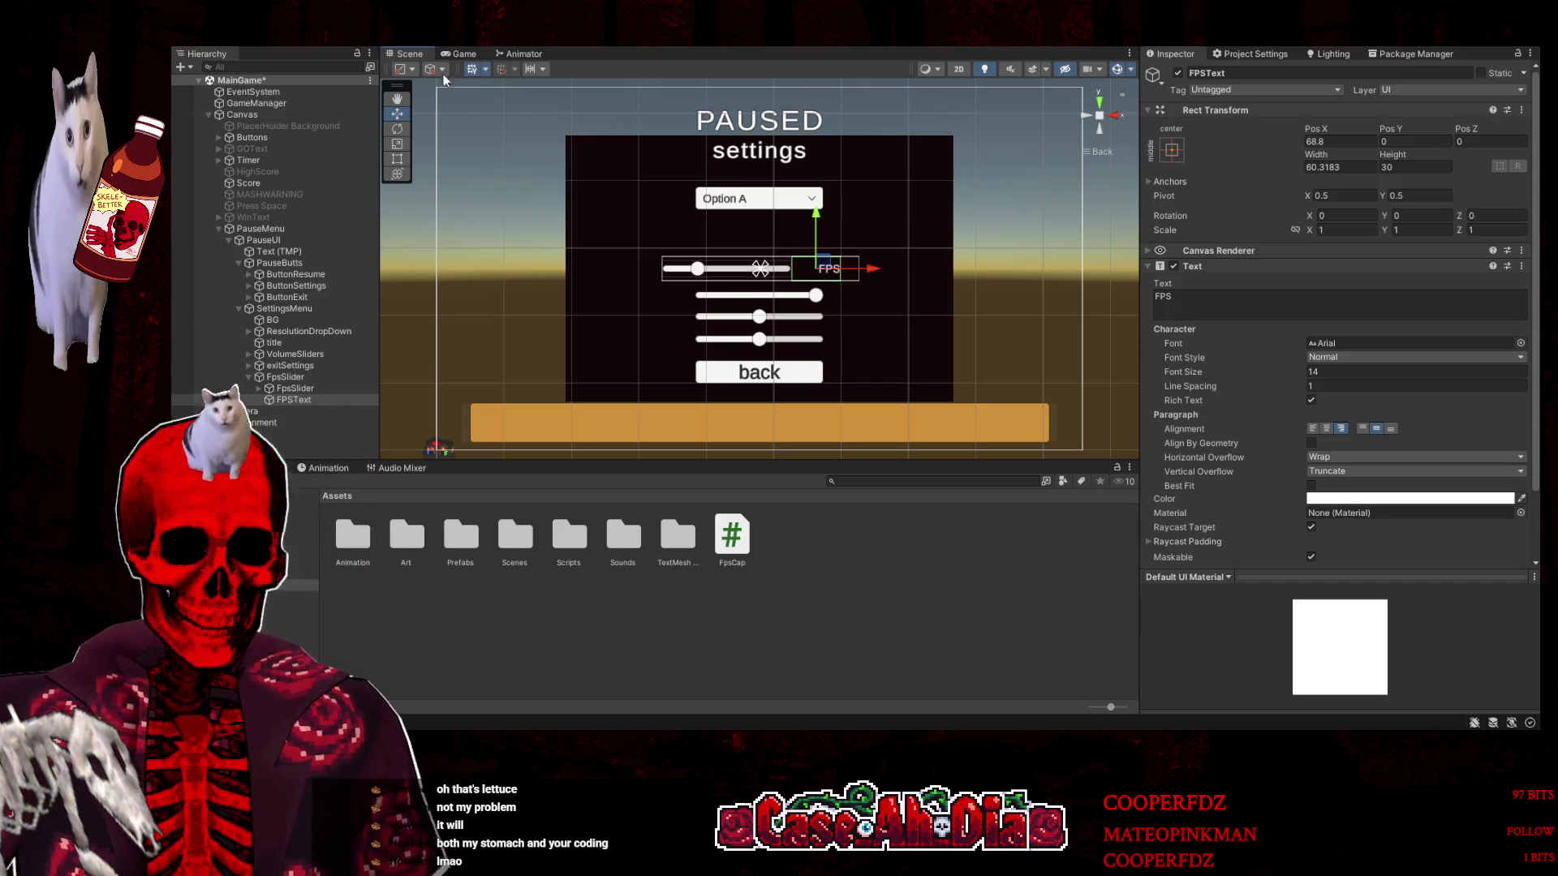
pyautogui.hotkey('ctrl', 's')
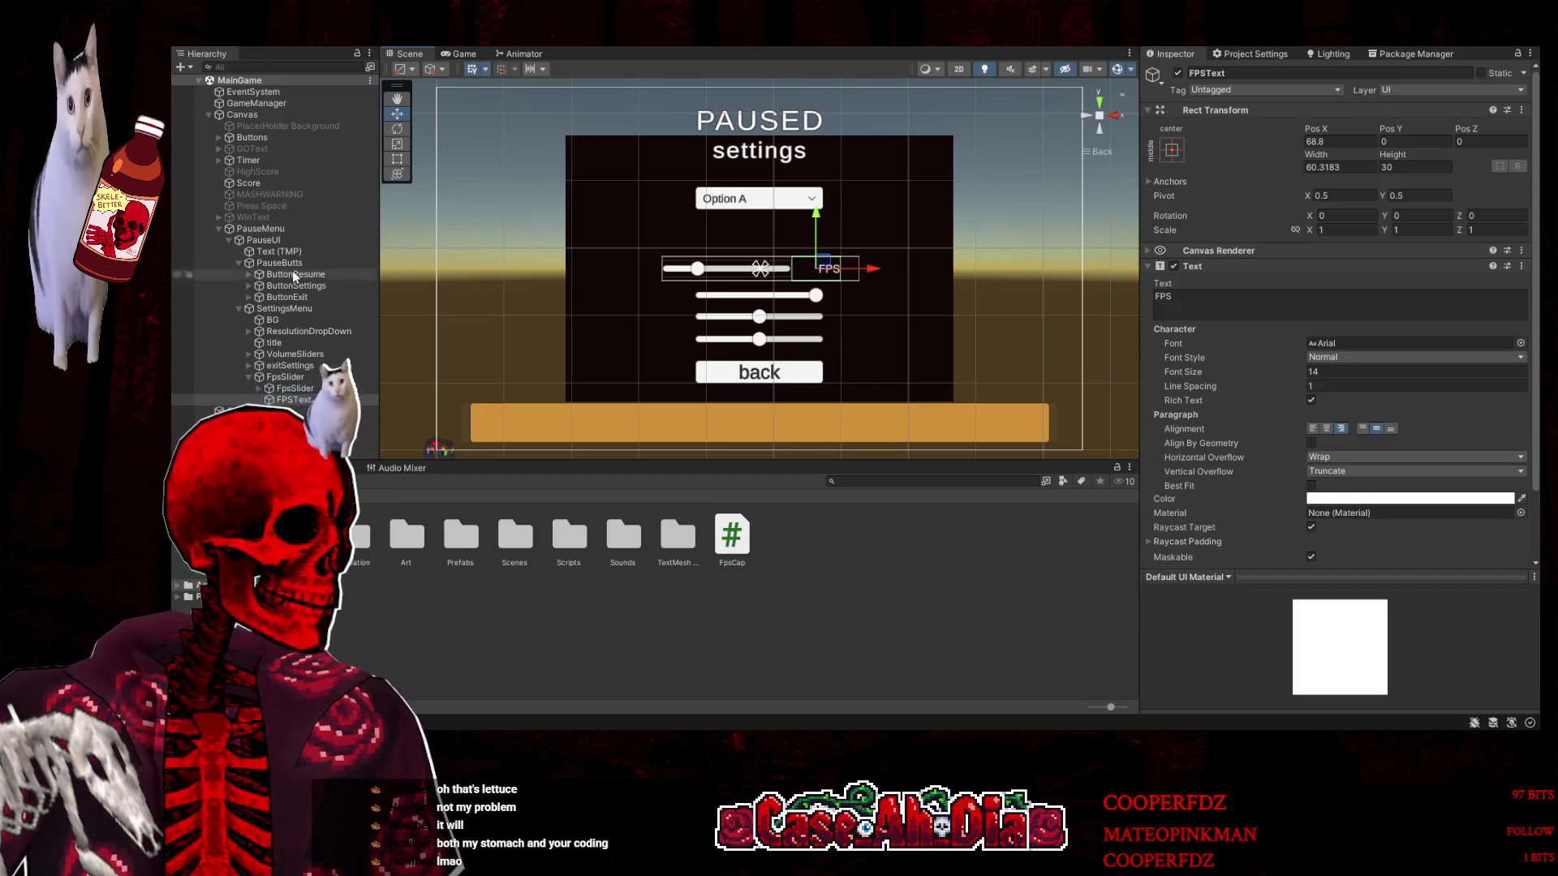
# Move FpsSlider above VolumeSliders in the Hierarchy and nudge it down to Y 2.8
pyautogui.click(248, 377)
pyautogui.moveTo(295, 377); pyautogui.dragTo(299, 354)
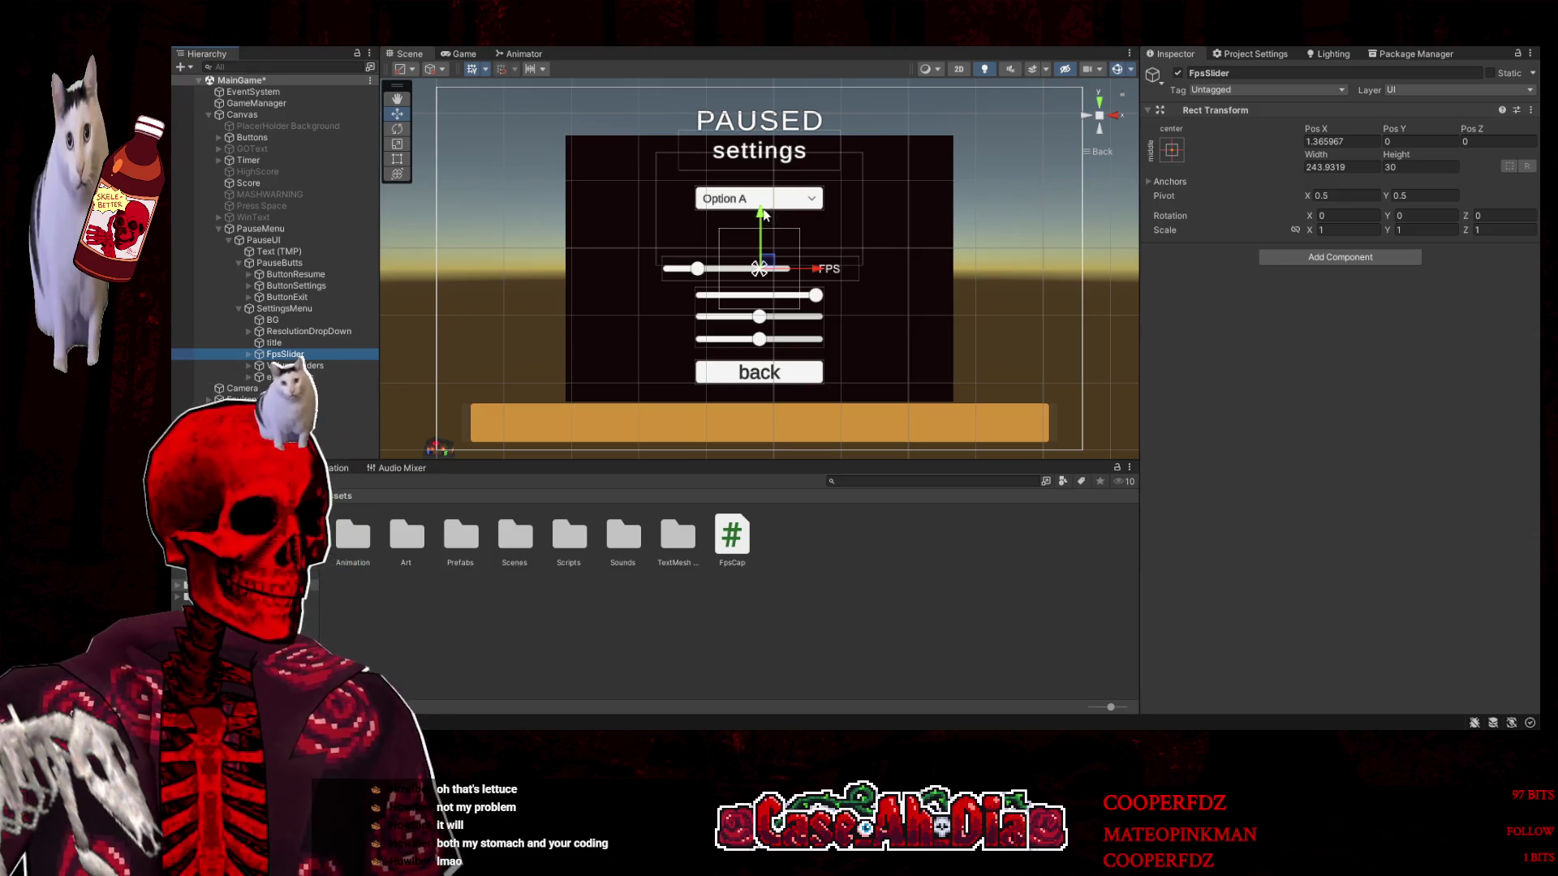
pyautogui.moveTo(762, 216); pyautogui.dragTo(756, 211)
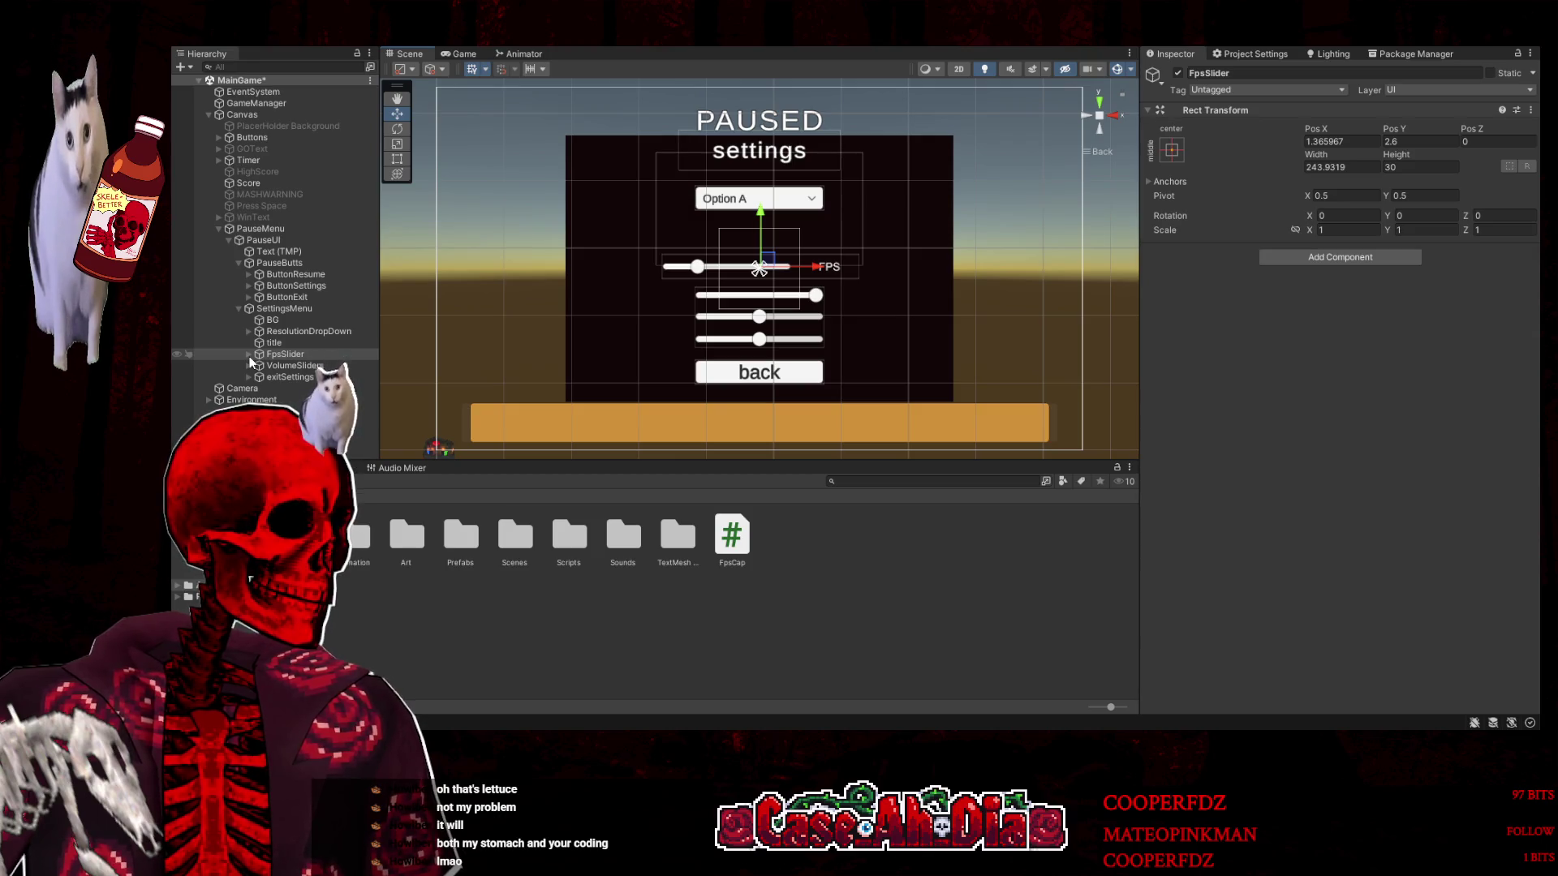
# Rotate the VolumeSliders group upright to Z 90
pyautogui.click(249, 366)
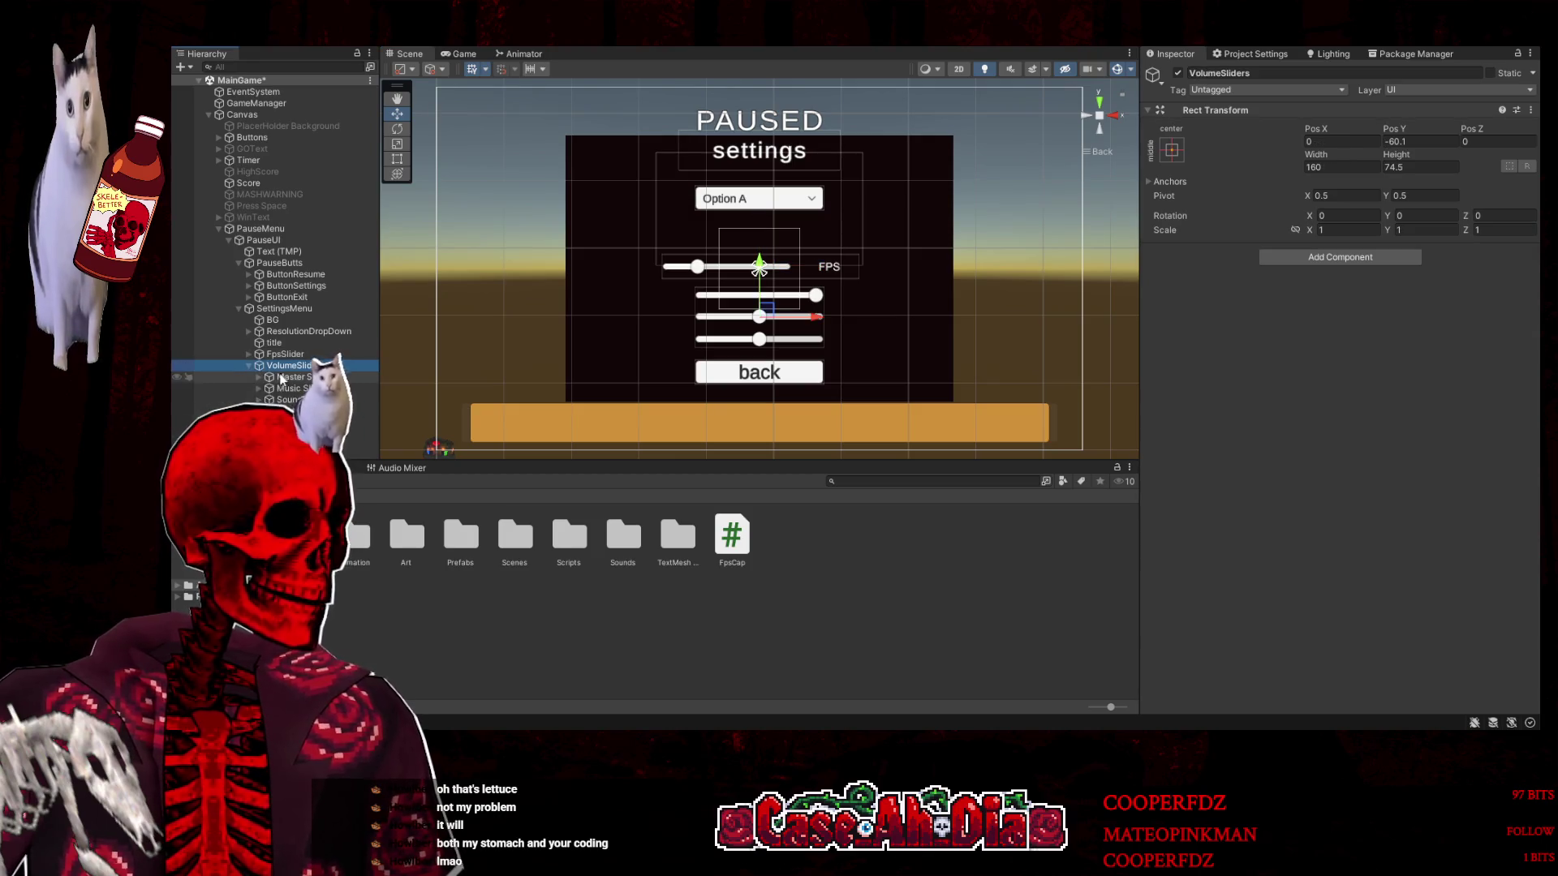
pyautogui.click(293, 378)
pyautogui.click(306, 369)
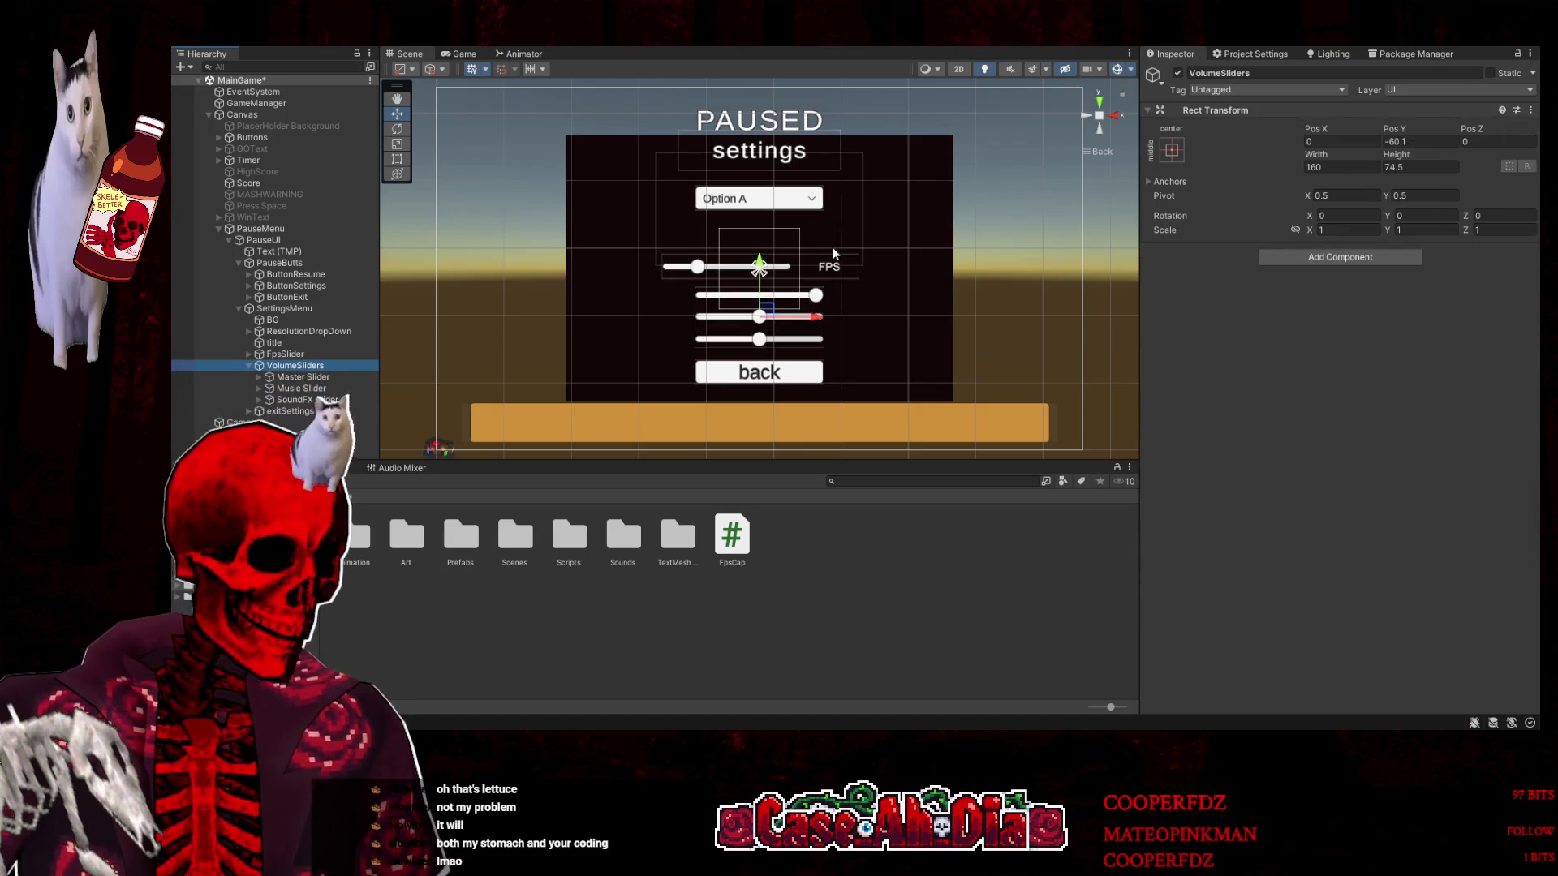
pyautogui.click(397, 128)
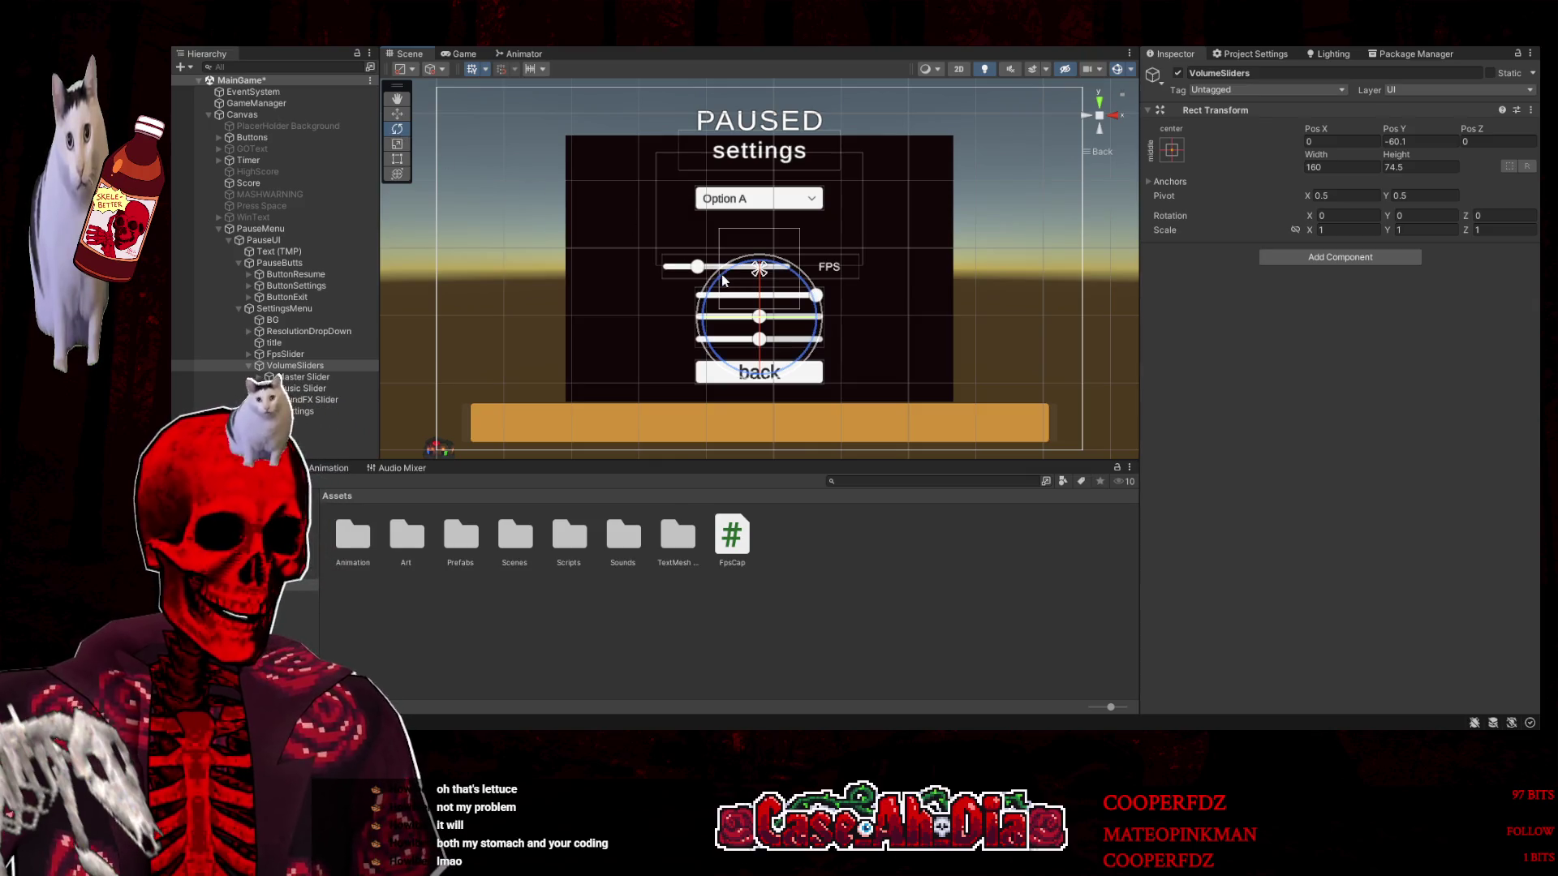
pyautogui.moveTo(720, 282)
pyautogui.mouseDown()
pyautogui.moveTo(706, 424)
pyautogui.moveTo(772, 445)
pyautogui.moveTo(544, 364)
pyautogui.moveTo(576, 372)
pyautogui.mouseUp()
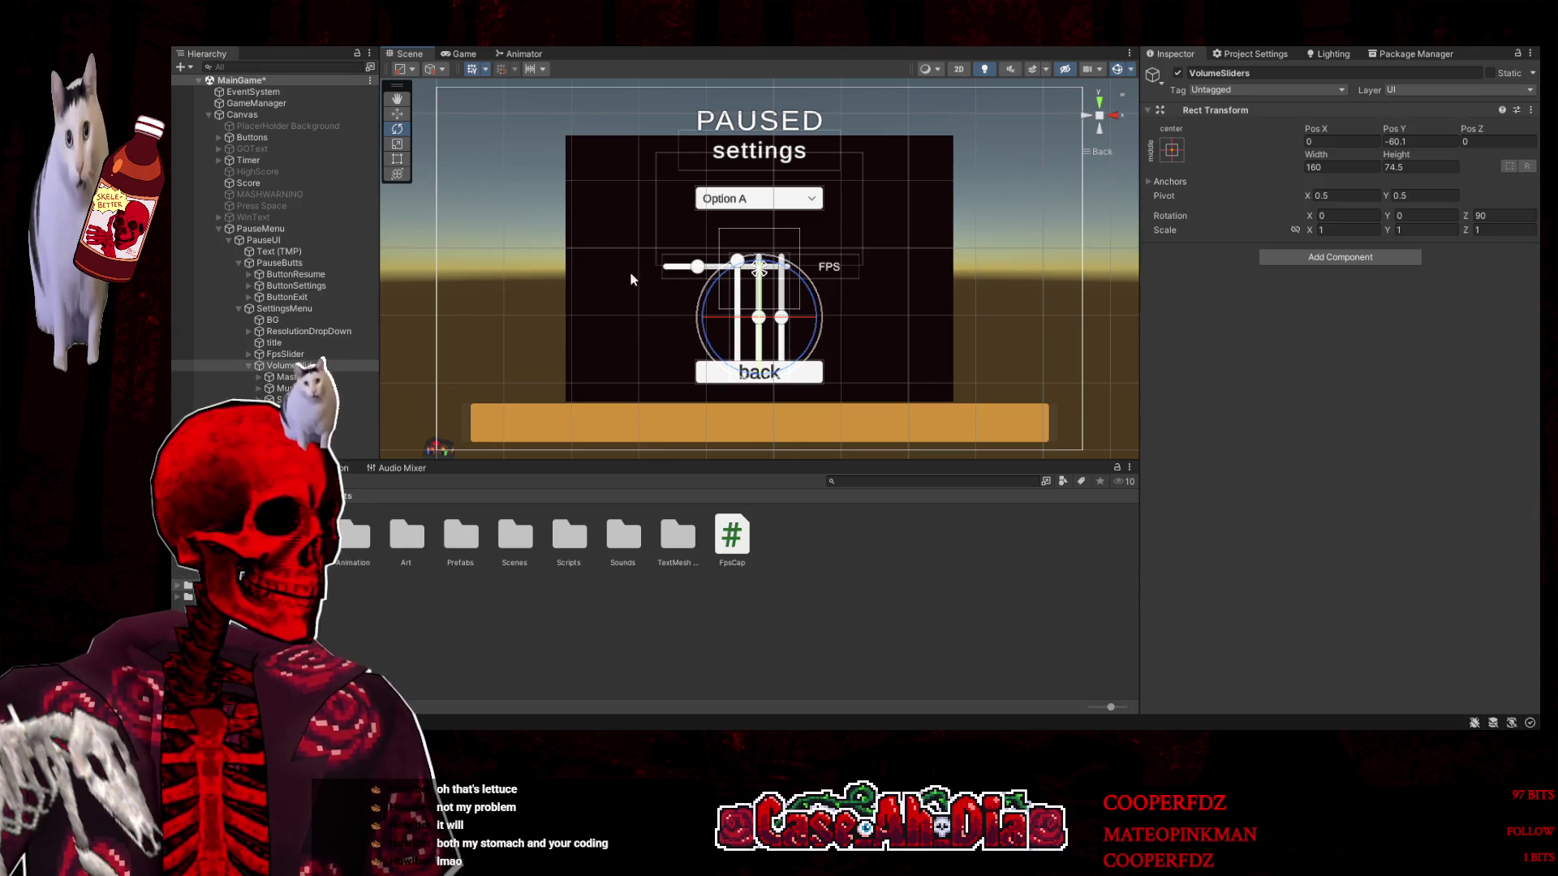
# Move VolumeSliders right to X 163.4 and add a new Image under it
pyautogui.press('w')
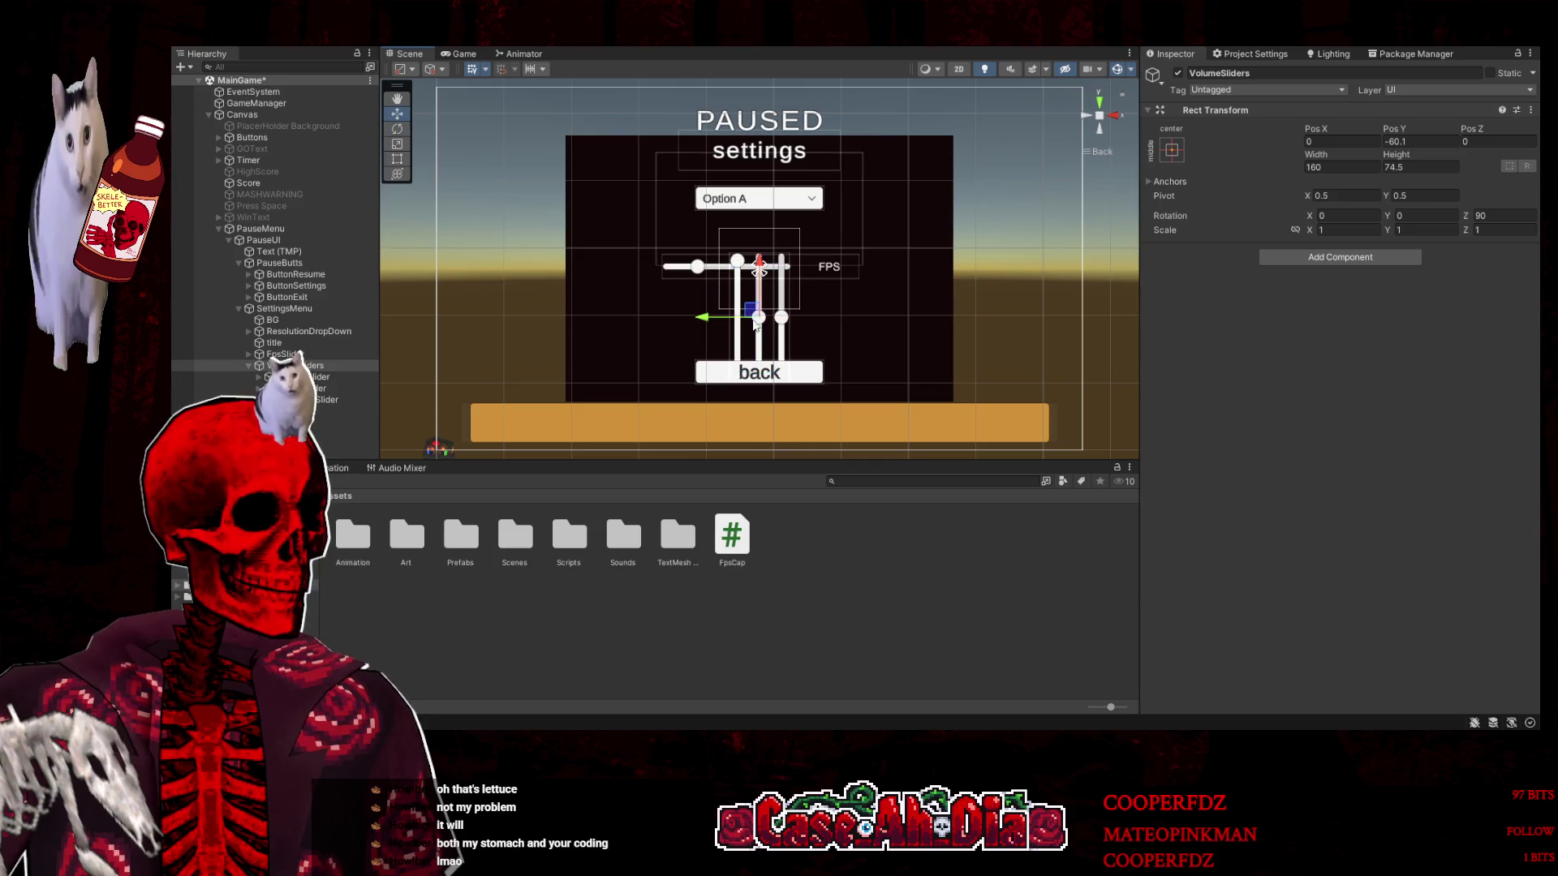
pyautogui.moveTo(715, 321); pyautogui.dragTo(840, 337)
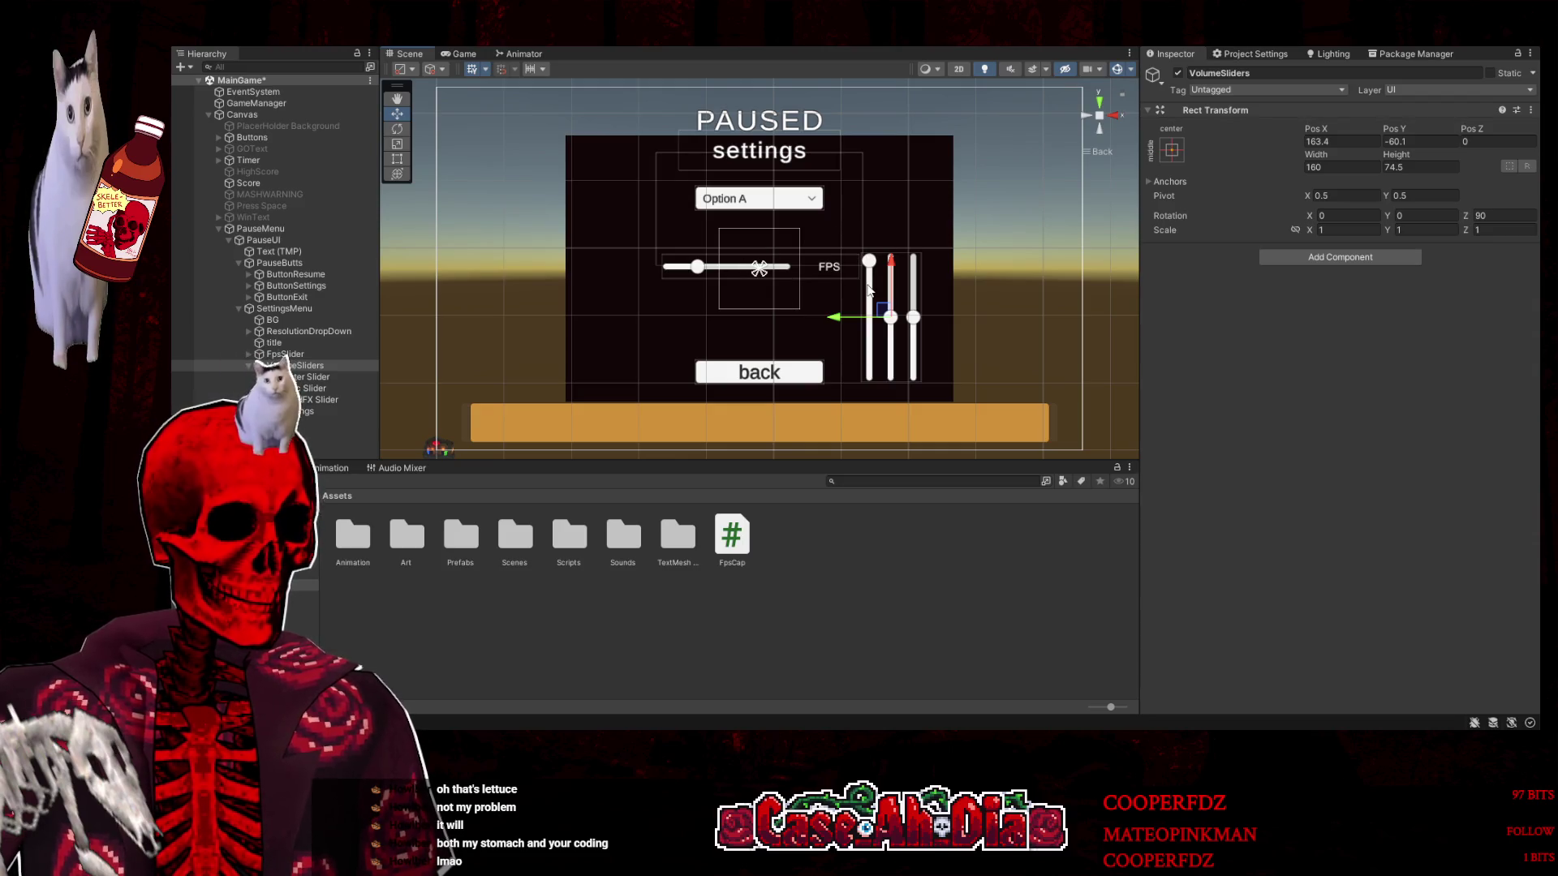
pyautogui.click(330, 365)
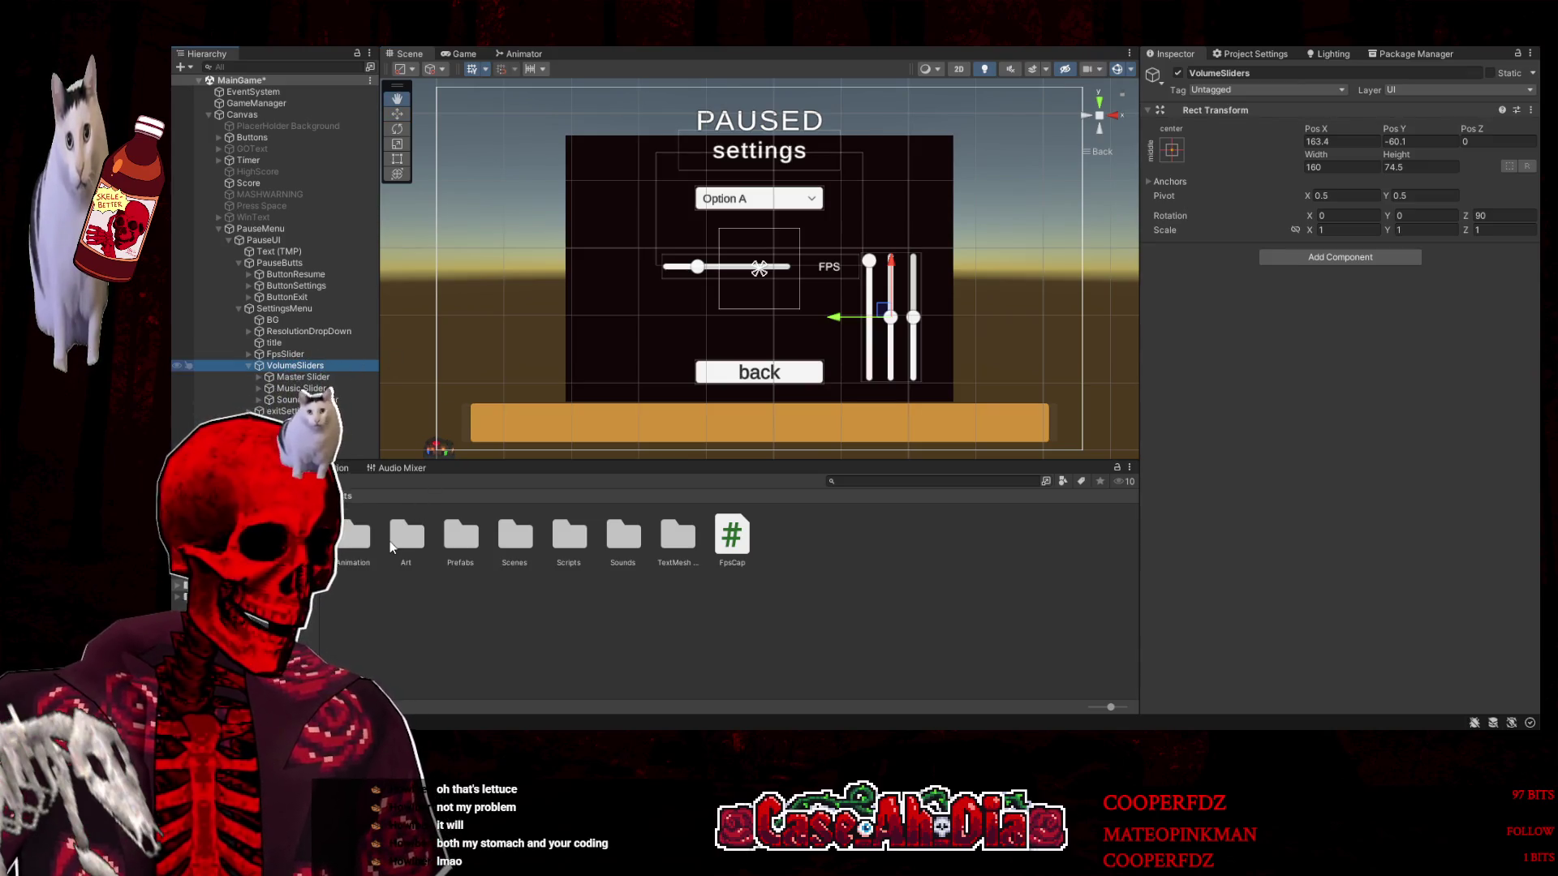
pyautogui.hotkey('ctrl', 'shift', 'i')
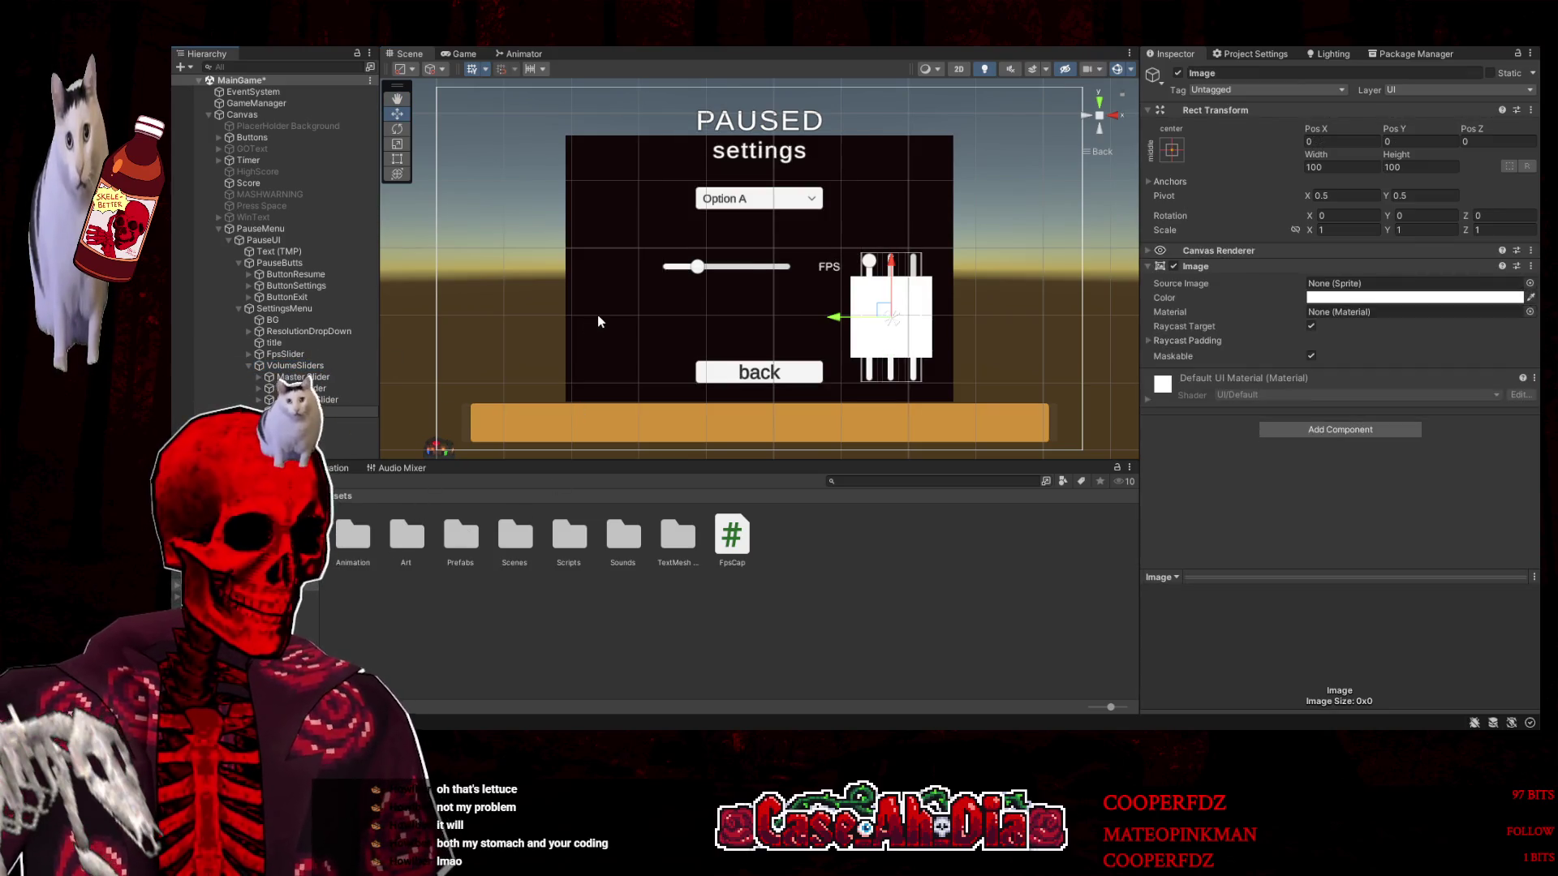
# Replace the unwanted Image with a VolumeZ text label under VolumeSliders, rotated to Z 90
pyautogui.hotkey('ctrl', 'z')
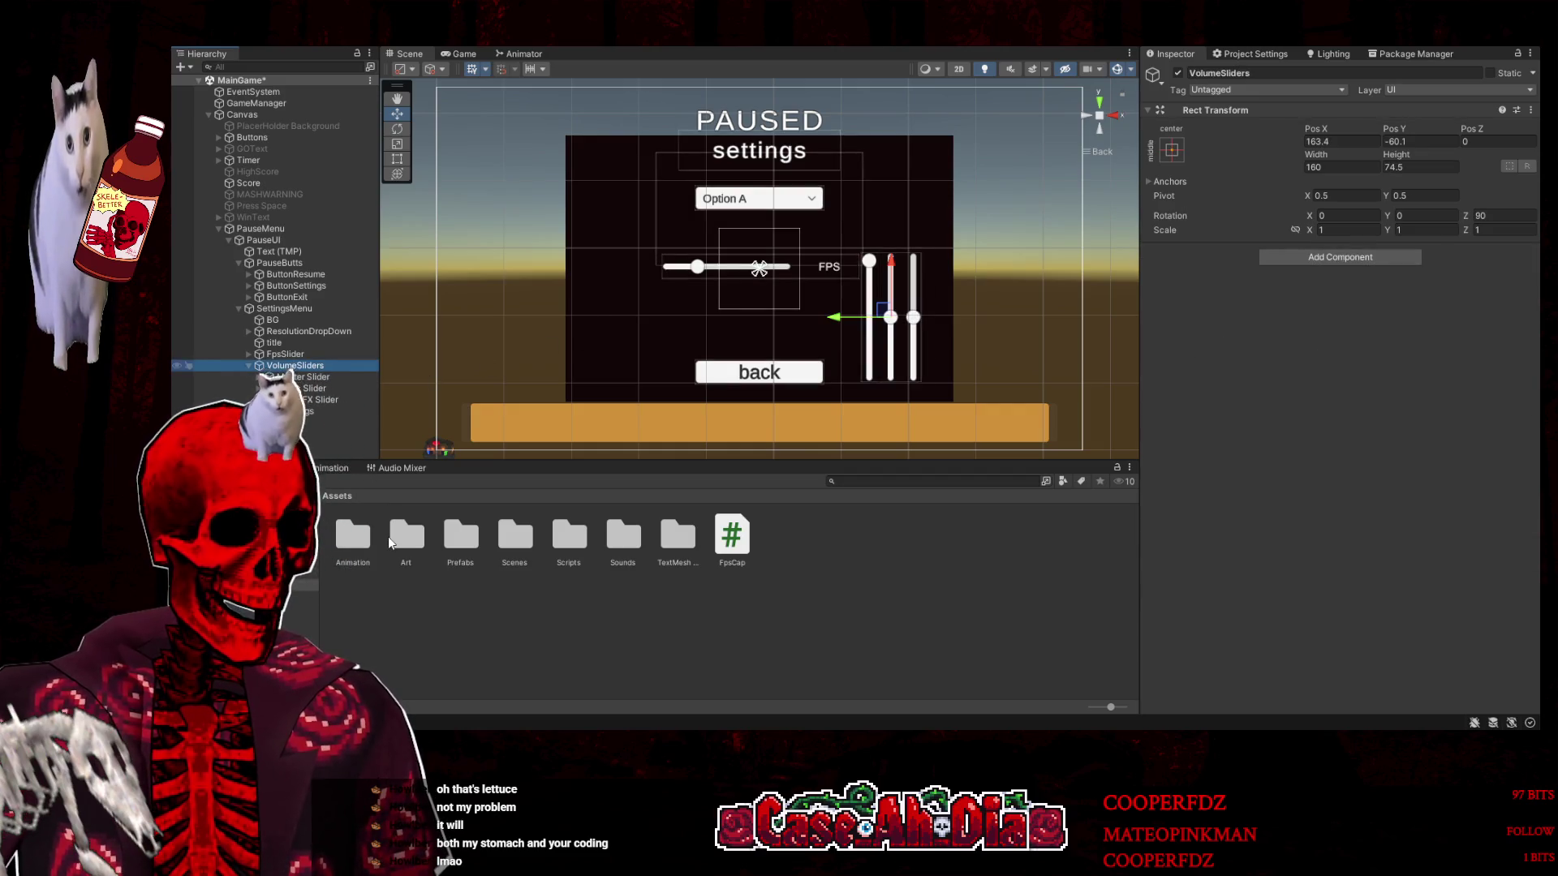
pyautogui.hotkey('ctrl', 'shift', 't')
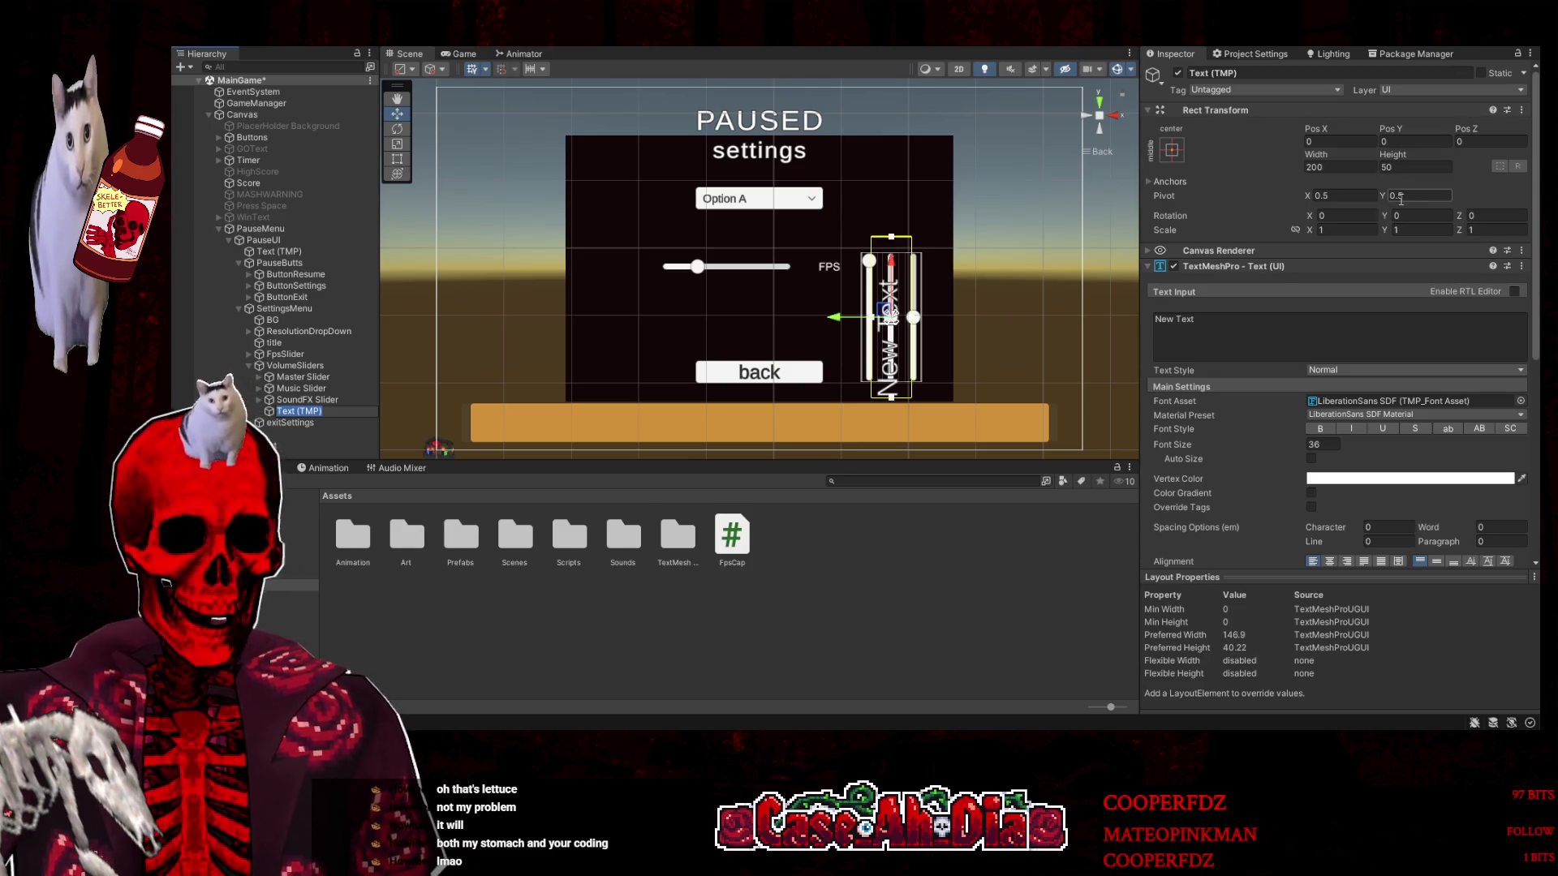
pyautogui.click(1410, 213)
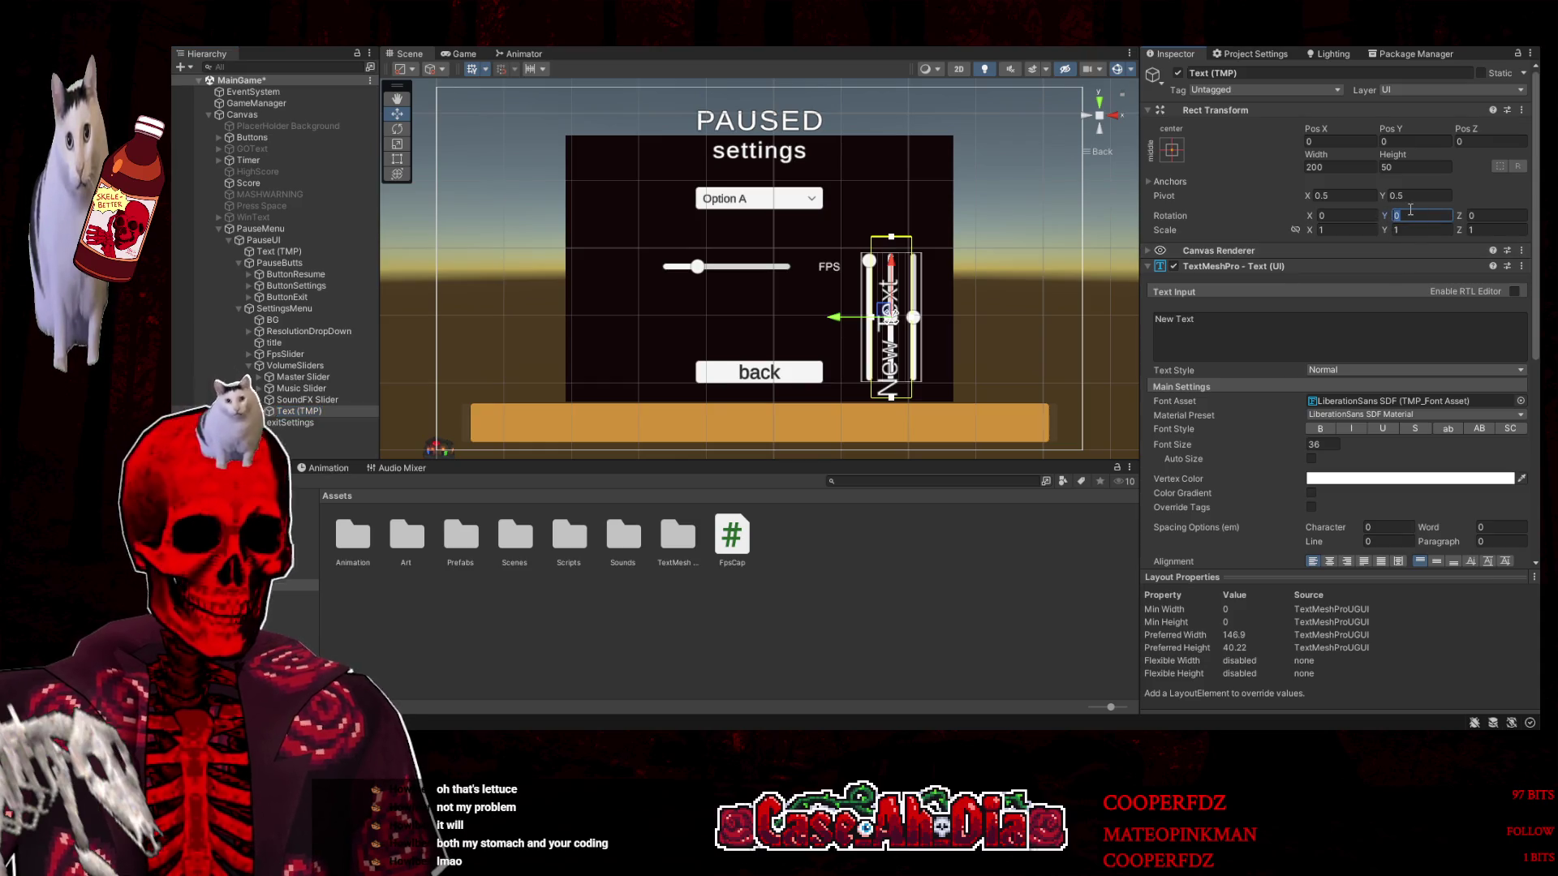
pyautogui.write('9')
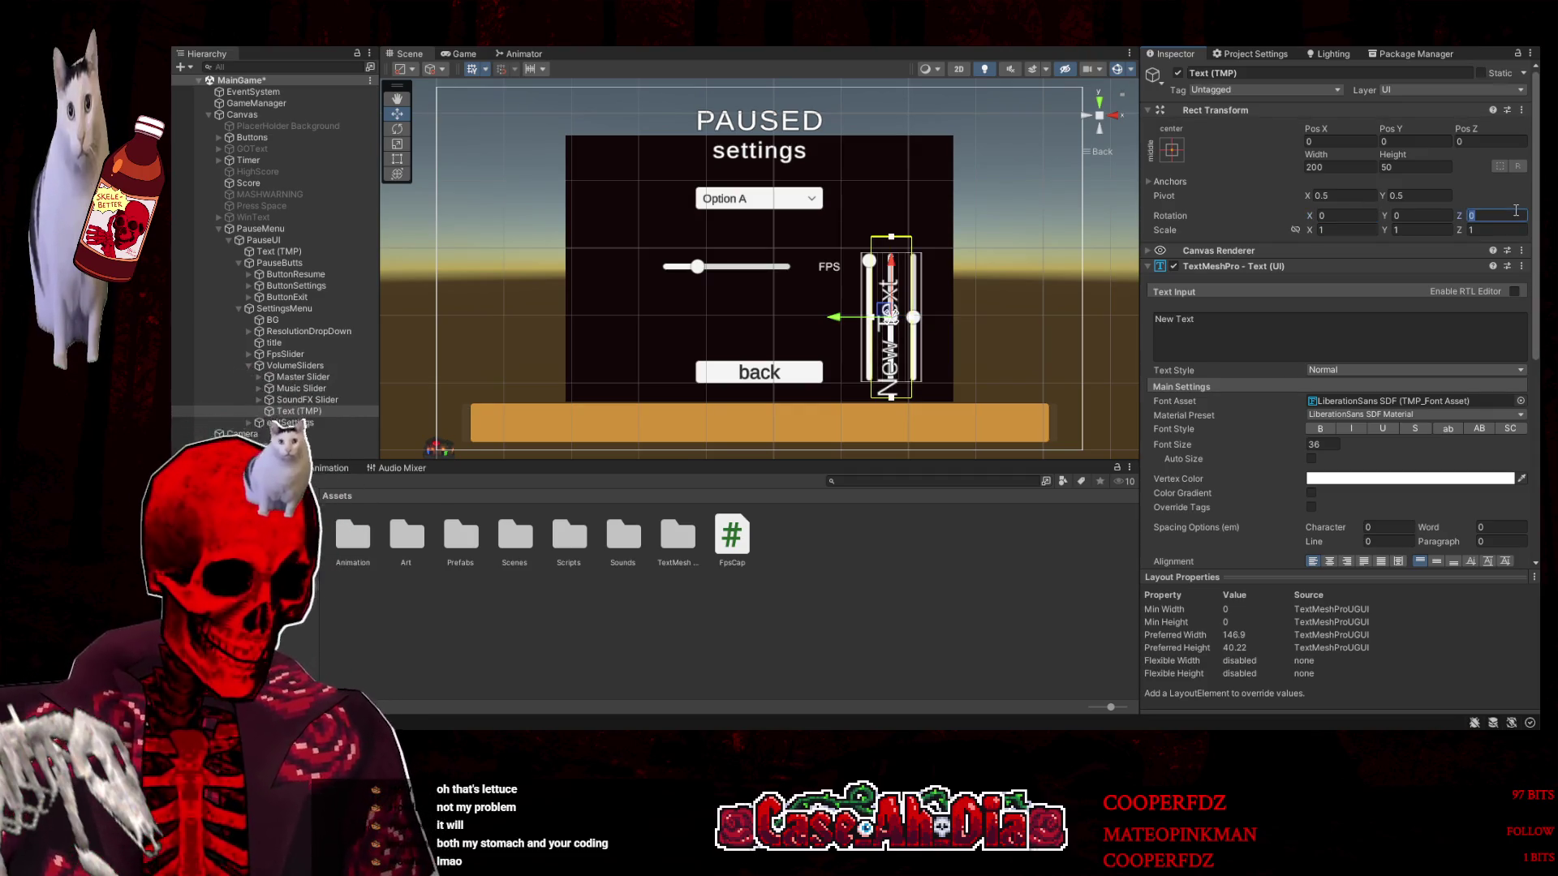
pyautogui.write('90')
pyautogui.press('BackSpace')
pyautogui.press('BackSpace')
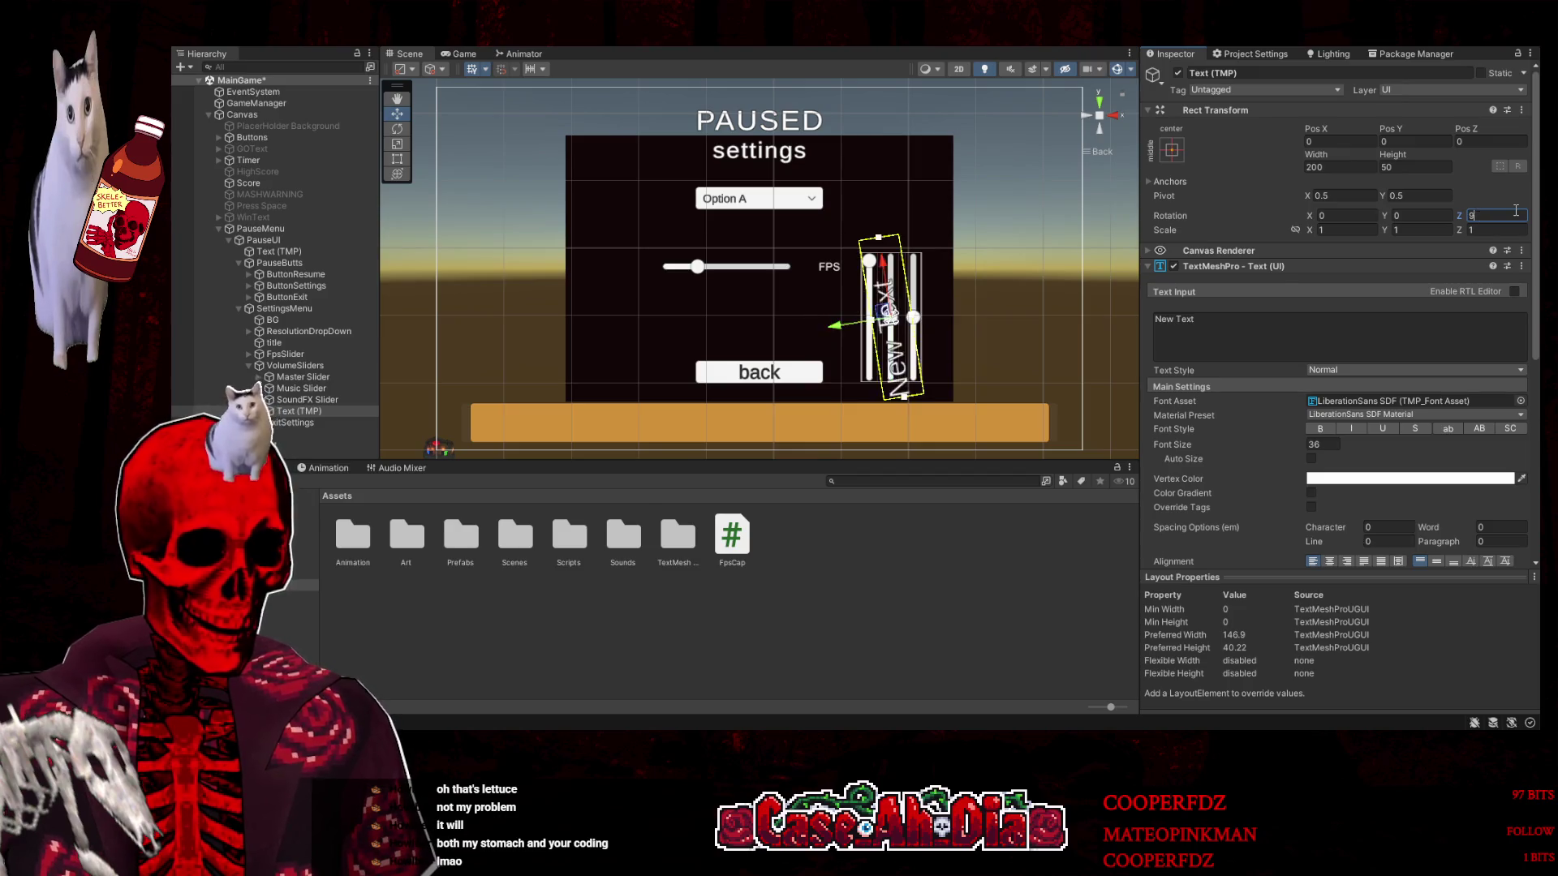
pyautogui.write('90')
pyautogui.click(1210, 325)
pyautogui.write('Volumez')
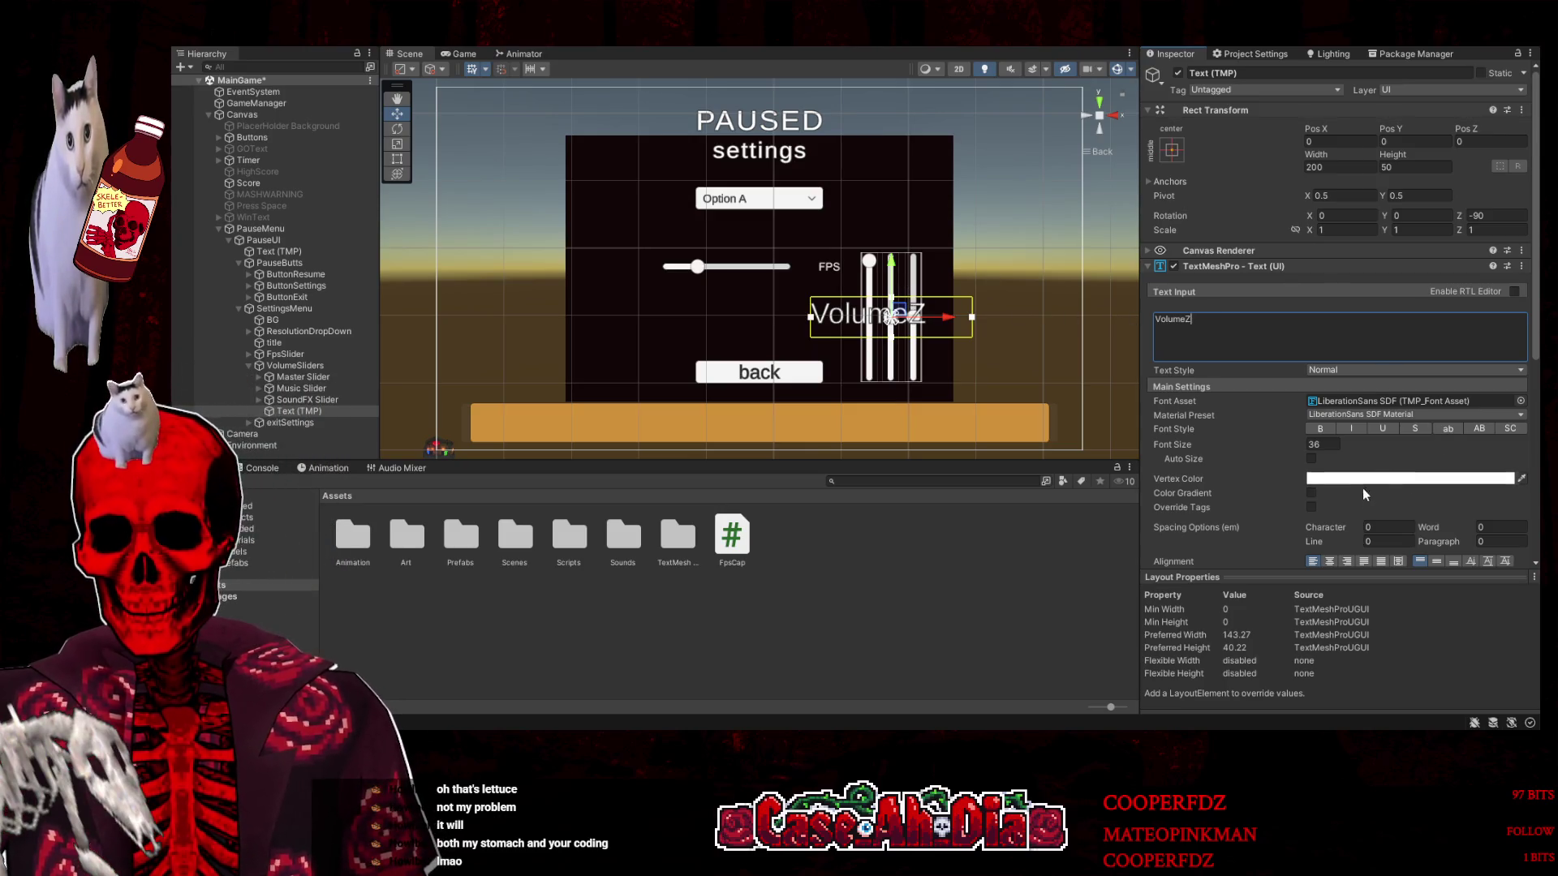
# Center the VolumeZ text, move it above the sliders, and scale it to about 0.54
pyautogui.click(1336, 559)
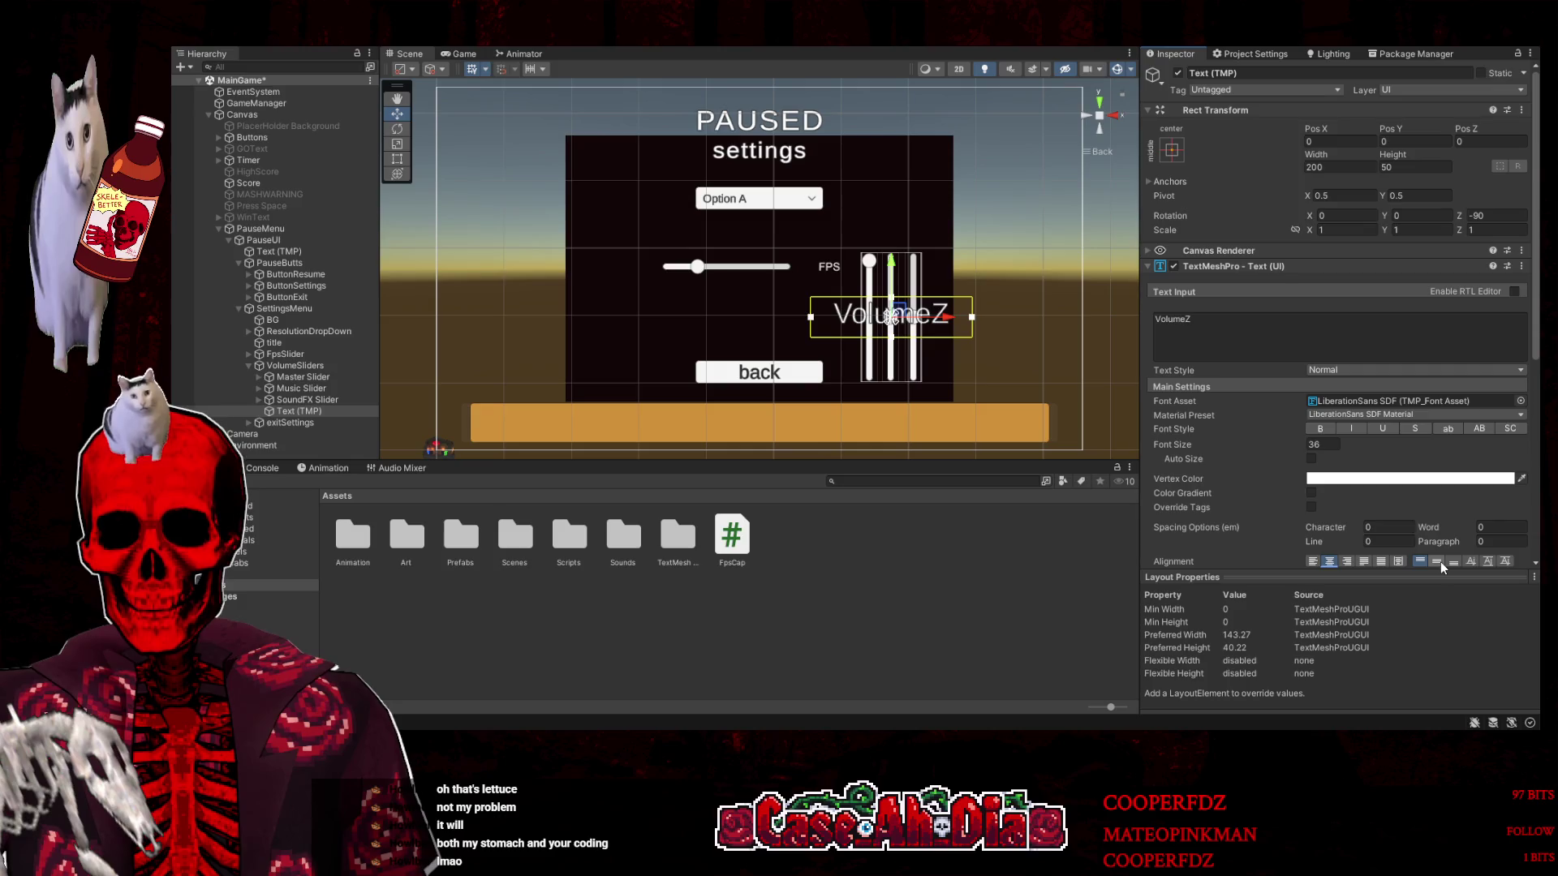
pyautogui.click(1439, 561)
pyautogui.moveTo(892, 267); pyautogui.dragTo(893, 180)
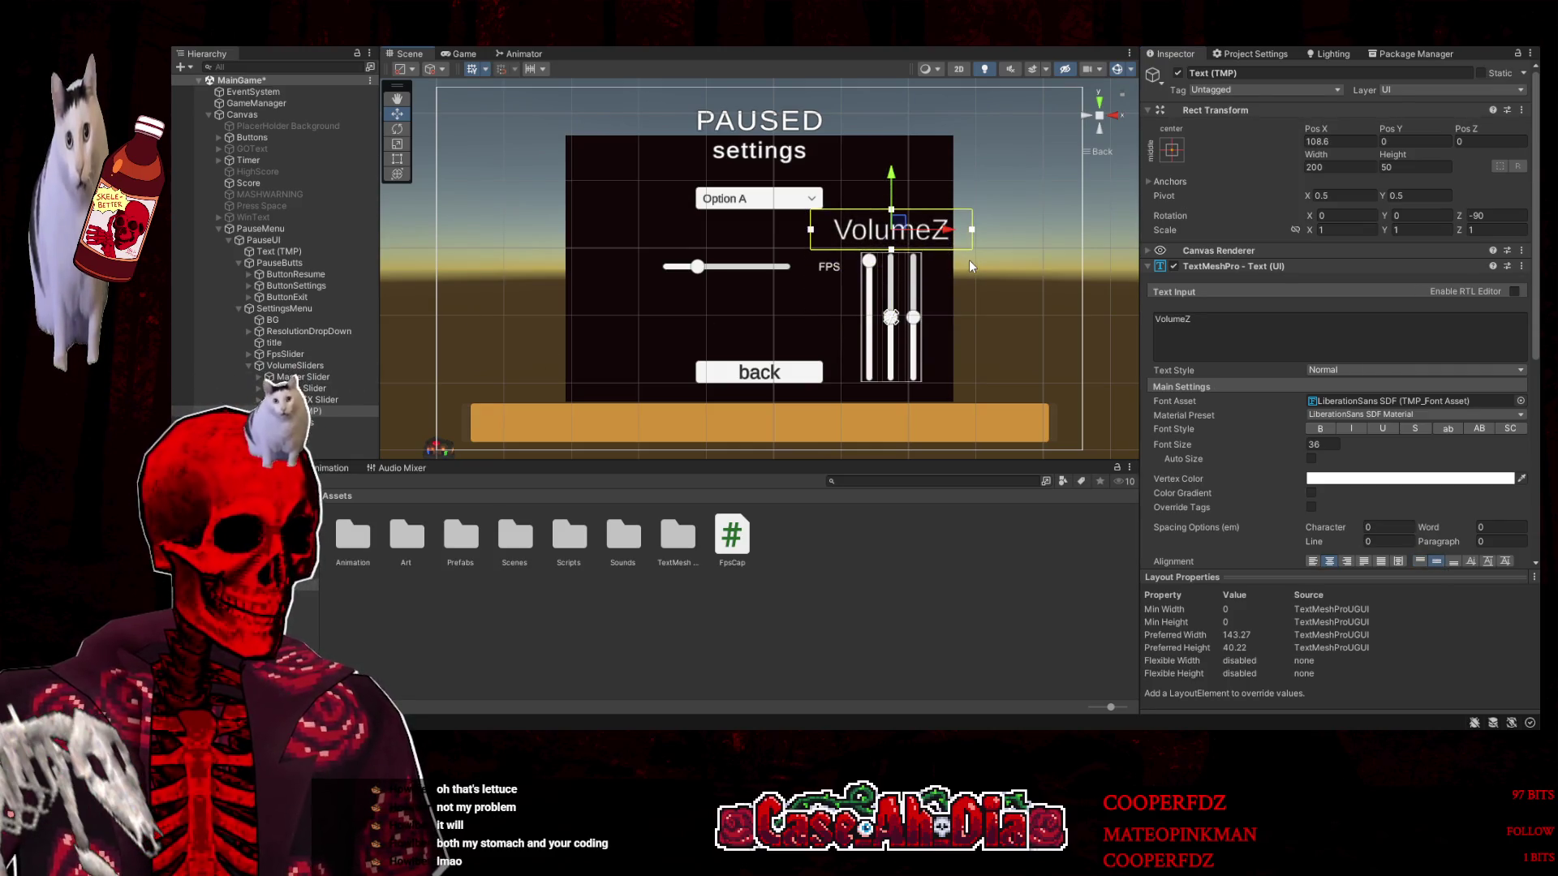
pyautogui.press('r')
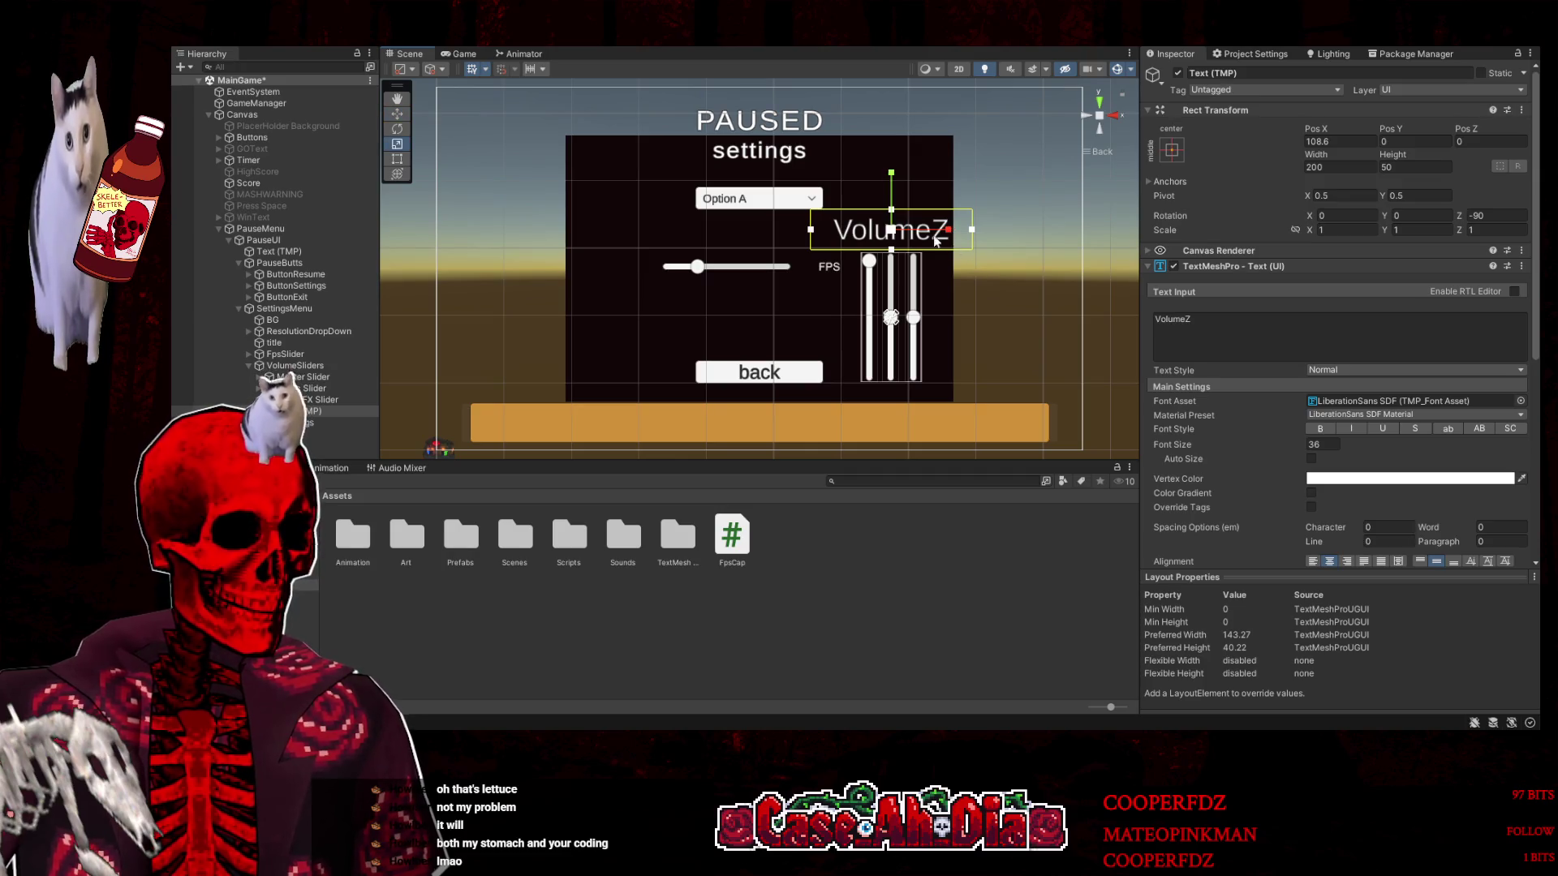
pyautogui.moveTo(891, 229); pyautogui.dragTo(866, 243)
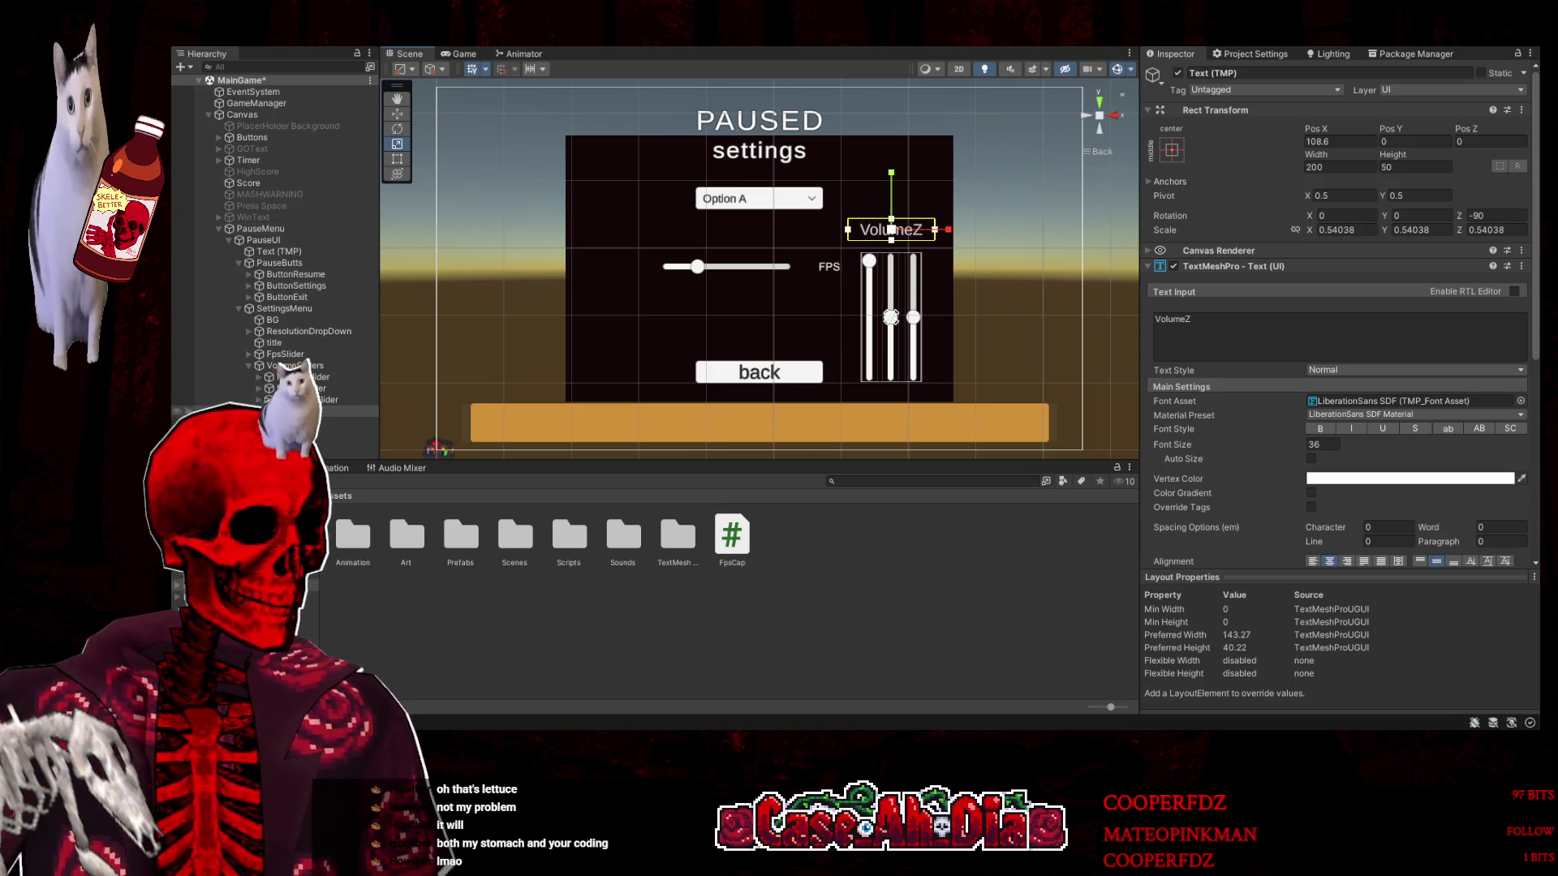
pyautogui.click(320, 376)
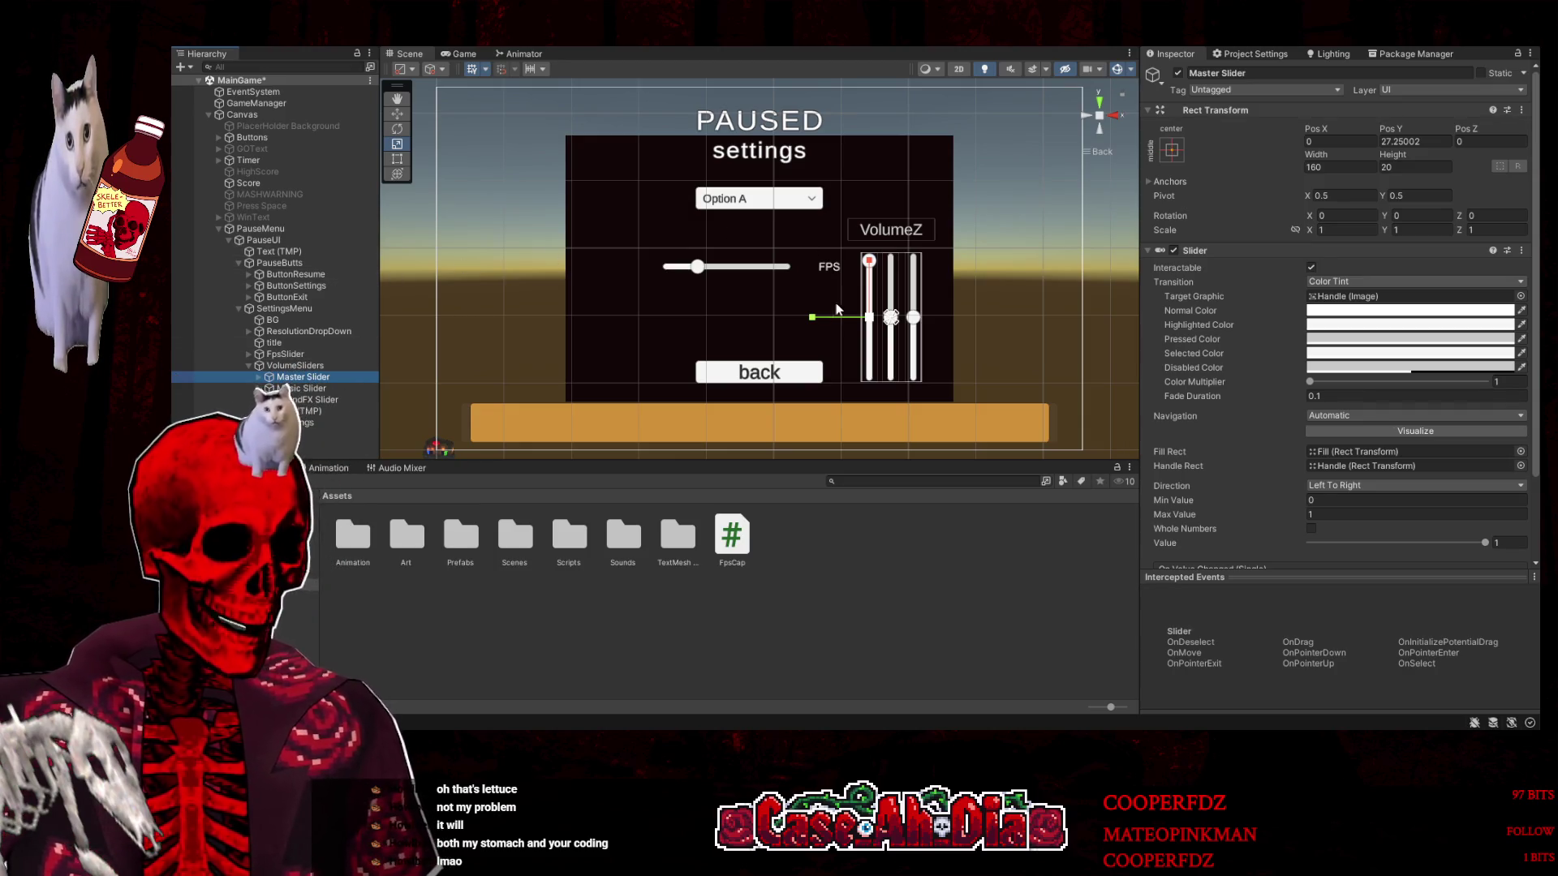
# Spread the Master and SoundFX sliders outward from the other volume sliders
pyautogui.click(397, 113)
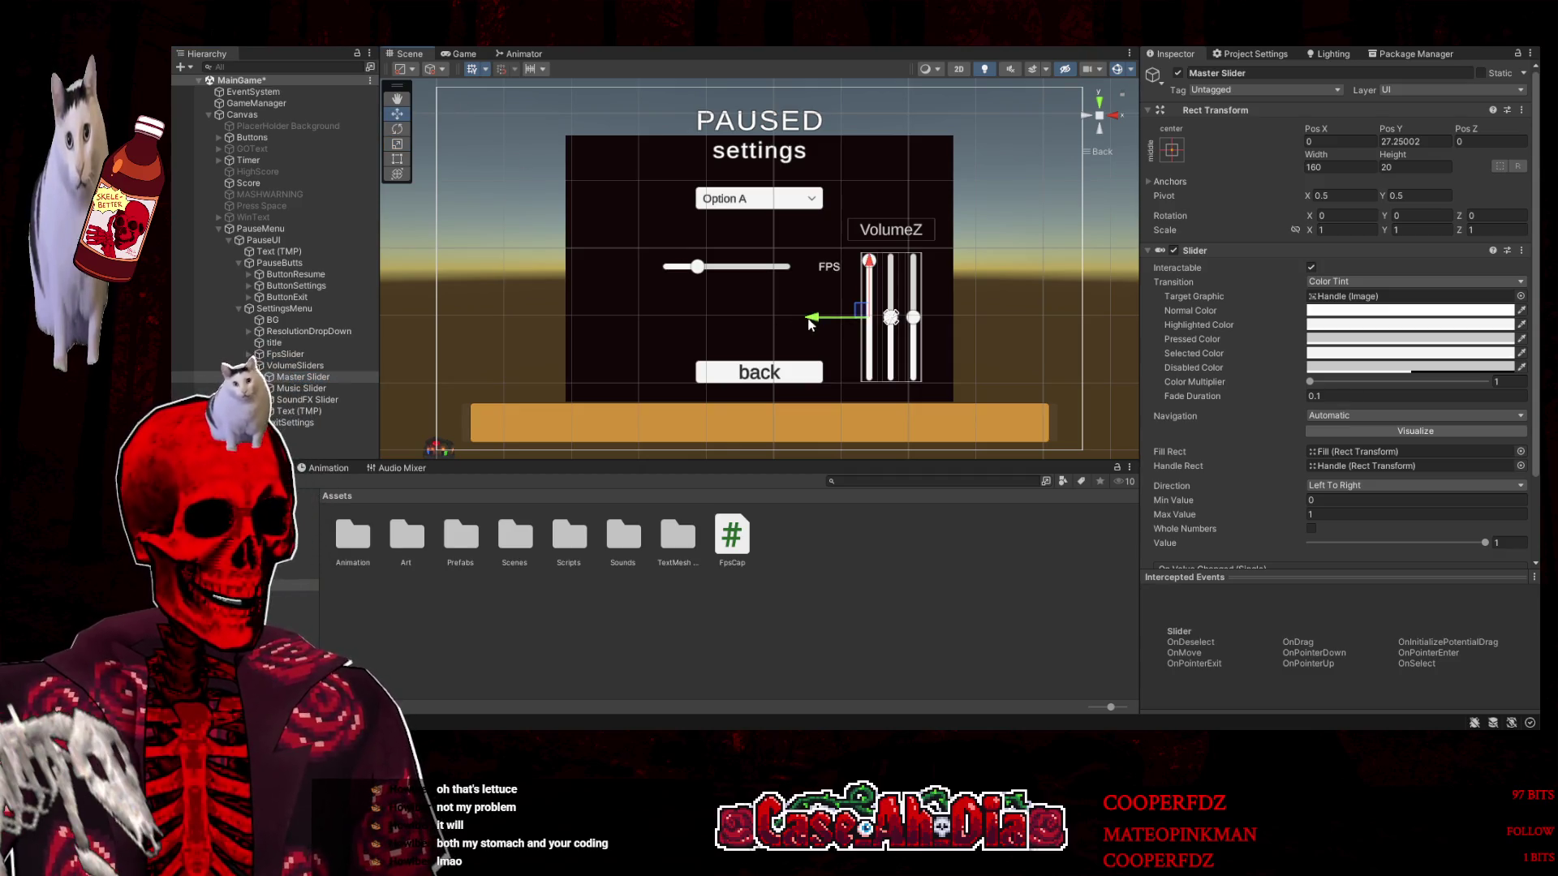
pyautogui.moveTo(814, 319); pyautogui.dragTo(806, 319)
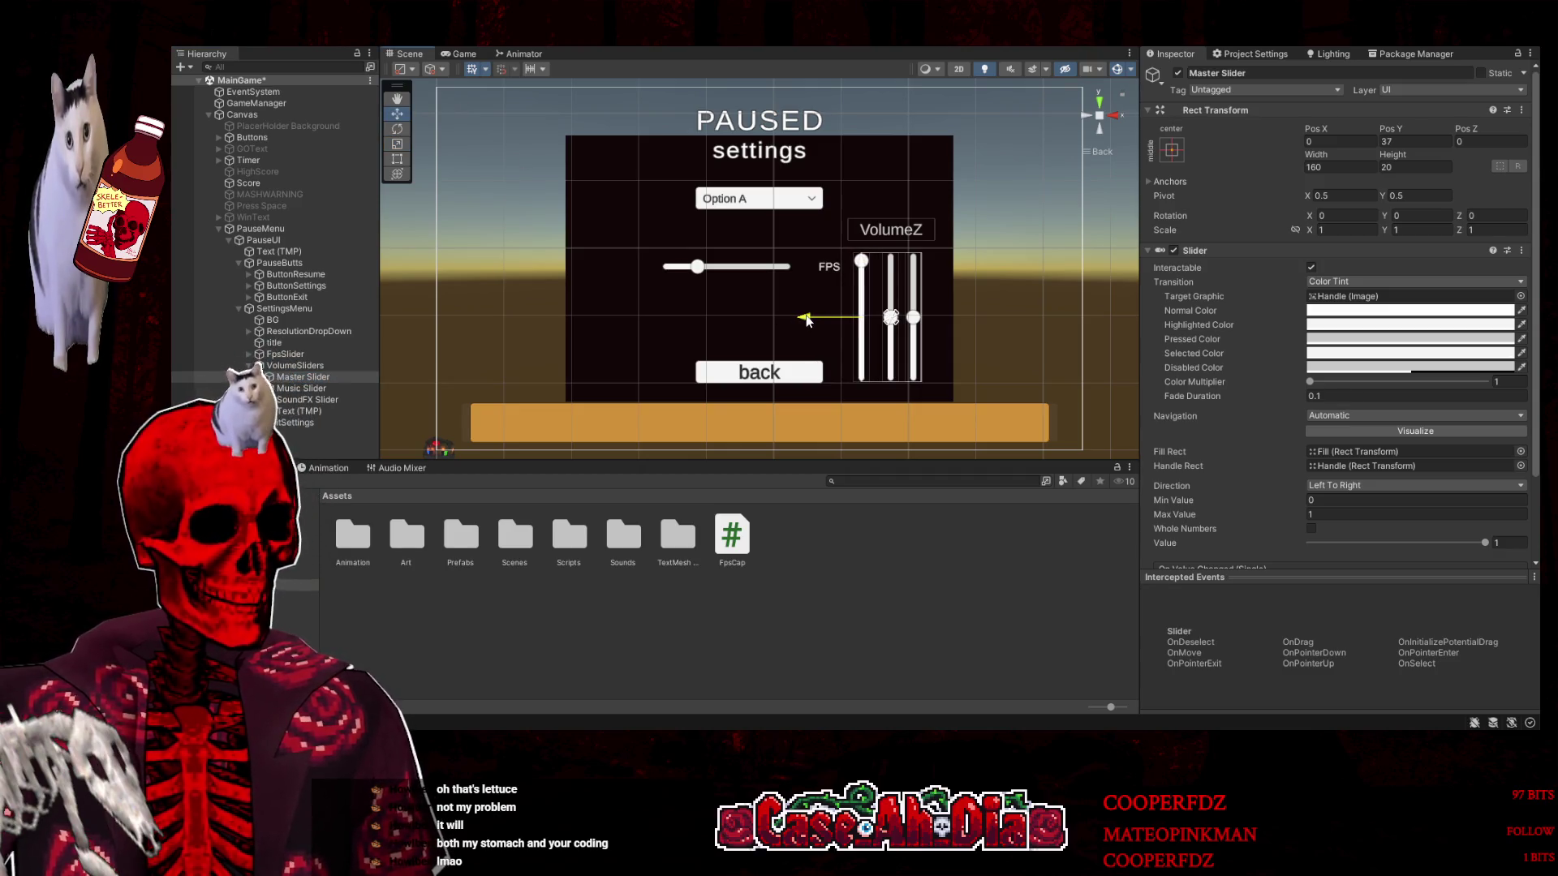
pyautogui.click(920, 316)
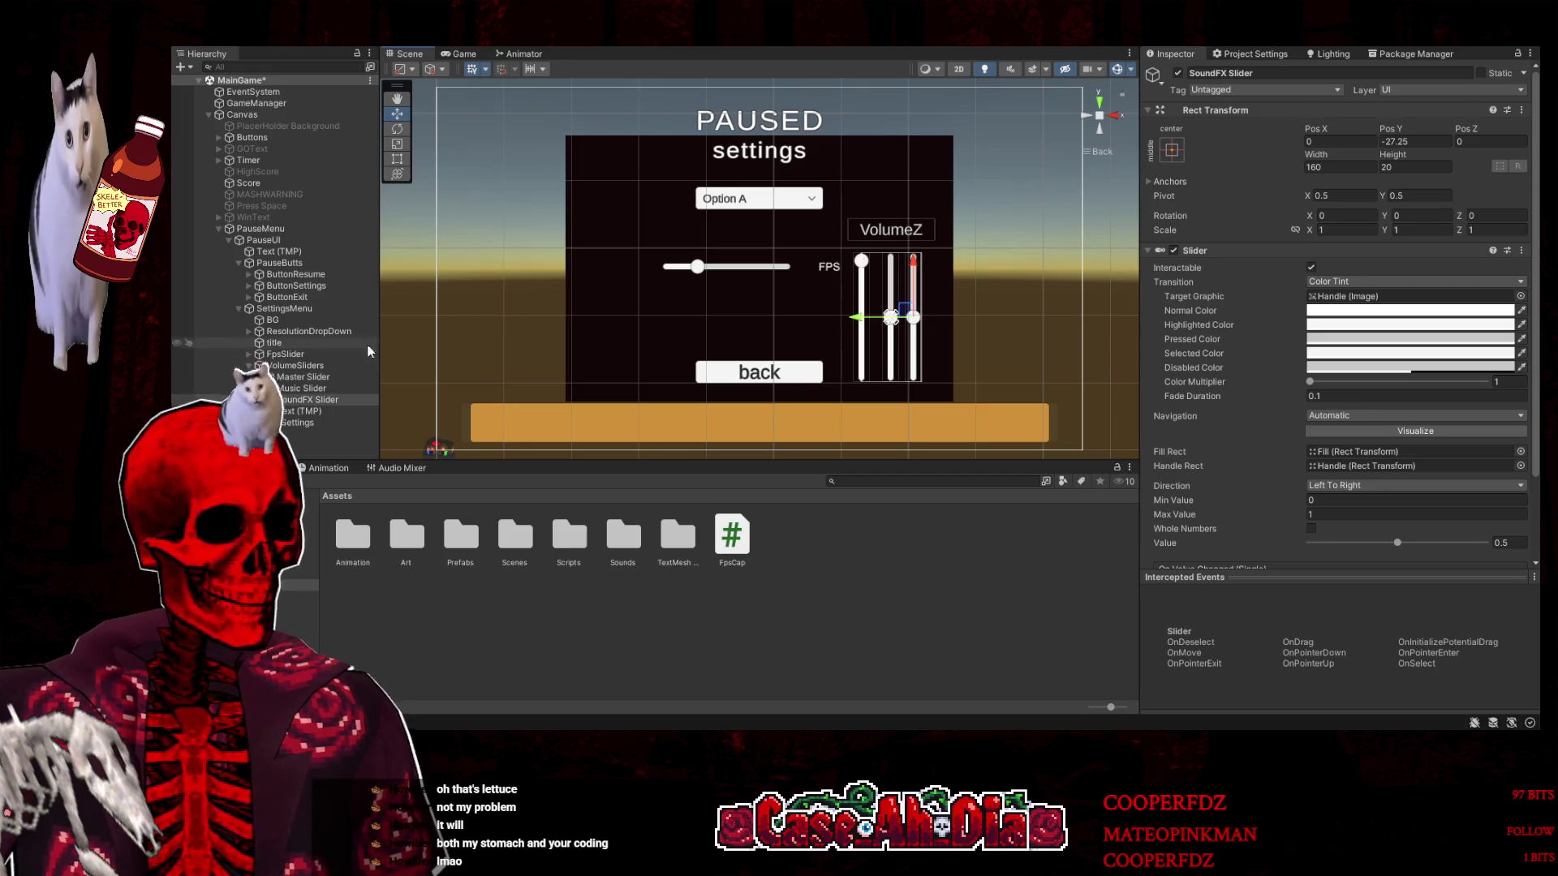
pyautogui.moveTo(858, 325); pyautogui.dragTo(867, 324)
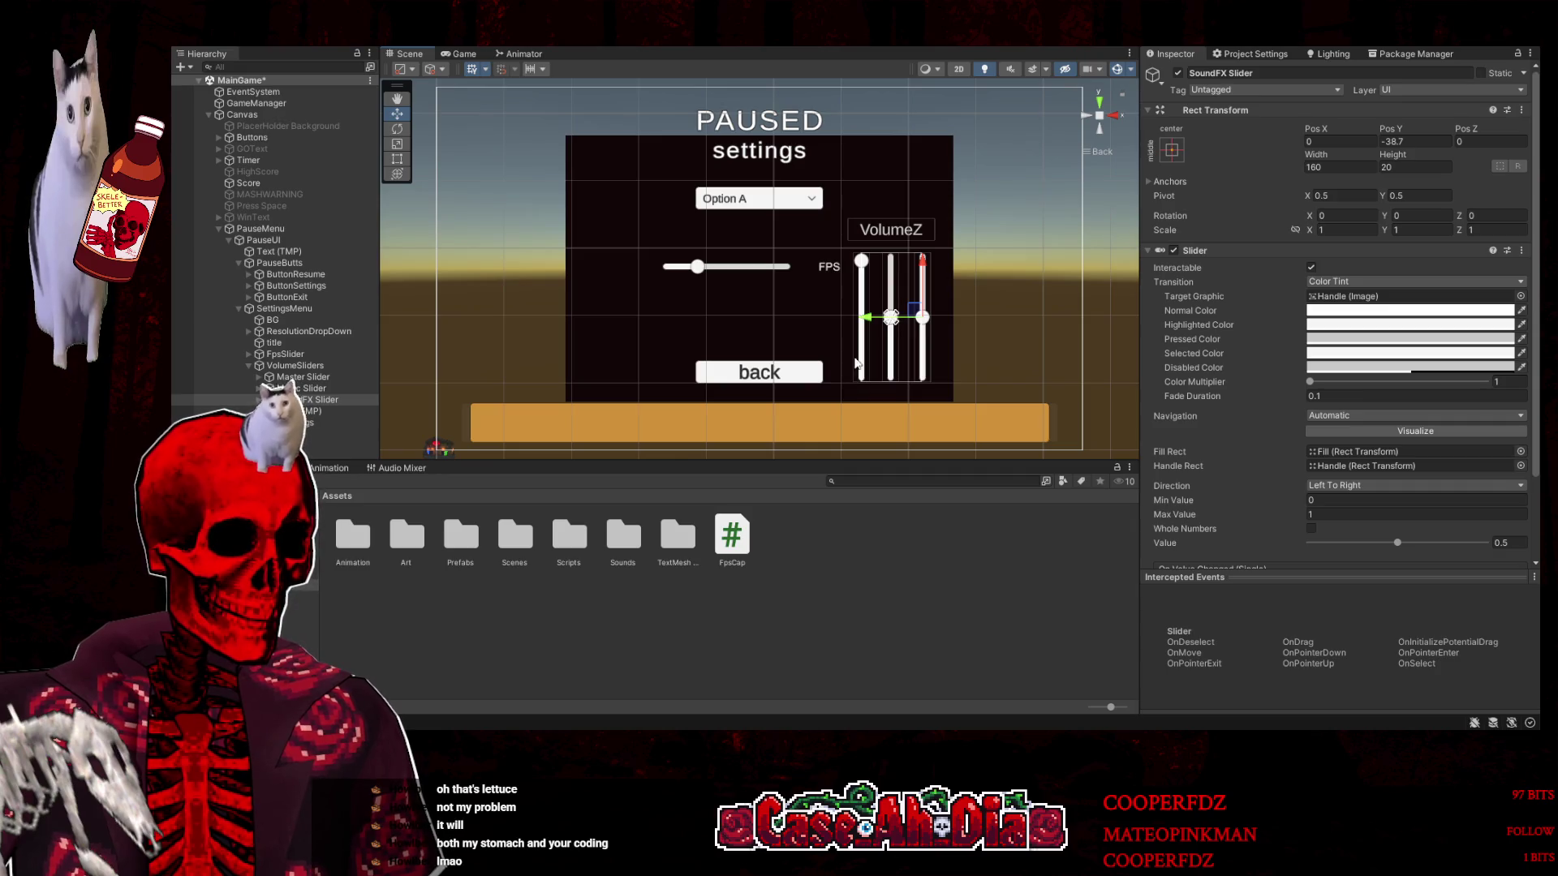
# Move the FPS slider toward its label and shift the FpsSlider group lower in the panel
pyautogui.click(740, 274)
pyautogui.moveTo(787, 272); pyautogui.dragTo(796, 276)
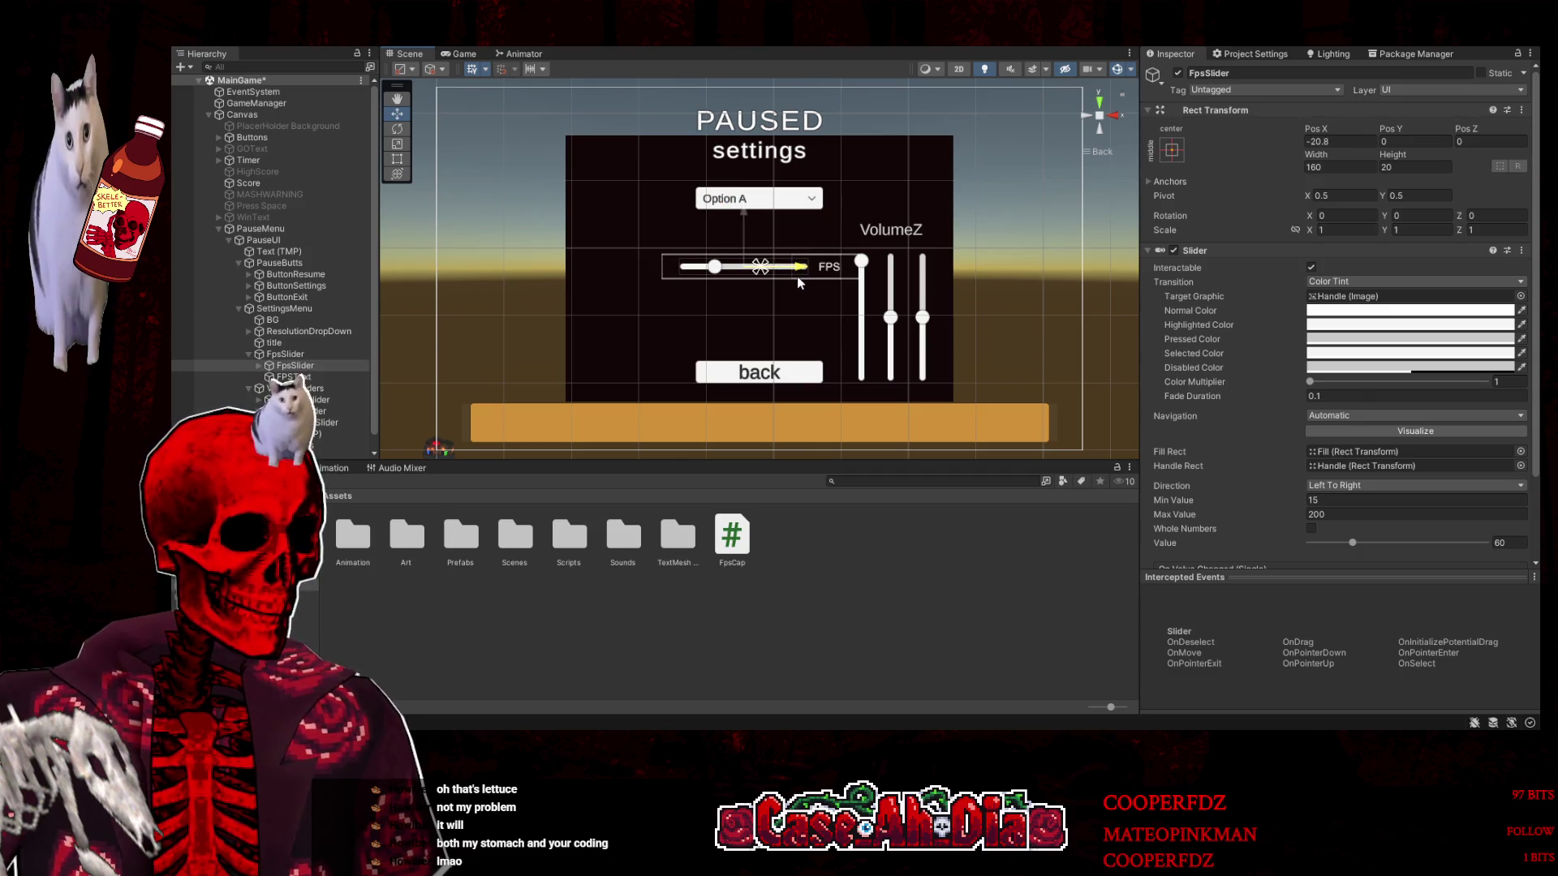
pyautogui.click(285, 354)
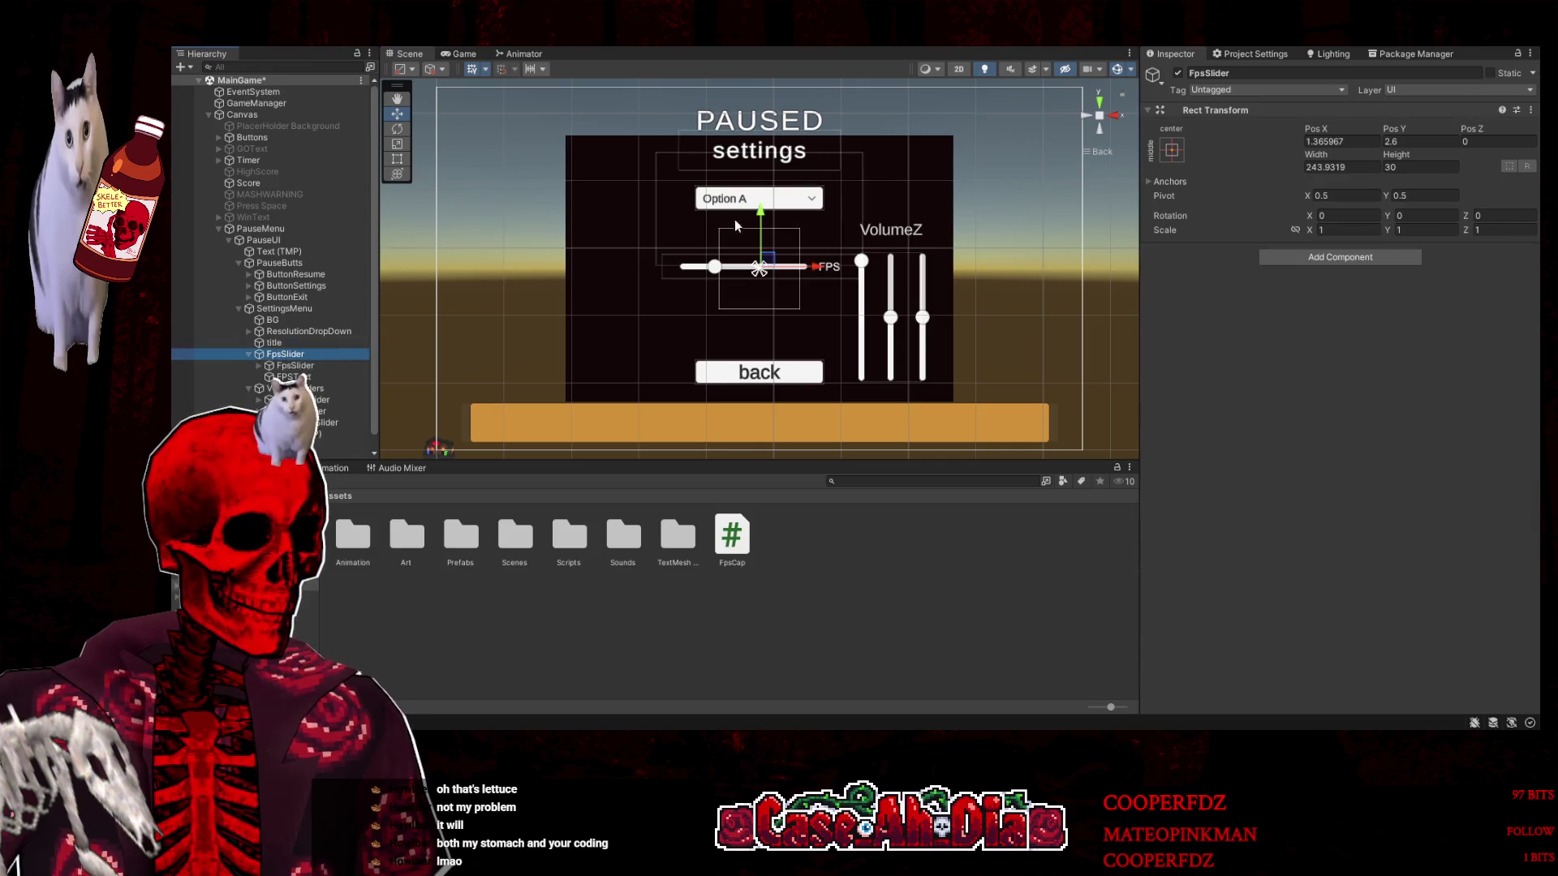
pyautogui.moveTo(763, 211)
pyautogui.mouseDown()
pyautogui.moveTo(762, 289)
pyautogui.moveTo(761, 269)
pyautogui.mouseUp()
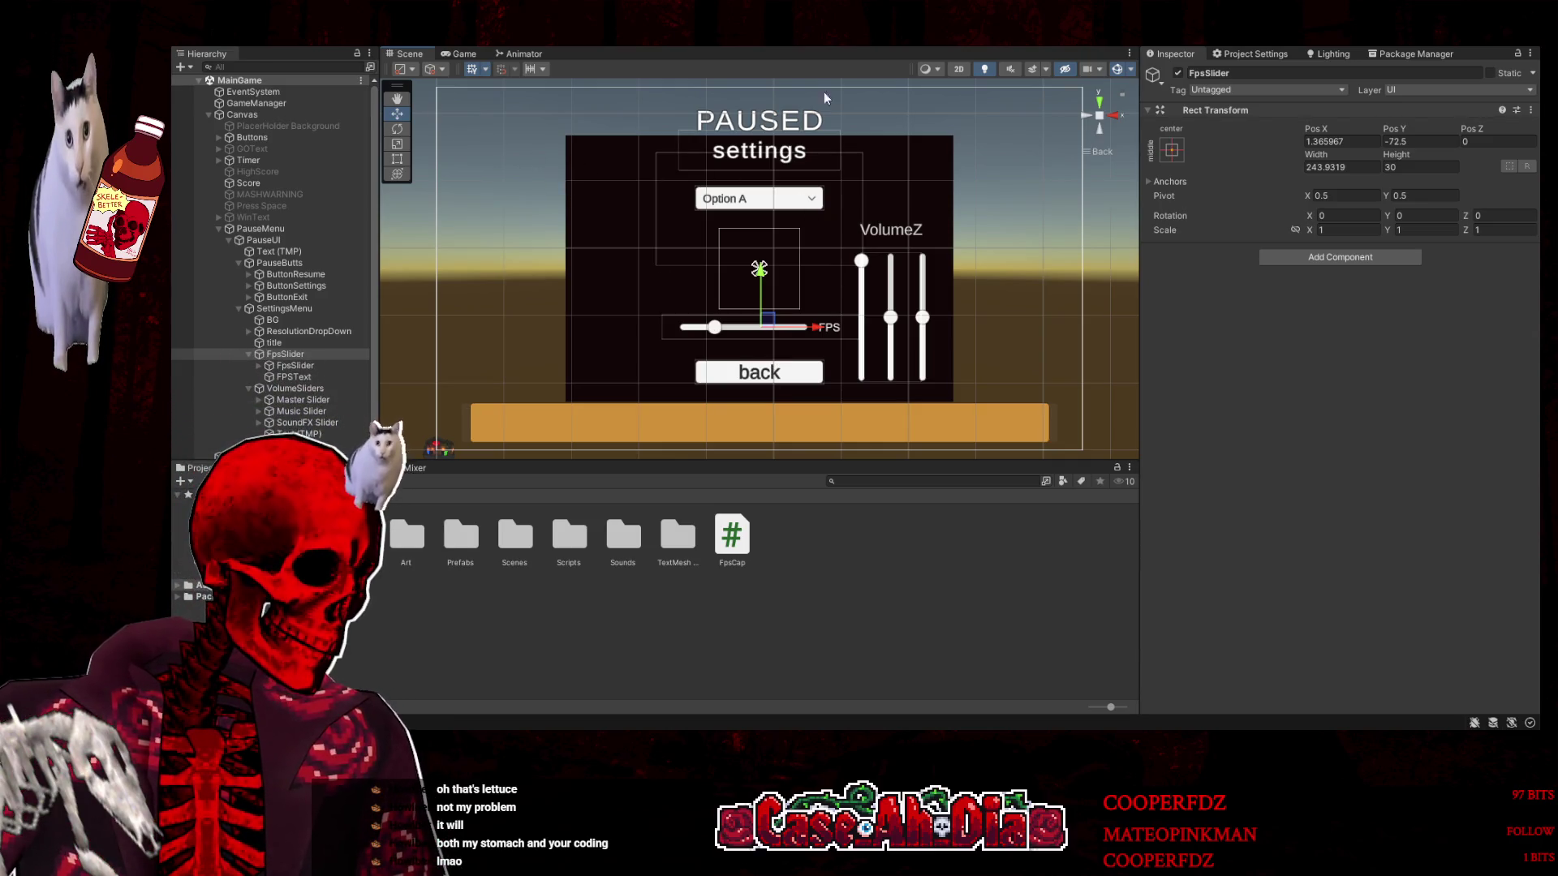
# Collapse the Hierarchy groups and deactivate SettingsMenu so only the pause buttons show
pyautogui.click(248, 388)
pyautogui.click(248, 354)
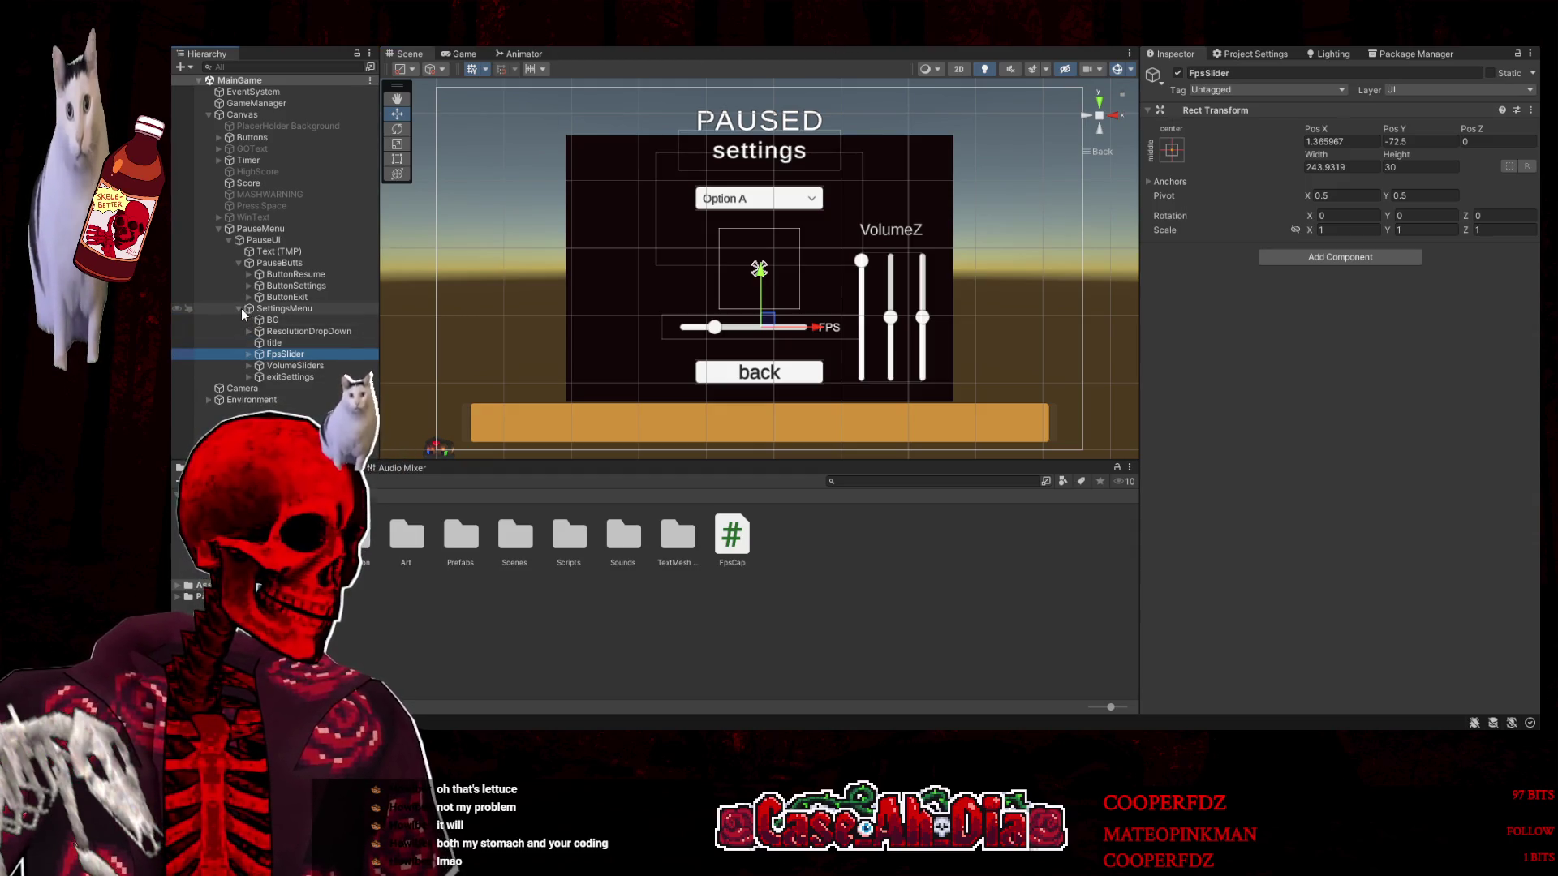
pyautogui.click(241, 308)
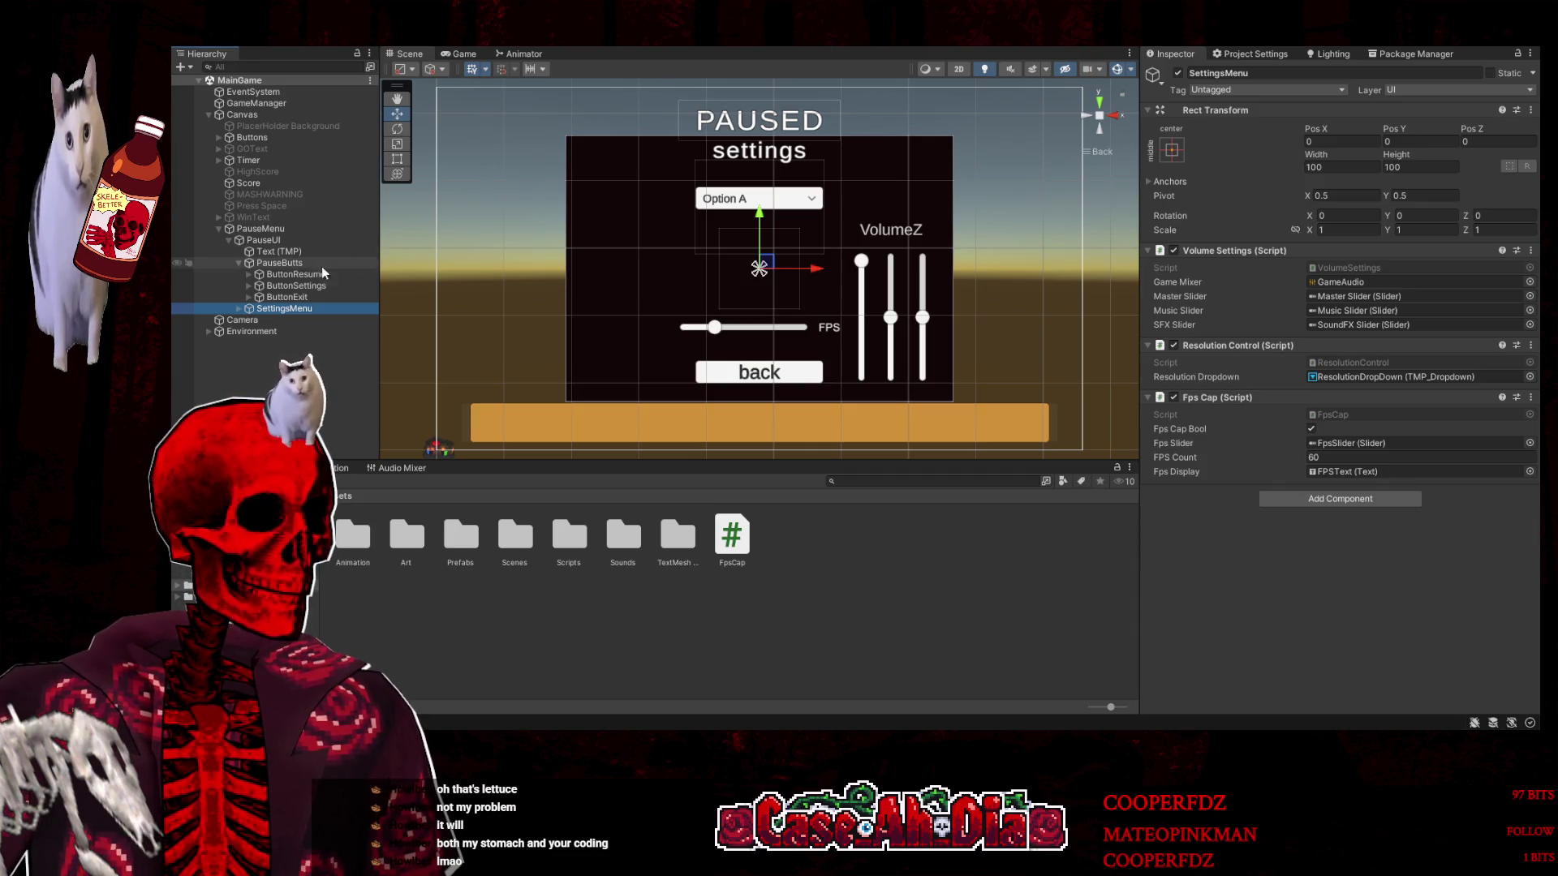
pyautogui.click(1179, 73)
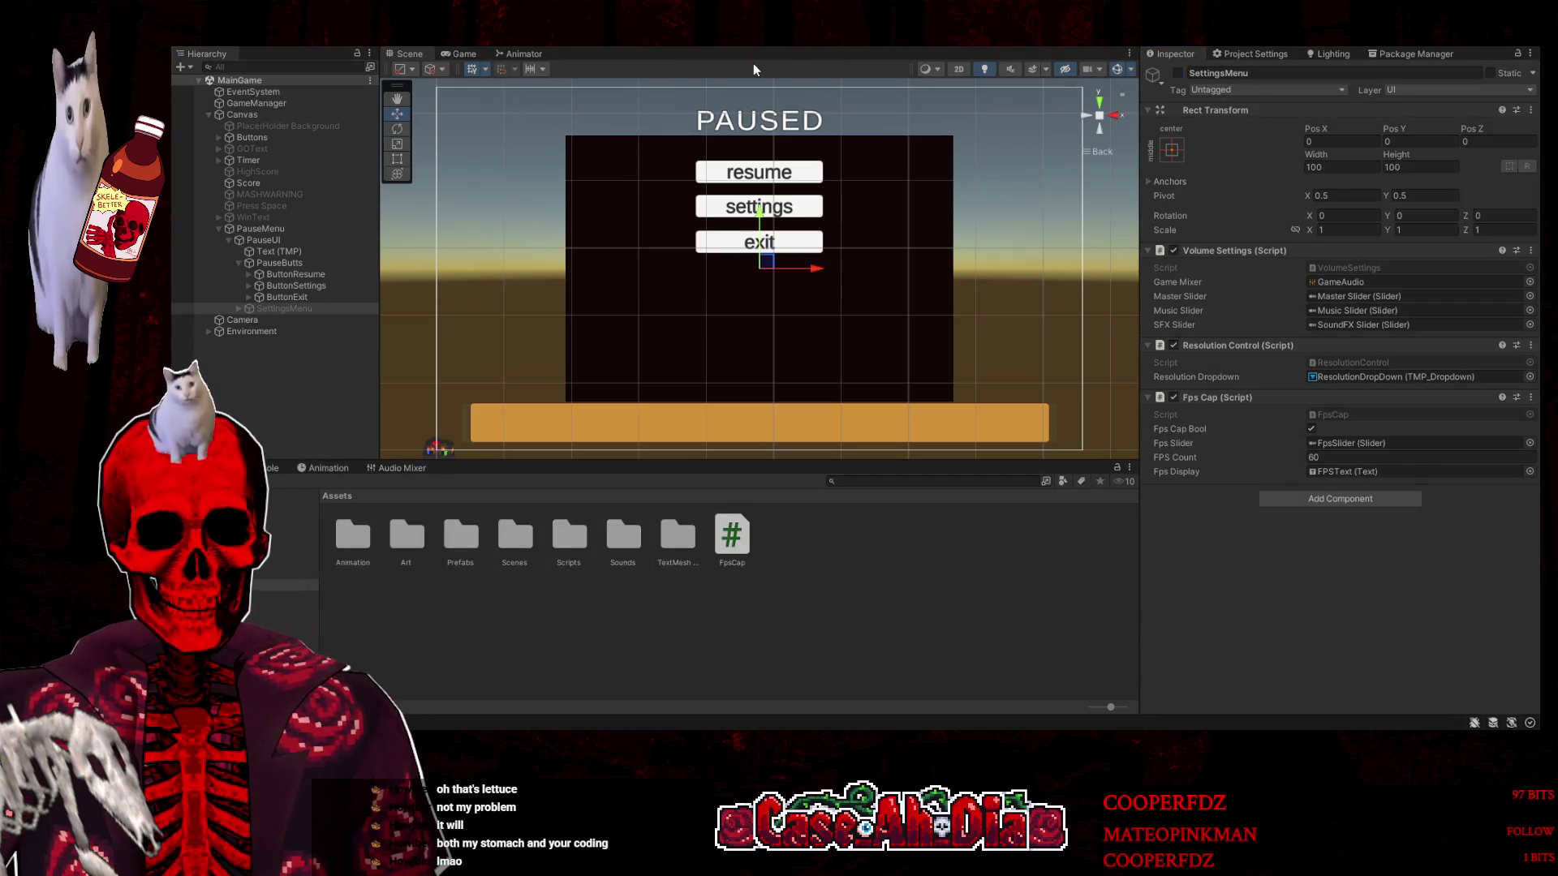
pyautogui.hotkey('ctrl', 'p')
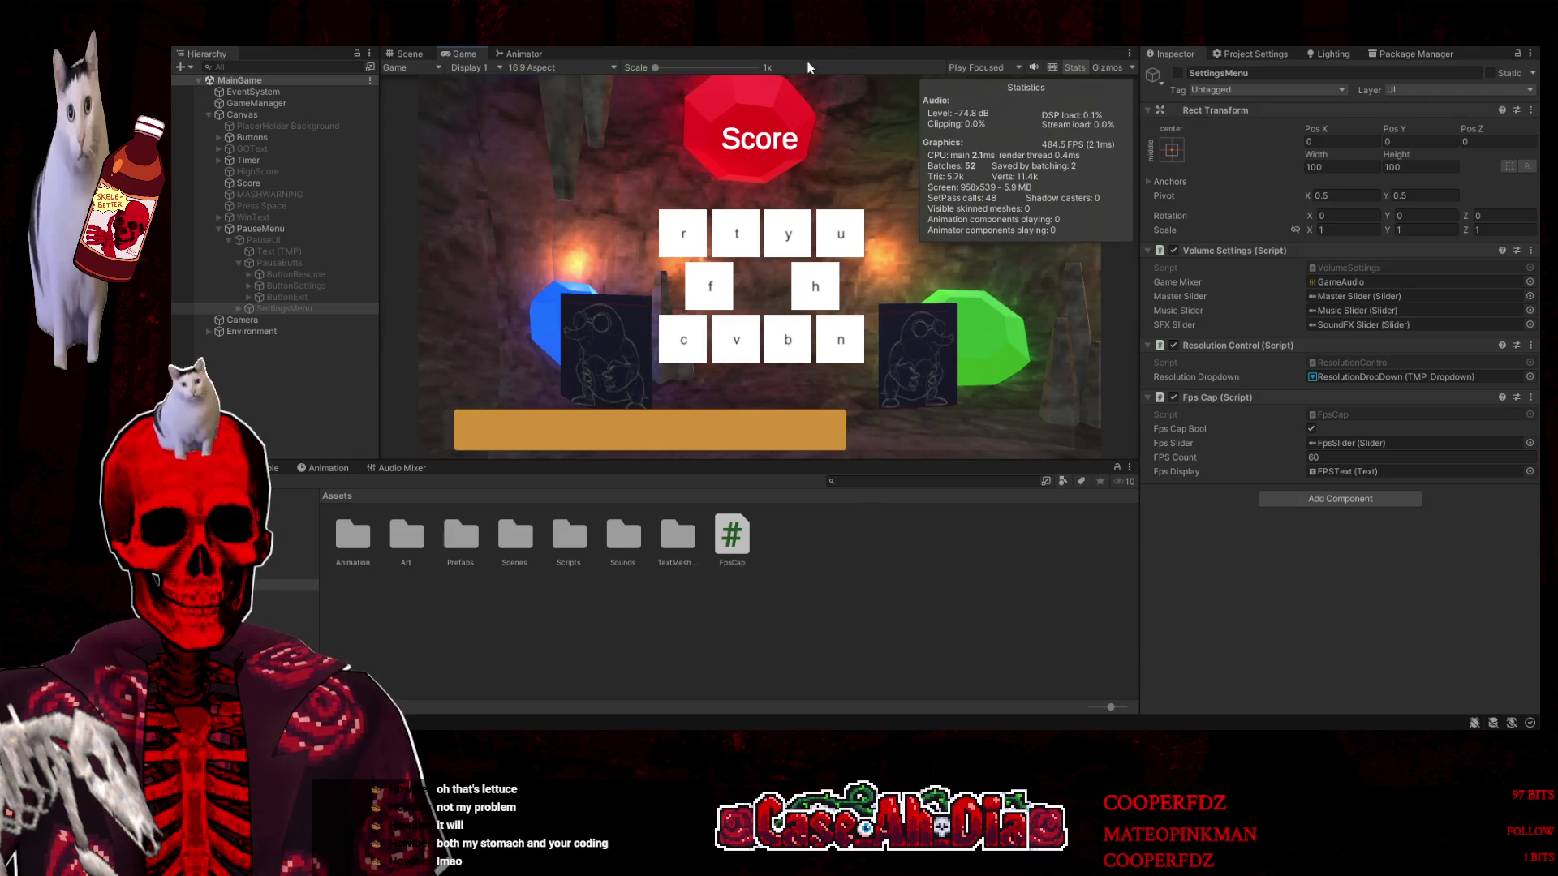
pyautogui.press('Escape')
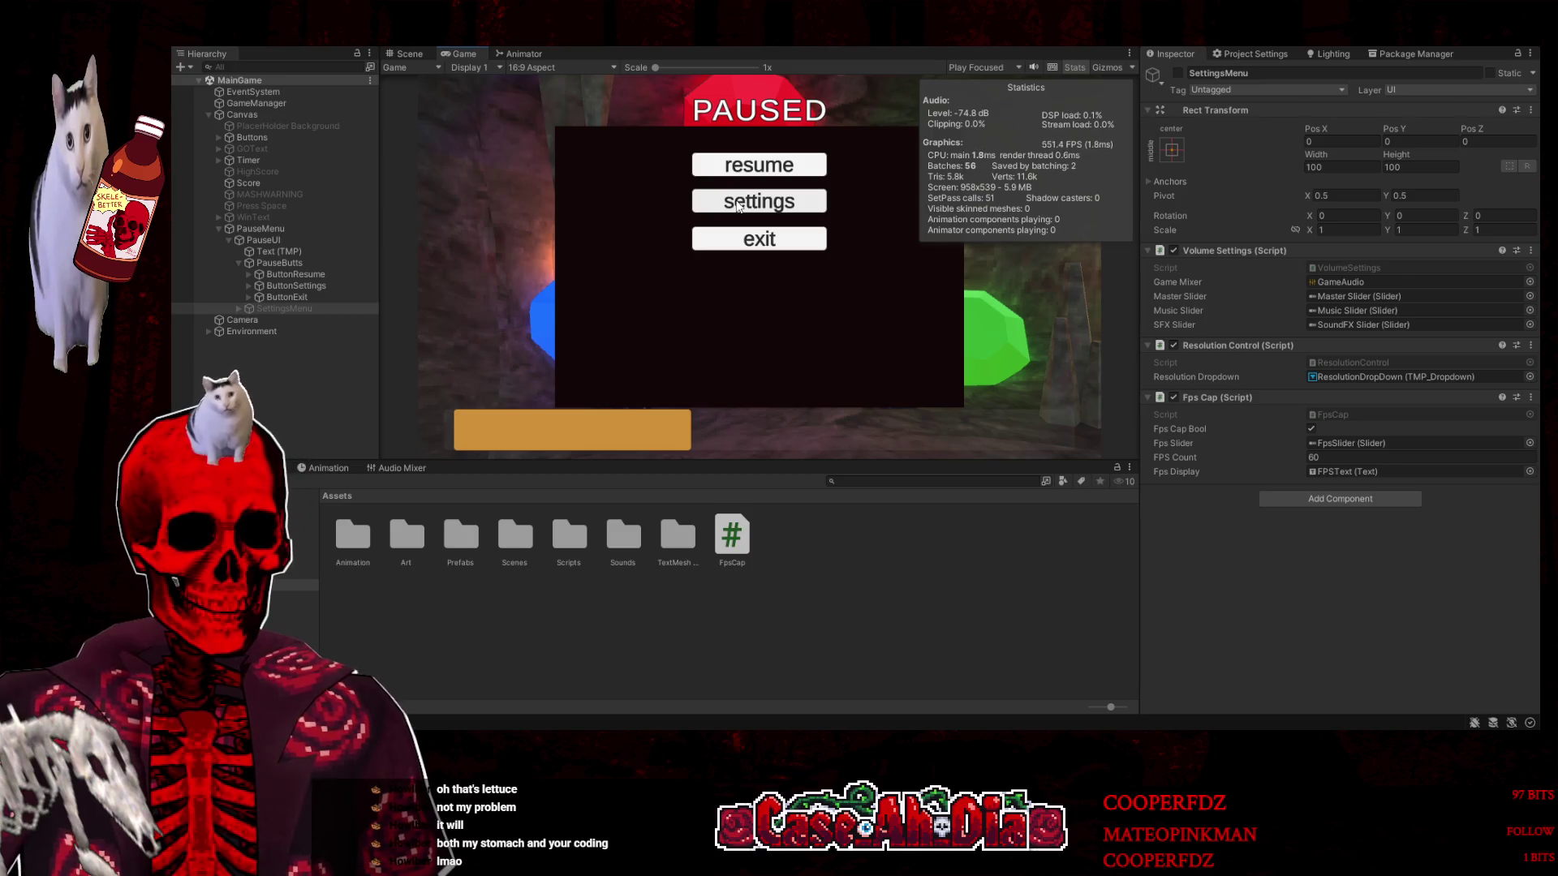
pyautogui.click(738, 206)
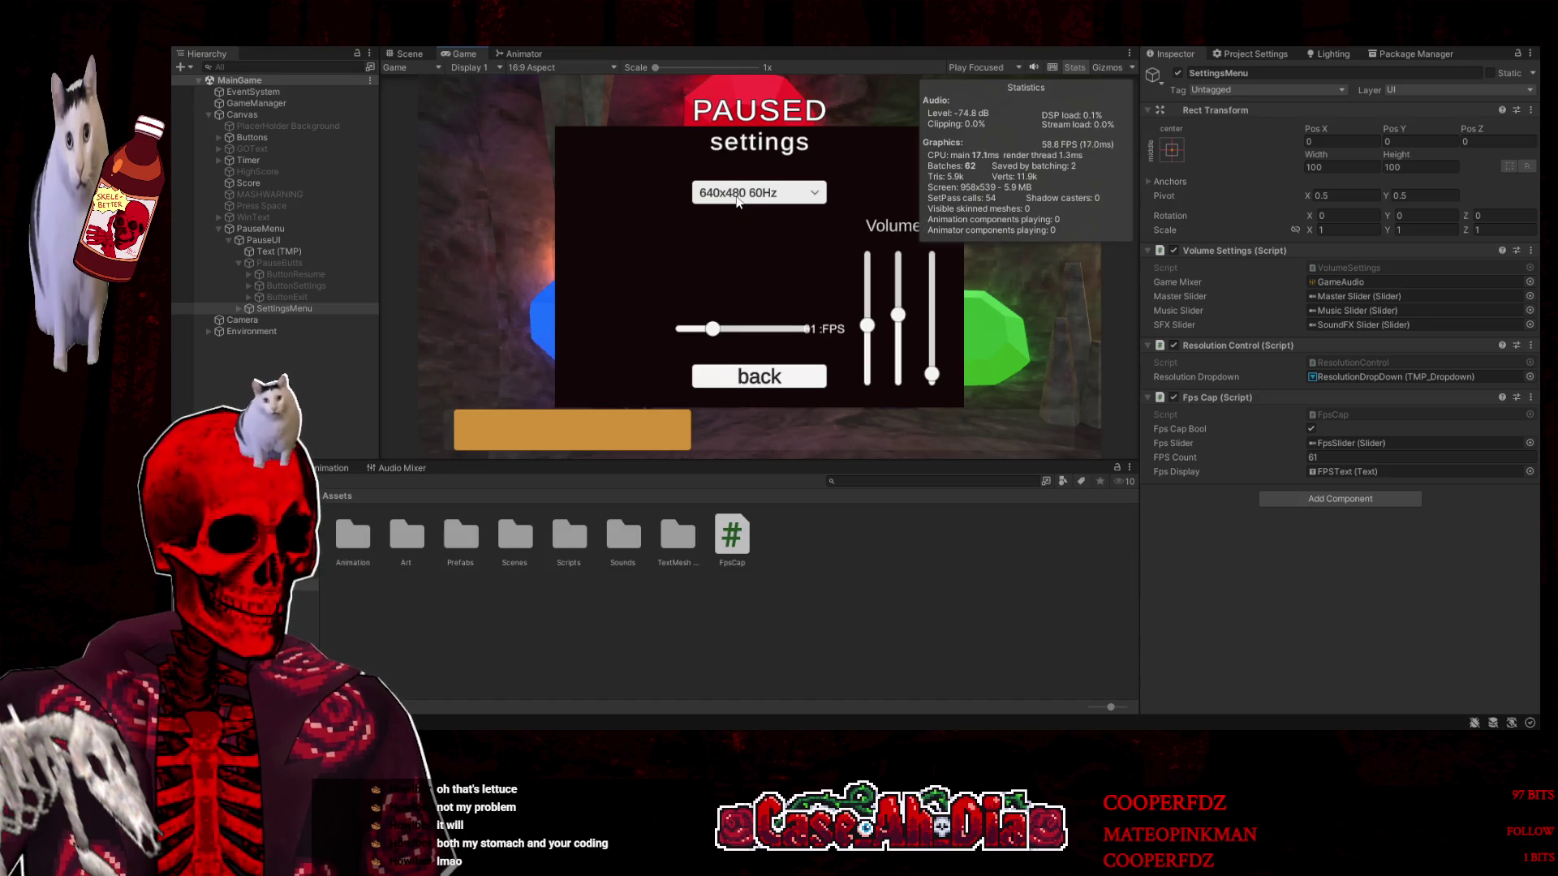
pyautogui.click(748, 373)
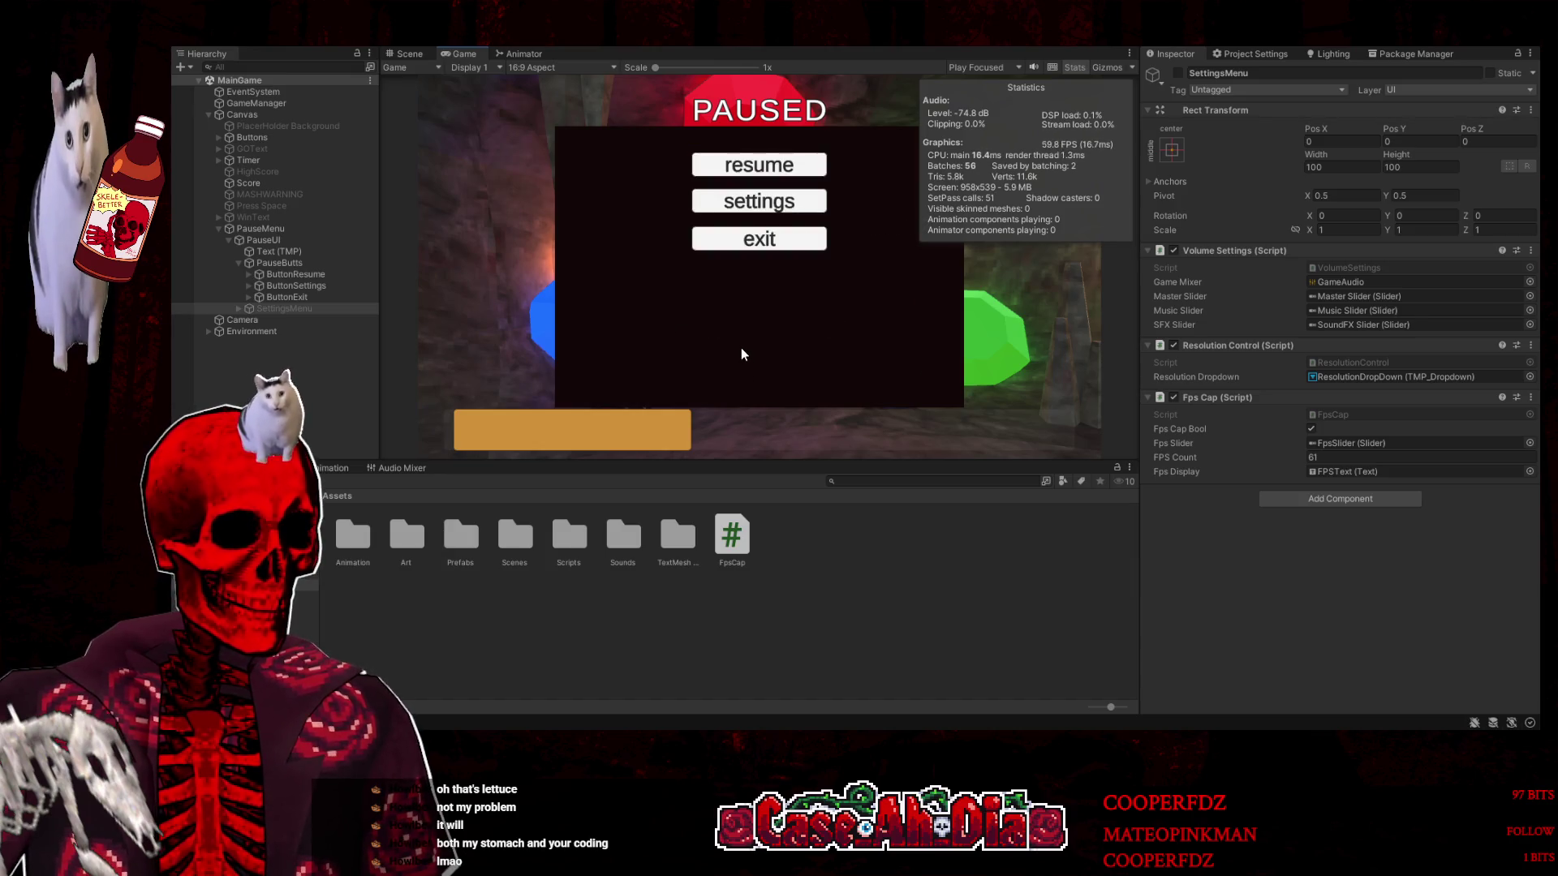
pyautogui.click(768, 208)
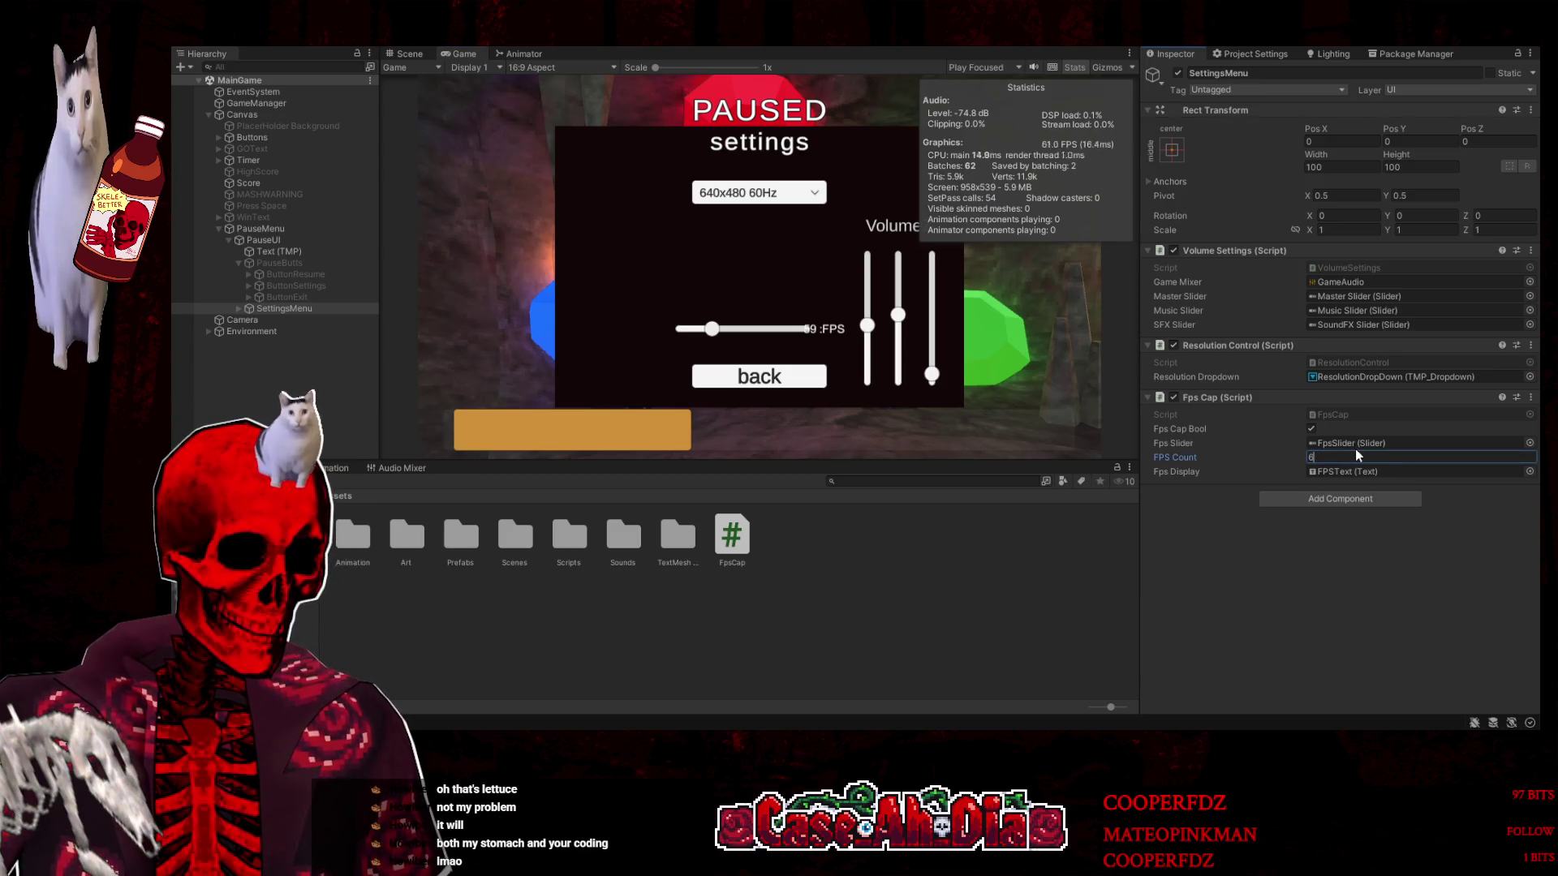
pyautogui.click(1339, 534)
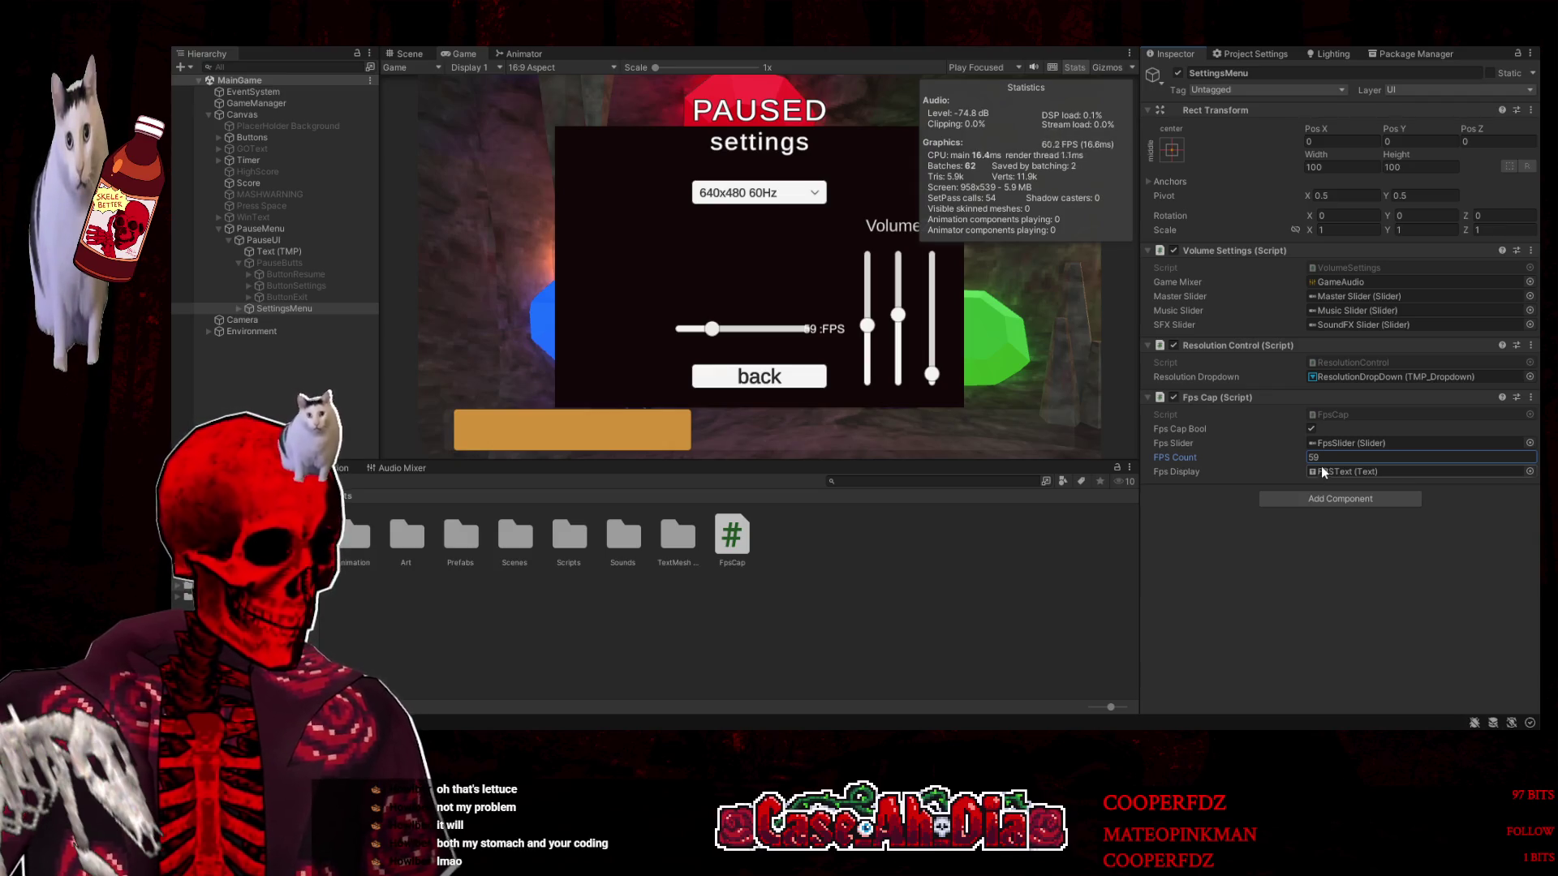
pyautogui.hotkey('ctrl', 'p')
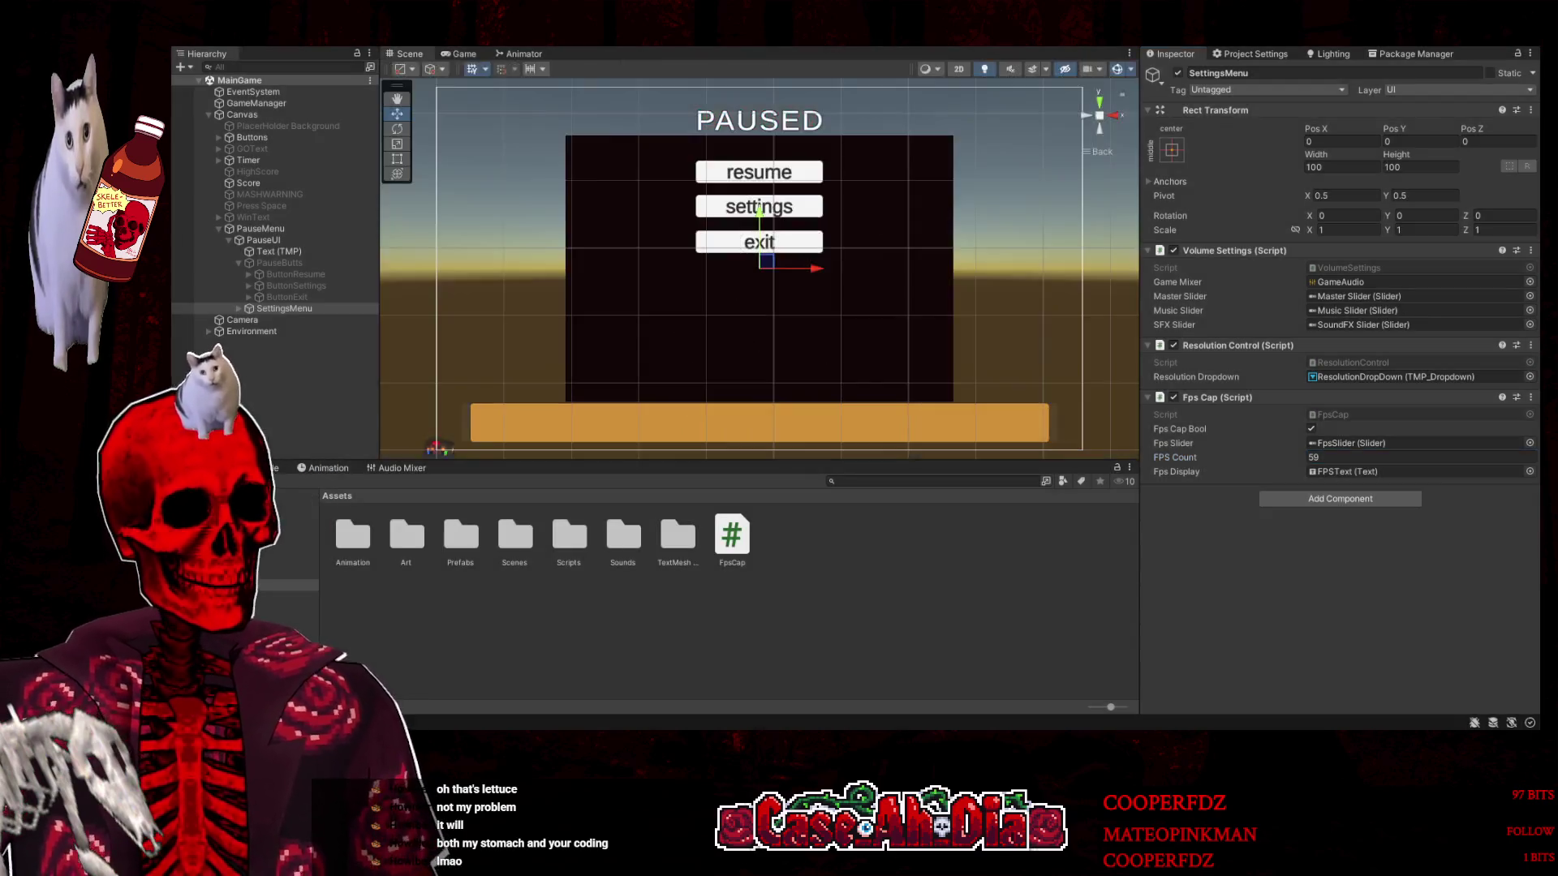
# Re-enable SettingsMenu and nudge the FPS slider and its FPSText label slightly left
pyautogui.click(1177, 72)
pyautogui.scroll(2, 811, 292)
pyautogui.click(797, 341)
pyautogui.click(844, 337)
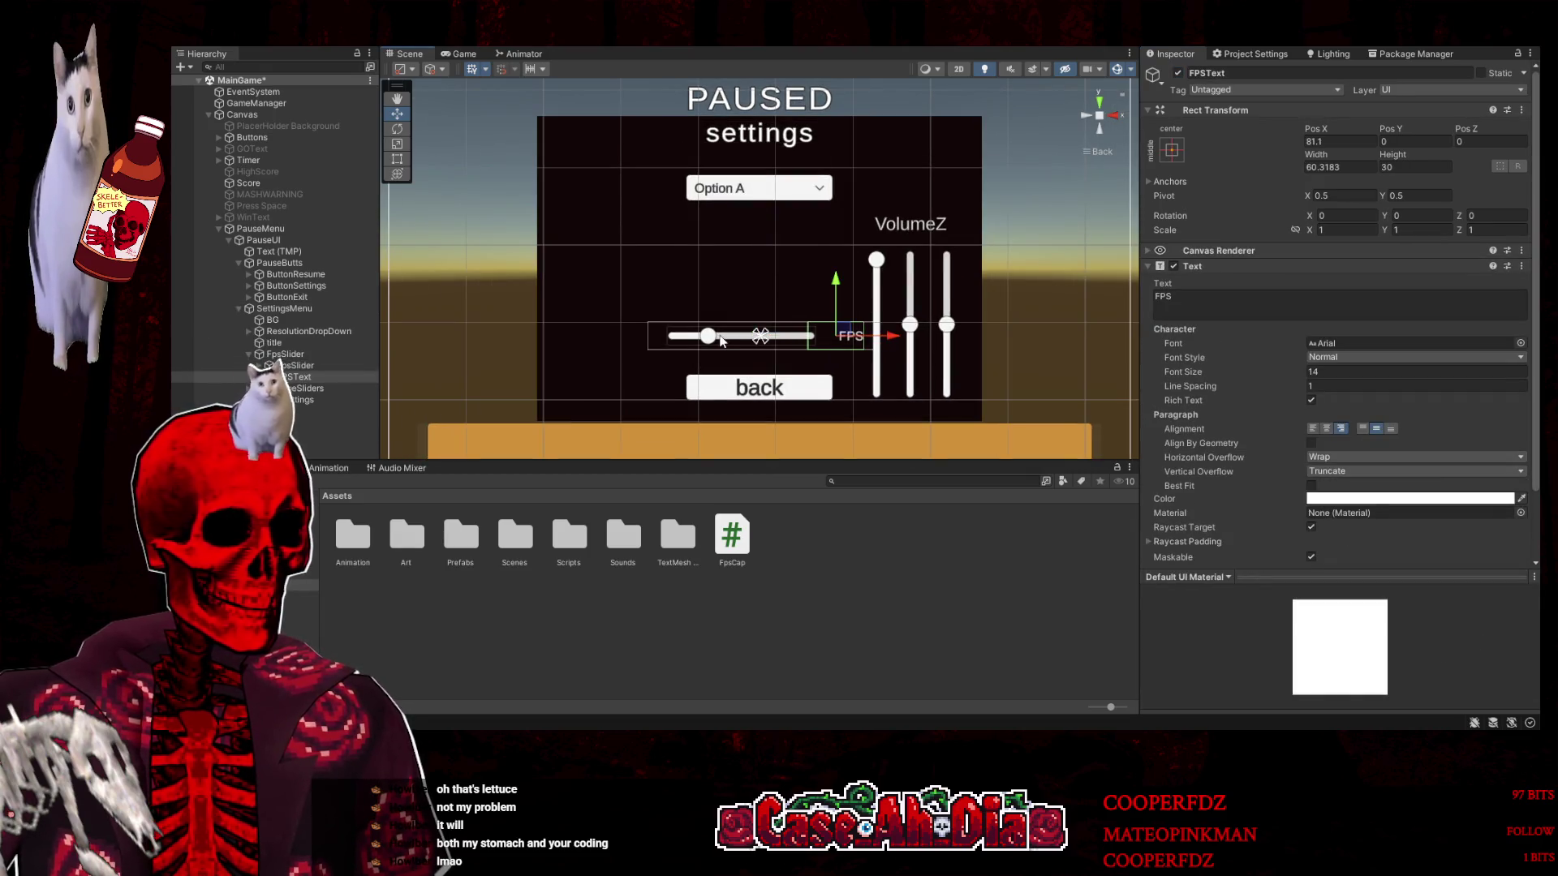
pyautogui.click(736, 340)
pyautogui.moveTo(786, 341); pyautogui.dragTo(777, 341)
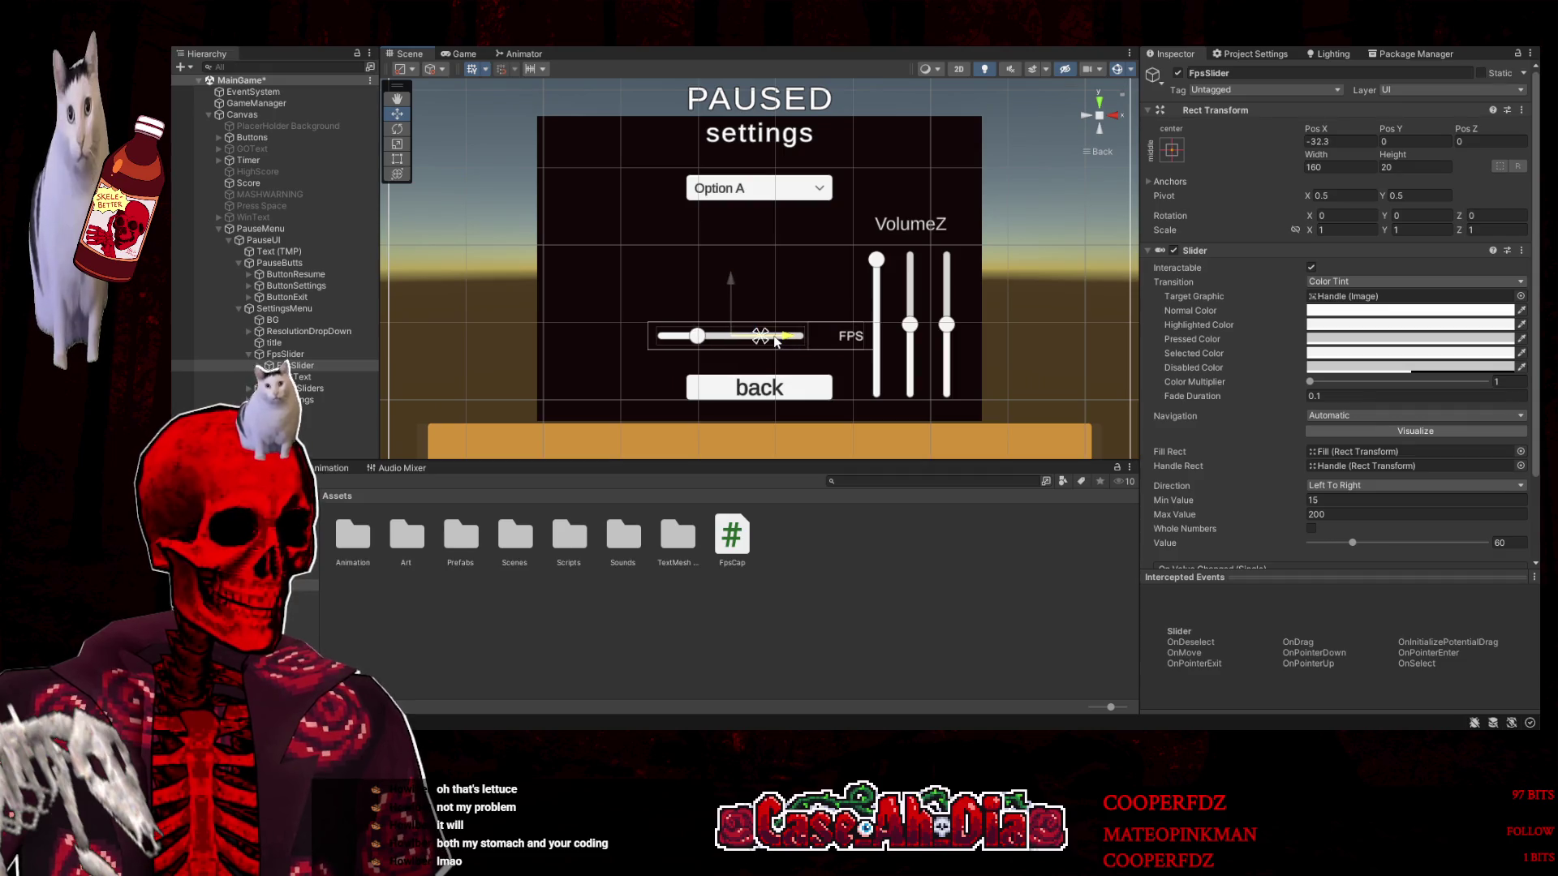
pyautogui.click(865, 338)
pyautogui.moveTo(888, 341); pyautogui.dragTo(883, 341)
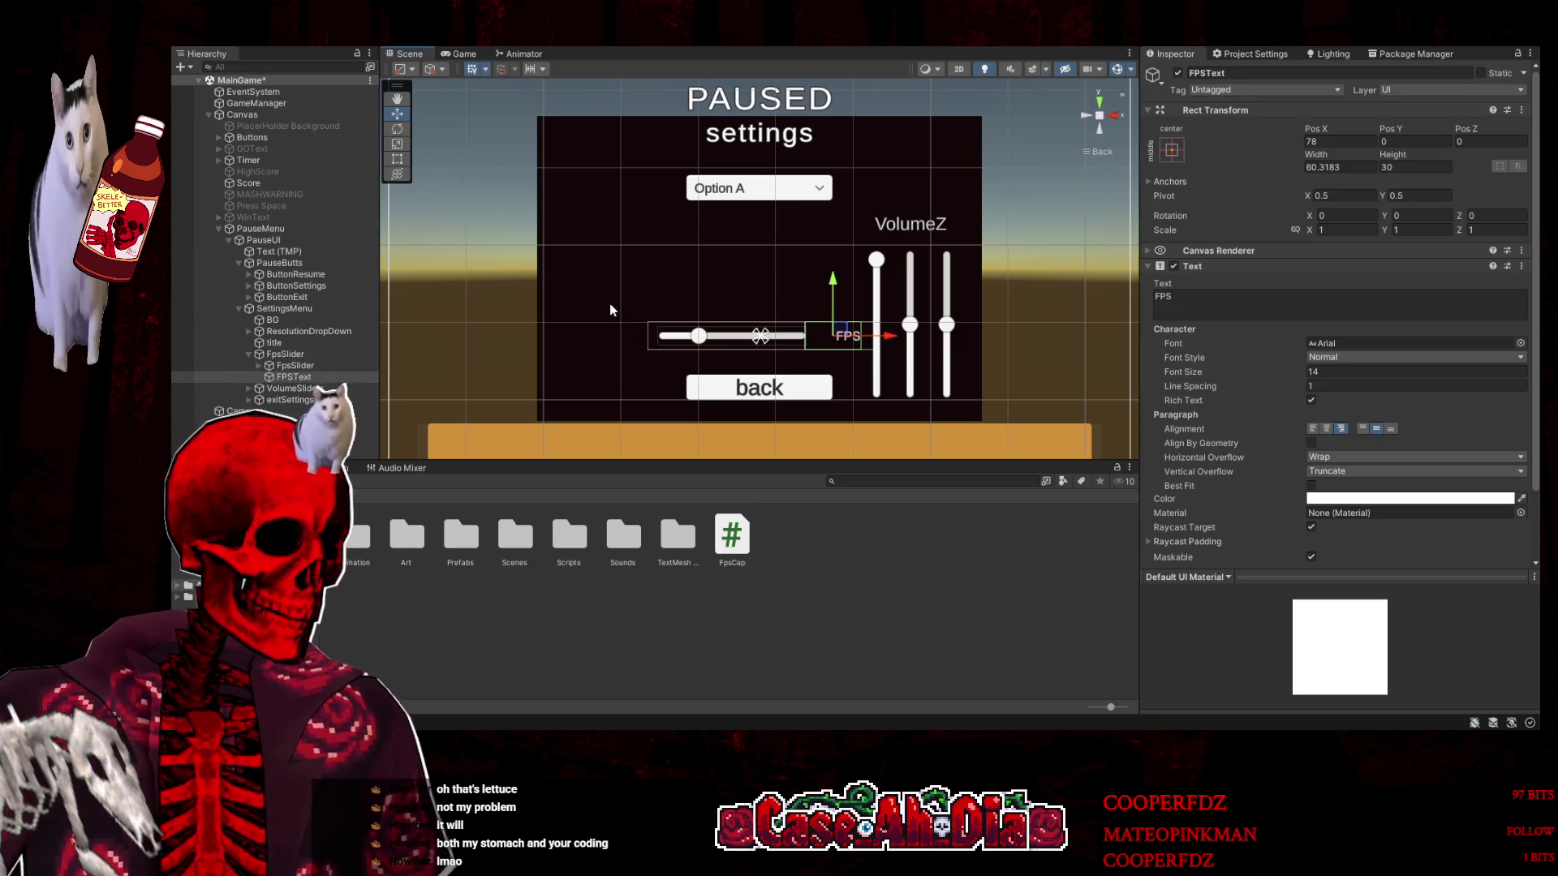
pyautogui.scroll(-2, 1282, 317)
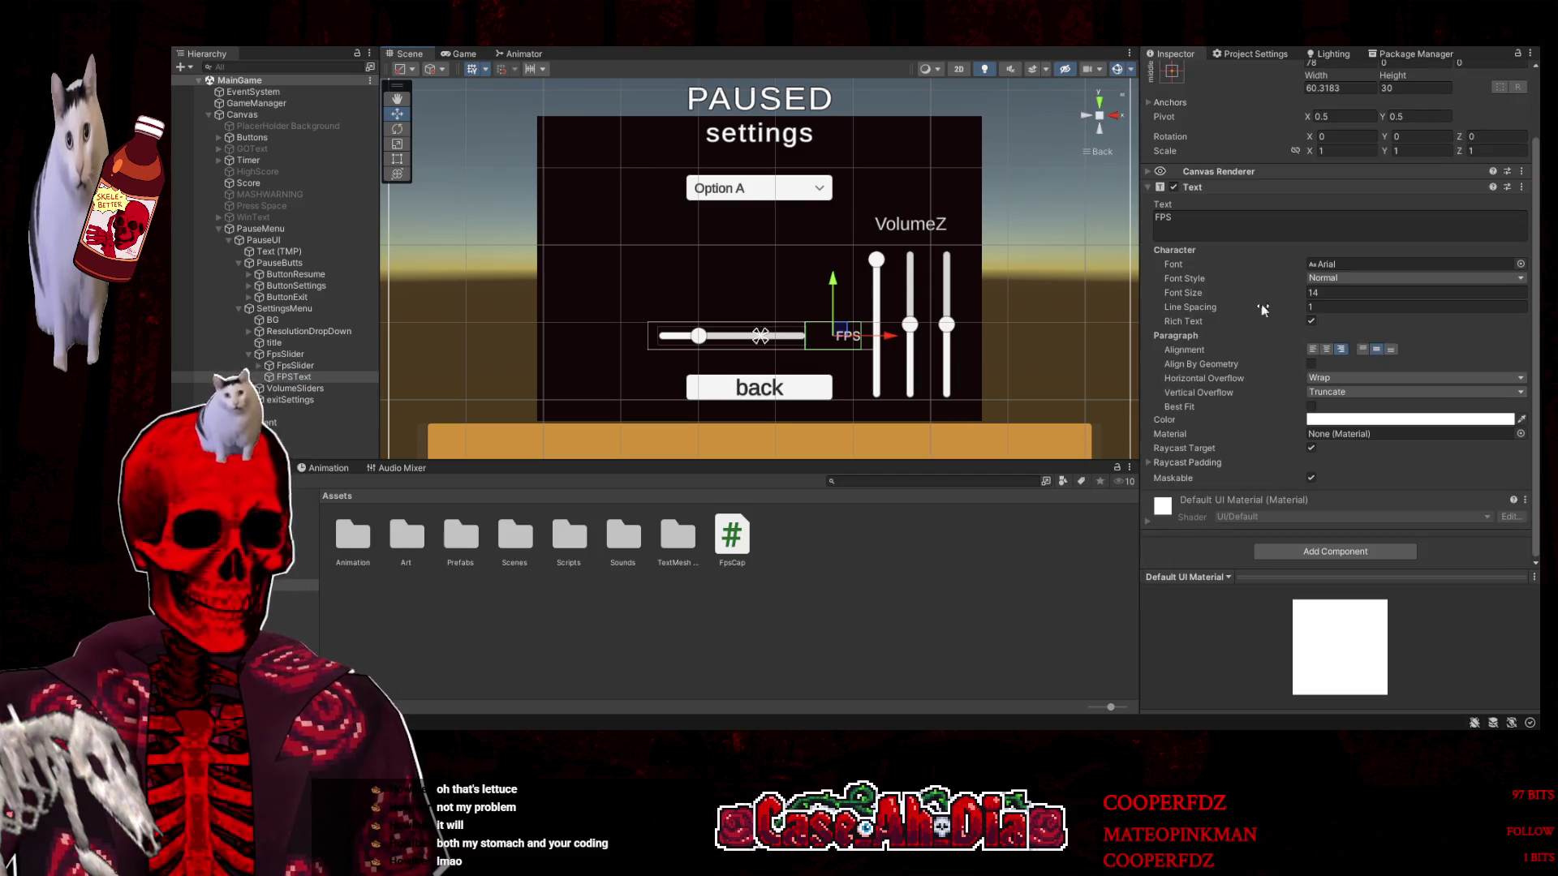
pyautogui.click(742, 336)
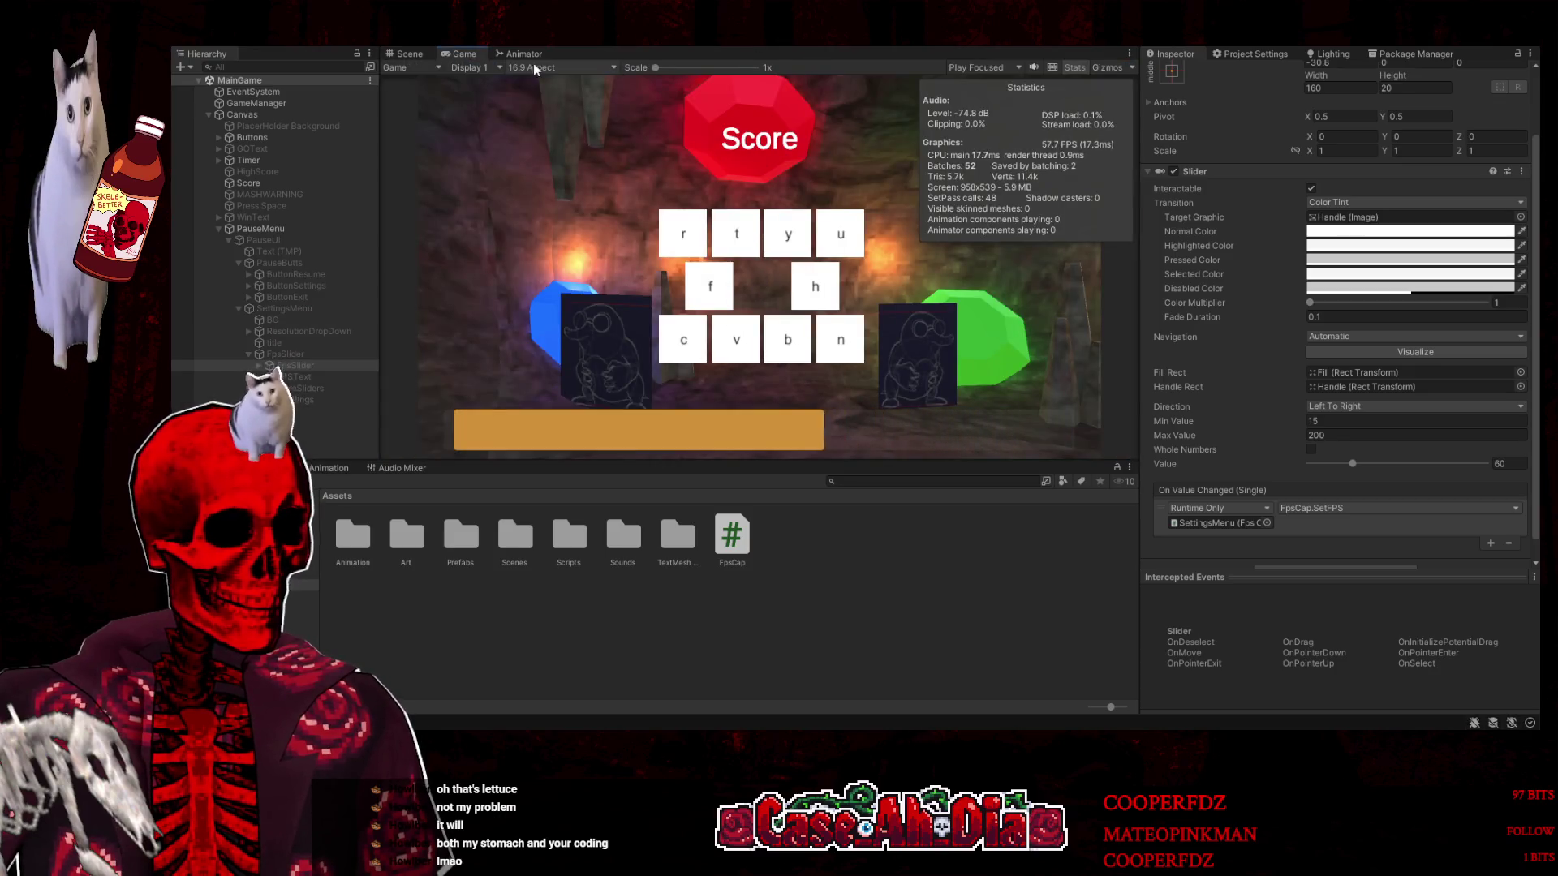
# Pause the game to confirm the 60 :FPS readout, inspect PauseMenu and SettingsMenu, then stop
pyautogui.press('Escape')
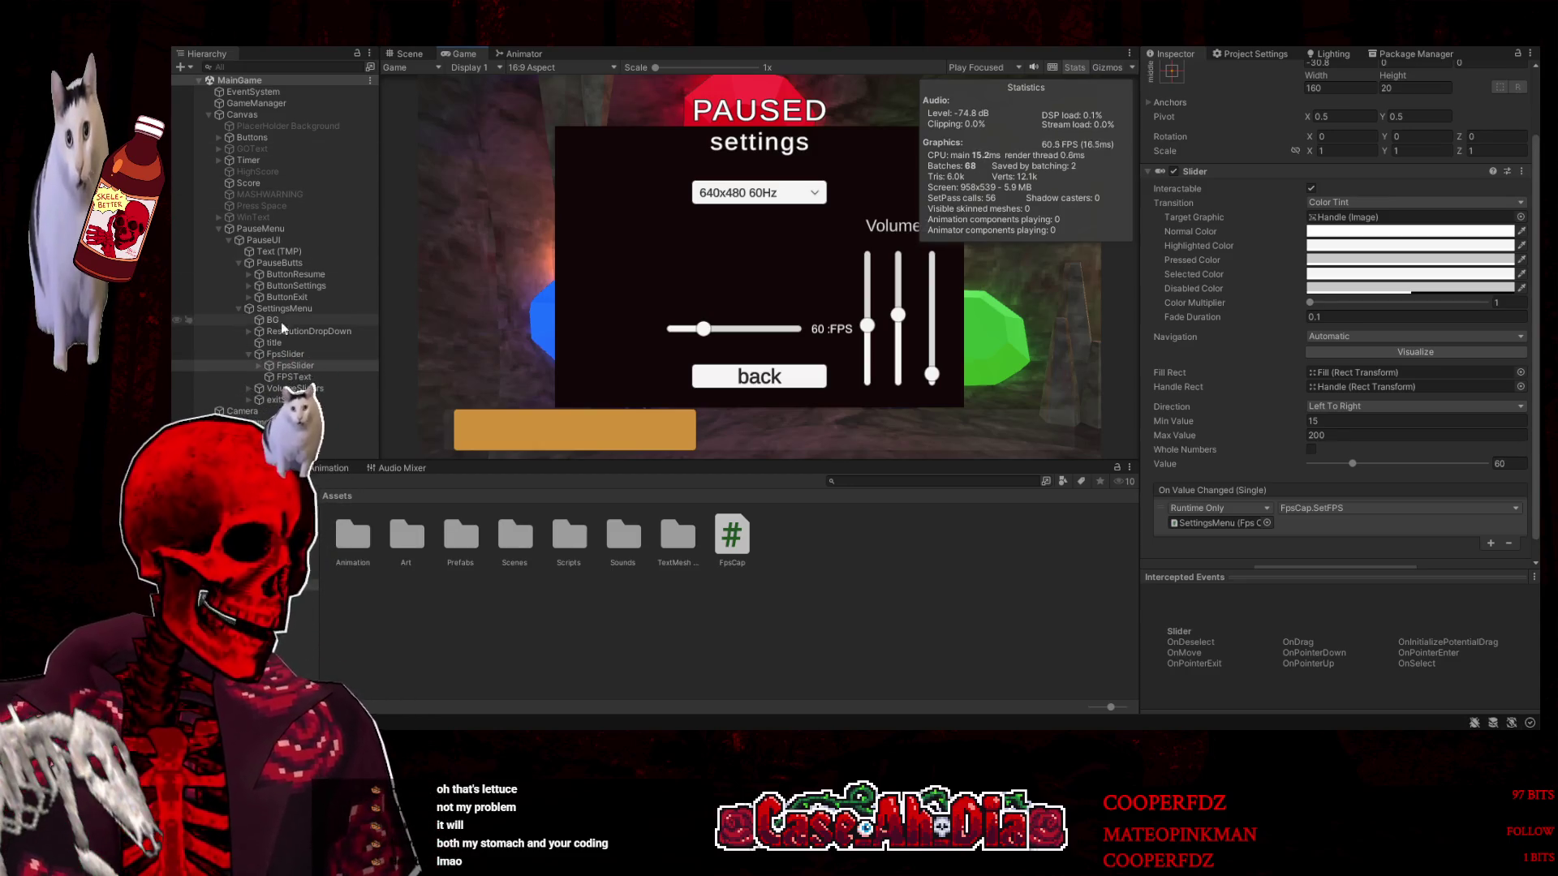
pyautogui.click(288, 298)
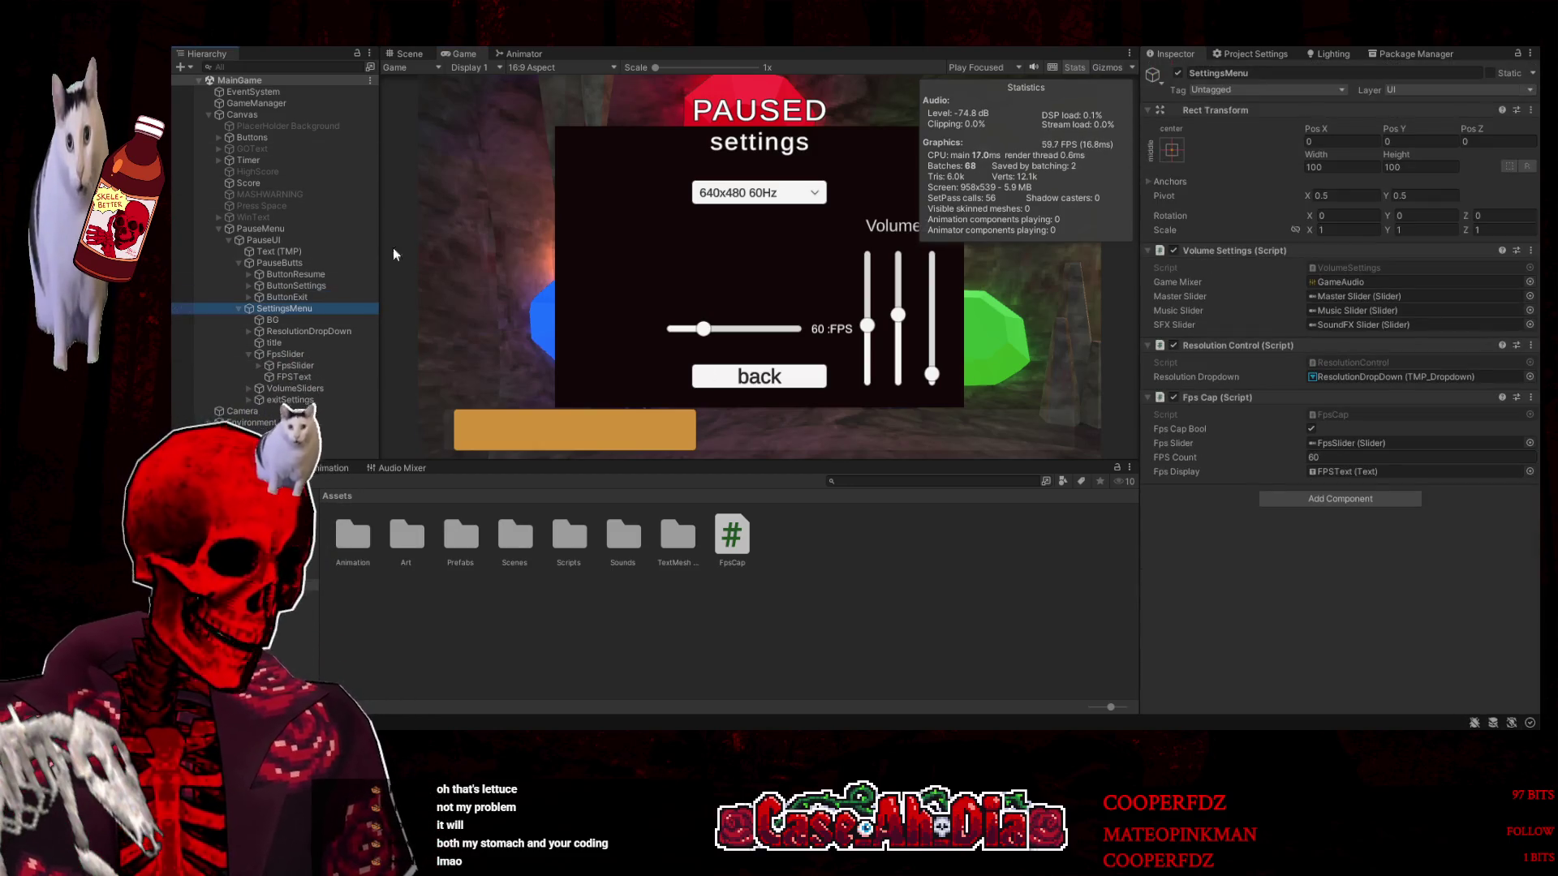
pyautogui.click(306, 231)
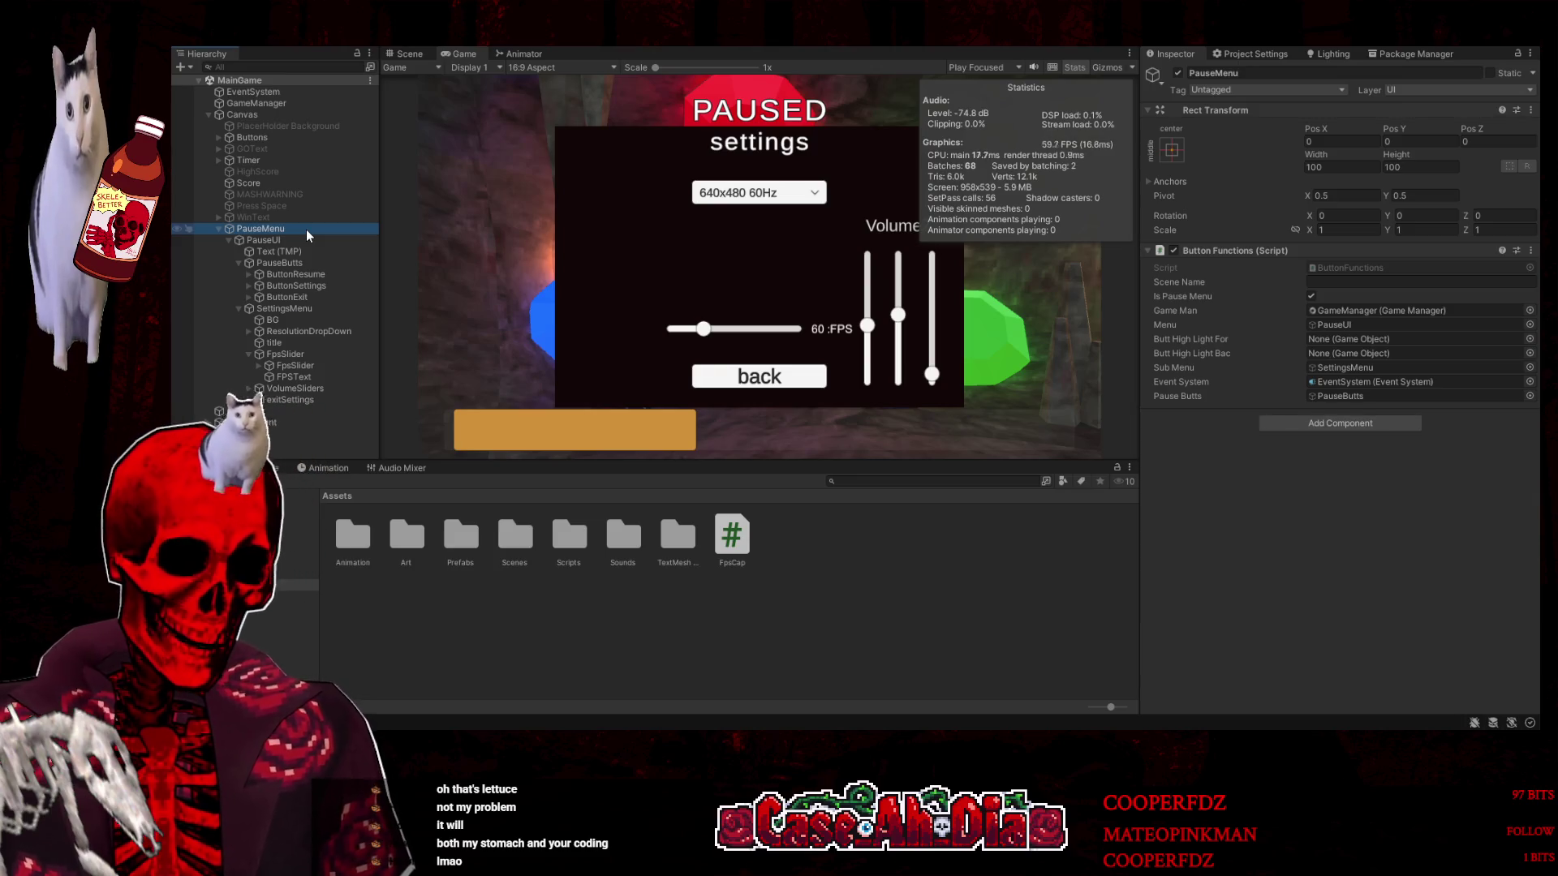
pyautogui.click(300, 354)
pyautogui.click(297, 309)
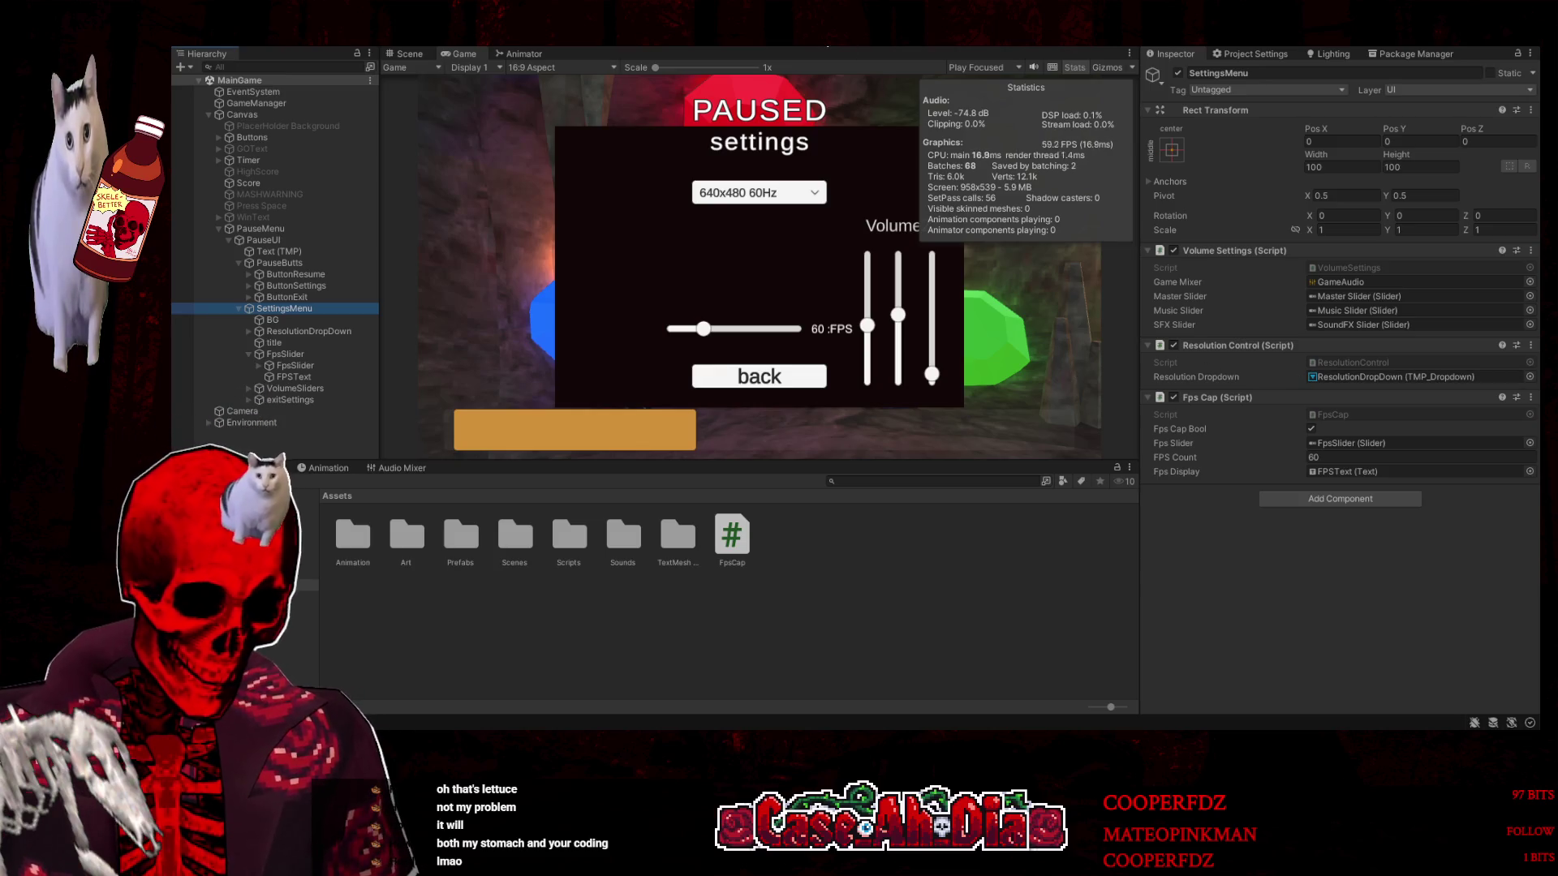
pyautogui.click(832, 46)
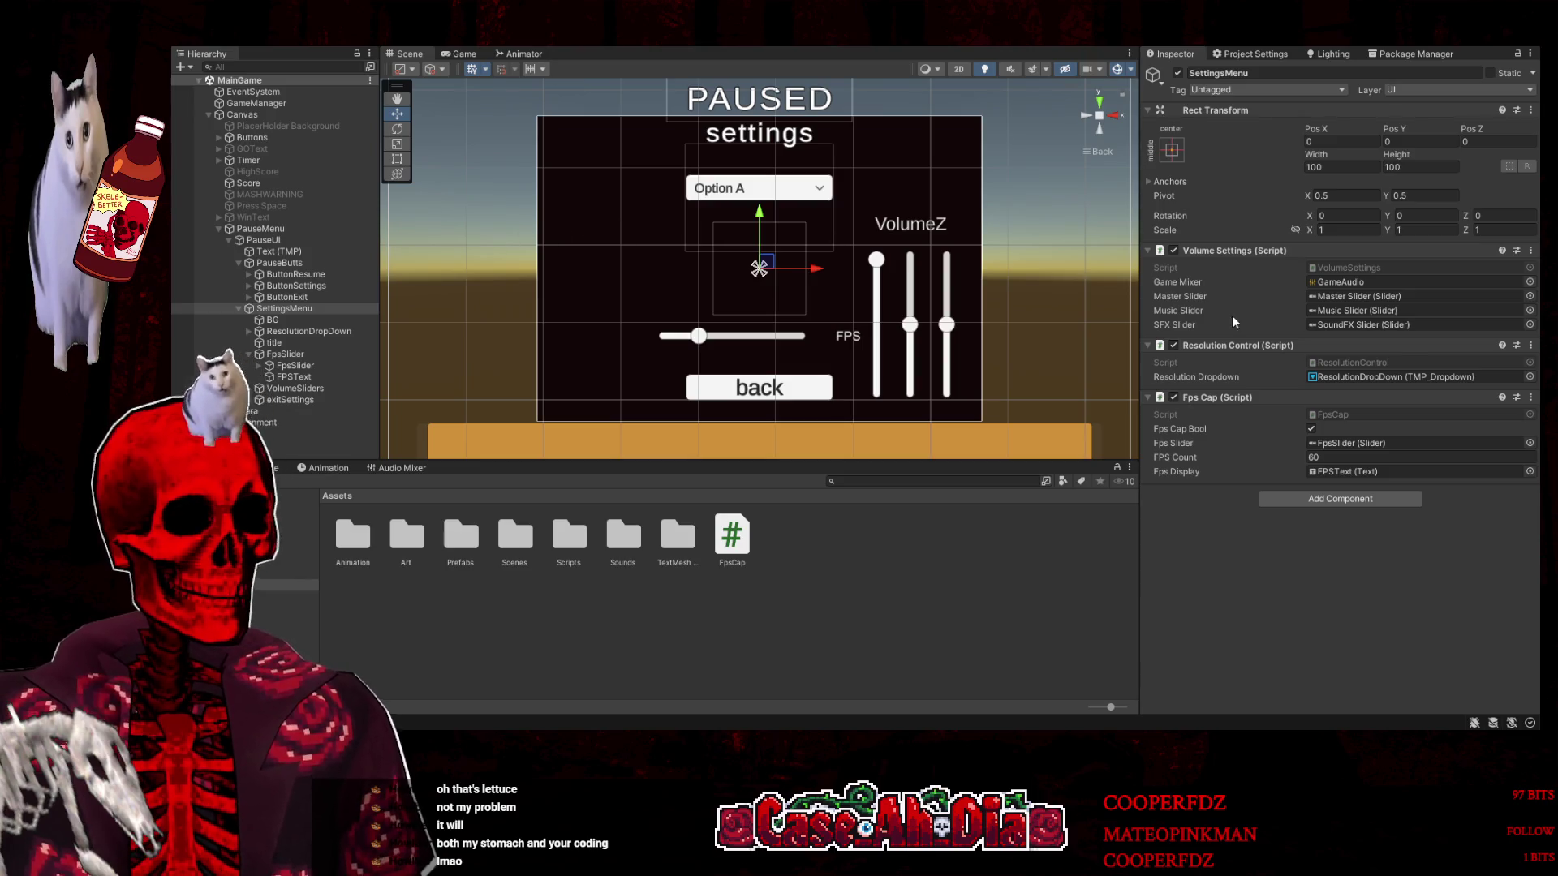
# Review the Fps Cap, Resolution Control and Volume Settings components on SettingsMenu
pyautogui.click(1250, 398)
pyautogui.click(1250, 398)
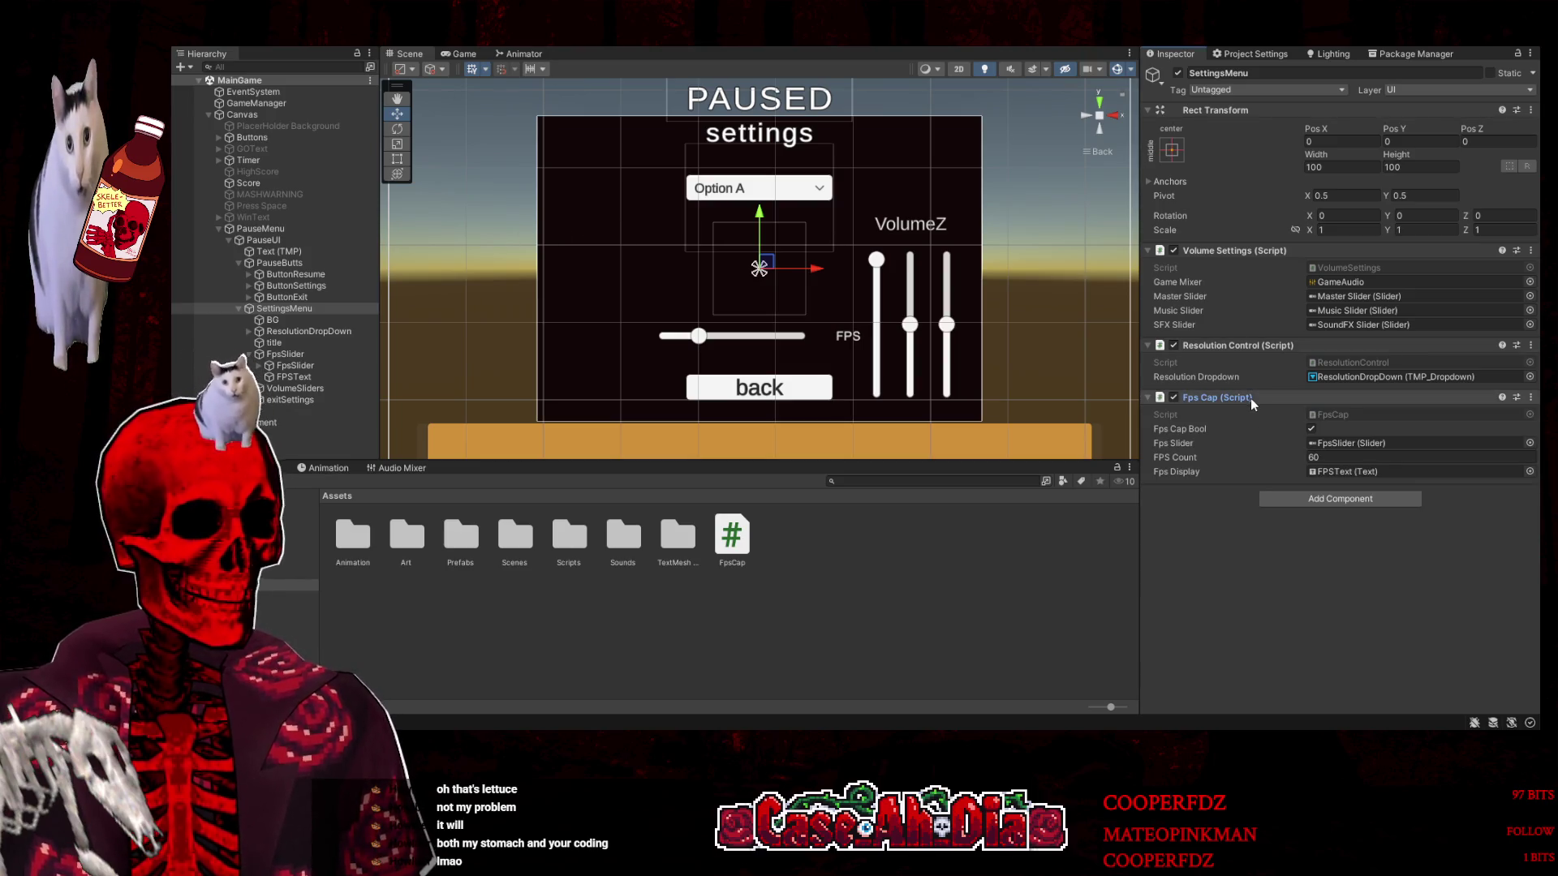
pyautogui.click(1253, 249)
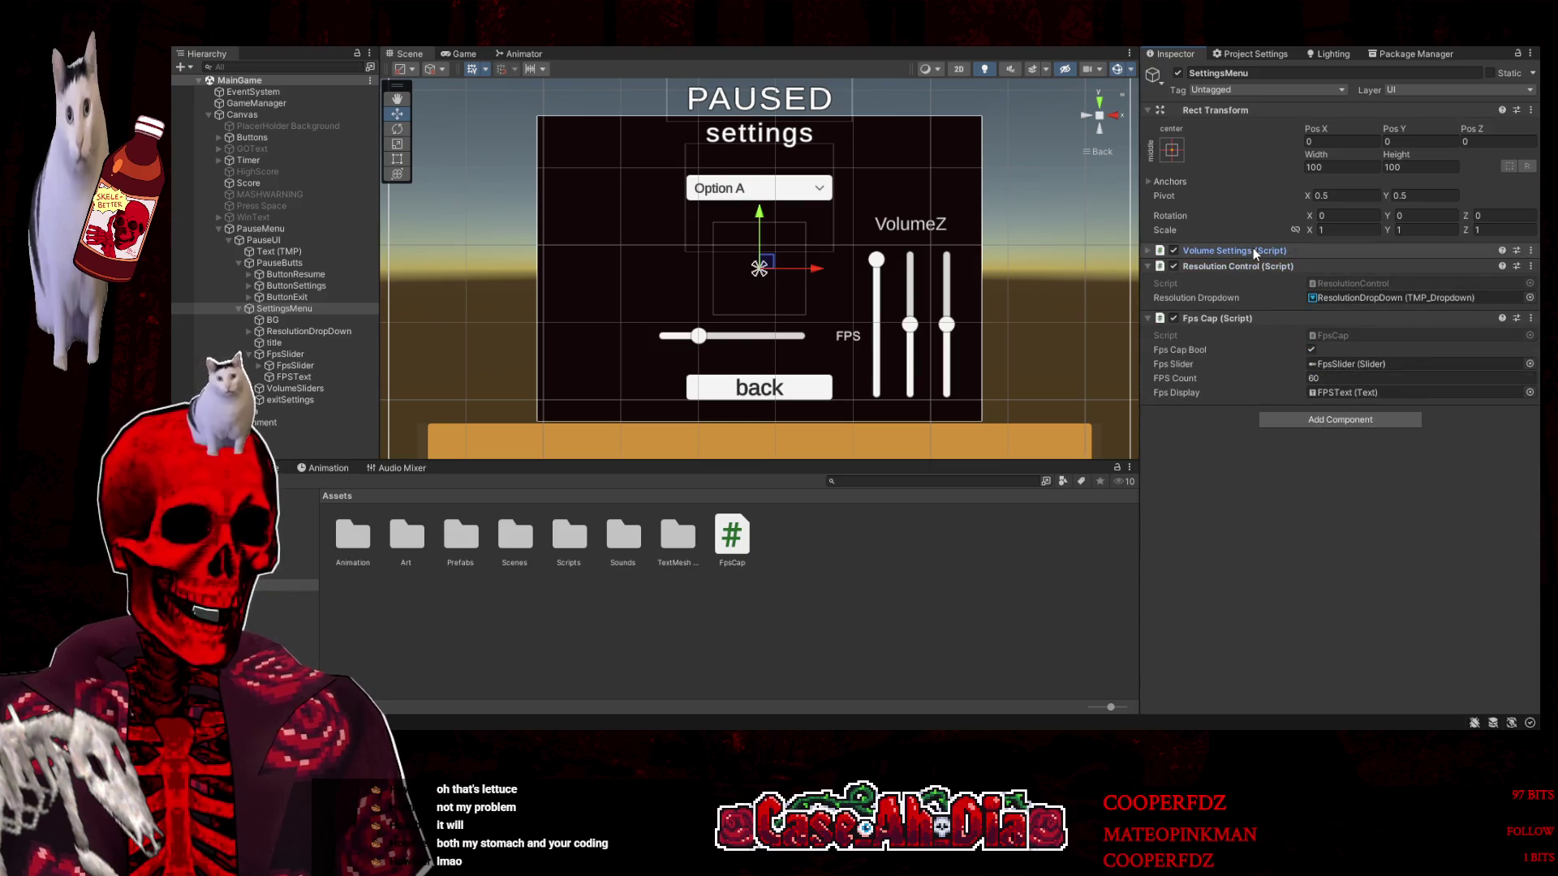
pyautogui.click(1240, 266)
pyautogui.click(1243, 281)
pyautogui.click(1241, 282)
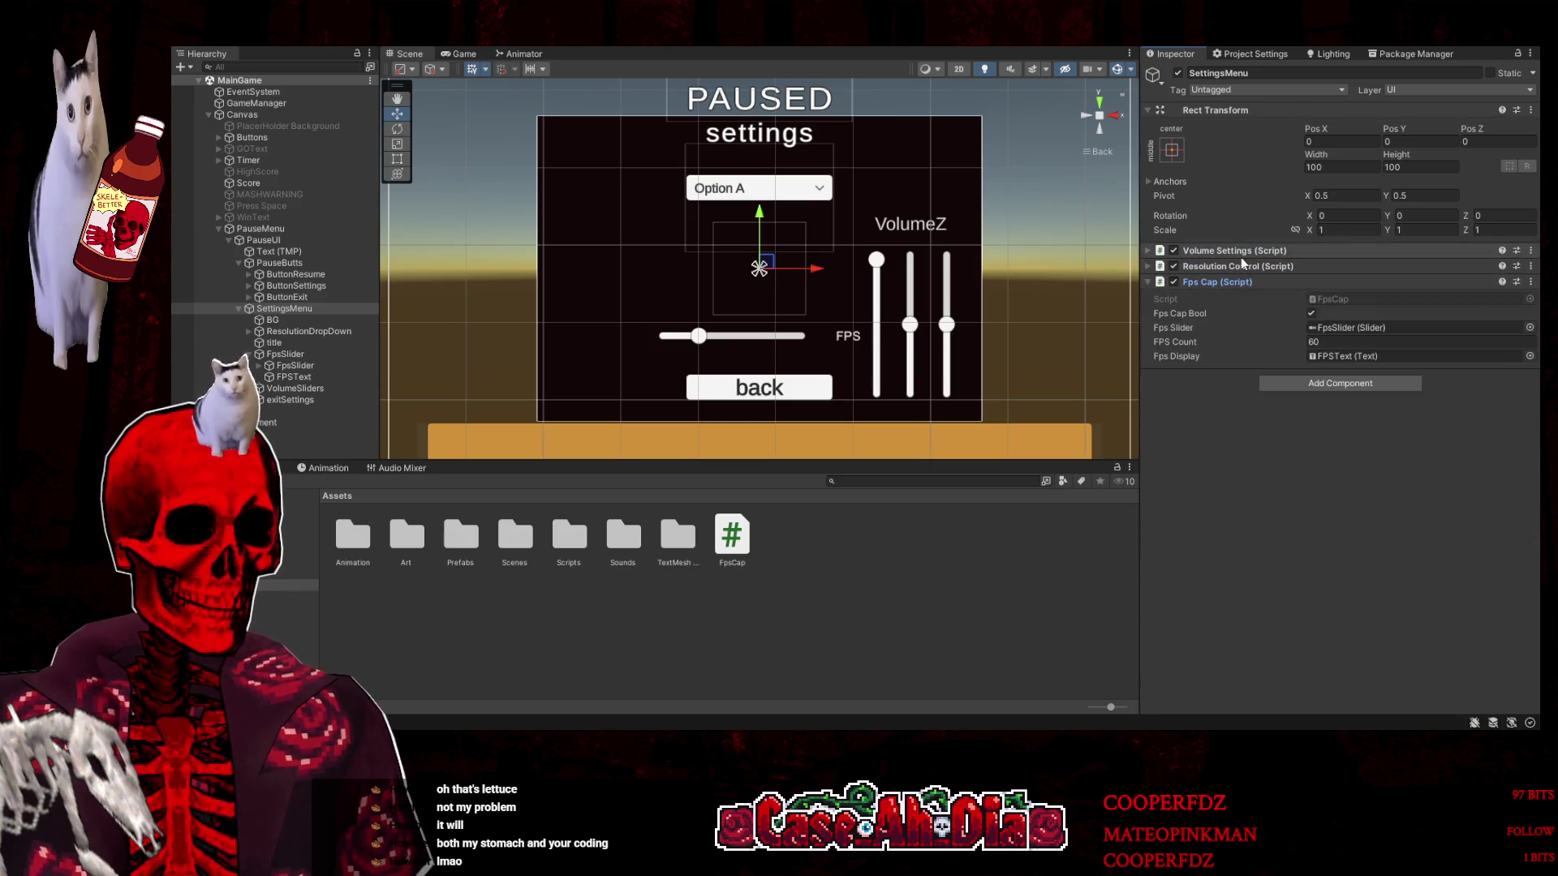
pyautogui.click(1241, 267)
pyautogui.click(1239, 250)
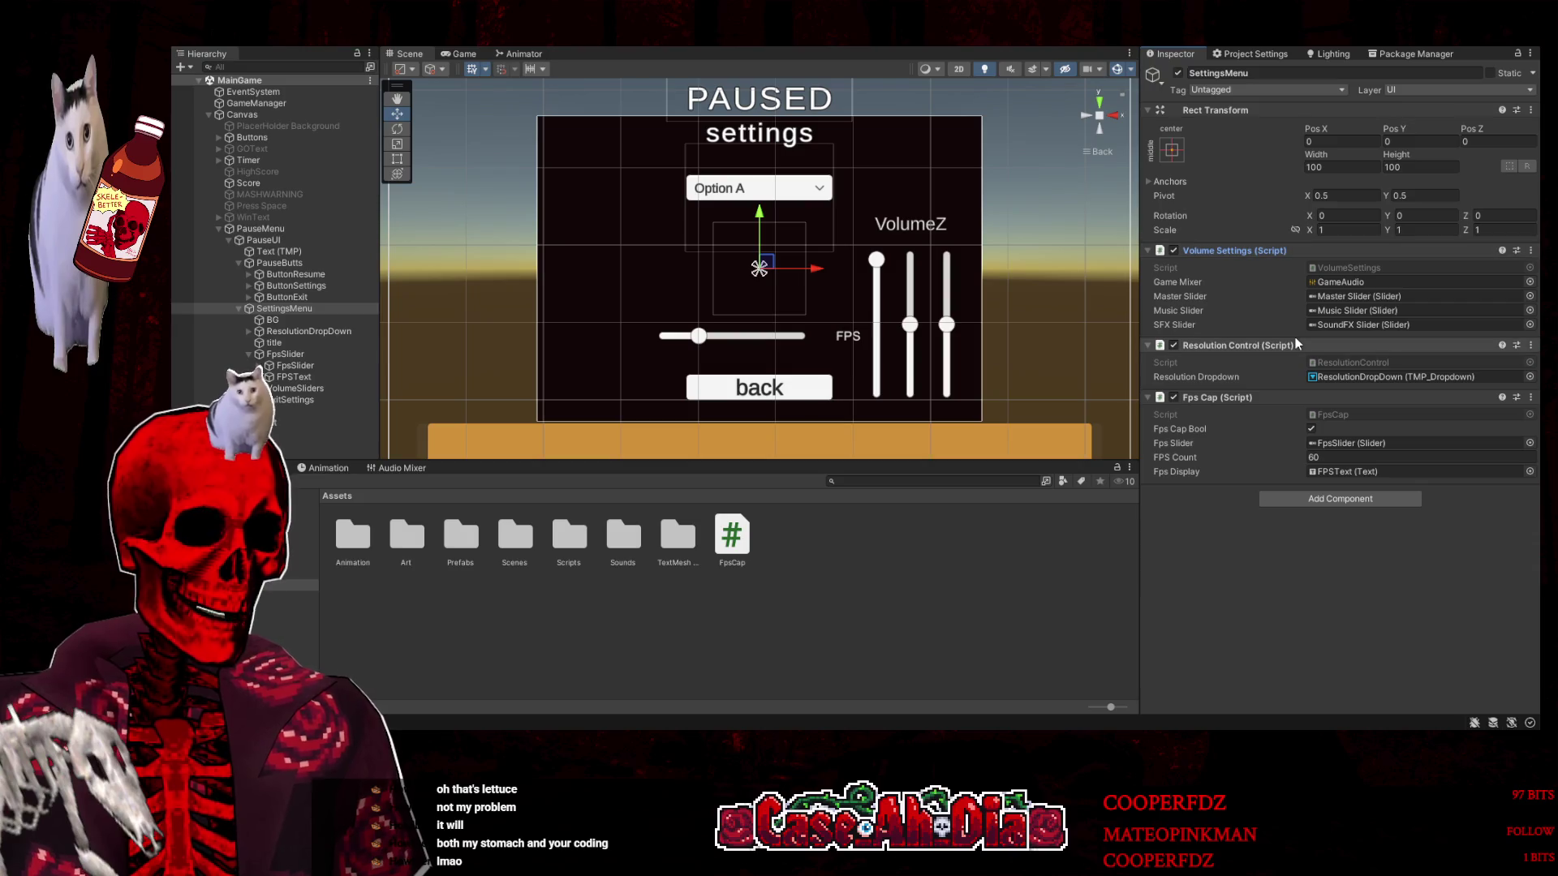
# Paste Volume Settings onto PauseMenu and delete it from SettingsMenu
pyautogui.click(306, 240)
pyautogui.click(341, 228)
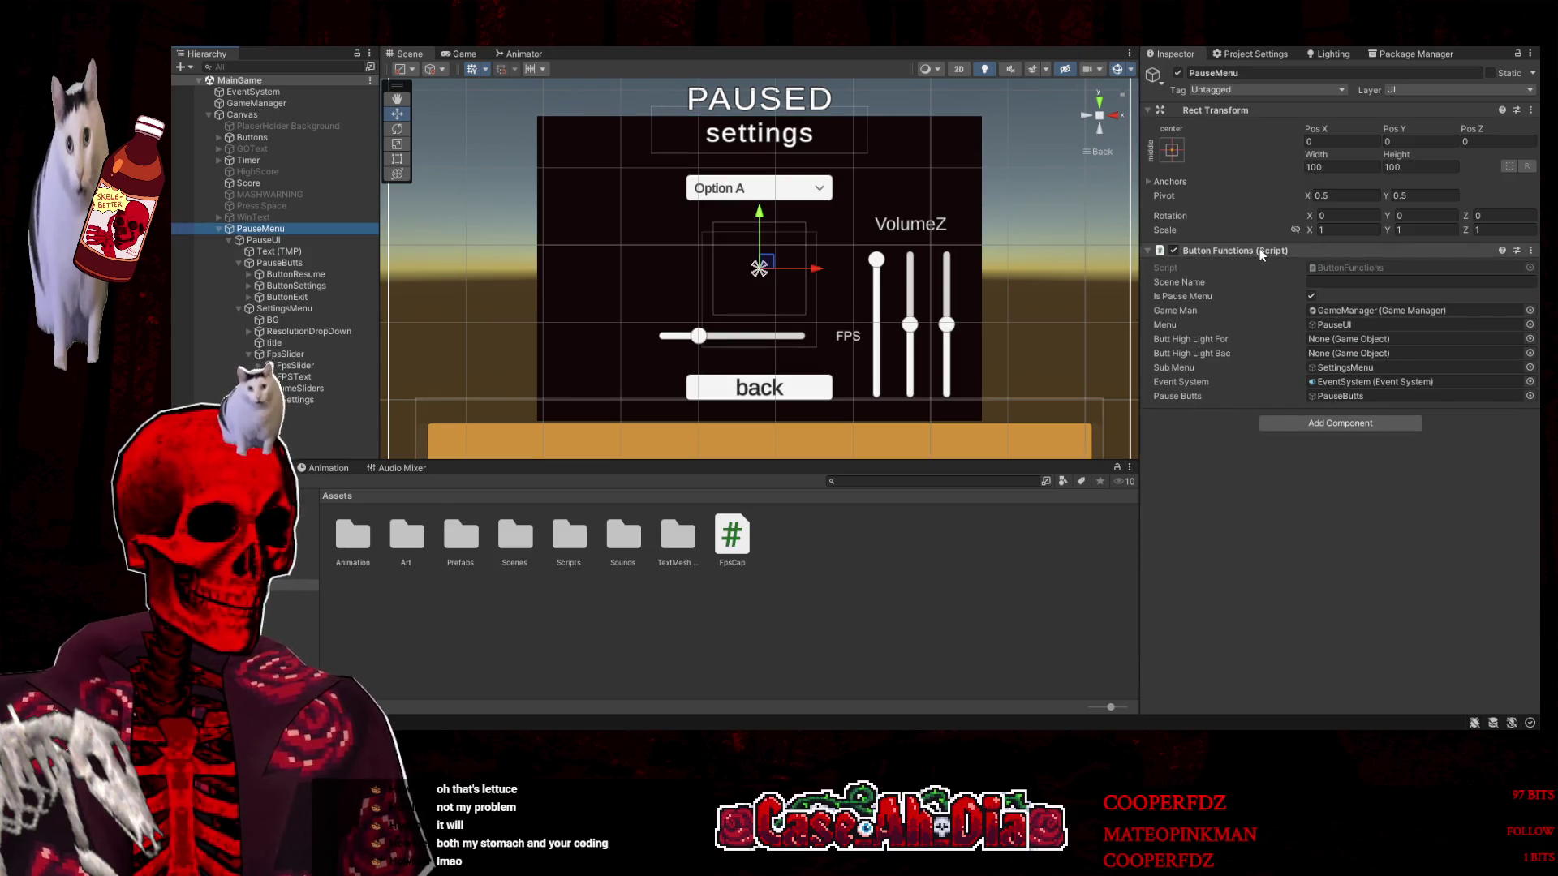
pyautogui.click(1321, 341)
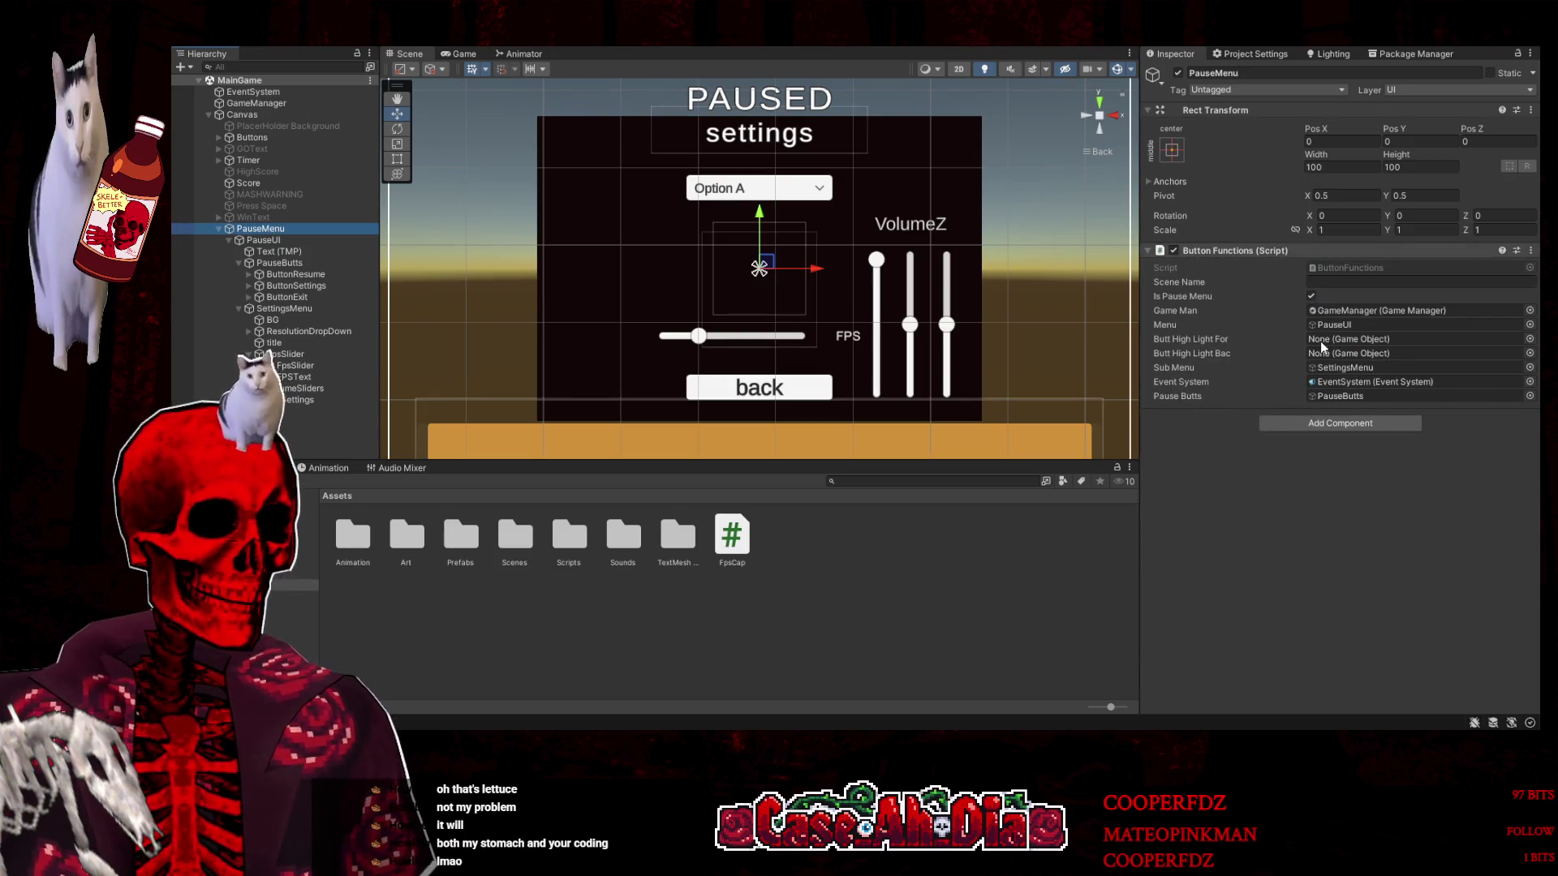
pyautogui.hotkey('ctrl', 'z')
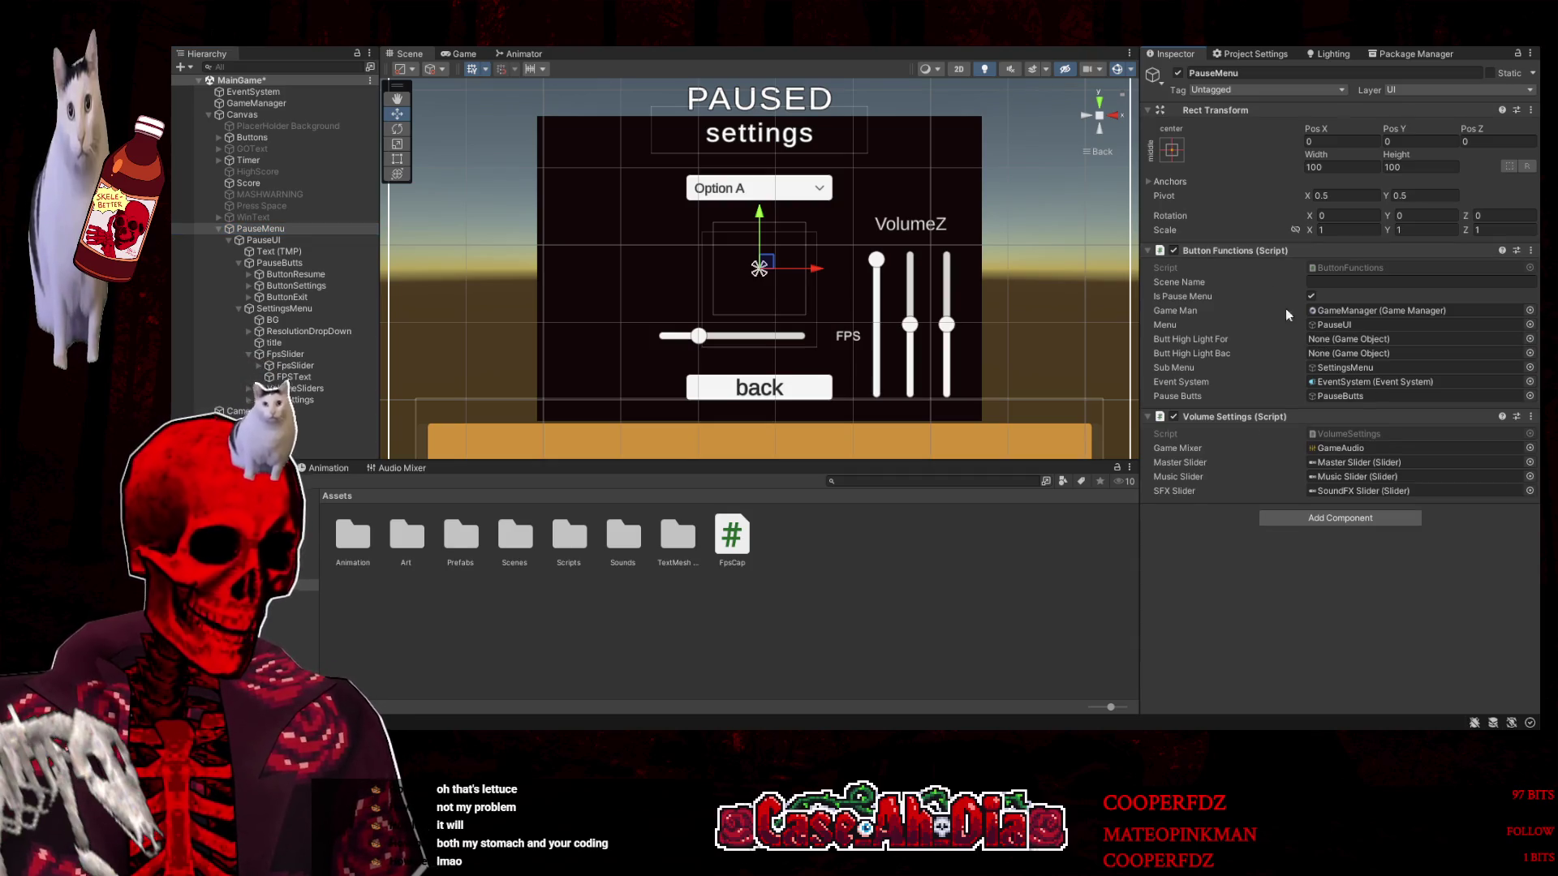
pyautogui.click(284, 308)
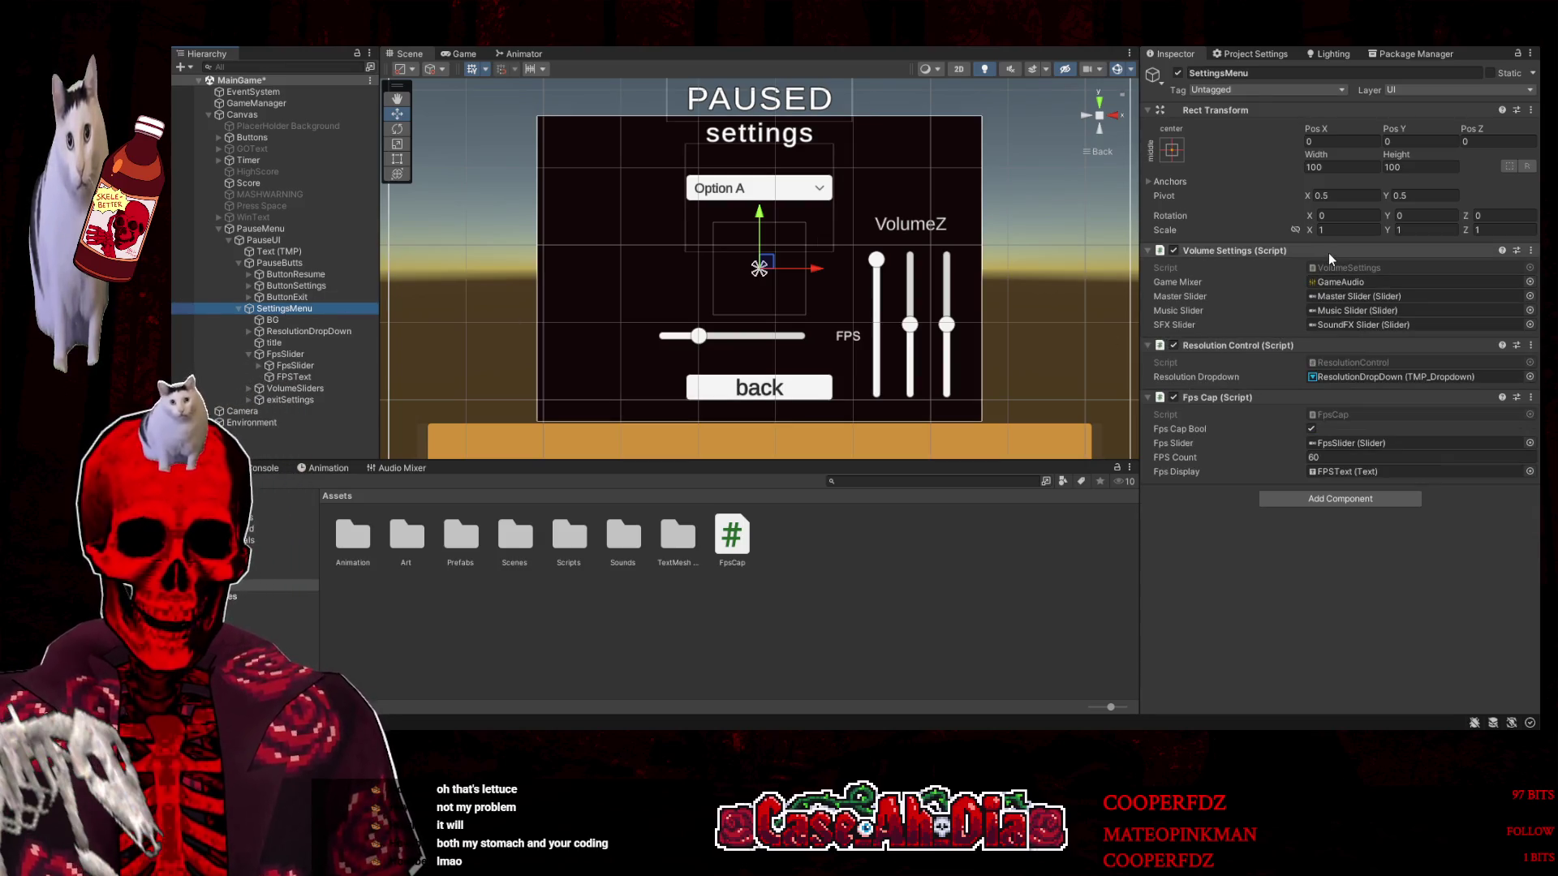
pyautogui.press('Delete')
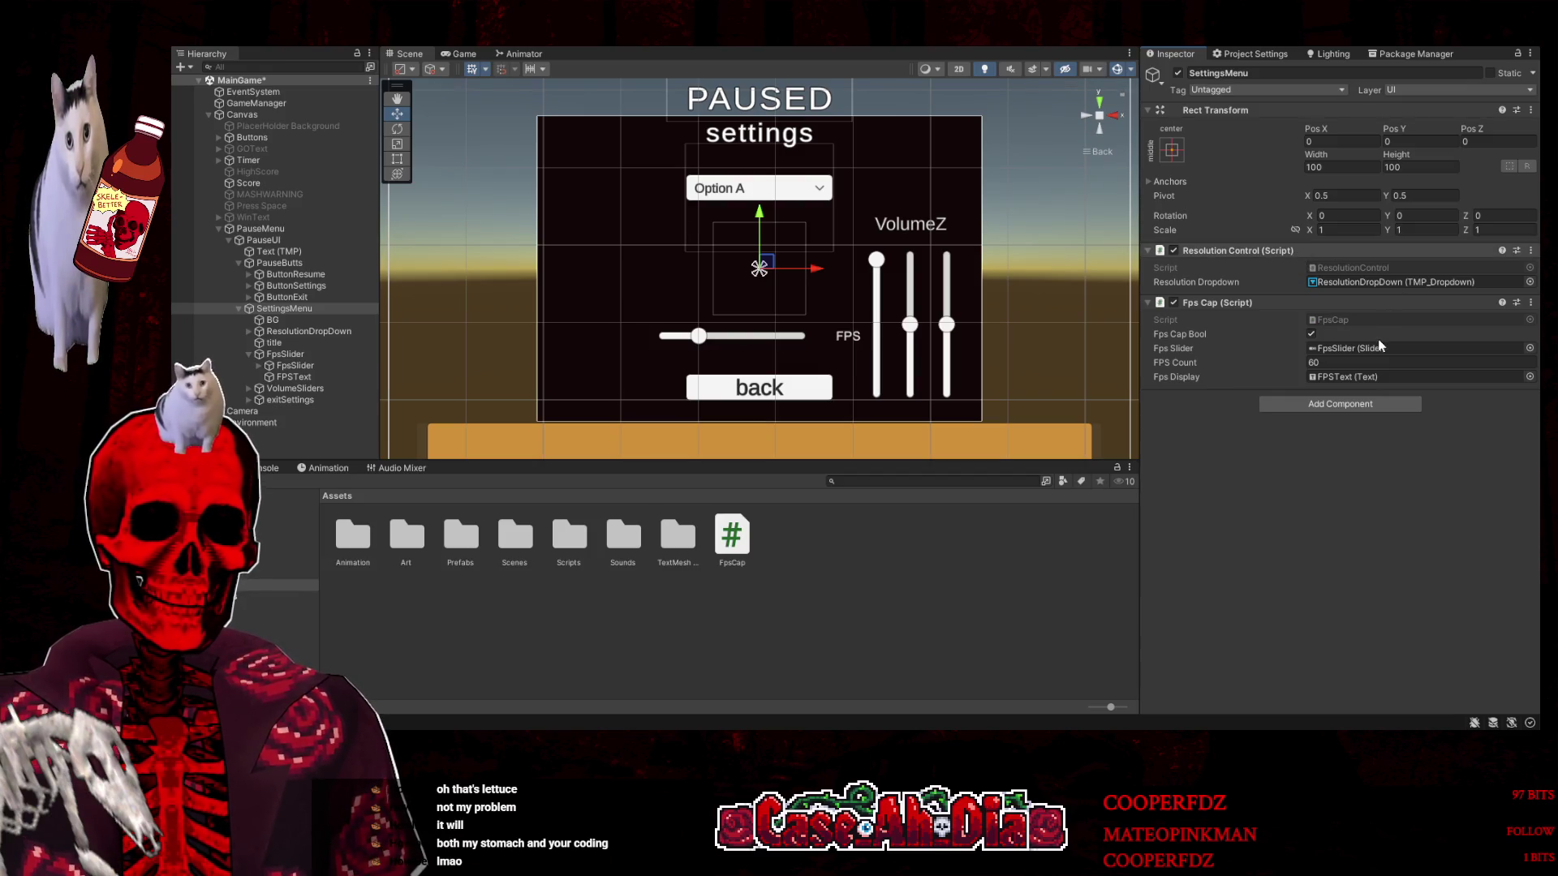
# Paste the Resolution Control script onto PauseMenu
pyautogui.click(285, 229)
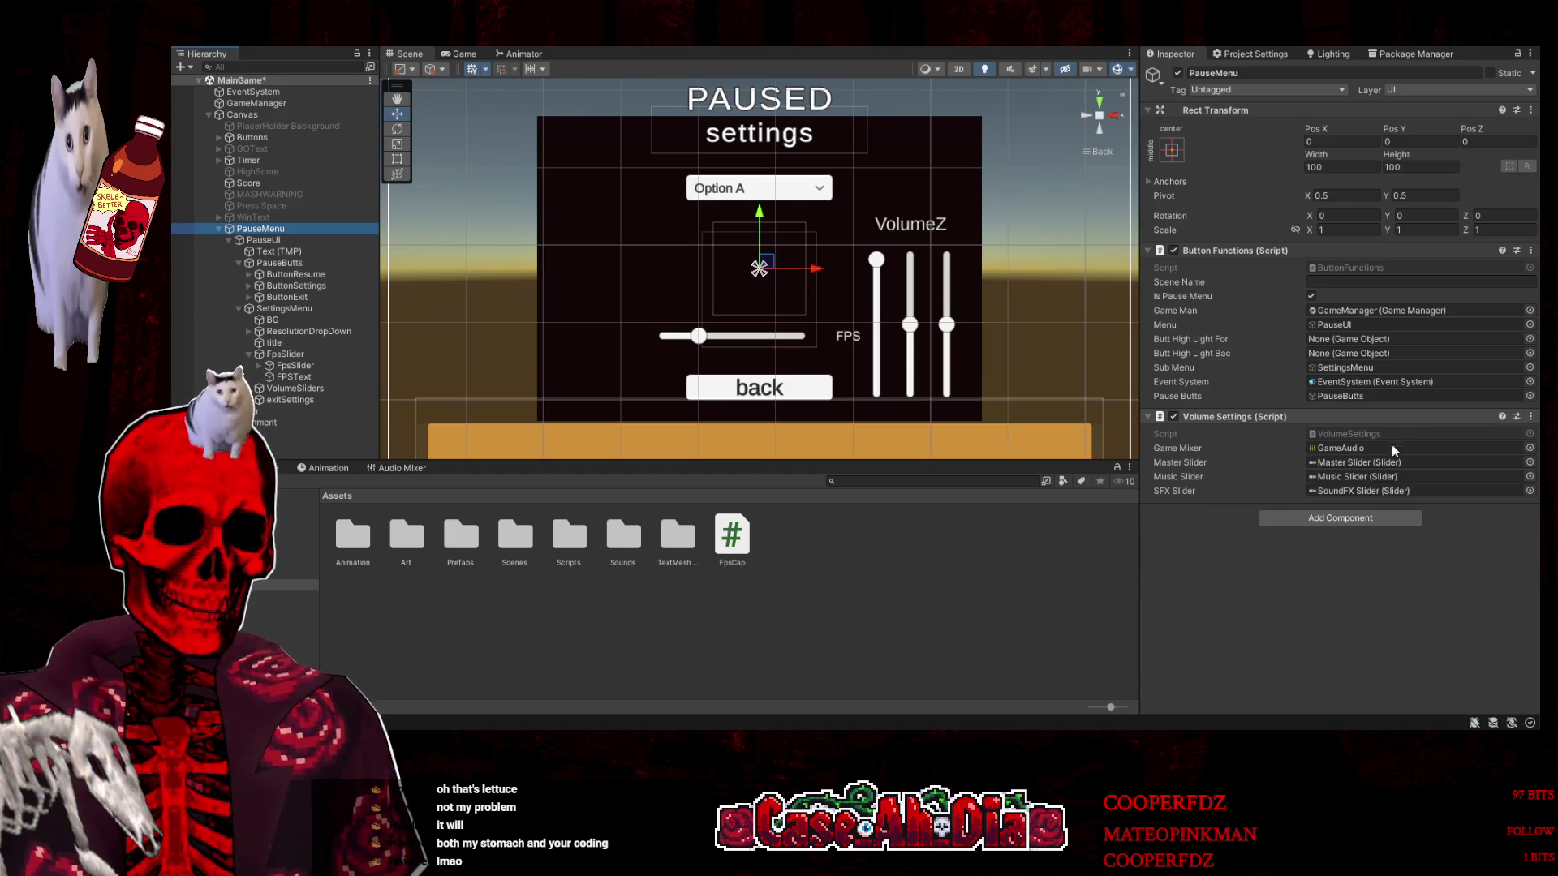
pyautogui.hotkey('ctrl', 'v')
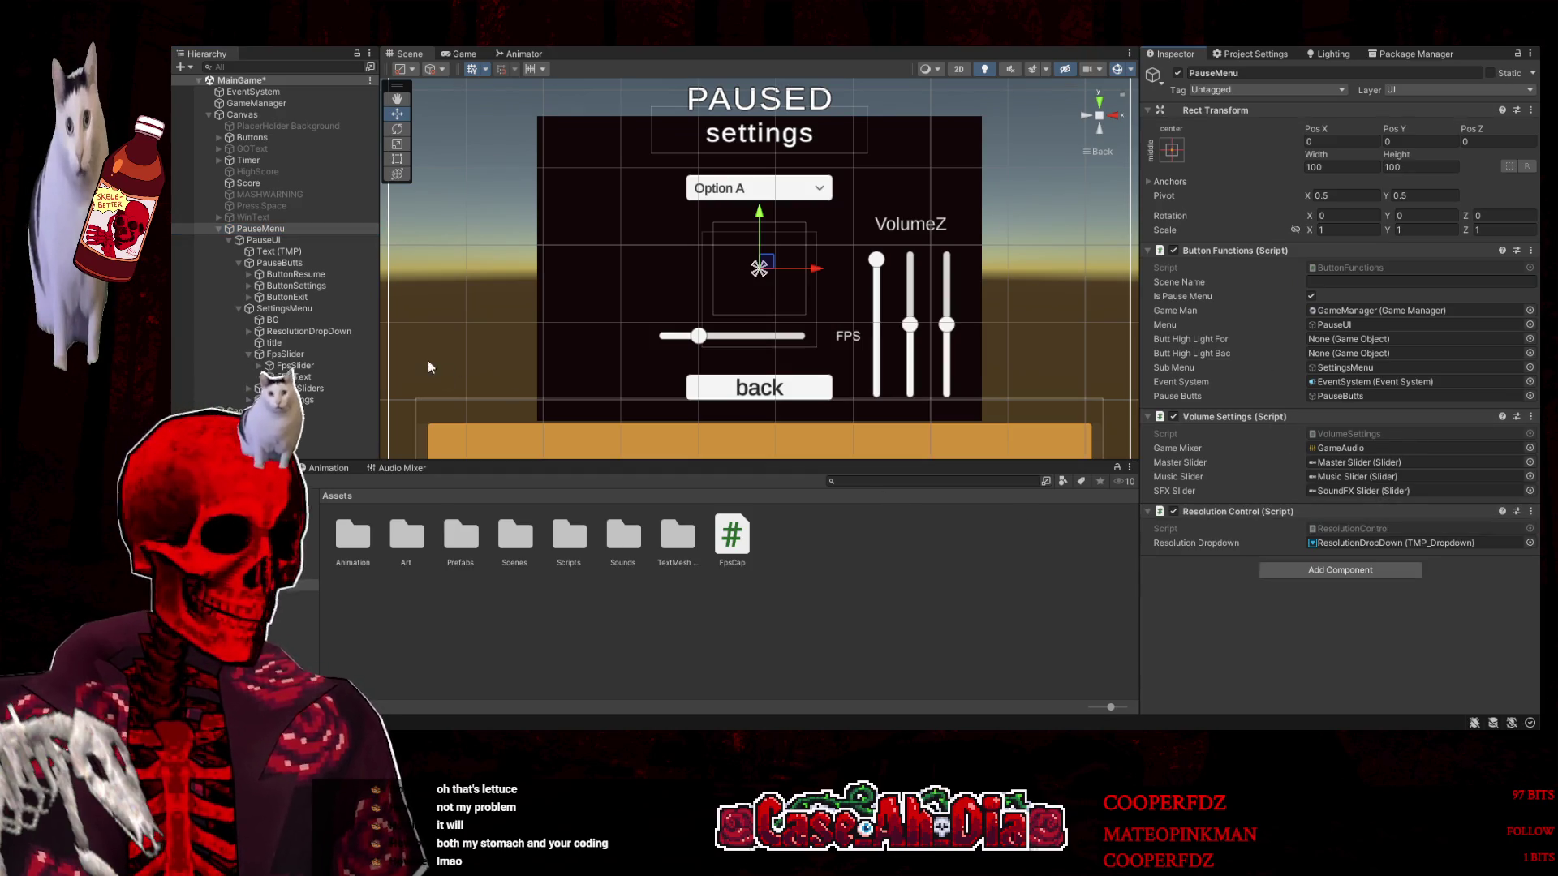
pyautogui.click(284, 309)
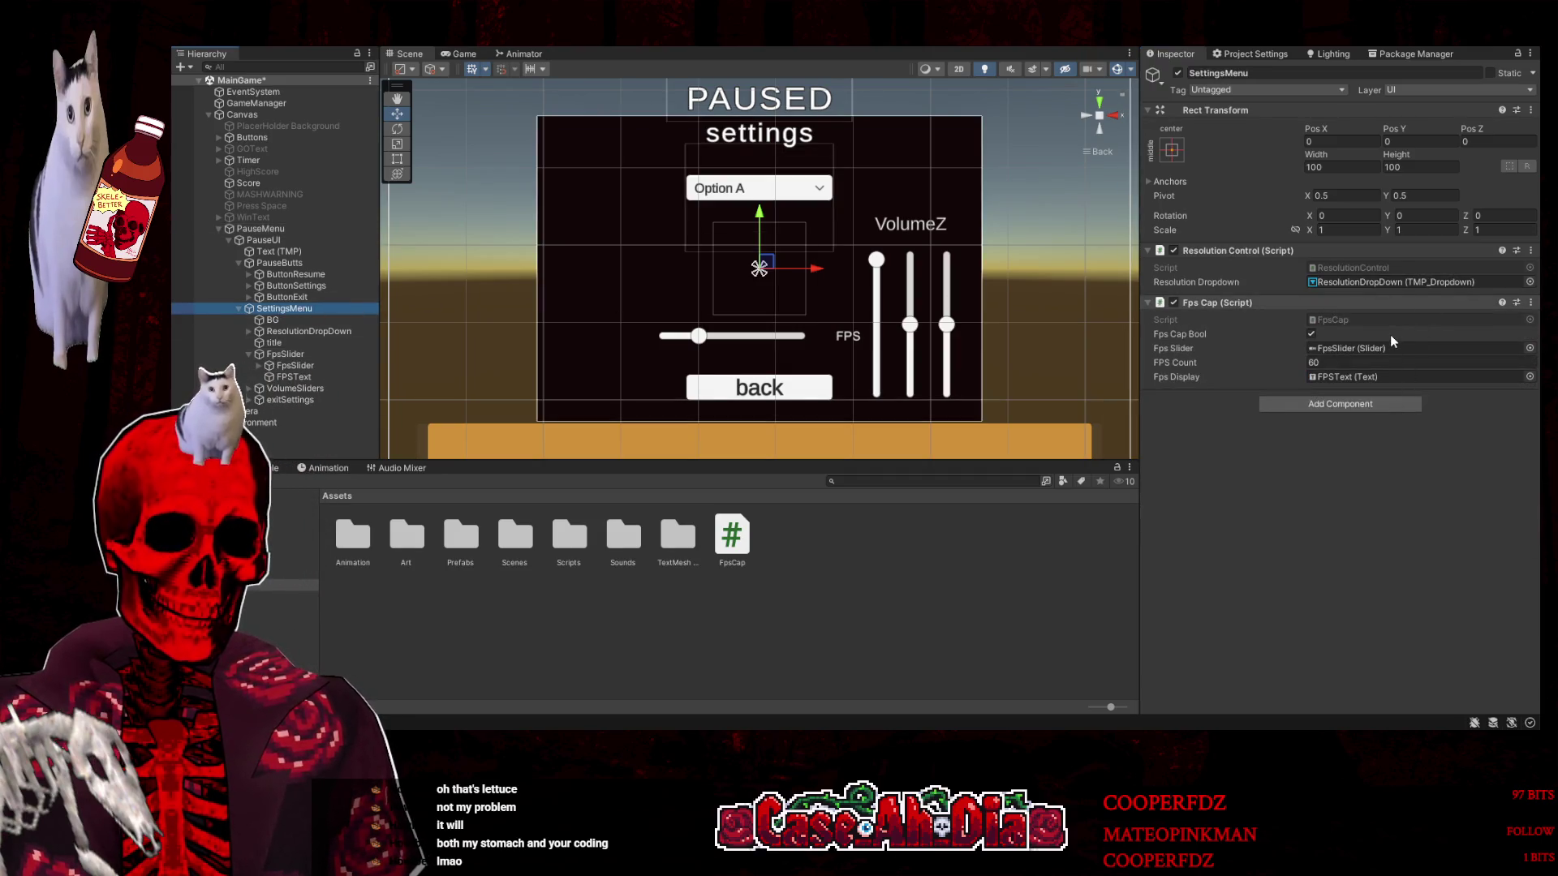
pyautogui.click(1396, 383)
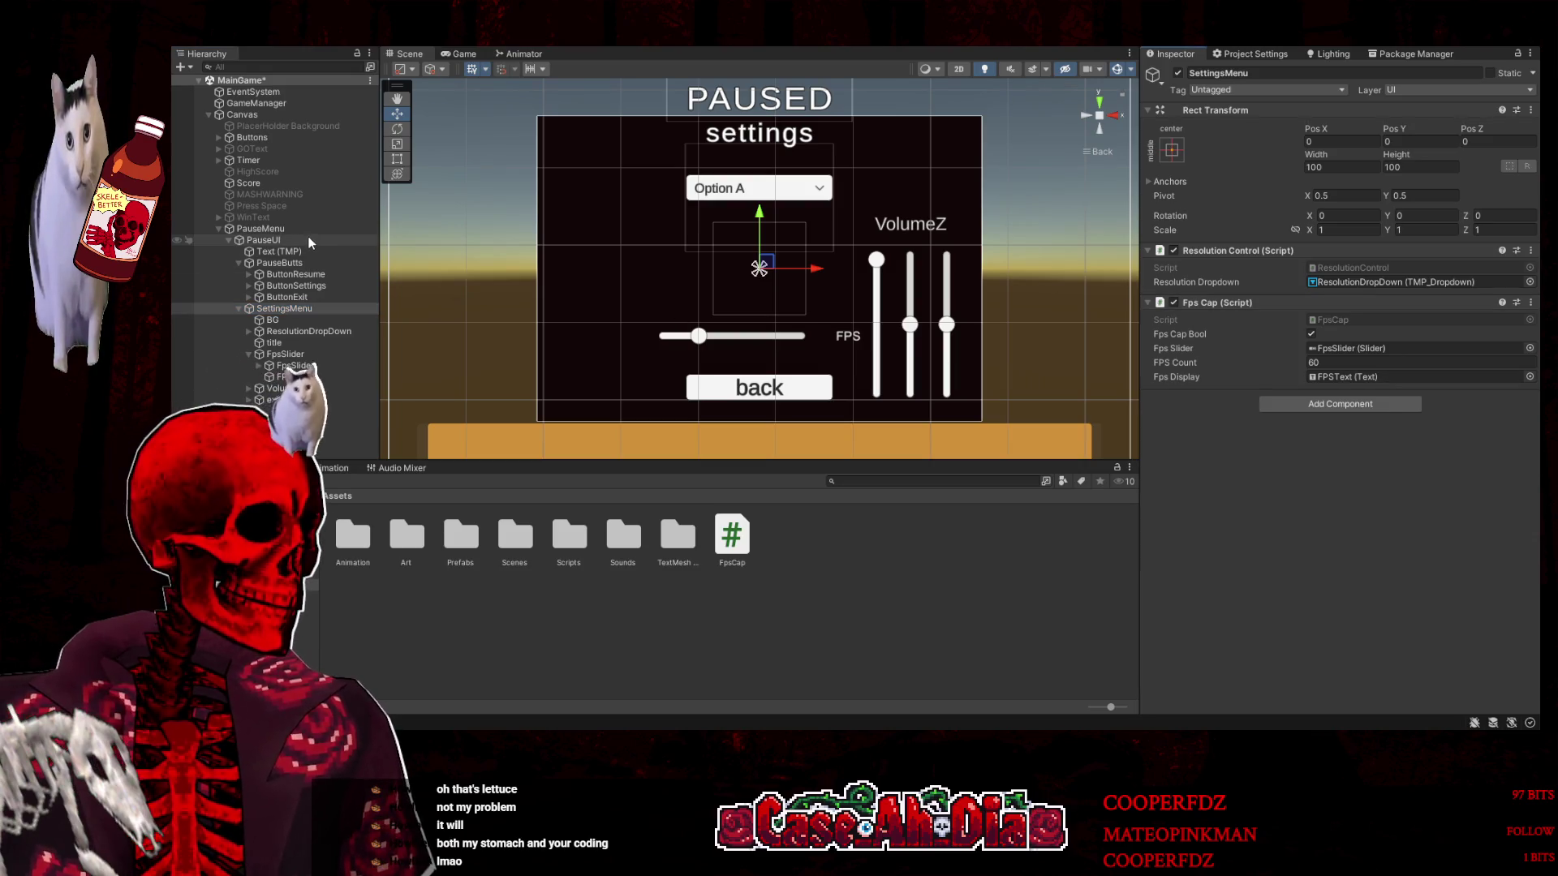
# Attach Fps Cap to PauseMenu and remove Resolution Control and Fps Cap from SettingsMenu
pyautogui.click(309, 241)
pyautogui.click(268, 229)
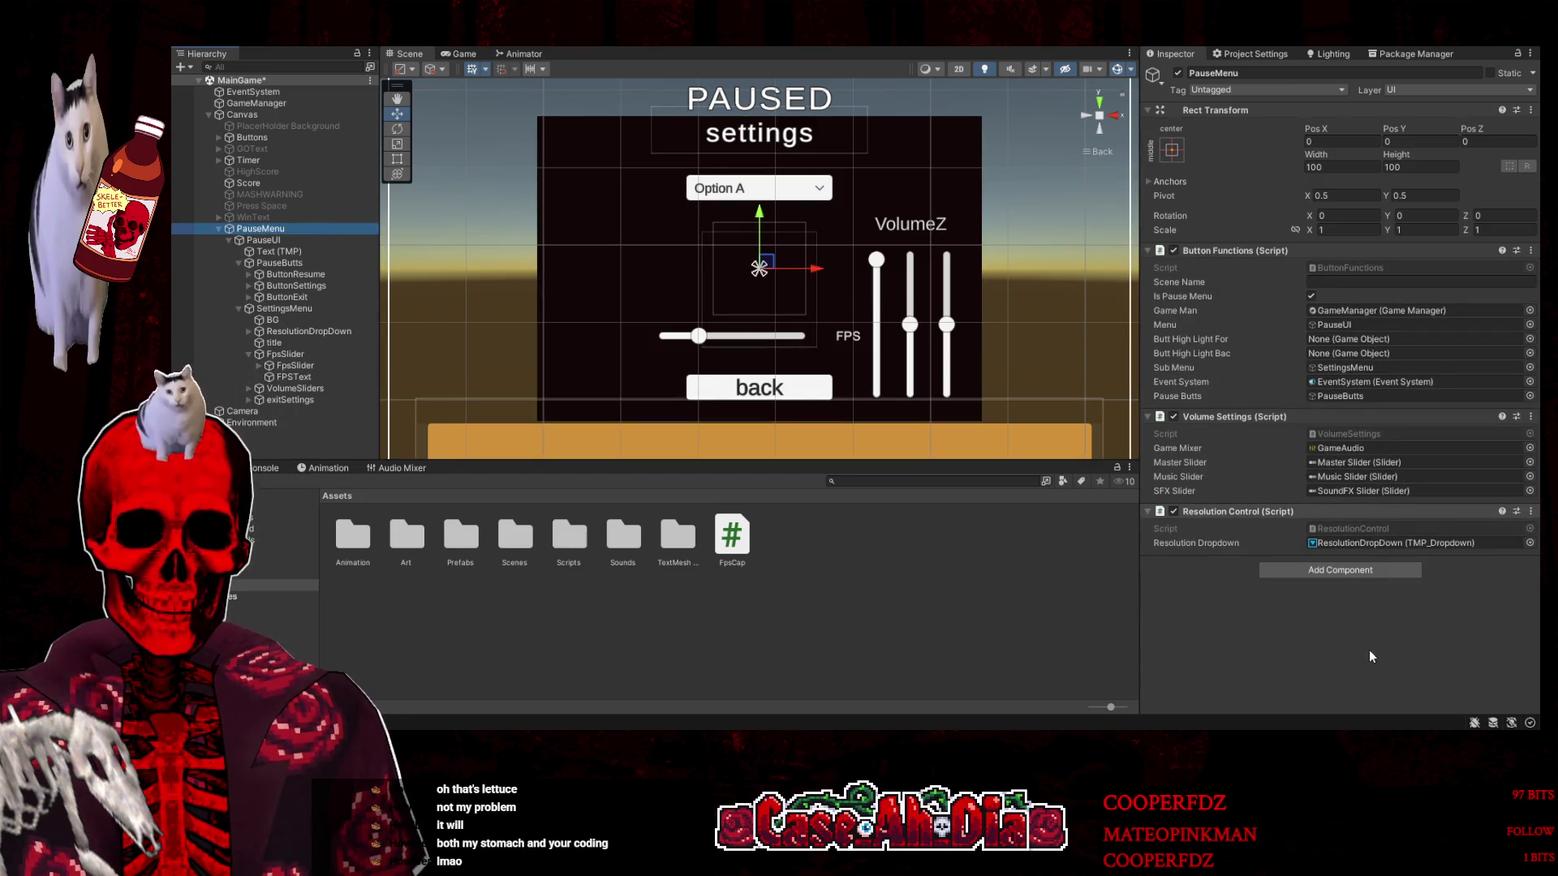
pyautogui.moveTo(1364, 543); pyautogui.dragTo(1369, 609)
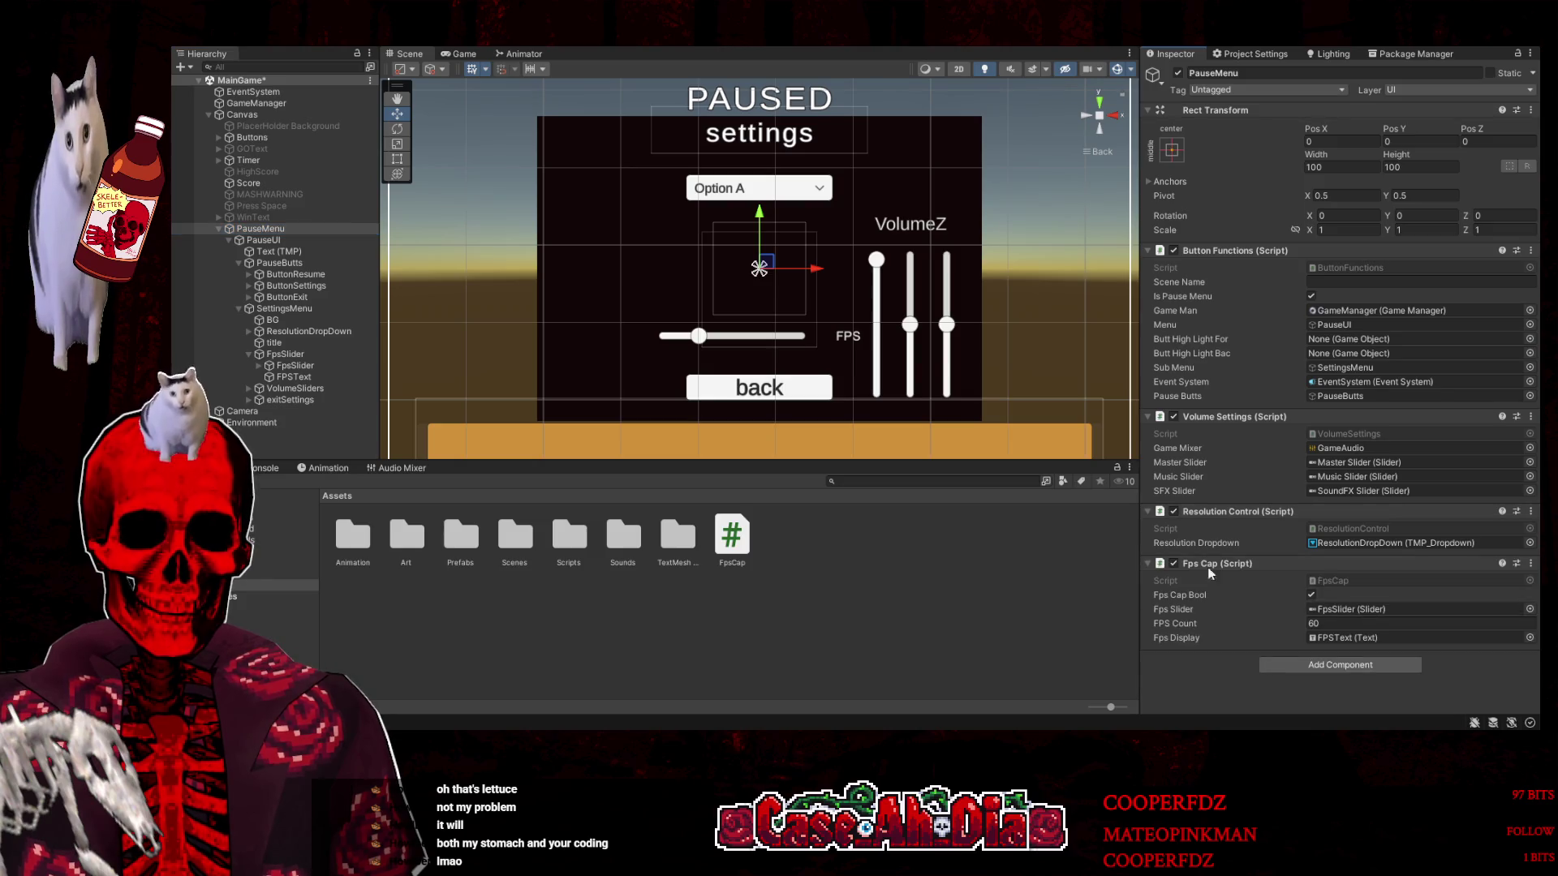
pyautogui.click(276, 354)
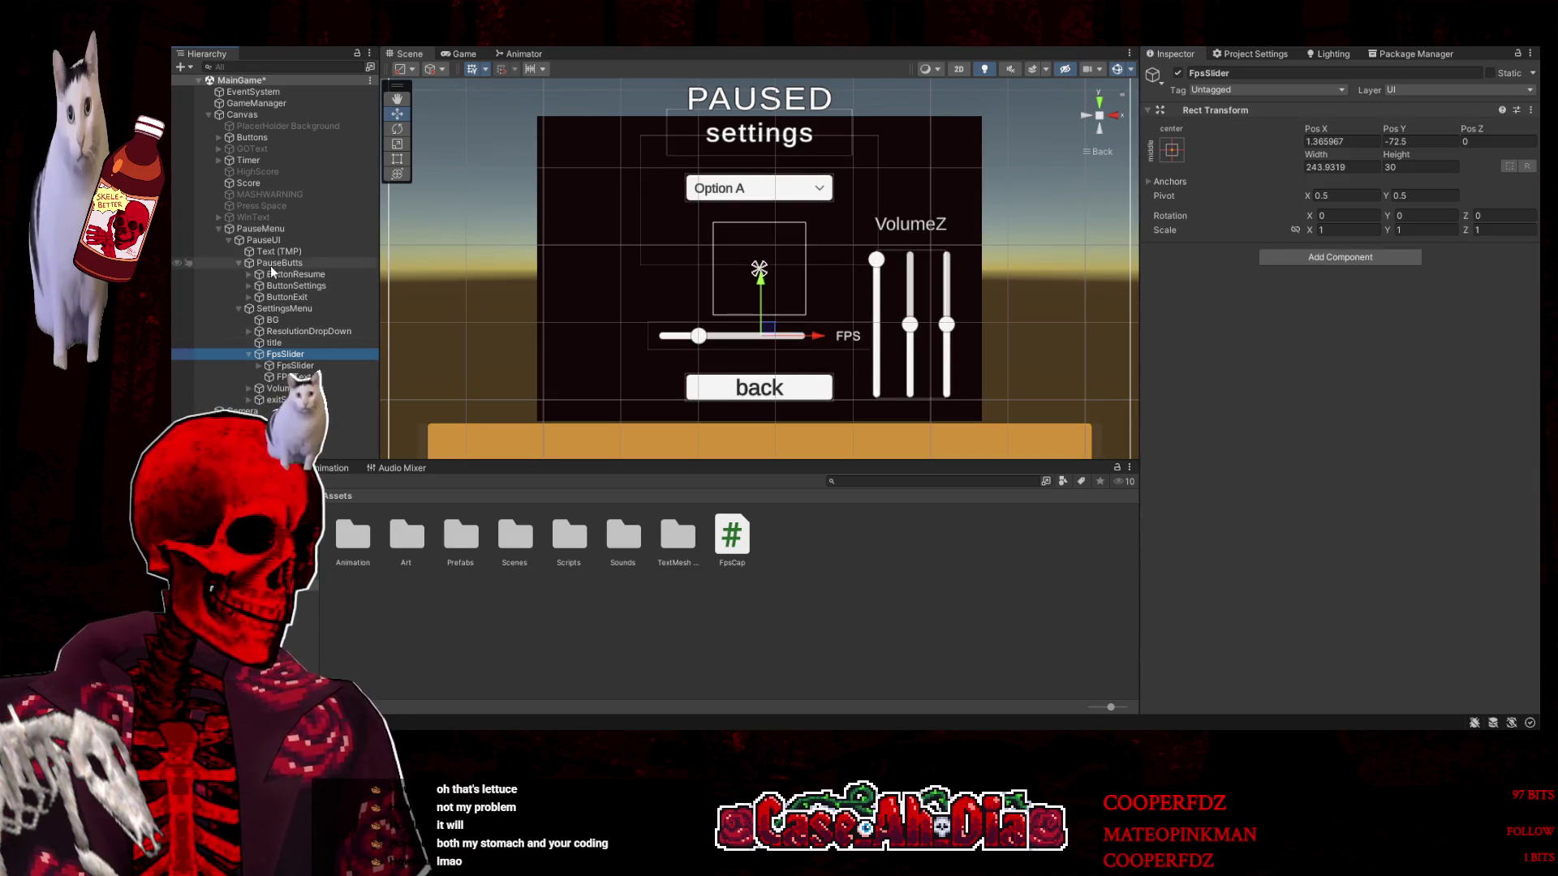
pyautogui.click(266, 308)
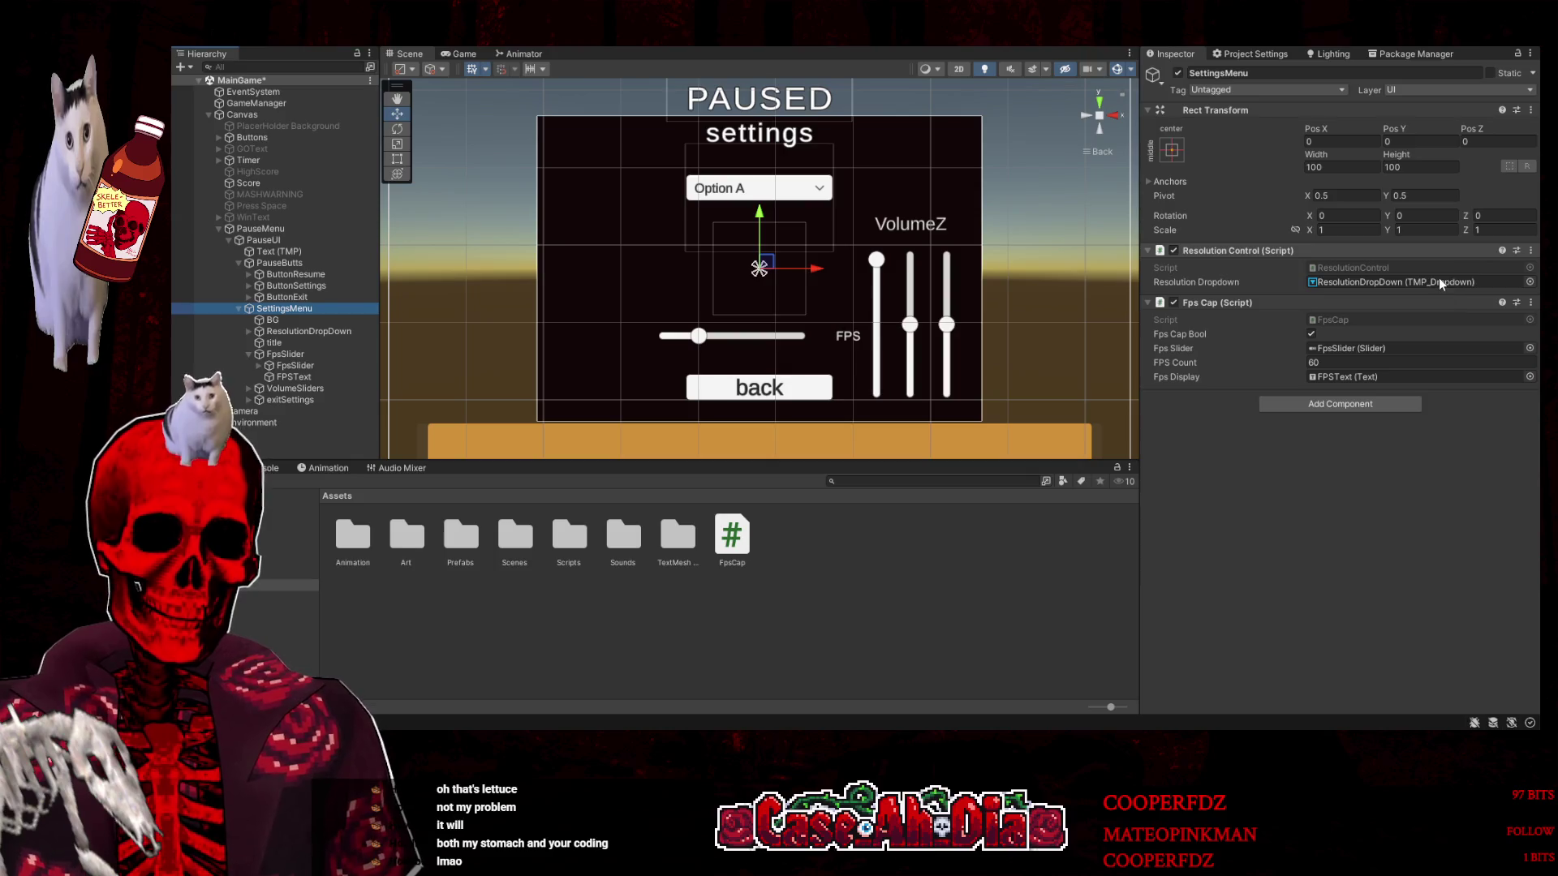
pyautogui.hotkey('ctrl', 'z')
pyautogui.hotkey('ctrl', 'z')
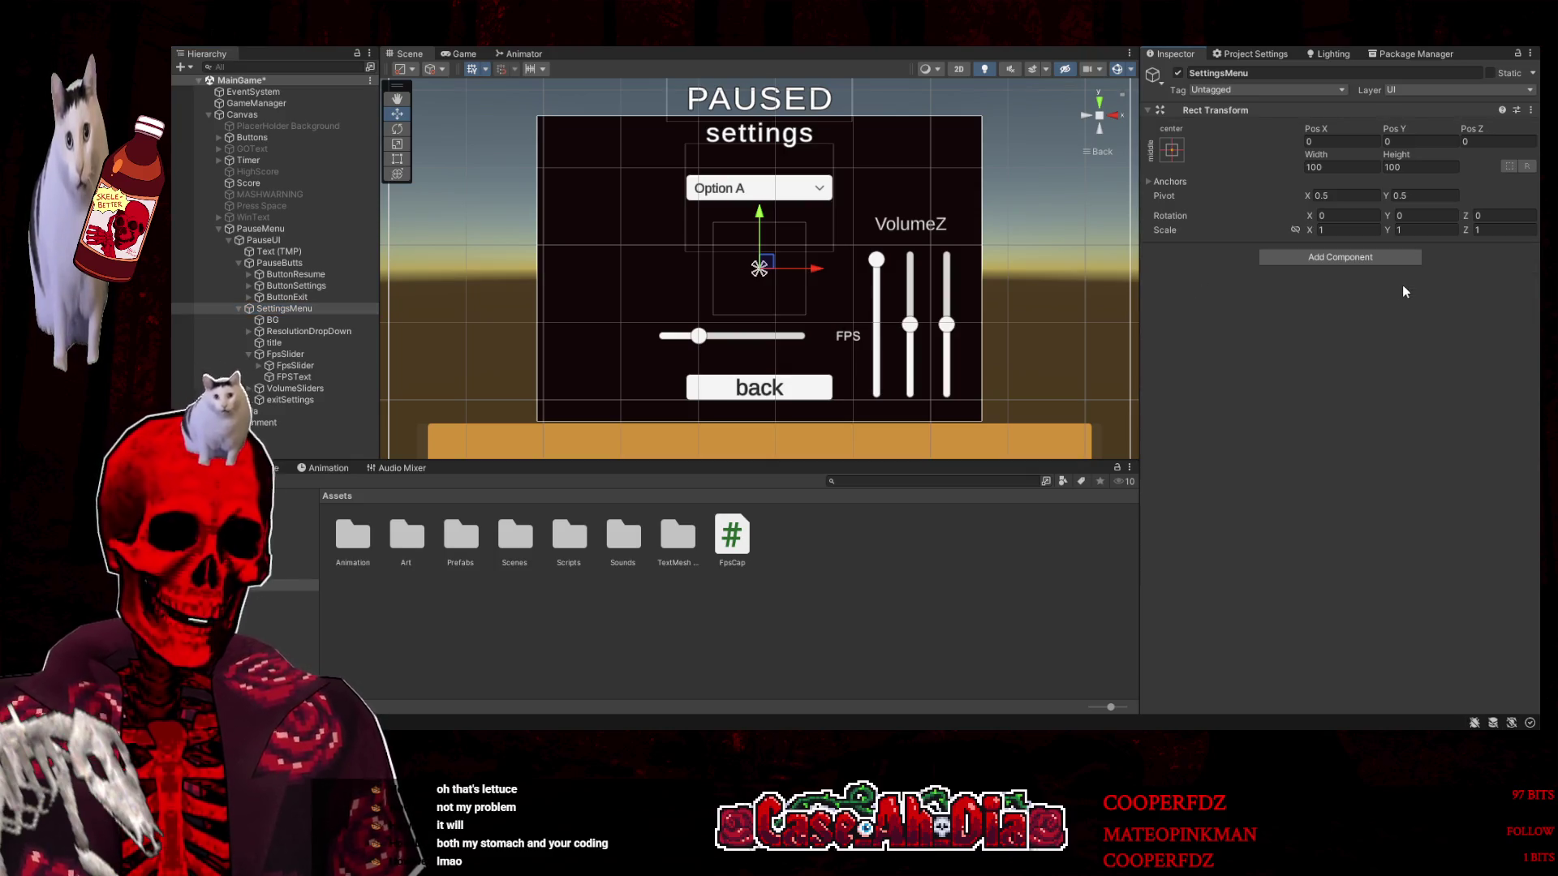
pyautogui.click(239, 308)
# Deactivate the SettingsMenu and PauseUI objects so the game starts unpaused
pyautogui.click(250, 264)
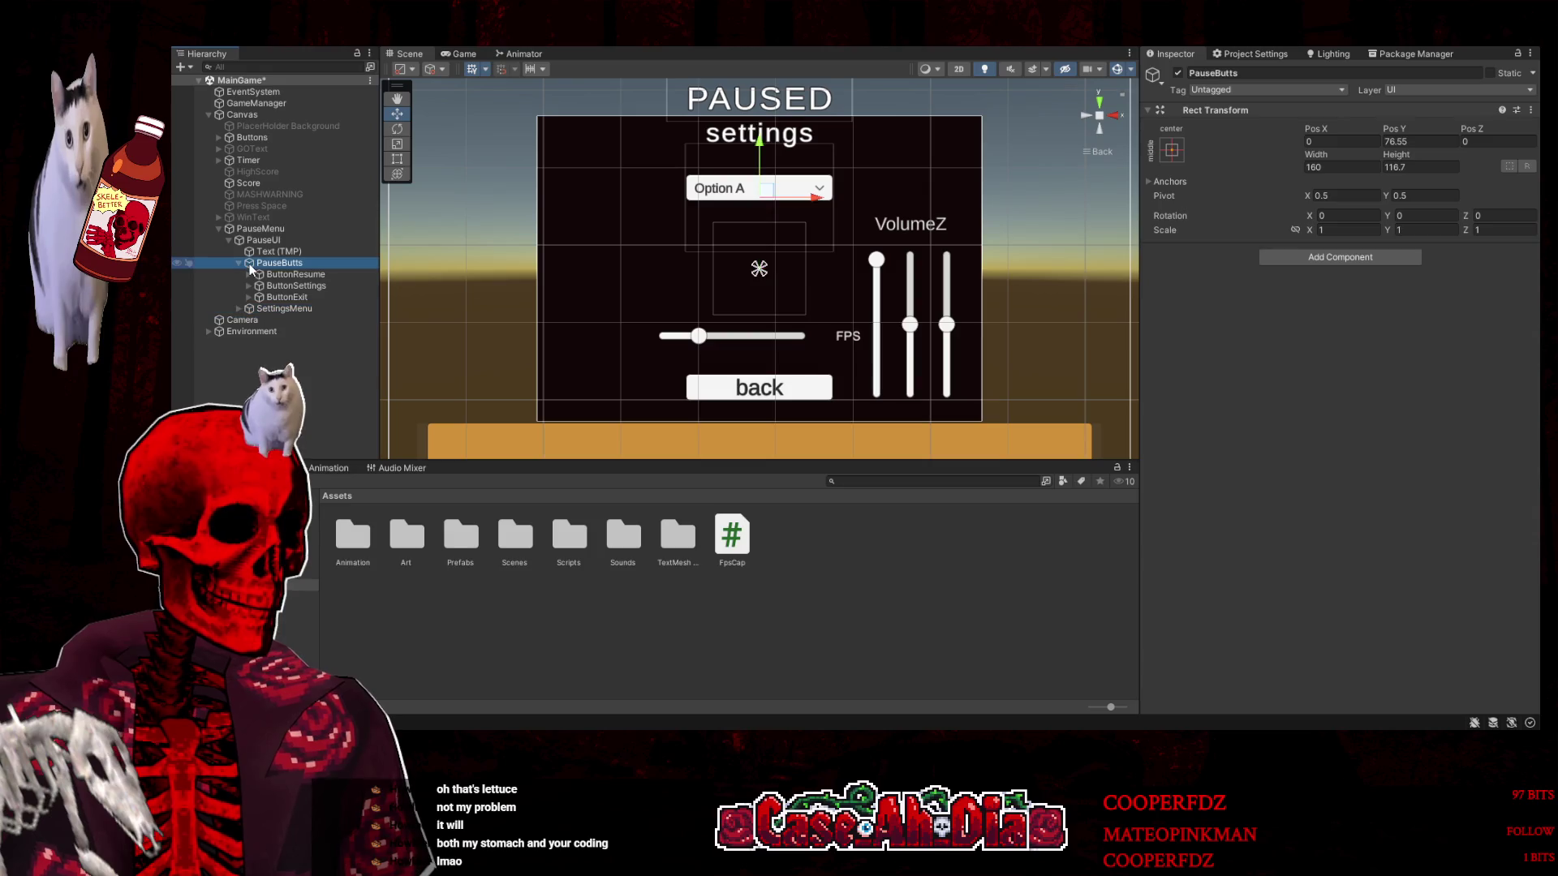
pyautogui.click(238, 263)
pyautogui.click(241, 239)
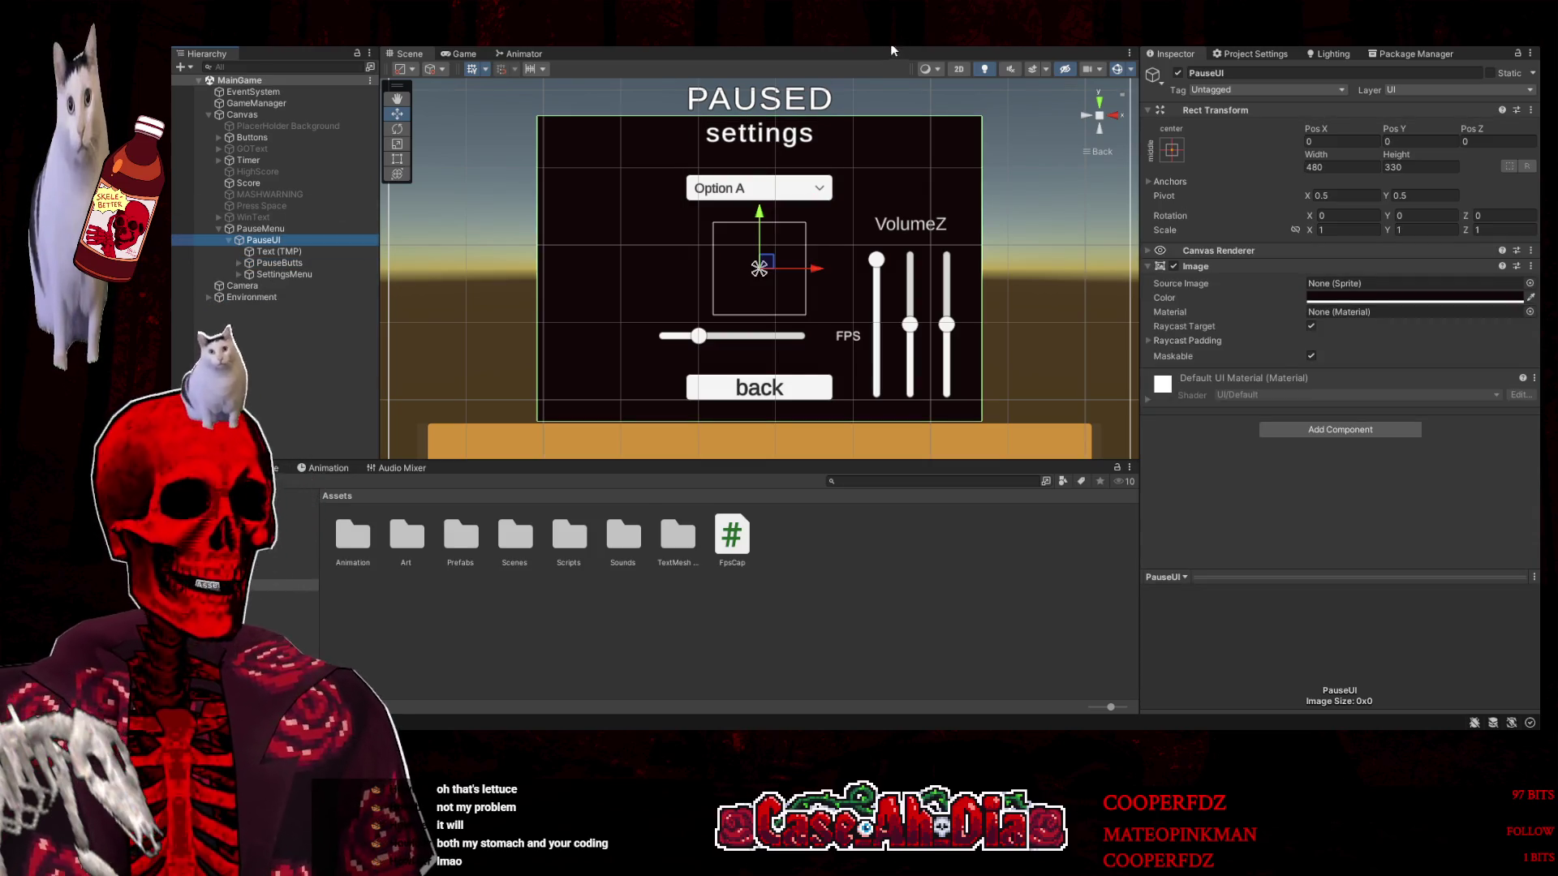
pyautogui.click(258, 229)
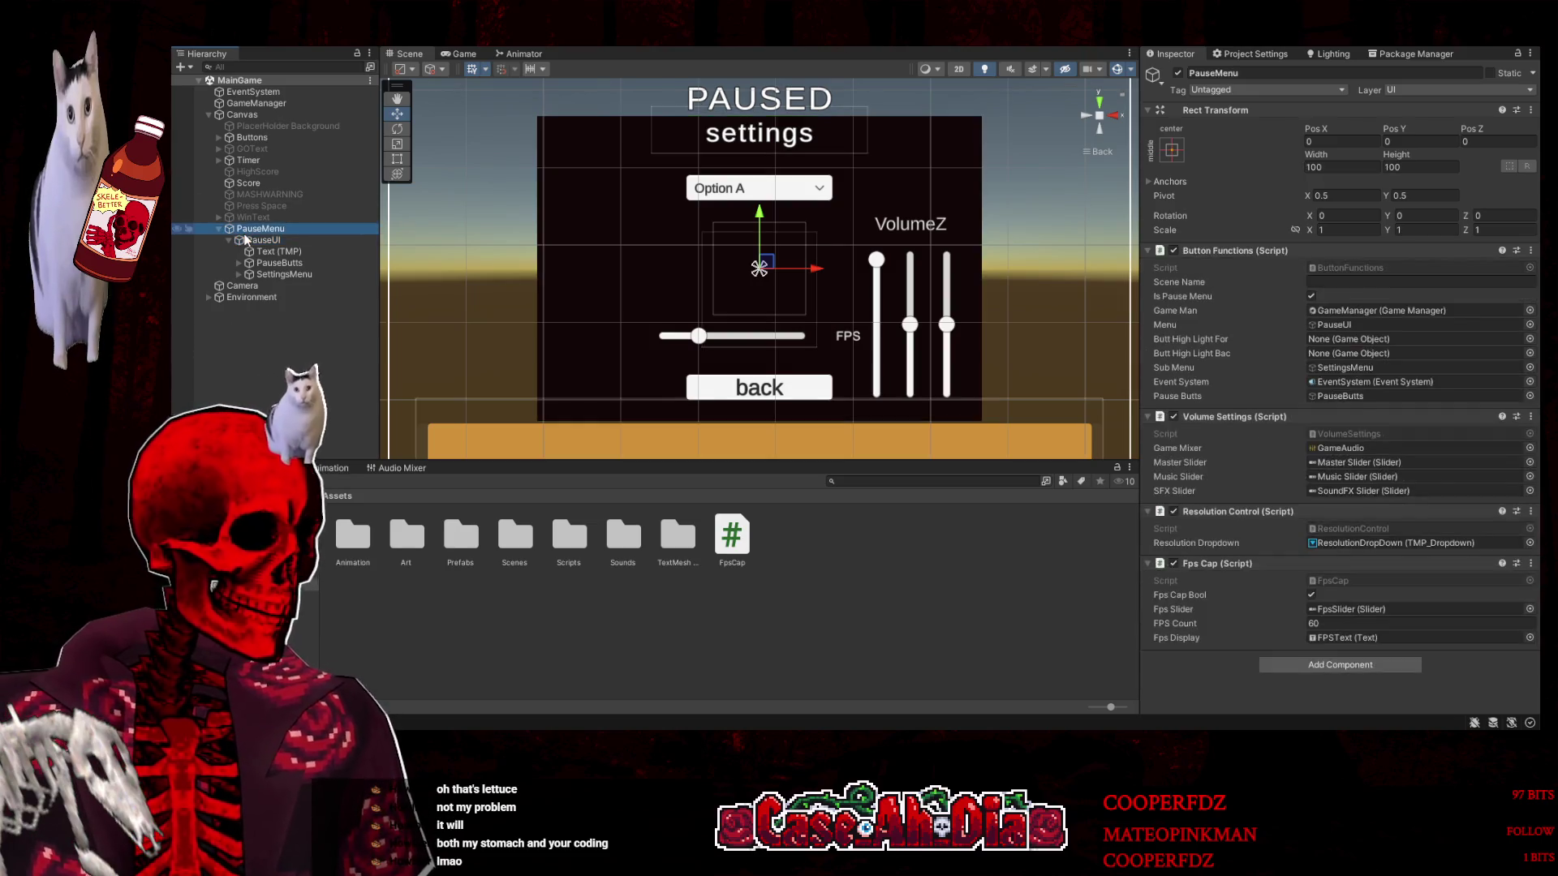
pyautogui.click(304, 275)
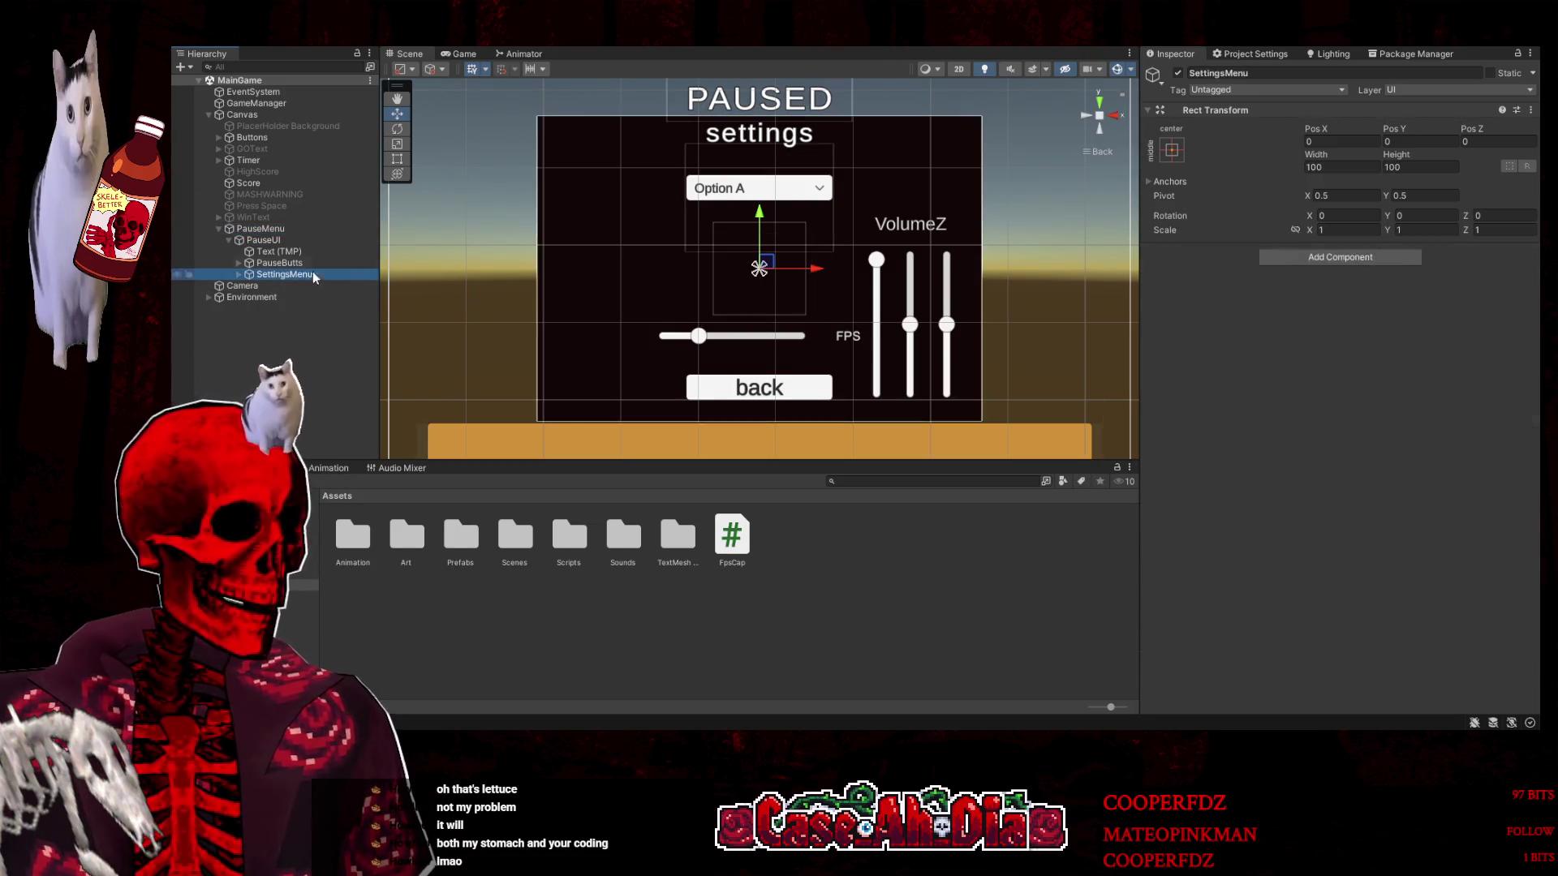
pyautogui.hotkey('alt', 'shift', 'a')
pyautogui.click(322, 261)
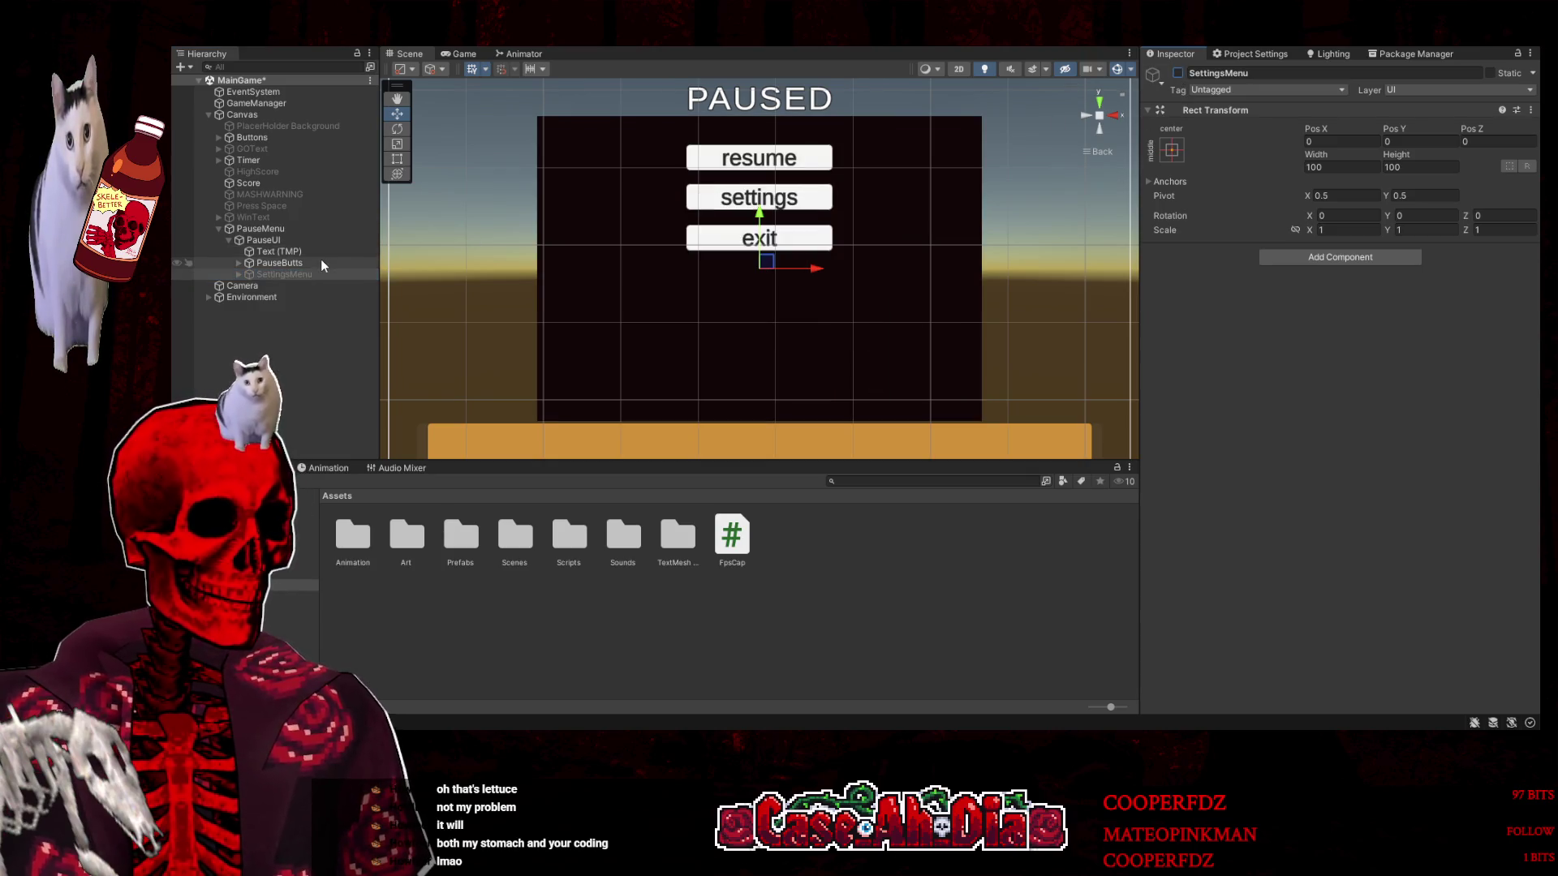
pyautogui.click(263, 240)
pyautogui.click(1177, 72)
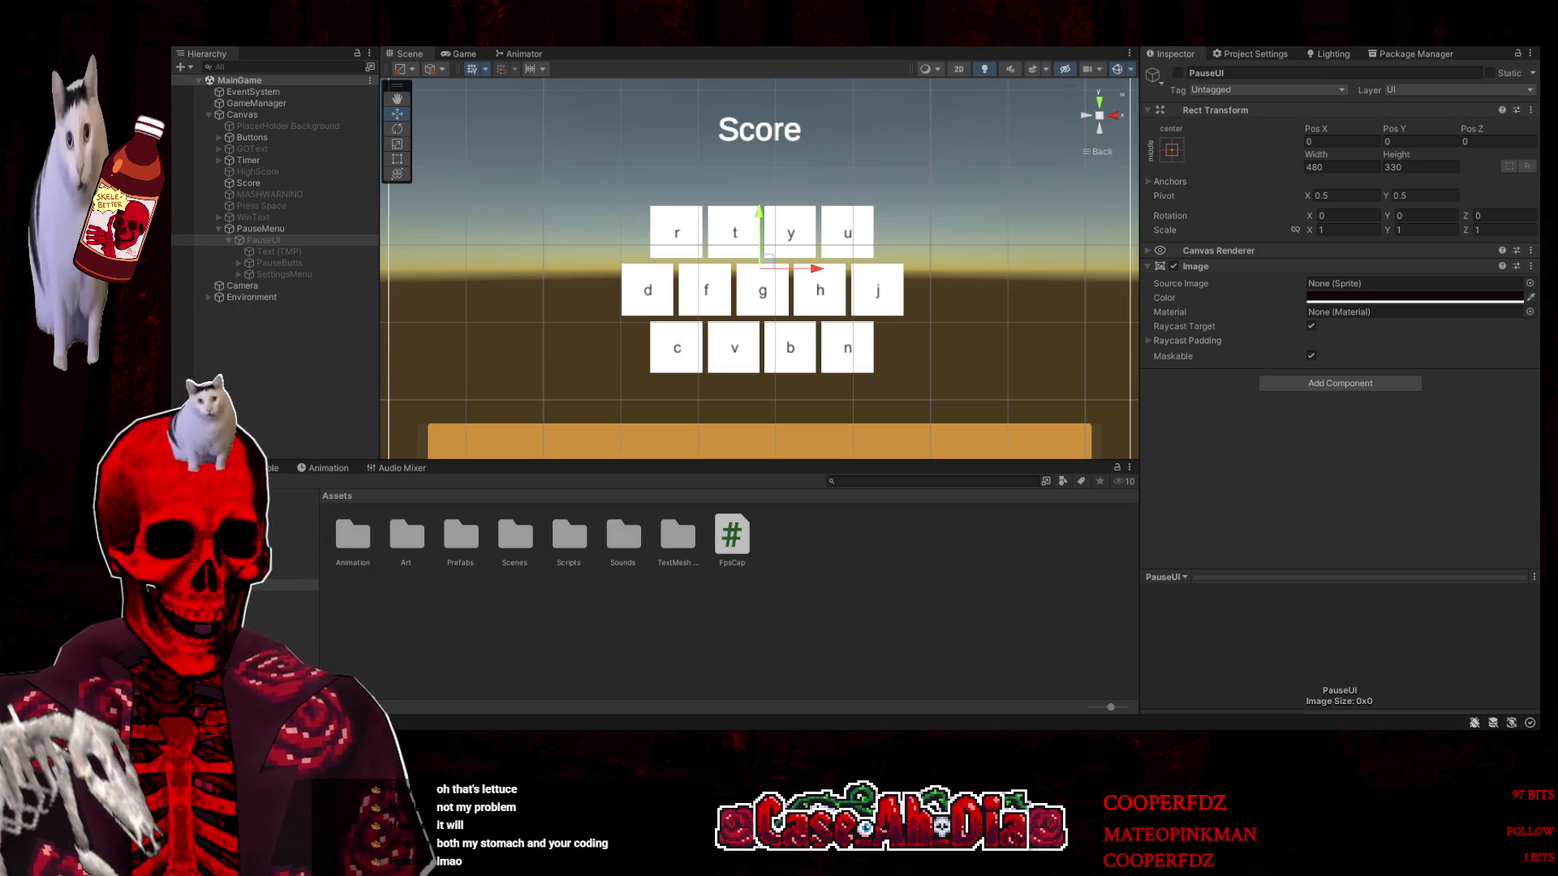
# Enter play mode, pause with Escape, and open the settings panel
pyautogui.hotkey('ctrl', 'p')
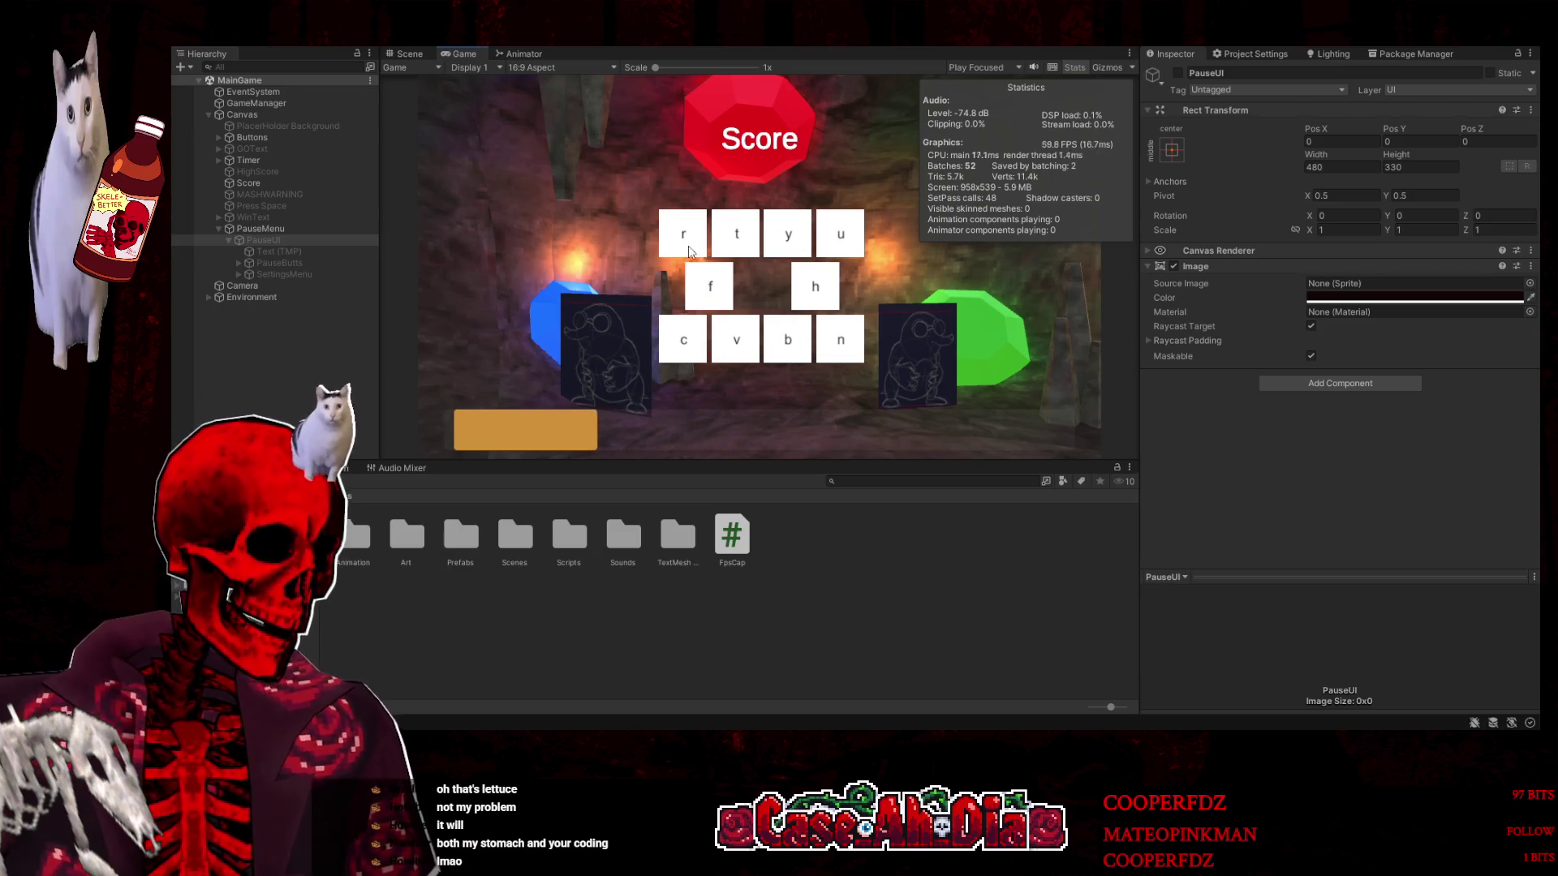
pyautogui.press('Escape')
pyautogui.click(747, 203)
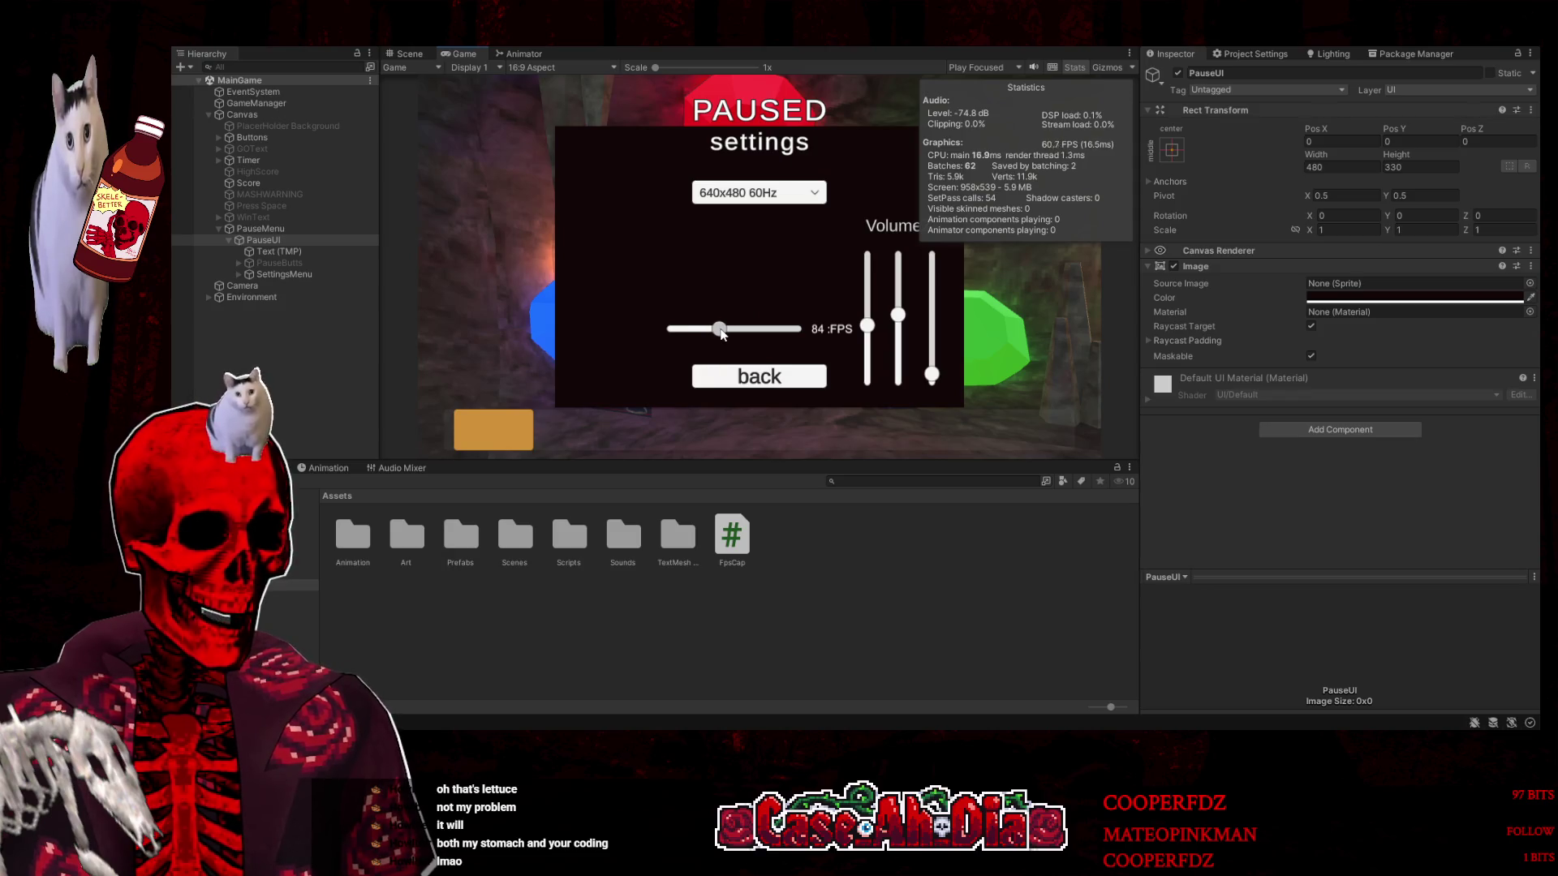
pyautogui.click(769, 381)
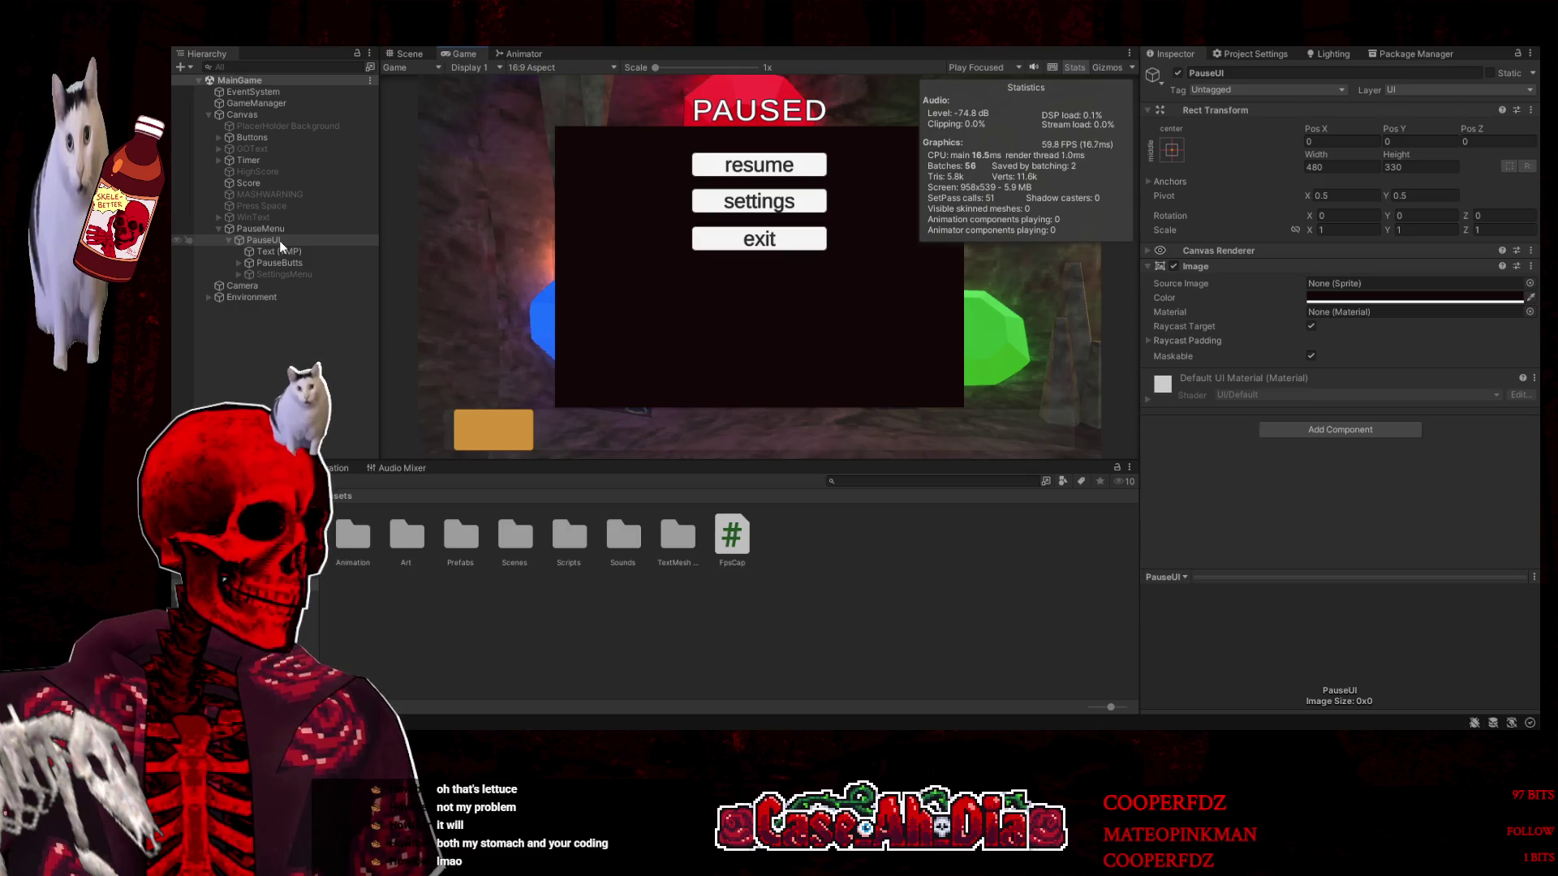
pyautogui.click(769, 203)
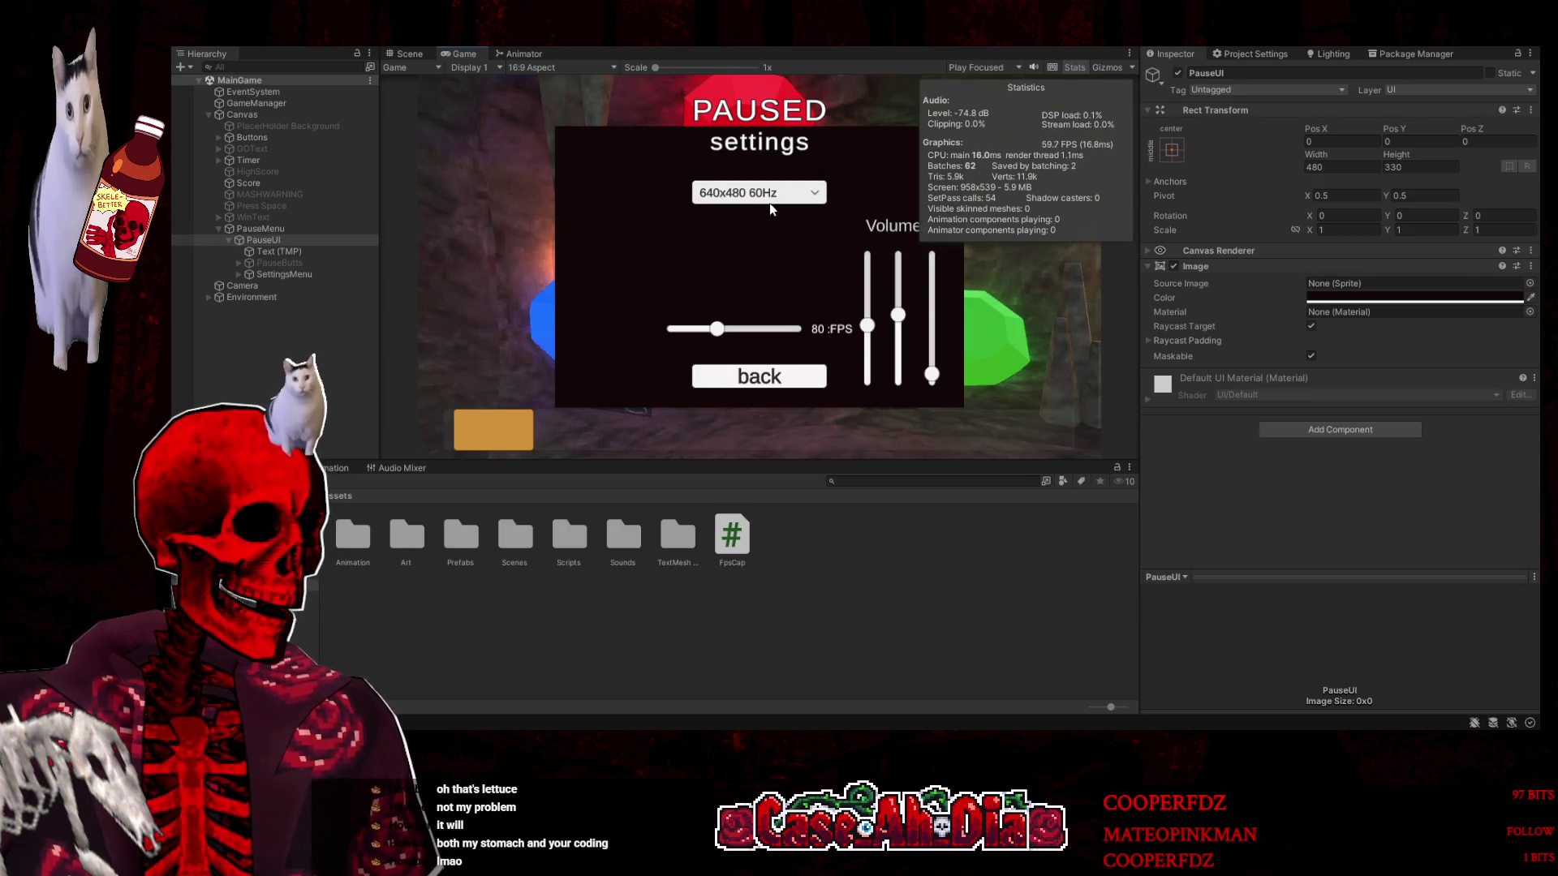
# Watch PauseMenu's FPS Count while dragging the FPS slider to 127, then 109
pyautogui.click(271, 229)
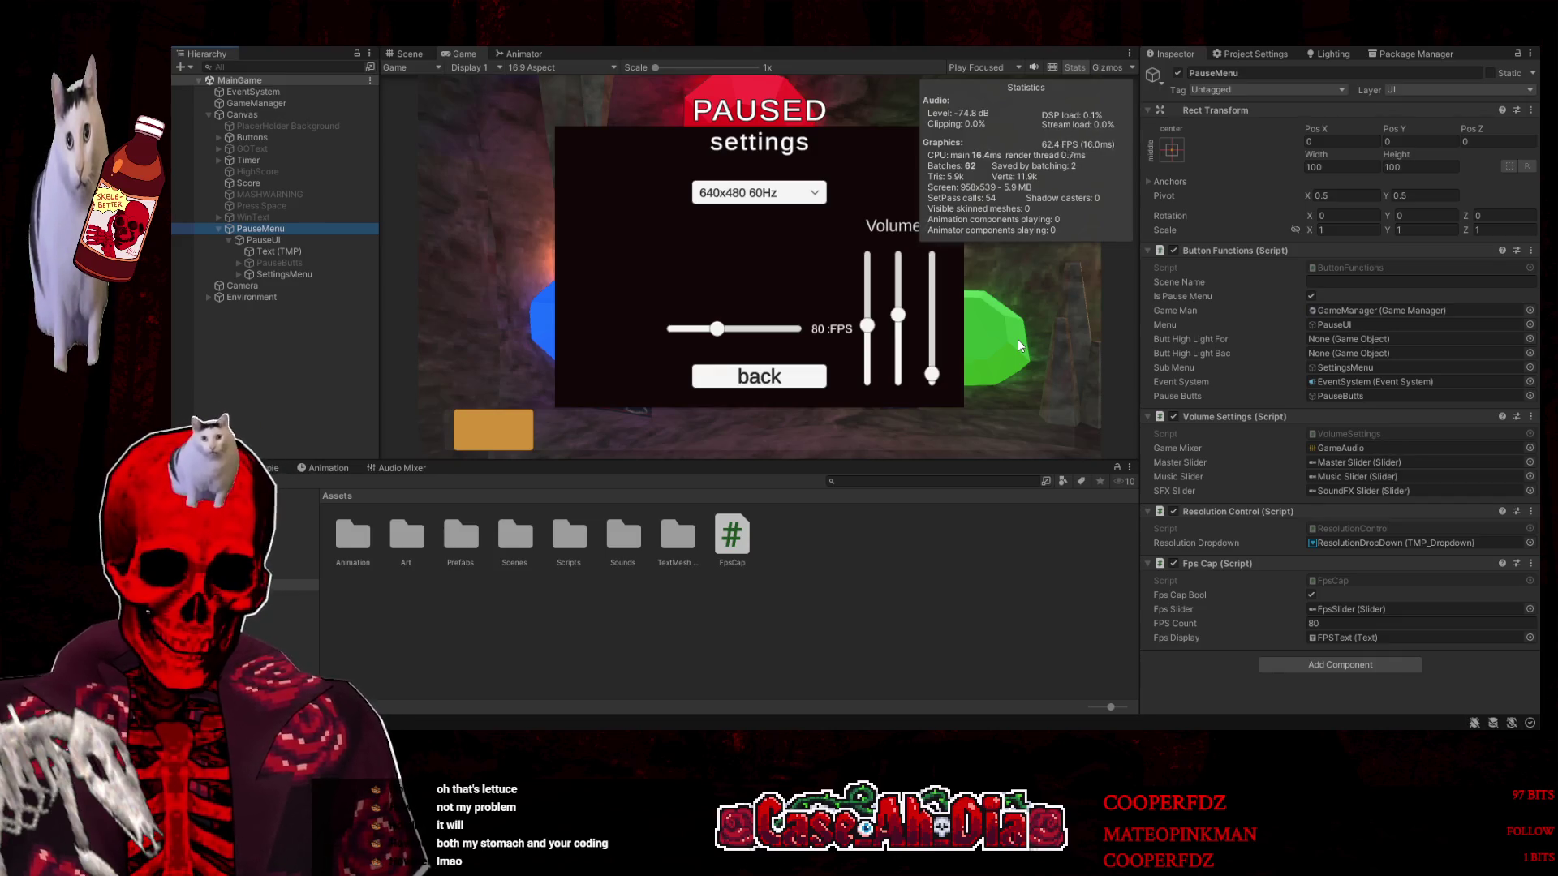
pyautogui.click(239, 275)
pyautogui.click(295, 331)
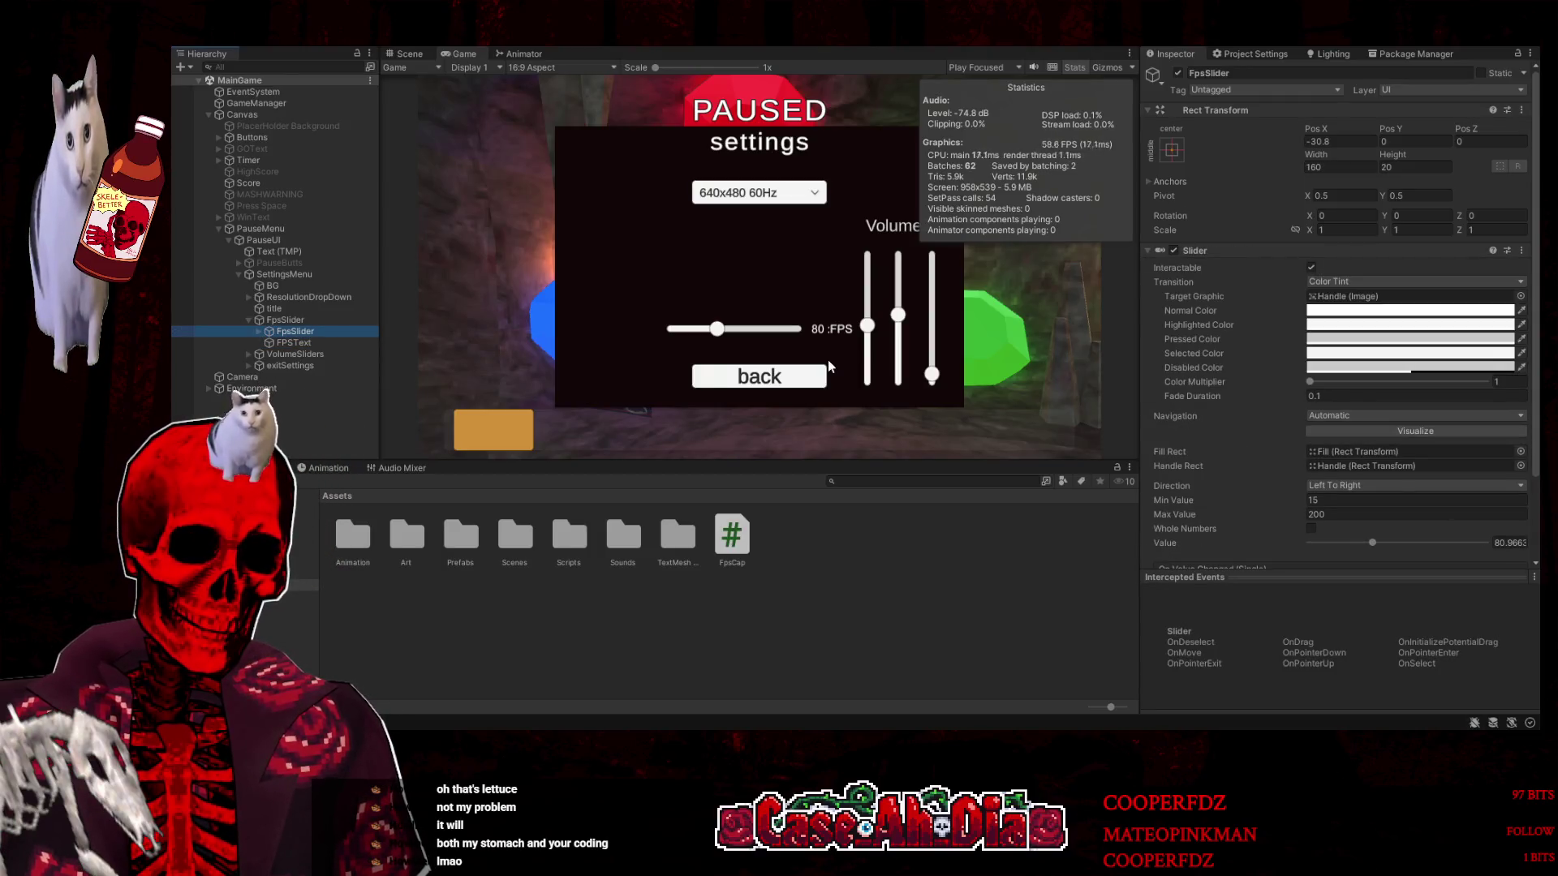
pyautogui.moveTo(718, 328); pyautogui.dragTo(748, 333)
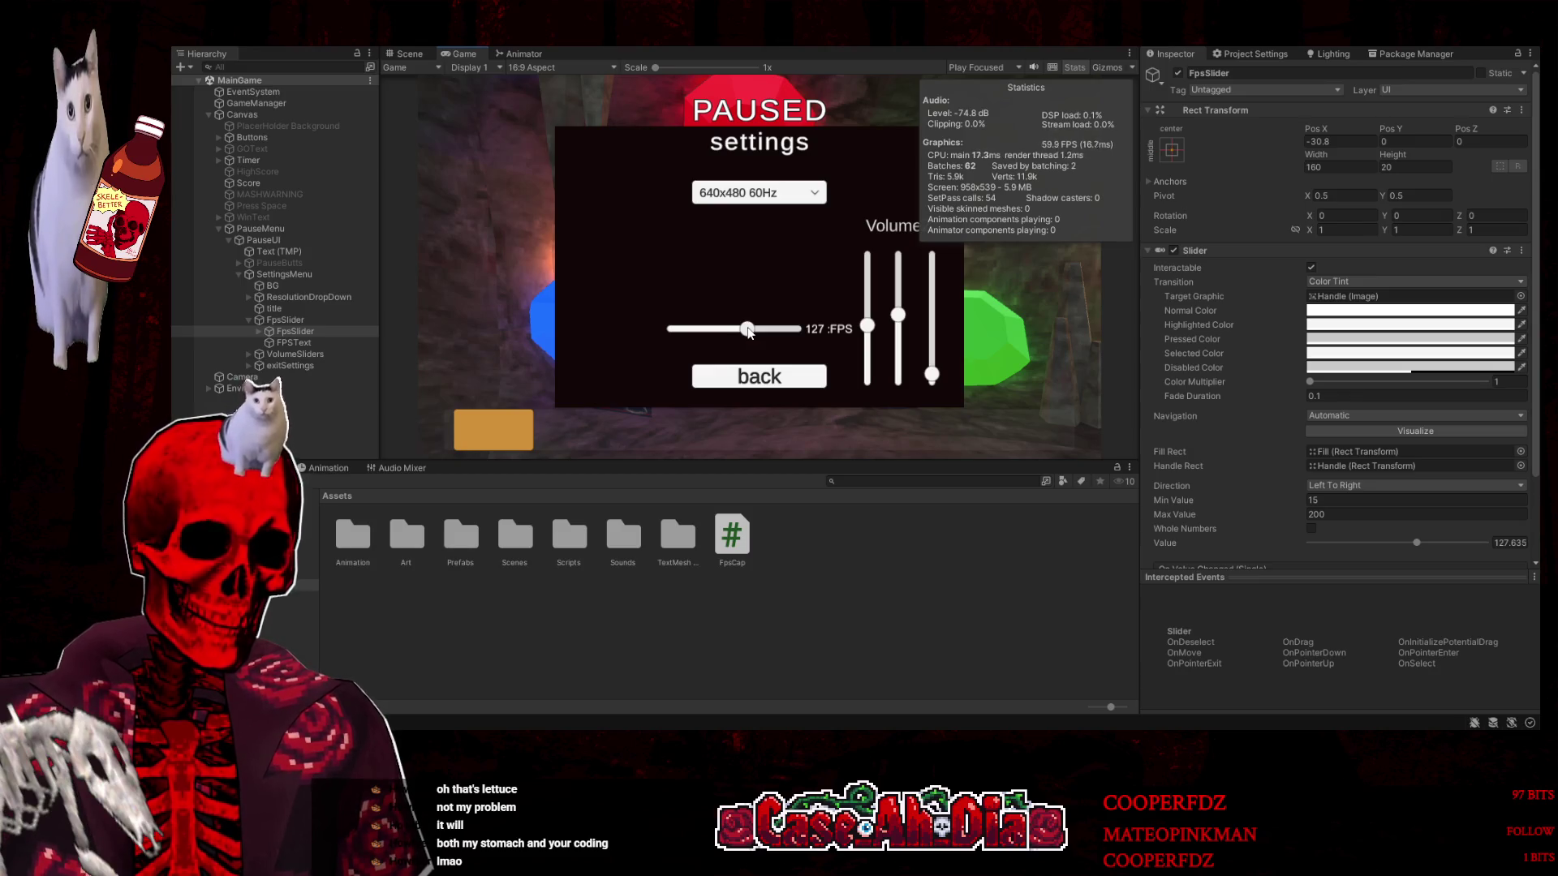
pyautogui.moveTo(755, 334); pyautogui.dragTo(696, 328)
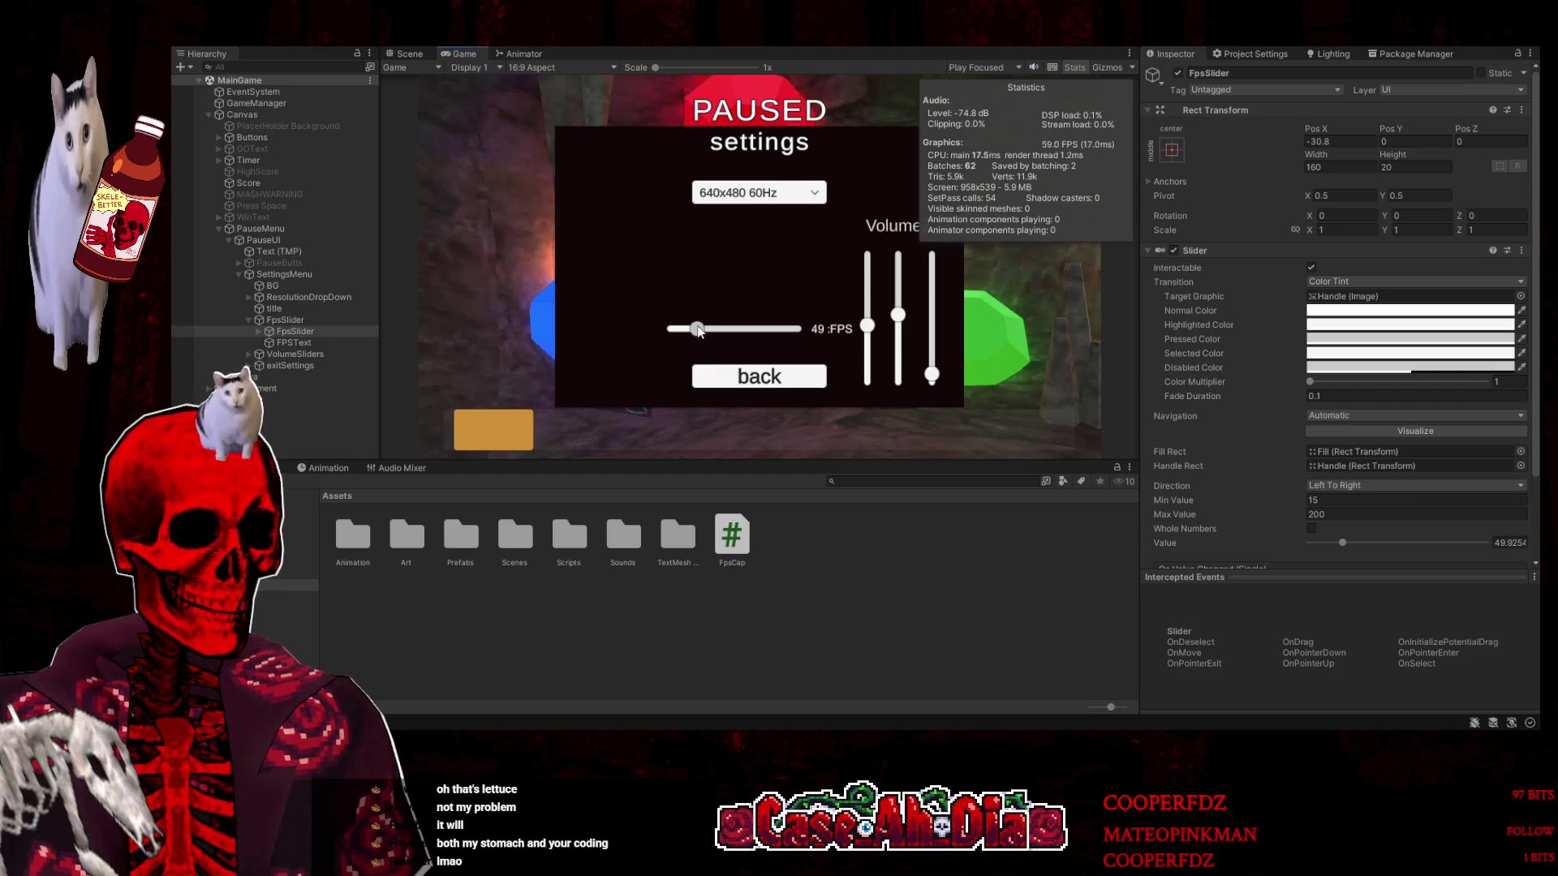
# Return to the pause menu, resume, pause again, and exit play mode
pyautogui.click(732, 376)
pyautogui.click(762, 165)
pyautogui.press('Escape')
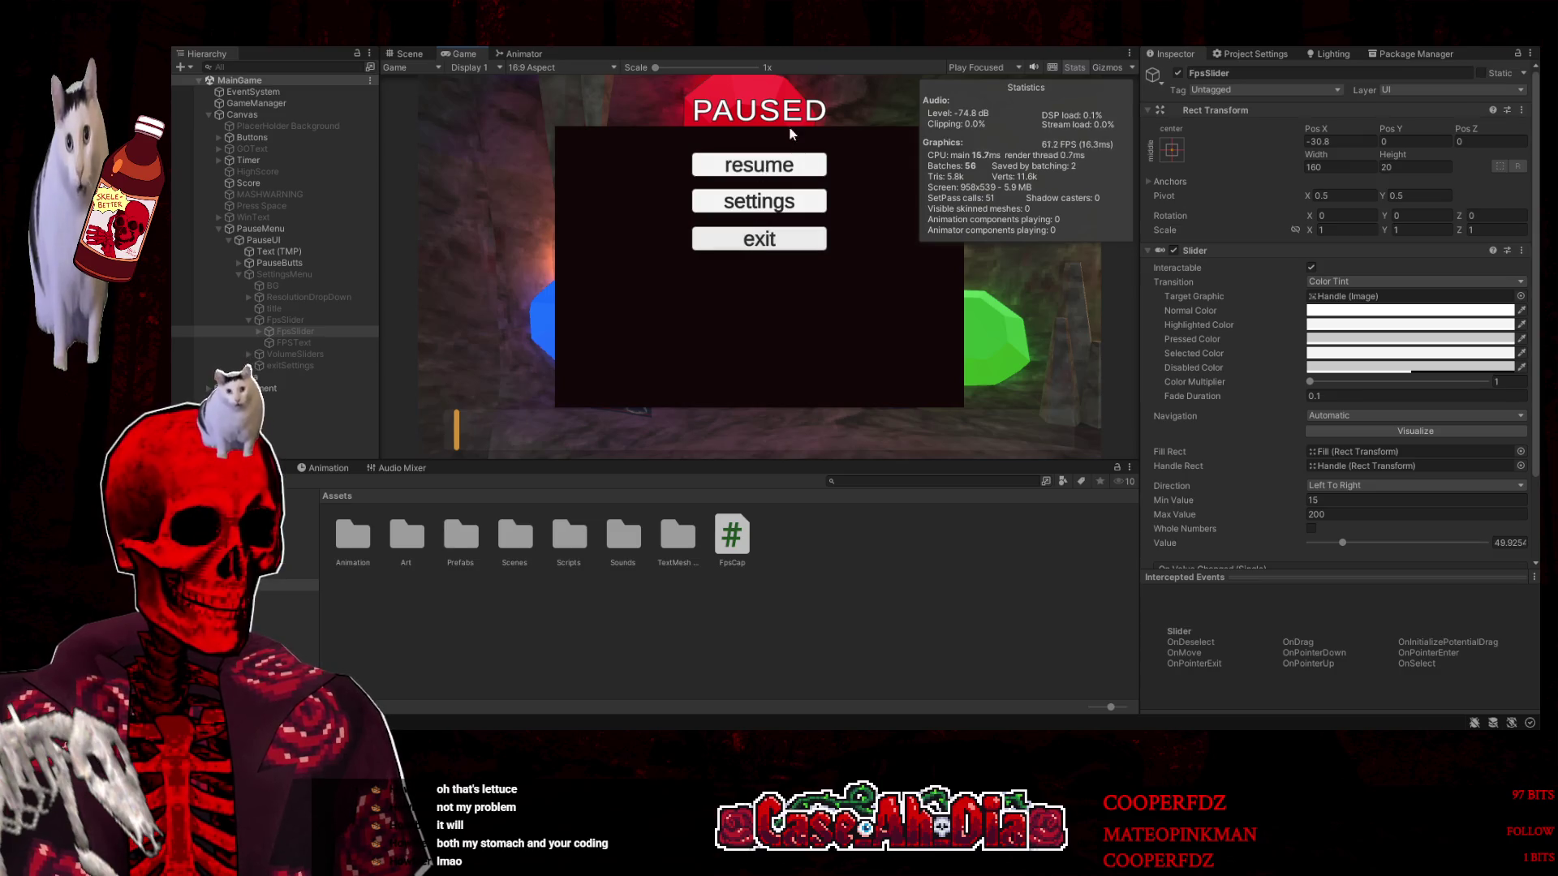
pyautogui.click(828, 49)
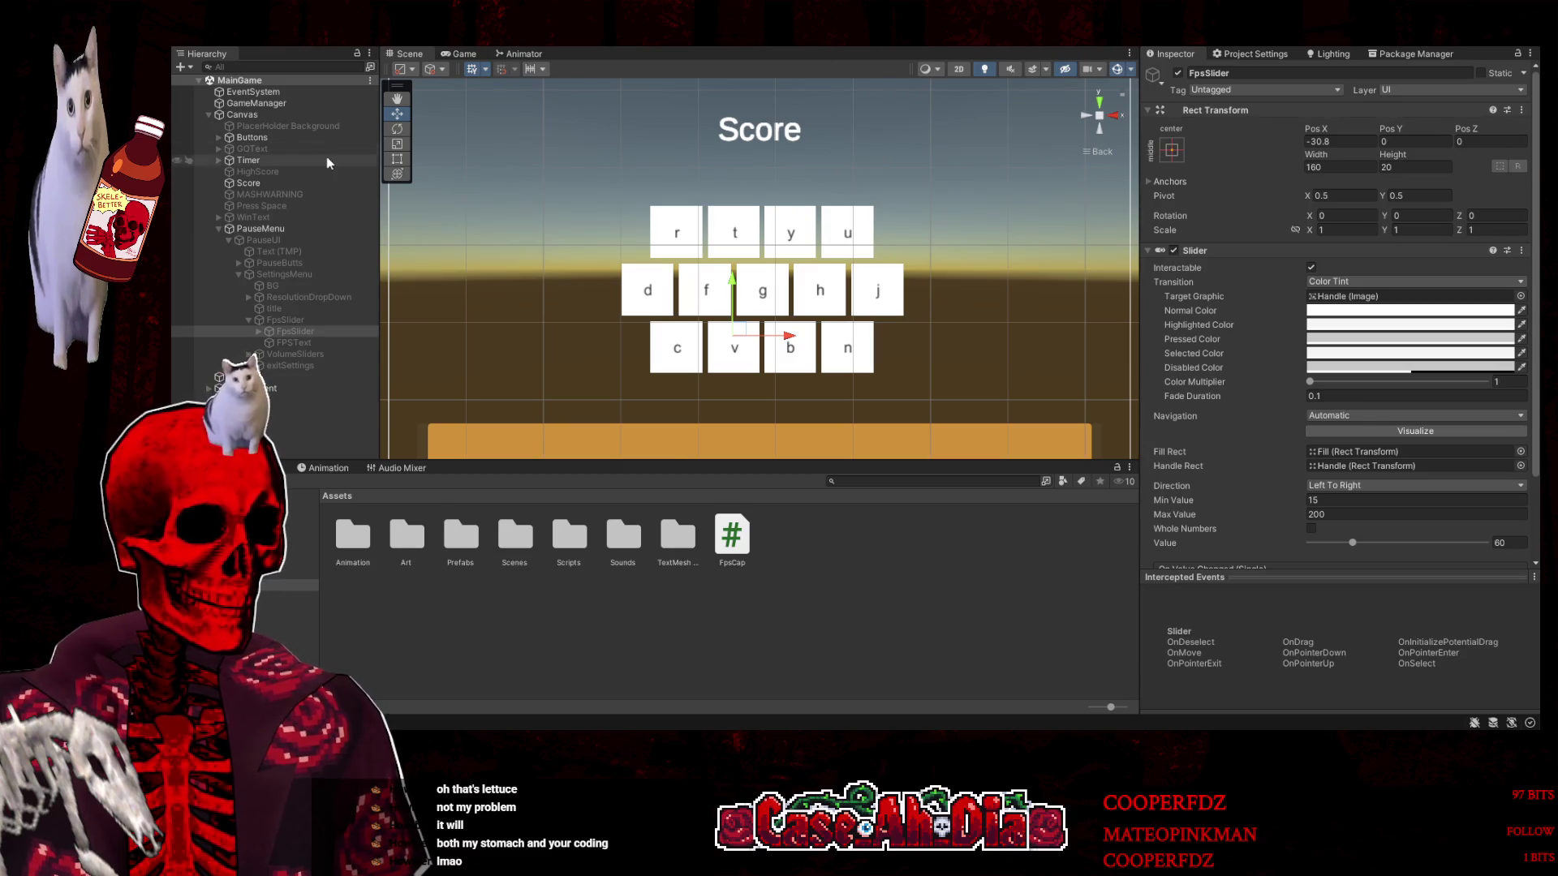
# With PauseMenu selected, play, pause, and drag the FPS slider from 60 to 90 and back
pyautogui.click(309, 228)
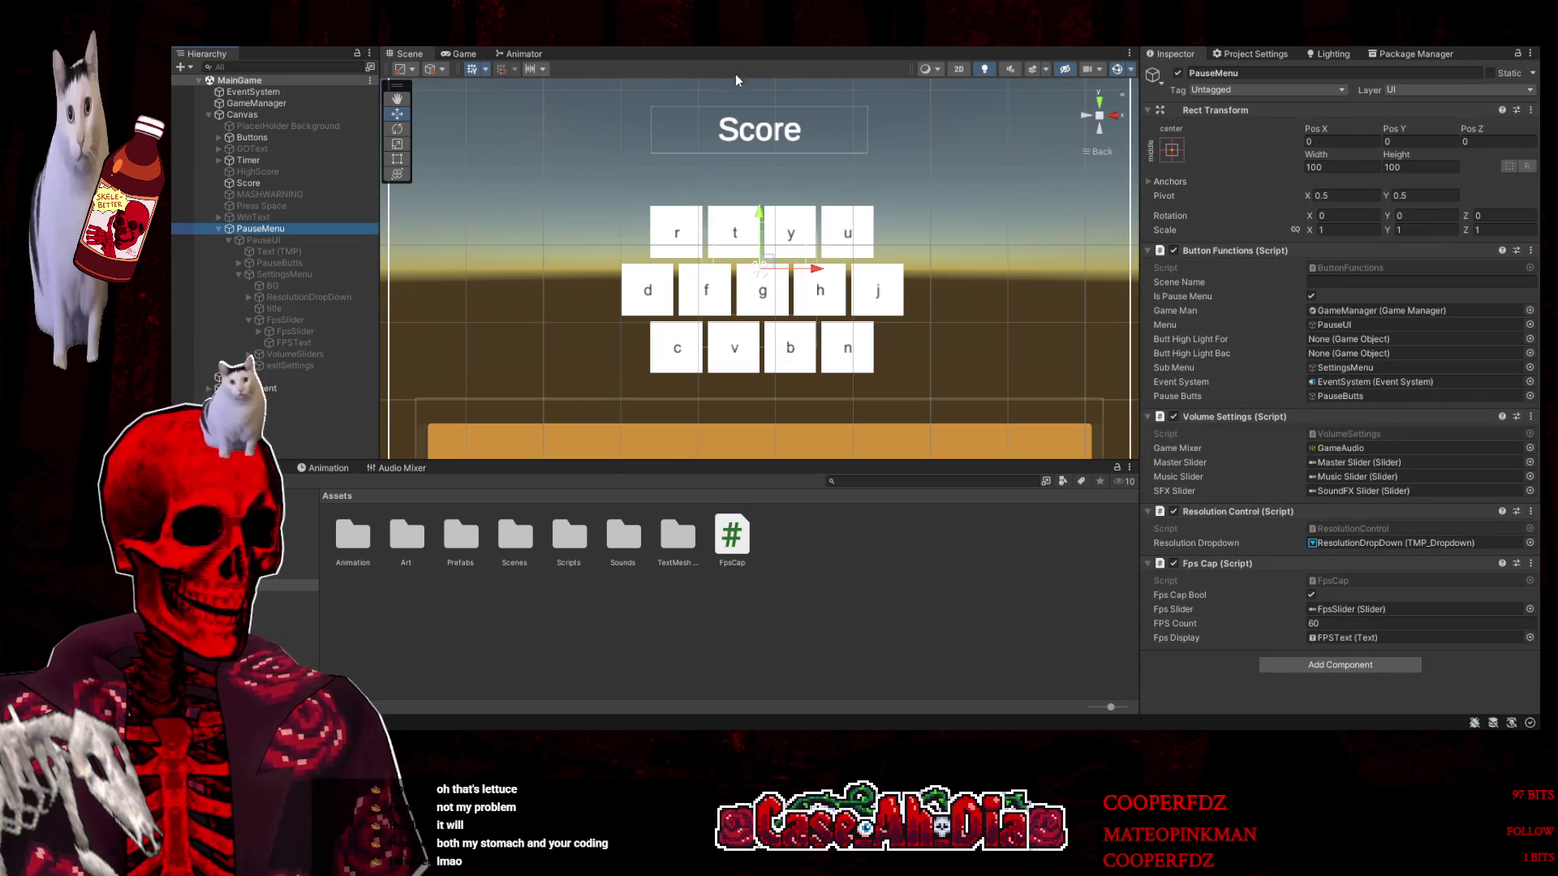
pyautogui.click(827, 47)
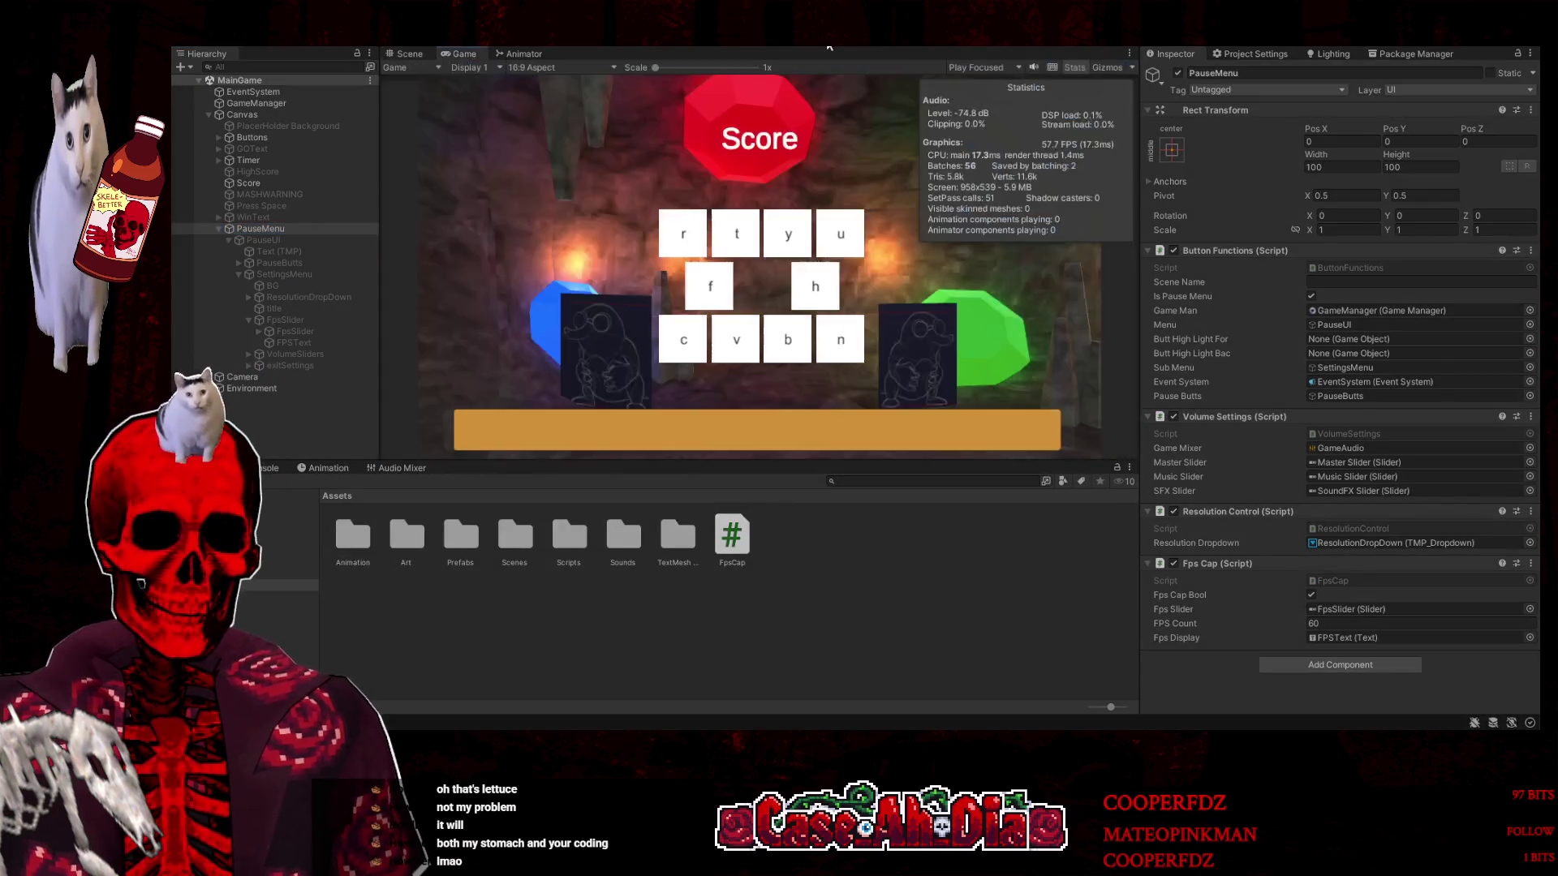
pyautogui.press('Escape')
pyautogui.click(754, 199)
pyautogui.moveTo(703, 329); pyautogui.dragTo(723, 329)
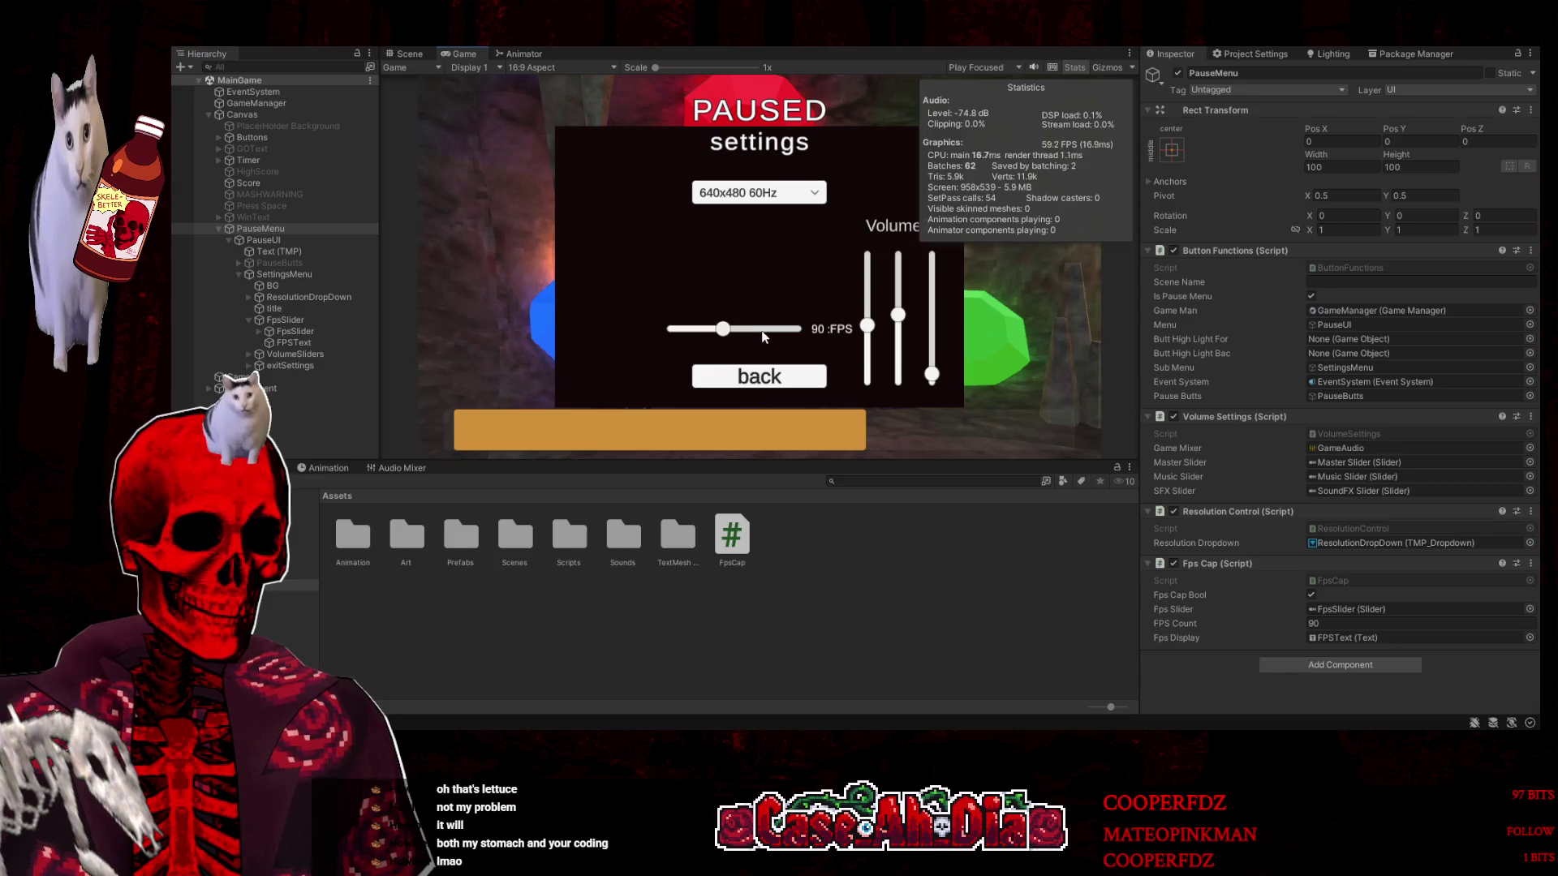
pyautogui.moveTo(722, 328)
pyautogui.mouseDown()
pyautogui.moveTo(750, 334)
pyautogui.moveTo(703, 331)
pyautogui.mouseUp()
pyautogui.hotkey('ctrl', 'p')
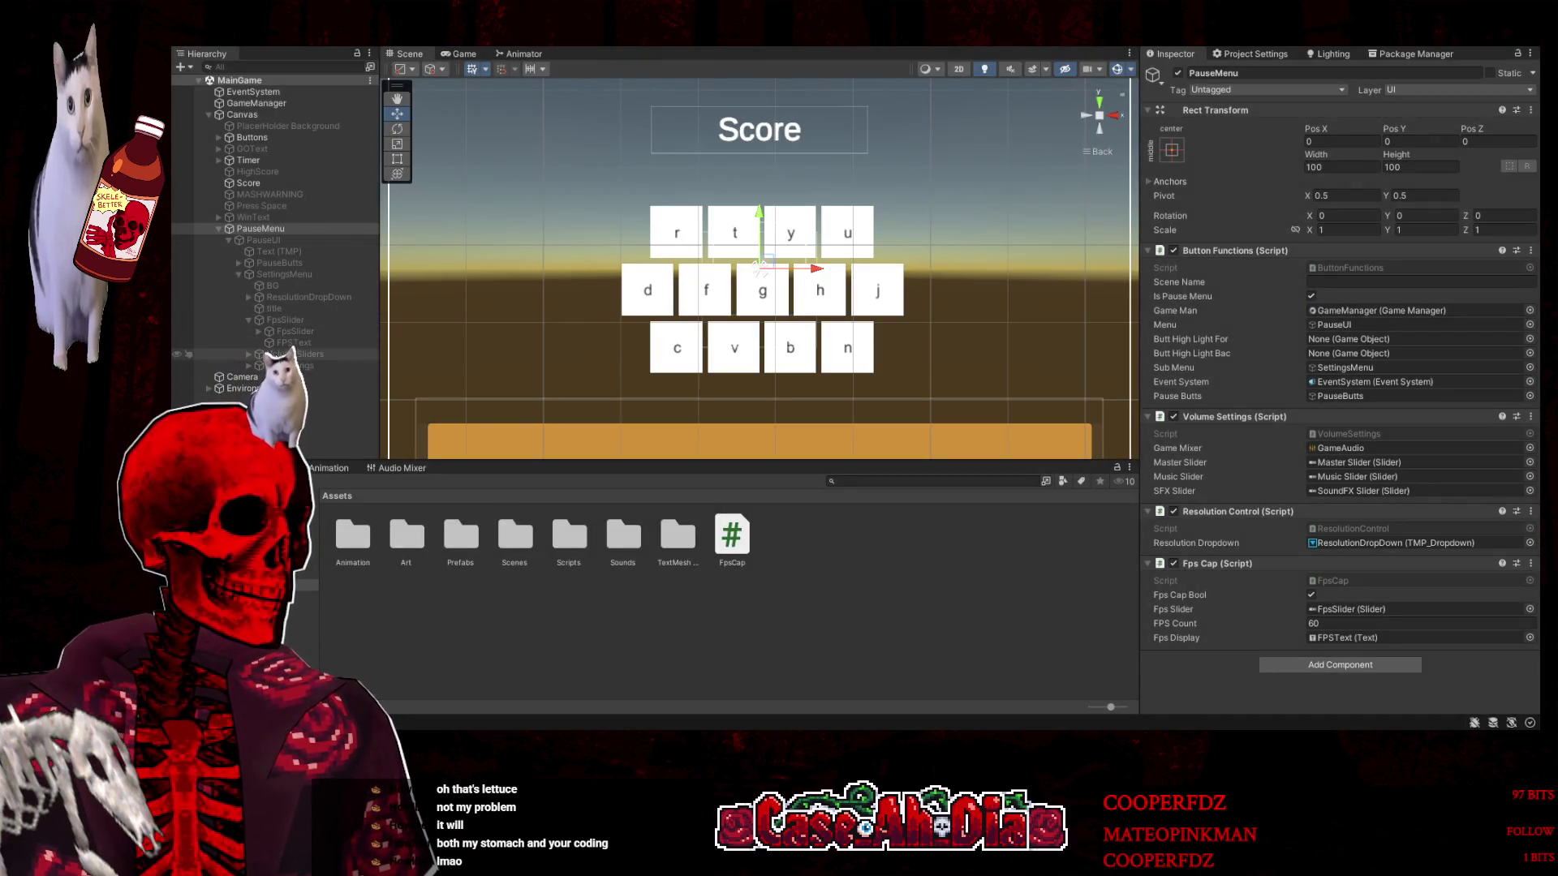
# Point FpsSlider's On Value Changed event at PauseMenu's FpsCap.SetFPS function
pyautogui.click(305, 333)
pyautogui.scroll(-3, 1307, 382)
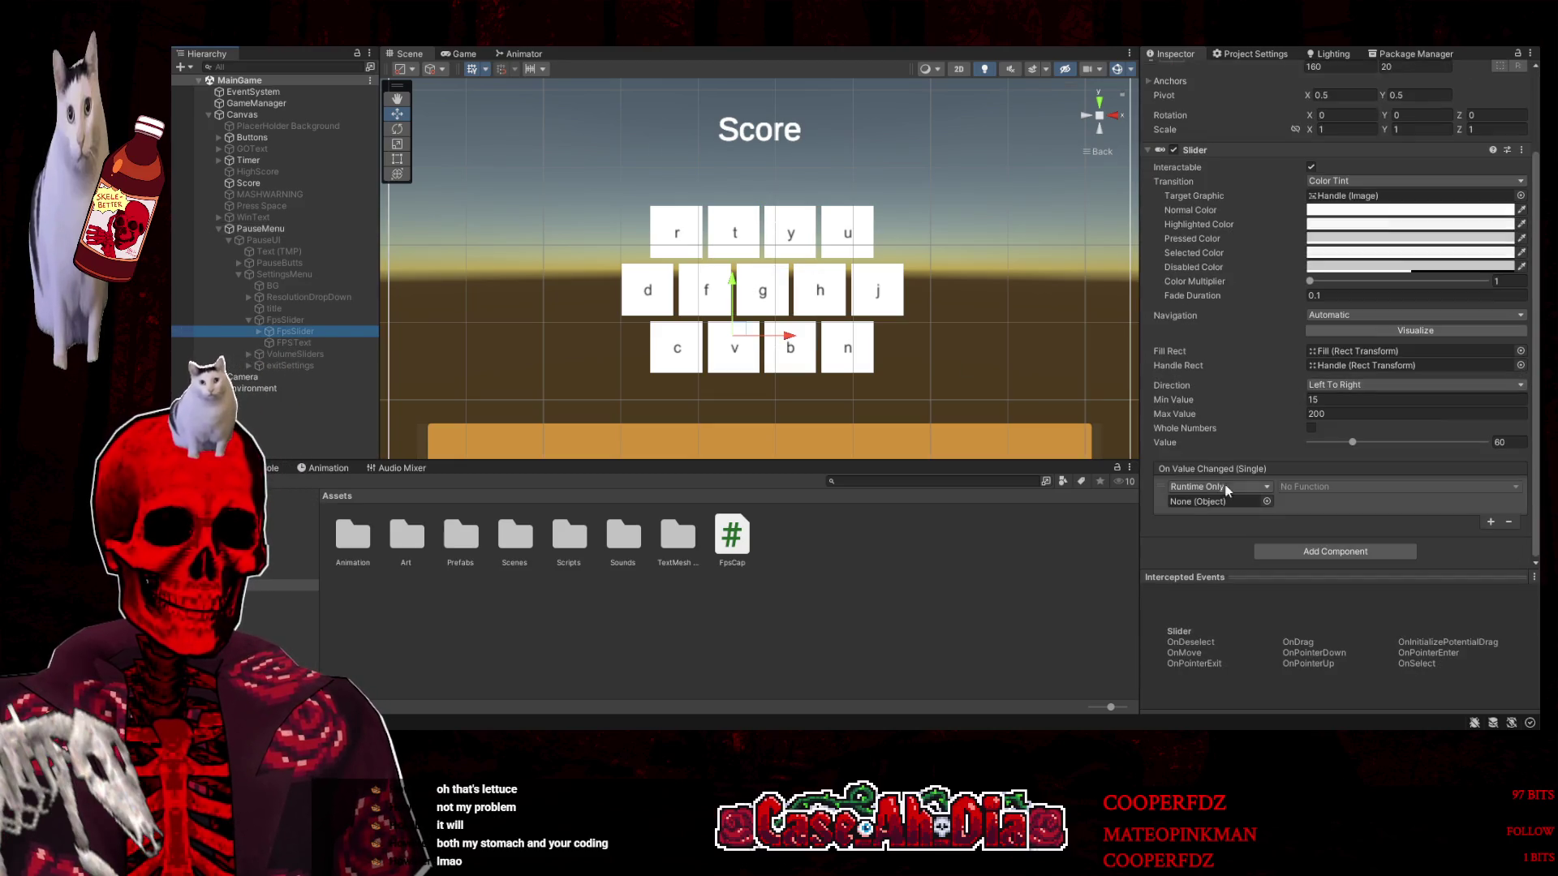
pyautogui.moveTo(259, 229); pyautogui.dragTo(1217, 502)
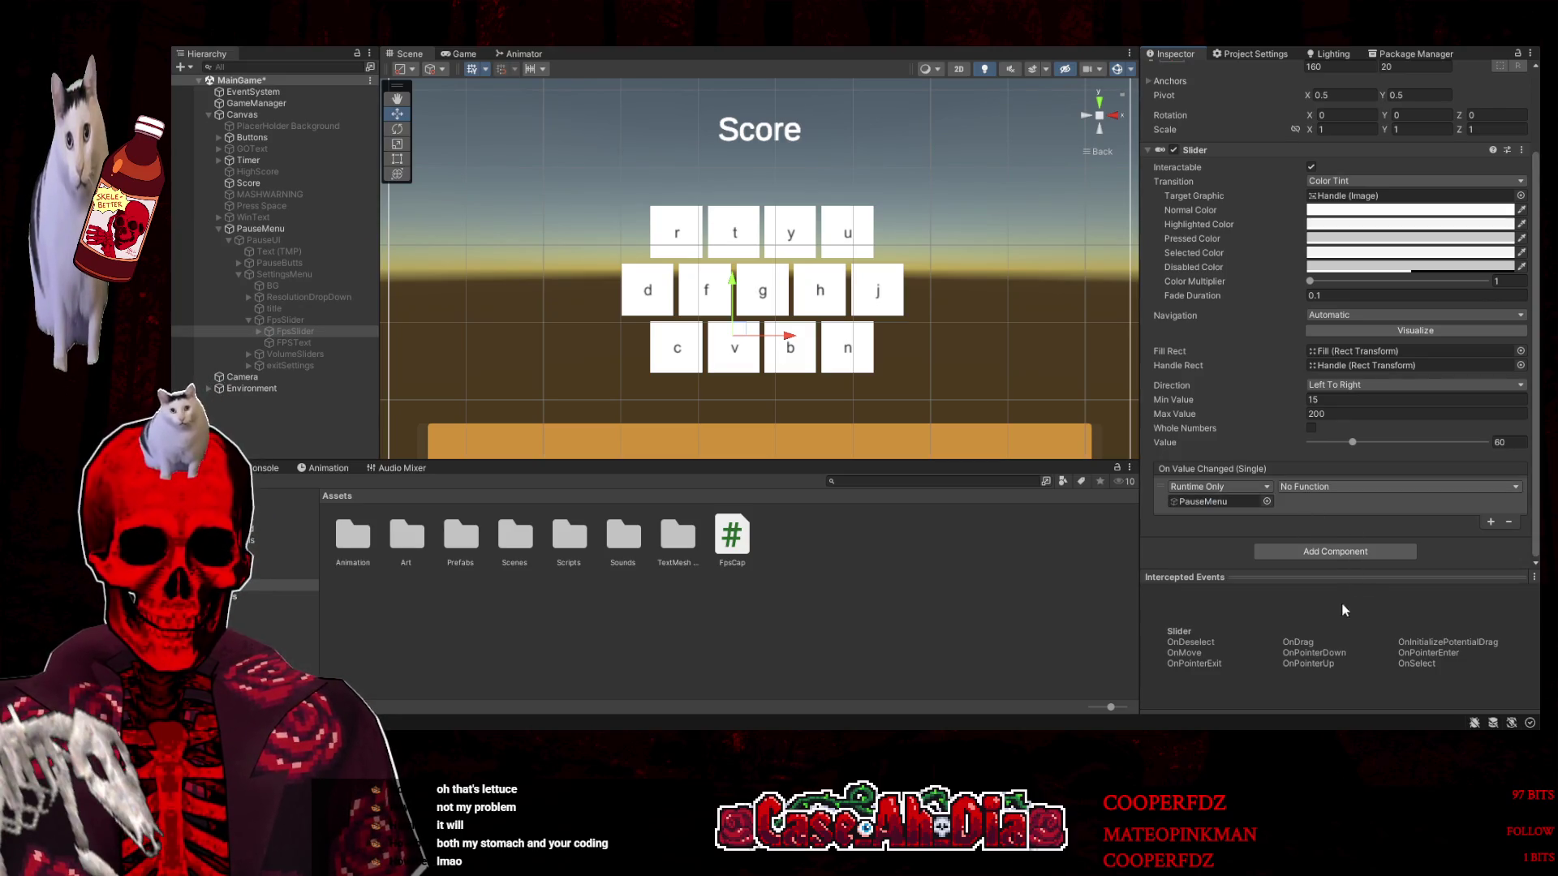
pyautogui.click(1399, 486)
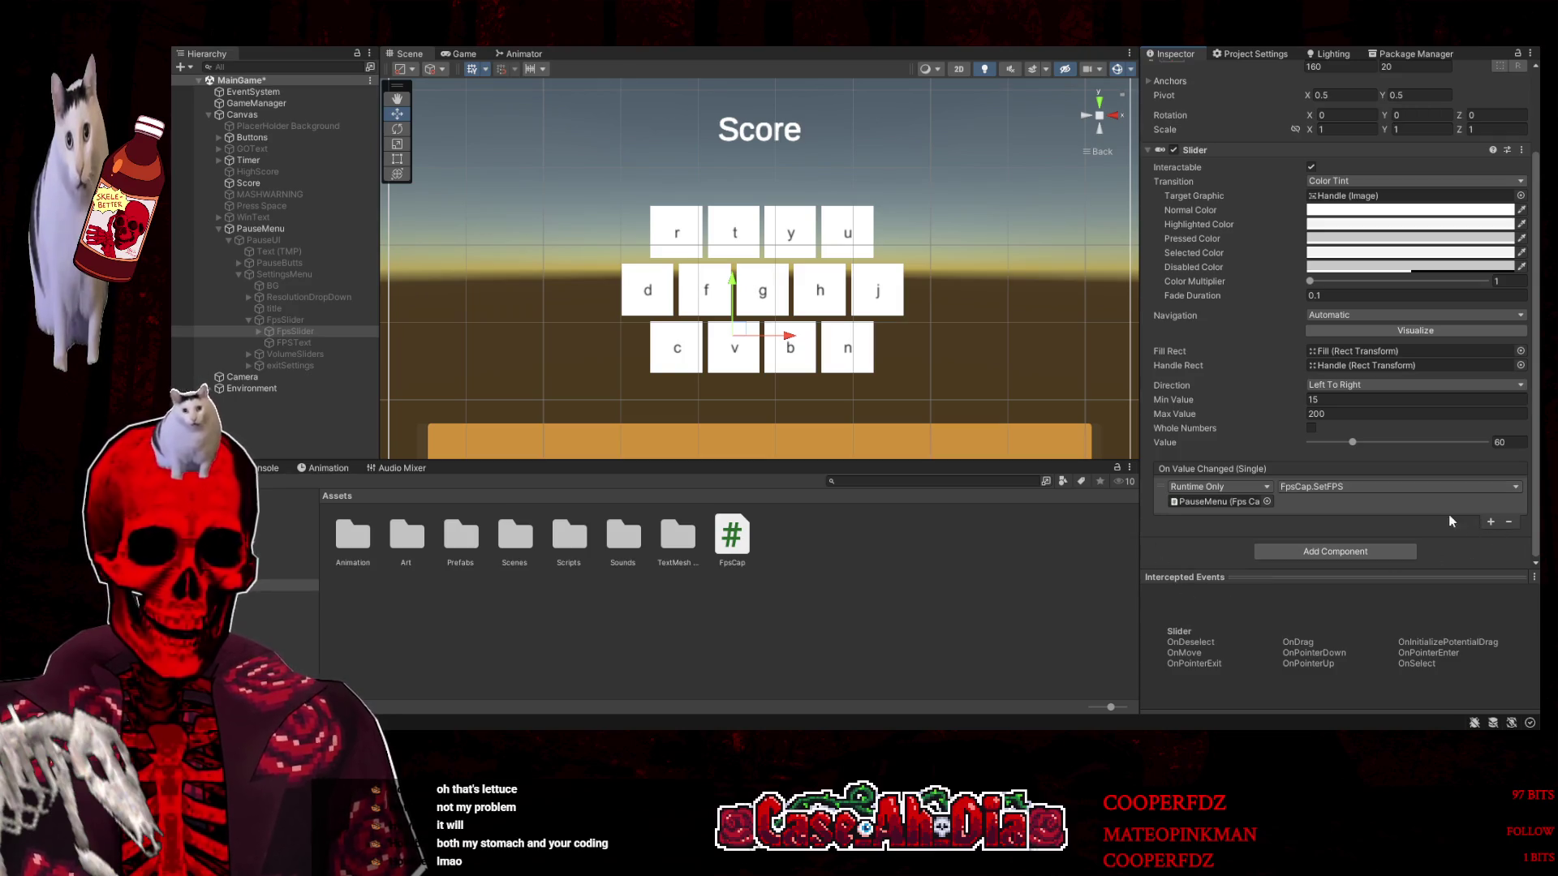
pyautogui.click(1445, 569)
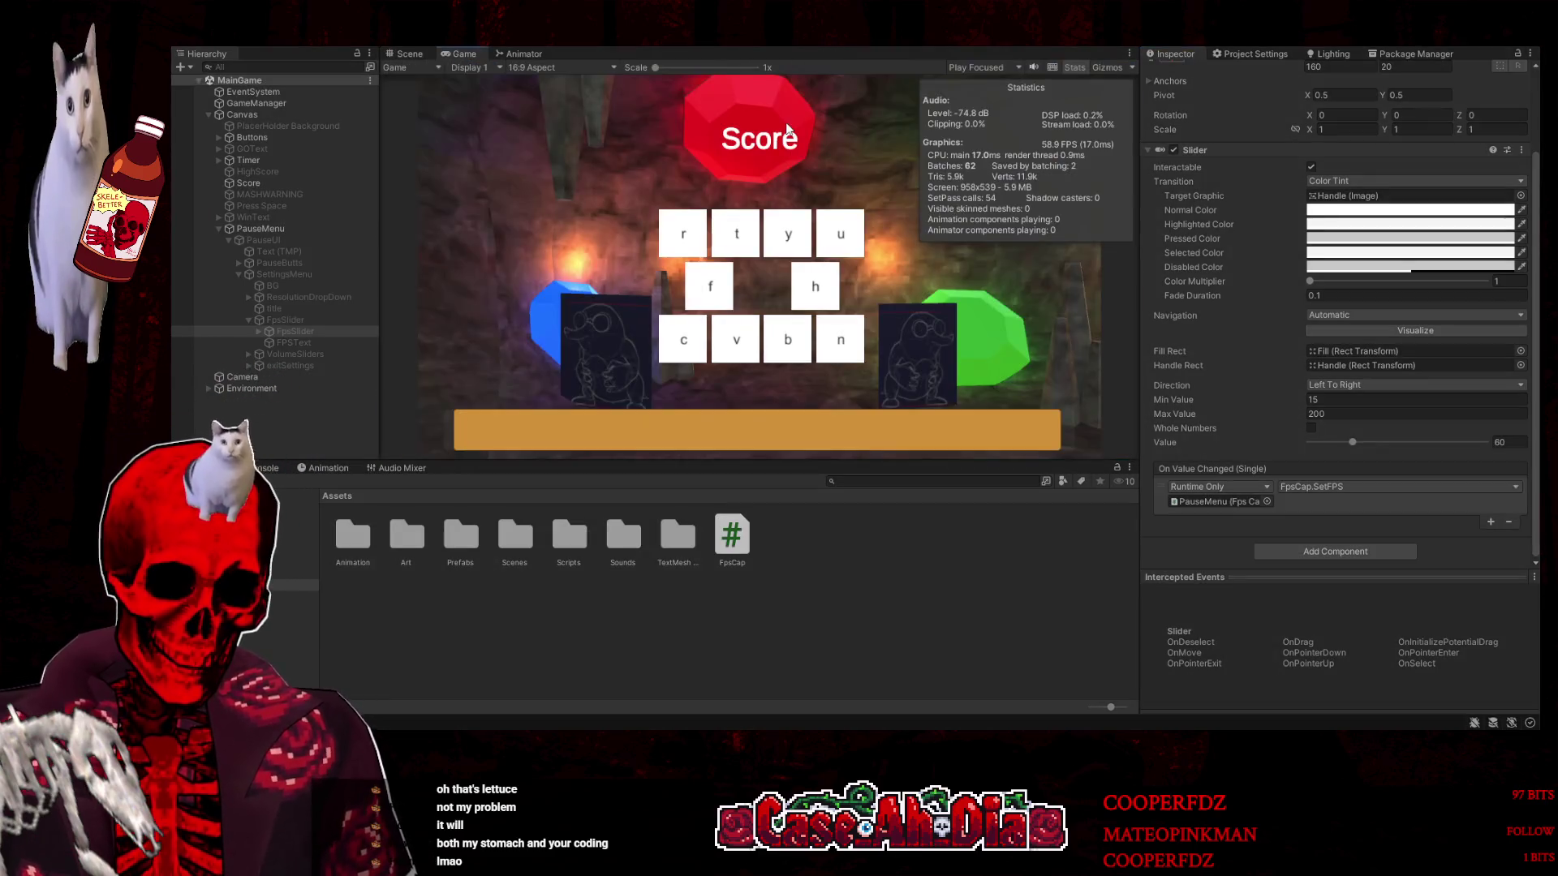
# In play mode, set the FPS slider to about 76, then back to 60, and resume
pyautogui.press('Escape')
pyautogui.click(765, 203)
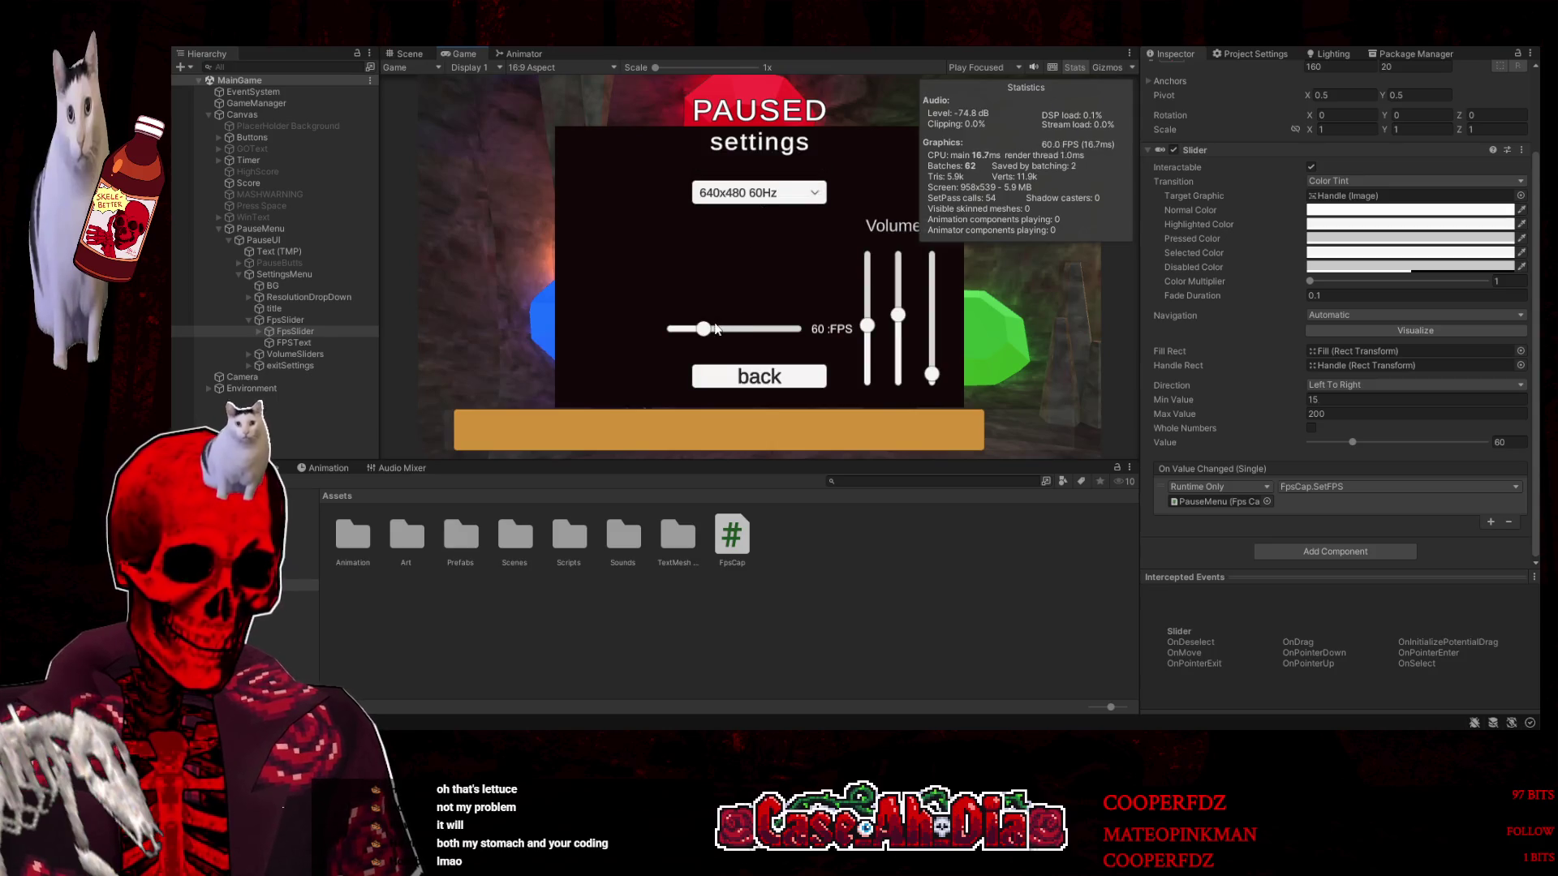
pyautogui.click(714, 329)
pyautogui.moveTo(714, 328)
pyautogui.mouseDown()
pyautogui.moveTo(688, 332)
pyautogui.moveTo(850, 340)
pyautogui.moveTo(703, 328)
pyautogui.mouseUp()
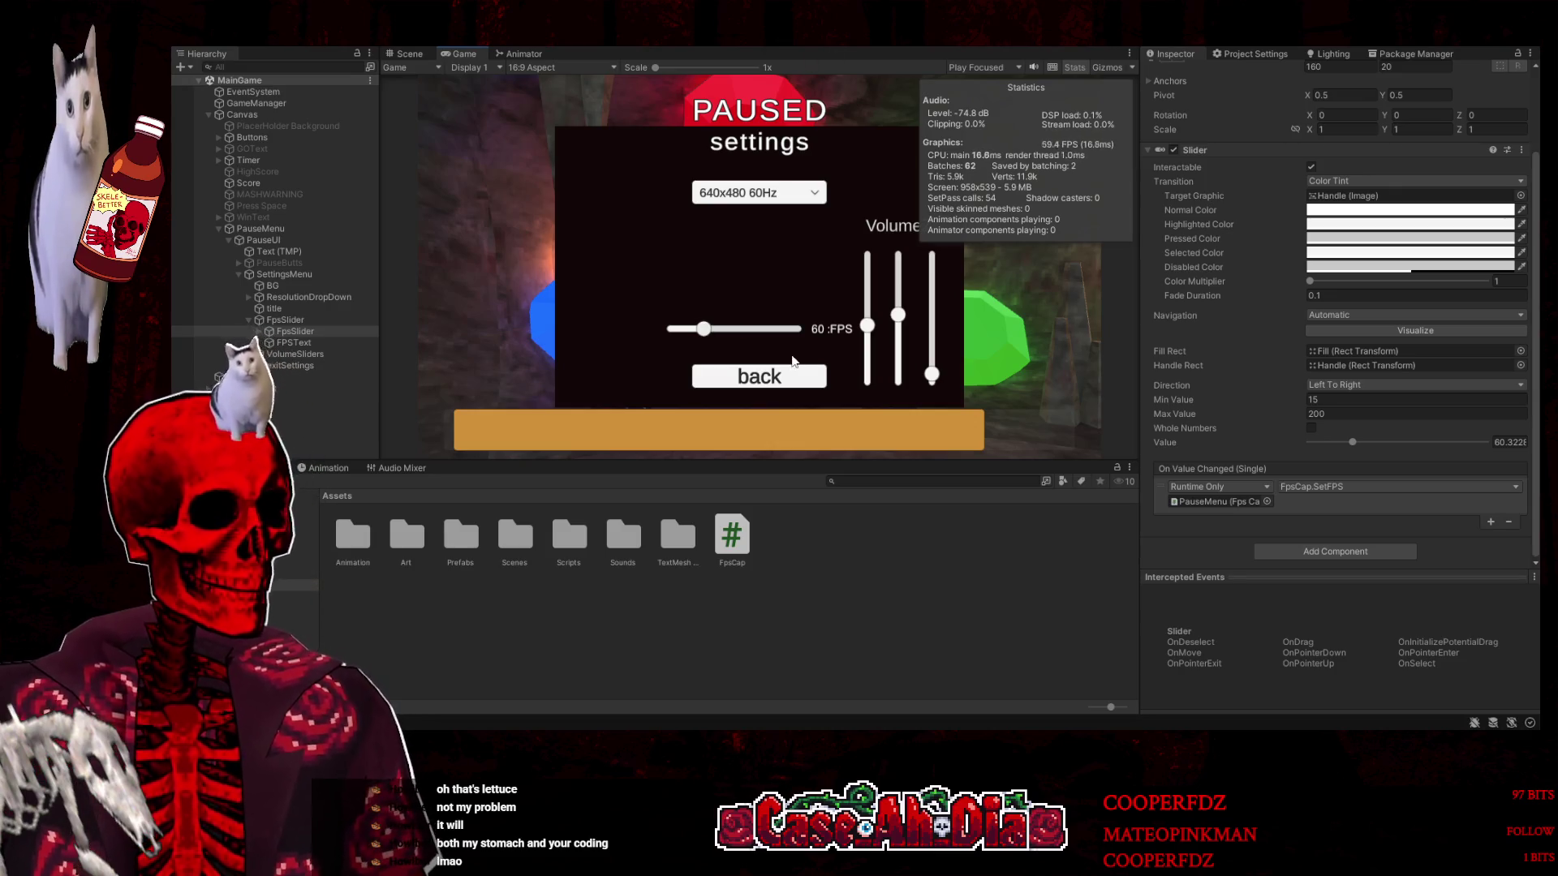
pyautogui.click(759, 376)
pyautogui.click(744, 173)
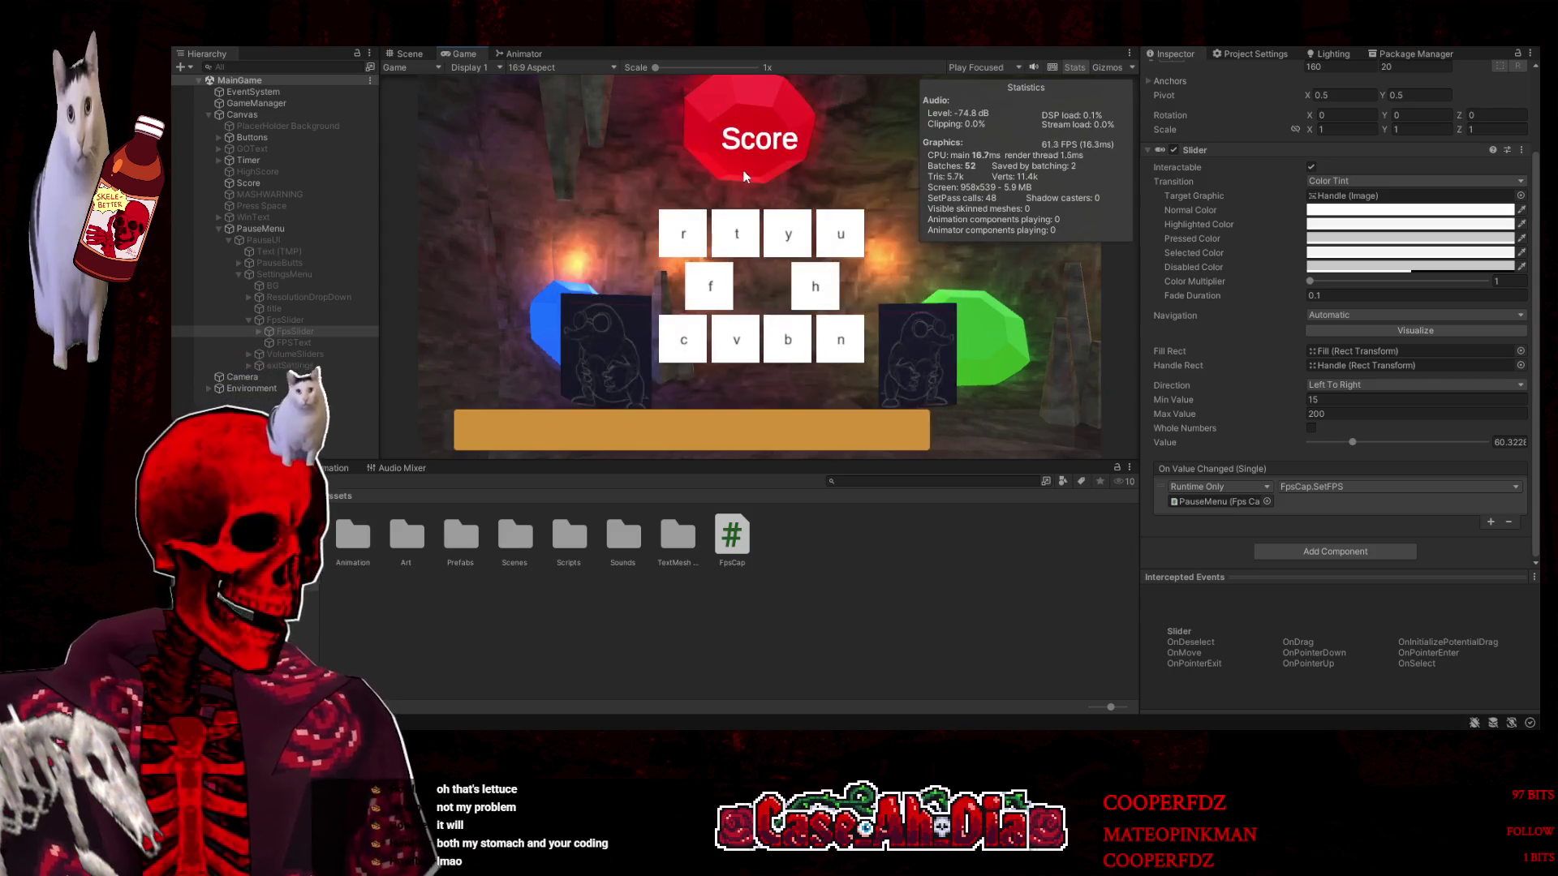
# Type each round's letter tiles (cvn through rtfdhjbn) until YOU WIN, then stop play mode
pyautogui.write('cvn')
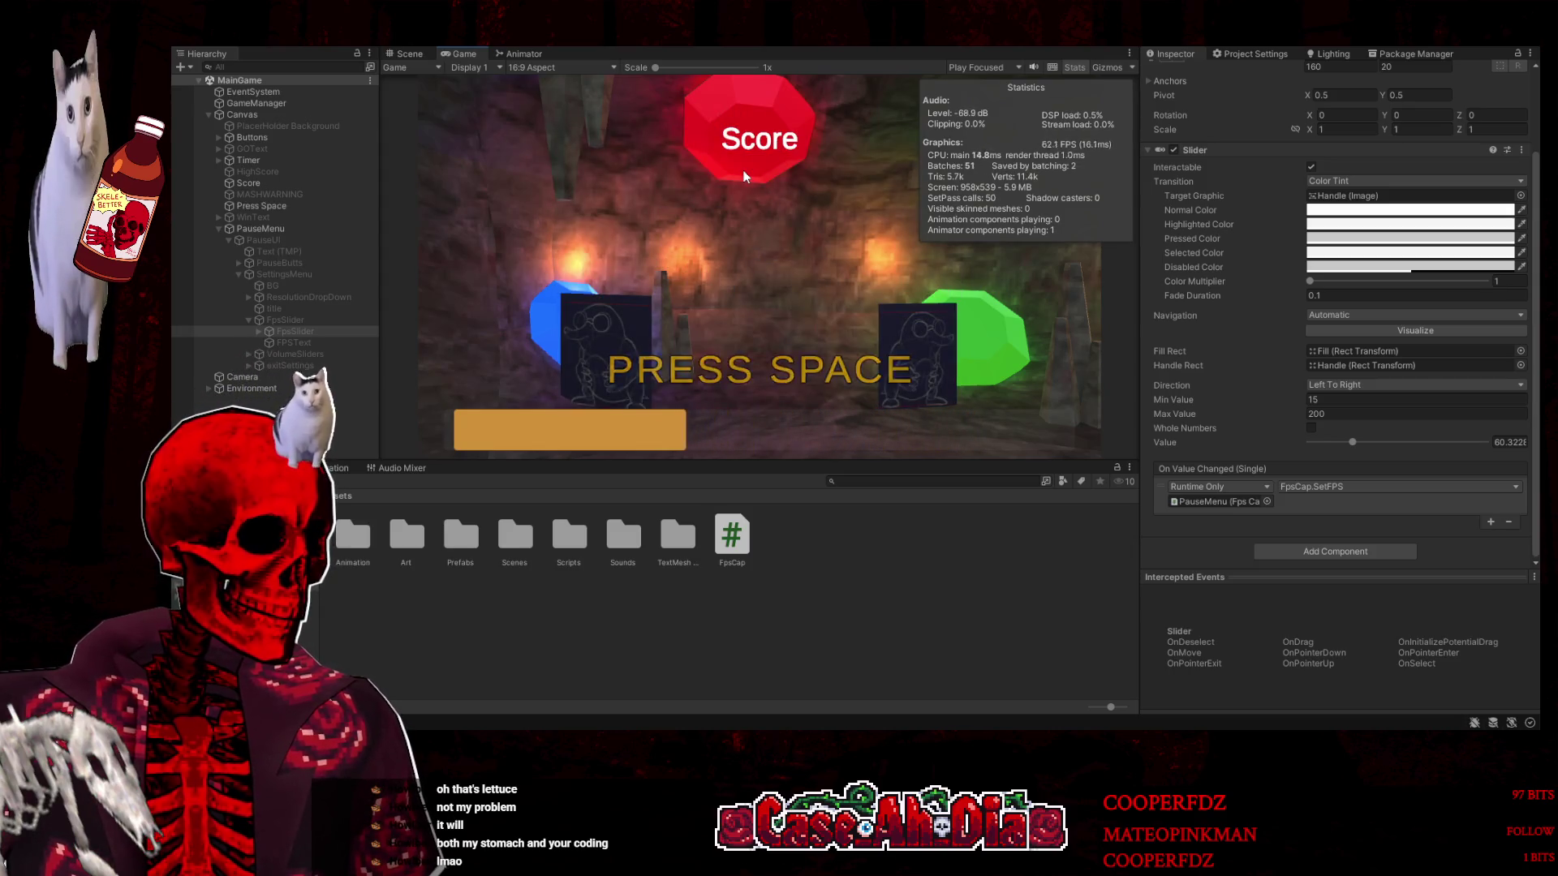
pyautogui.press('space')
pyautogui.write('vbc')
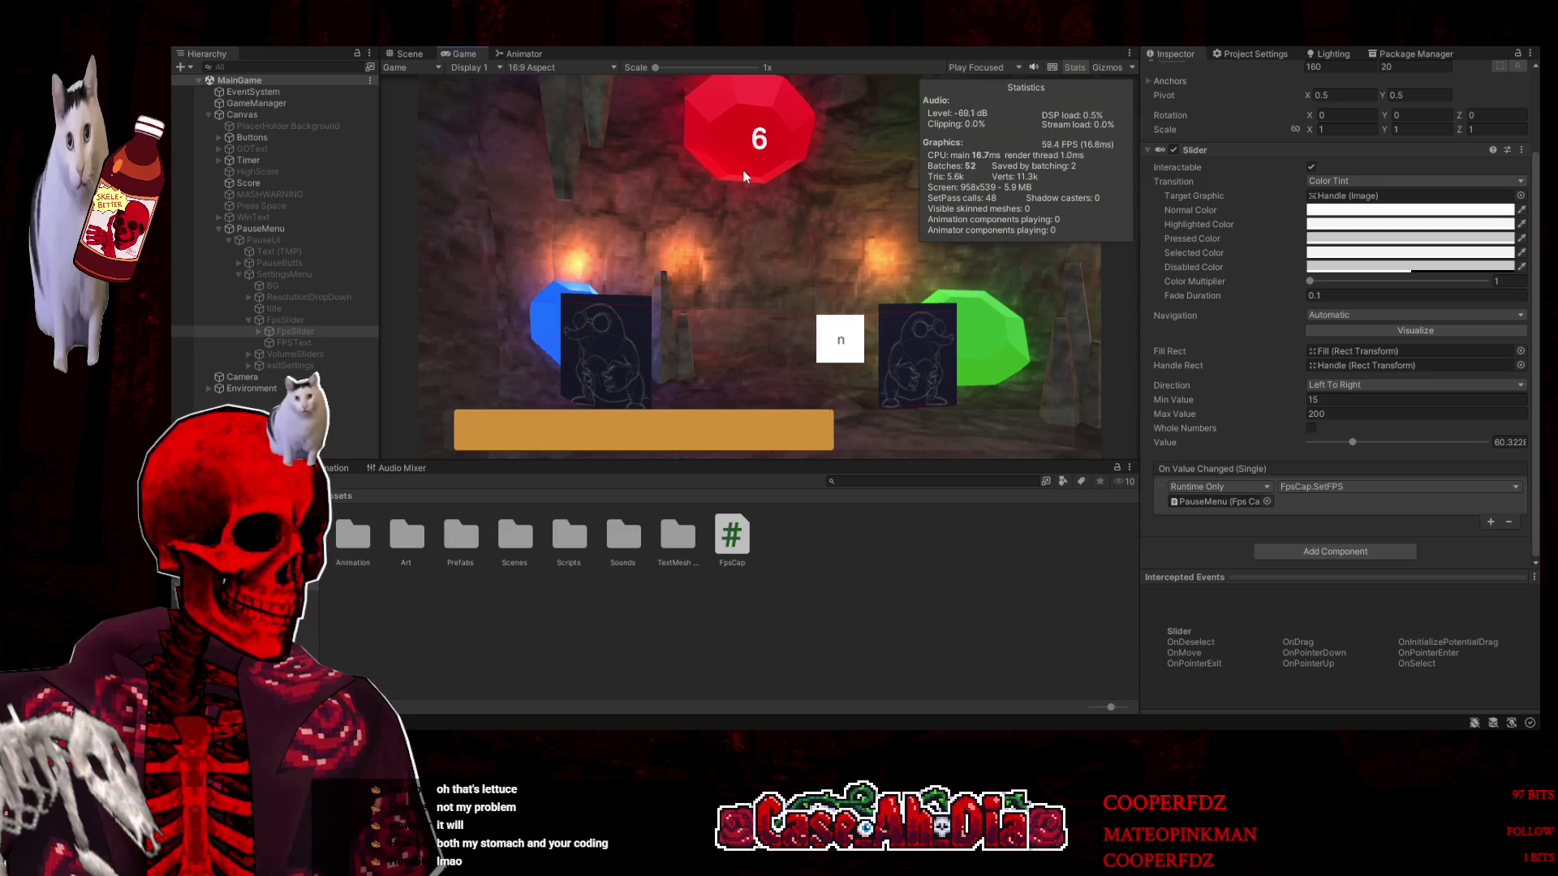
pyautogui.write('n')
pyautogui.press('space')
pyautogui.write('qweasd')
pyautogui.press('space')
pyautogui.write('u')
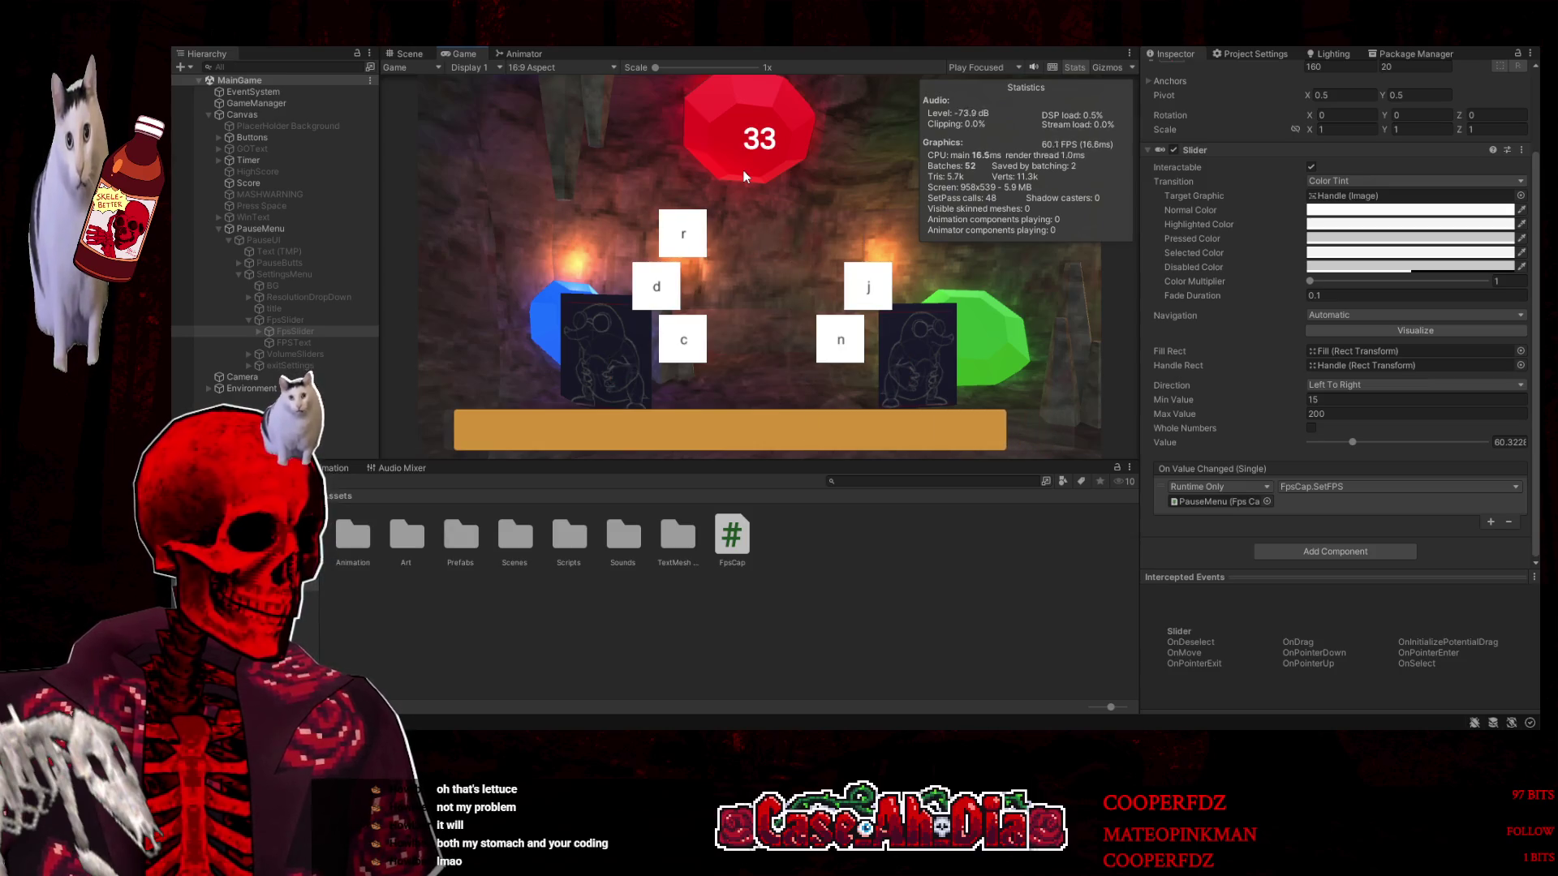
pyautogui.write('jrdnc')
pyautogui.press('space')
pyautogui.write('rtyub')
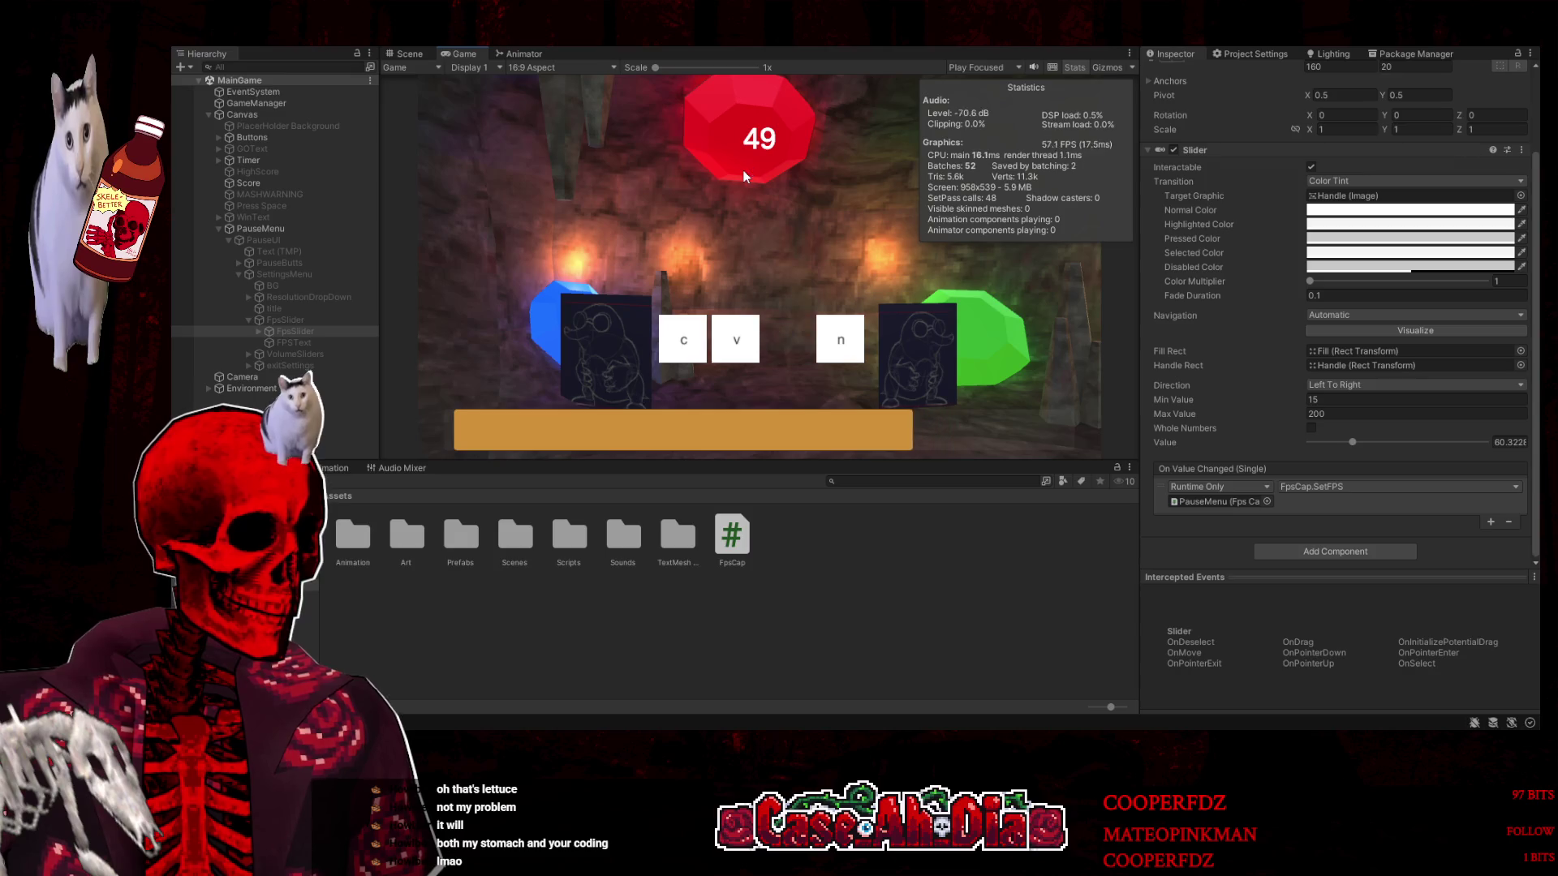
pyautogui.write('cvn')
pyautogui.press('space')
pyautogui.write('uhrgdj')
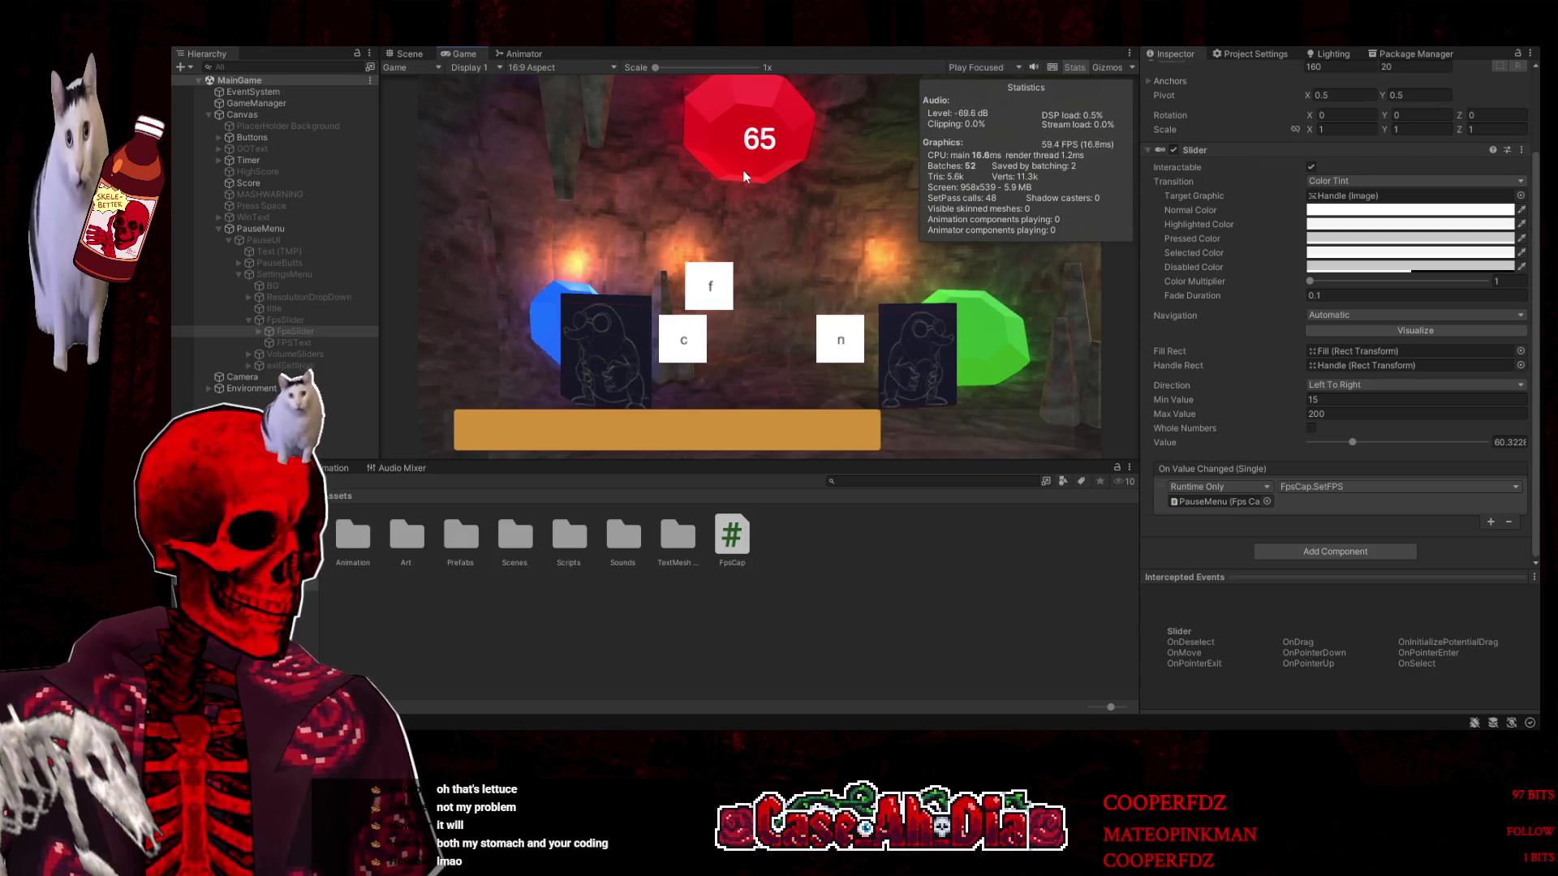
pyautogui.write('ncf')
pyautogui.press('space')
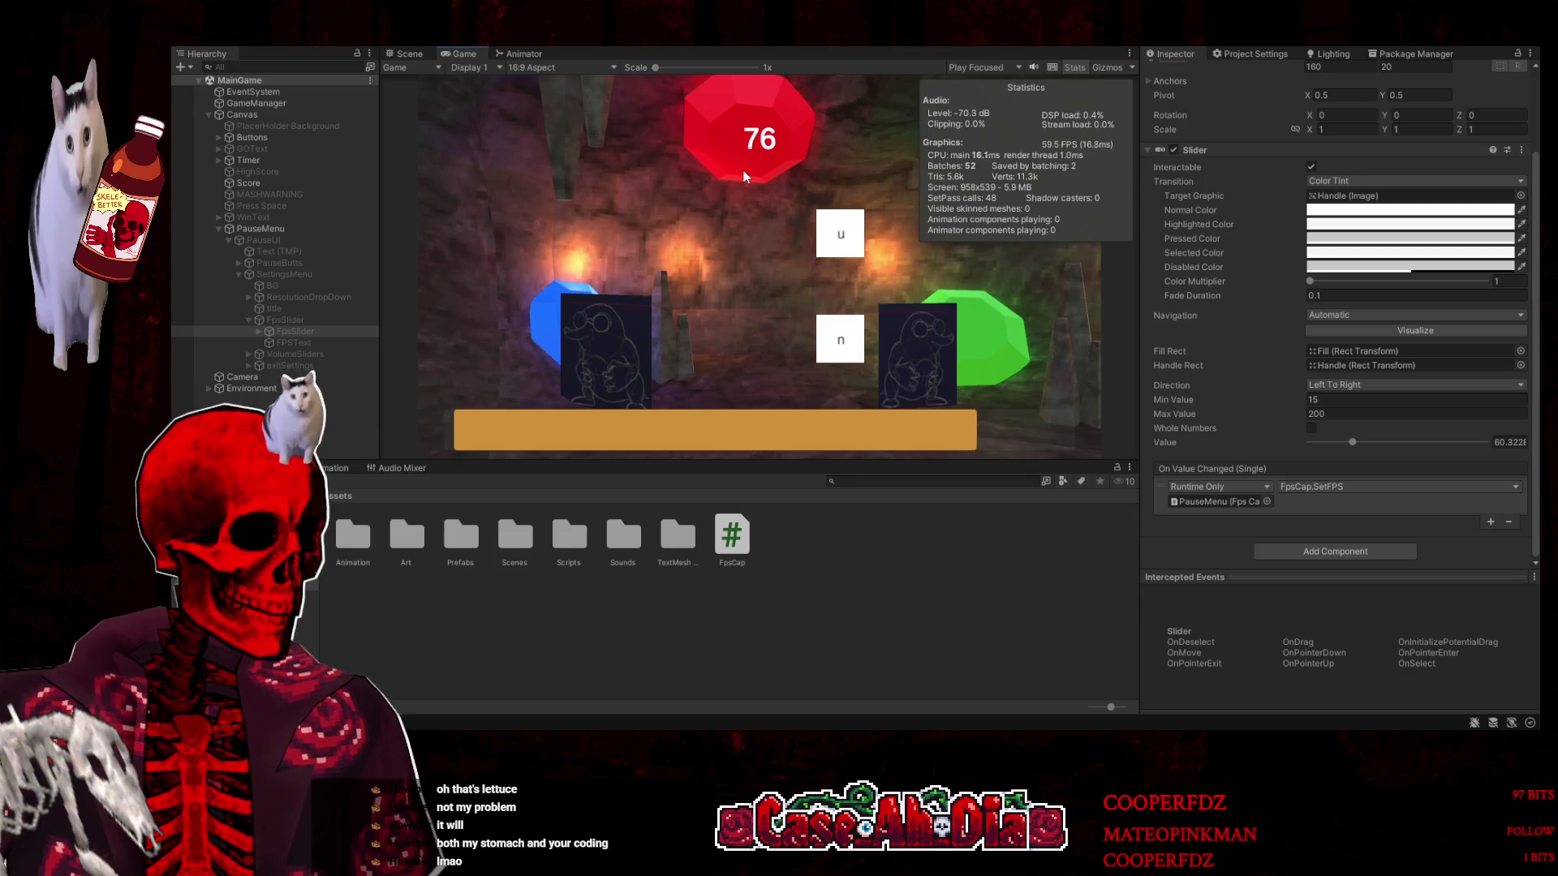
pyautogui.write('fun')
pyautogui.press('space')
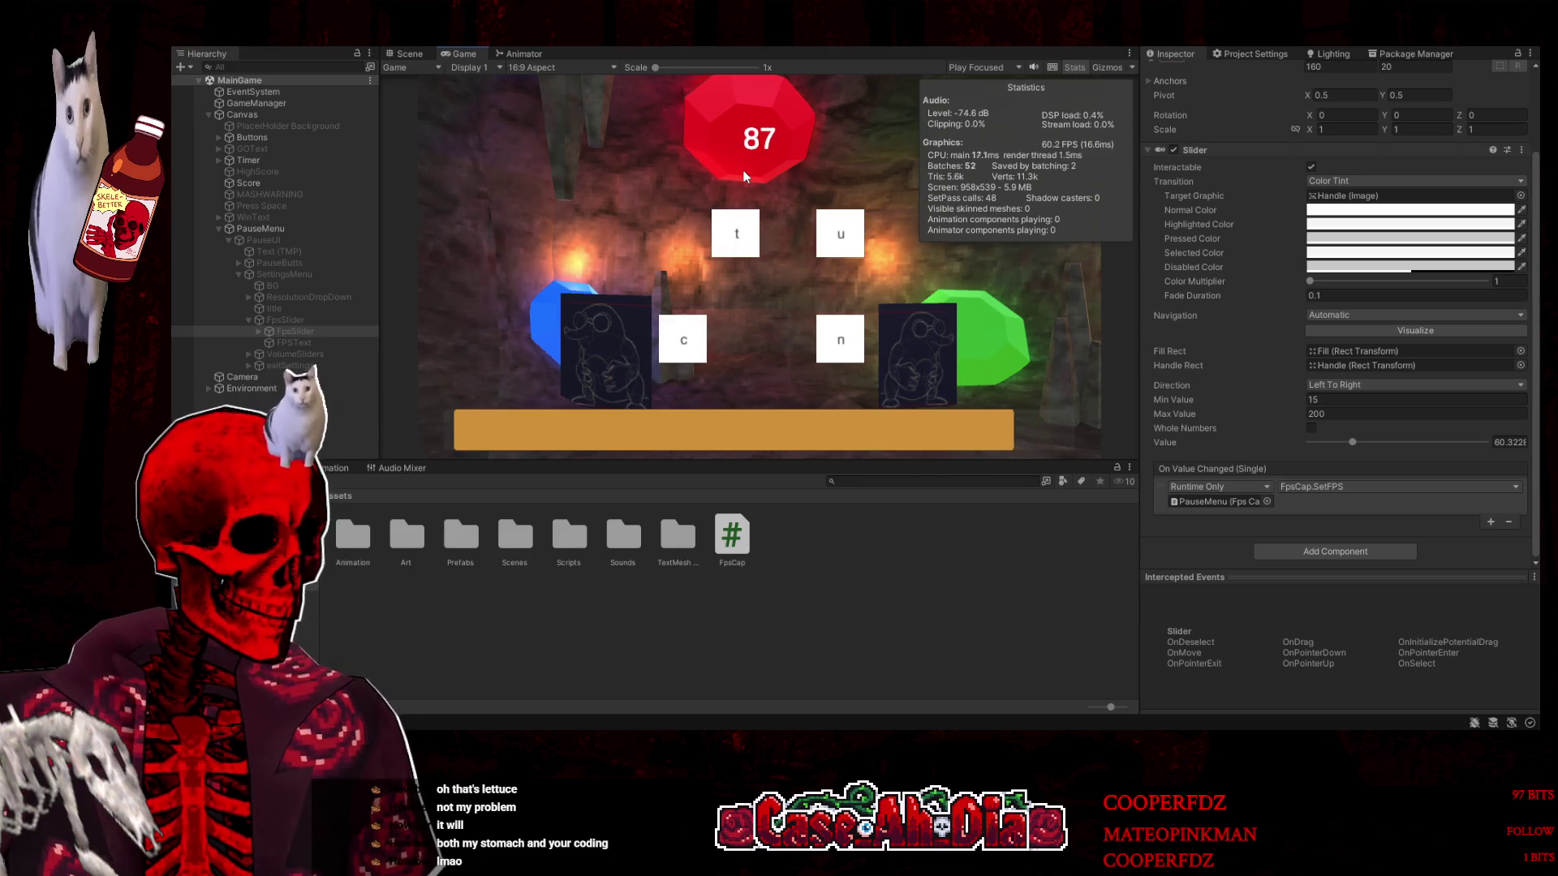
pyautogui.write('fnuj')
pyautogui.press('space')
pyautogui.write('unncufdj')
pyautogui.press('space')
pyautogui.write('rtfdh')
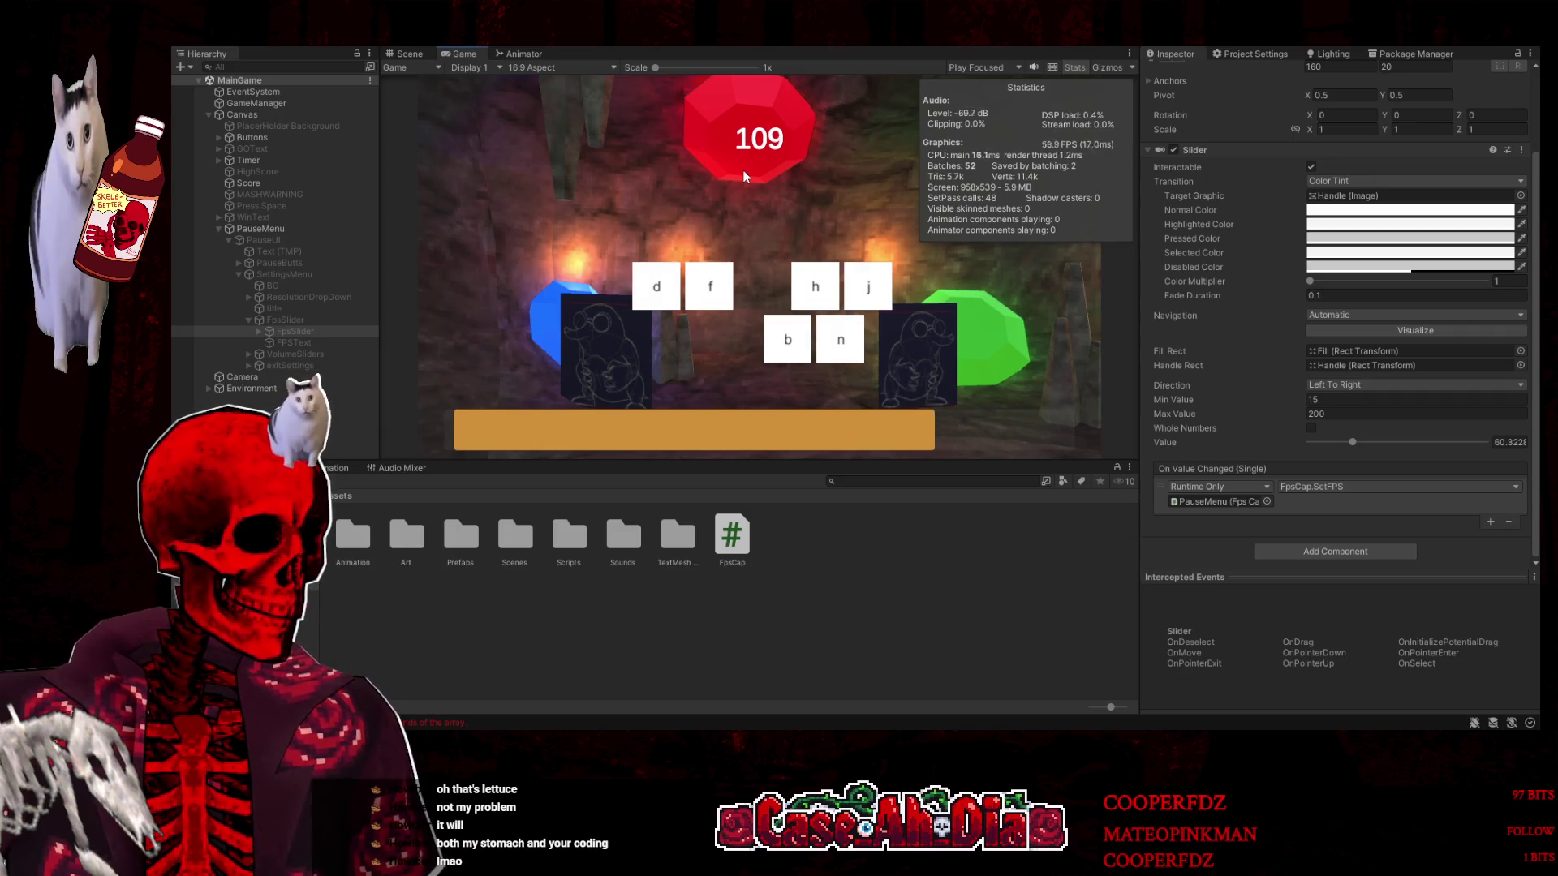
pyautogui.write('jbn')
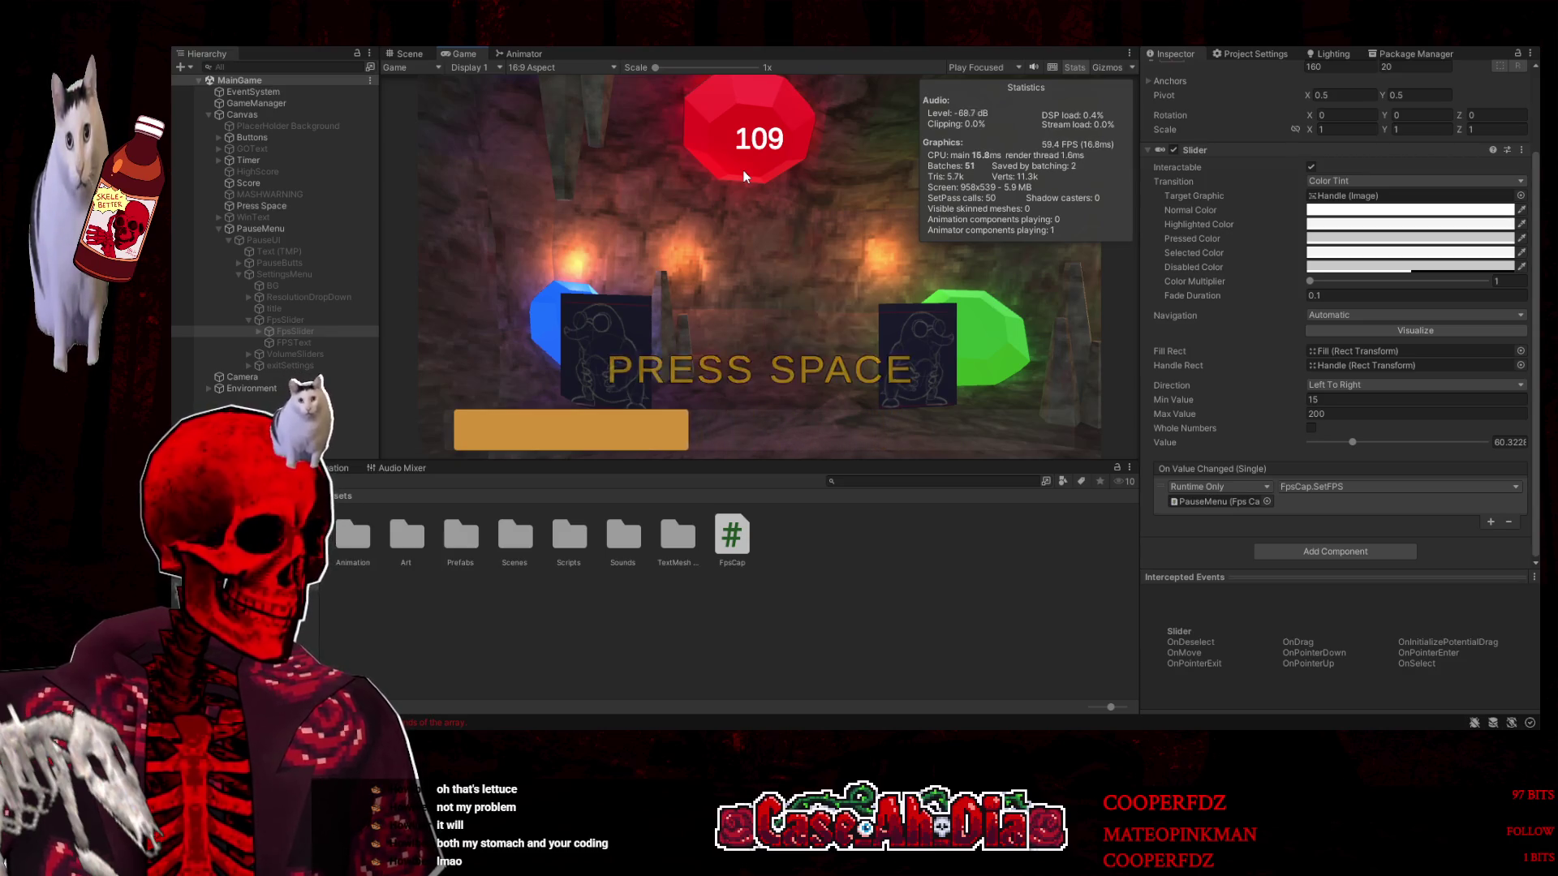
pyautogui.press('space')
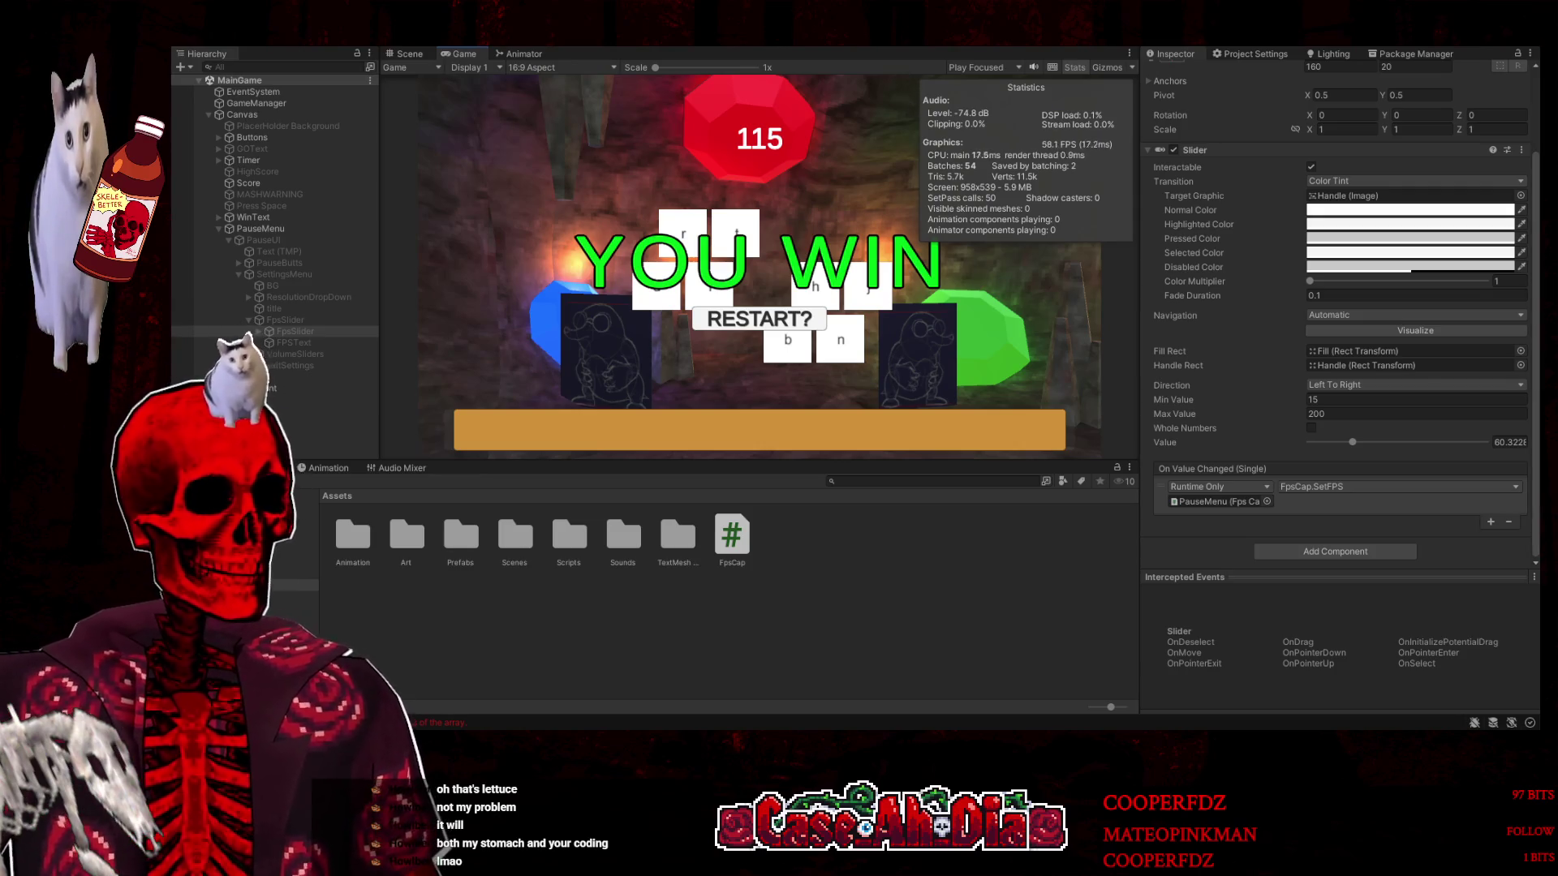
pyautogui.hotkey('ctrl', 'p')
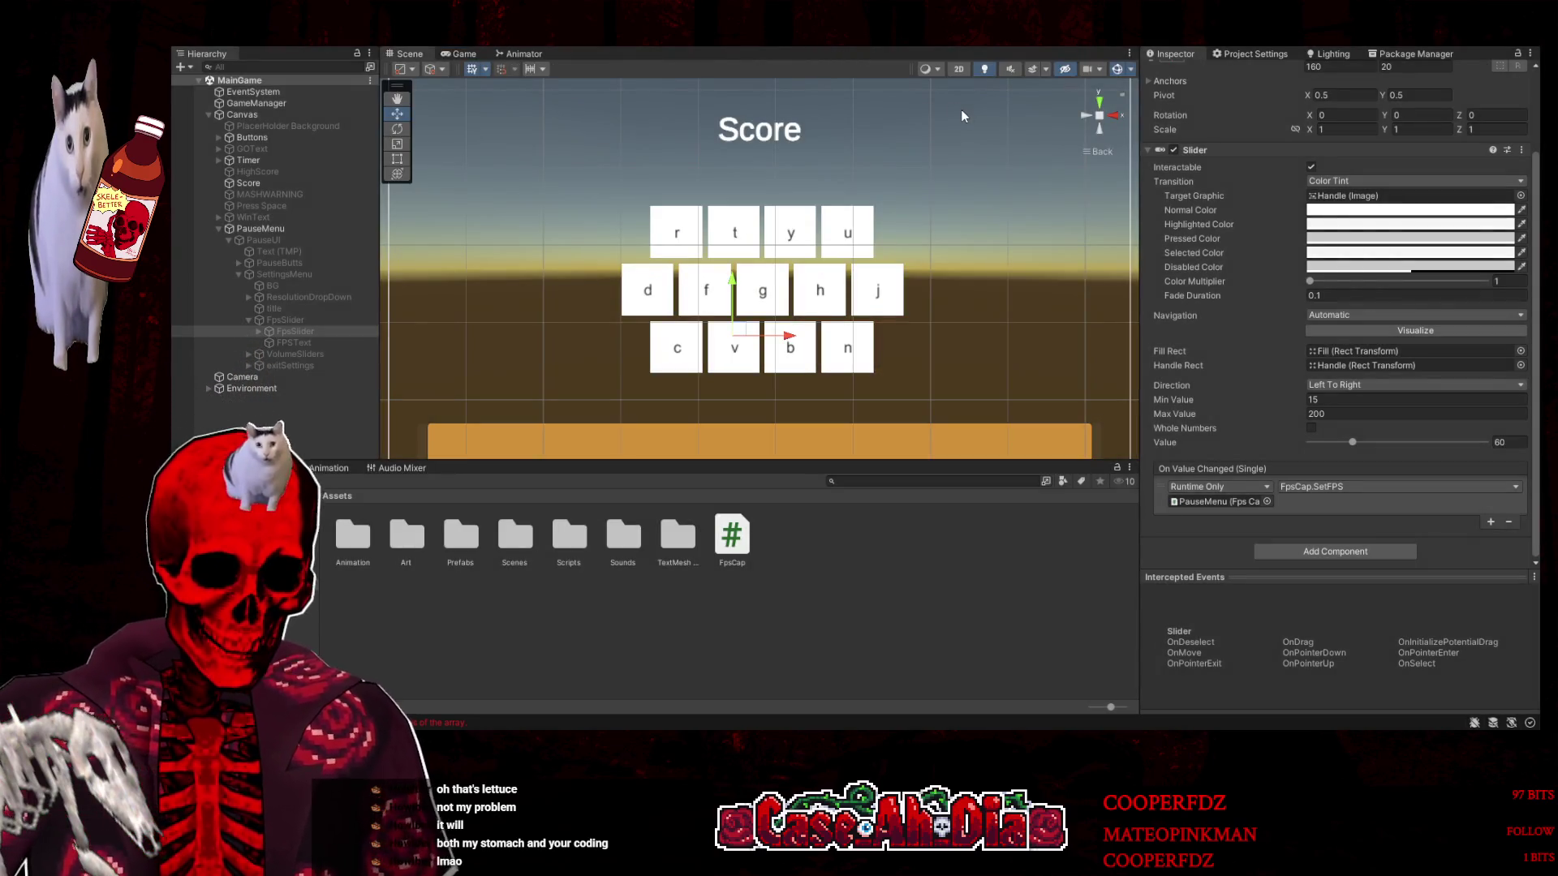
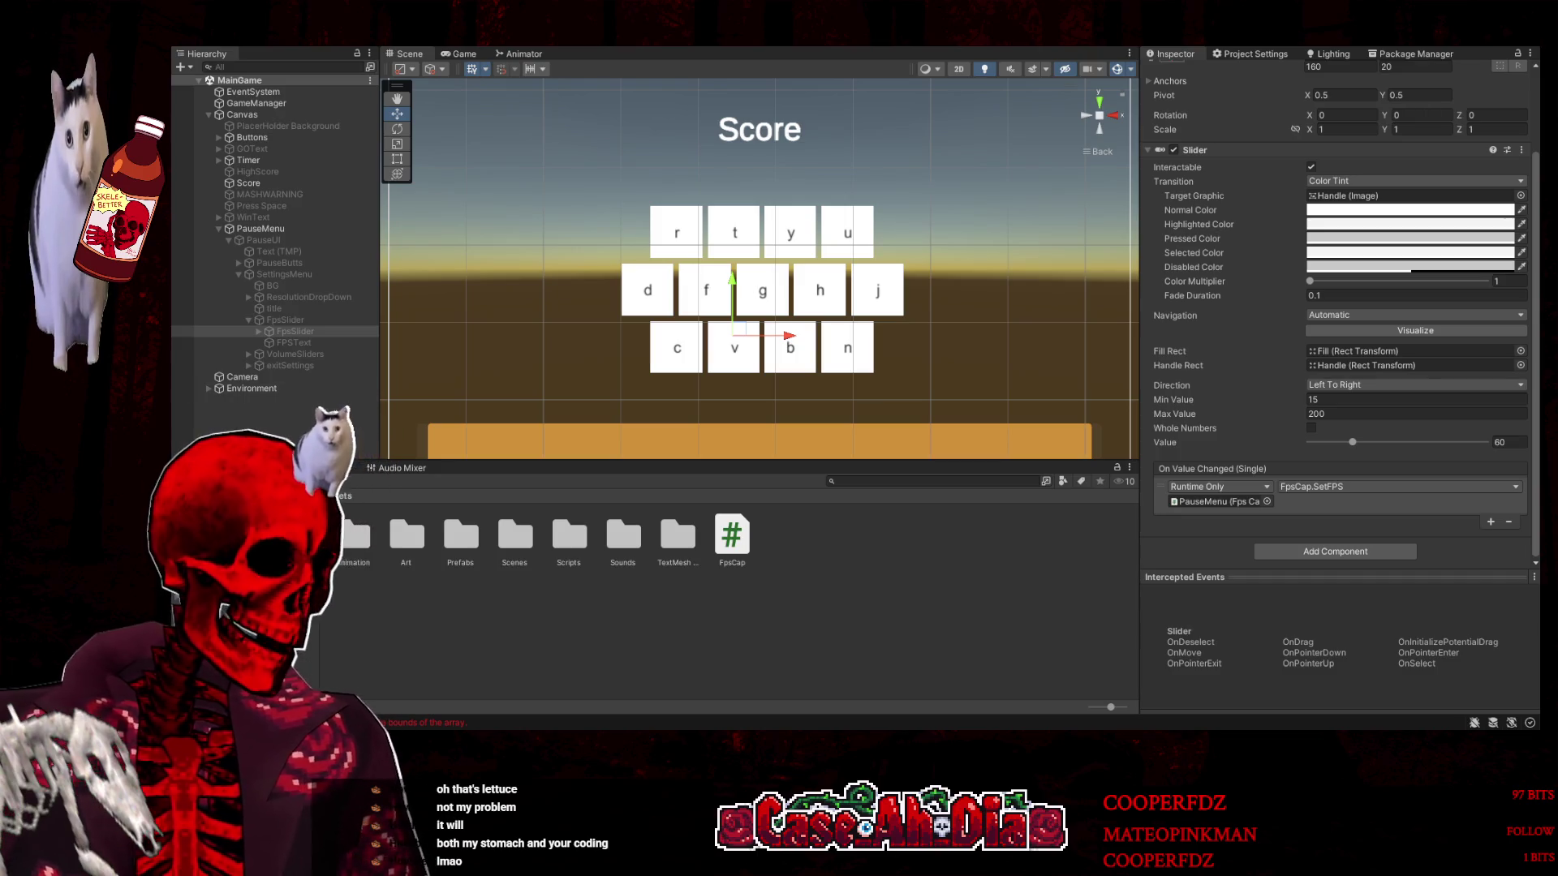
# Show the Console, start and stop a Game-view playtest, hide Stats, and return to the Scene view
pyautogui.hotkey('ctrl', 'shift', 'c')
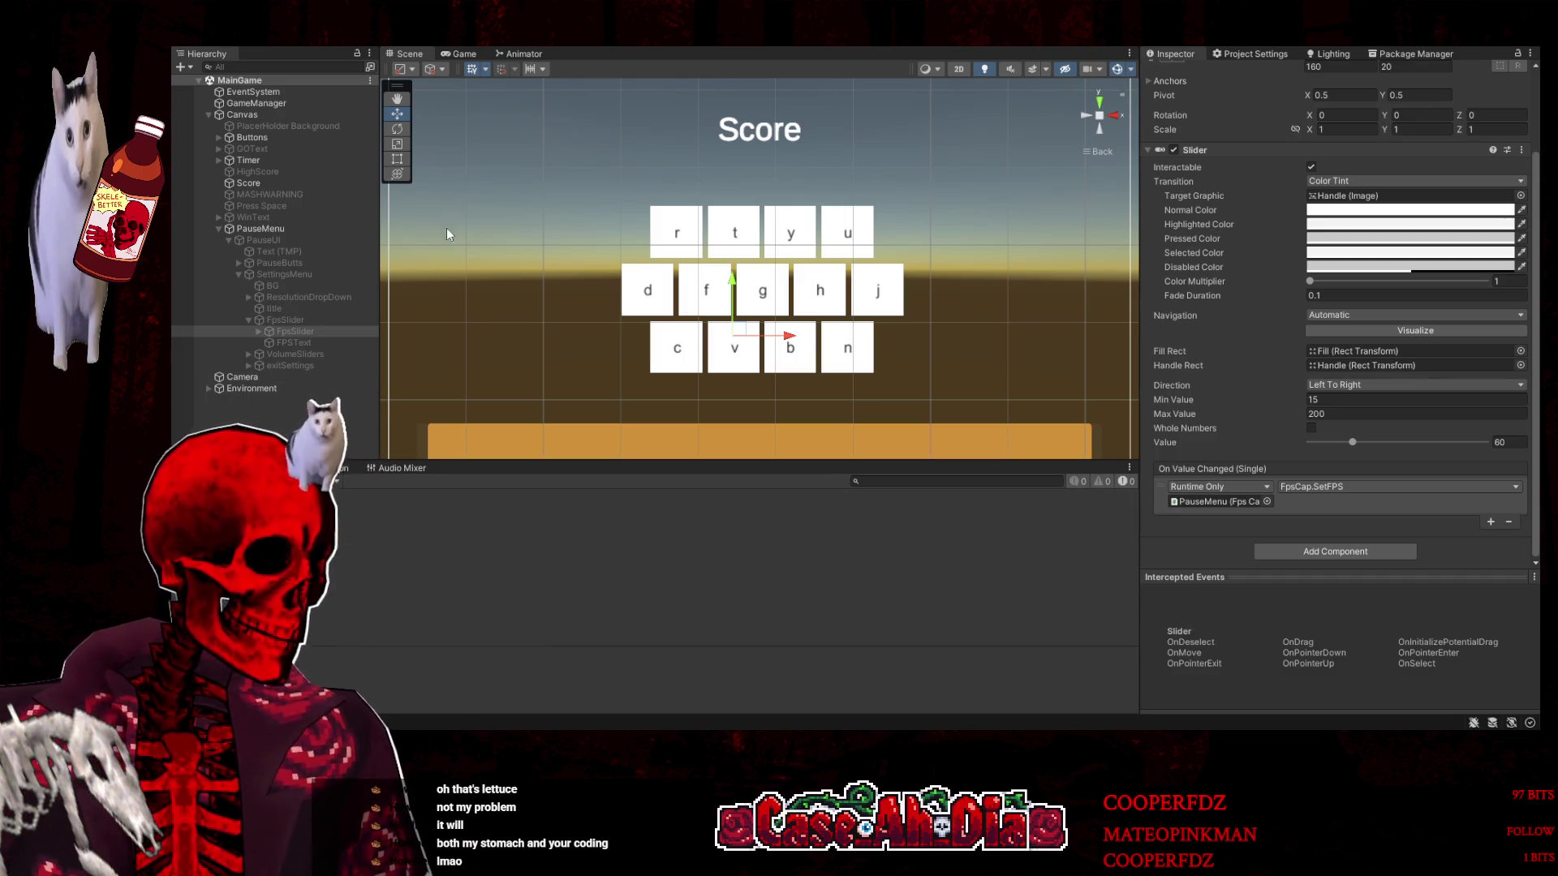
pyautogui.click(461, 57)
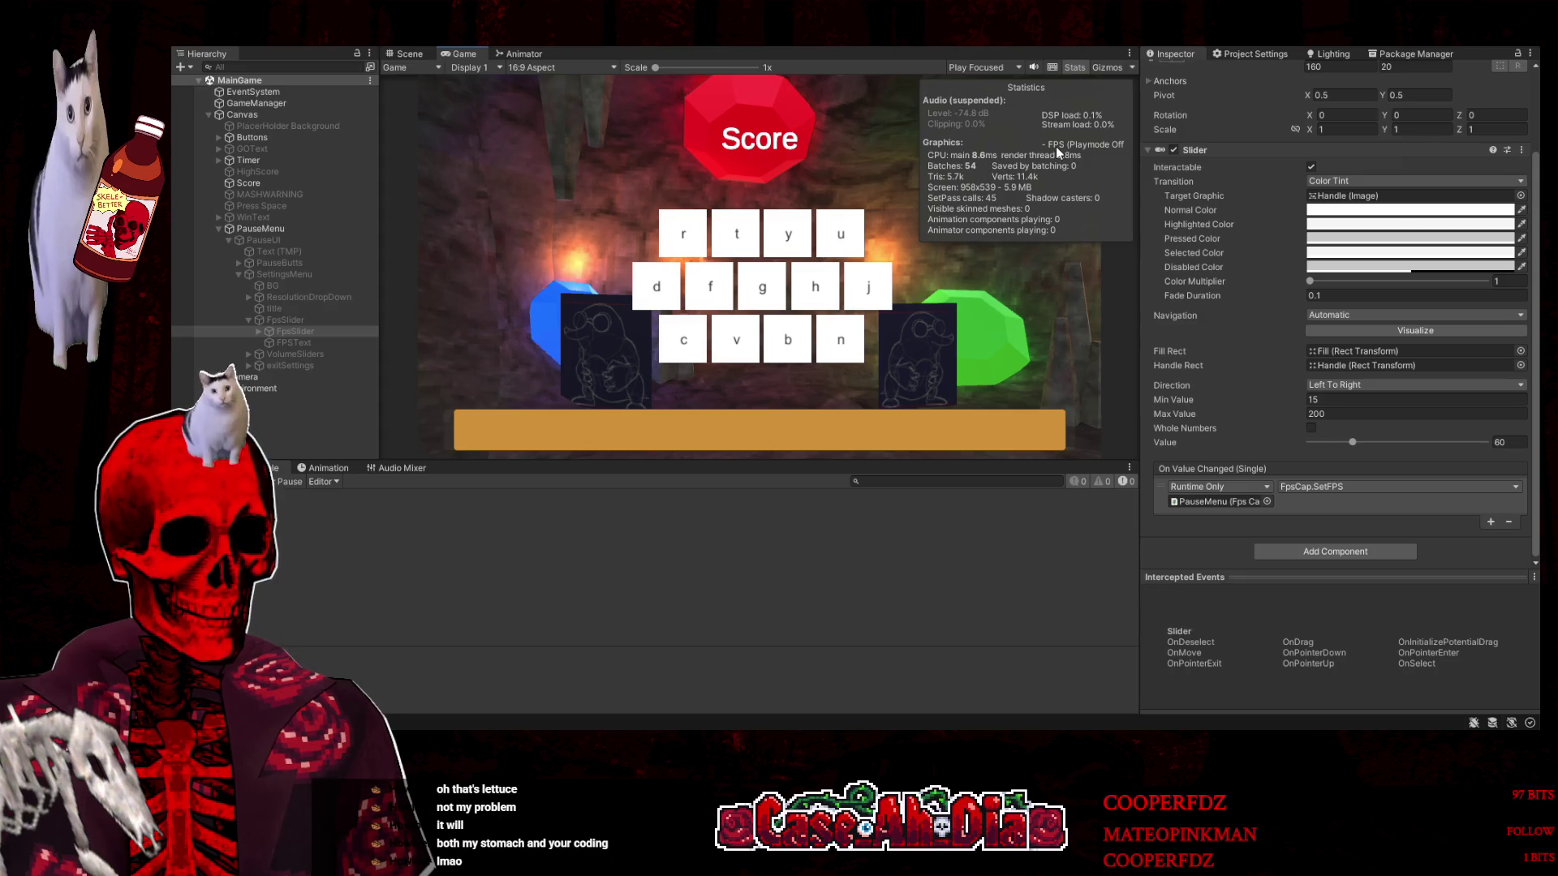
pyautogui.click(851, 53)
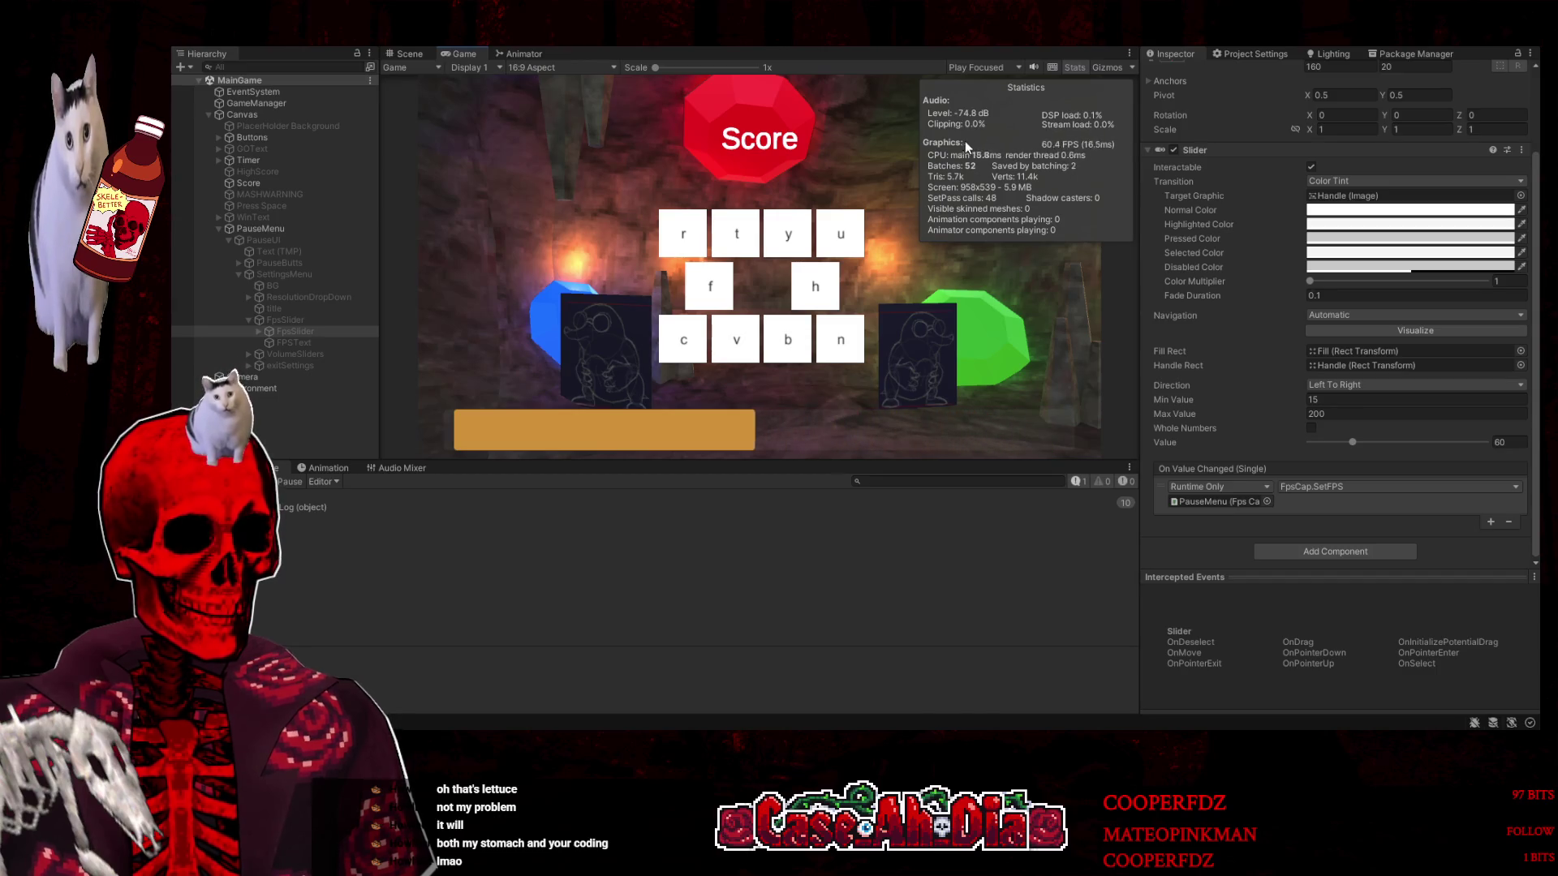
pyautogui.click(851, 53)
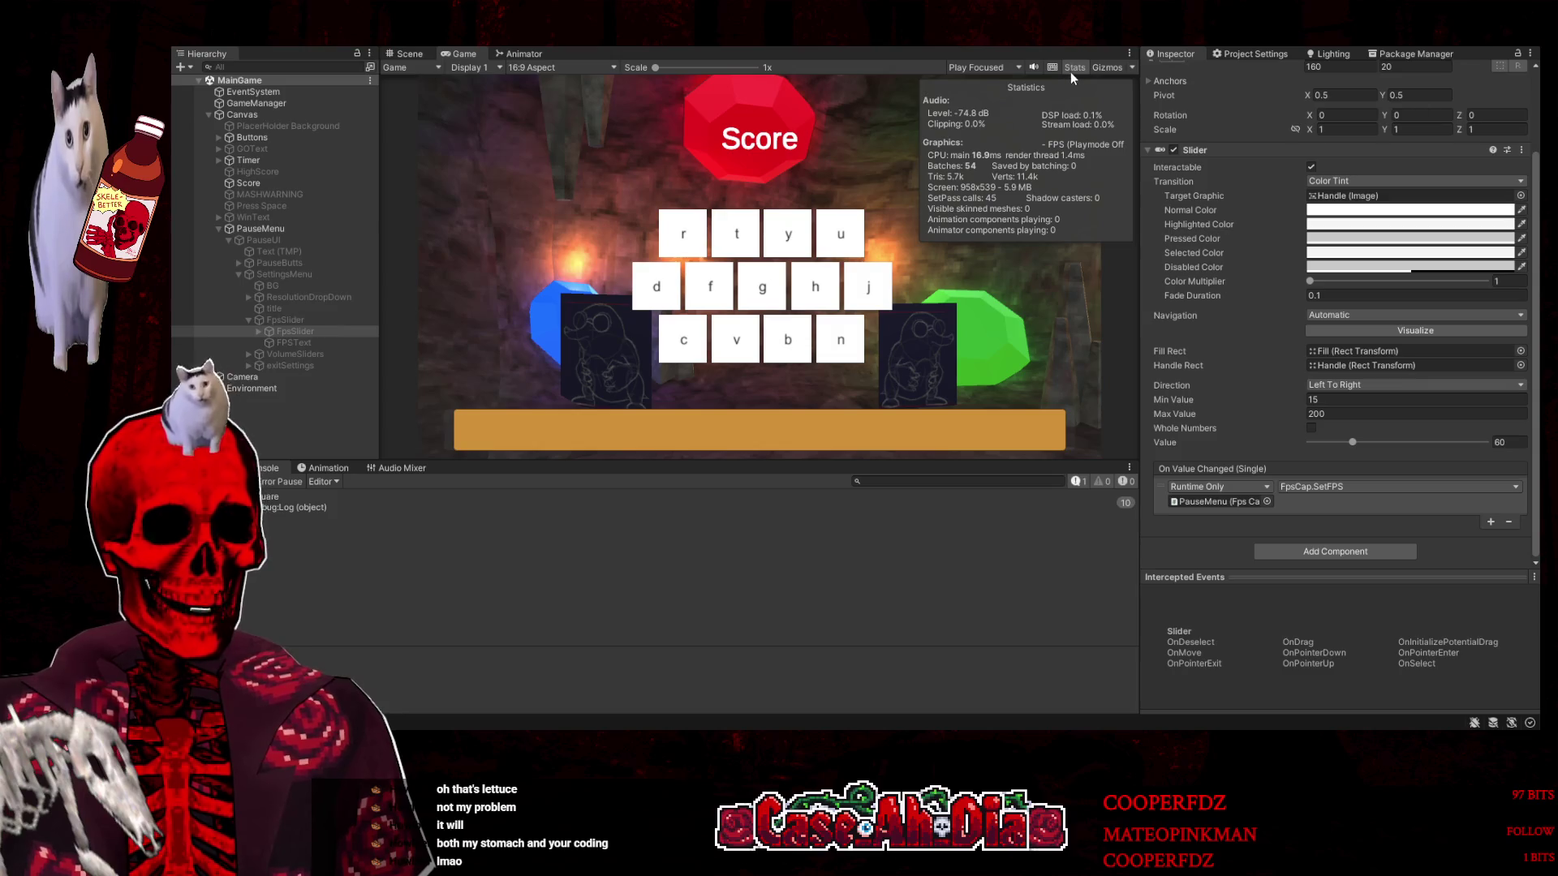
pyautogui.click(1071, 69)
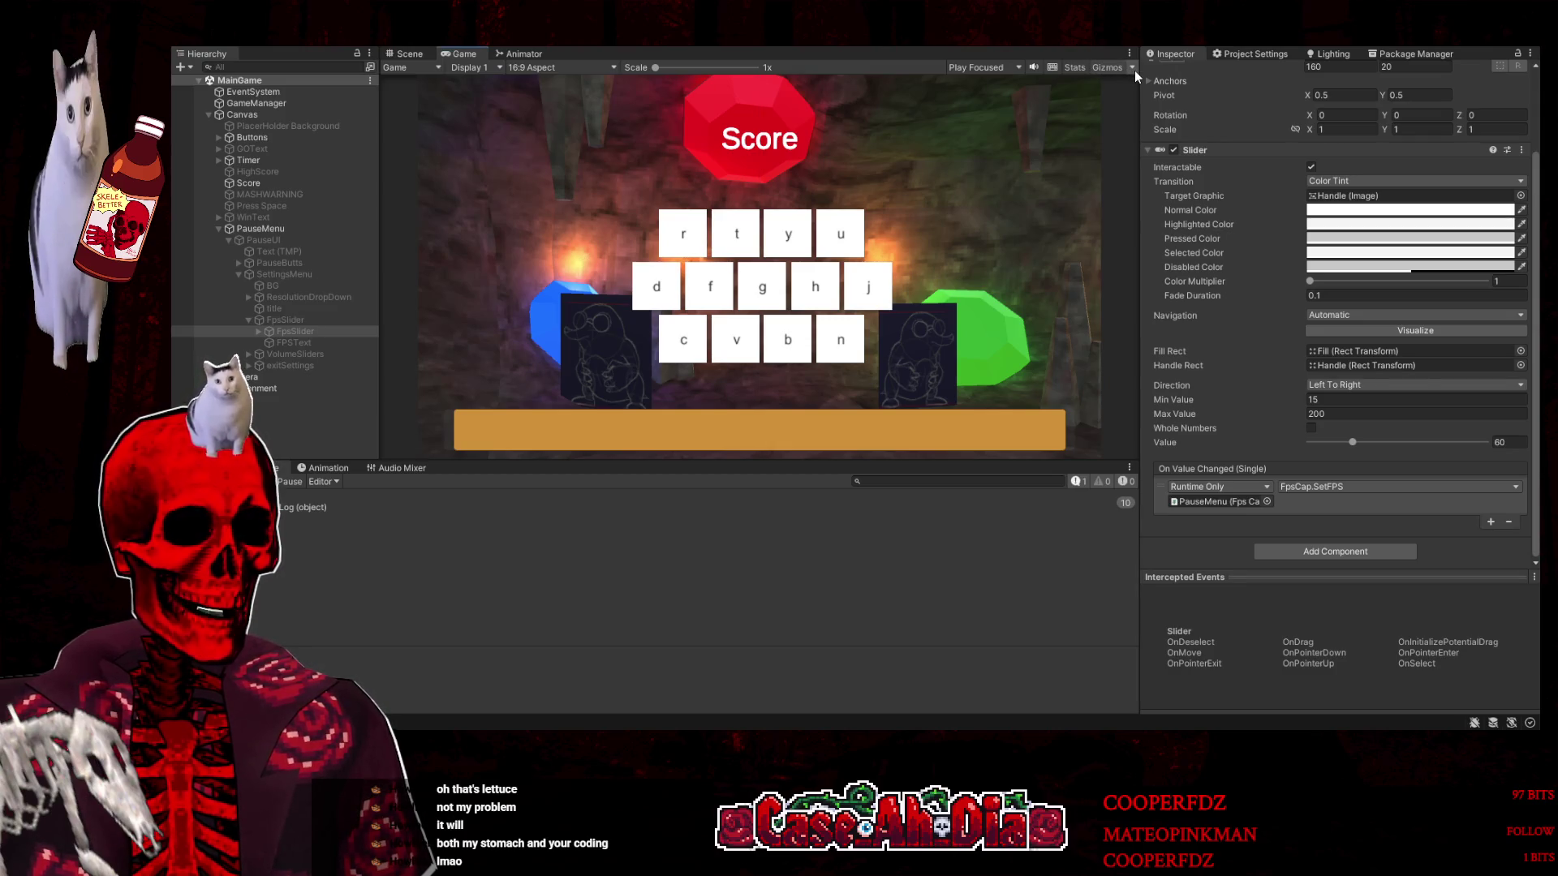
pyautogui.click(431, 55)
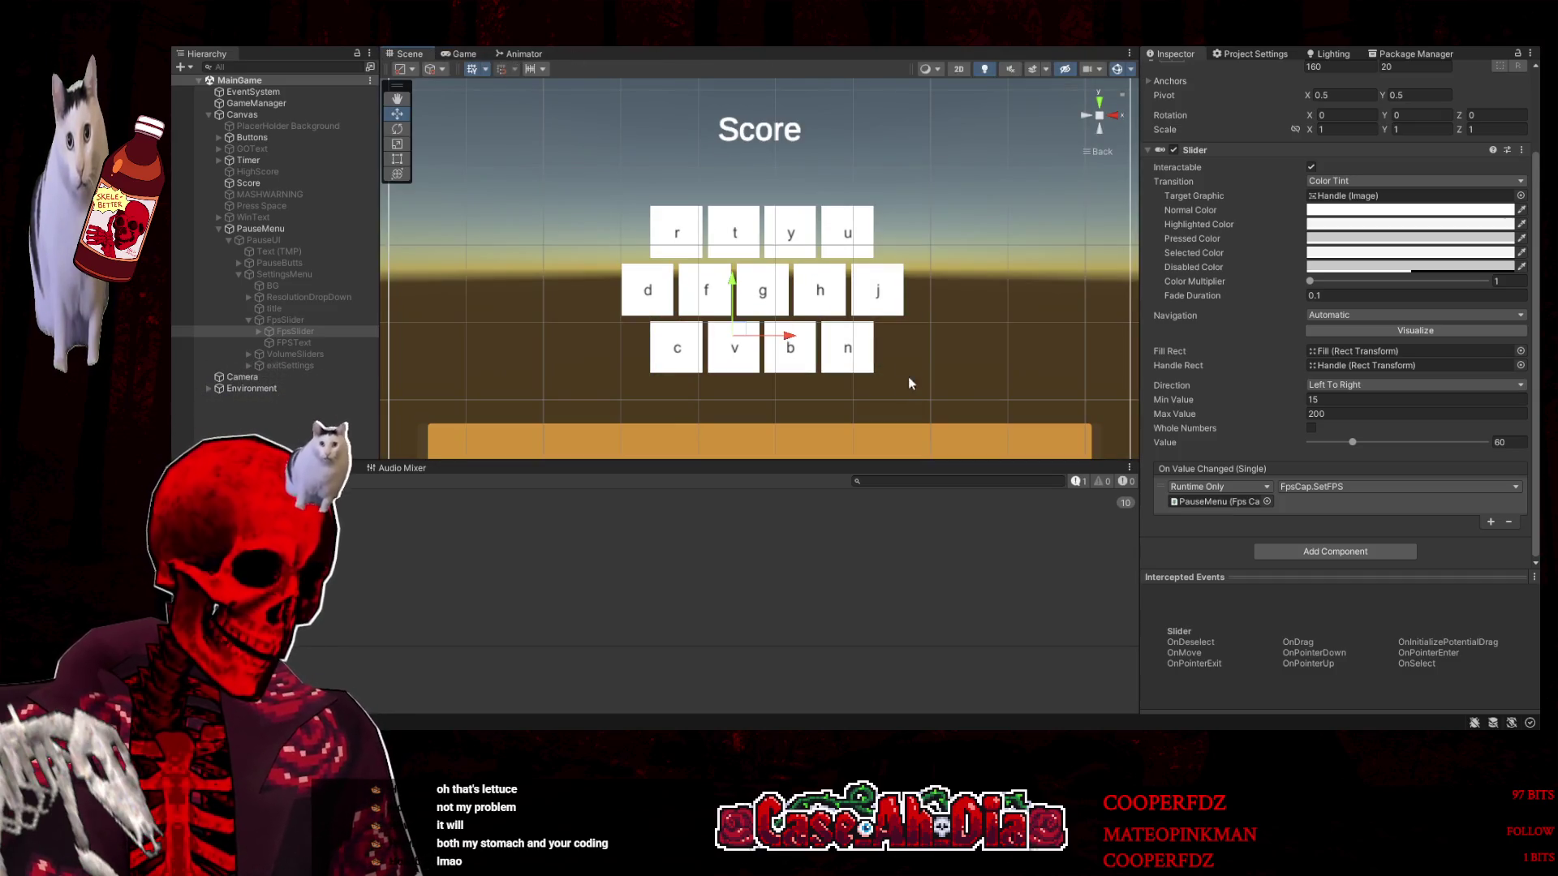
# Collapse PauseUI, move FpsCap.cs into the Scripts folder, and open the LevelSelector scene
pyautogui.scroll(-2, 907, 371)
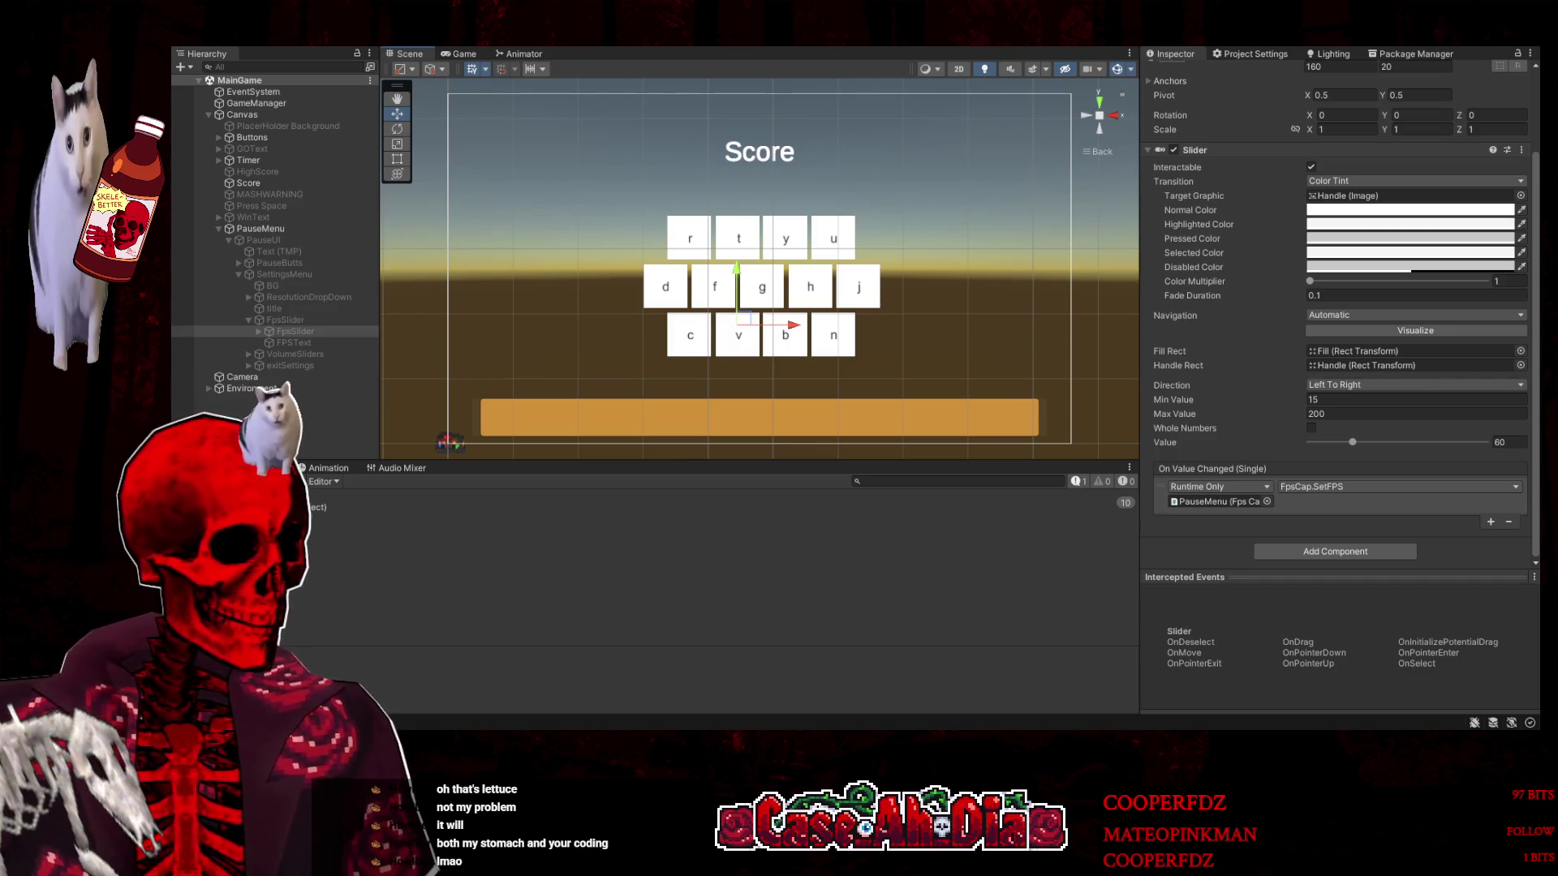
pyautogui.click(229, 240)
pyautogui.hotkey('ctrl', '5')
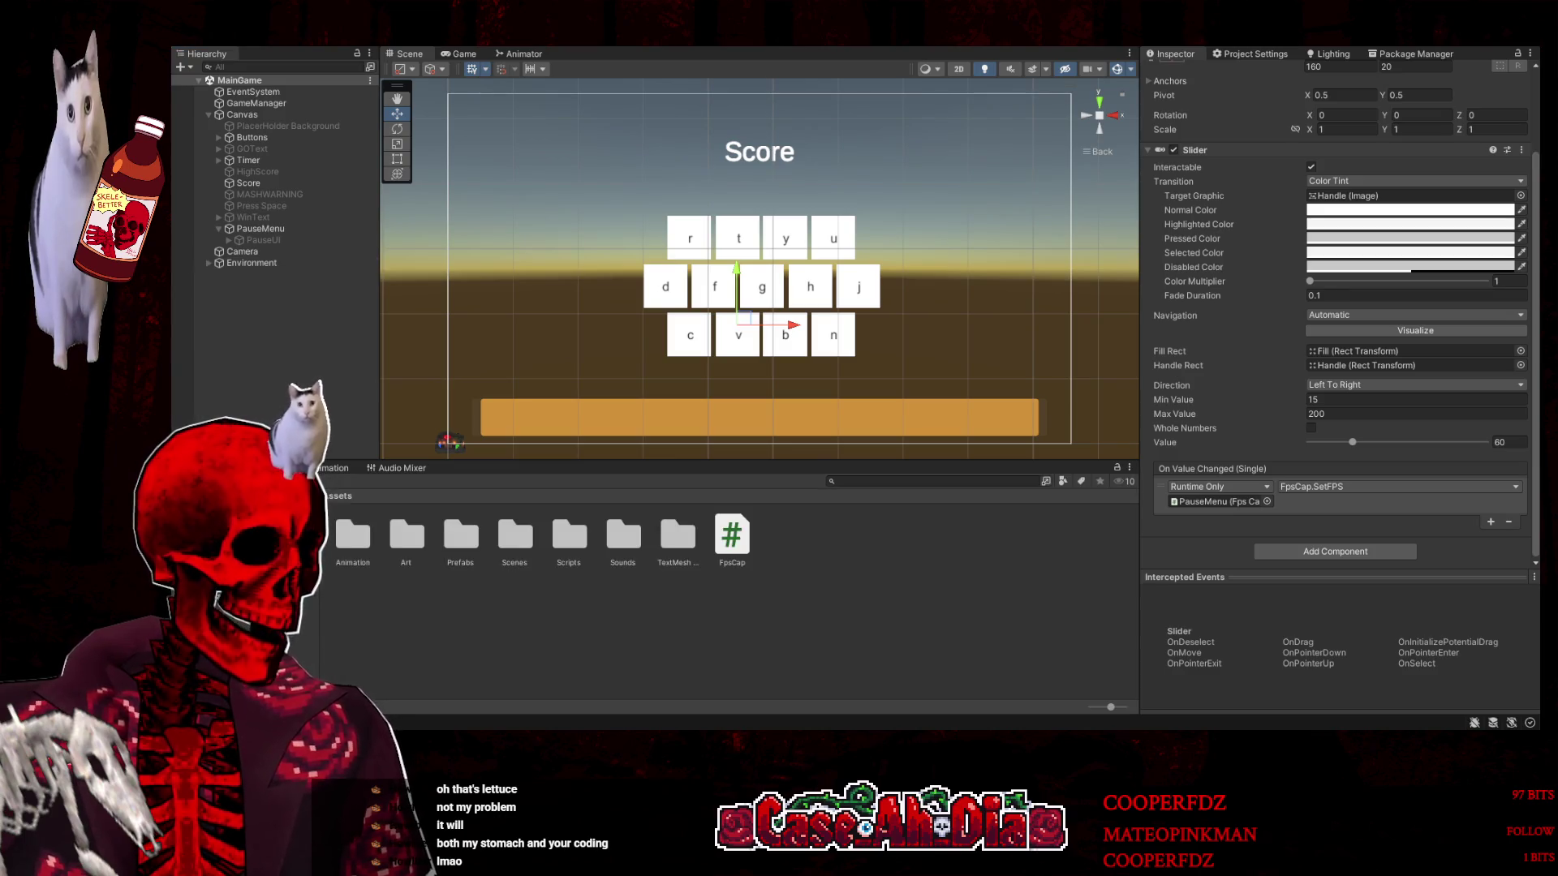
pyautogui.click(748, 544)
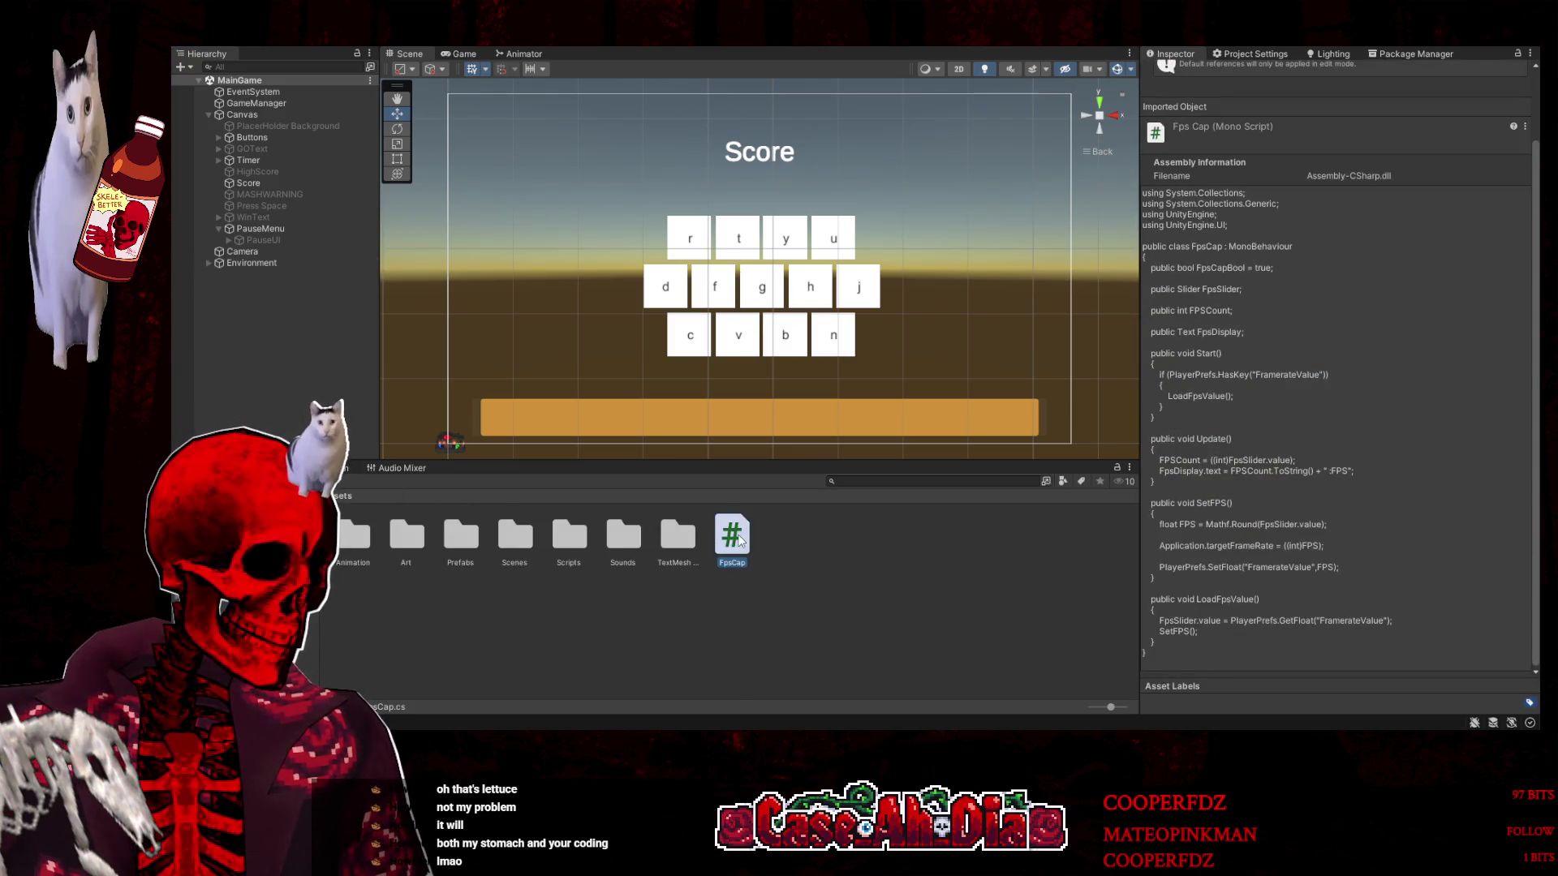
pyautogui.moveTo(571, 546); pyautogui.dragTo(569, 540)
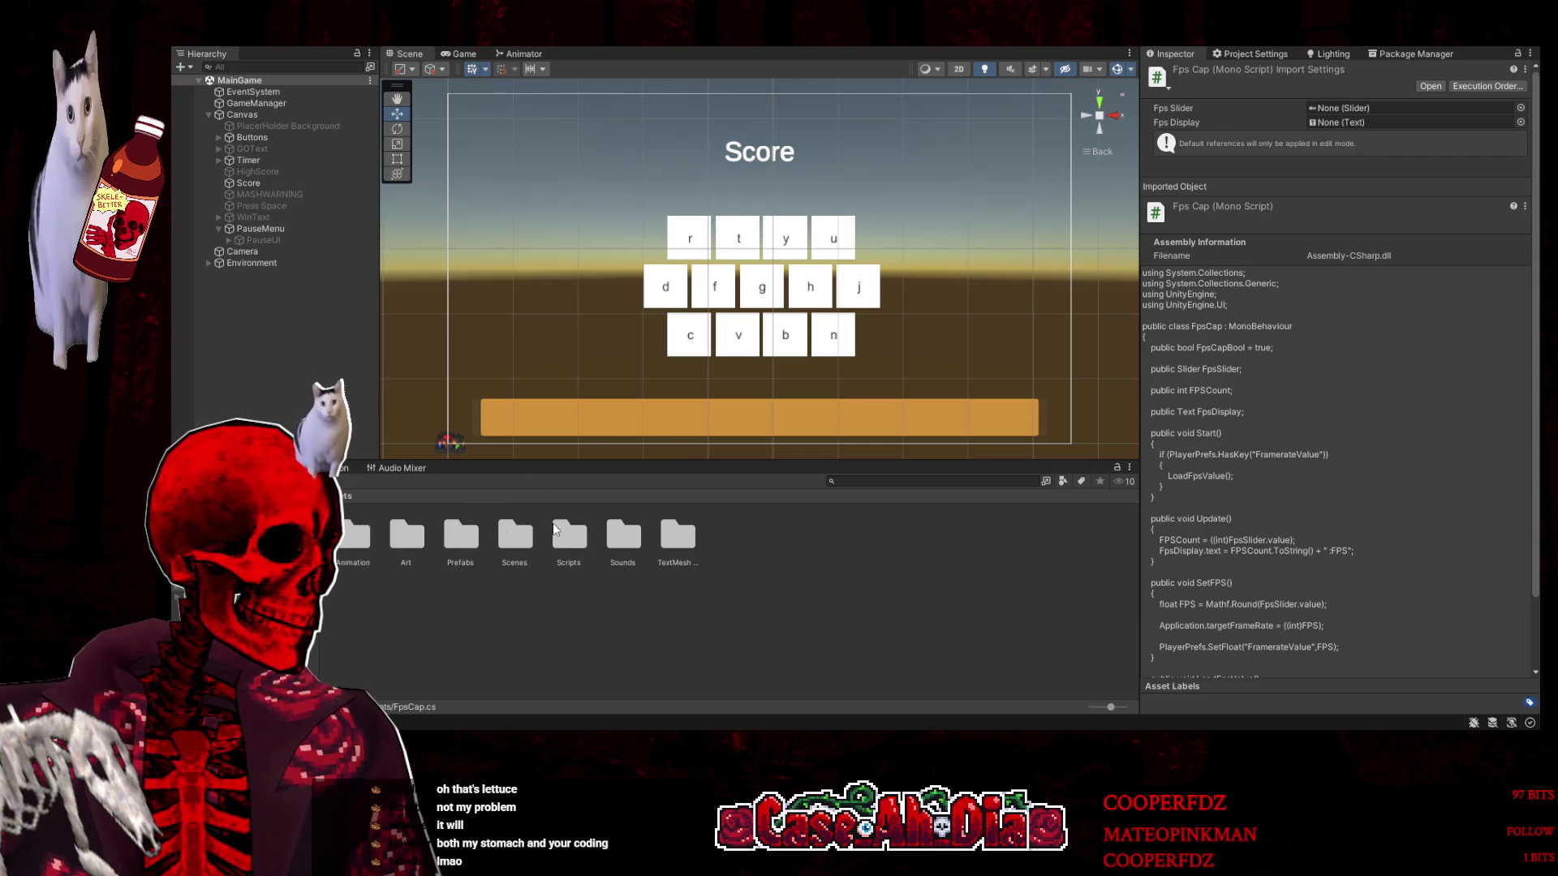
pyautogui.doubleClick(522, 529)
pyautogui.doubleClick(410, 536)
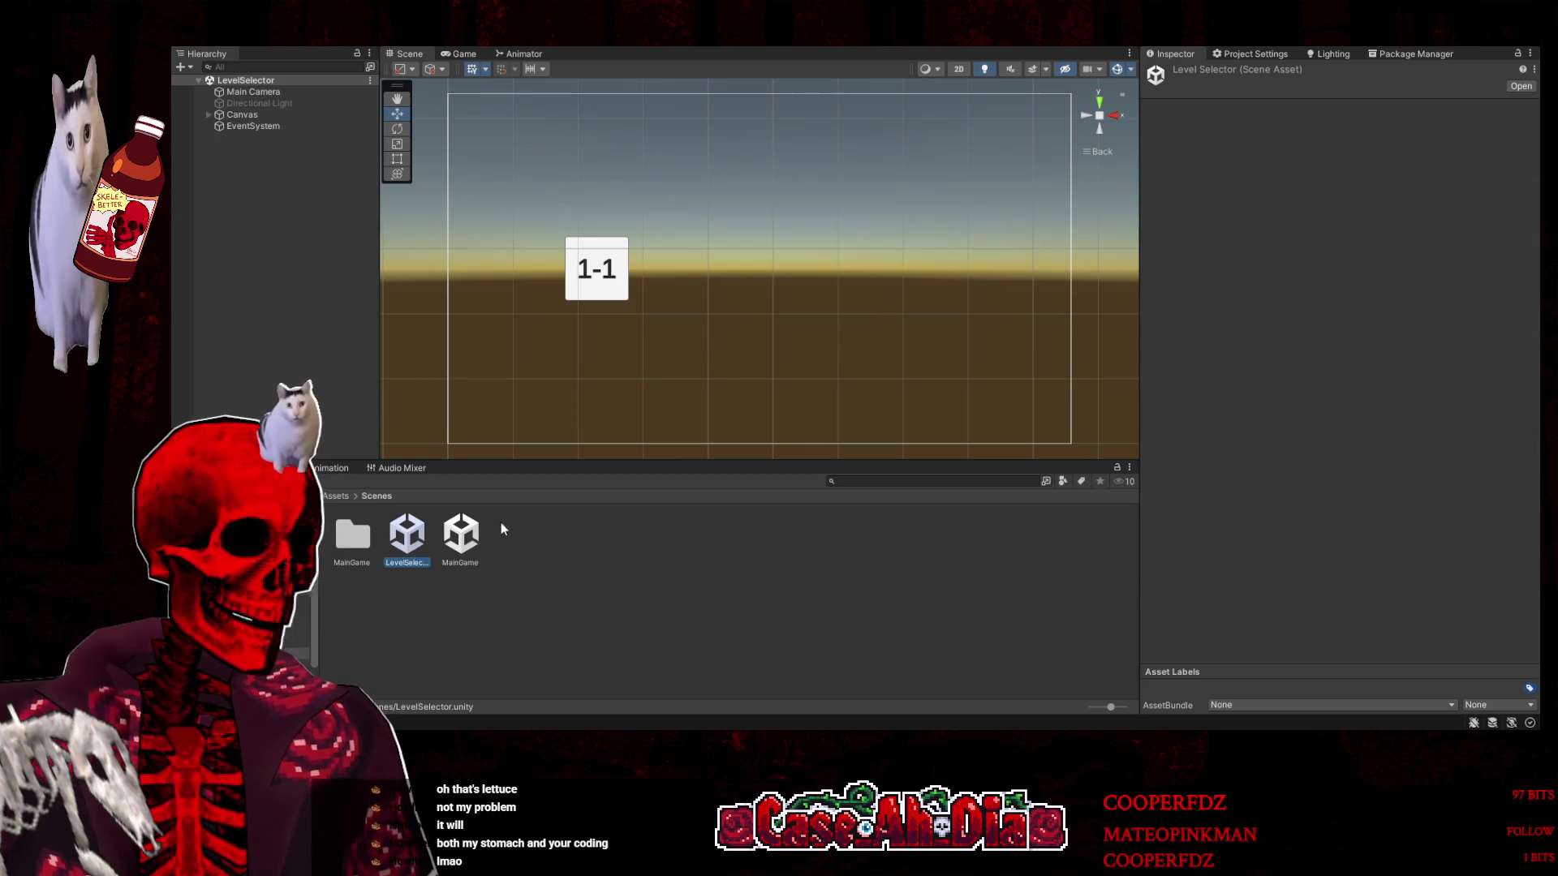
# Select Canvas, then test the level 1-1 panel's back and play buttons until MainGame loads
pyautogui.click(614, 274)
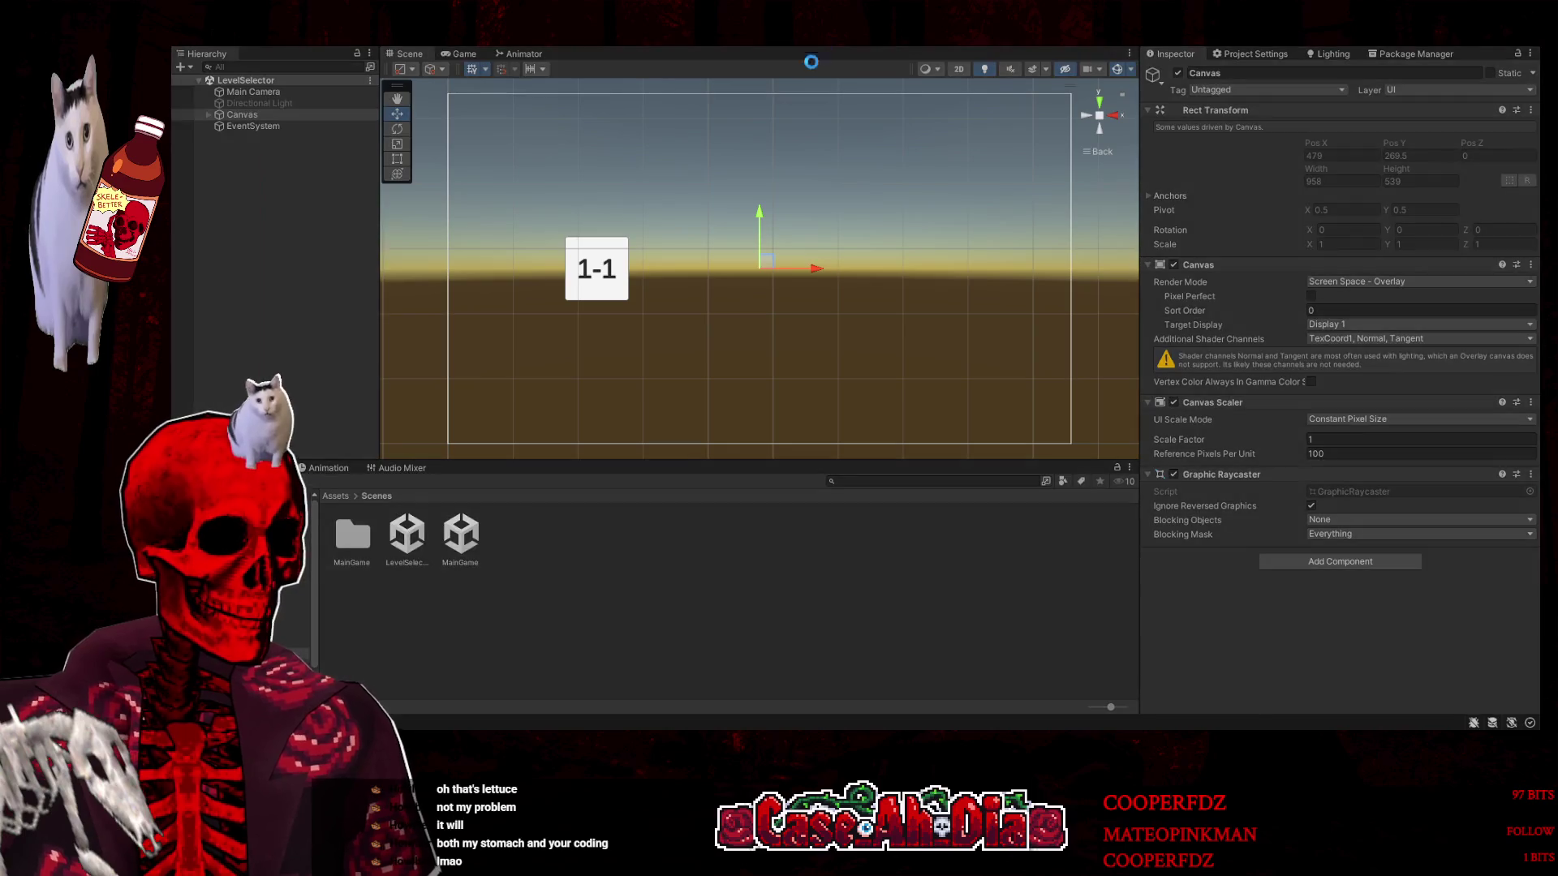
pyautogui.click(600, 271)
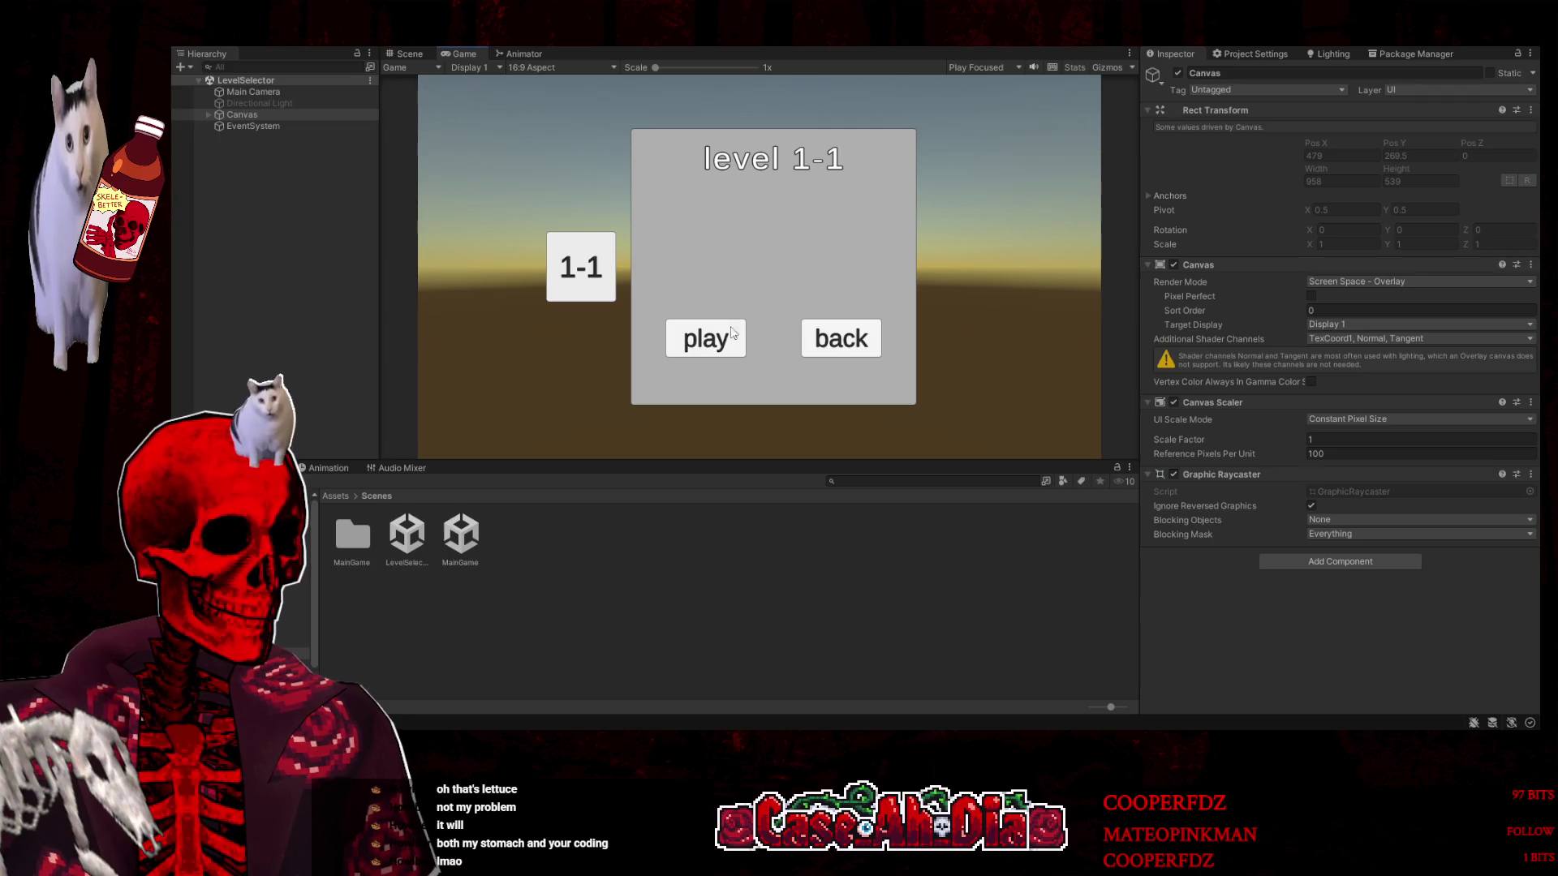
pyautogui.click(829, 326)
pyautogui.click(592, 276)
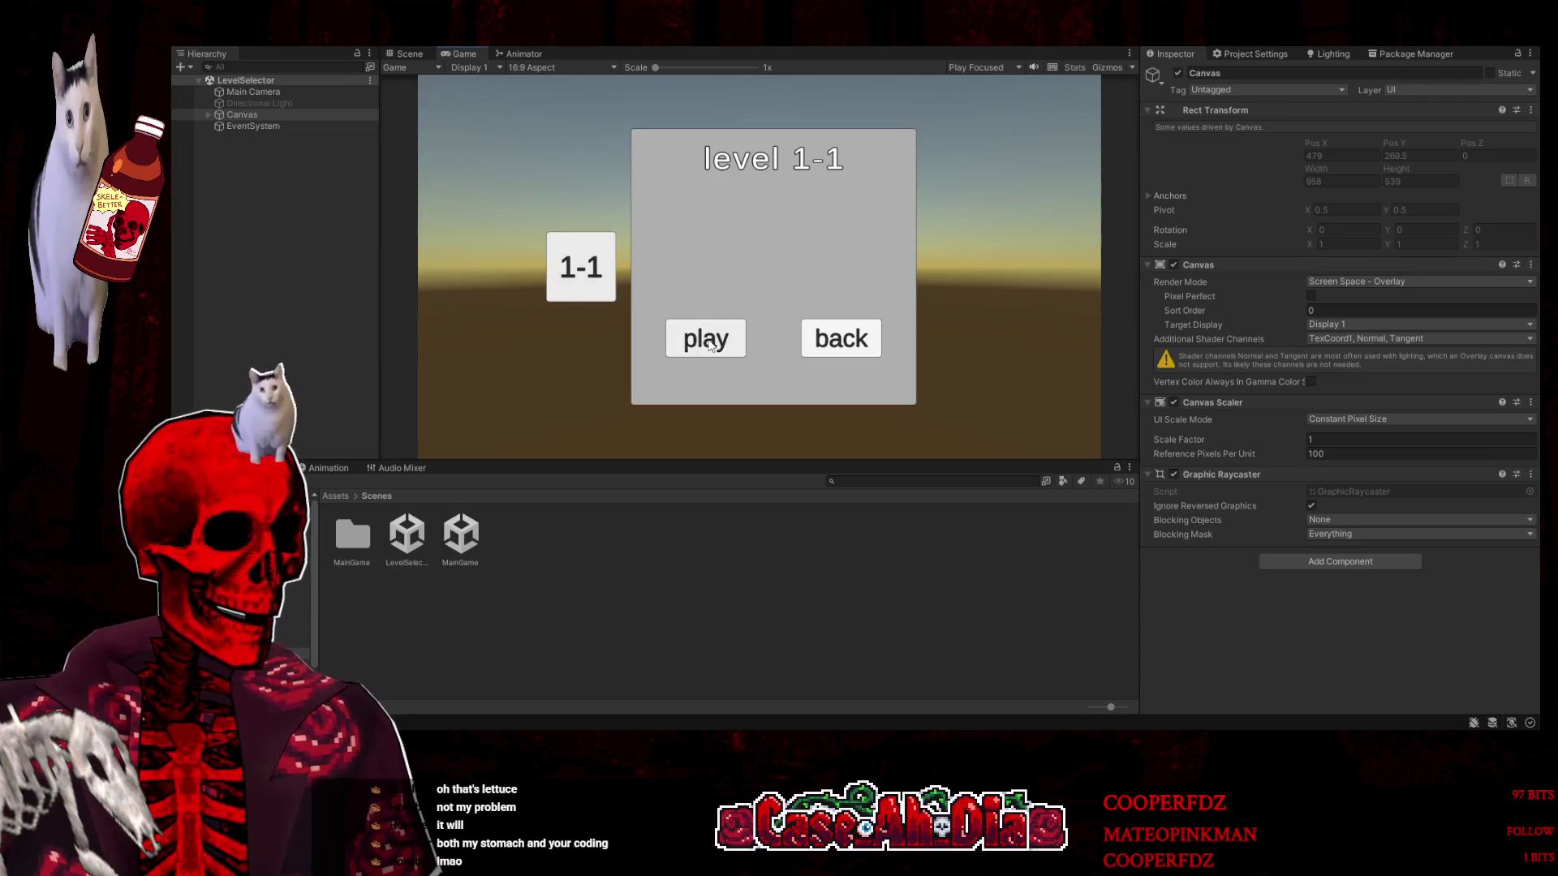
pyautogui.click(728, 347)
pyautogui.click(608, 288)
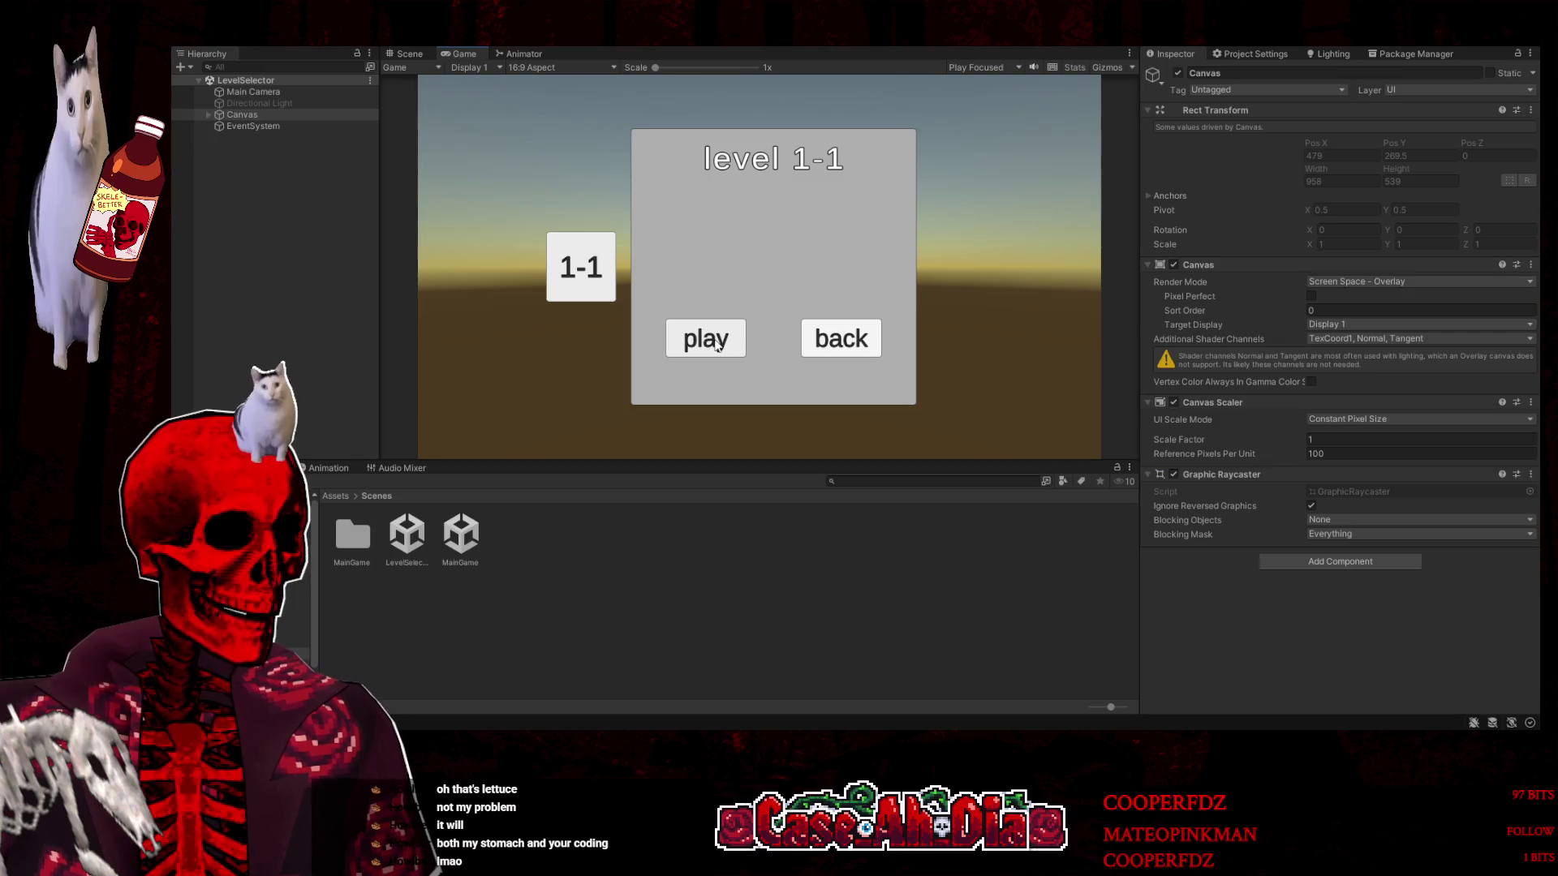
pyautogui.click(717, 347)
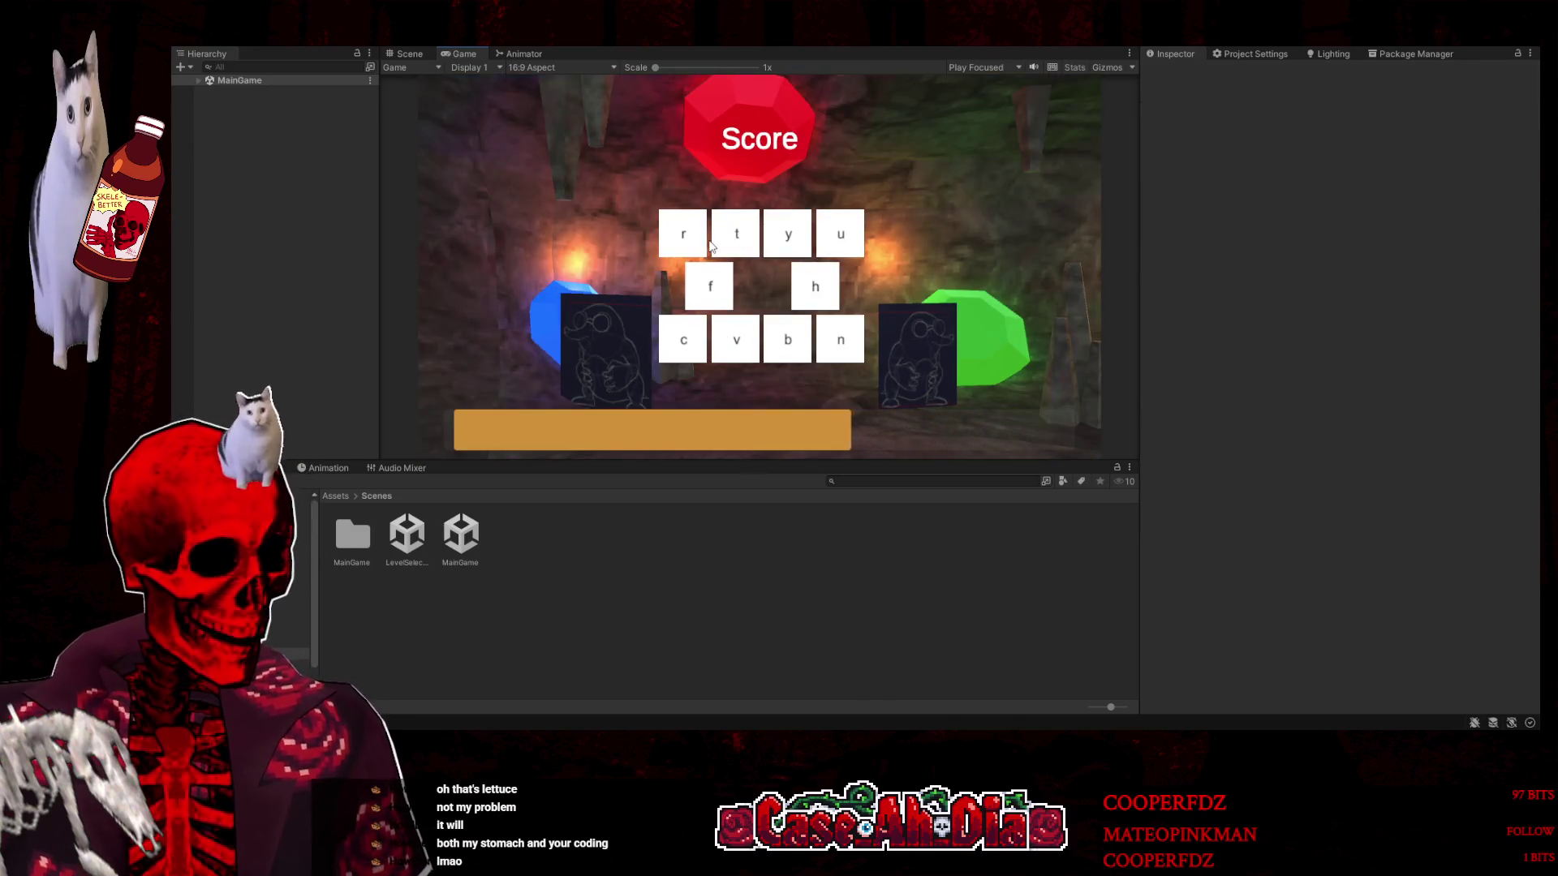
# Play several rounds of the typing game, clearing letter tiles by typing their keys
pyautogui.press('r')
pyautogui.press('t')
pyautogui.press('y')
pyautogui.press('u')
pyautogui.press('f')
pyautogui.press('h')
pyautogui.press('c')
pyautogui.press('v')
pyautogui.press('b')
pyautogui.press('n')
pyautogui.press('space')
pyautogui.press('r')
pyautogui.press('t')
pyautogui.press('y')
pyautogui.press('u')
pyautogui.press('f')
pyautogui.press('h')
pyautogui.press('v')
pyautogui.press('b')
pyautogui.press('c')
pyautogui.press('n')
pyautogui.press('space')
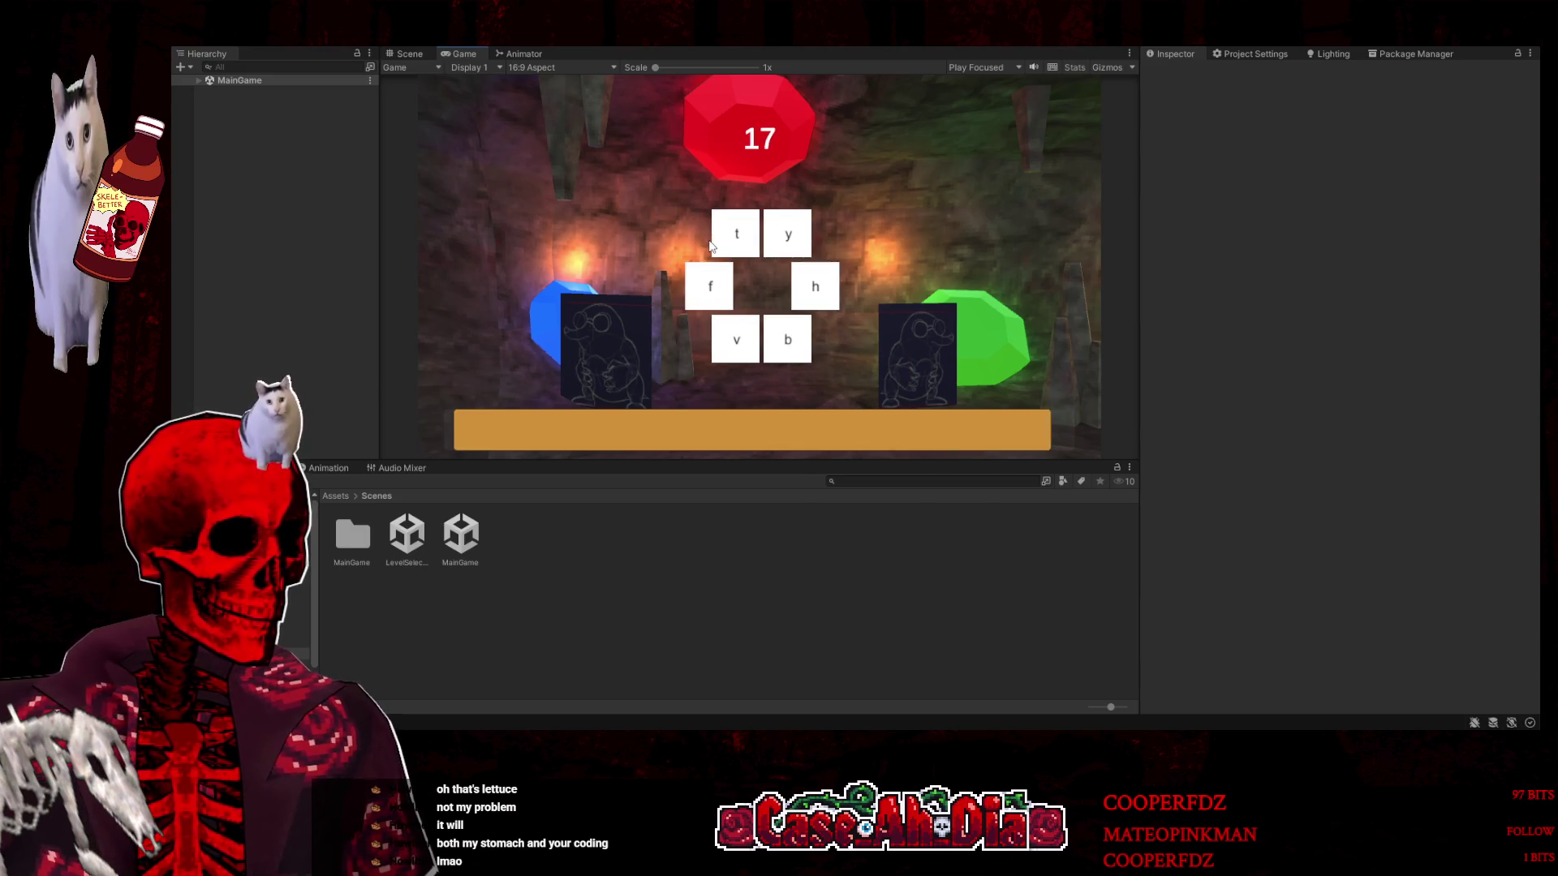
pyautogui.press('r')
pyautogui.press('y')
pyautogui.press('f')
pyautogui.press('h')
pyautogui.press('v')
pyautogui.press('b')
pyautogui.press('space')
pyautogui.press('t')
pyautogui.press('y')
pyautogui.press('v')
pyautogui.press('b')
pyautogui.press('r')
pyautogui.press('u')
pyautogui.press('f')
pyautogui.press('h')
pyautogui.press('n')
pyautogui.press('c')
pyautogui.press('space')
pyautogui.press('r')
pyautogui.press('t')
pyautogui.press('y')
pyautogui.press('u')
pyautogui.press('v')
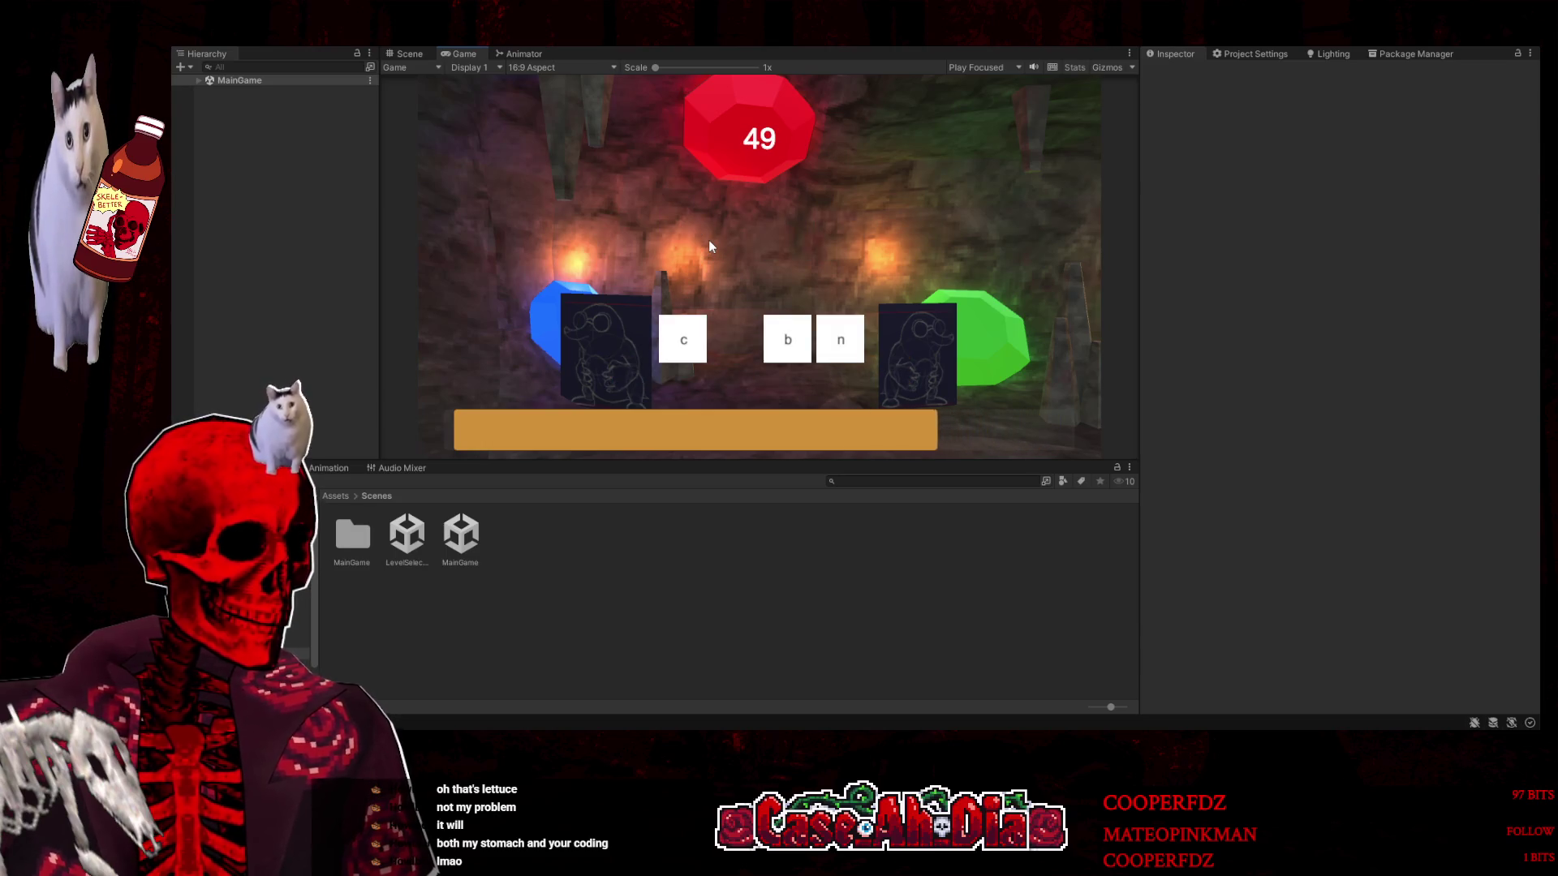
pyautogui.press('b')
pyautogui.press('c')
pyautogui.press('n')
pyautogui.press('space')
pyautogui.press('g')
pyautogui.press('h')
pyautogui.press('j')
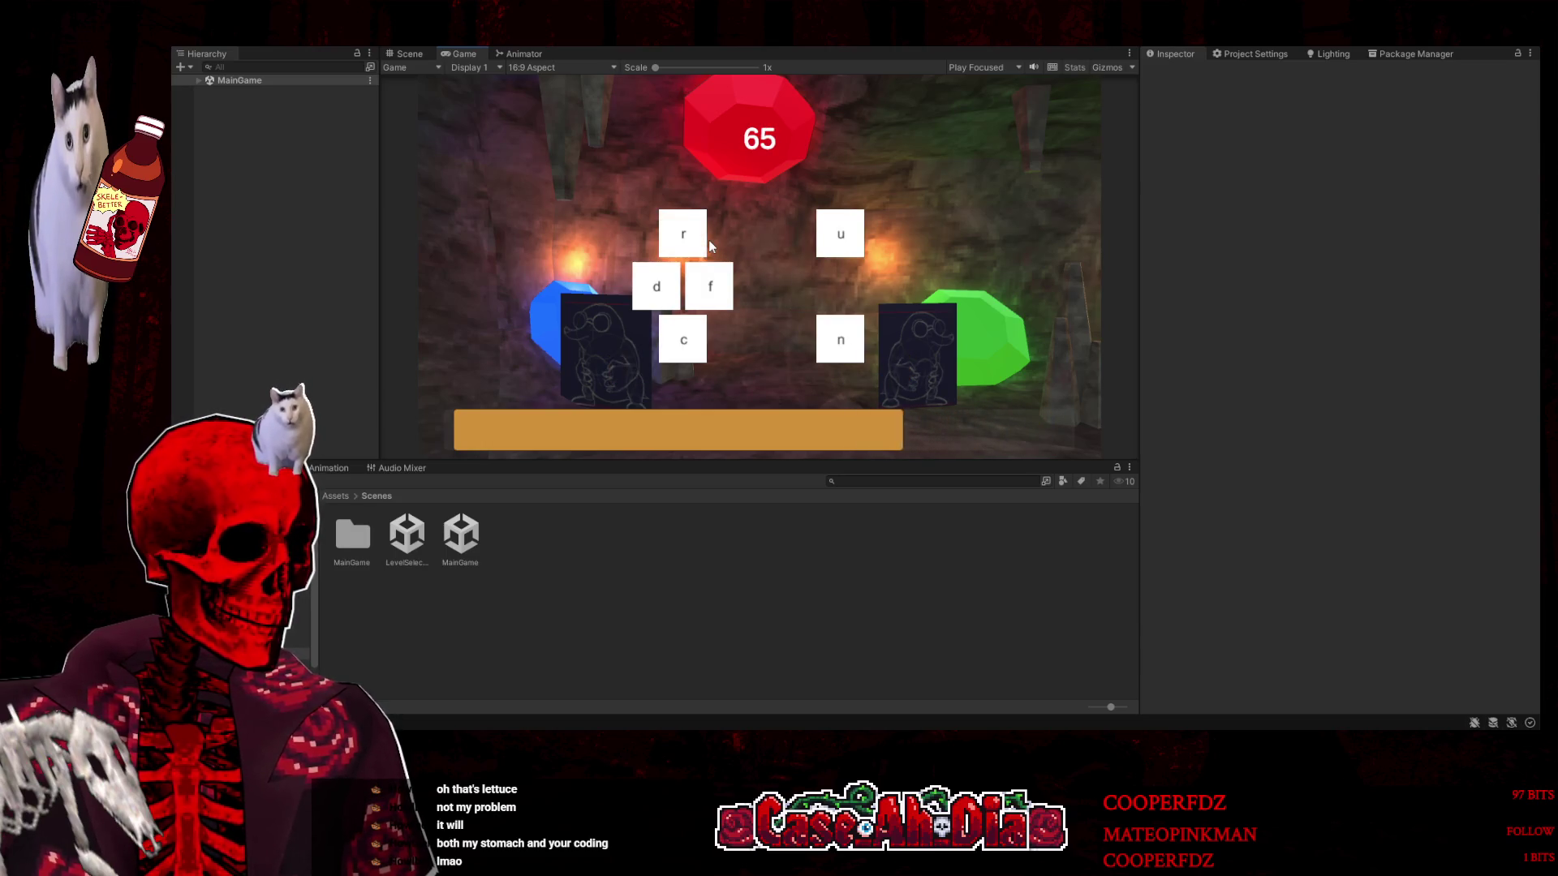
pyautogui.press('d')
pyautogui.press('f')
pyautogui.press('r')
pyautogui.press('u')
pyautogui.press('c')
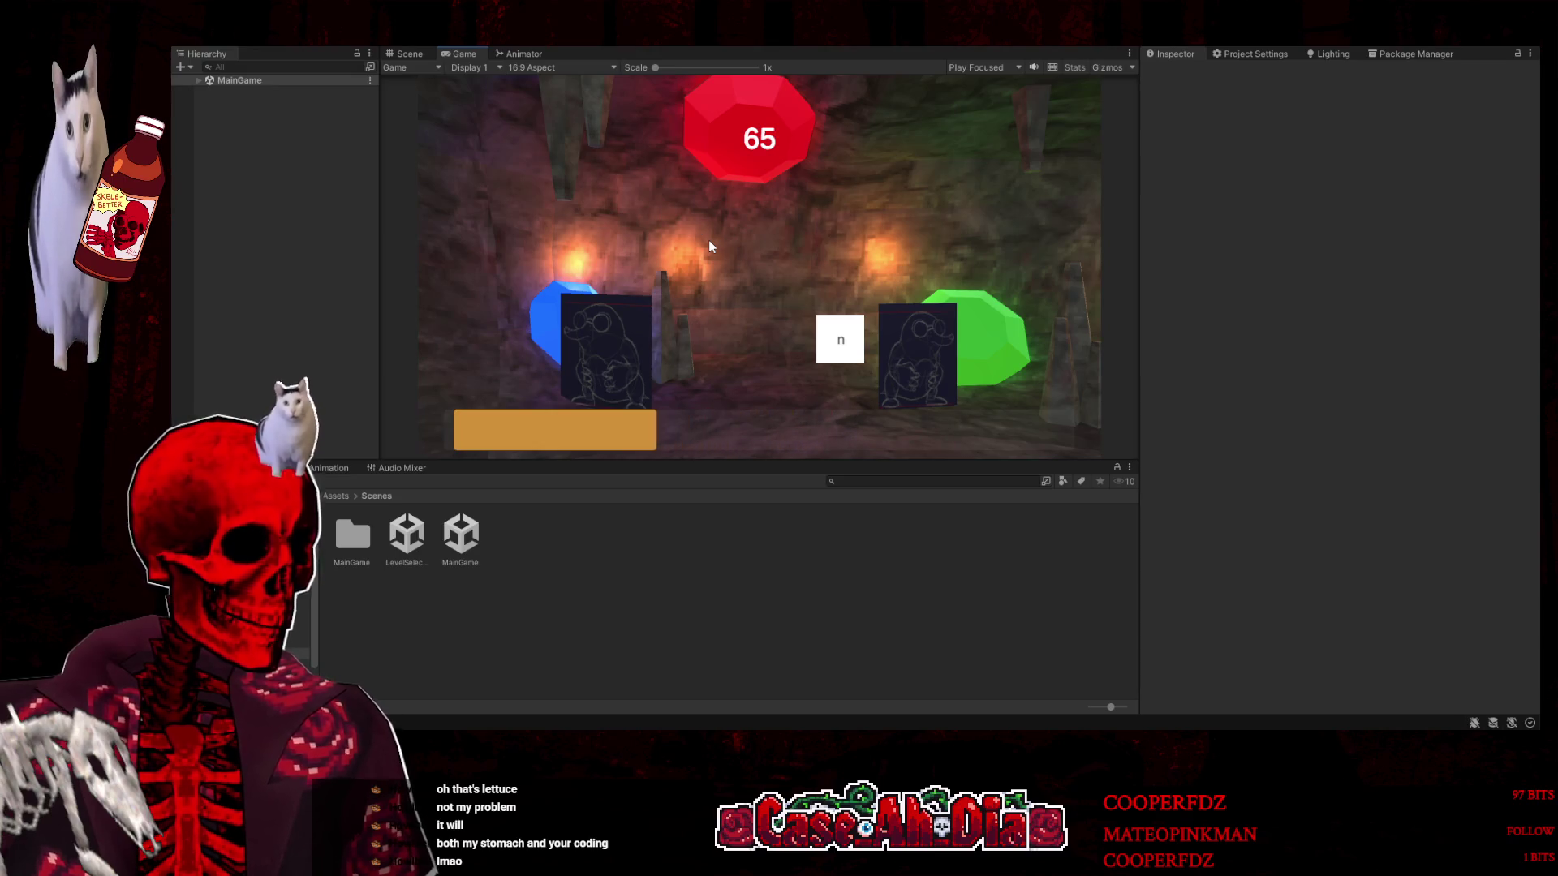
pyautogui.press('n')
pyautogui.press('space')
# Pause the game, view the Settings resolution list without changing it, and resume
pyautogui.press('Escape')
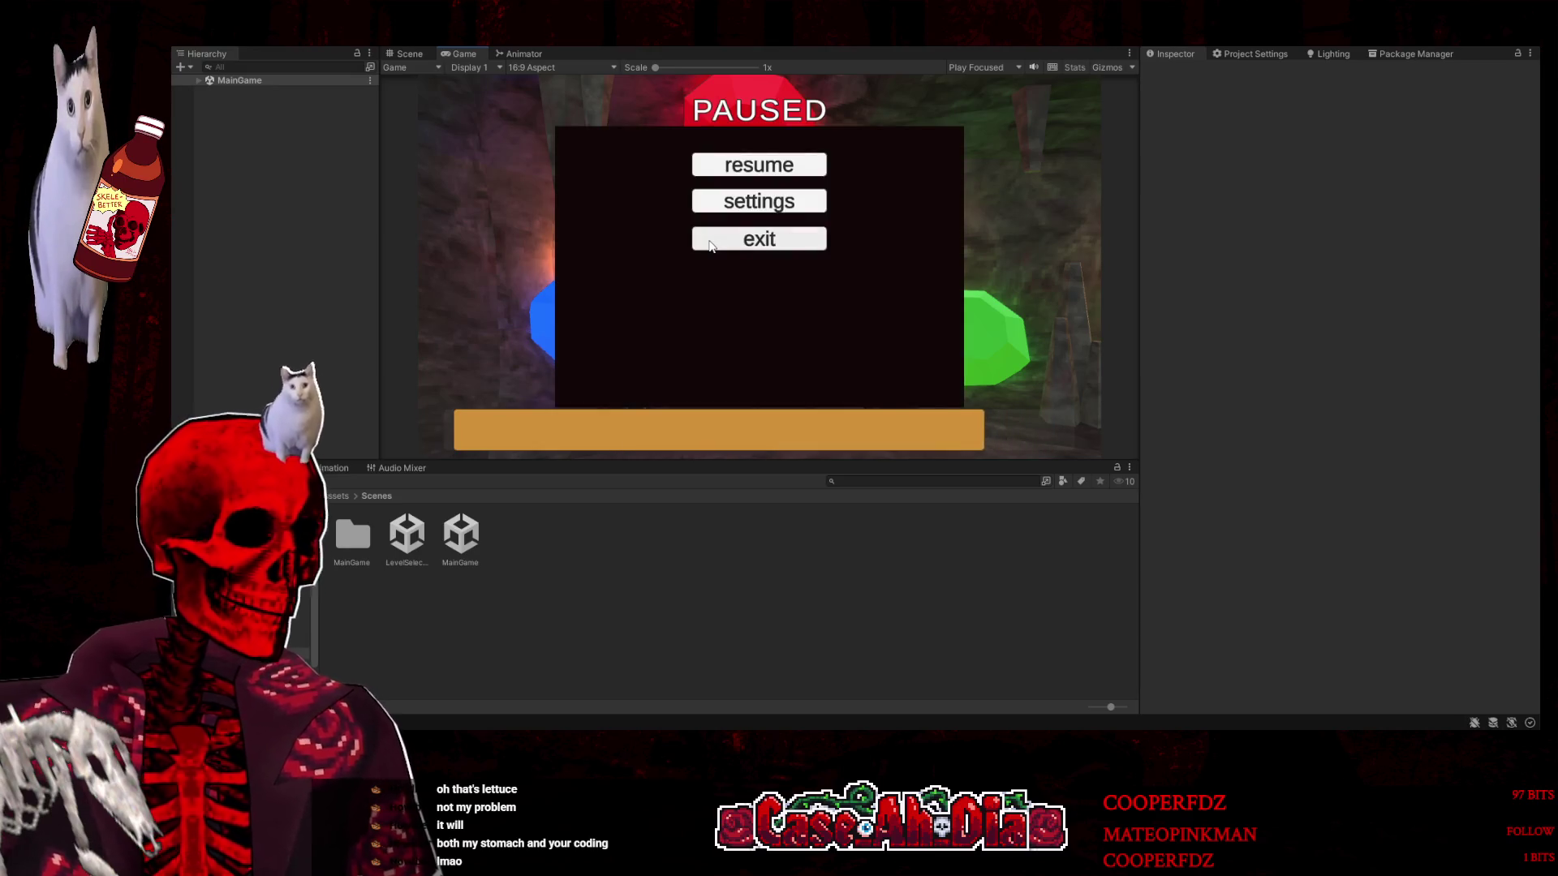
pyautogui.click(728, 198)
pyautogui.click(766, 197)
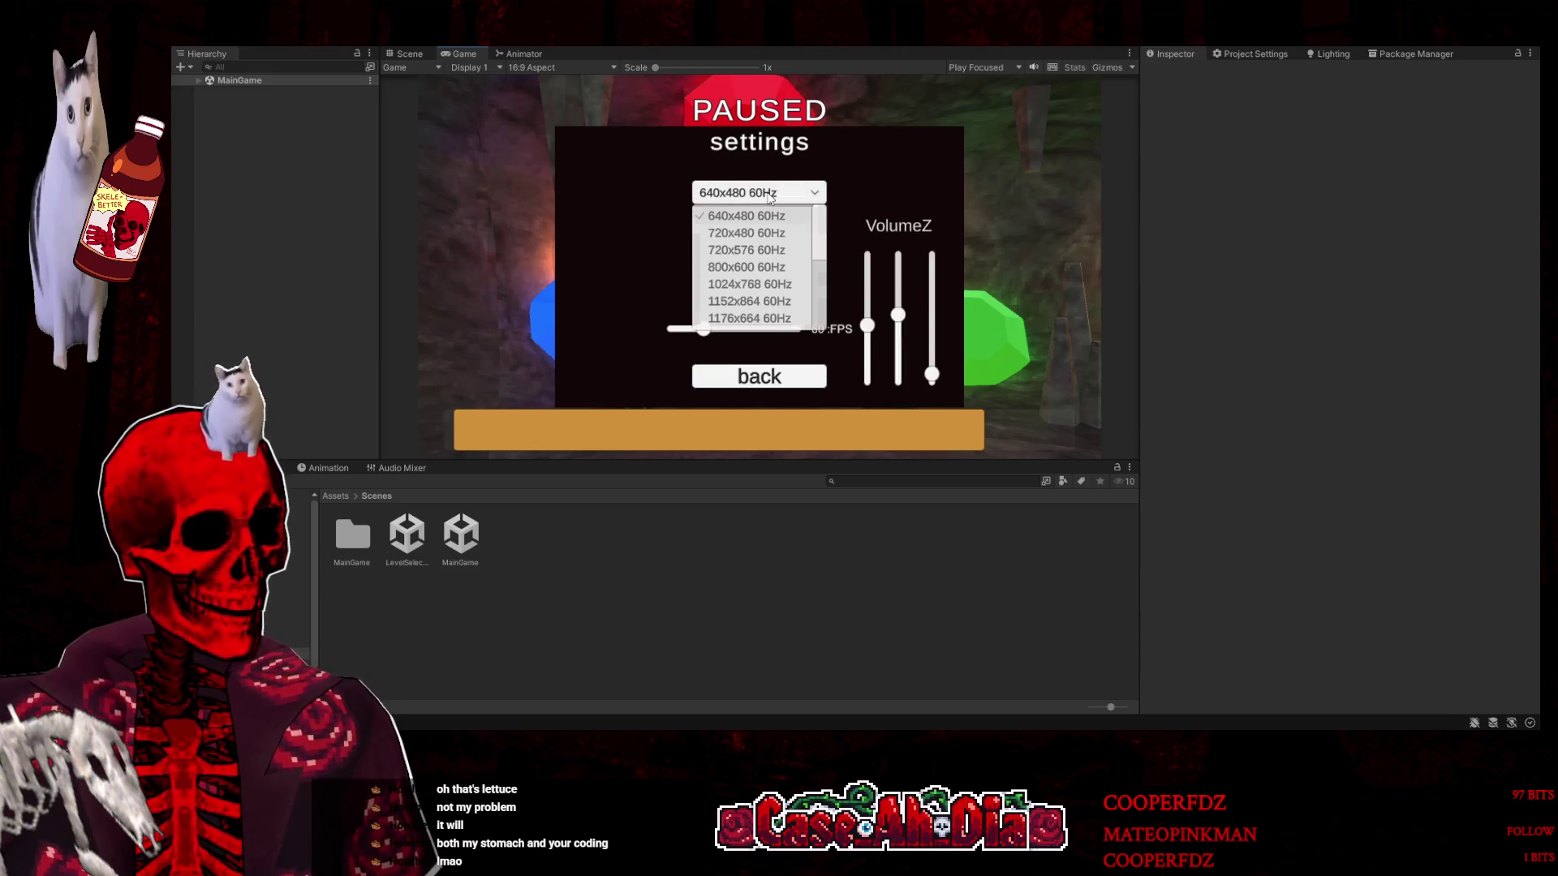
pyautogui.click(873, 333)
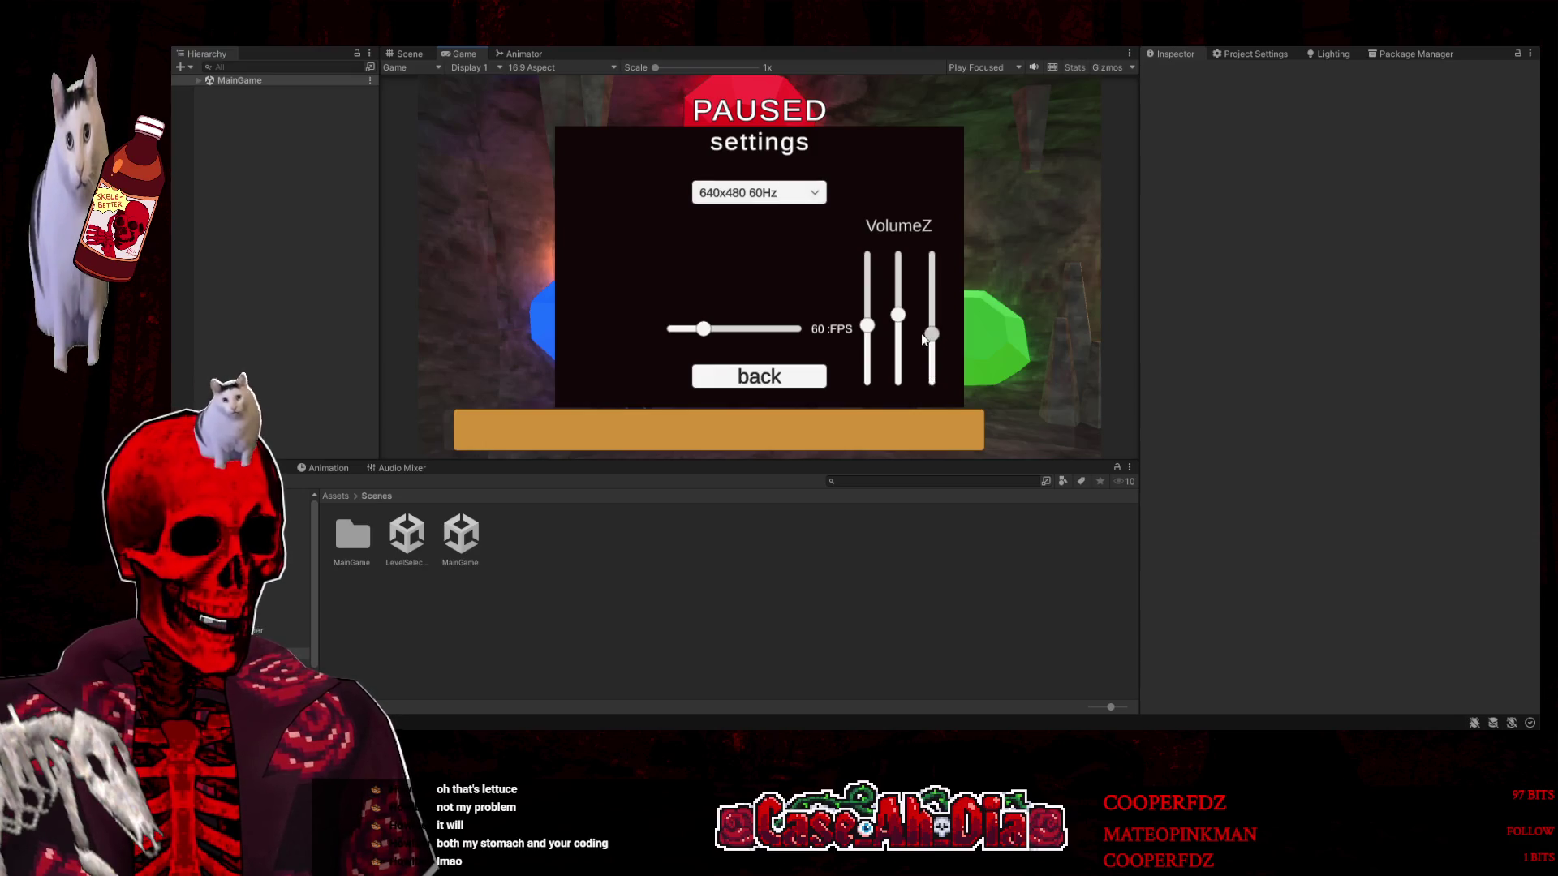
pyautogui.click(780, 376)
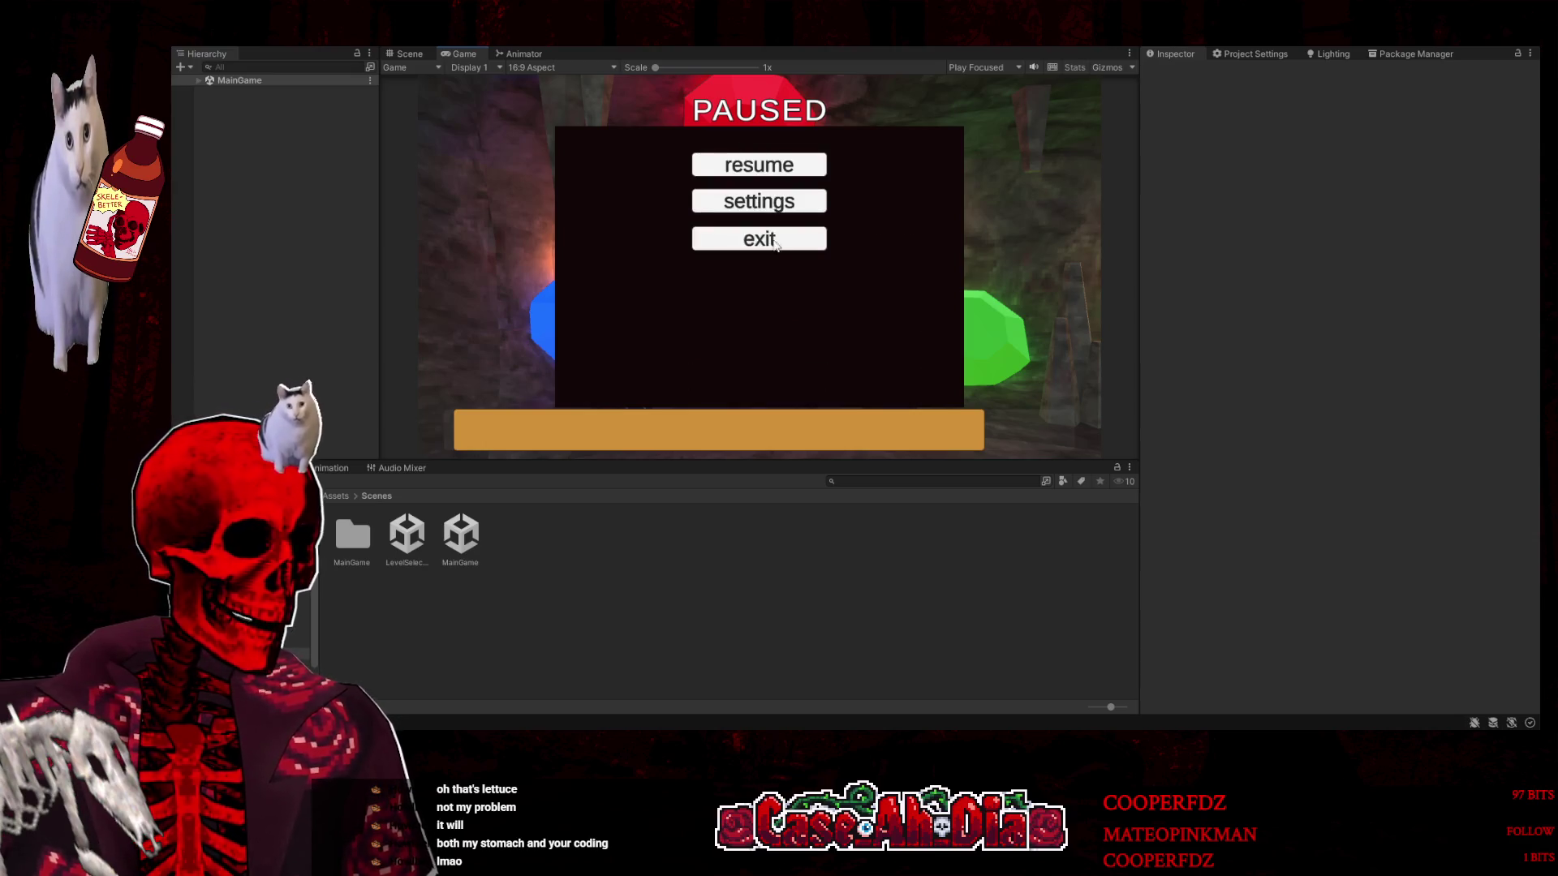
pyautogui.click(786, 168)
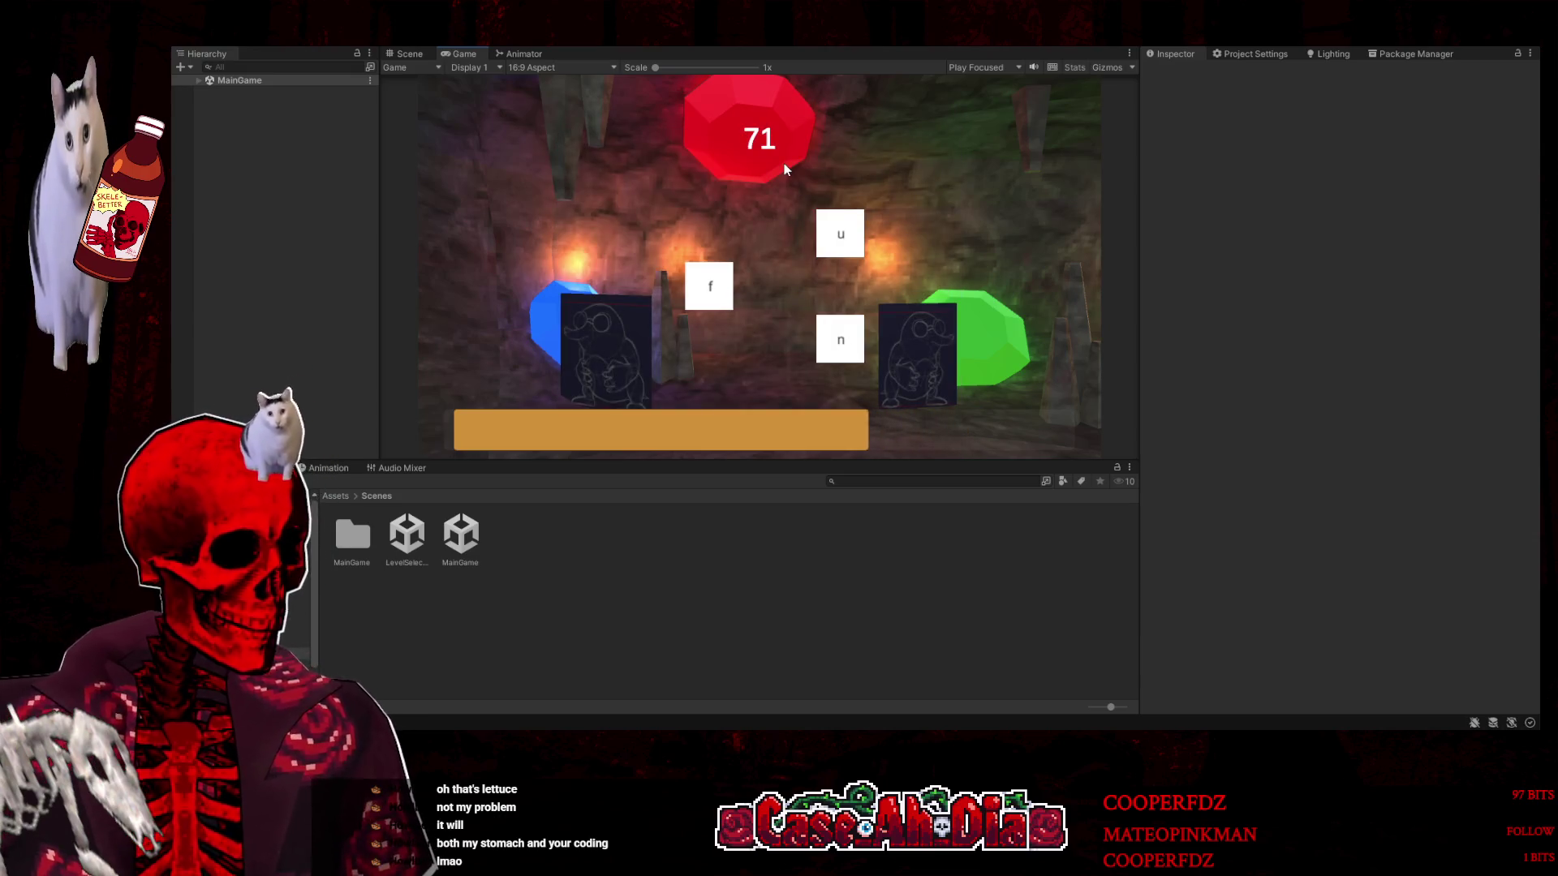
# Type 'nnut' and 'hjdf' to clear two more rounds of tiles
pyautogui.write('n')
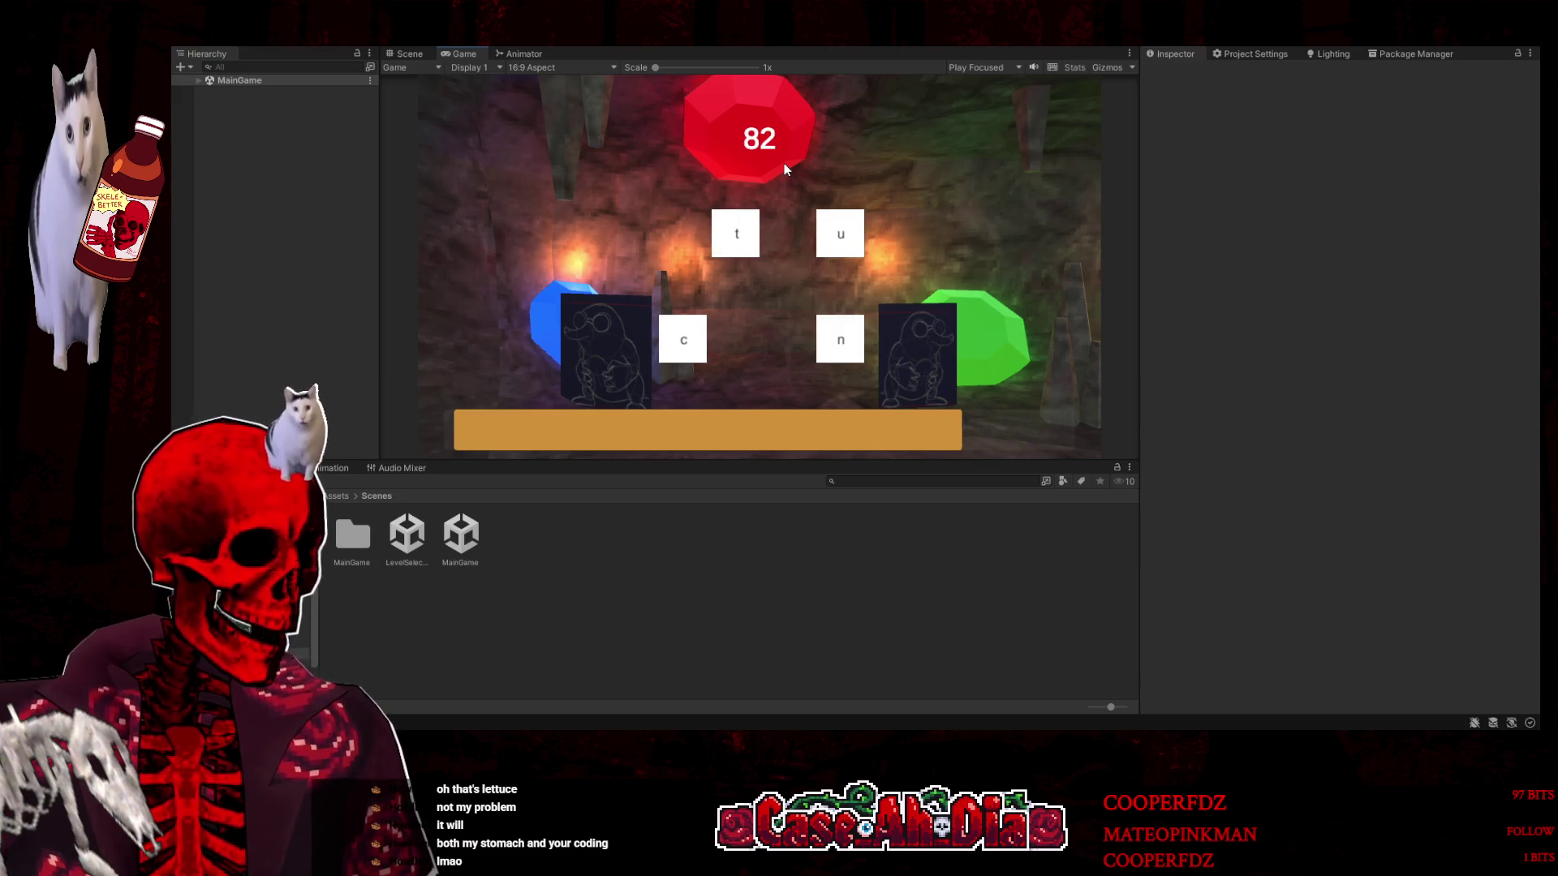
pyautogui.write('nut')
pyautogui.press('space')
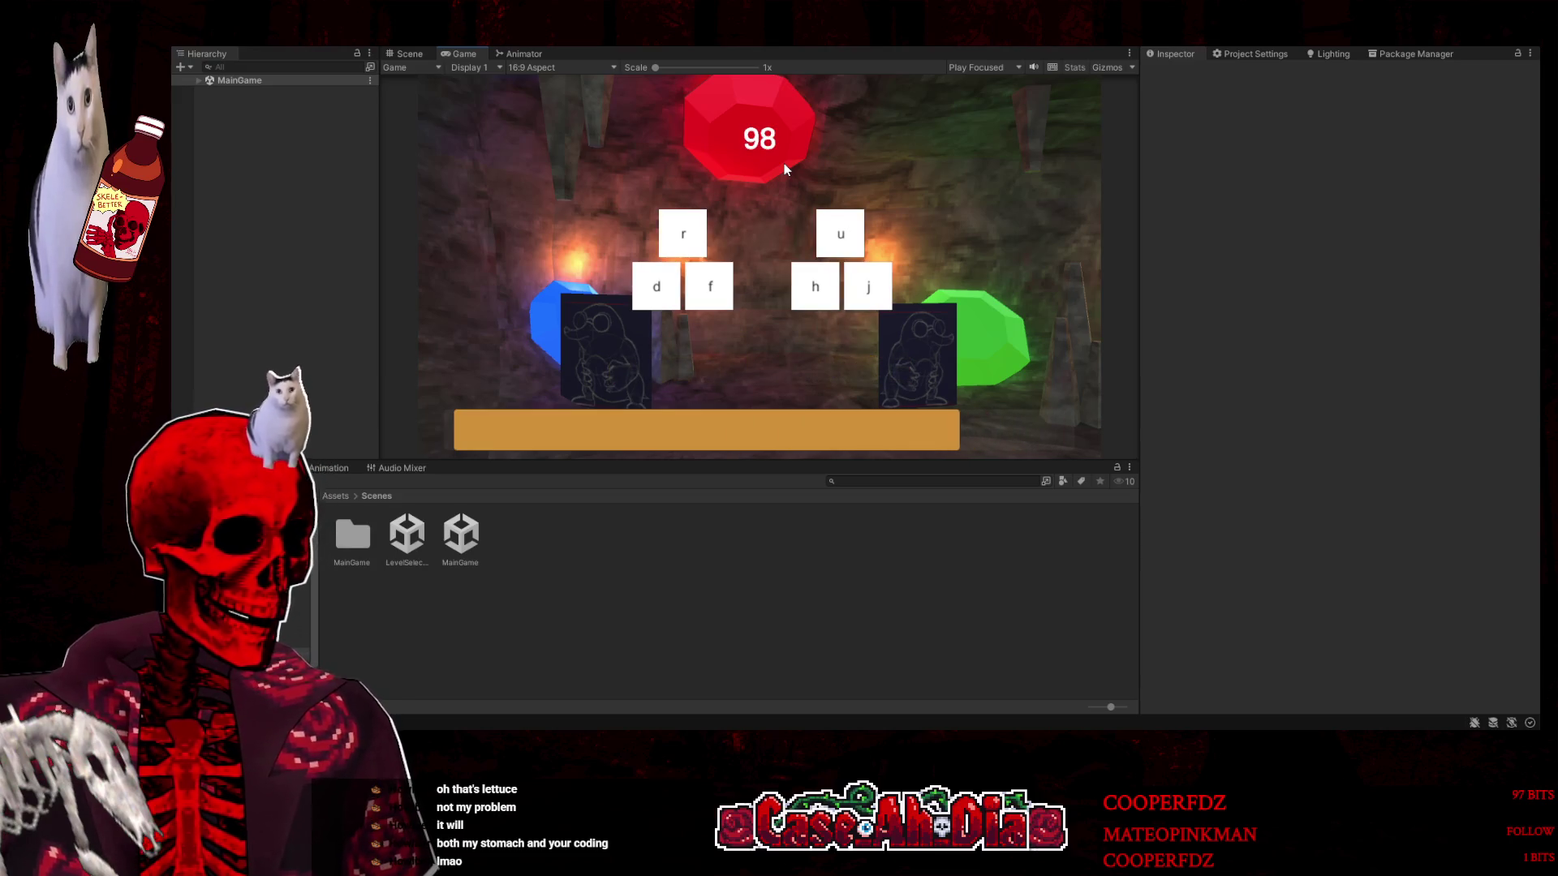
pyautogui.write('hjdf')
pyautogui.press('space')
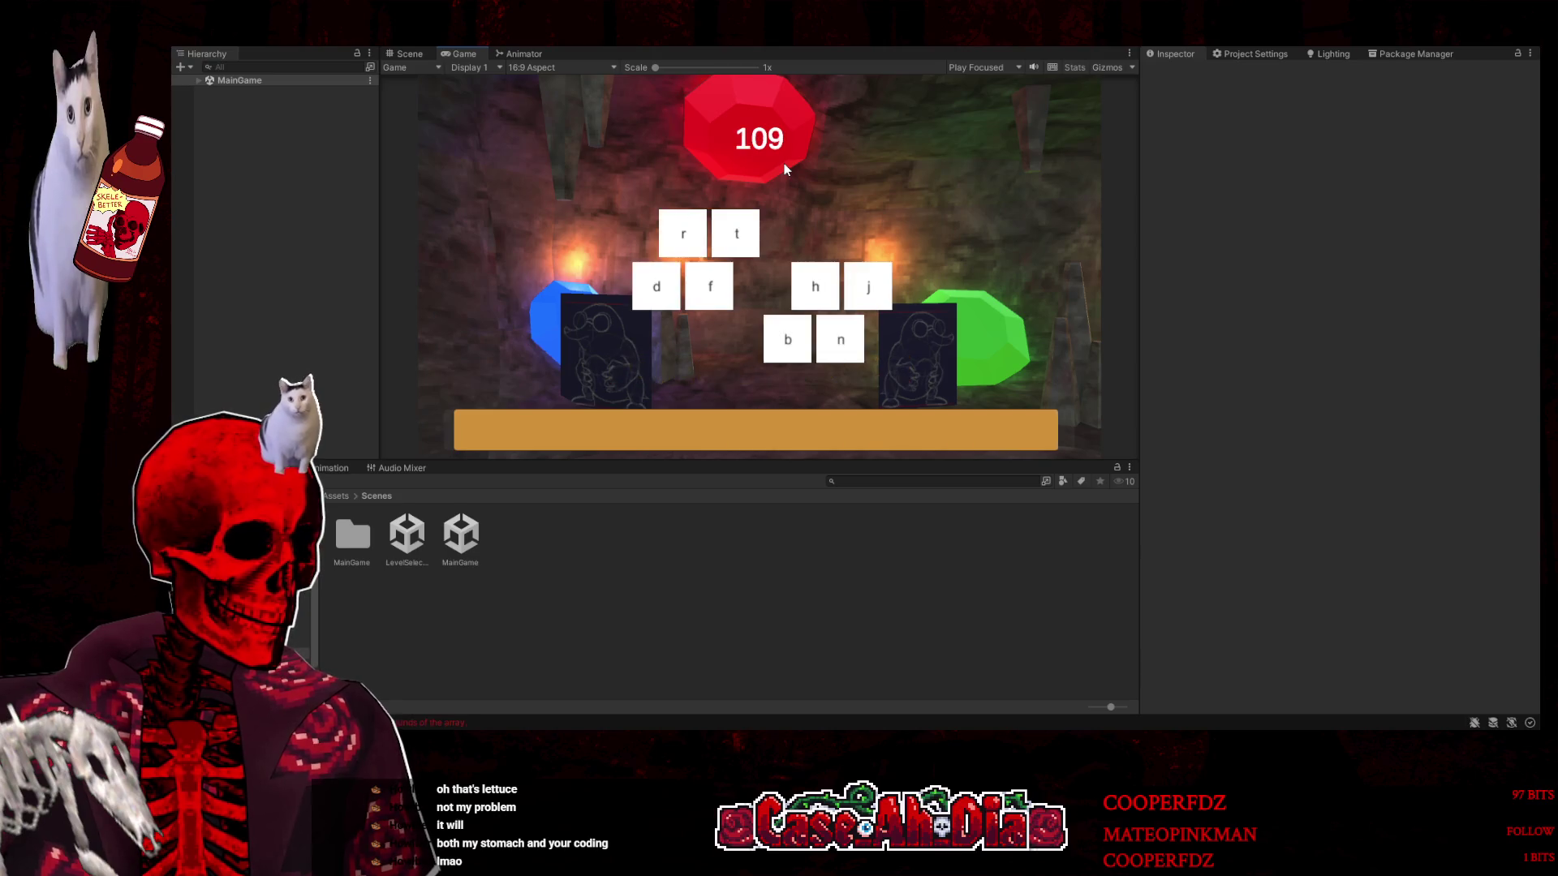
# Pause, raise the third volume slider slightly, choose 1920x1080 resolution, resume, and stop play mode
pyautogui.press('Escape')
pyautogui.click(758, 202)
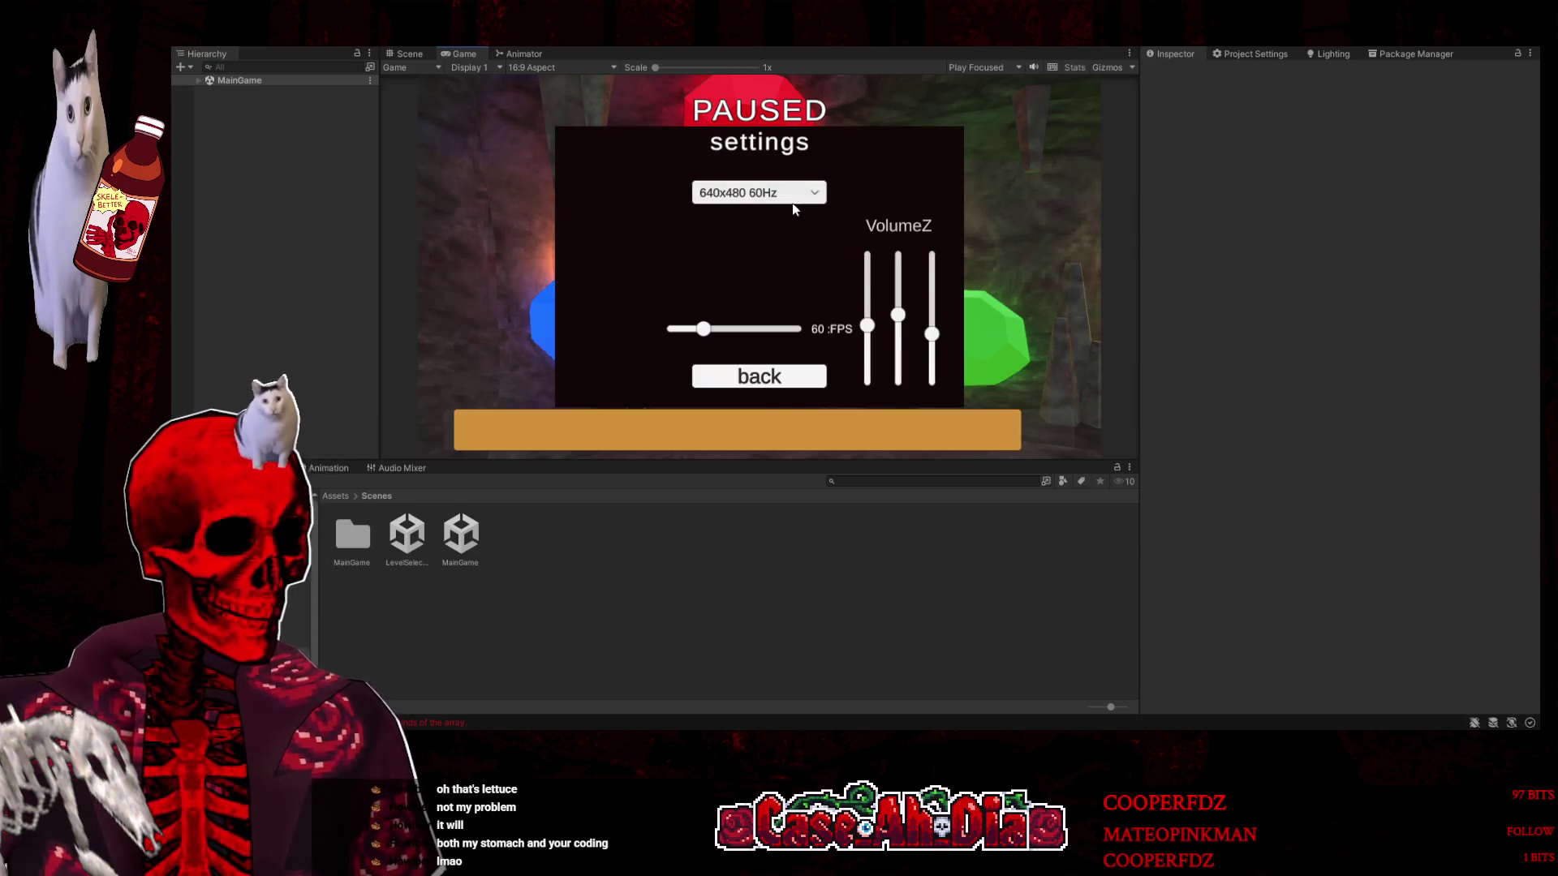
pyautogui.moveTo(931, 336); pyautogui.dragTo(930, 333)
pyautogui.click(814, 192)
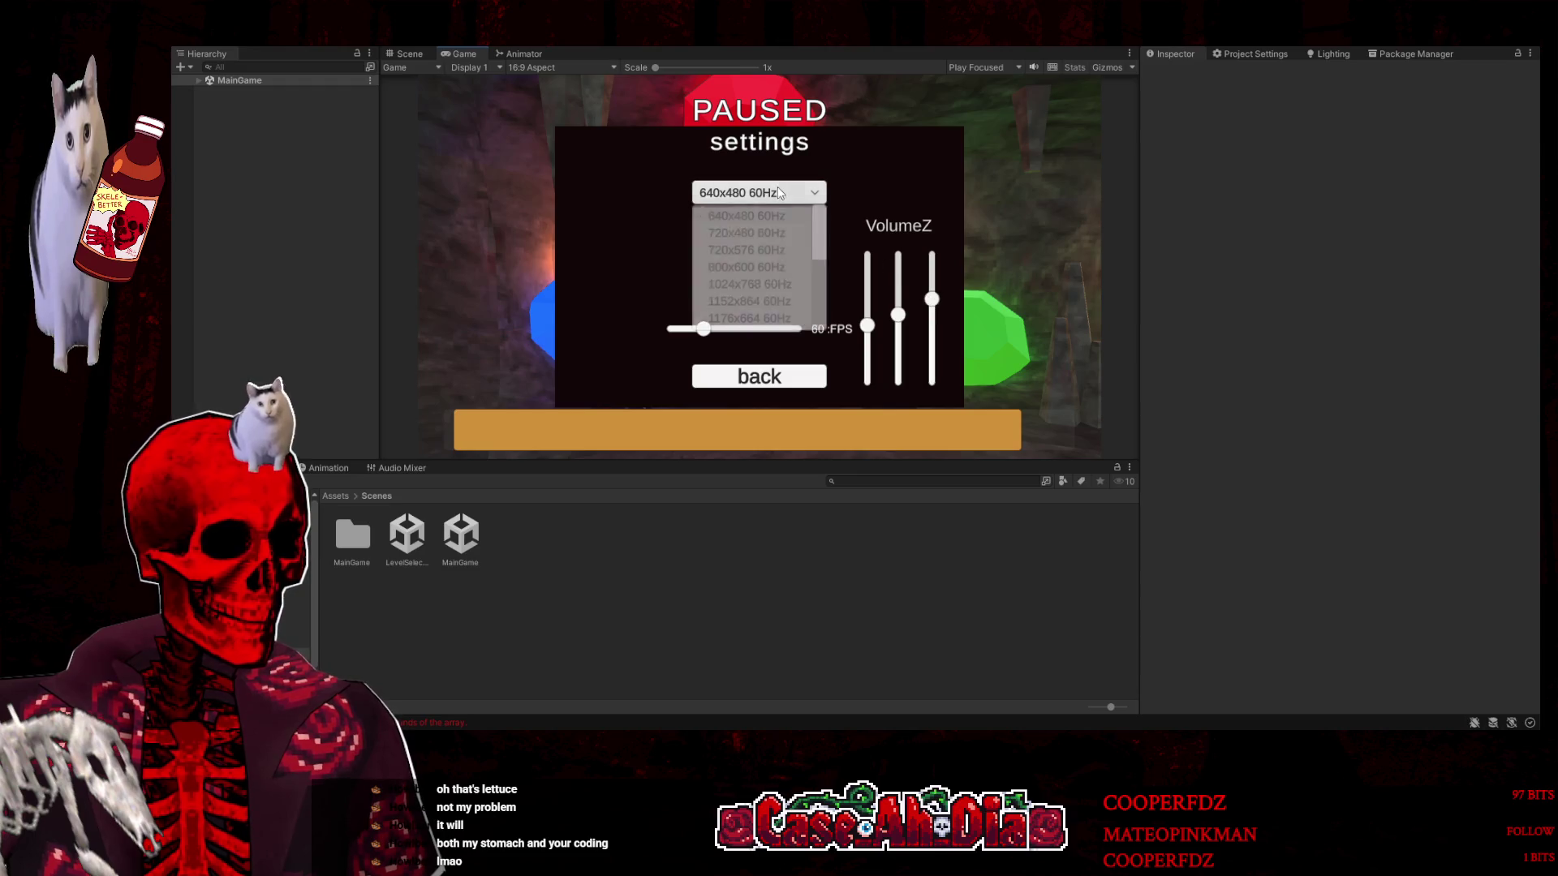
pyautogui.moveTo(819, 235); pyautogui.dragTo(819, 348)
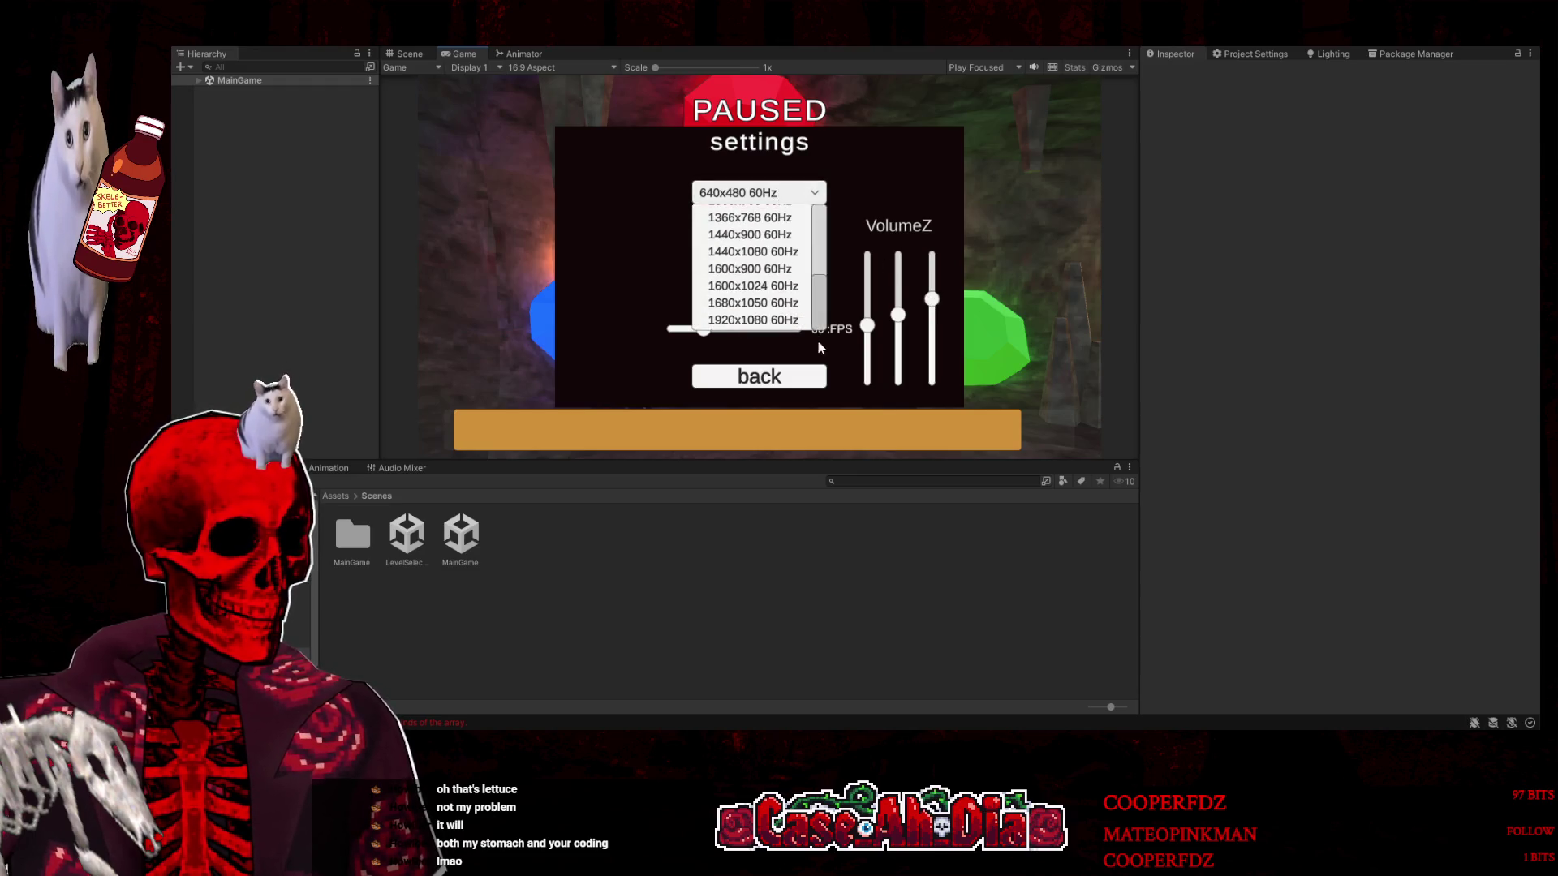
pyautogui.click(753, 320)
pyautogui.click(759, 376)
pyautogui.click(758, 173)
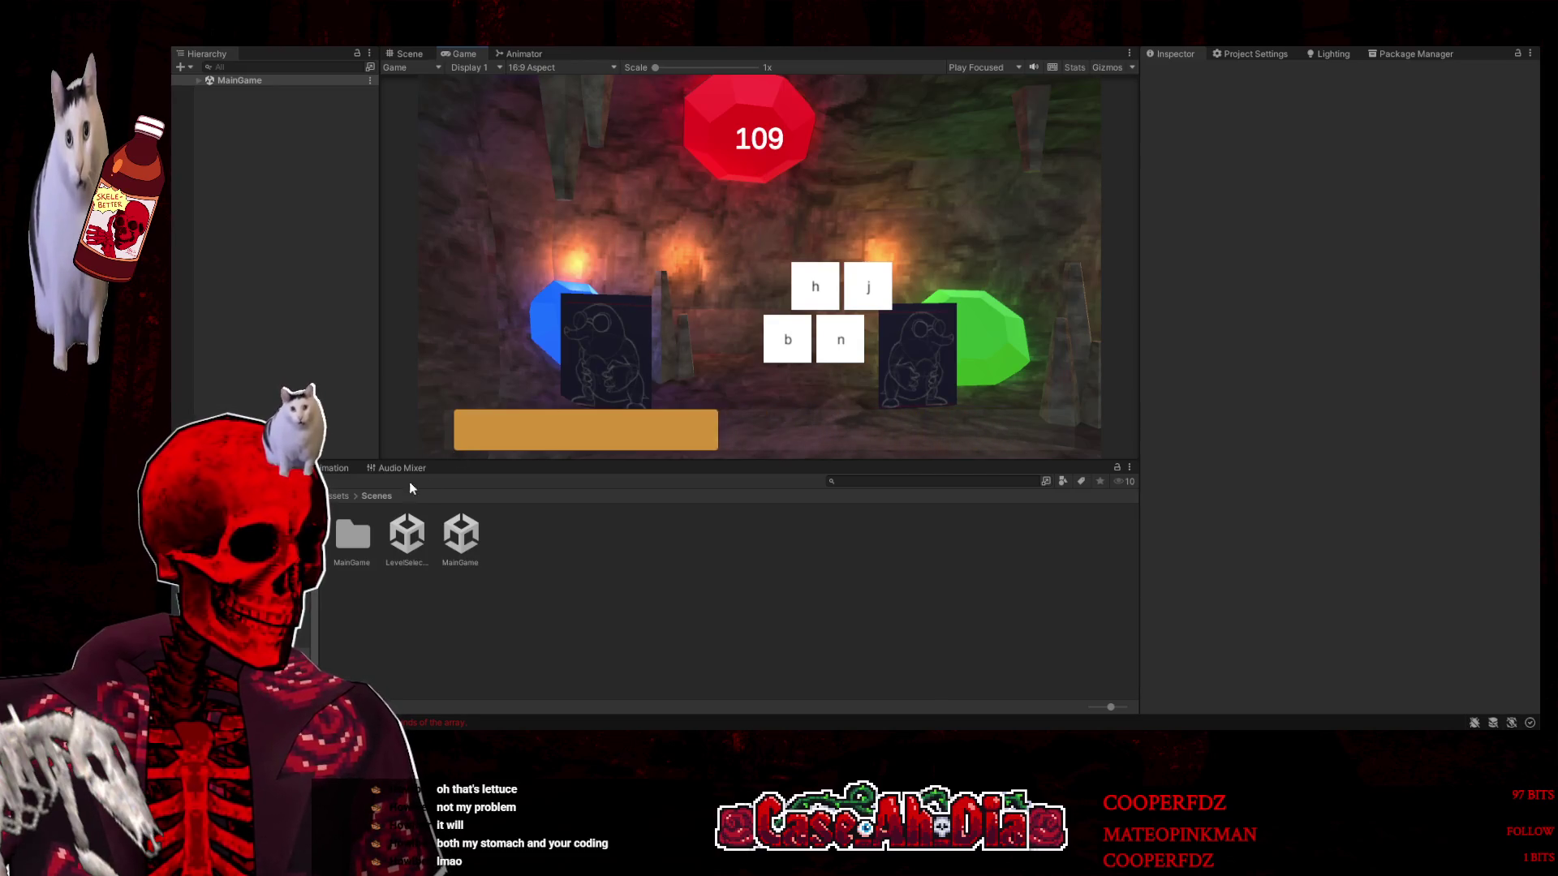
pyautogui.hotkey('ctrl', 'p')
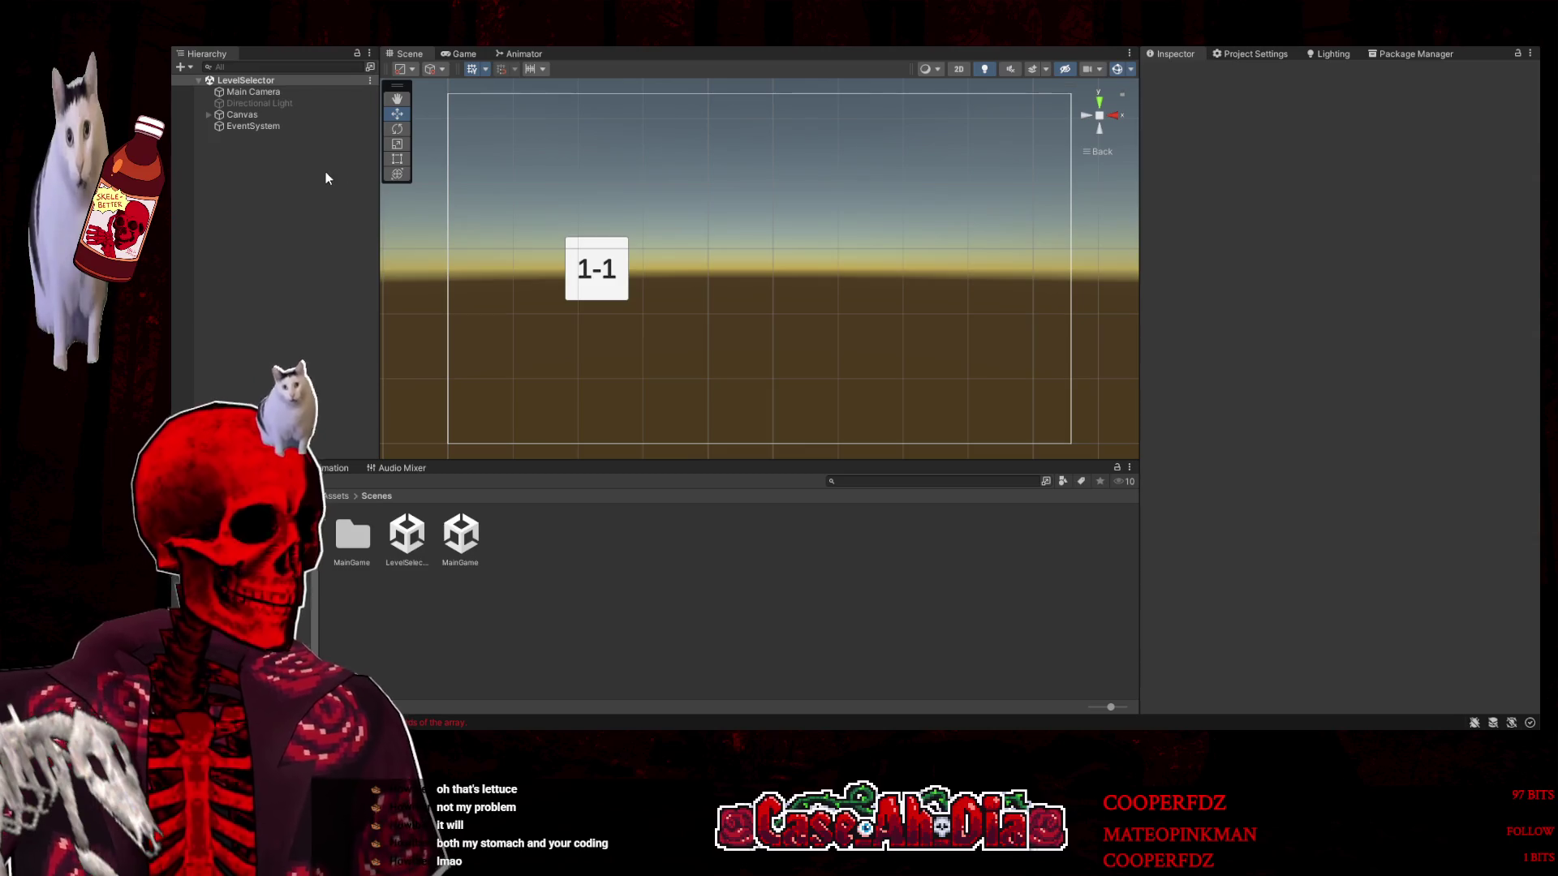
# Open the MainGame scene in the Game view and inspect PauseMenu's scripts under Canvas
pyautogui.doubleClick(461, 540)
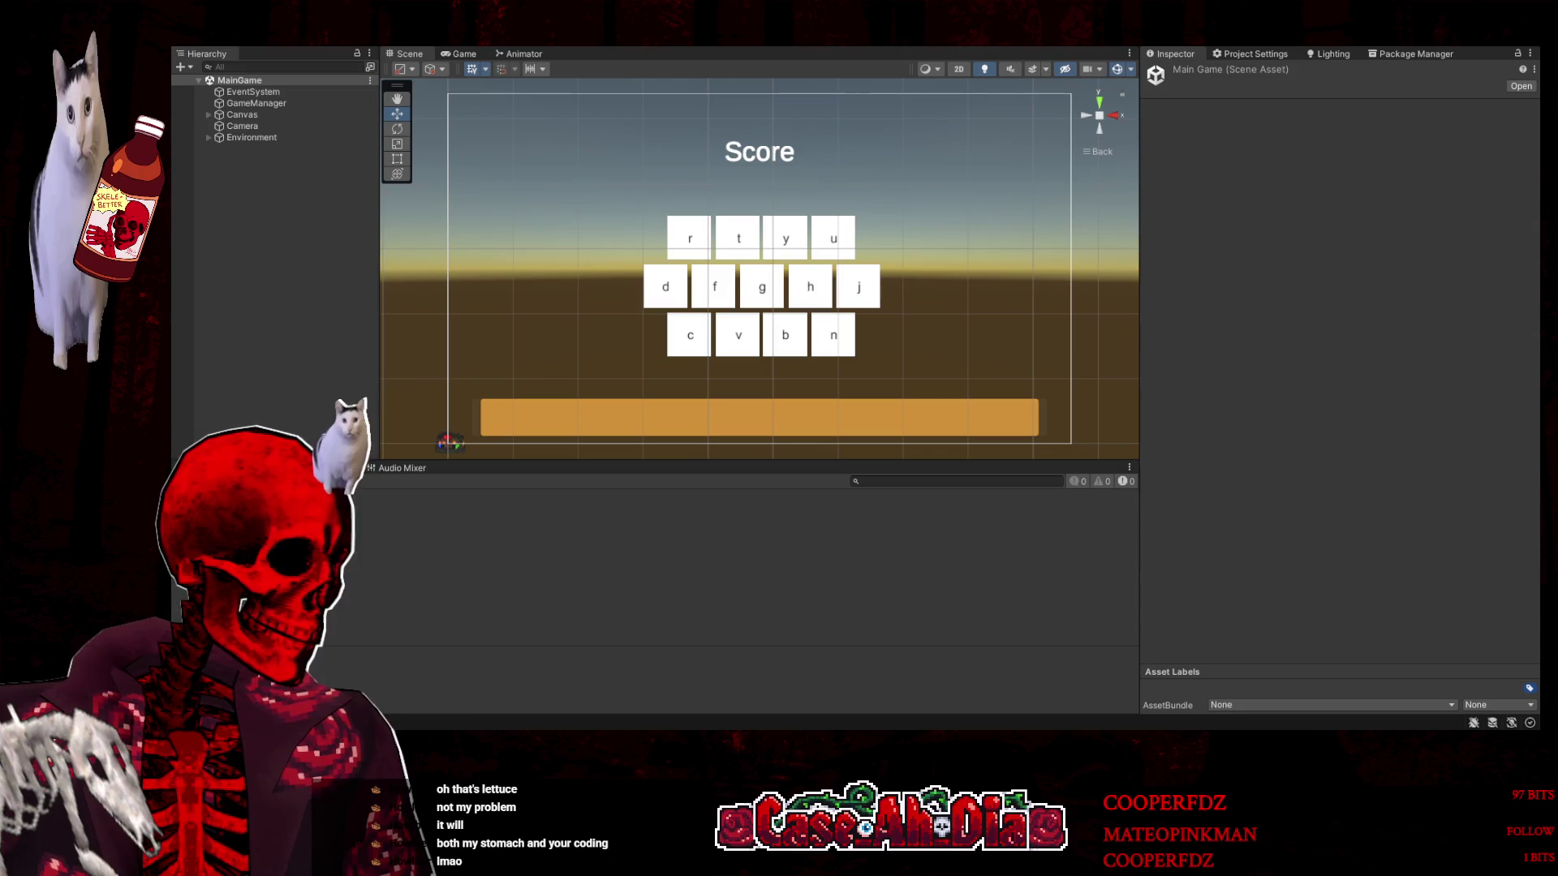
pyautogui.click(479, 57)
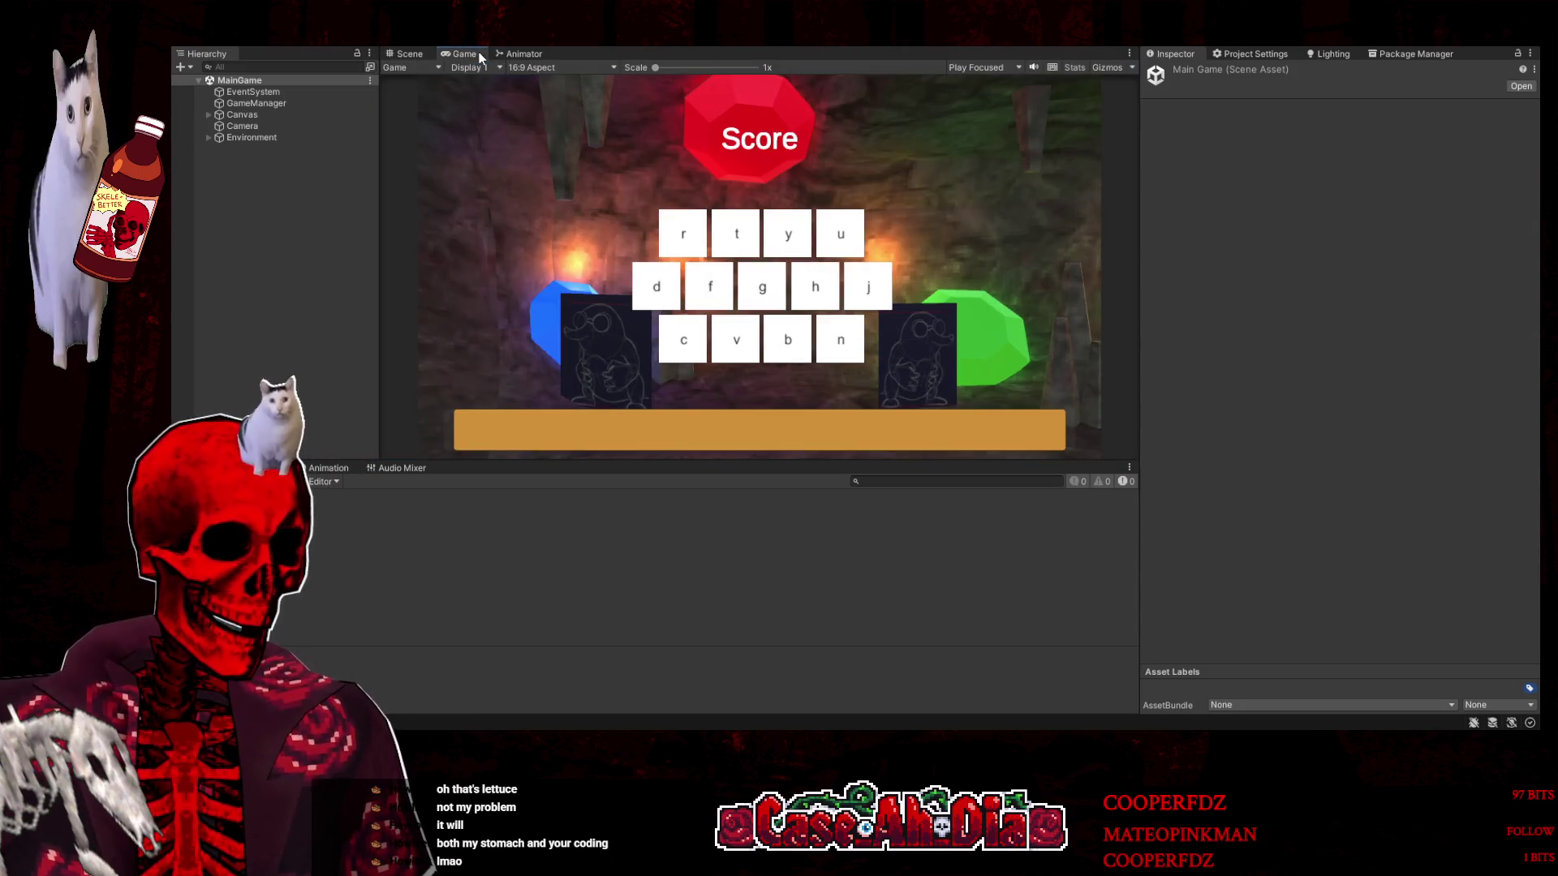
pyautogui.click(247, 138)
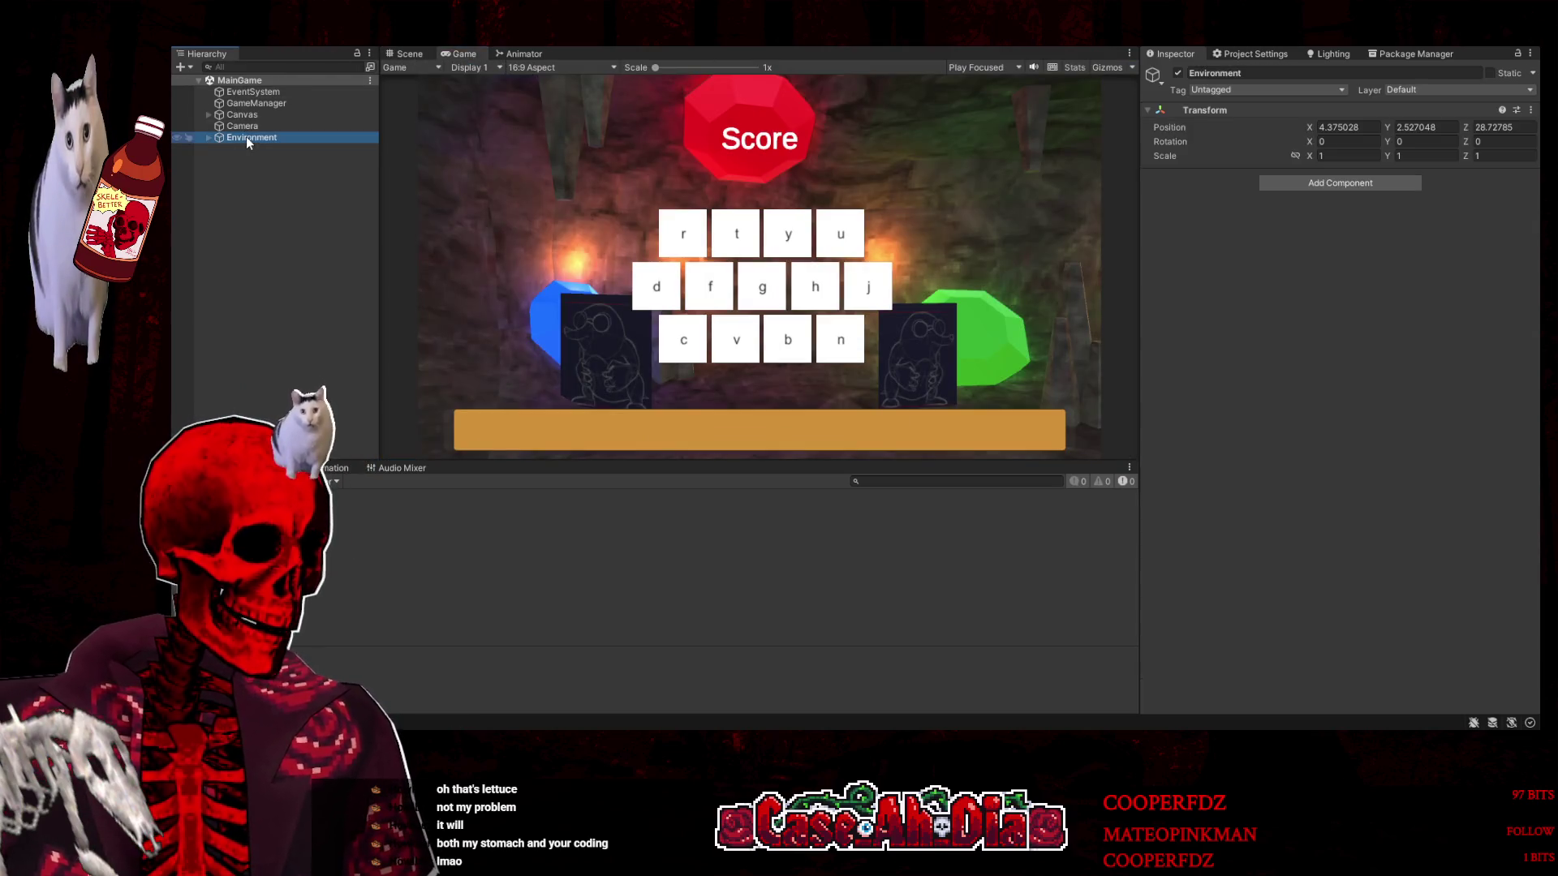
pyautogui.click(209, 115)
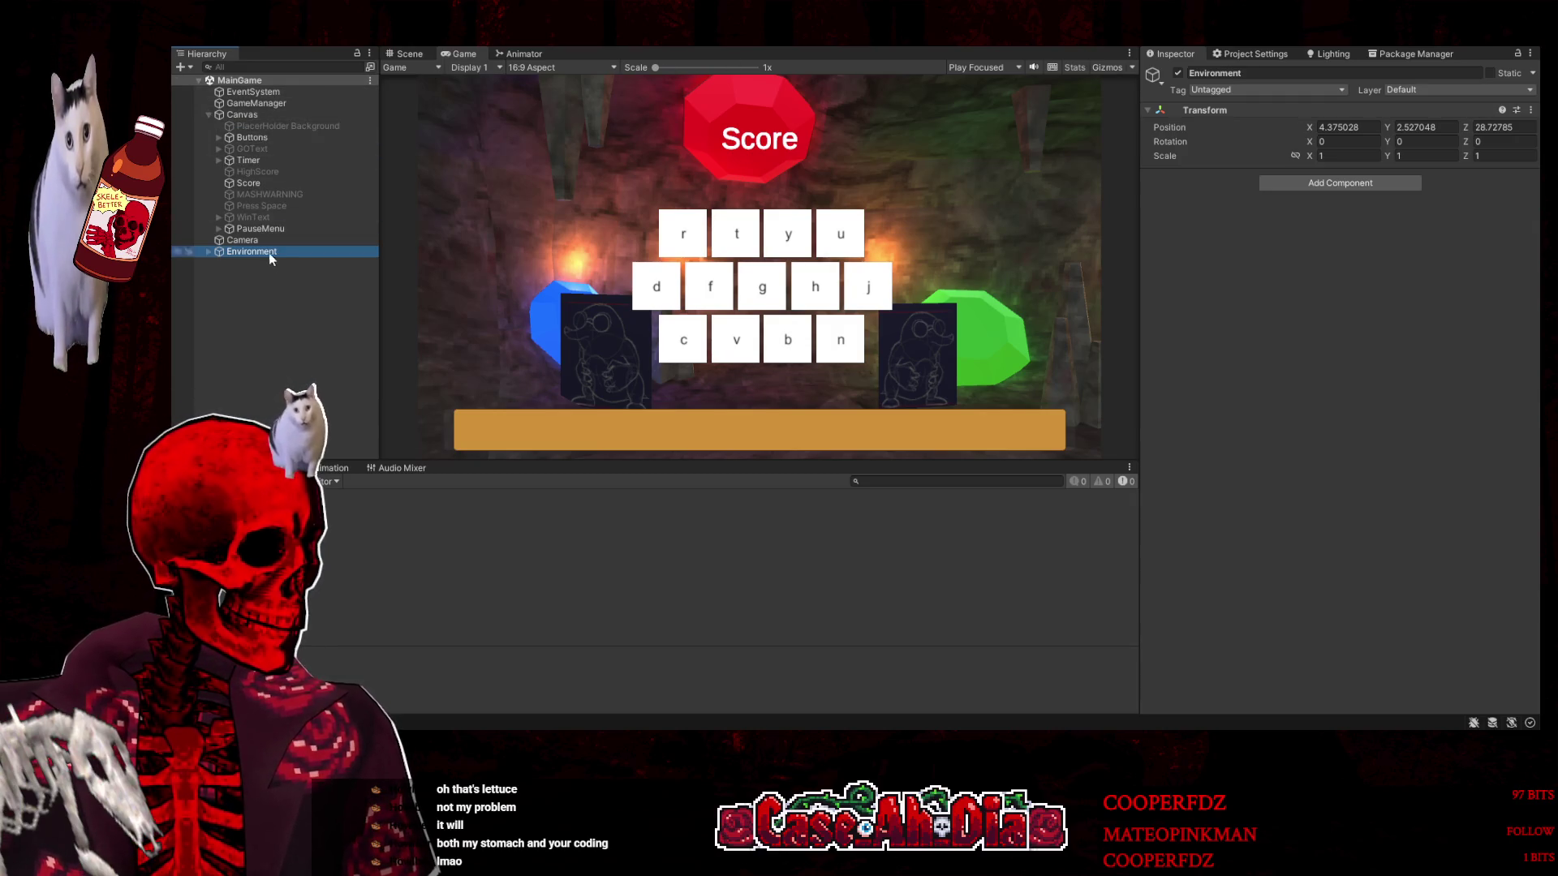
pyautogui.click(264, 232)
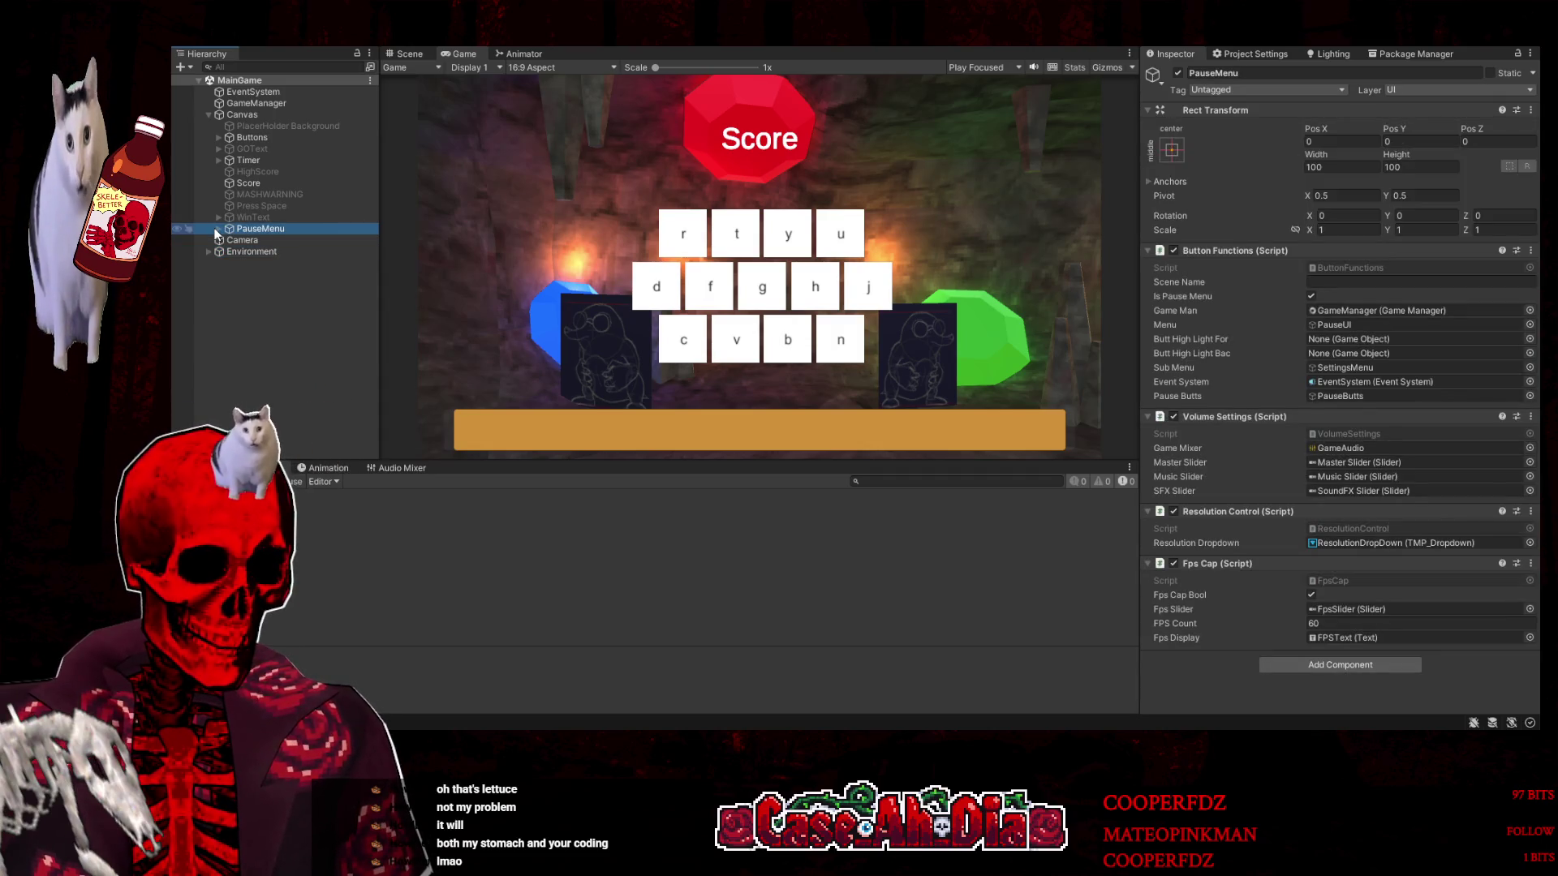
pyautogui.click(218, 229)
pyautogui.click(266, 238)
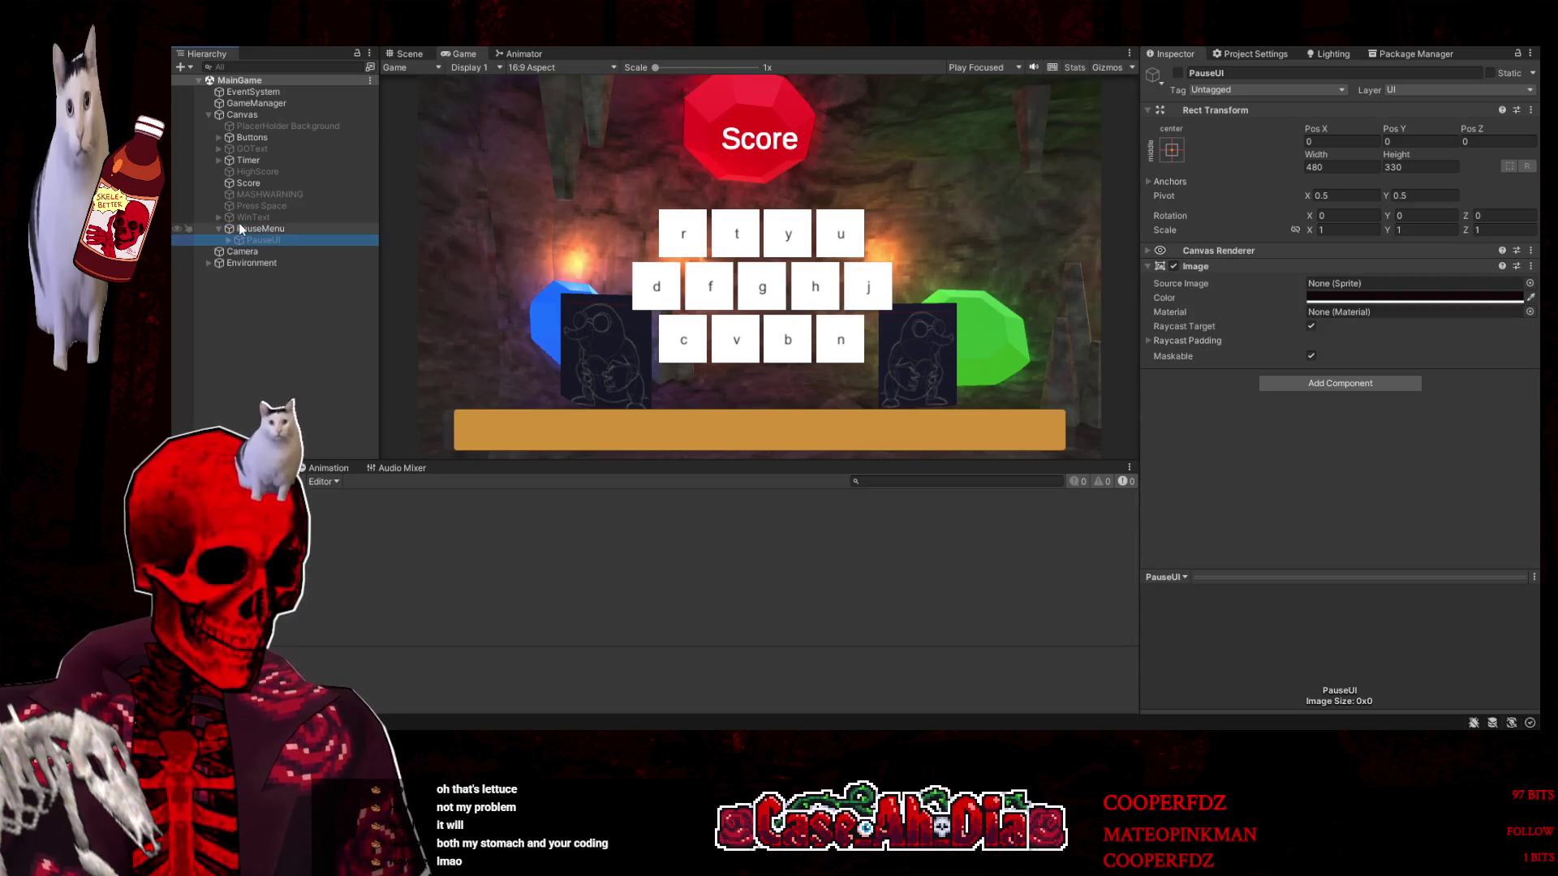
pyautogui.click(231, 231)
# Expand PauseUI's buttons and SettingsMenu, check ResolutionDropDown, and select the Master Slider
pyautogui.click(230, 239)
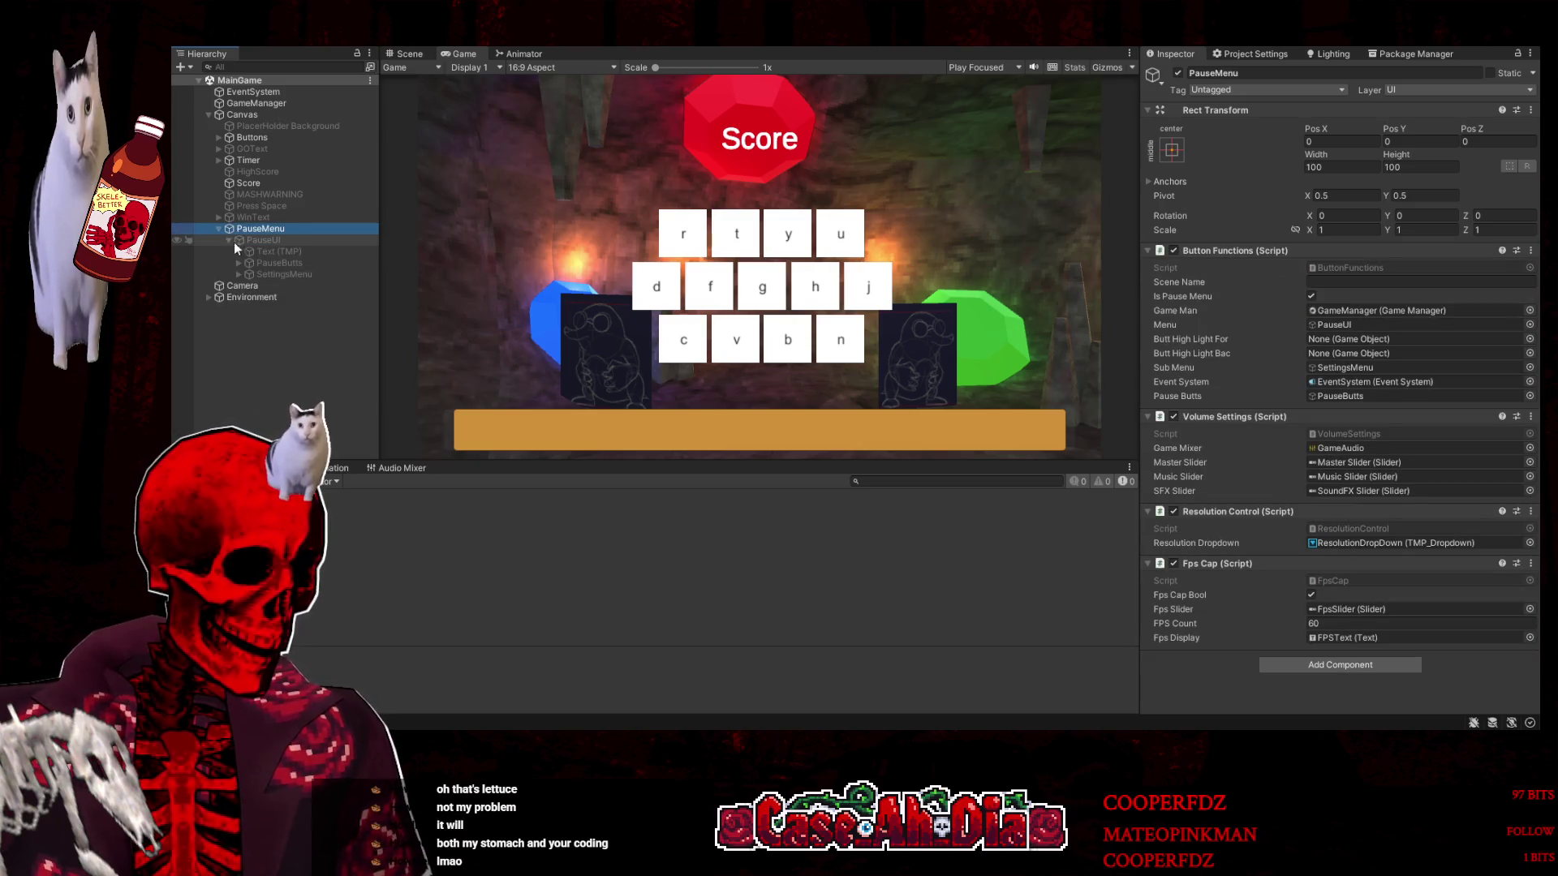
pyautogui.click(239, 263)
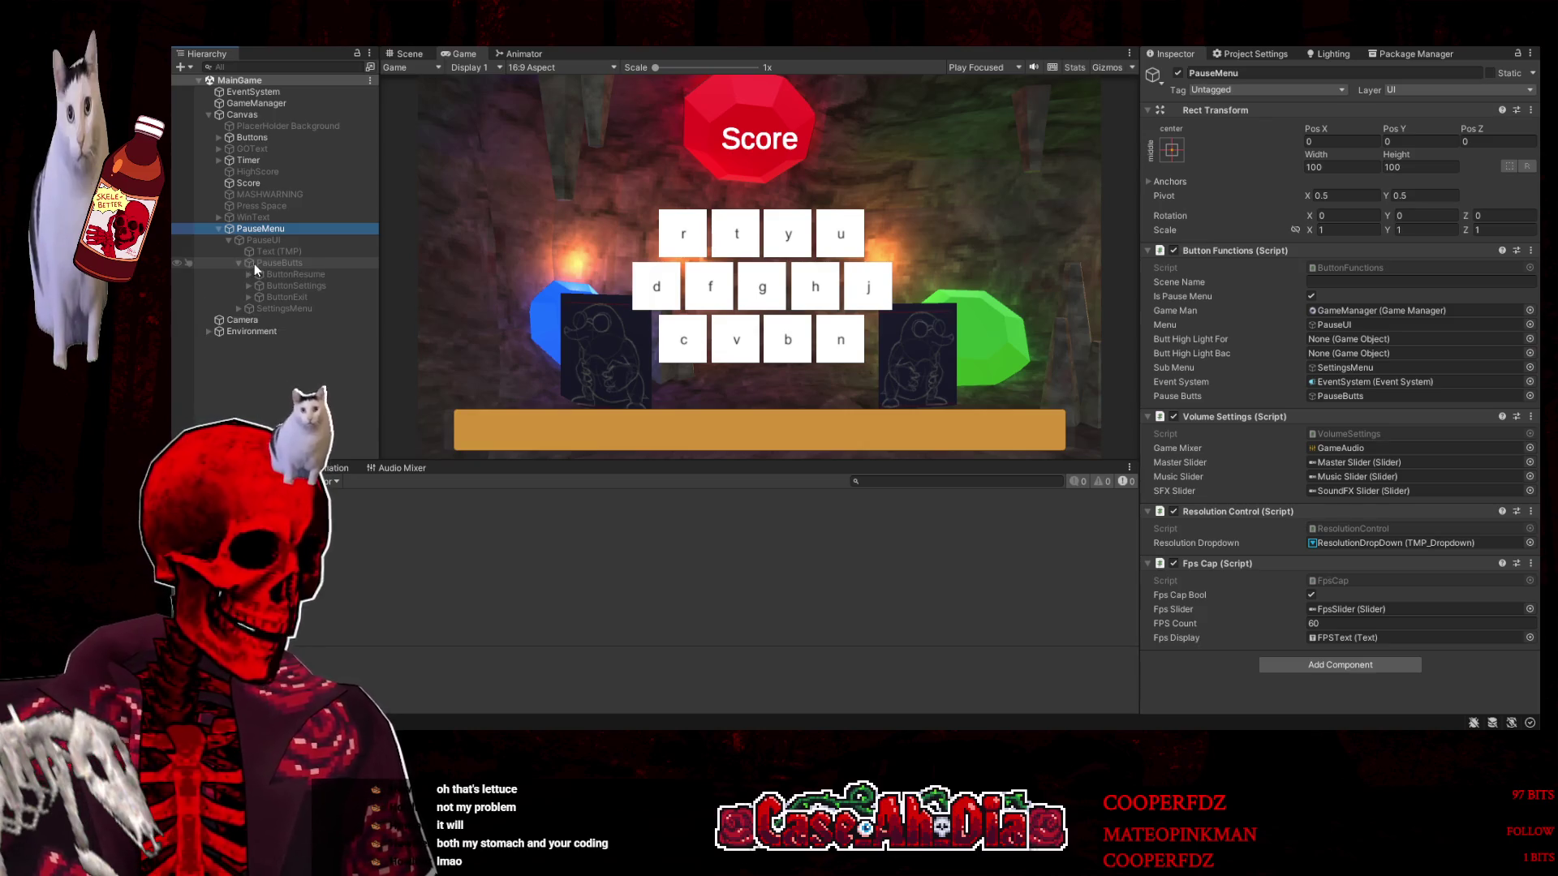
pyautogui.click(293, 288)
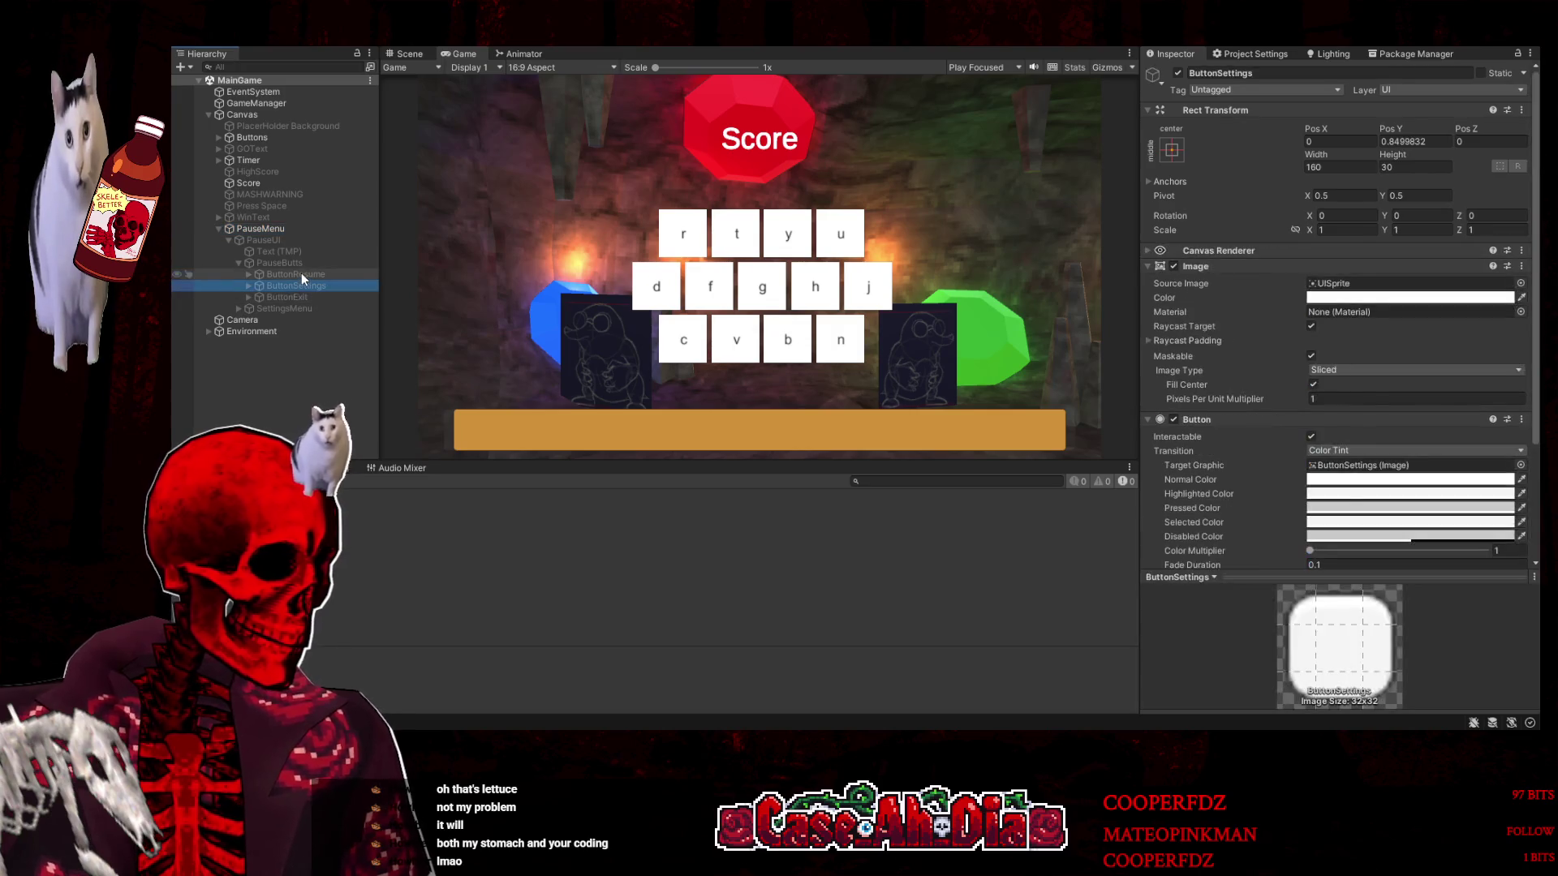
pyautogui.click(300, 273)
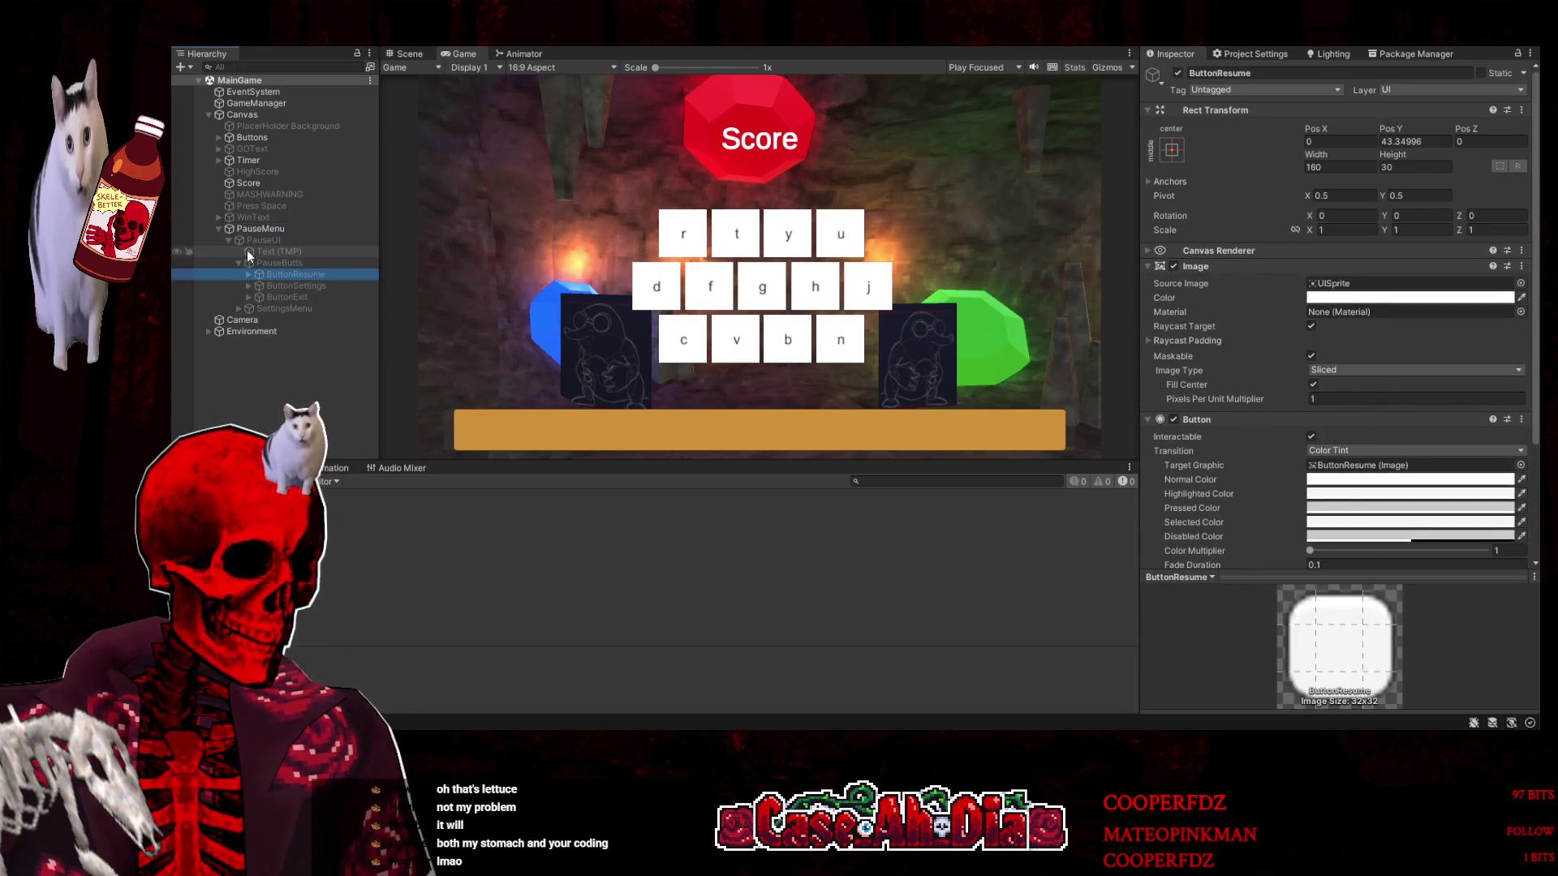
pyautogui.click(241, 308)
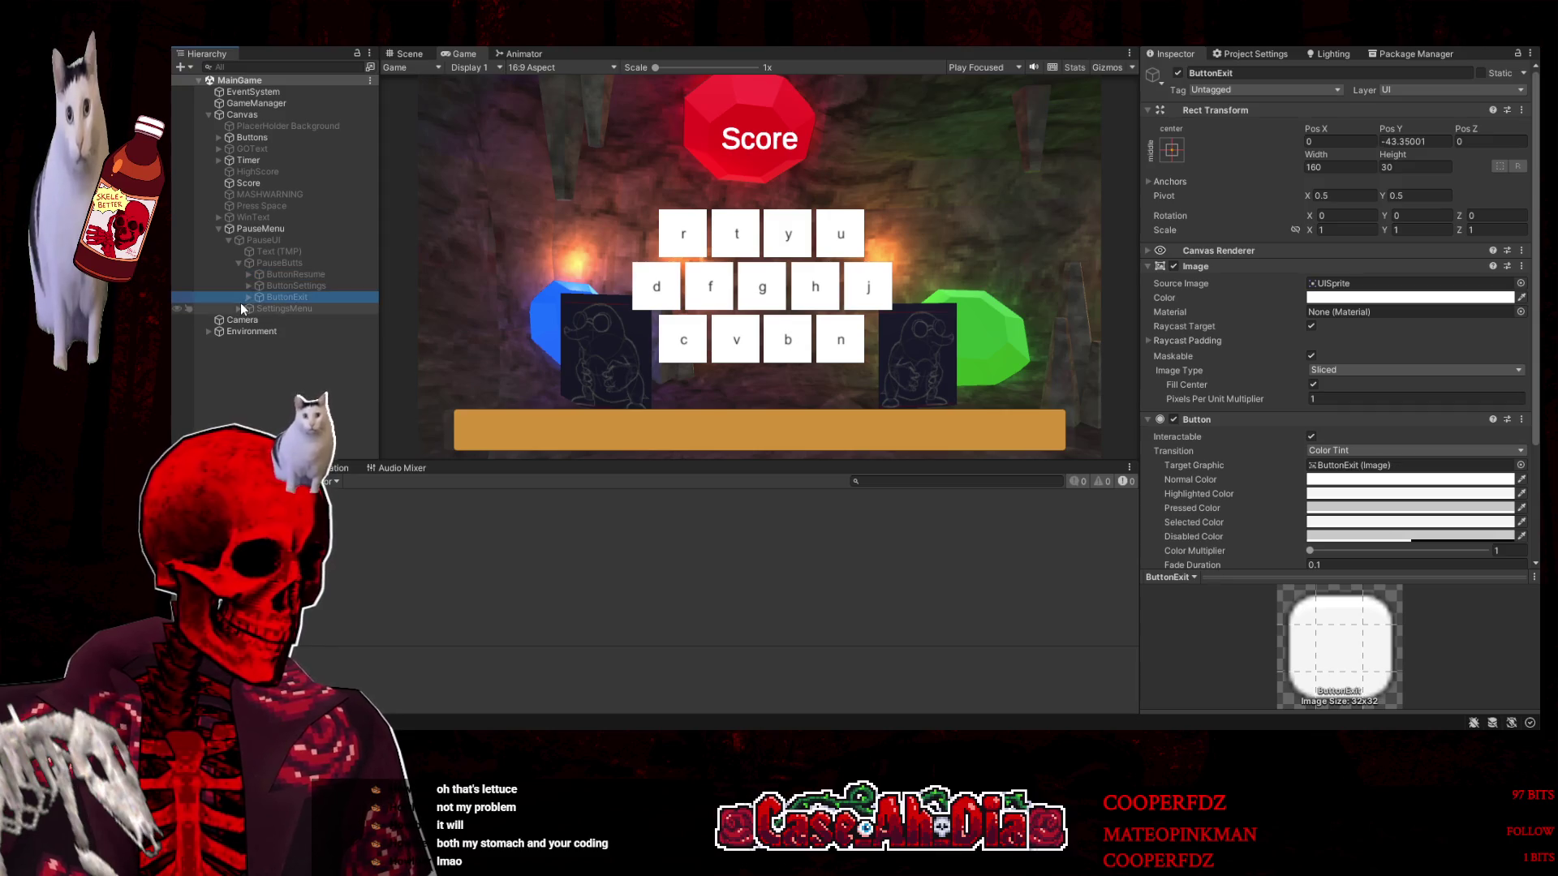
pyautogui.click(323, 331)
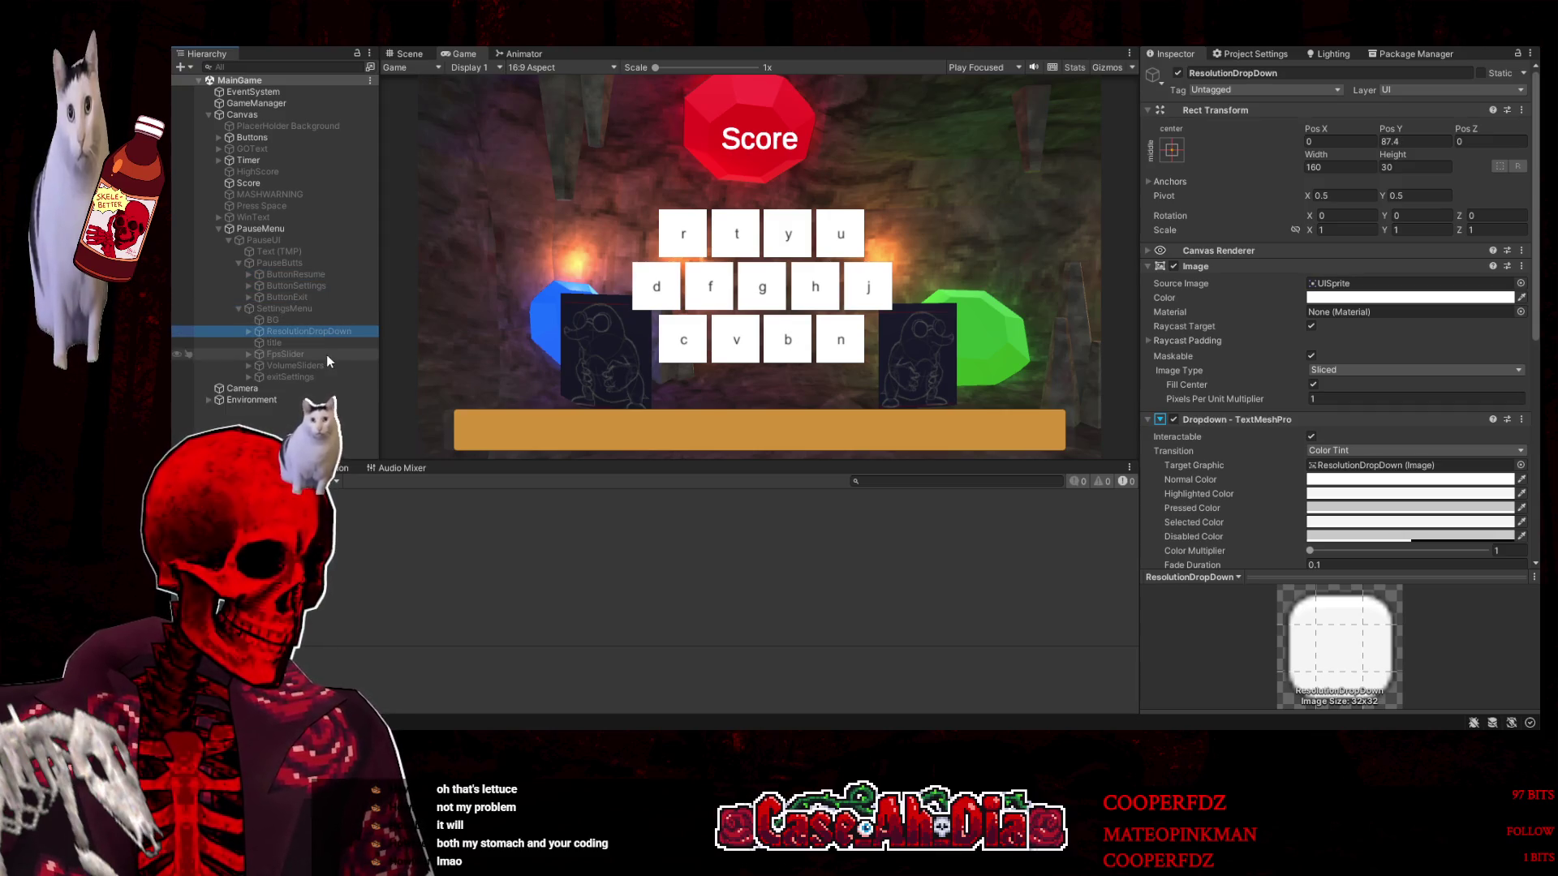
pyautogui.click(296, 365)
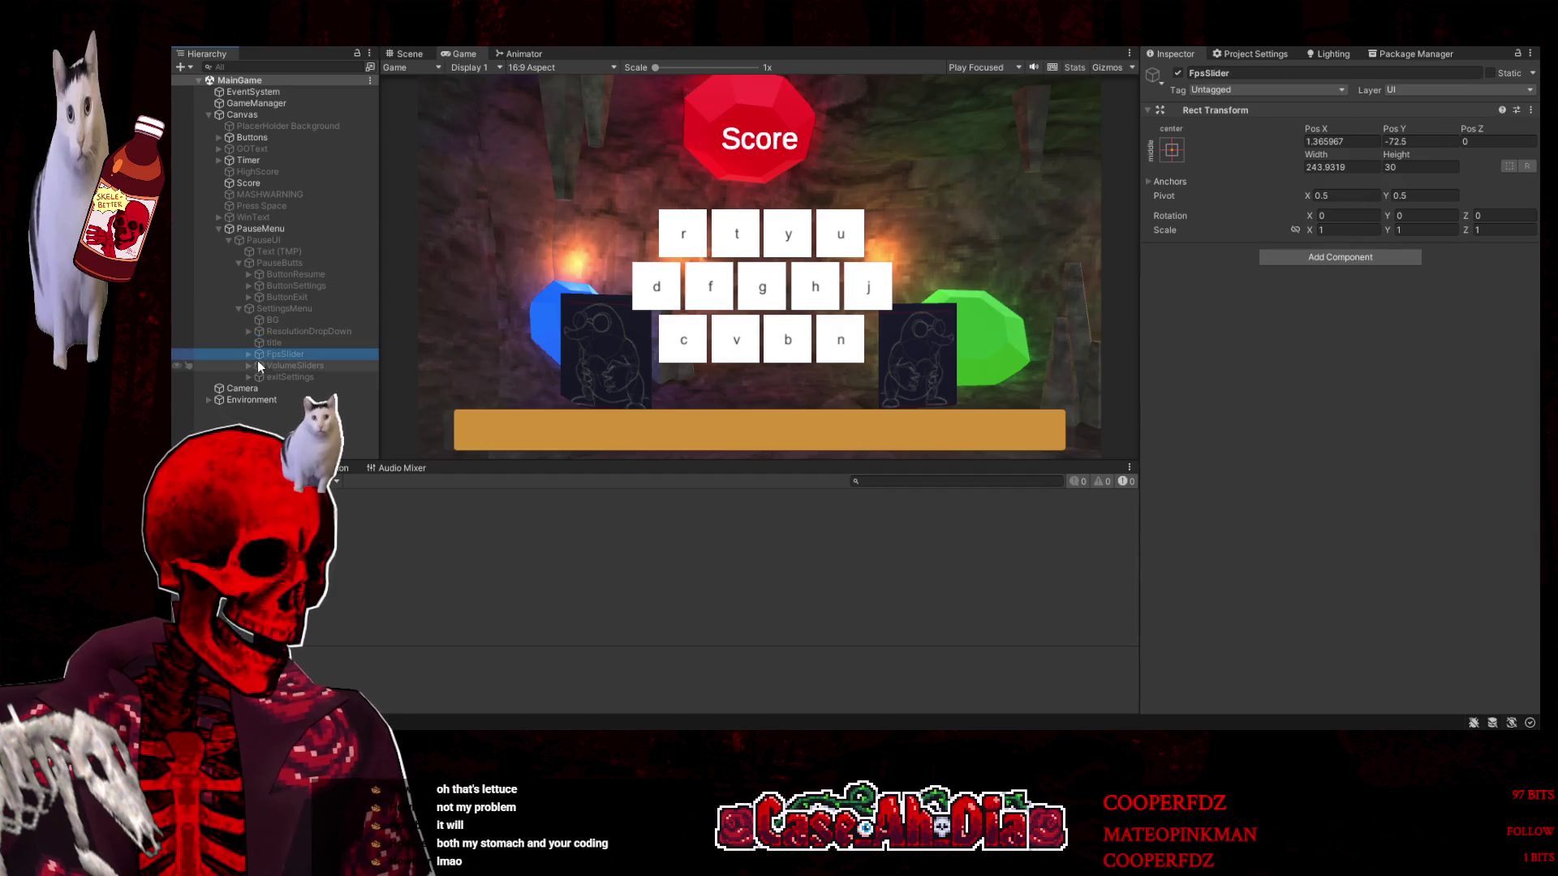
pyautogui.click(249, 365)
pyautogui.click(289, 376)
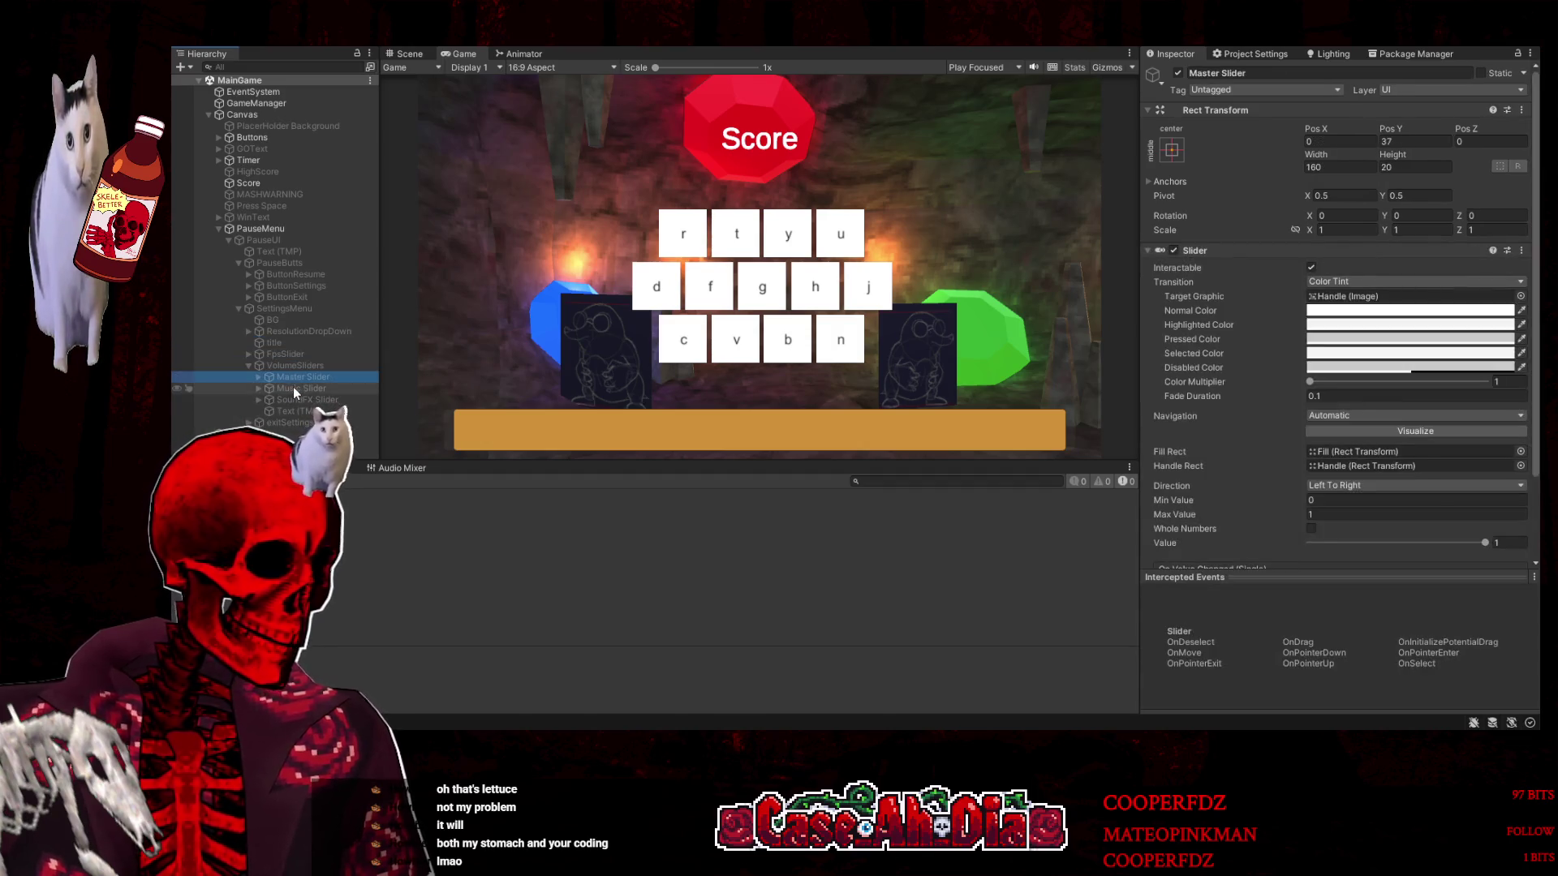
# Make PauseMenu the On Value Changed target for the Master and Music sliders, Music calling setMusicValue
pyautogui.scroll(-2, 1229, 472)
pyautogui.click(1222, 502)
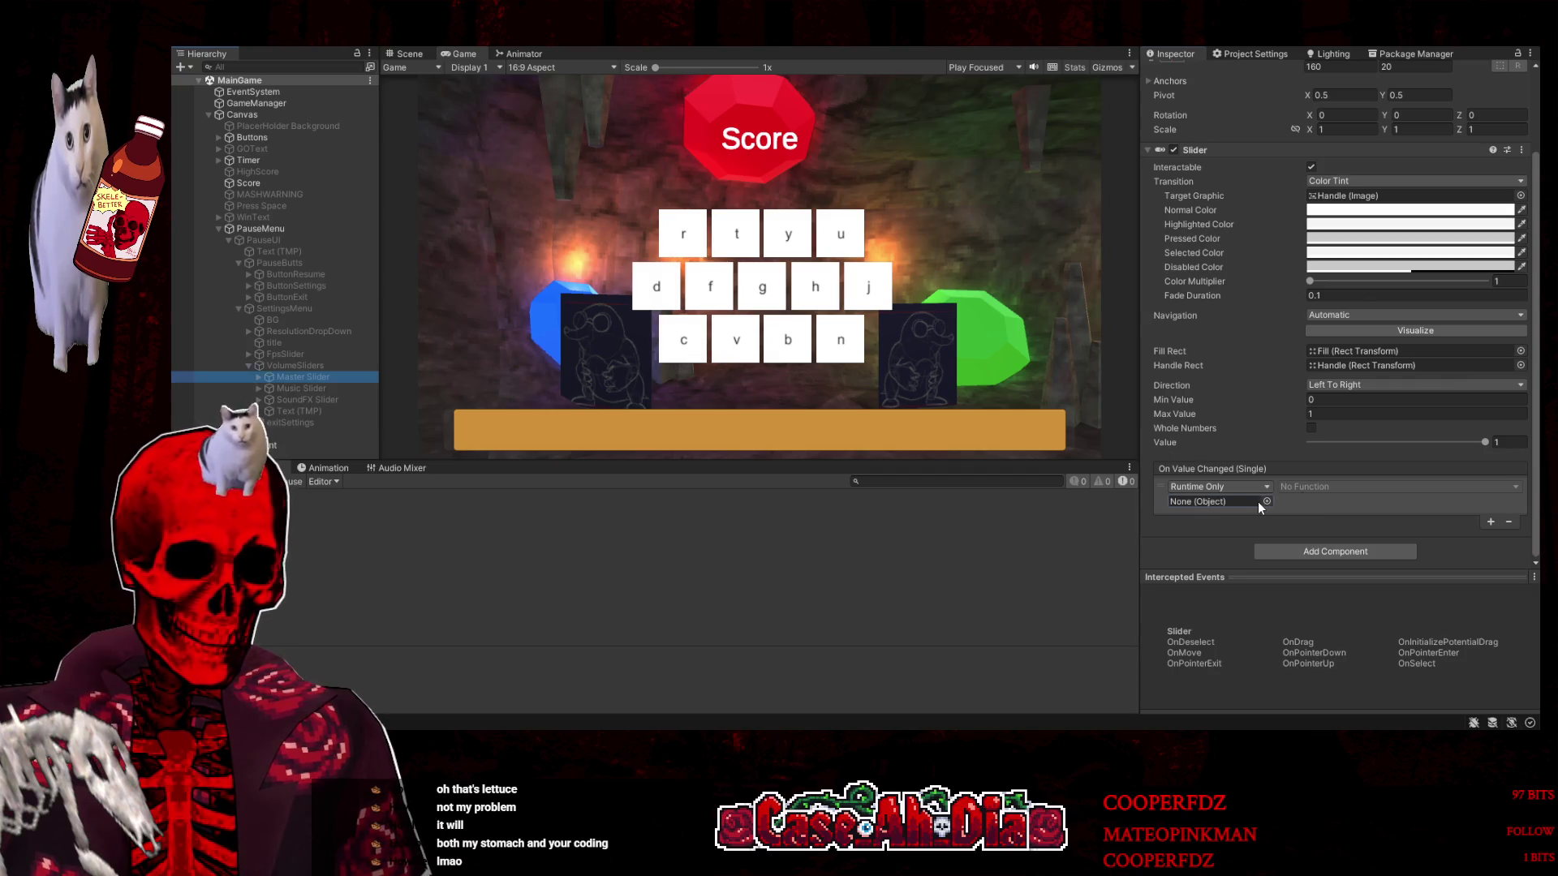
pyautogui.moveTo(292, 229); pyautogui.dragTo(1222, 501)
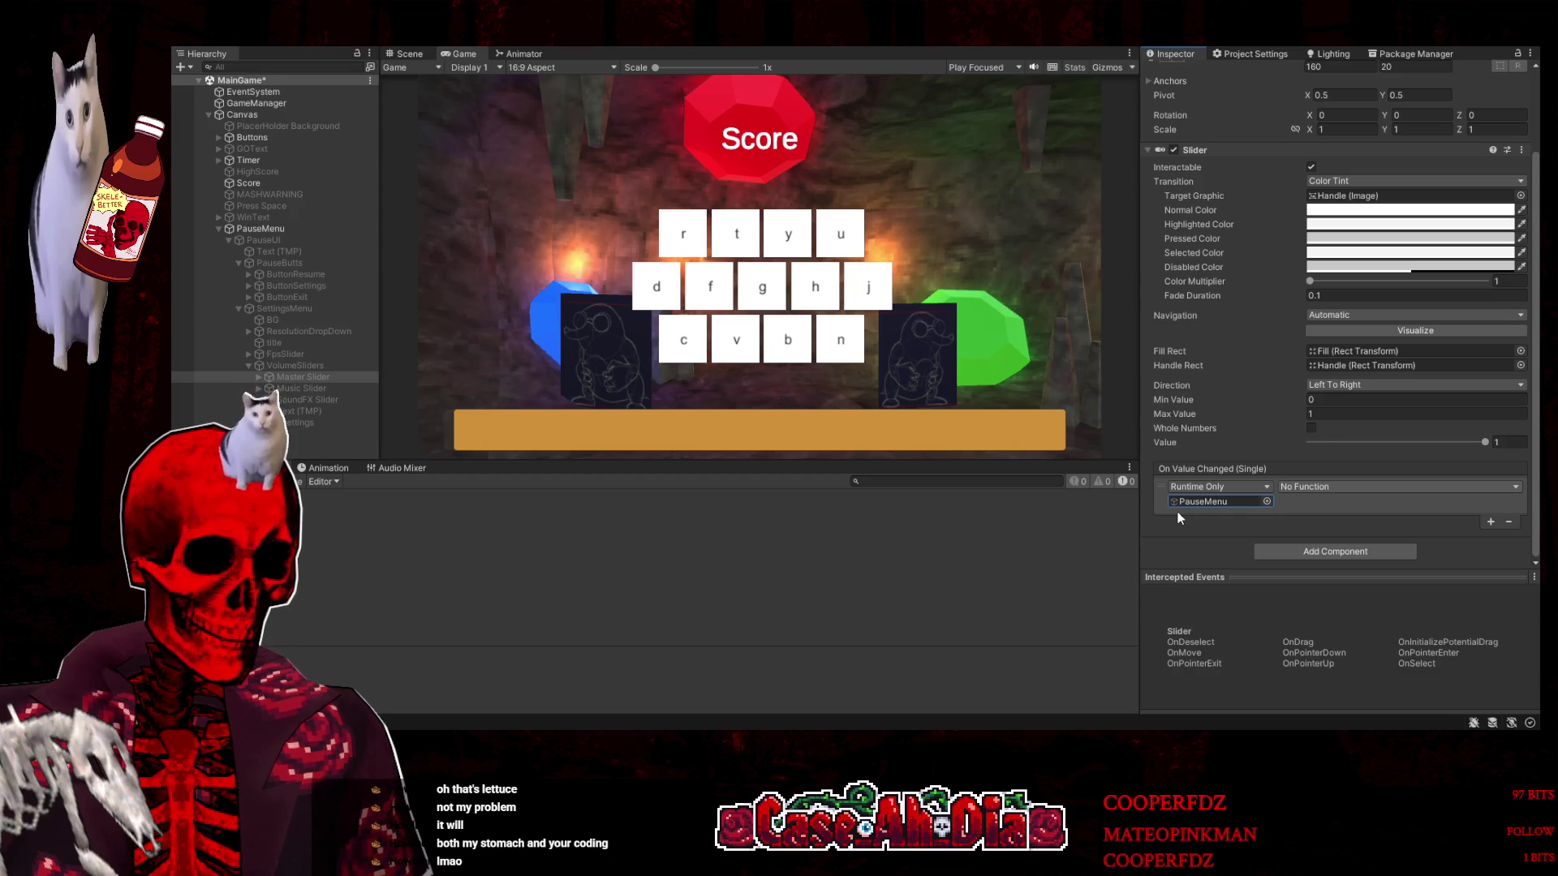
pyautogui.click(342, 388)
pyautogui.moveTo(342, 388); pyautogui.dragTo(1217, 502)
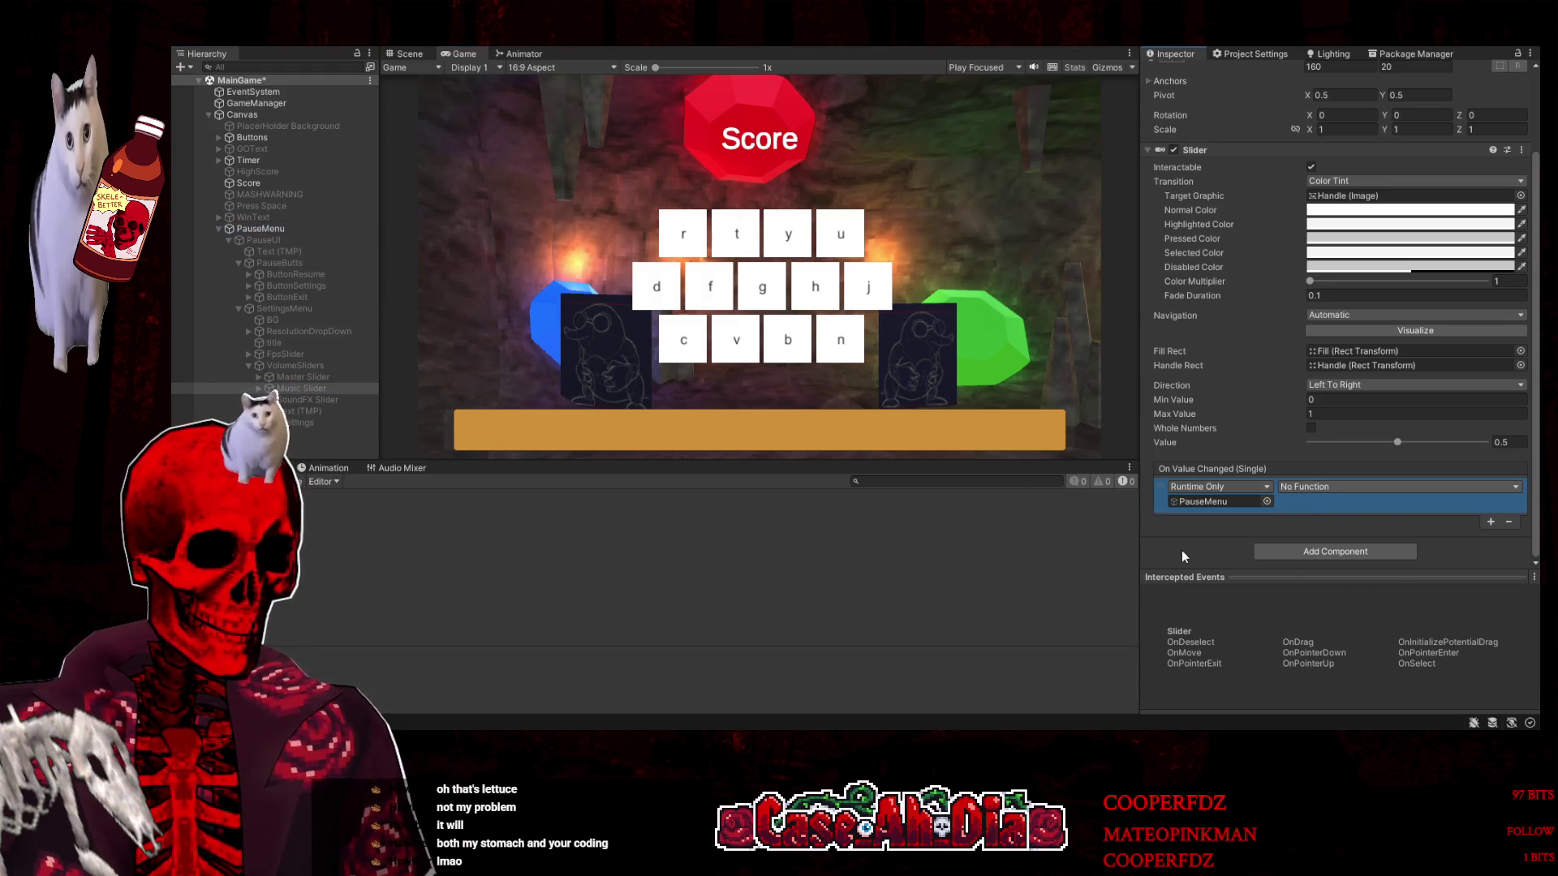
pyautogui.hotkey('ctrl', 'z')
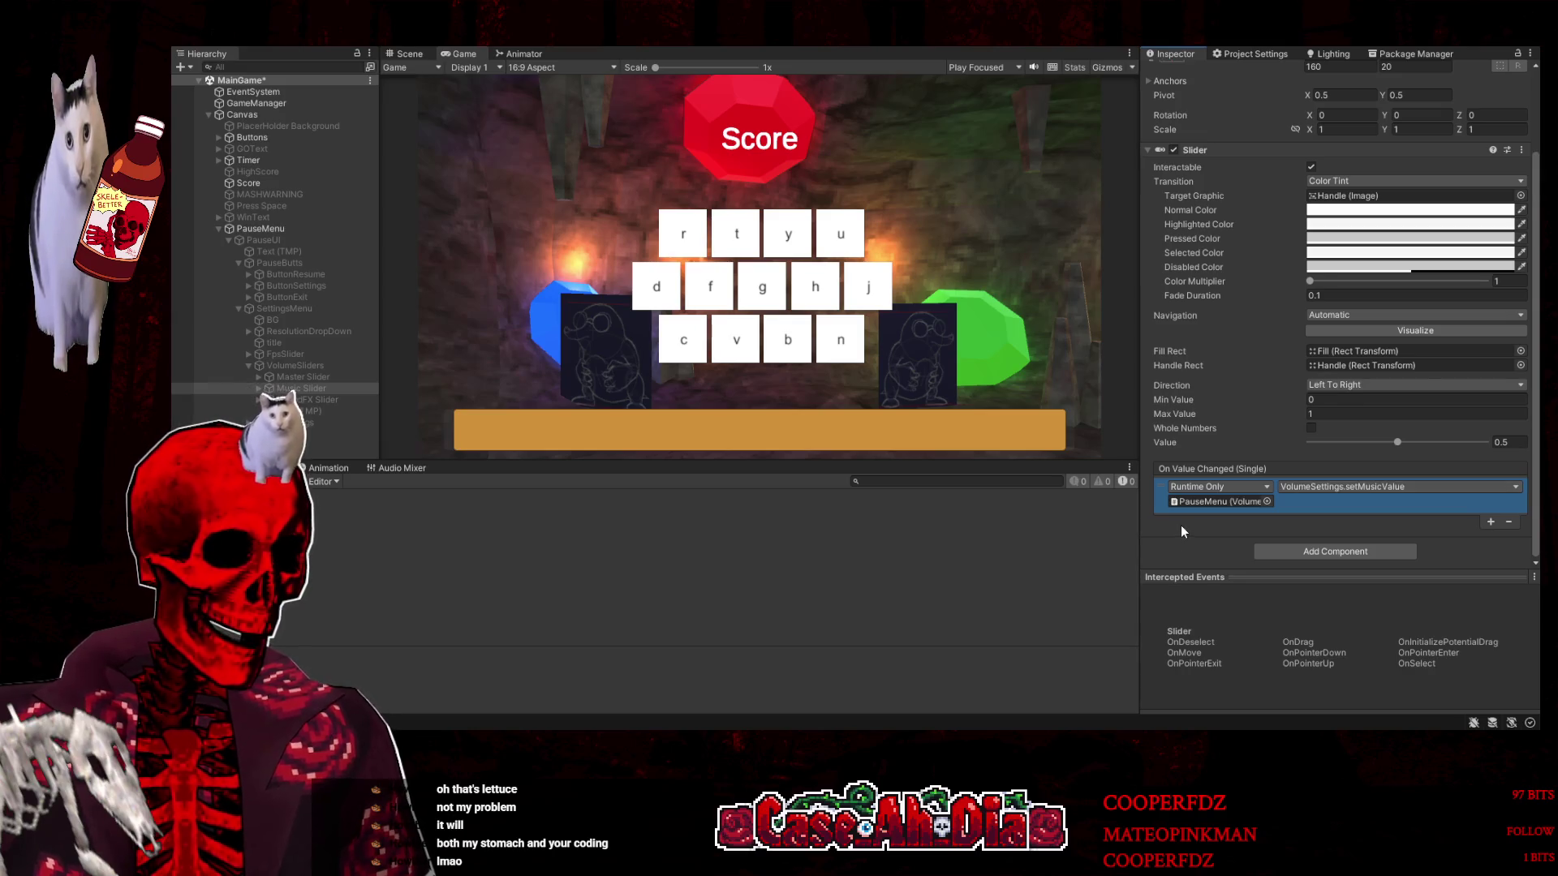
# Assign PauseMenu to the SFX slider's event calling setSFXValue, then collapse the PauseMenu tree
pyautogui.click(324, 399)
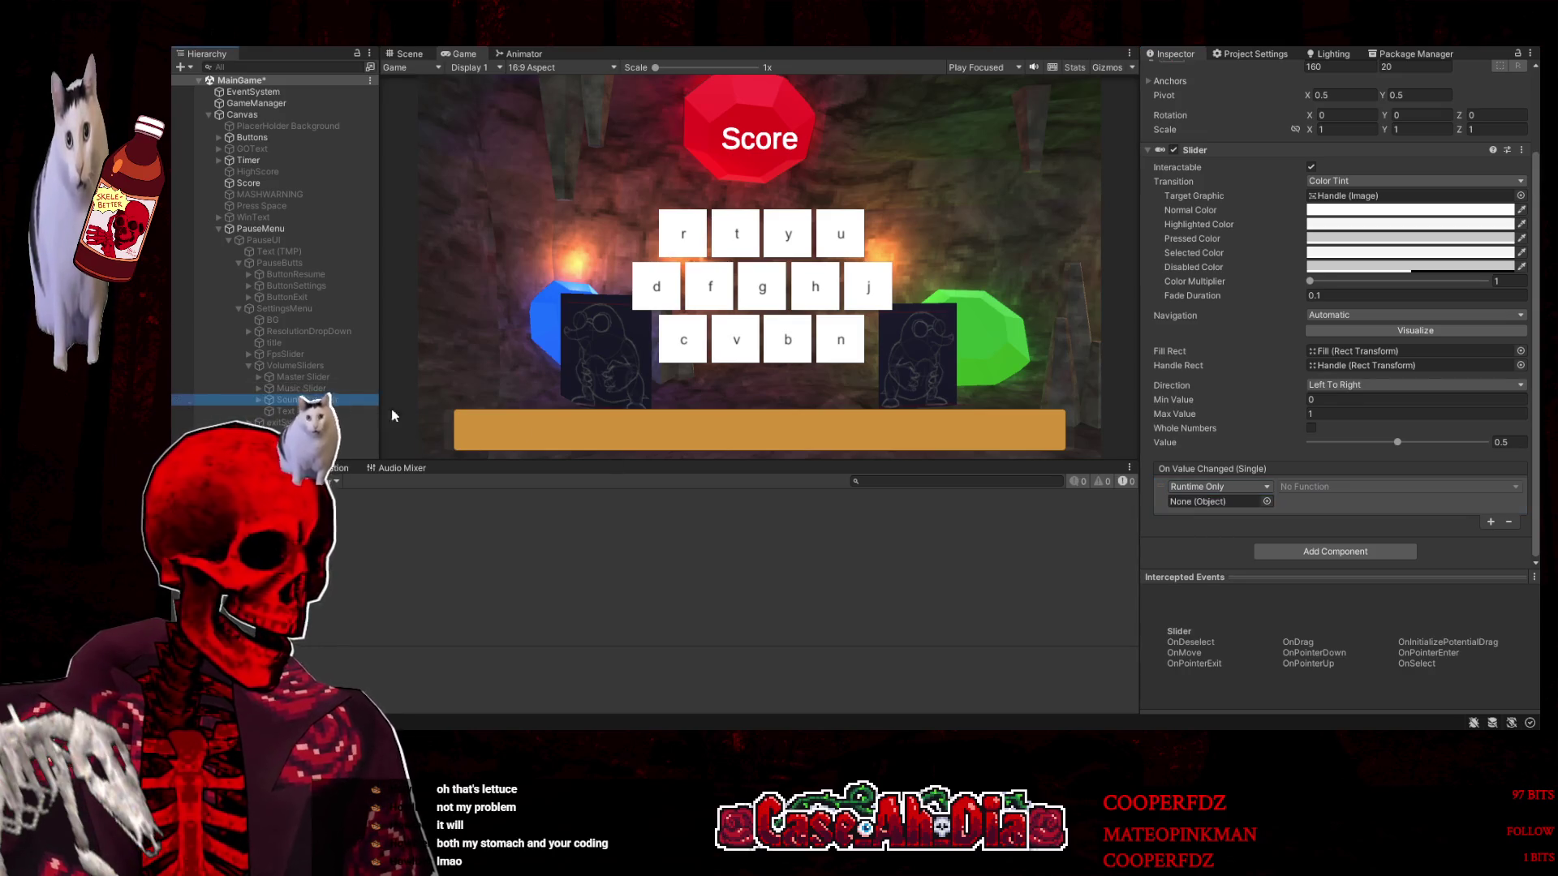
pyautogui.moveTo(260, 229)
pyautogui.mouseDown()
pyautogui.moveTo(650, 365)
pyautogui.moveTo(1217, 501)
pyautogui.mouseUp()
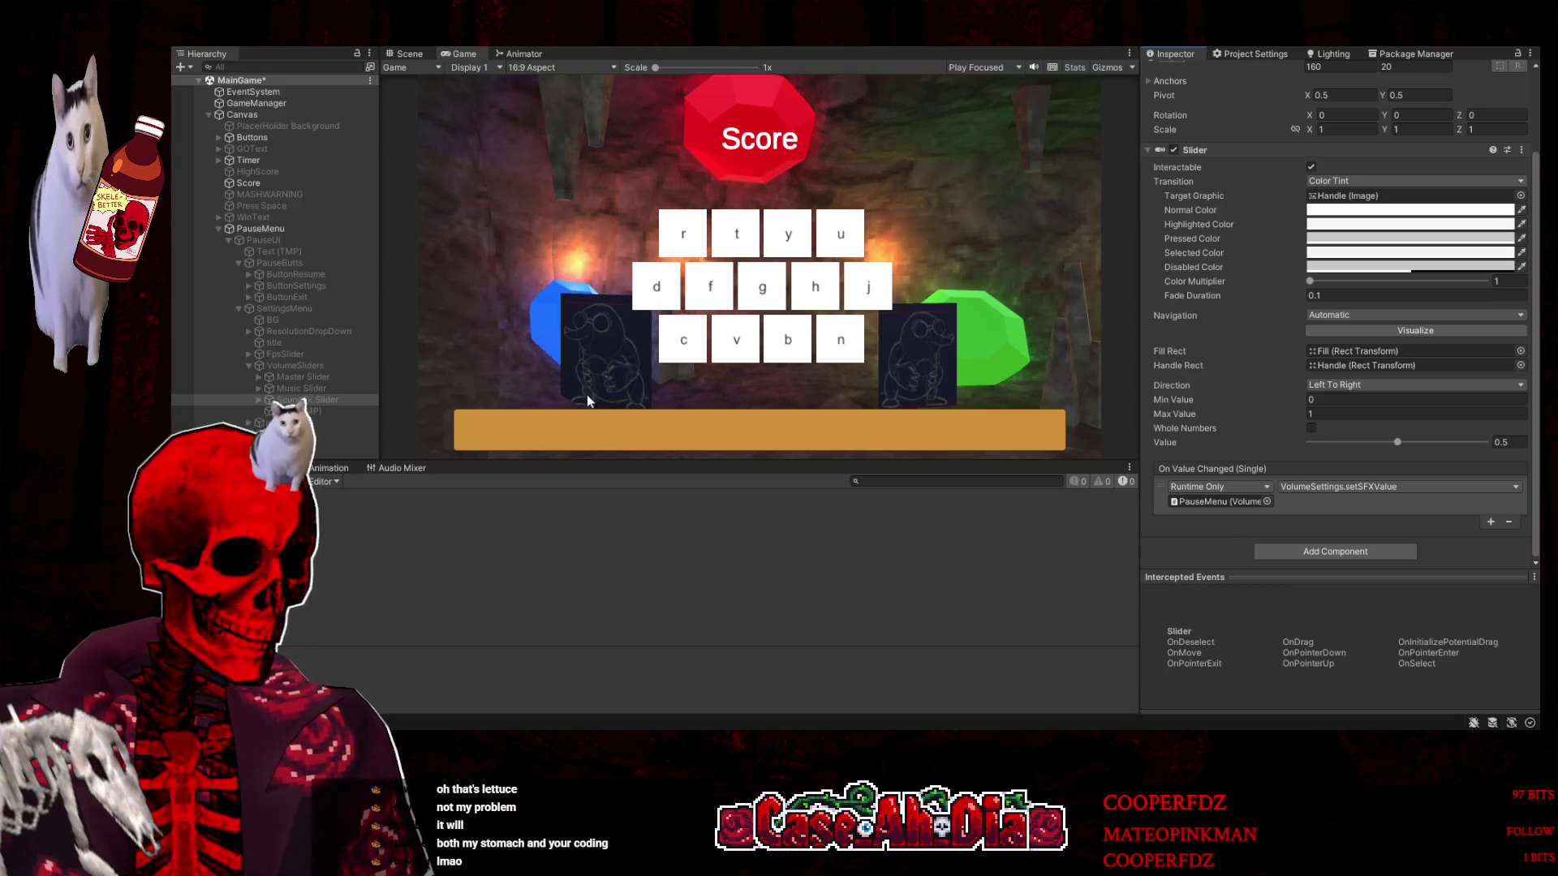
pyautogui.click(231, 240)
pyautogui.click(219, 231)
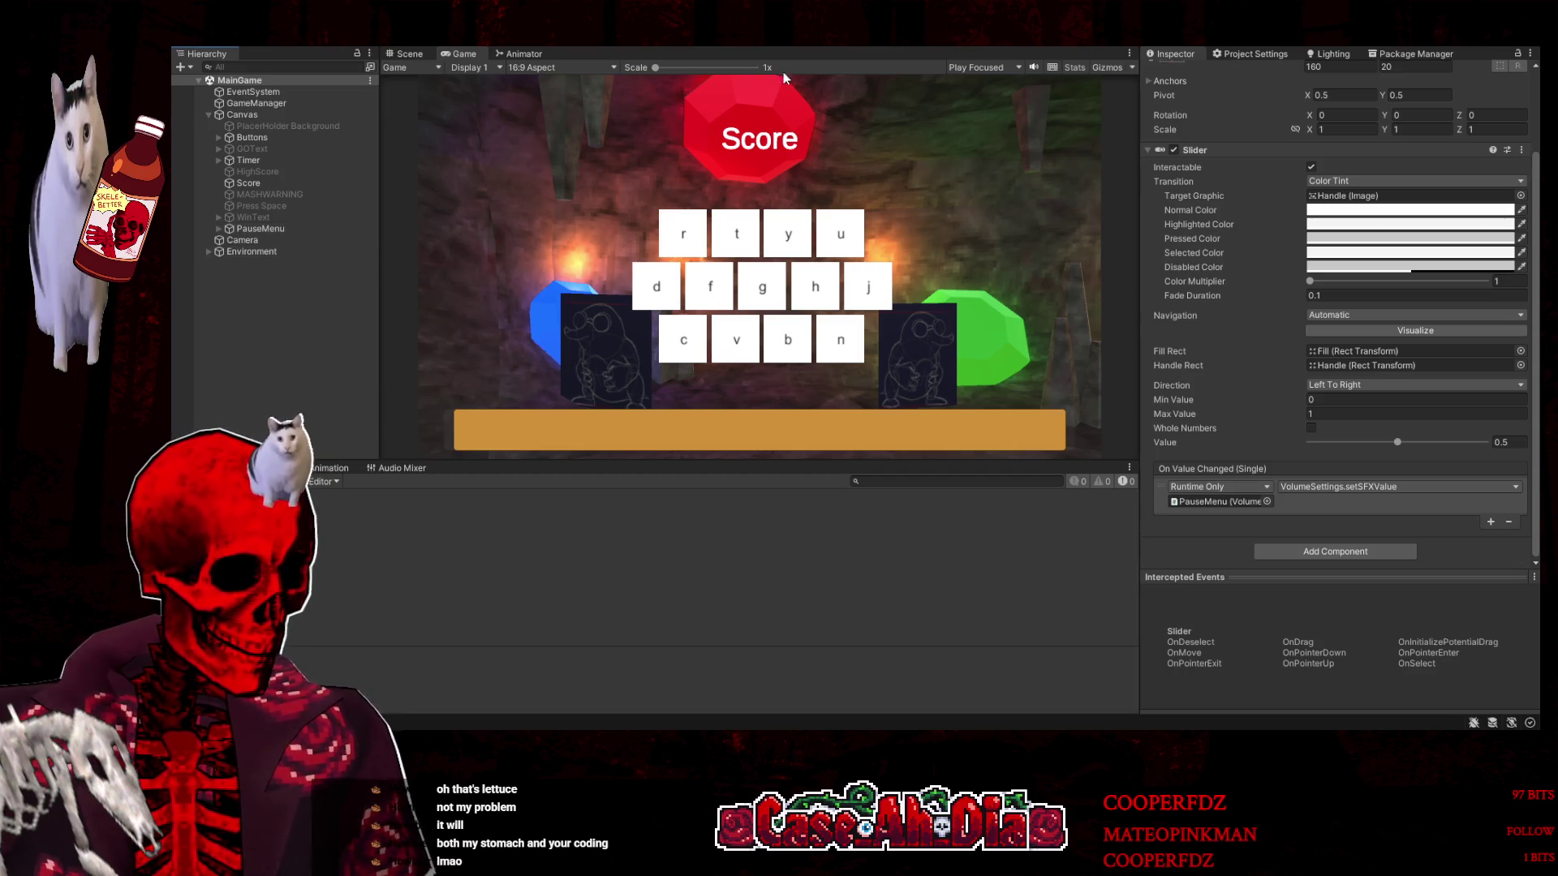
# Save MainGame, then in Play mode pause, open the settings panel, go back and resume
pyautogui.hotkey('ctrl', 's')
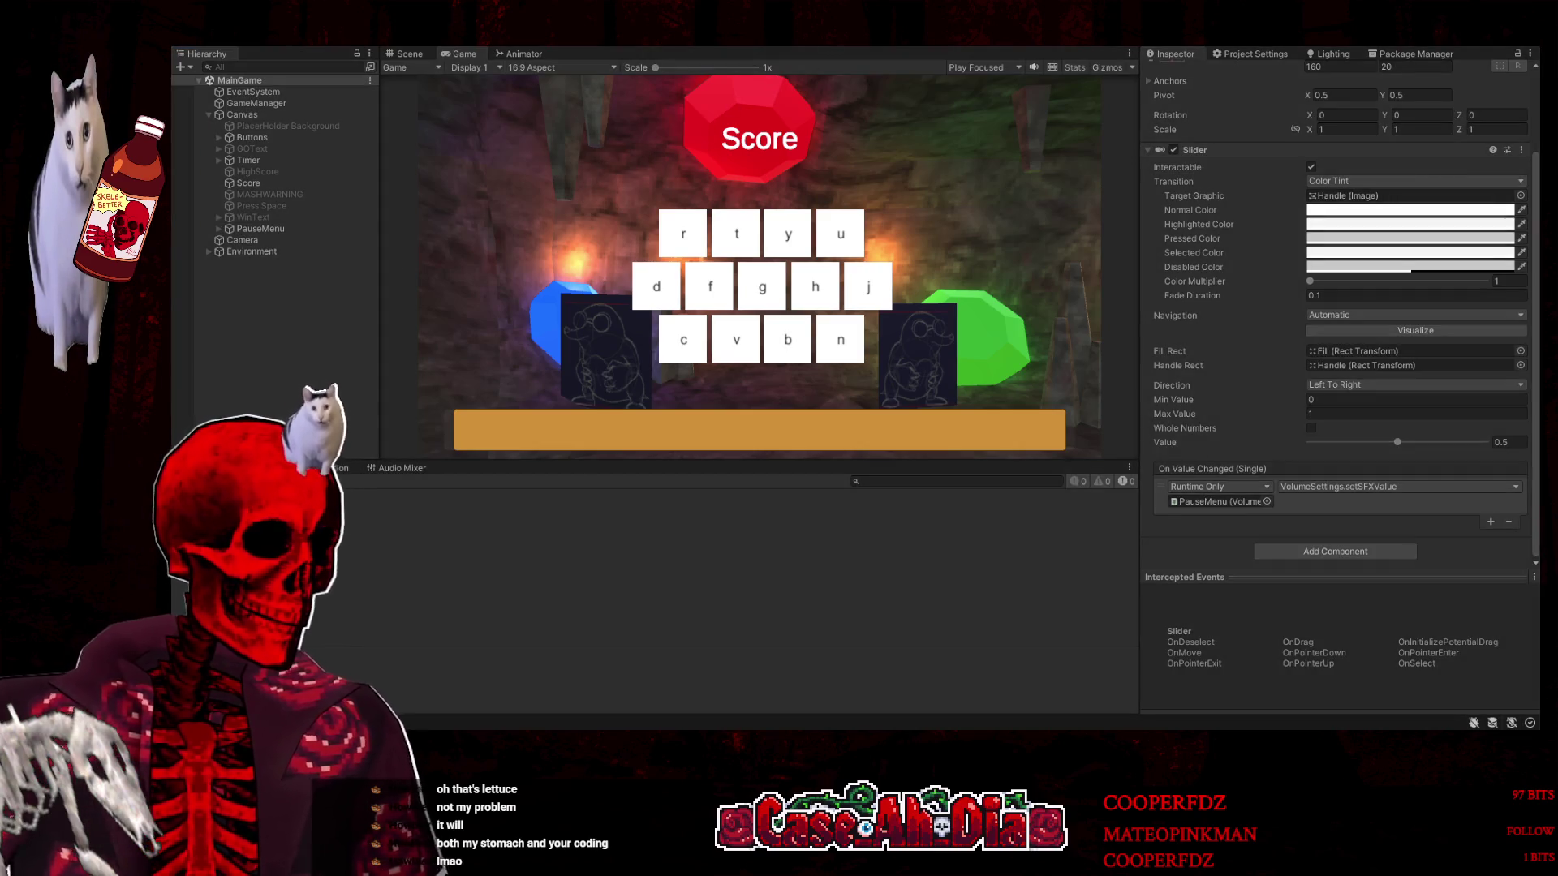
pyautogui.press('Escape')
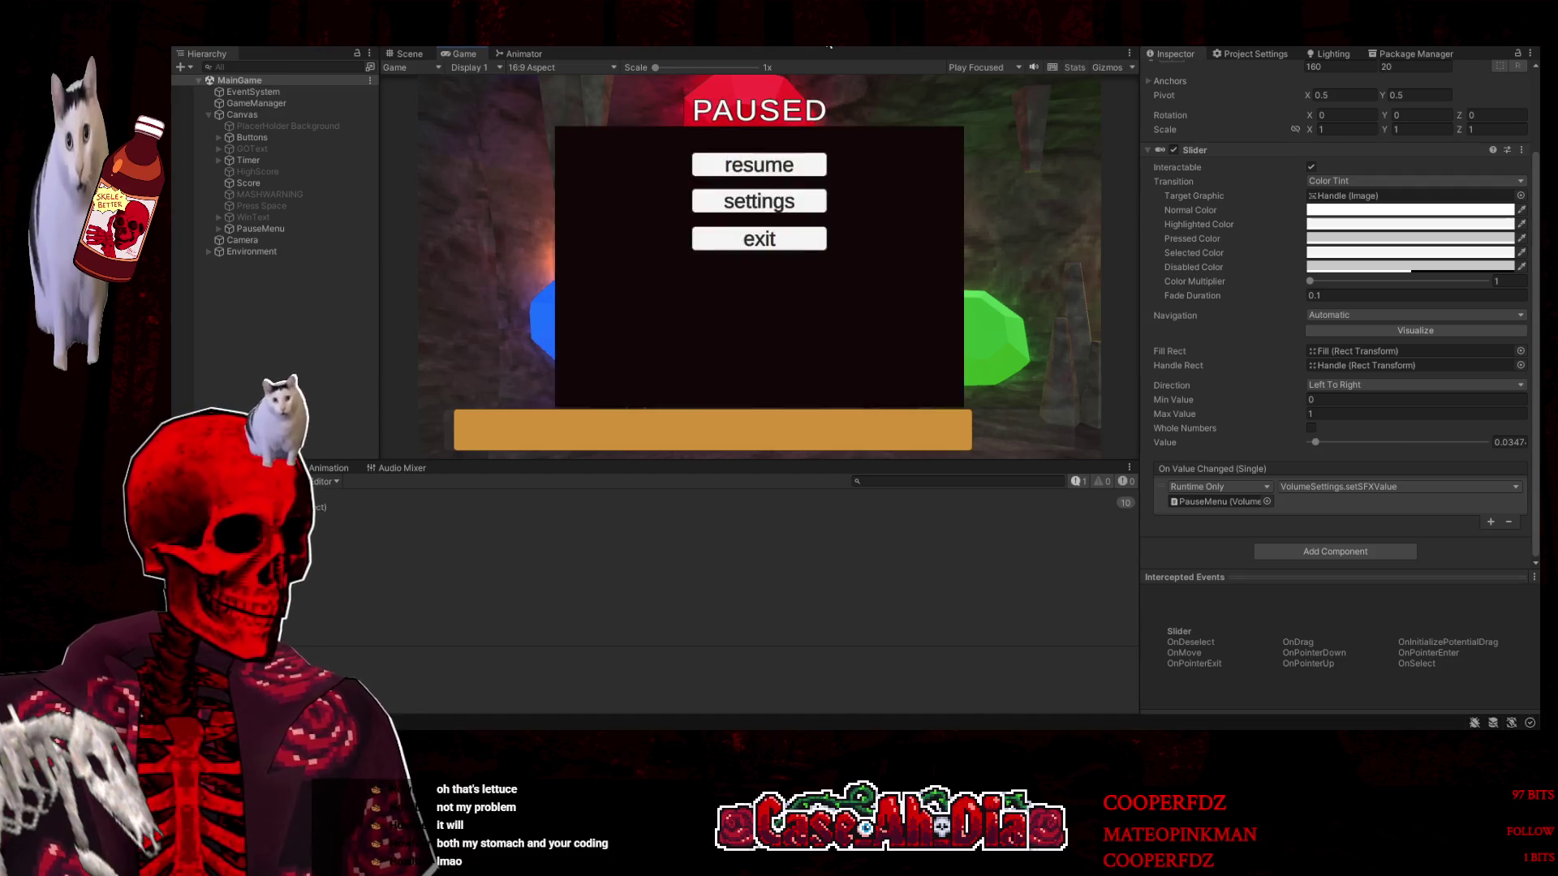
pyautogui.click(791, 199)
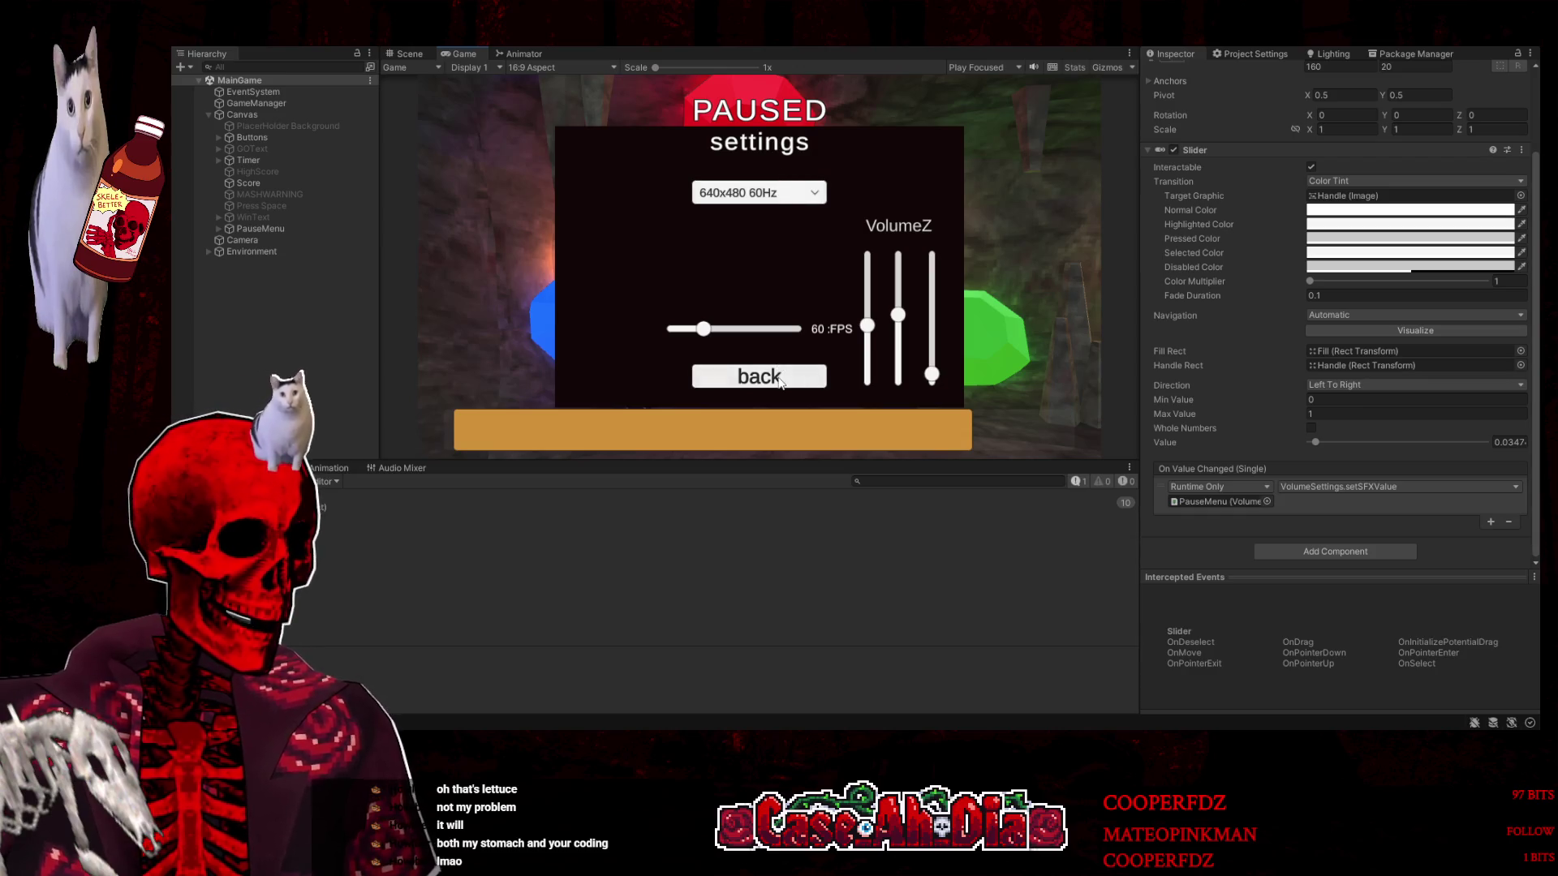
pyautogui.click(779, 378)
pyautogui.click(777, 169)
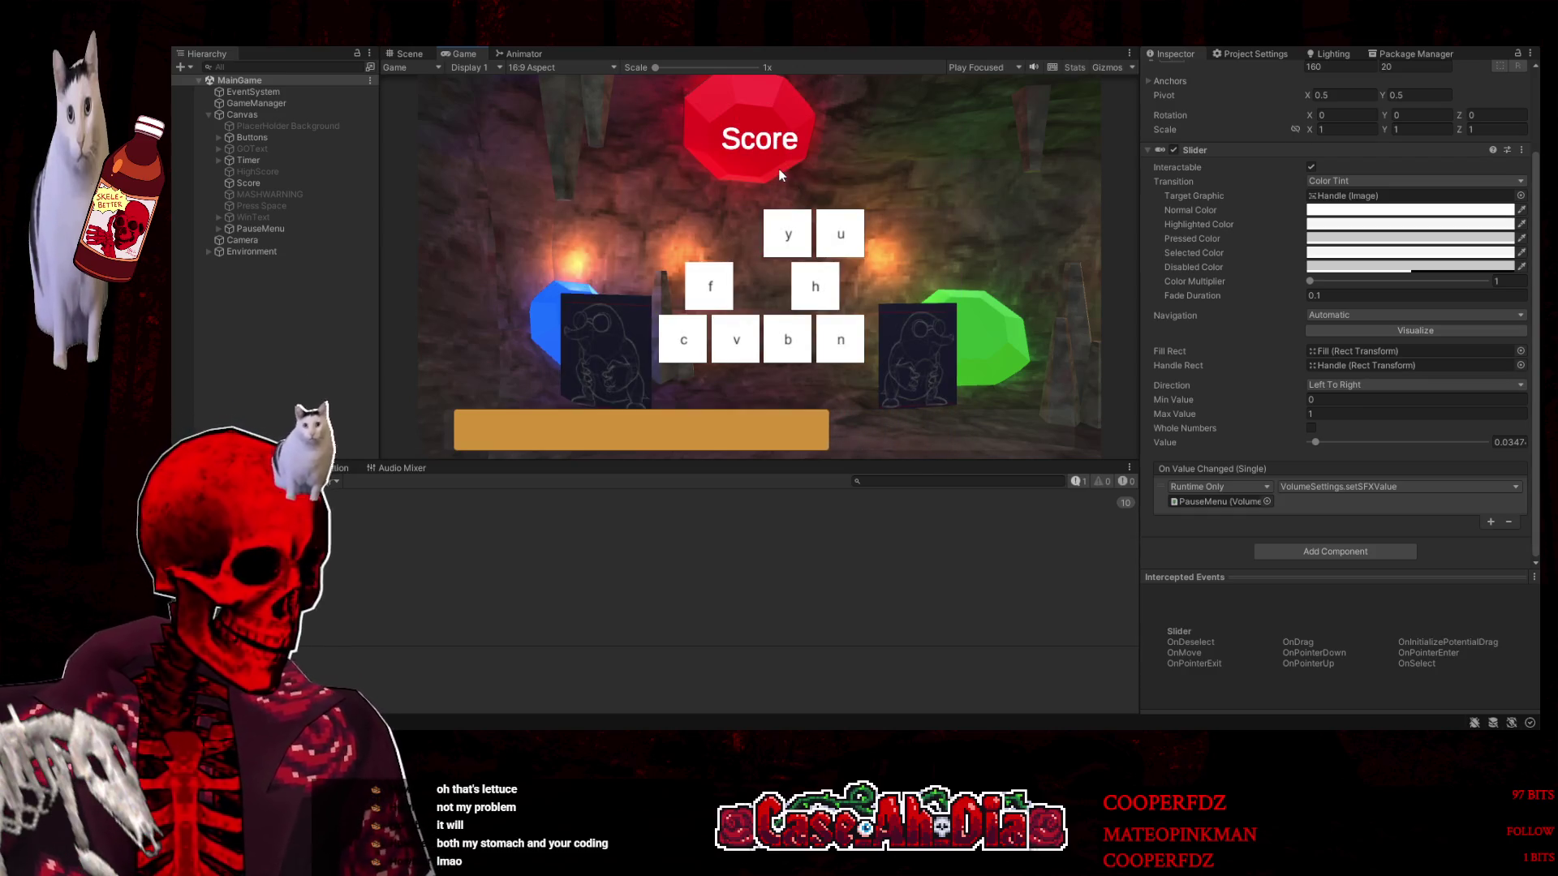
# Pause and resume the game a few more times, then restart from the game-over screen
pyautogui.press('Escape')
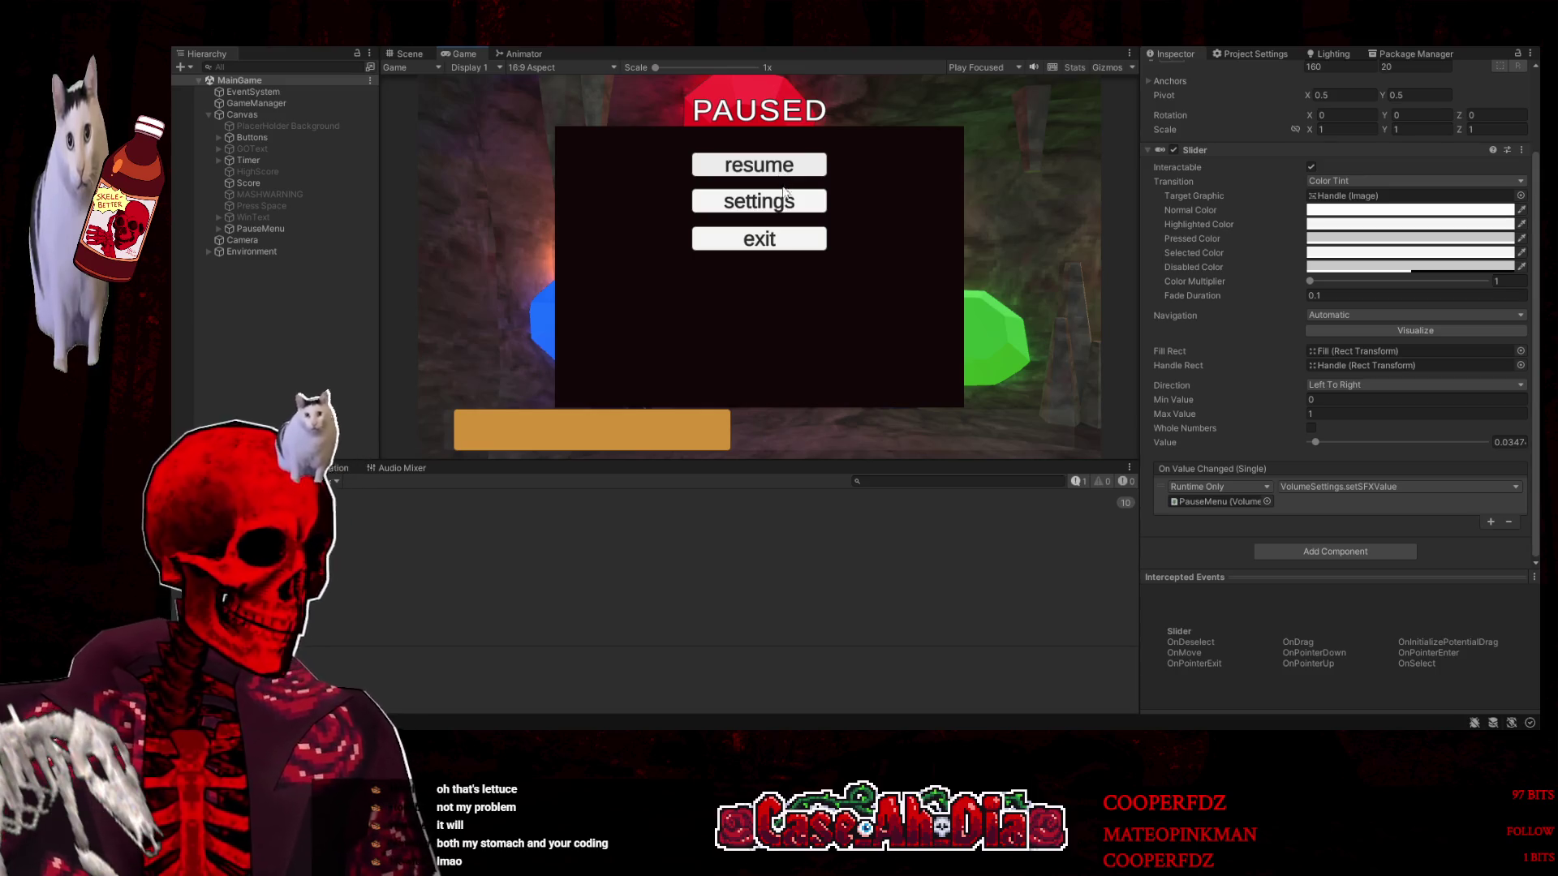
pyautogui.click(784, 200)
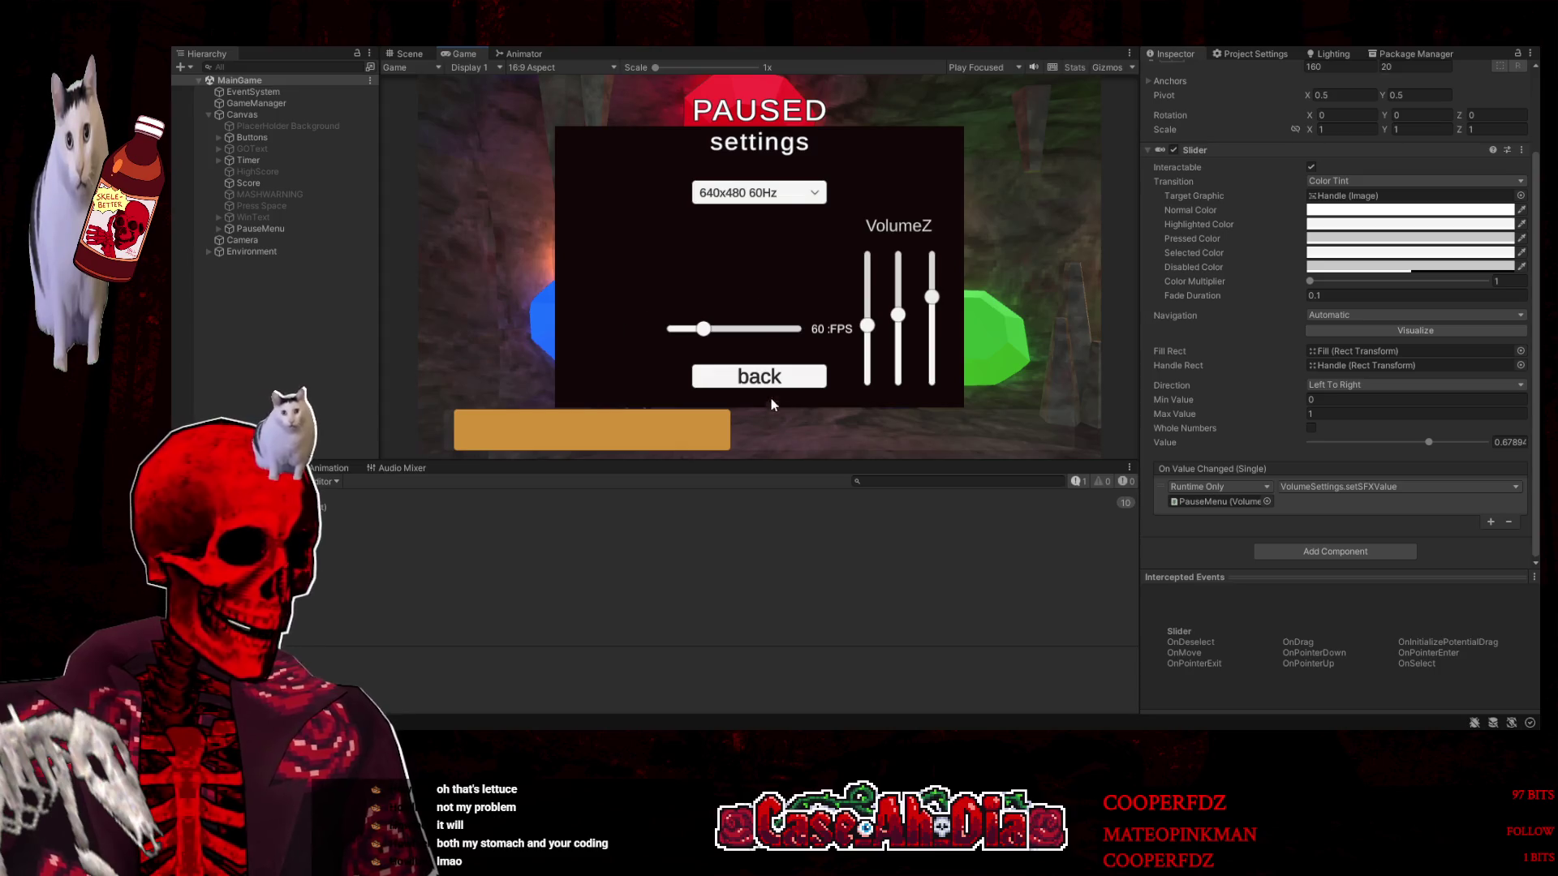
pyautogui.click(762, 376)
pyautogui.click(759, 165)
pyautogui.press('Escape')
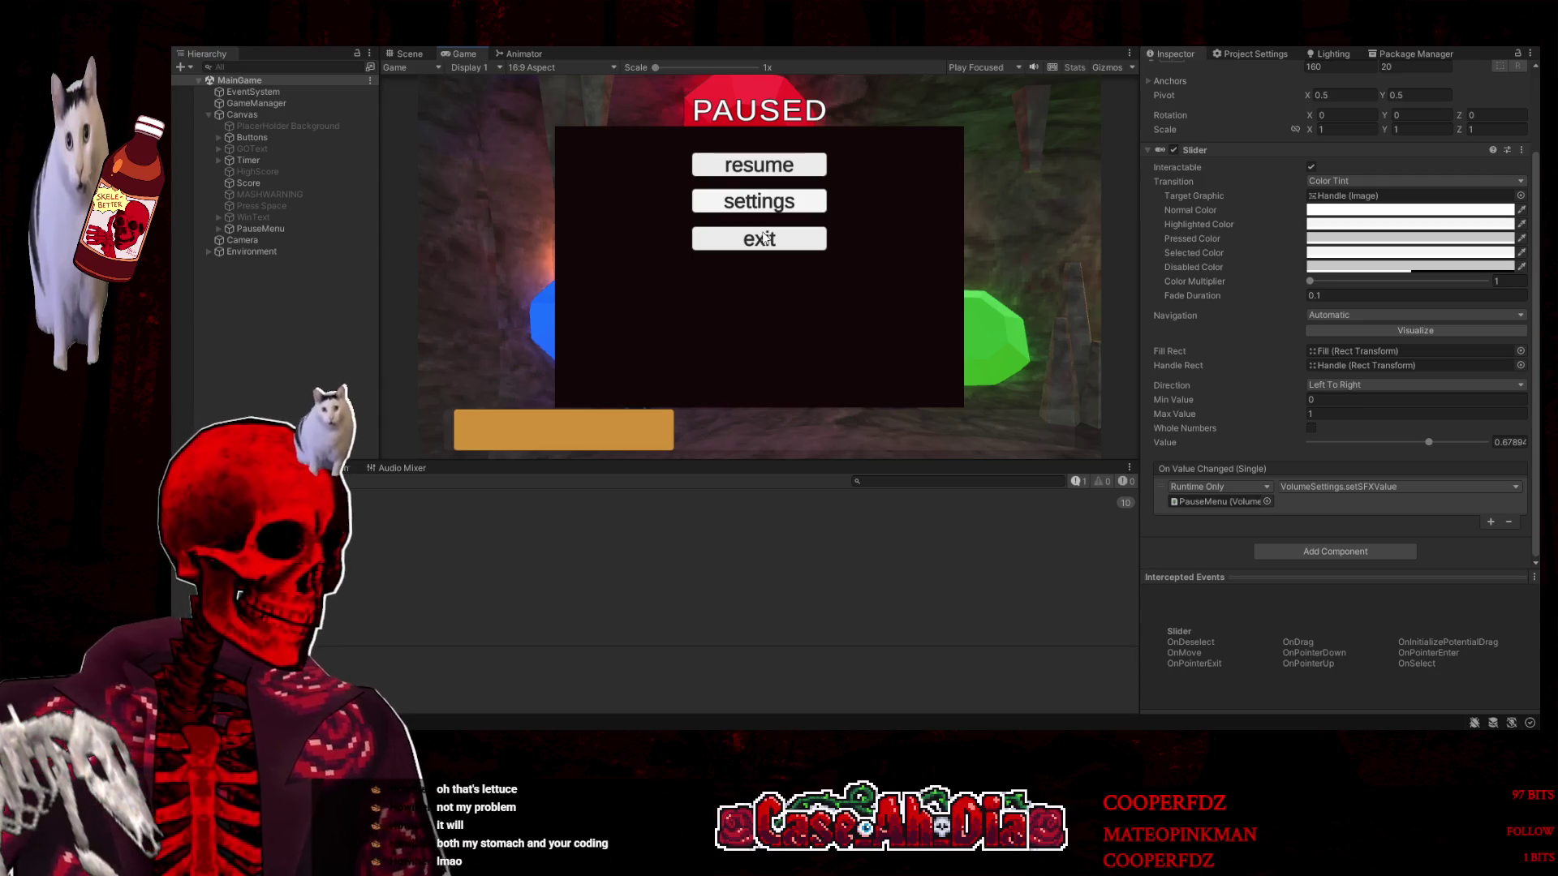
pyautogui.click(777, 163)
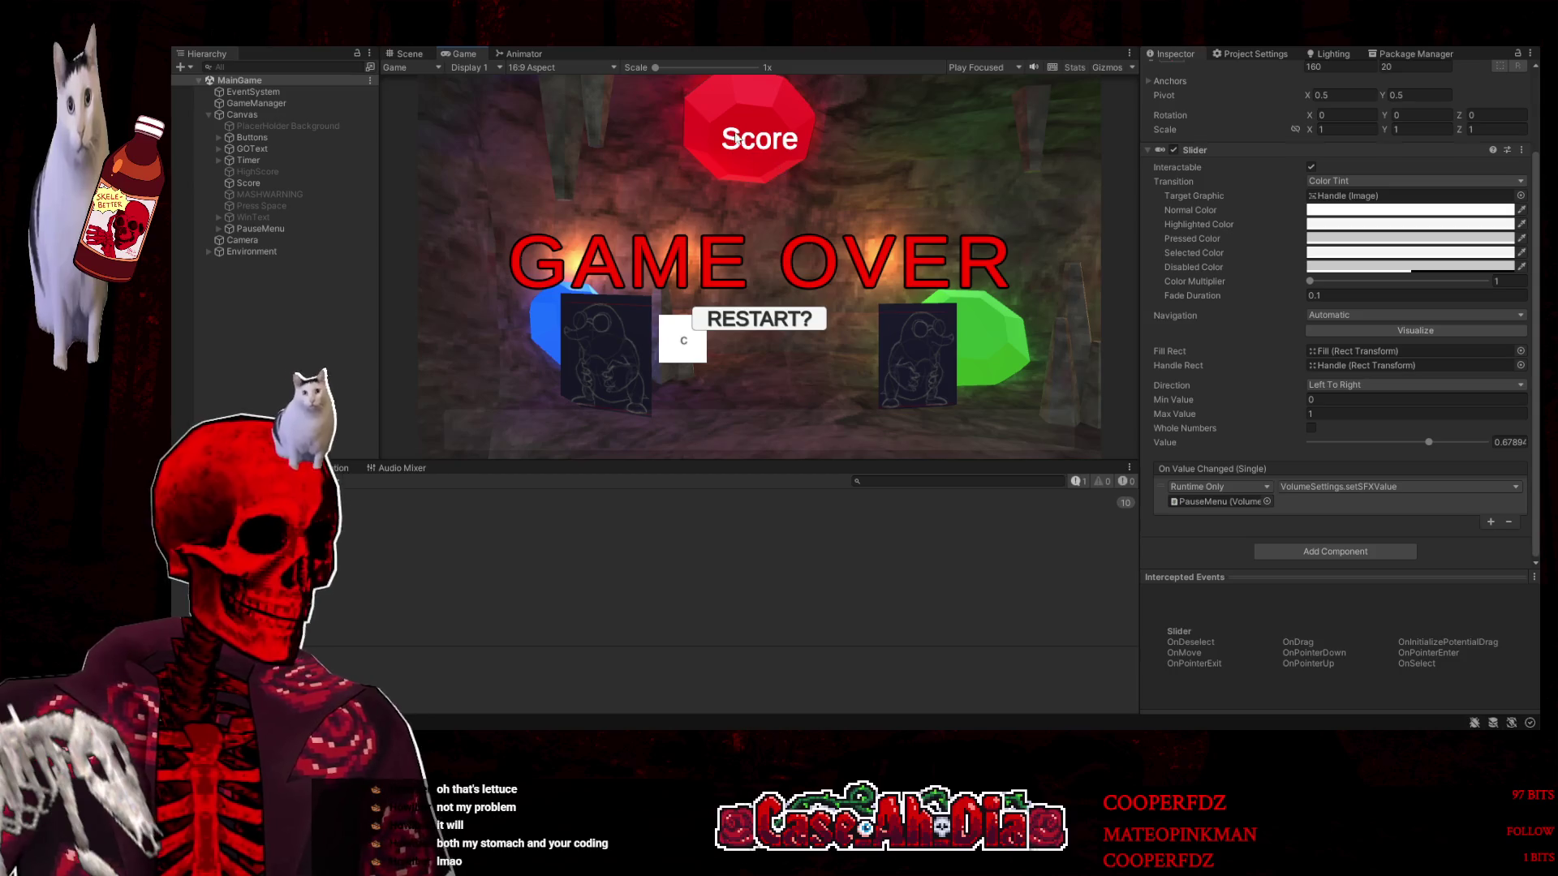
pyautogui.press('Escape')
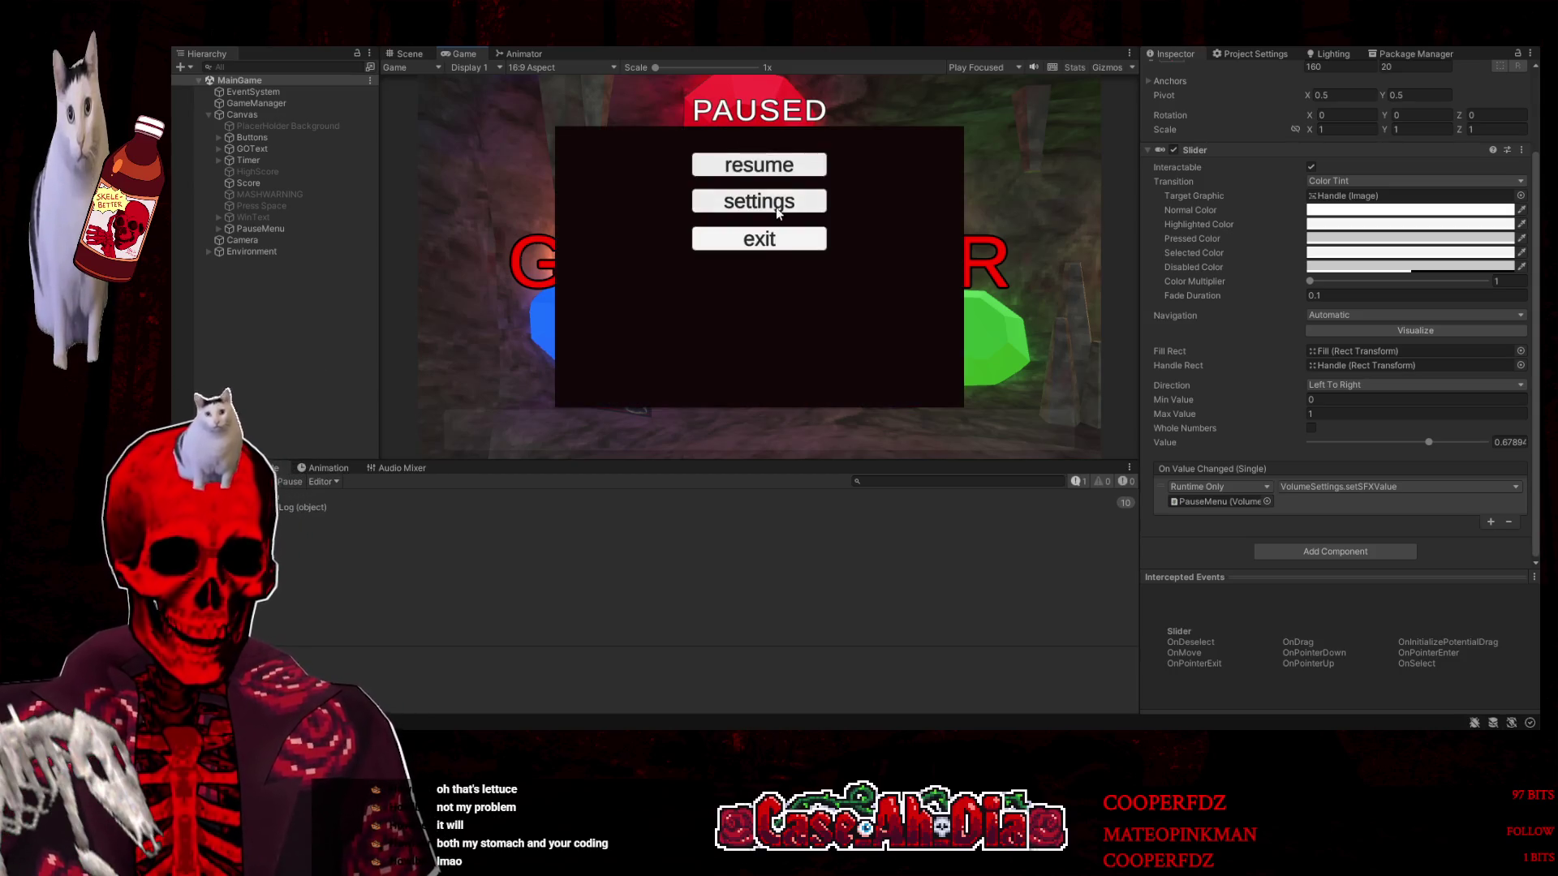
pyautogui.click(784, 159)
pyautogui.click(761, 319)
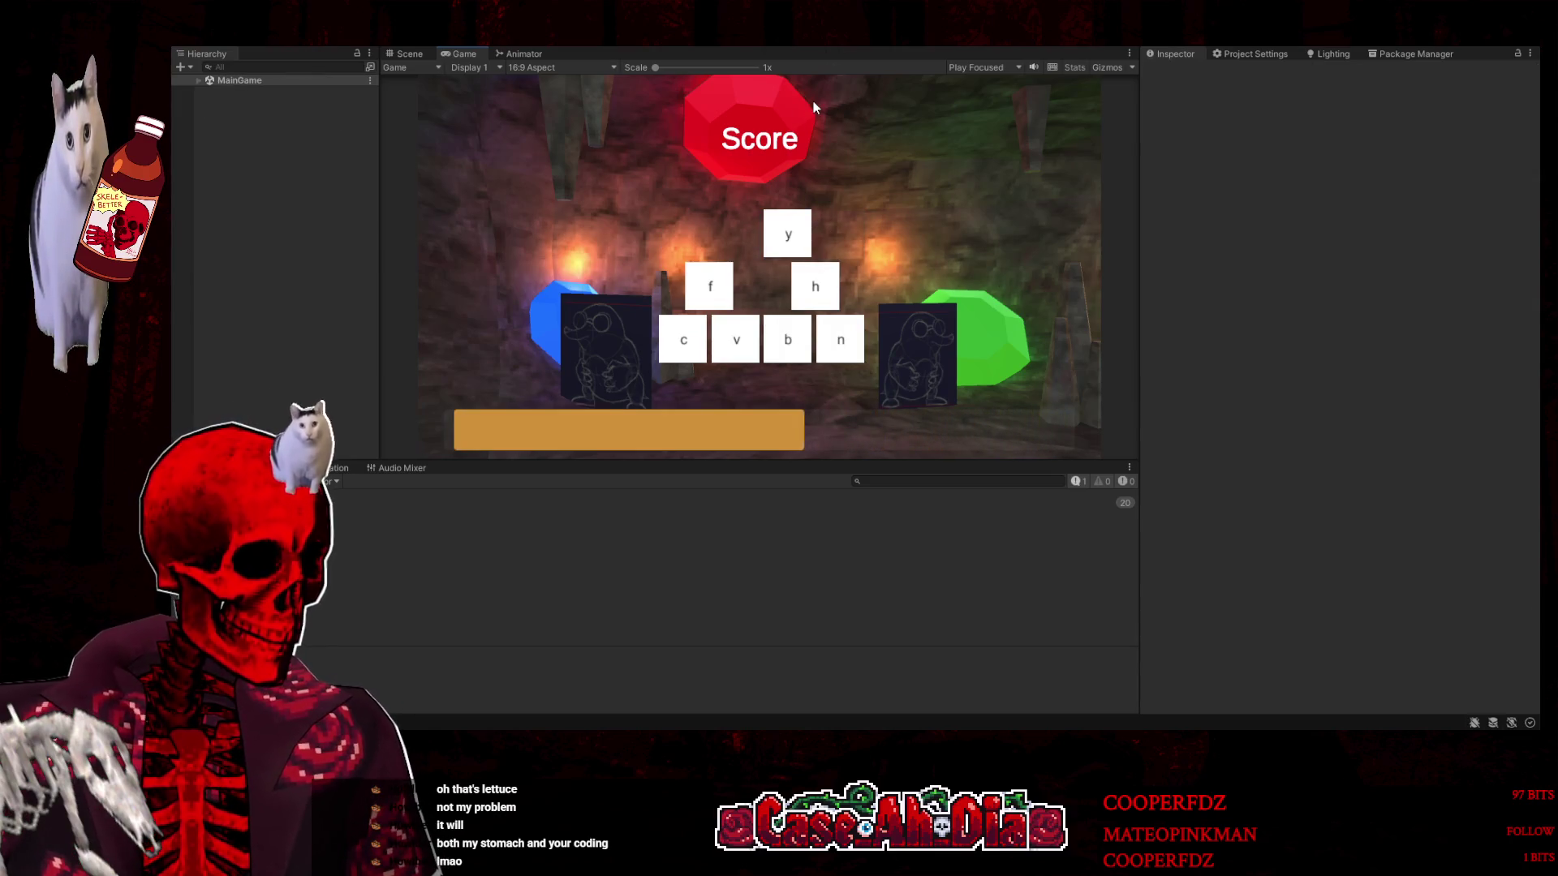
# Pause, raise the first VolumeZ slider in the settings panel, and resume the game
pyautogui.press('Escape')
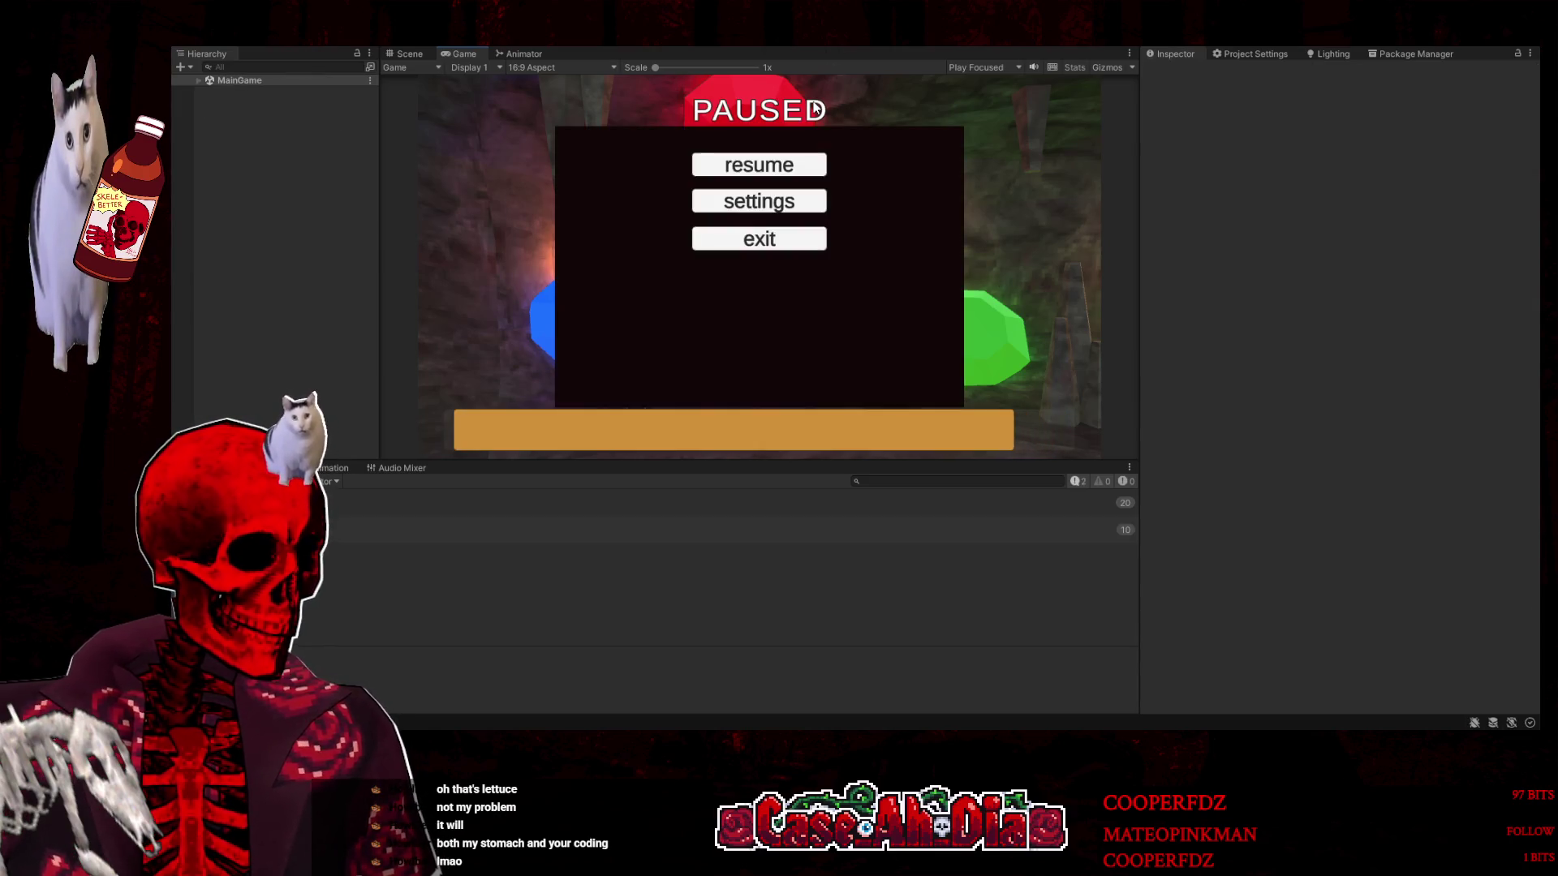
pyautogui.click(719, 214)
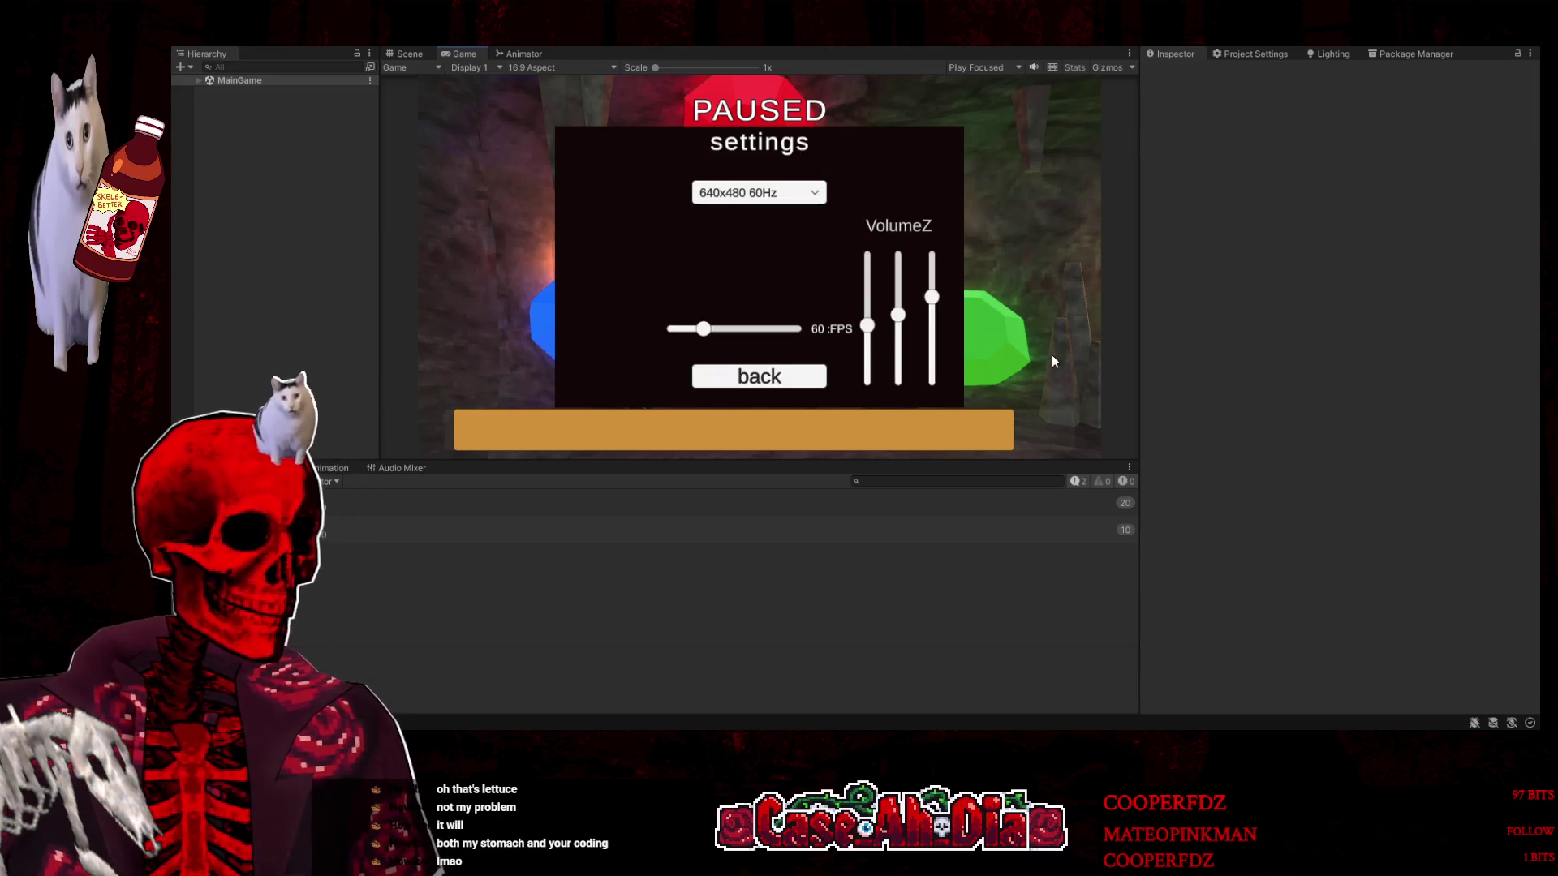
pyautogui.moveTo(882, 326); pyautogui.dragTo(870, 316)
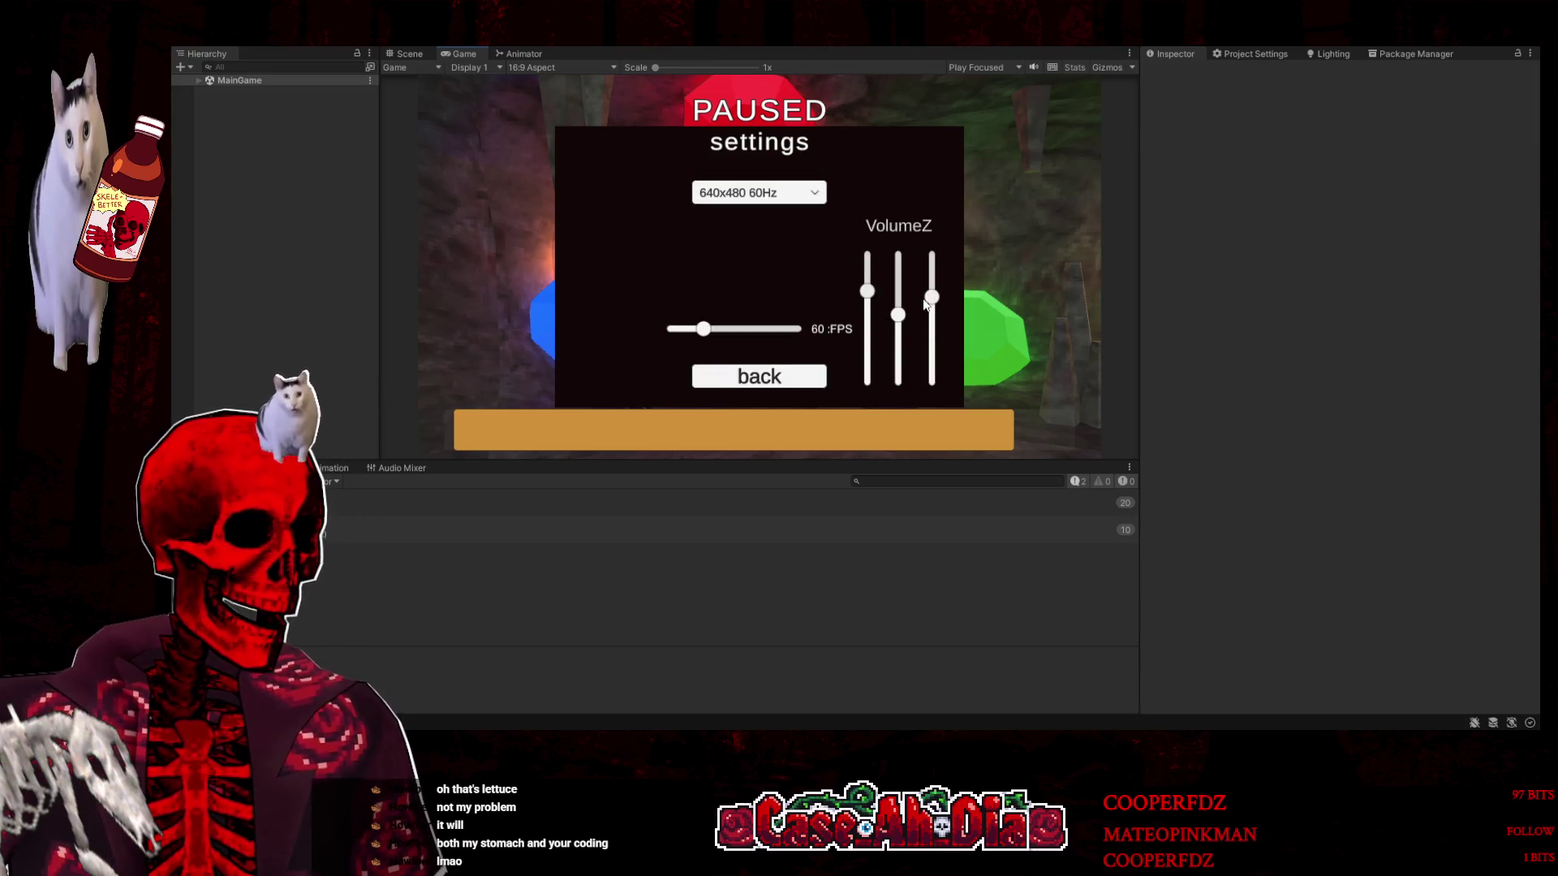
pyautogui.click(771, 378)
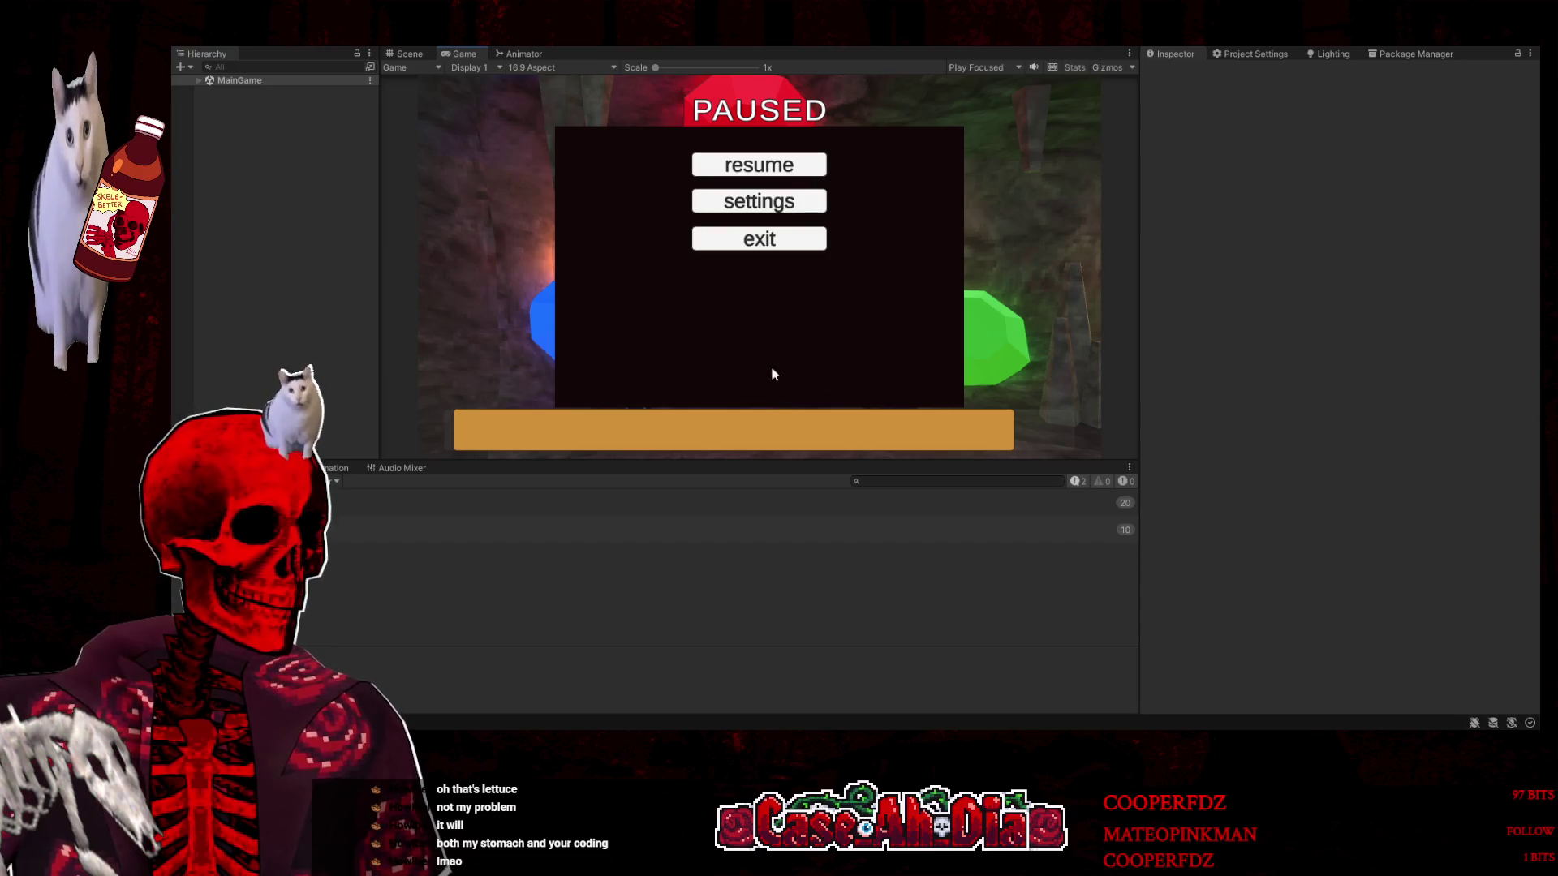
pyautogui.click(756, 167)
# Type the tile letters u, h, r, f, b, v, n, c, start the next round, then stop the game
pyautogui.press('u')
pyautogui.press('h')
pyautogui.press('r')
pyautogui.press('f')
pyautogui.press('b')
pyautogui.press('v')
pyautogui.press('n')
pyautogui.press('c')
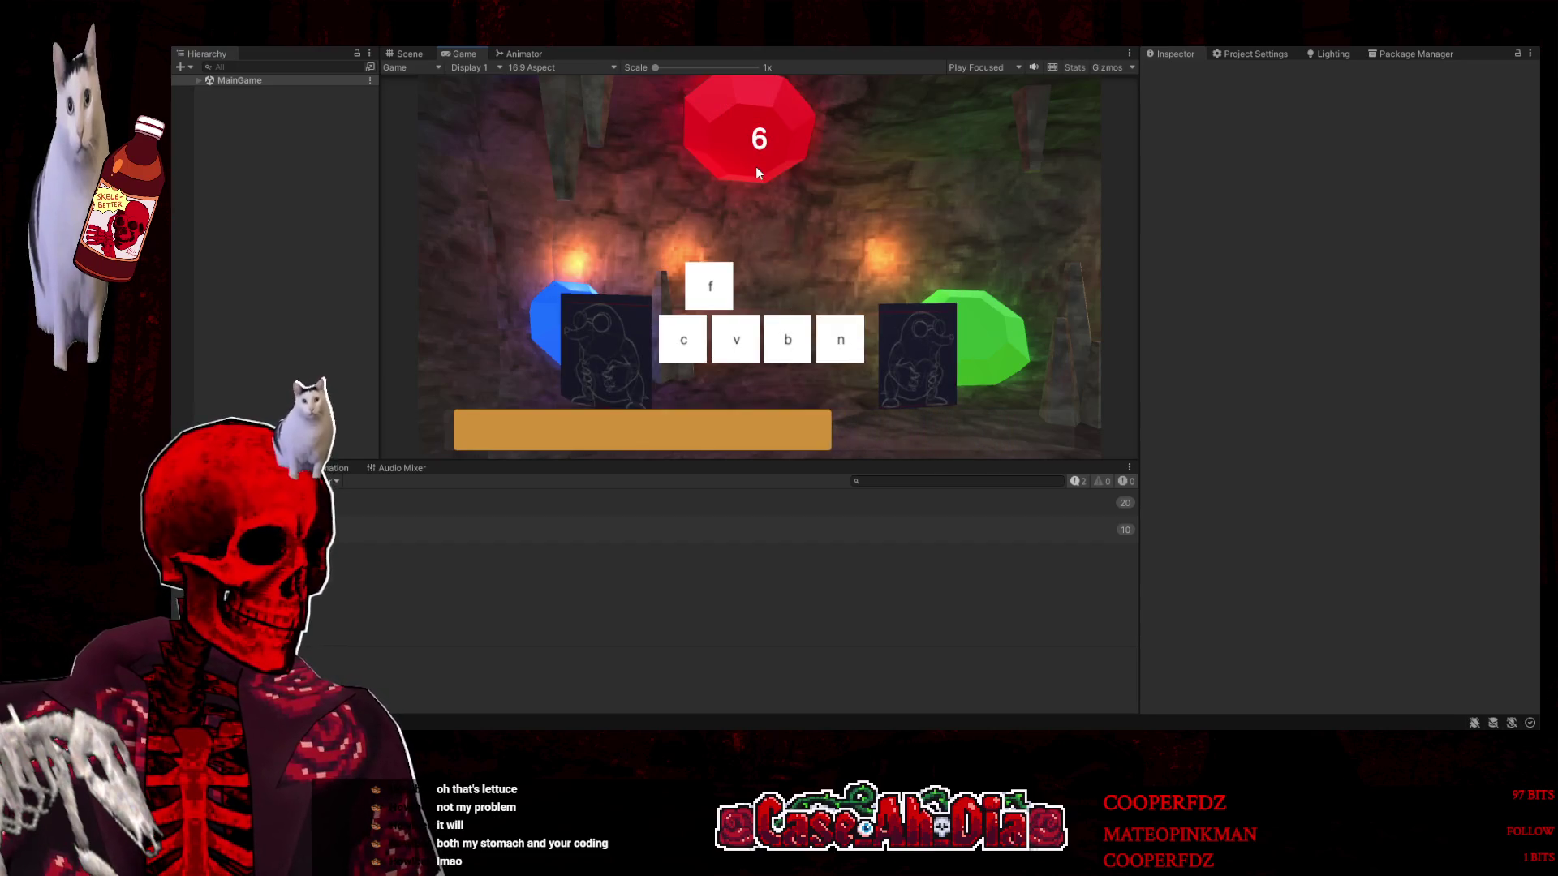
pyautogui.press('space')
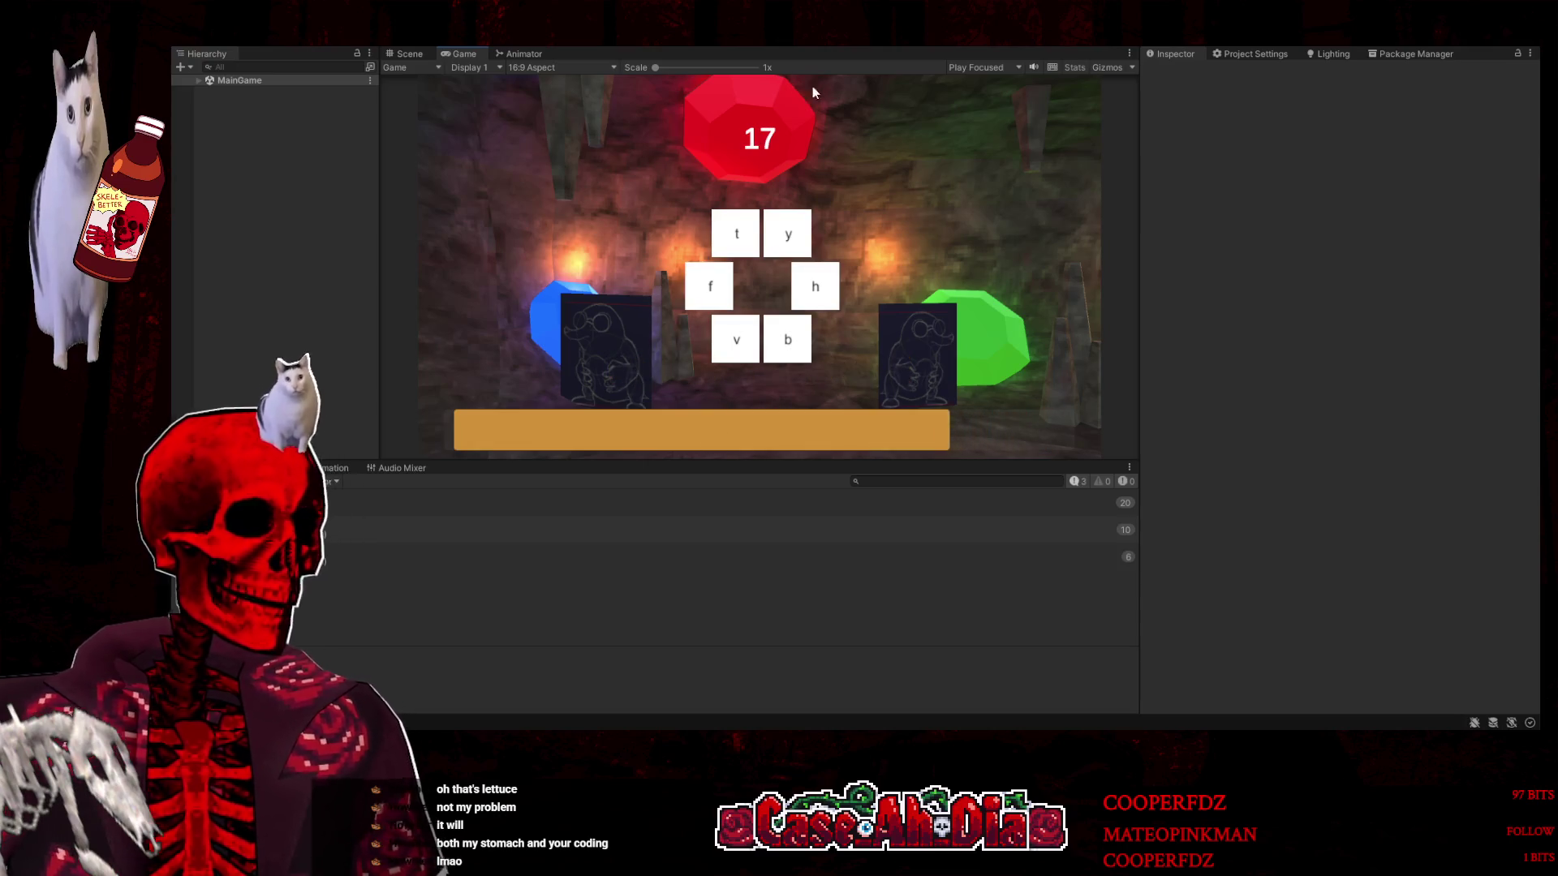
pyautogui.click(838, 48)
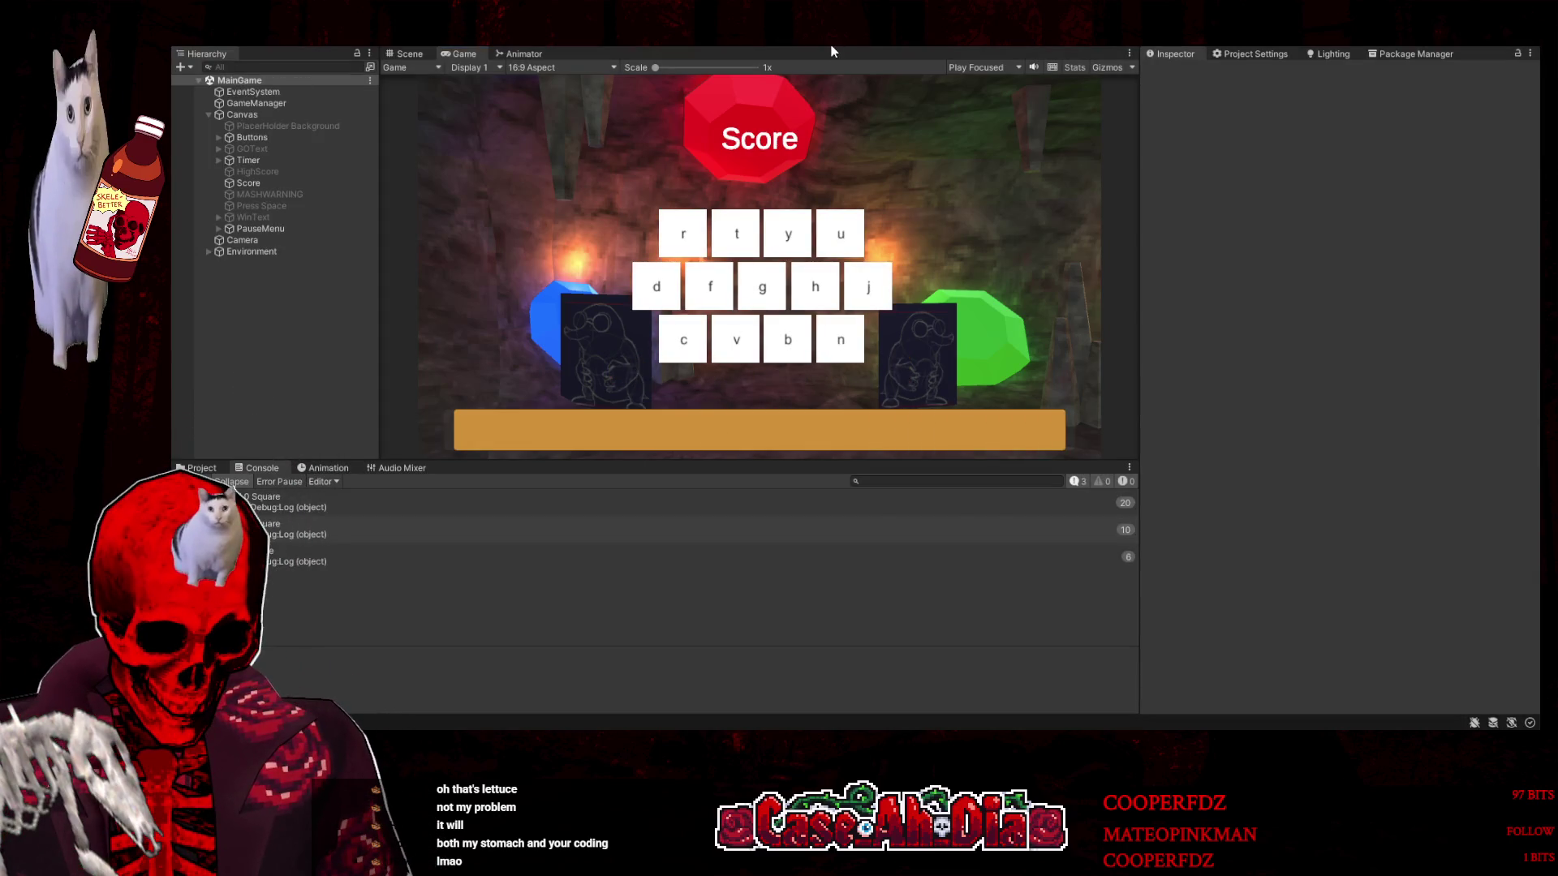
# Select PauseMenu in the Hierarchy and expand it to reveal its child objects
pyautogui.click(244, 240)
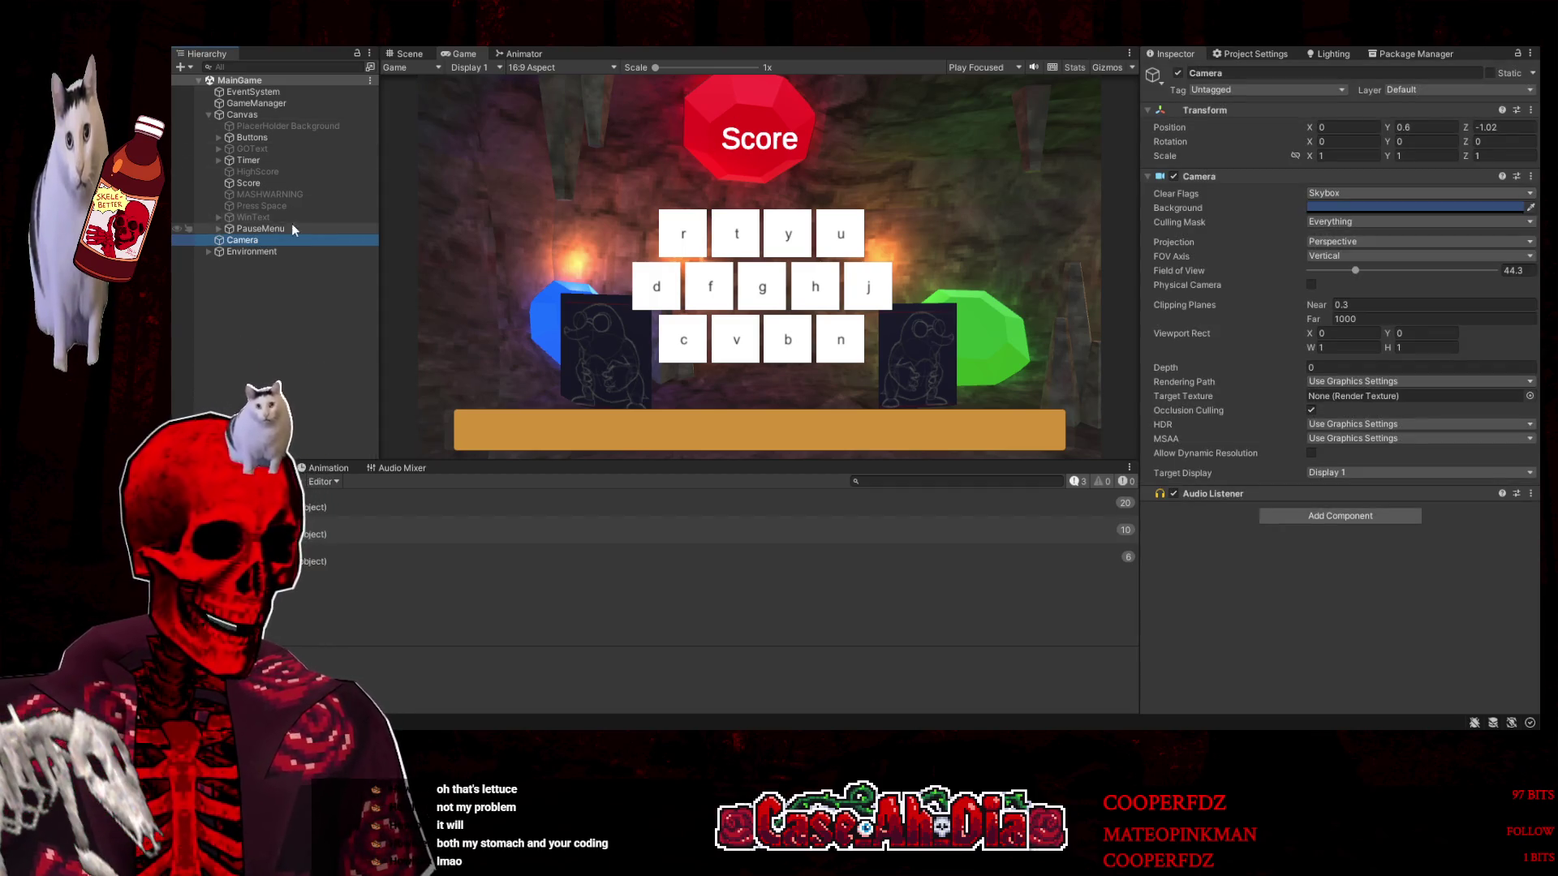
pyautogui.click(243, 228)
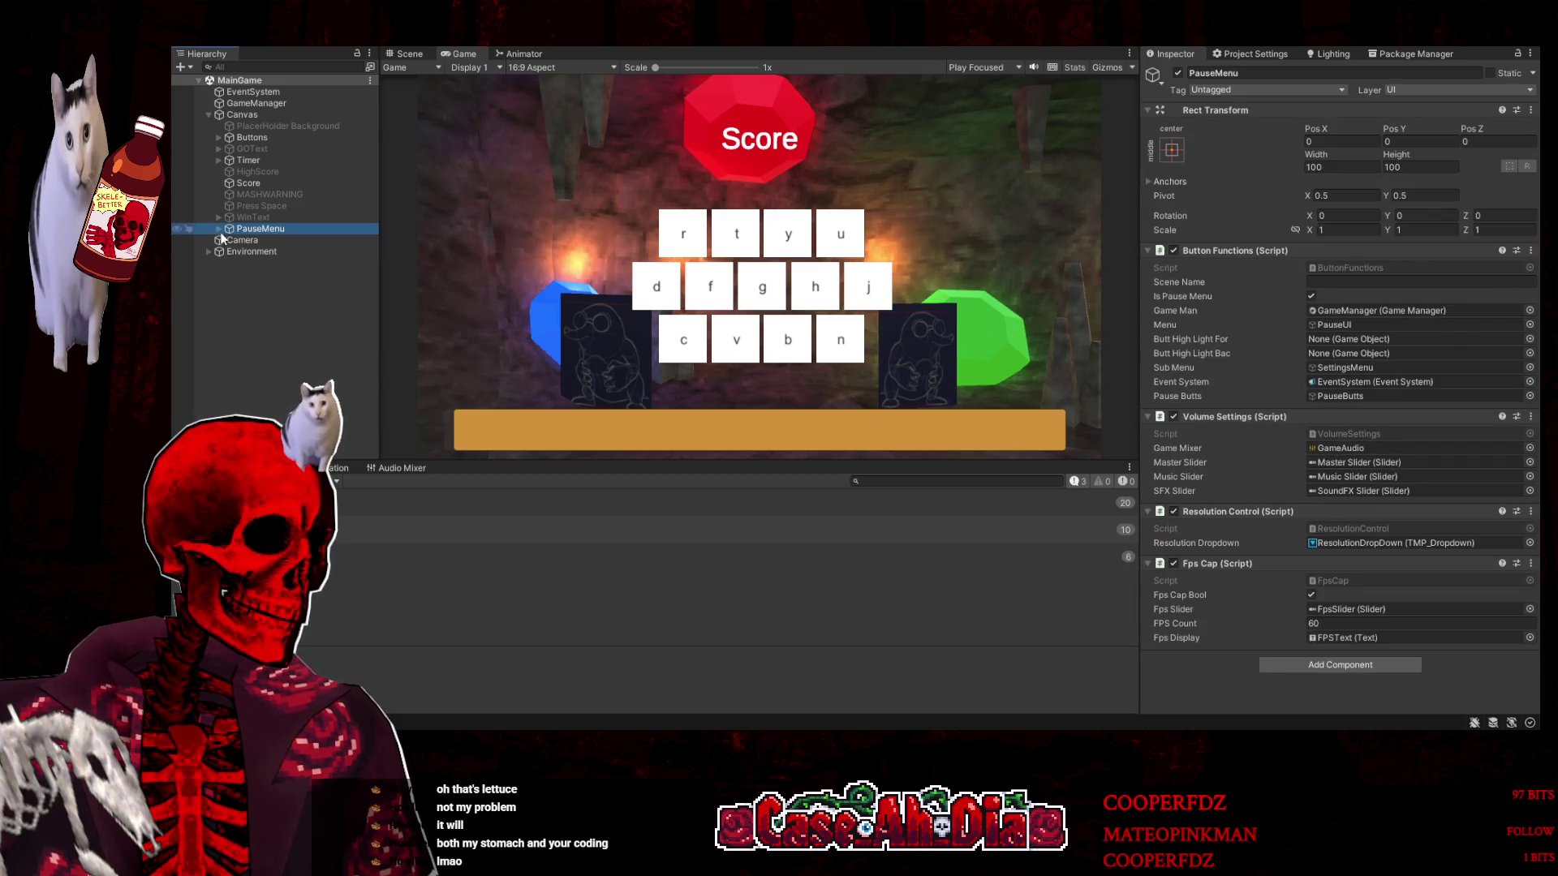
pyautogui.click(221, 230)
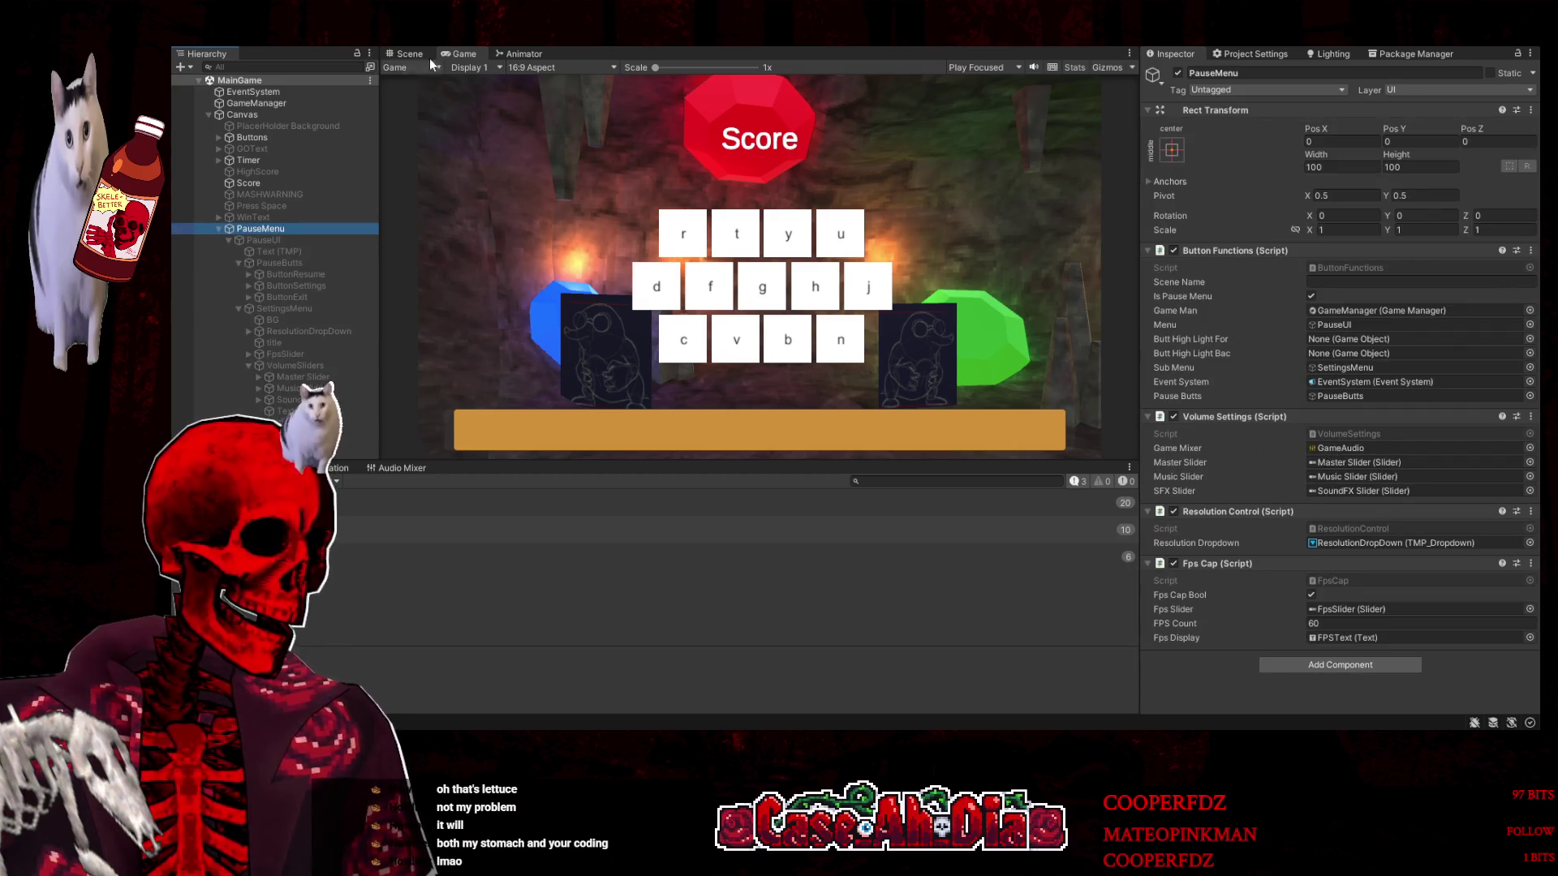
# In the Scene view, make PauseUI and SettingsMenu active, then select SoundFX Slider
pyautogui.click(406, 55)
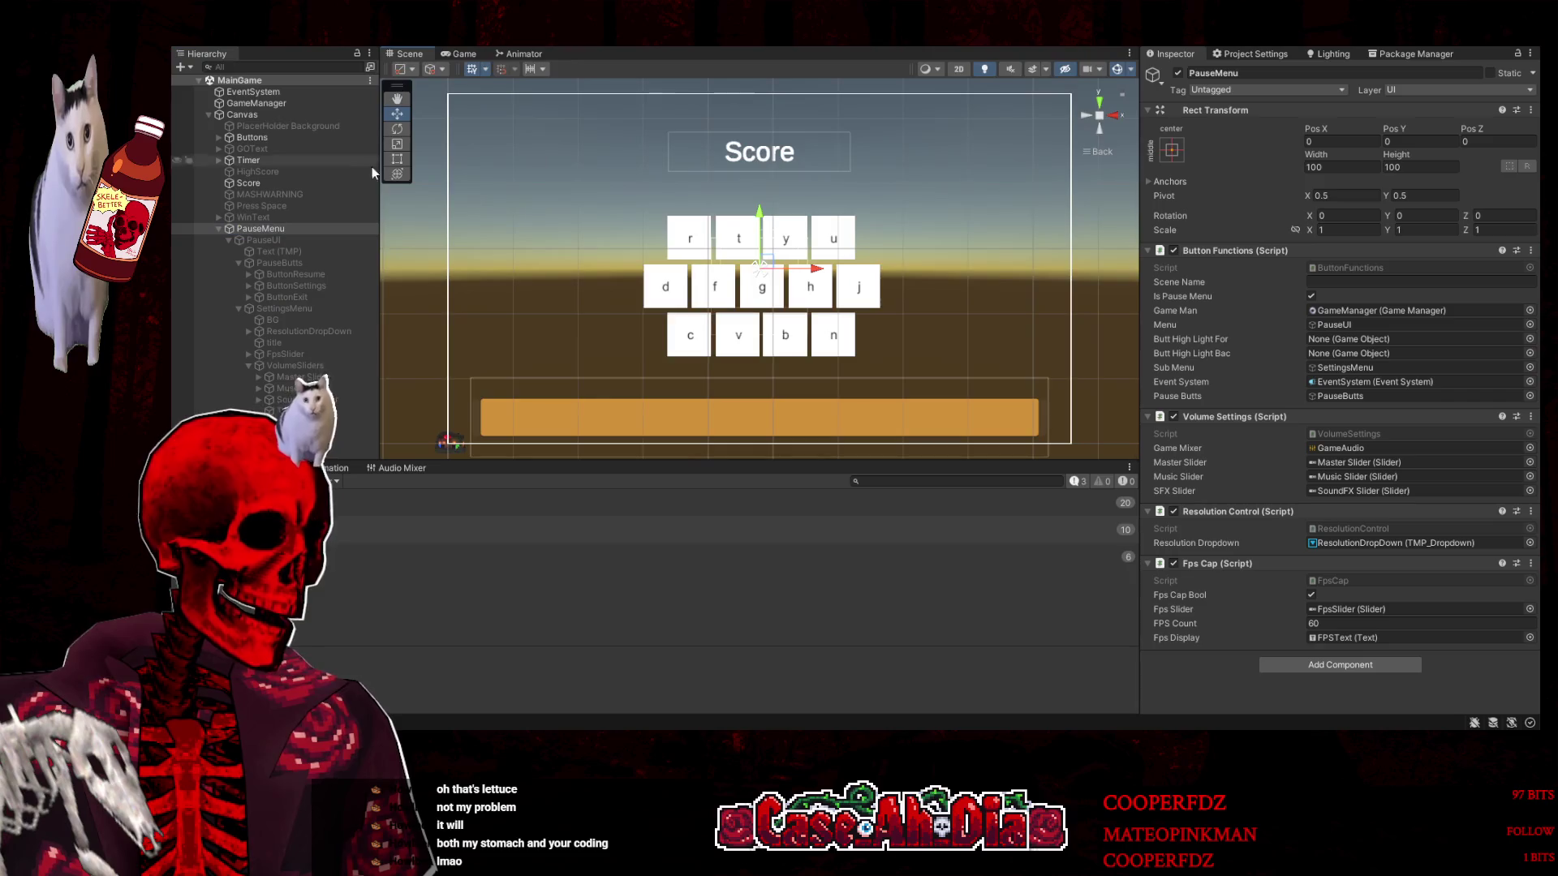
pyautogui.click(267, 240)
pyautogui.click(1178, 73)
pyautogui.click(286, 308)
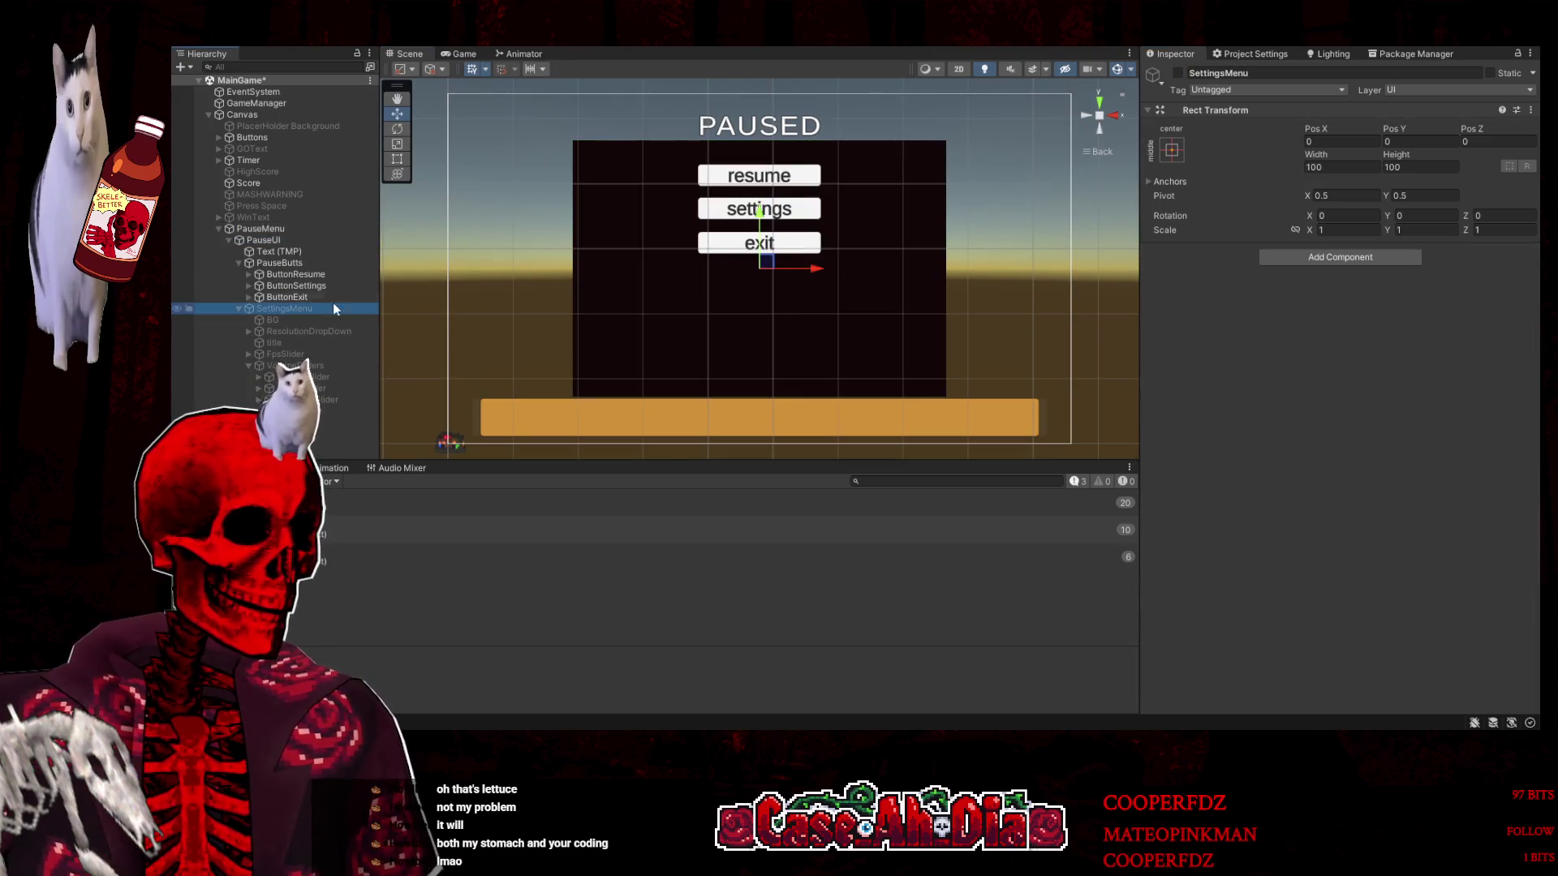
pyautogui.click(1175, 73)
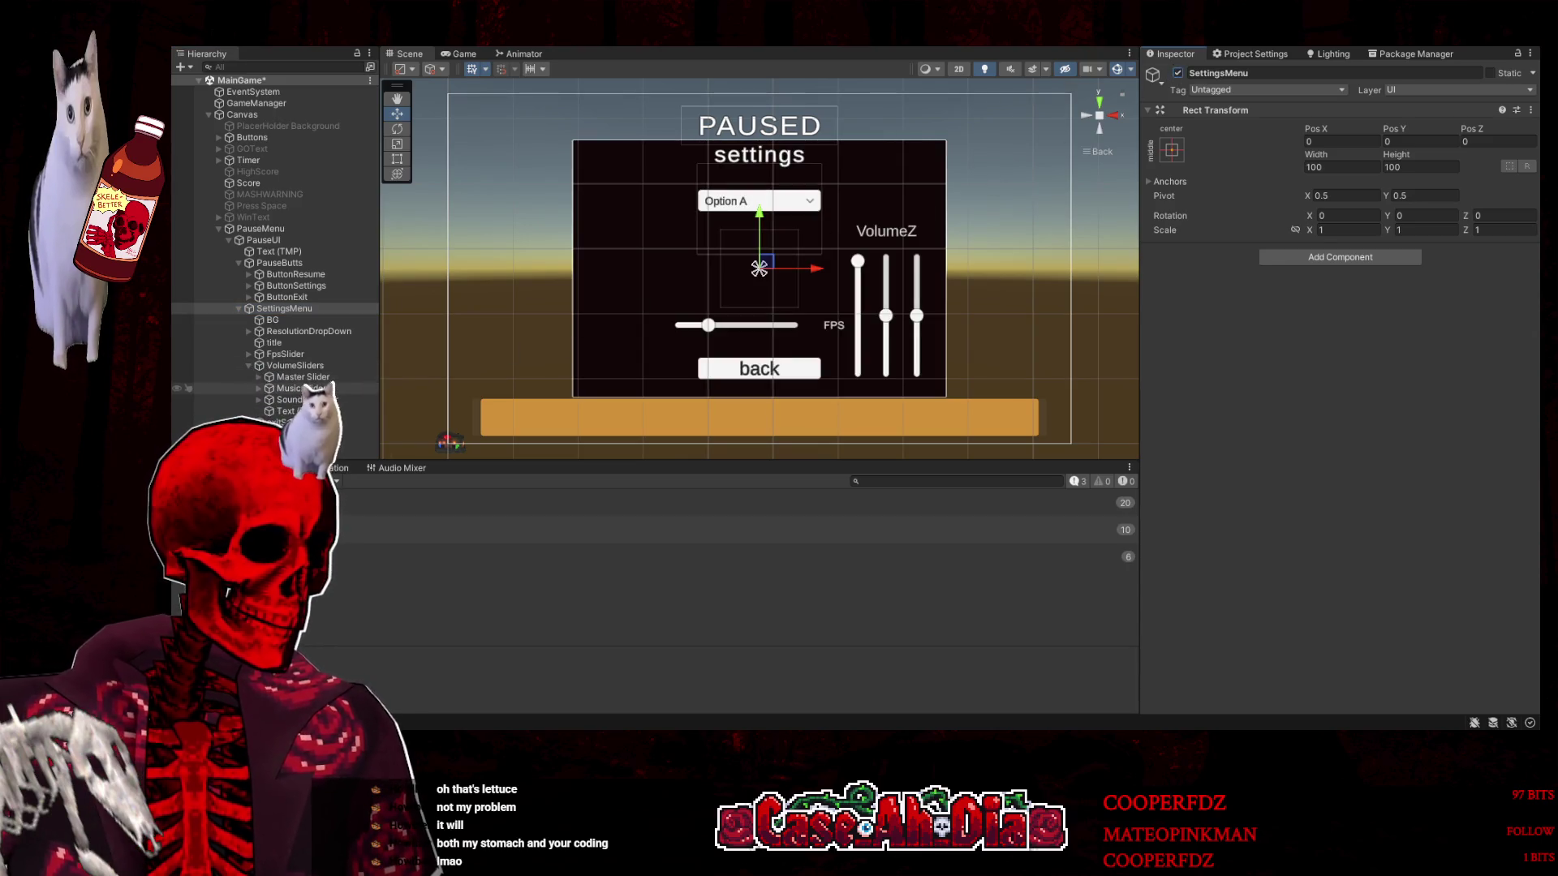
pyautogui.click(304, 400)
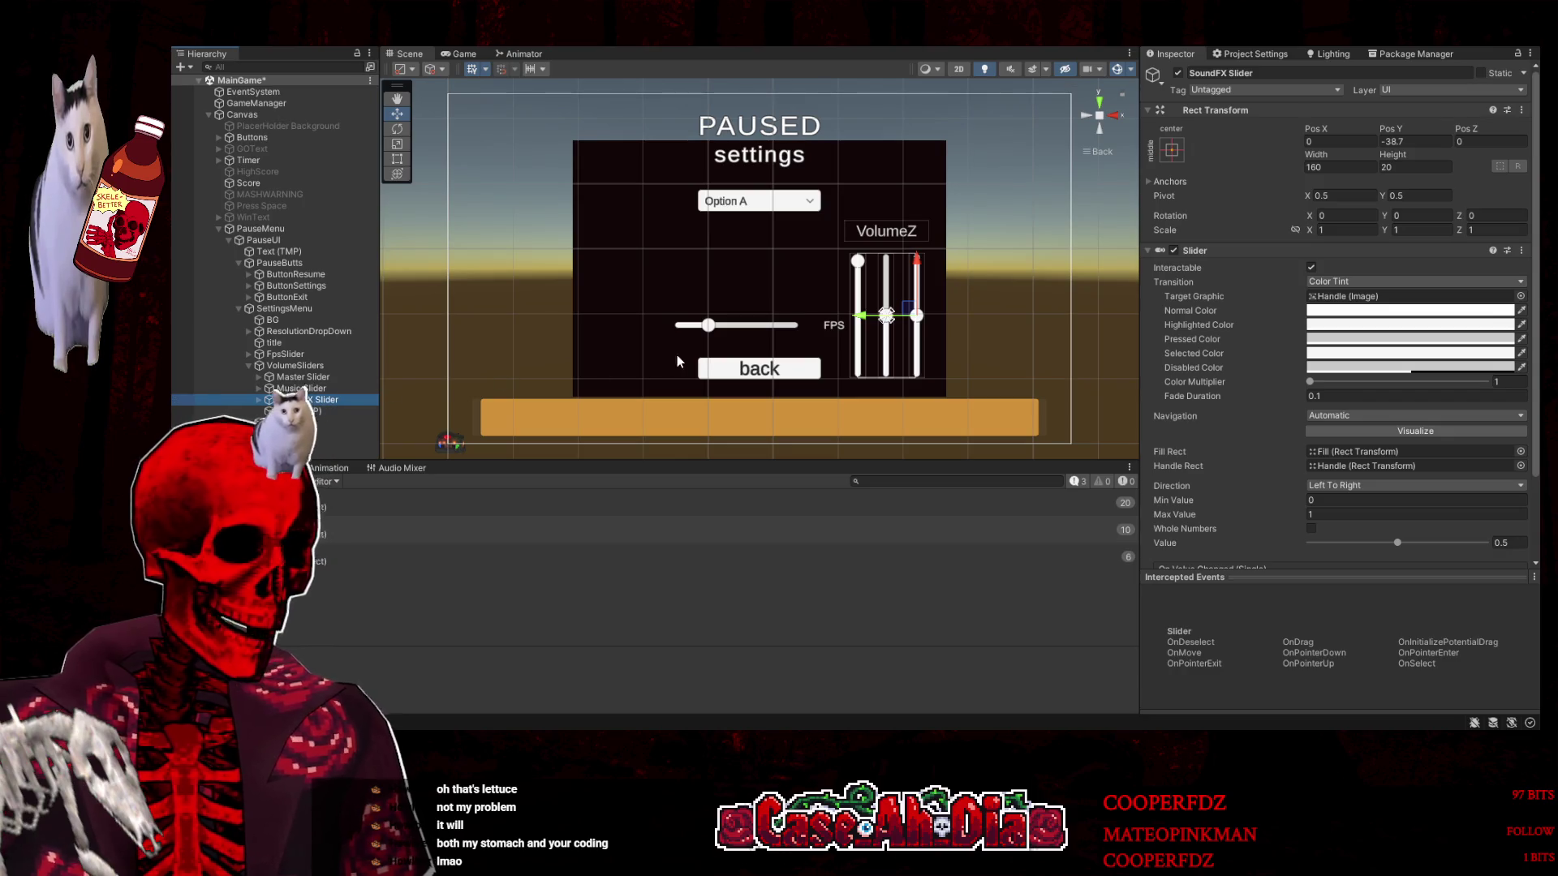
pyautogui.scroll(-3, 1334, 399)
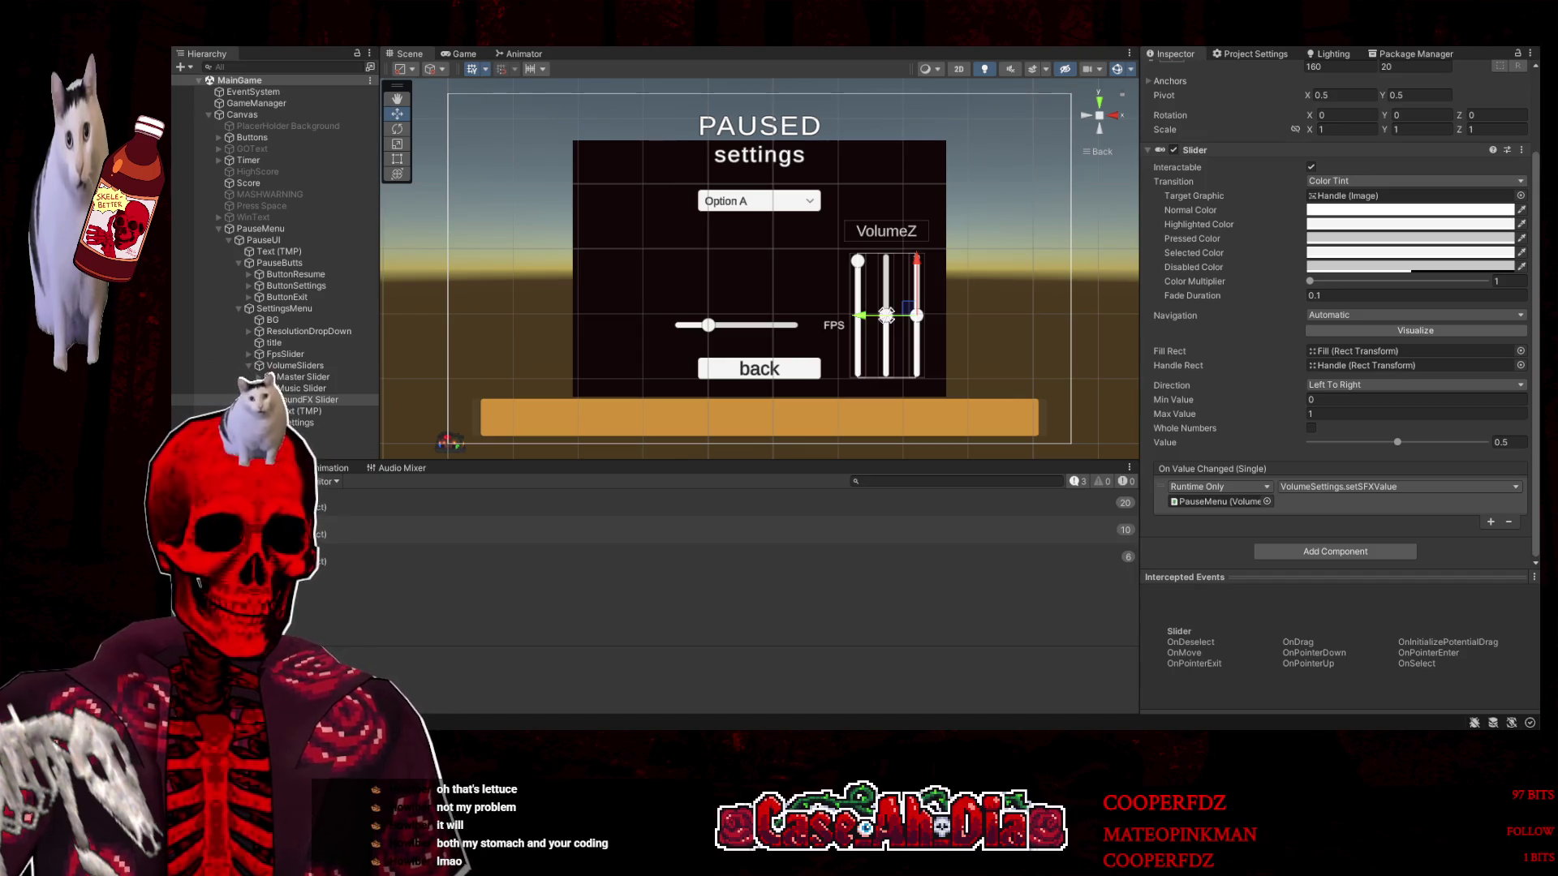
# Set the SoundFX Slider's Max Value to 1, then show the Game Audio mixer's groups
pyautogui.click(1327, 401)
pyautogui.press('Tab')
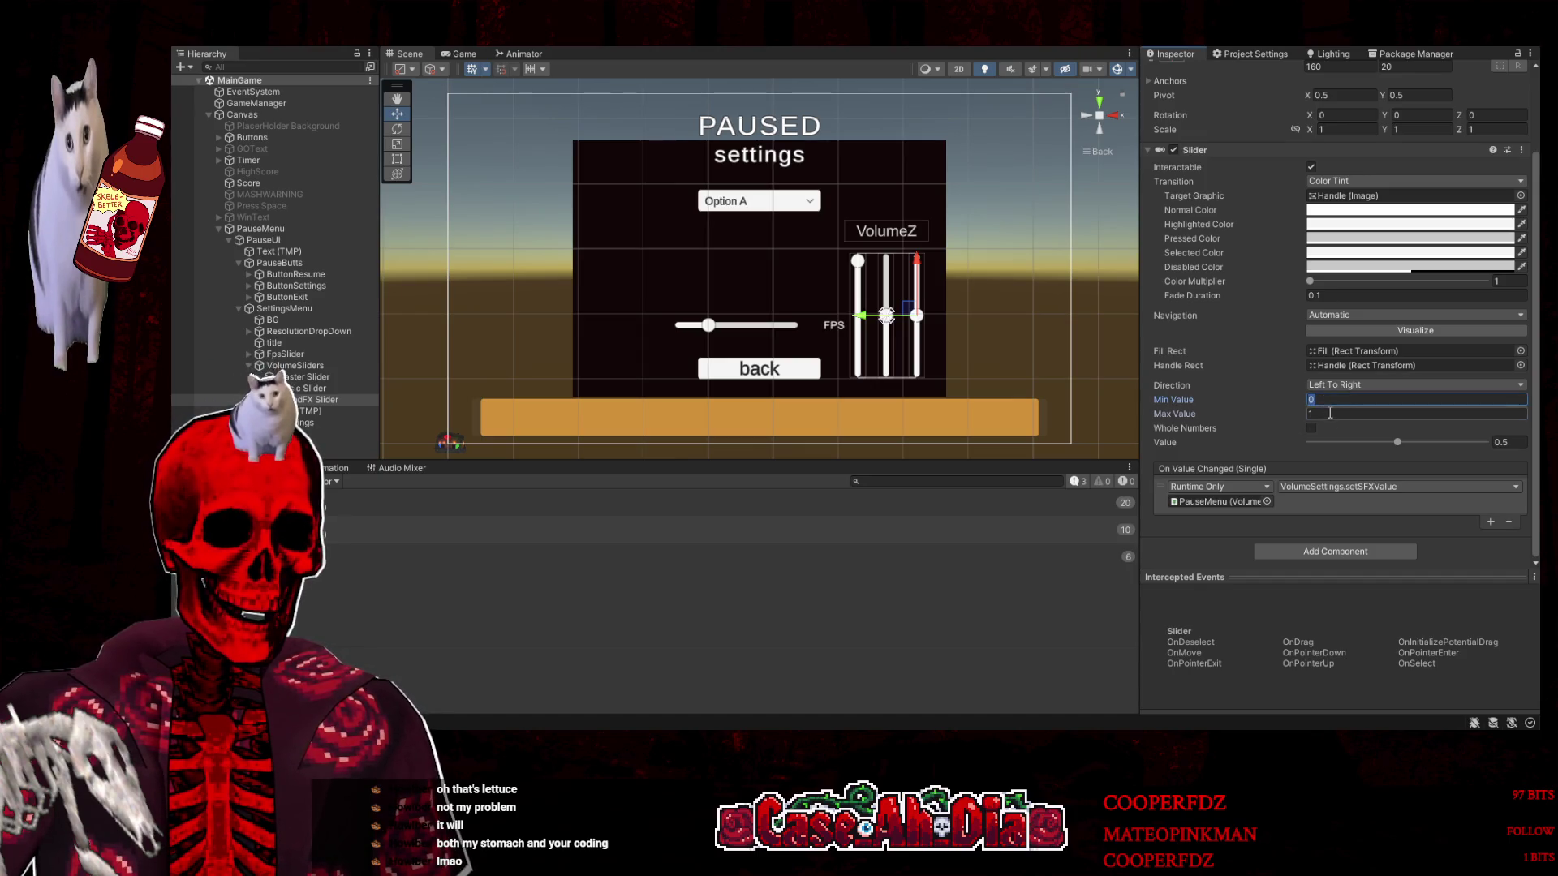
pyautogui.click(1327, 400)
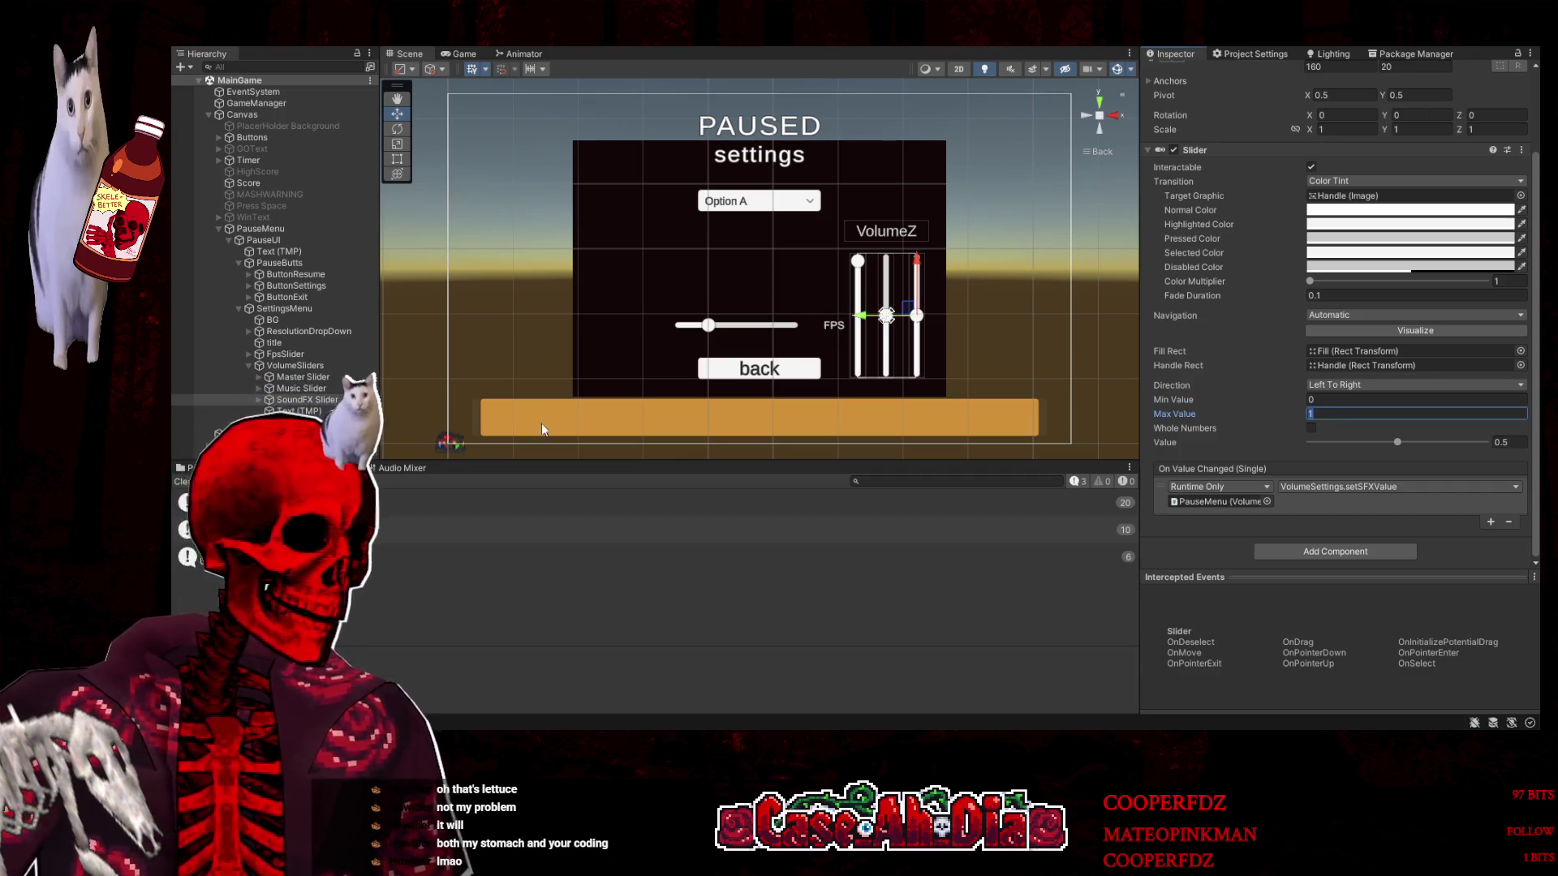
pyautogui.click(365, 472)
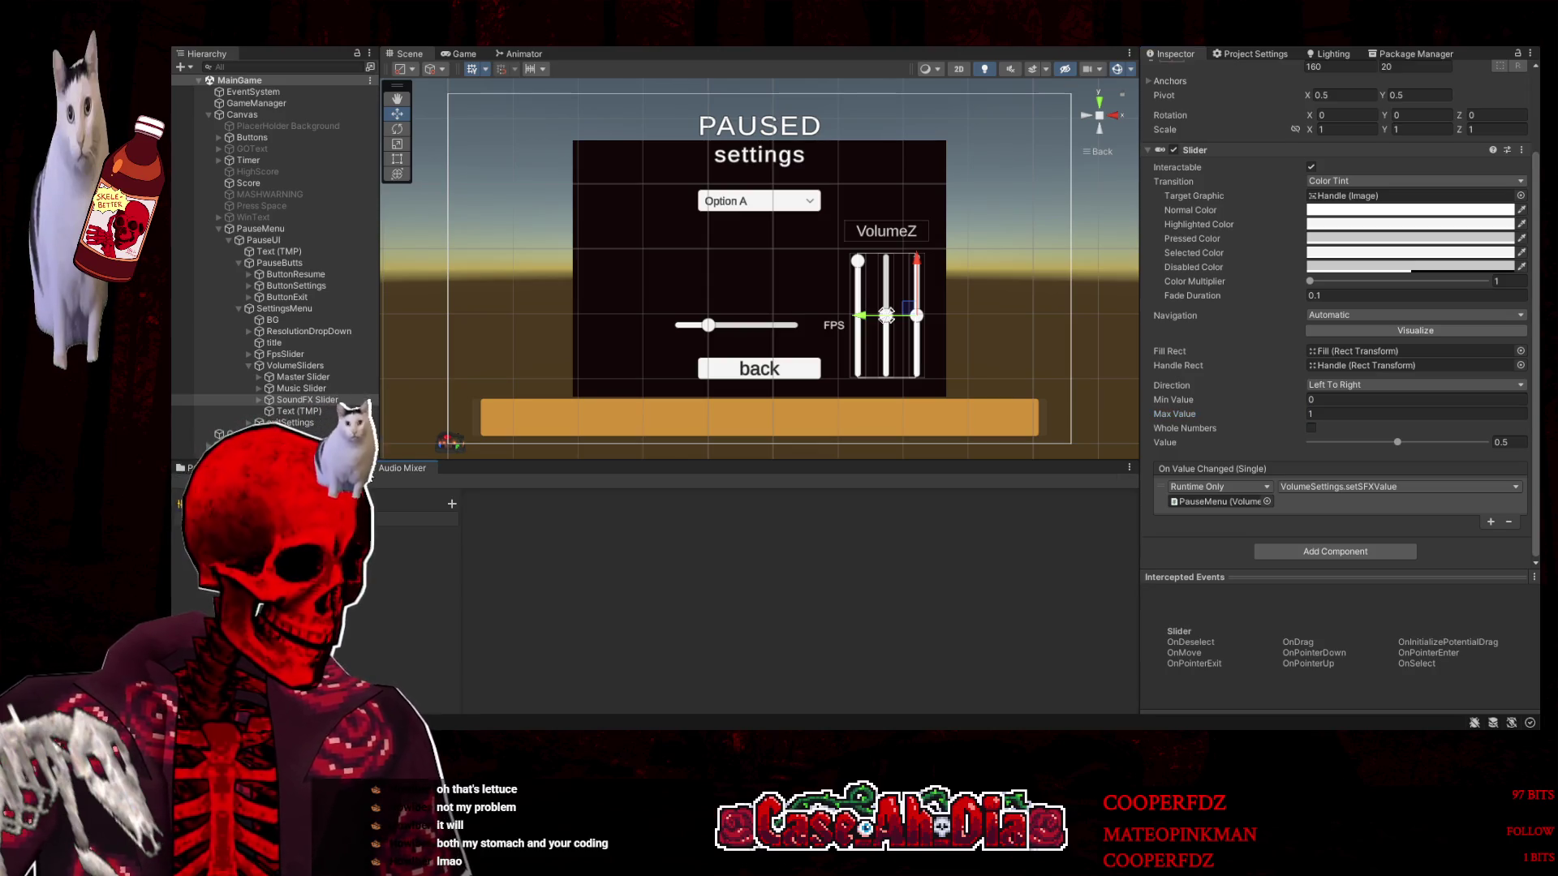
pyautogui.click(414, 518)
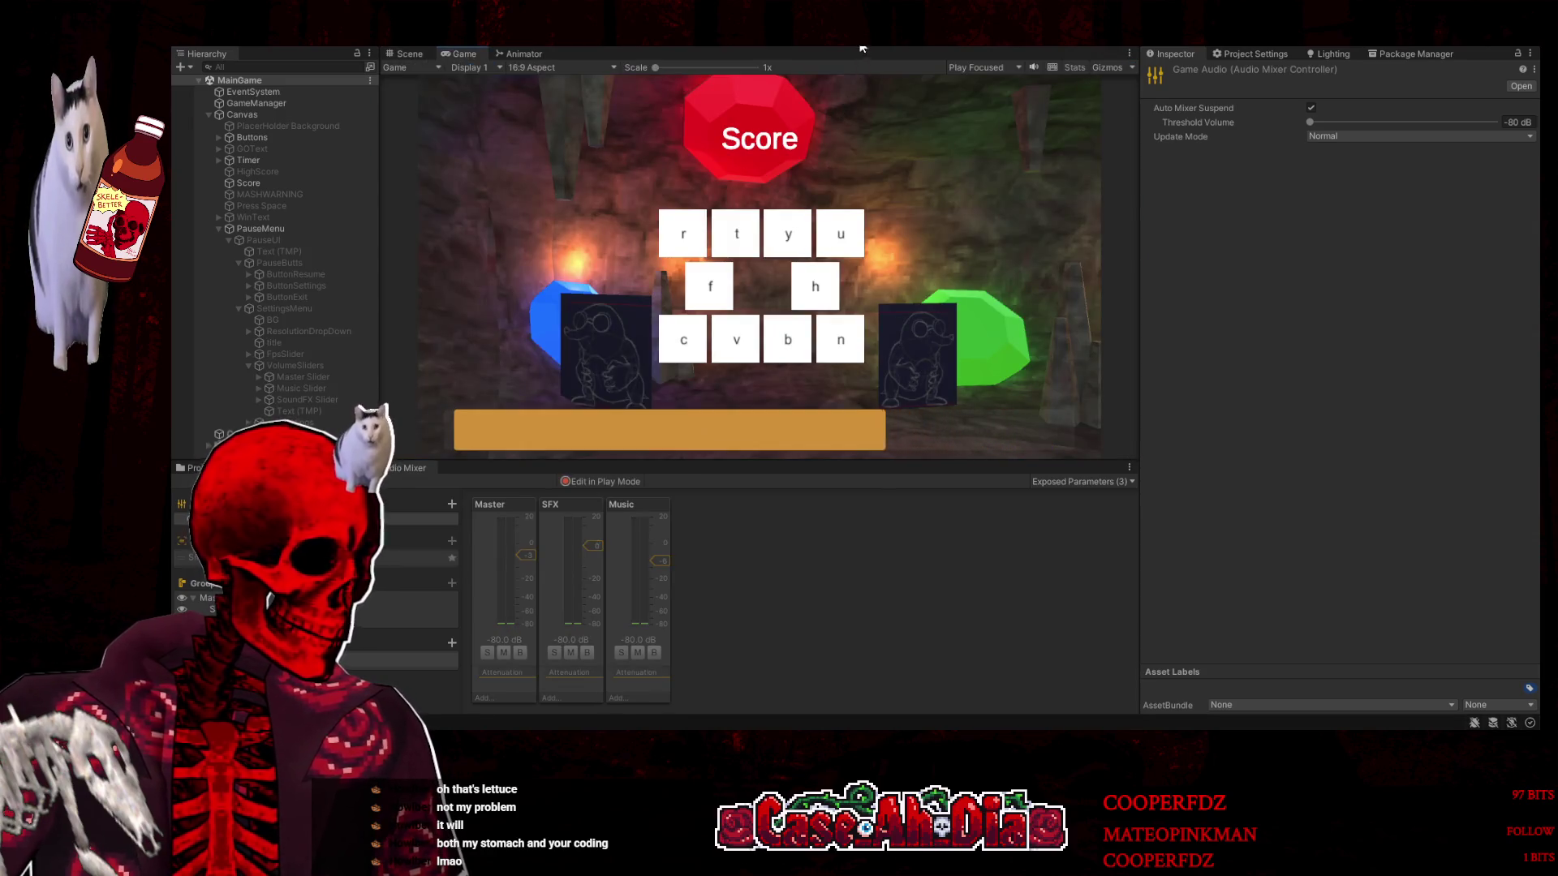
# Run the game, inspect Master, Music (-5.52 dB) and SFX (-0.17 dB), then select SoundFX Slider
pyautogui.hotkey('ctrl', '1')
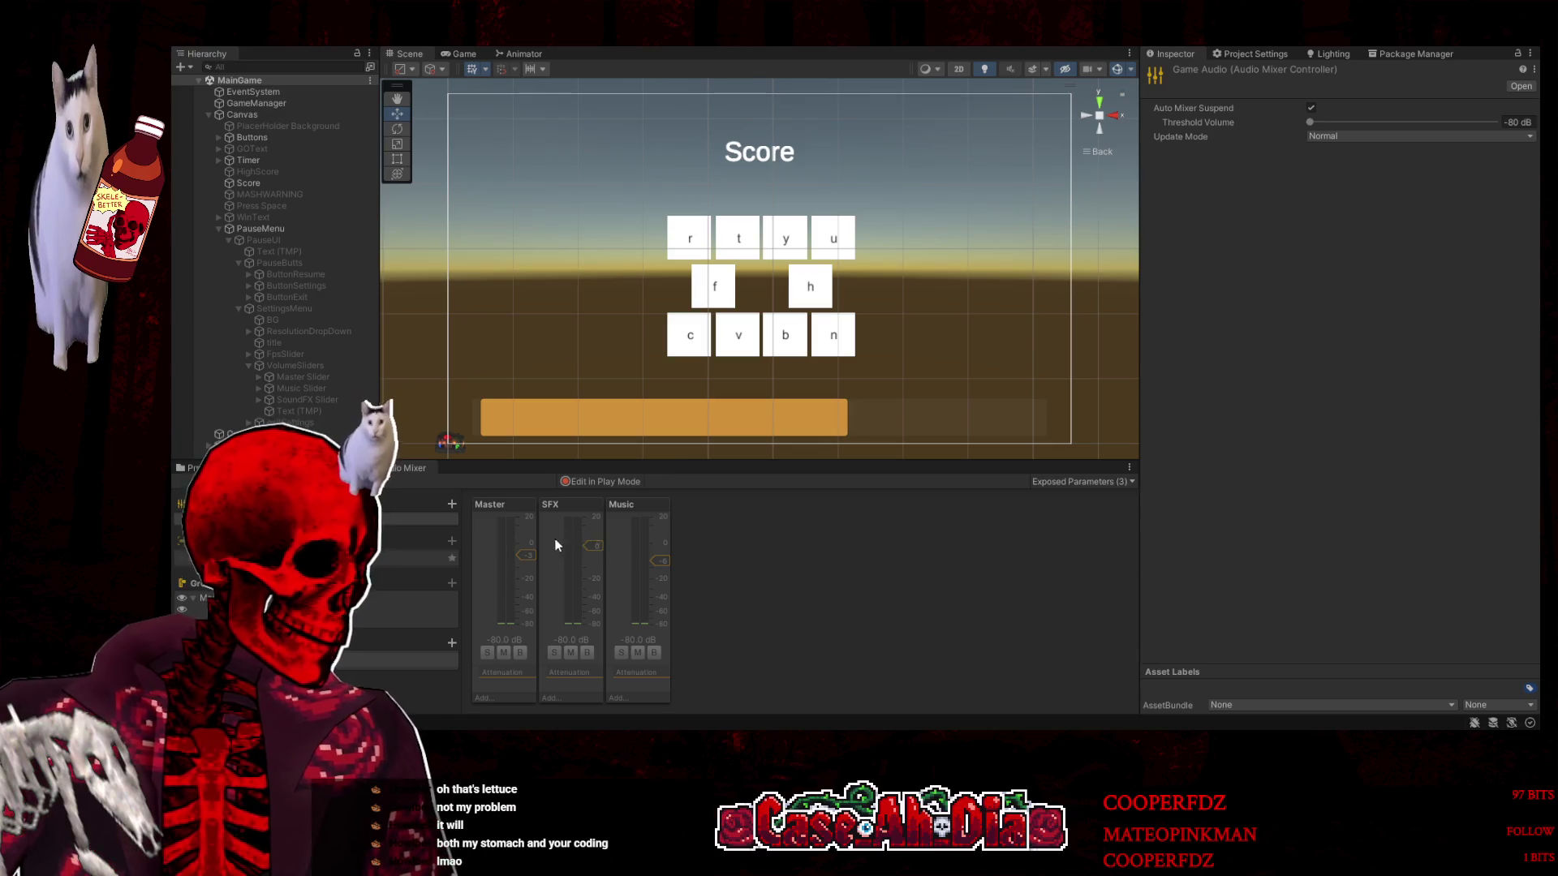
pyautogui.click(524, 558)
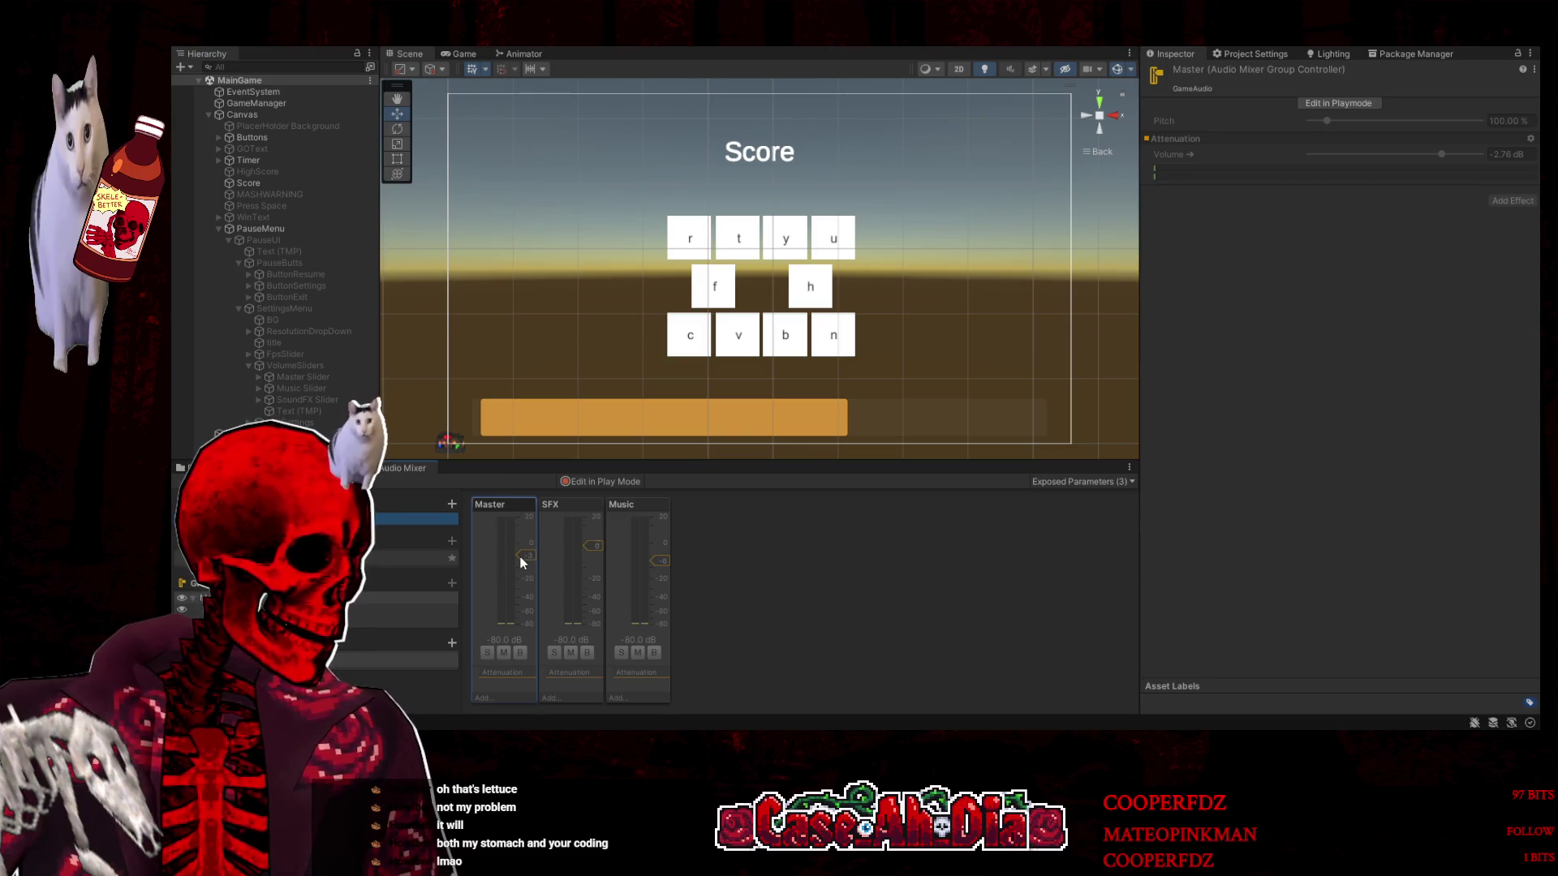
pyautogui.click(625, 573)
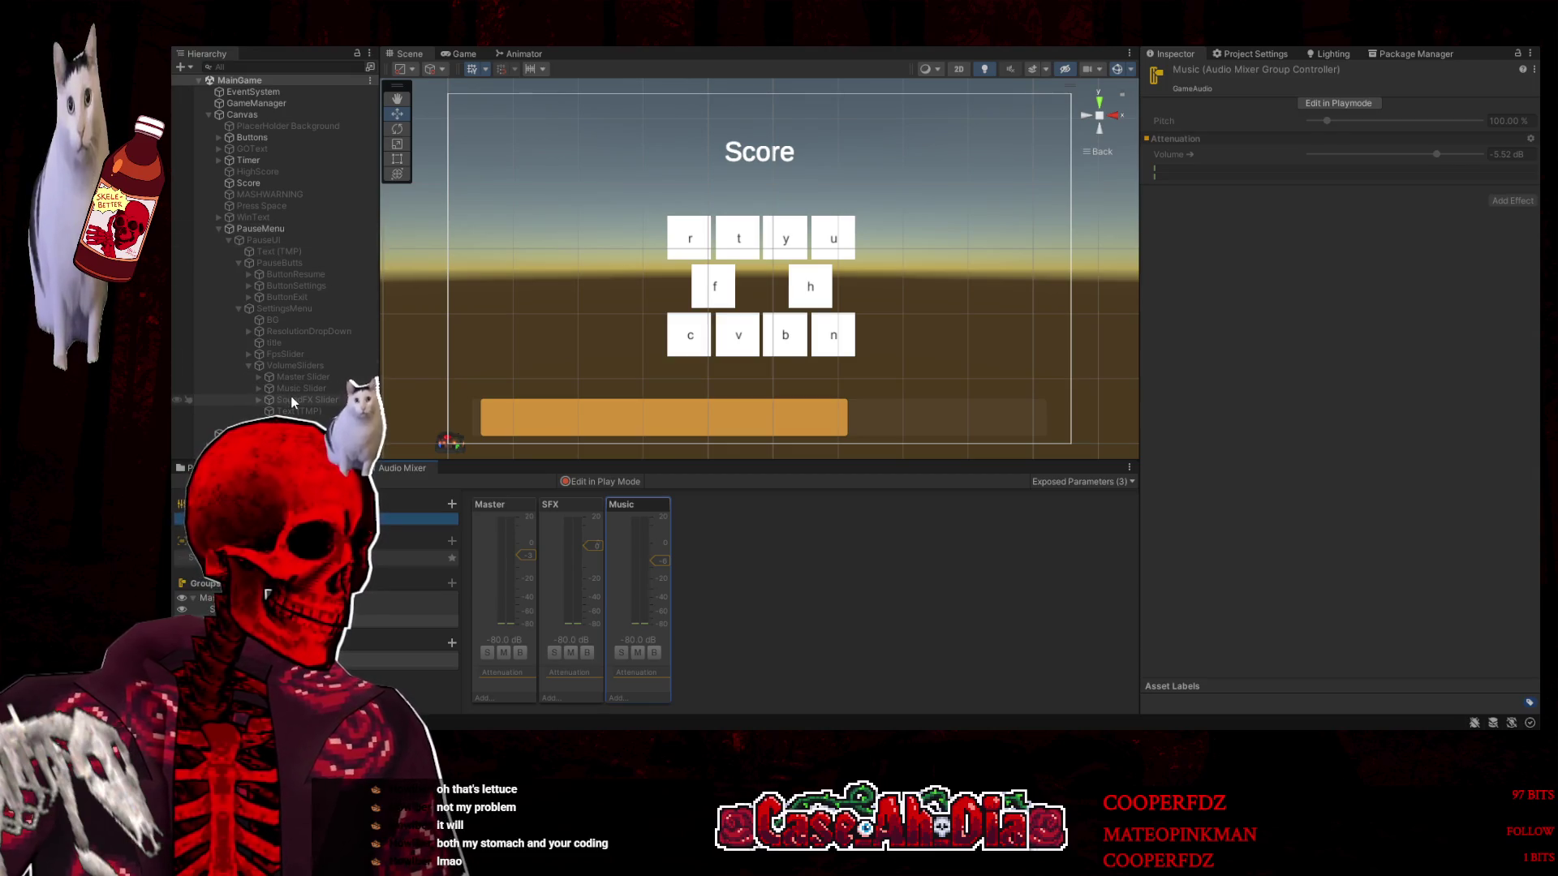
pyautogui.click(587, 503)
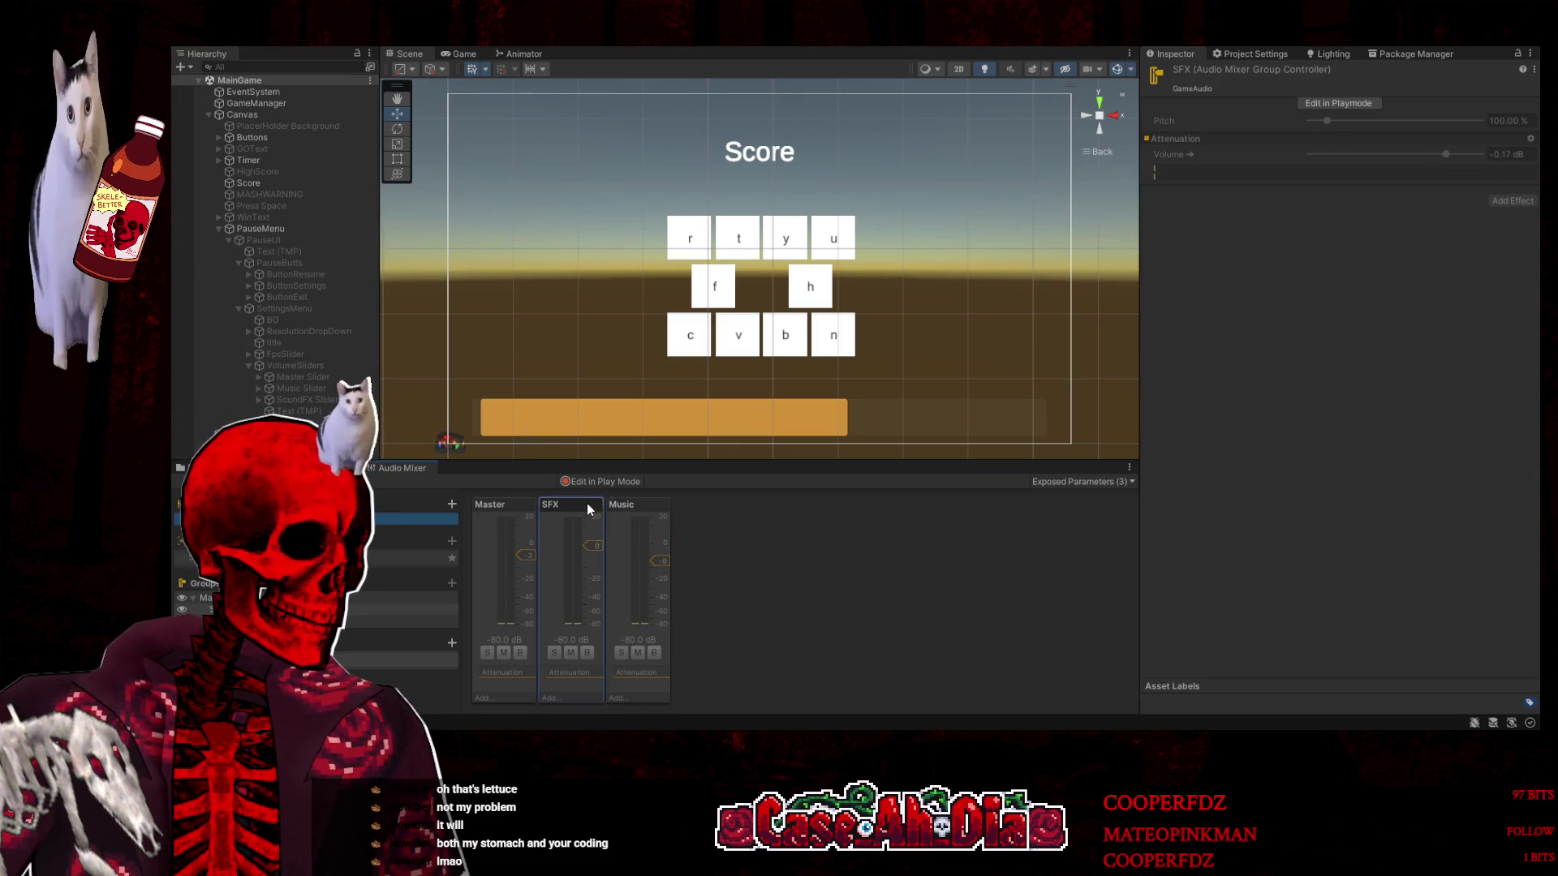
pyautogui.click(300, 401)
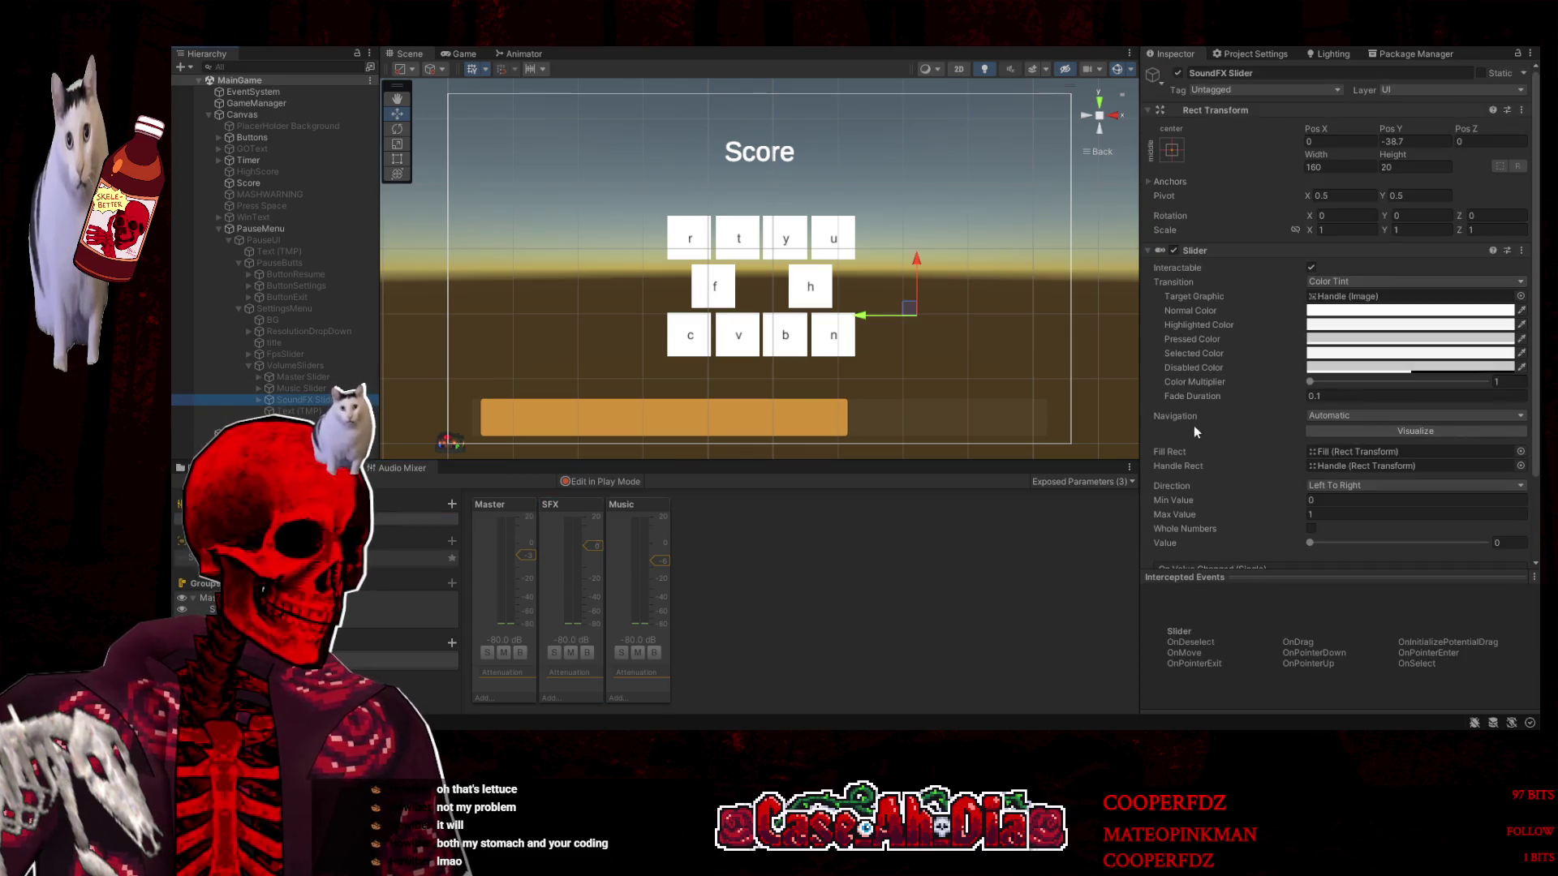
# Scroll the Inspector to On Value Changed and pause the running game to show its settings
pyautogui.scroll(-3, 1349, 491)
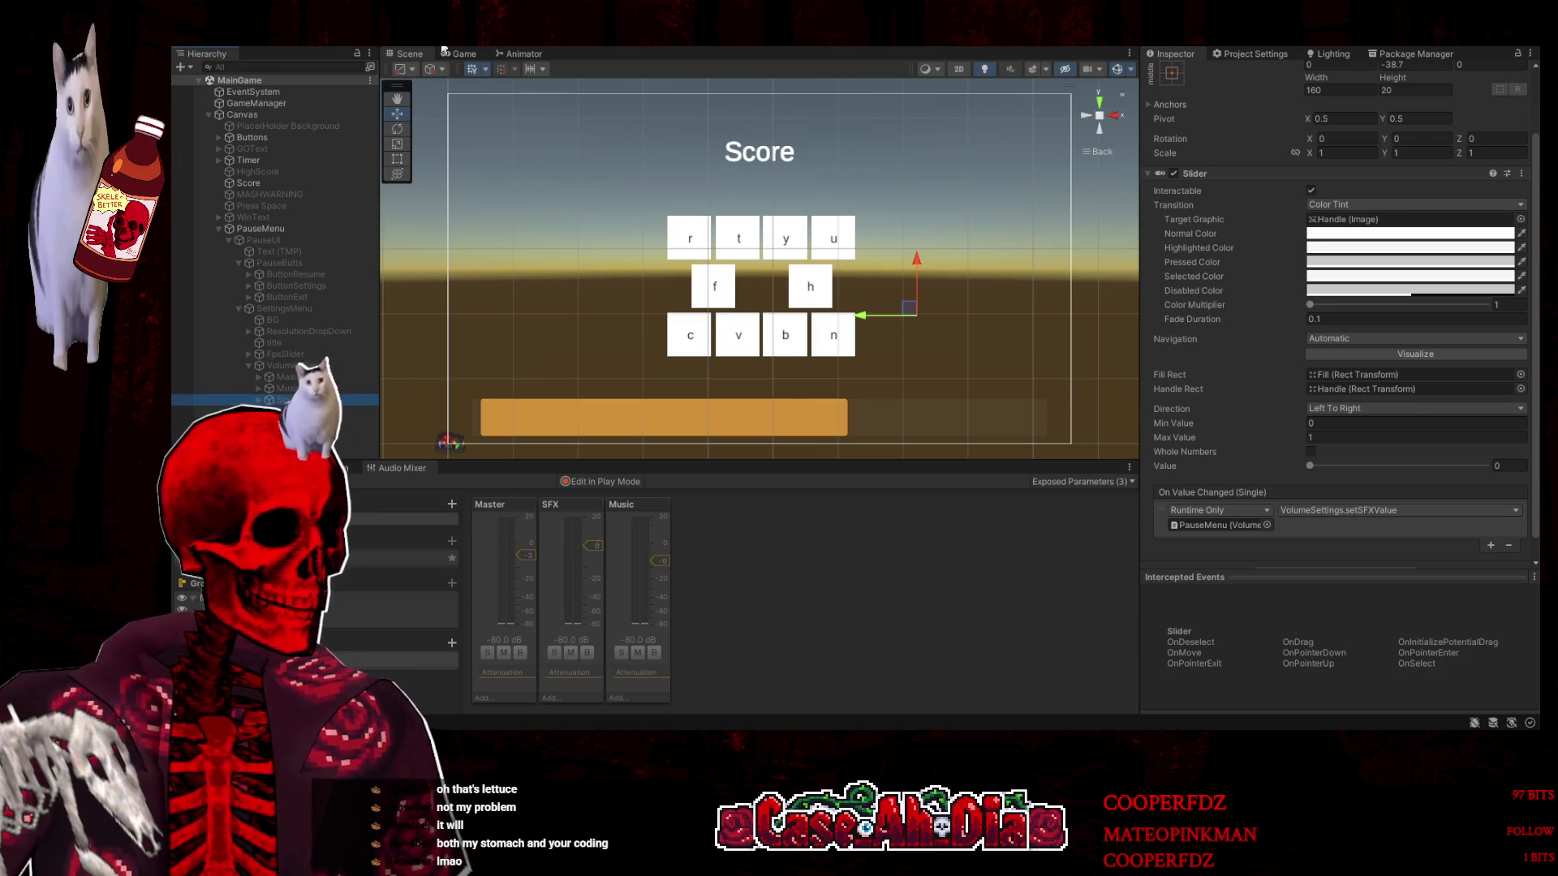
pyautogui.press('Escape')
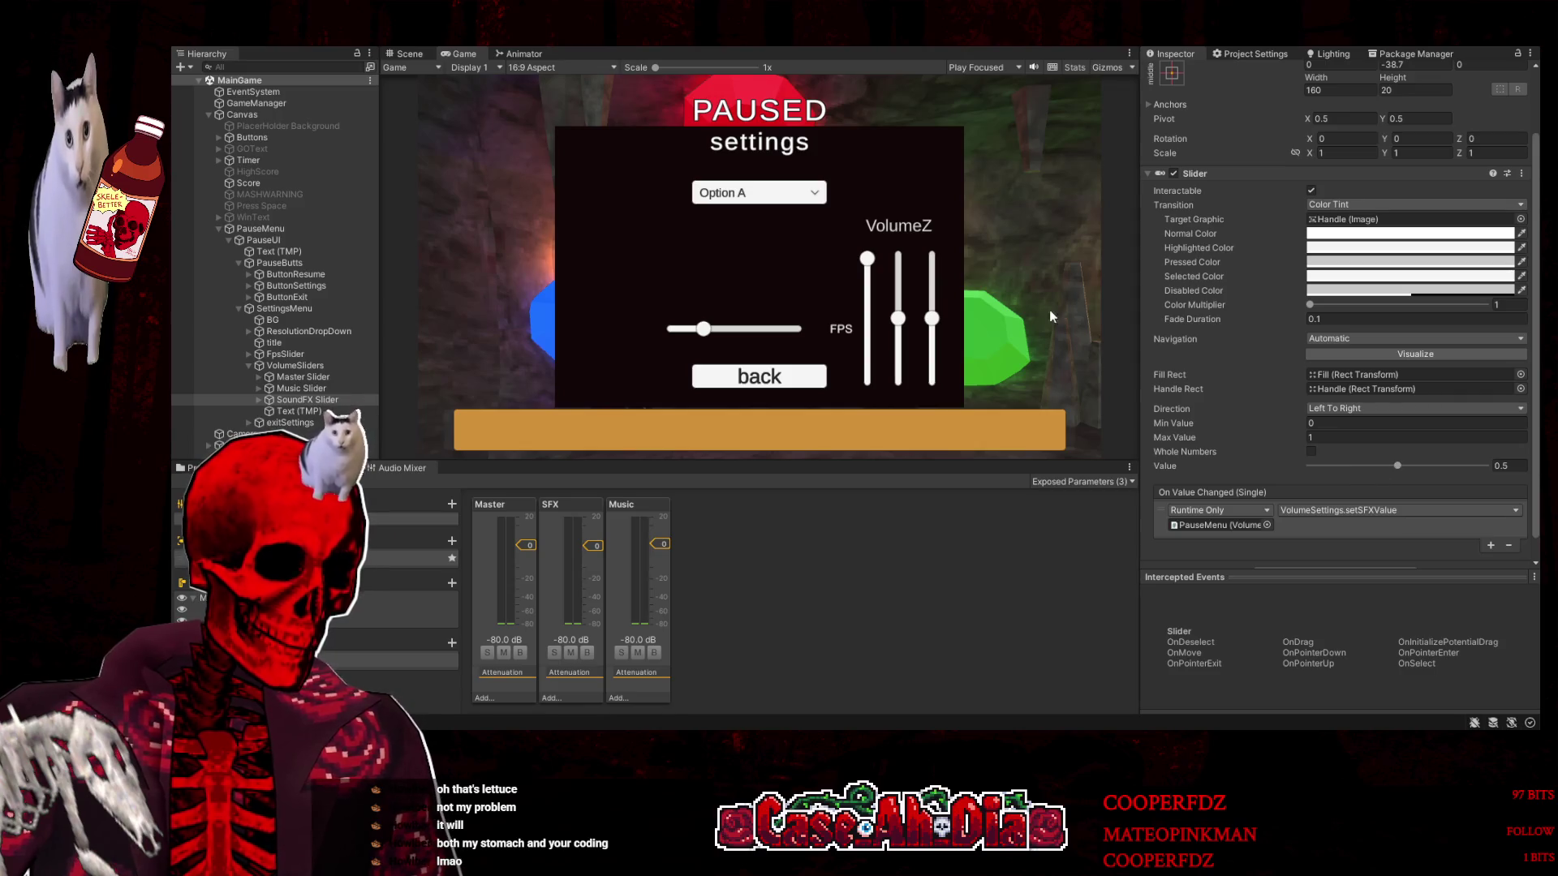
# Nudge the SFX slider's Value and check which slider PauseMenu's Volume Settings assign to SFX
pyautogui.moveTo(1359, 471); pyautogui.dragTo(1380, 469)
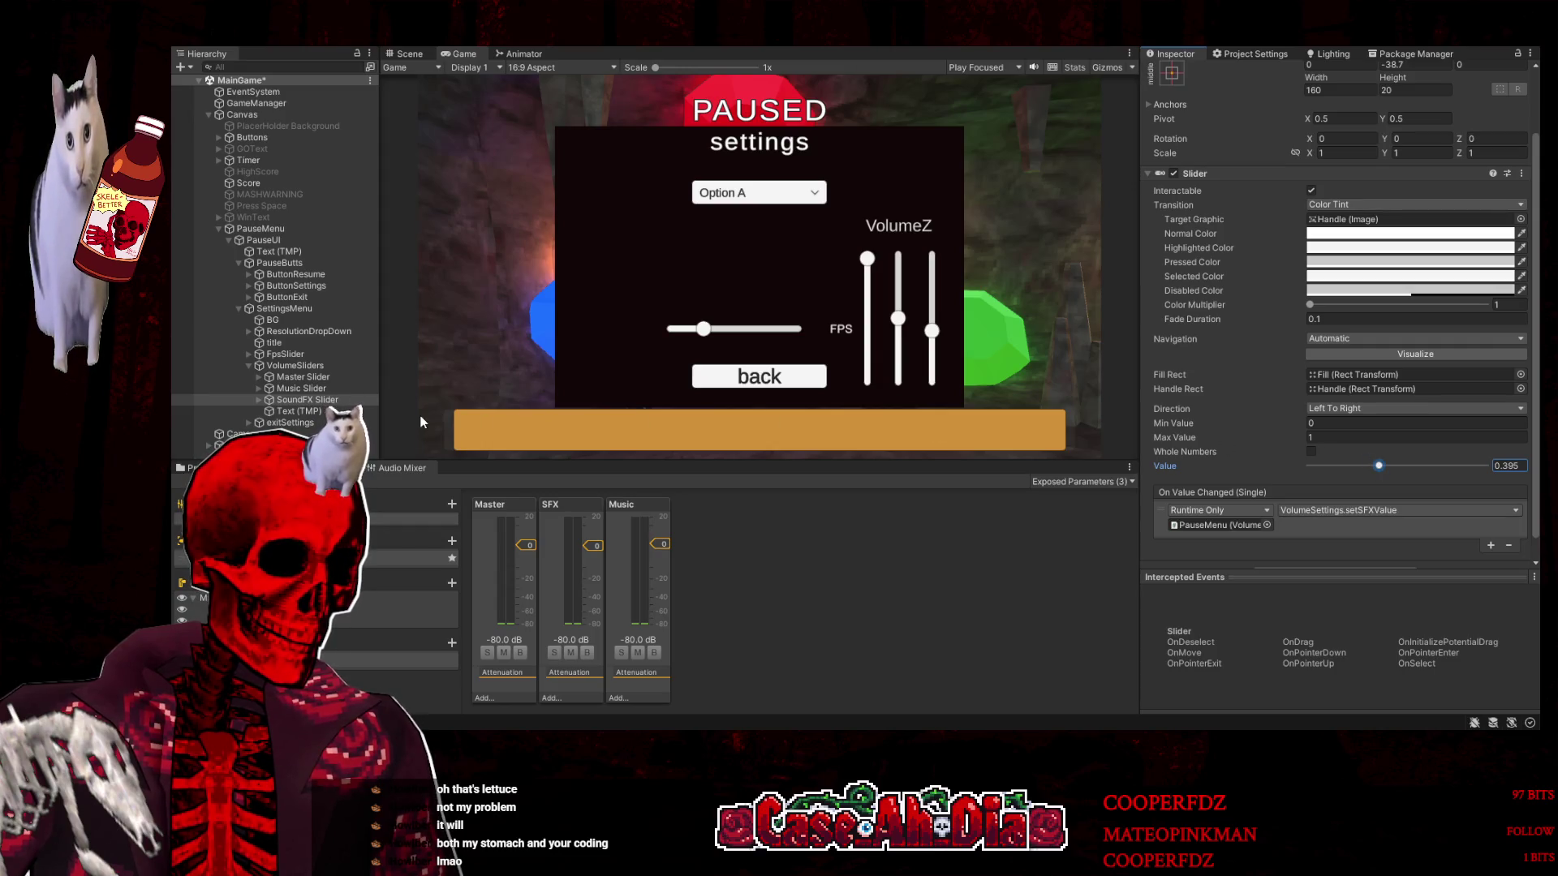
pyautogui.click(287, 230)
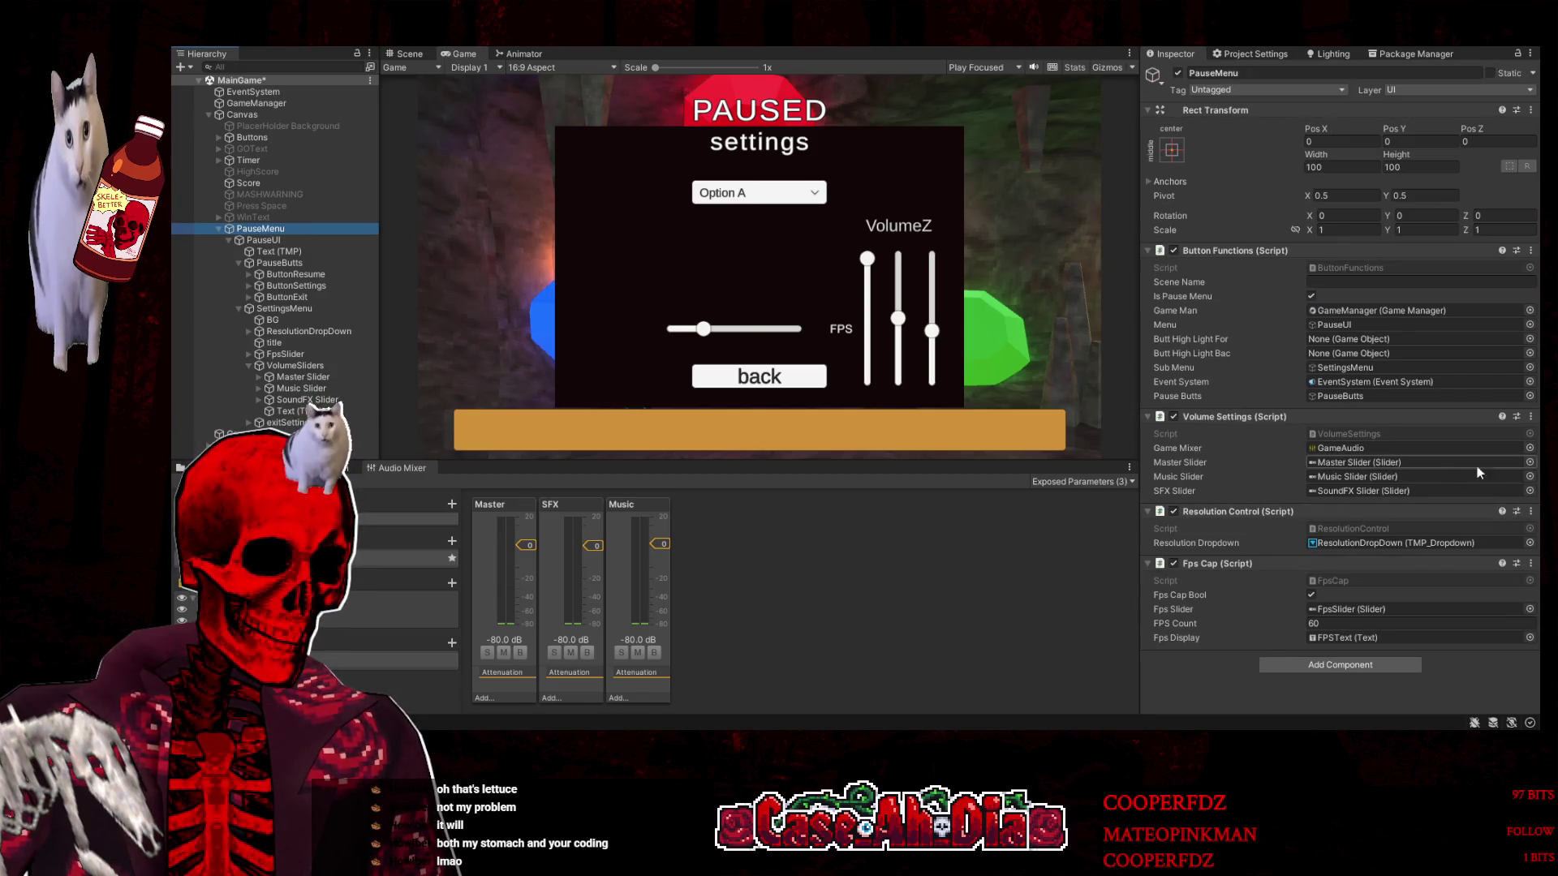
pyautogui.click(1536, 465)
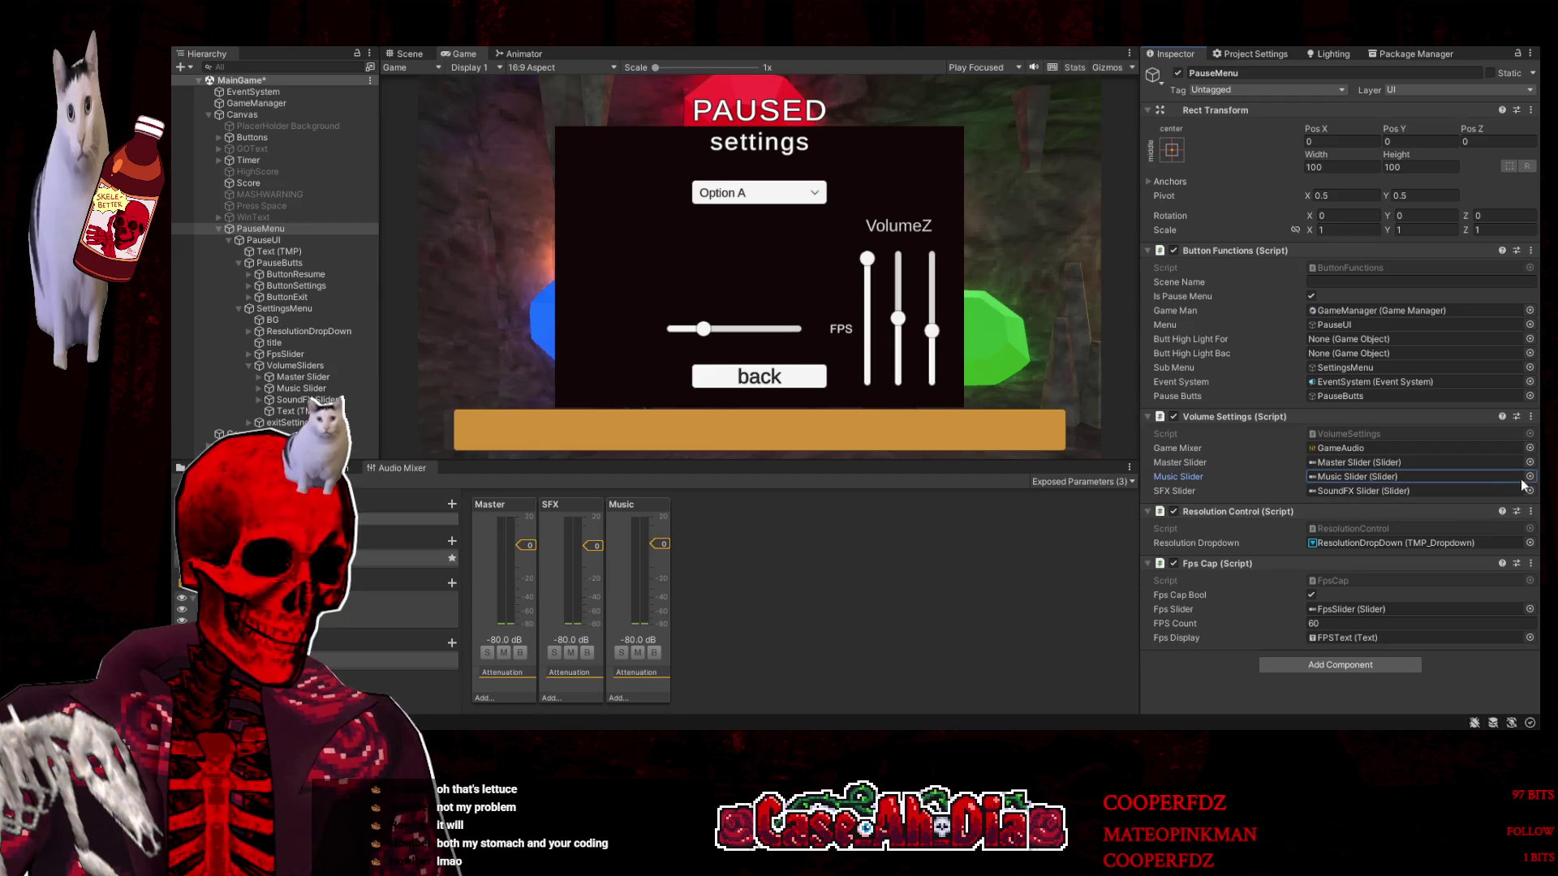
pyautogui.click(1380, 491)
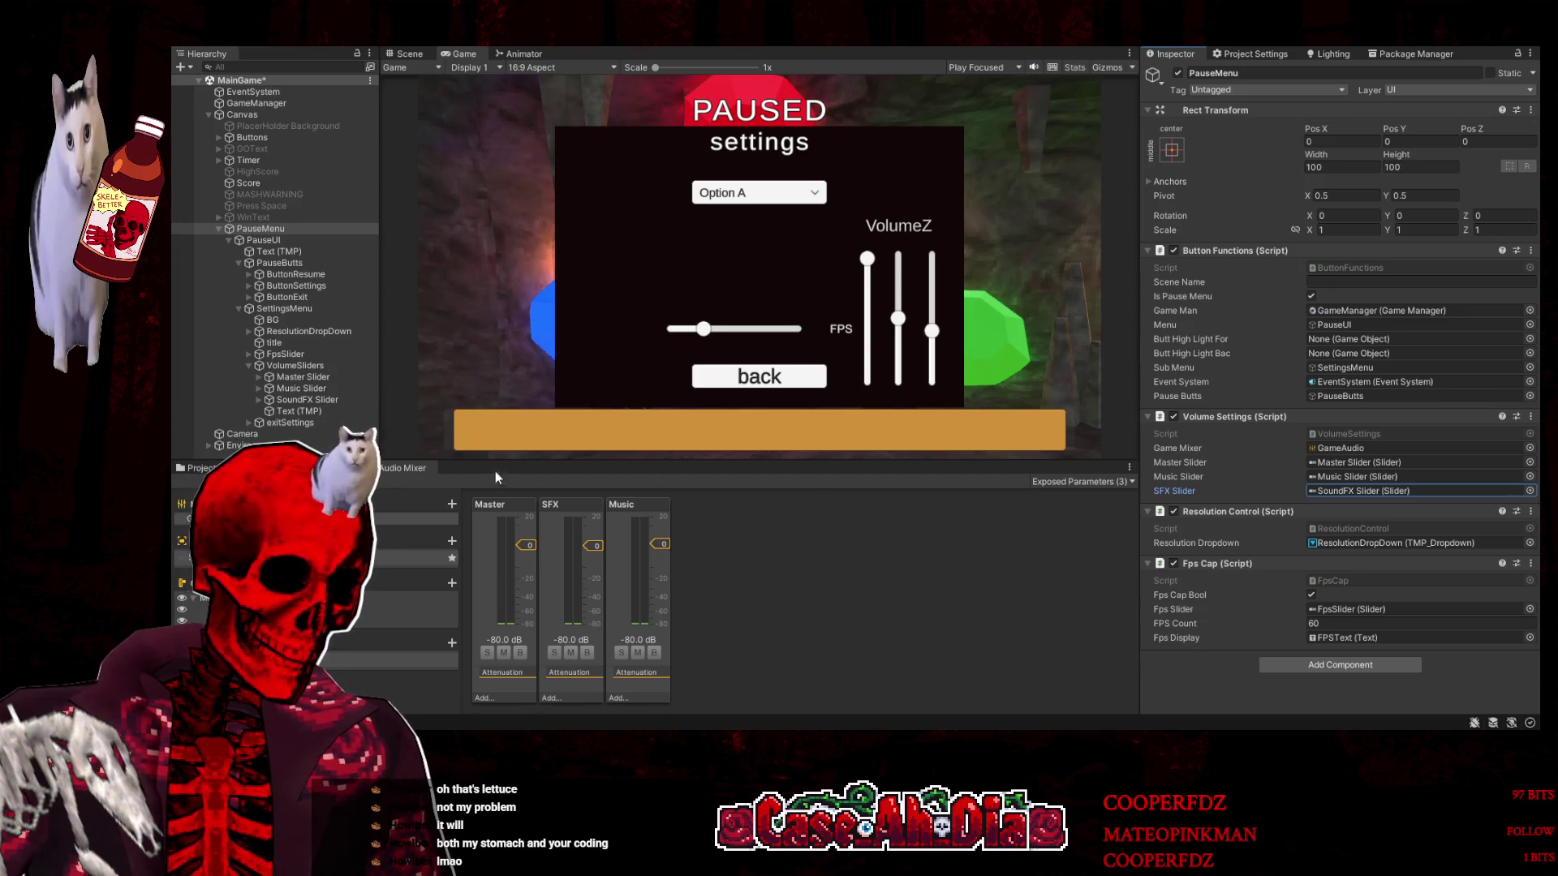
# Resume and reopen the game's pause settings, then select SoundFX Slider in the Hierarchy
pyautogui.click(850, 48)
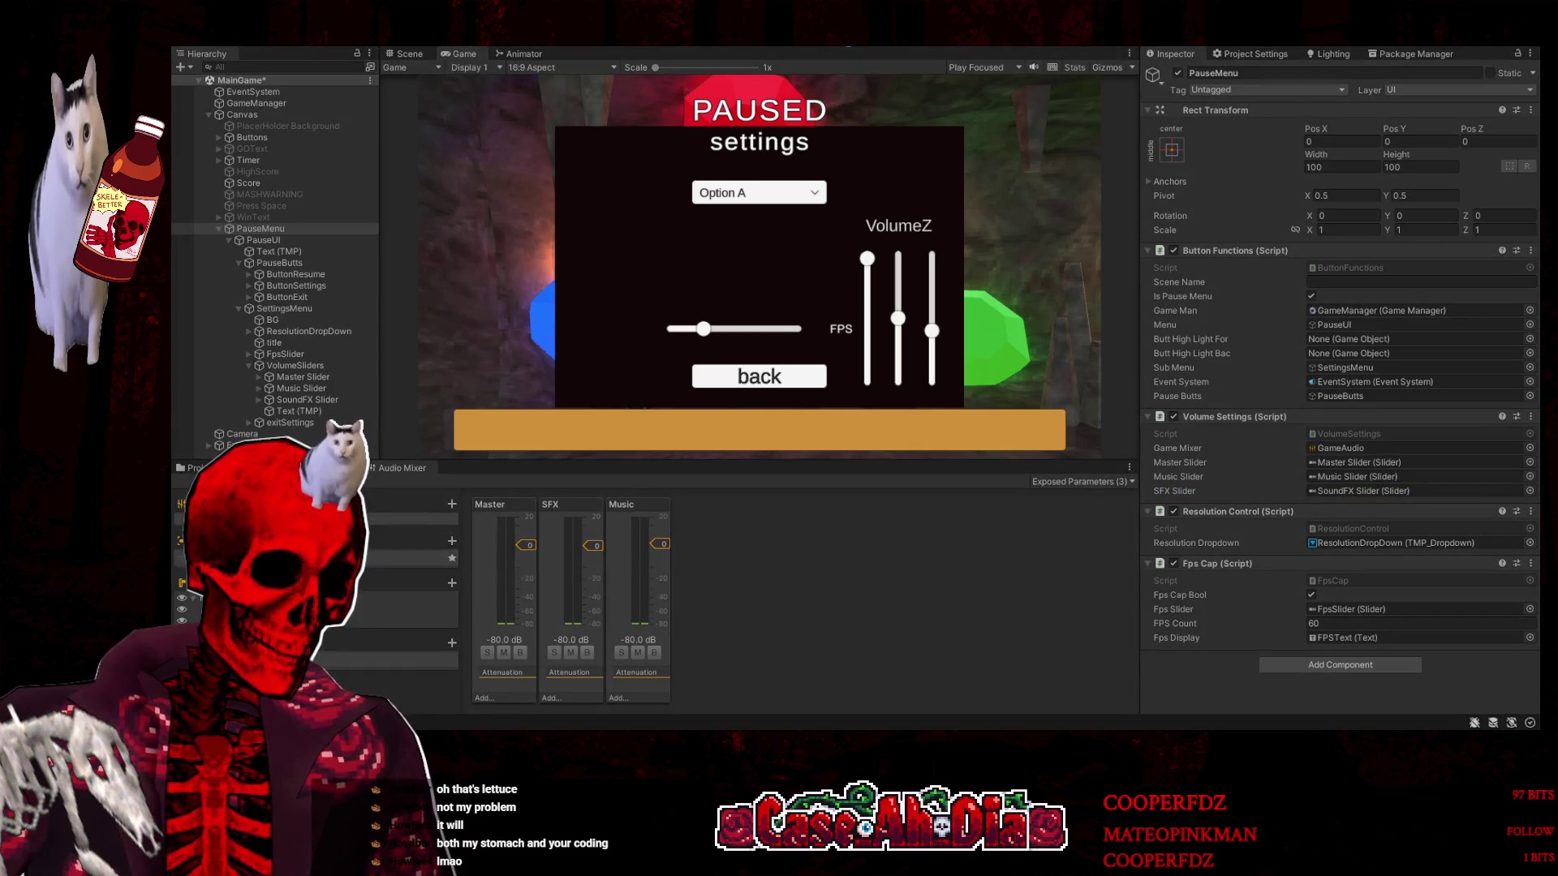
pyautogui.press('Escape')
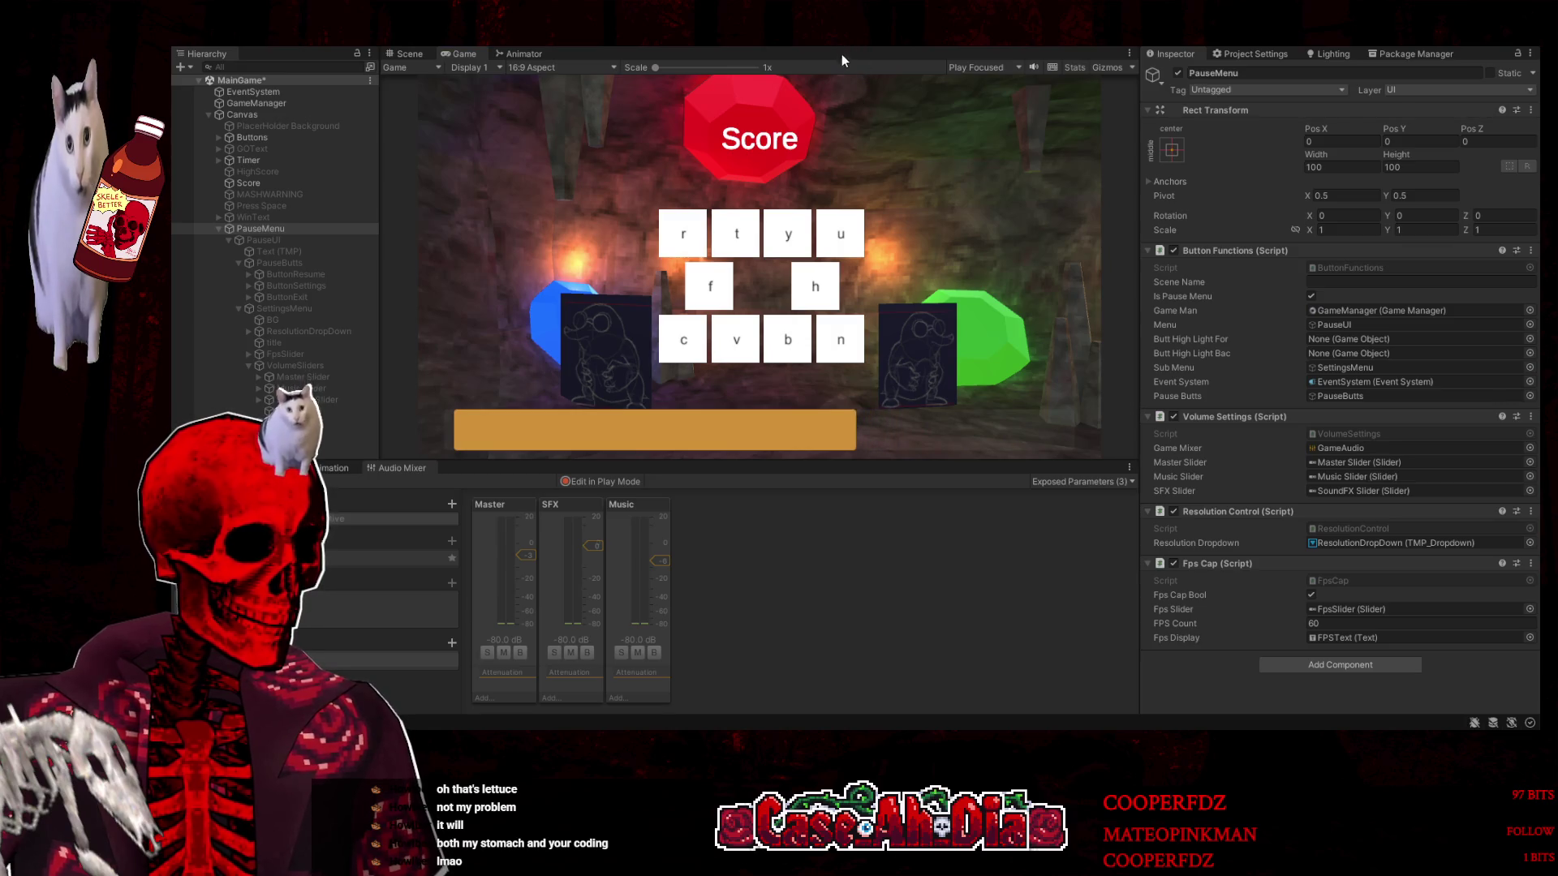
pyautogui.press('Escape')
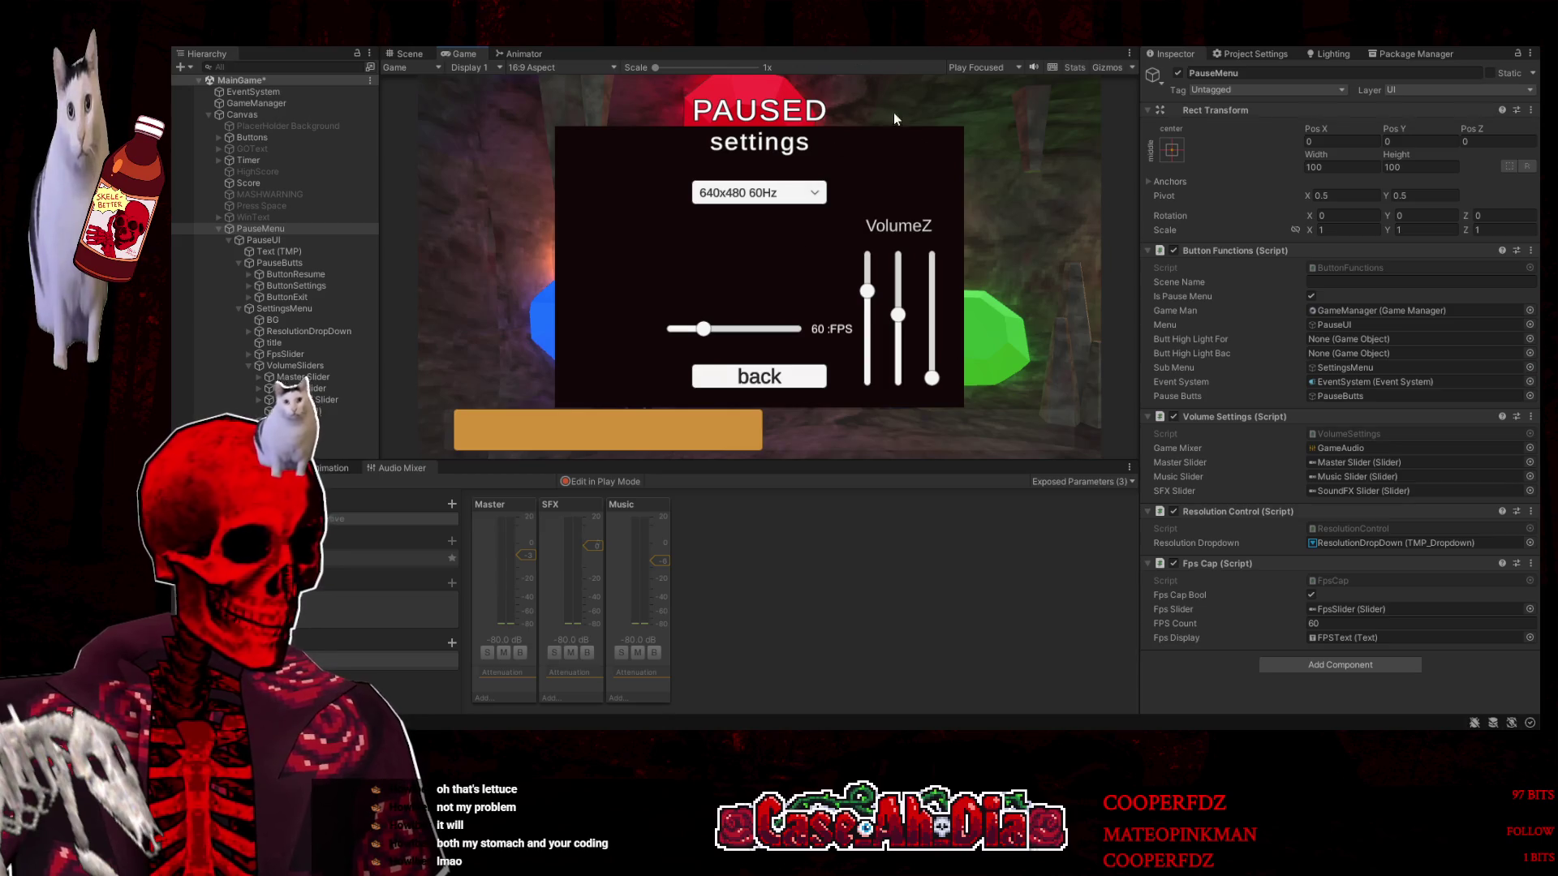
pyautogui.click(285, 401)
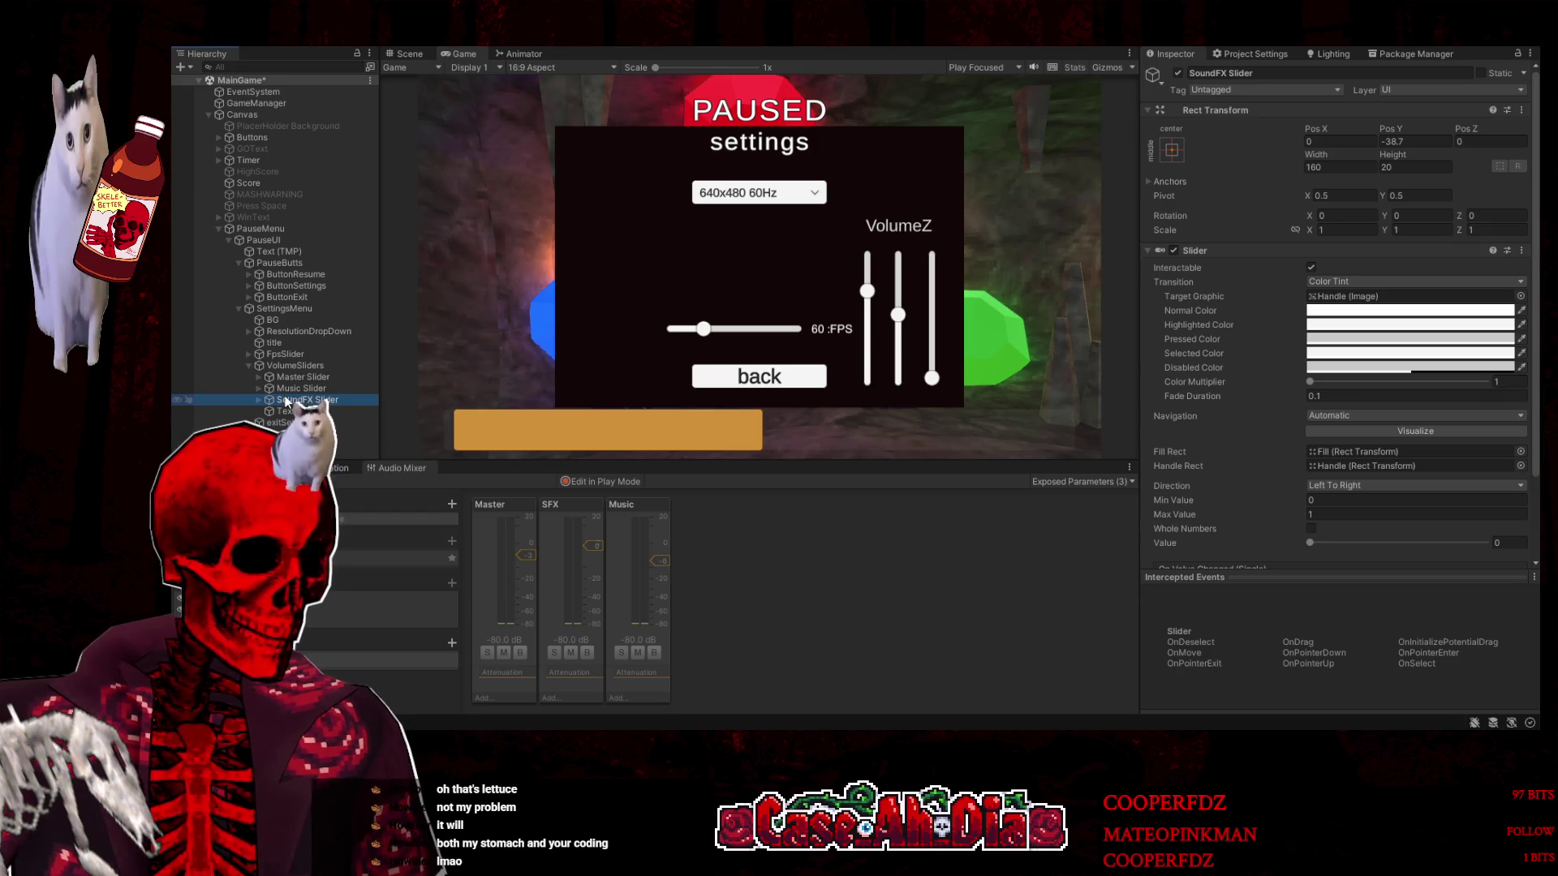
pyautogui.moveTo(932, 378)
pyautogui.mouseDown()
pyautogui.moveTo(931, 219)
pyautogui.moveTo(960, 391)
pyautogui.moveTo(970, 237)
pyautogui.moveTo(978, 466)
pyautogui.mouseUp()
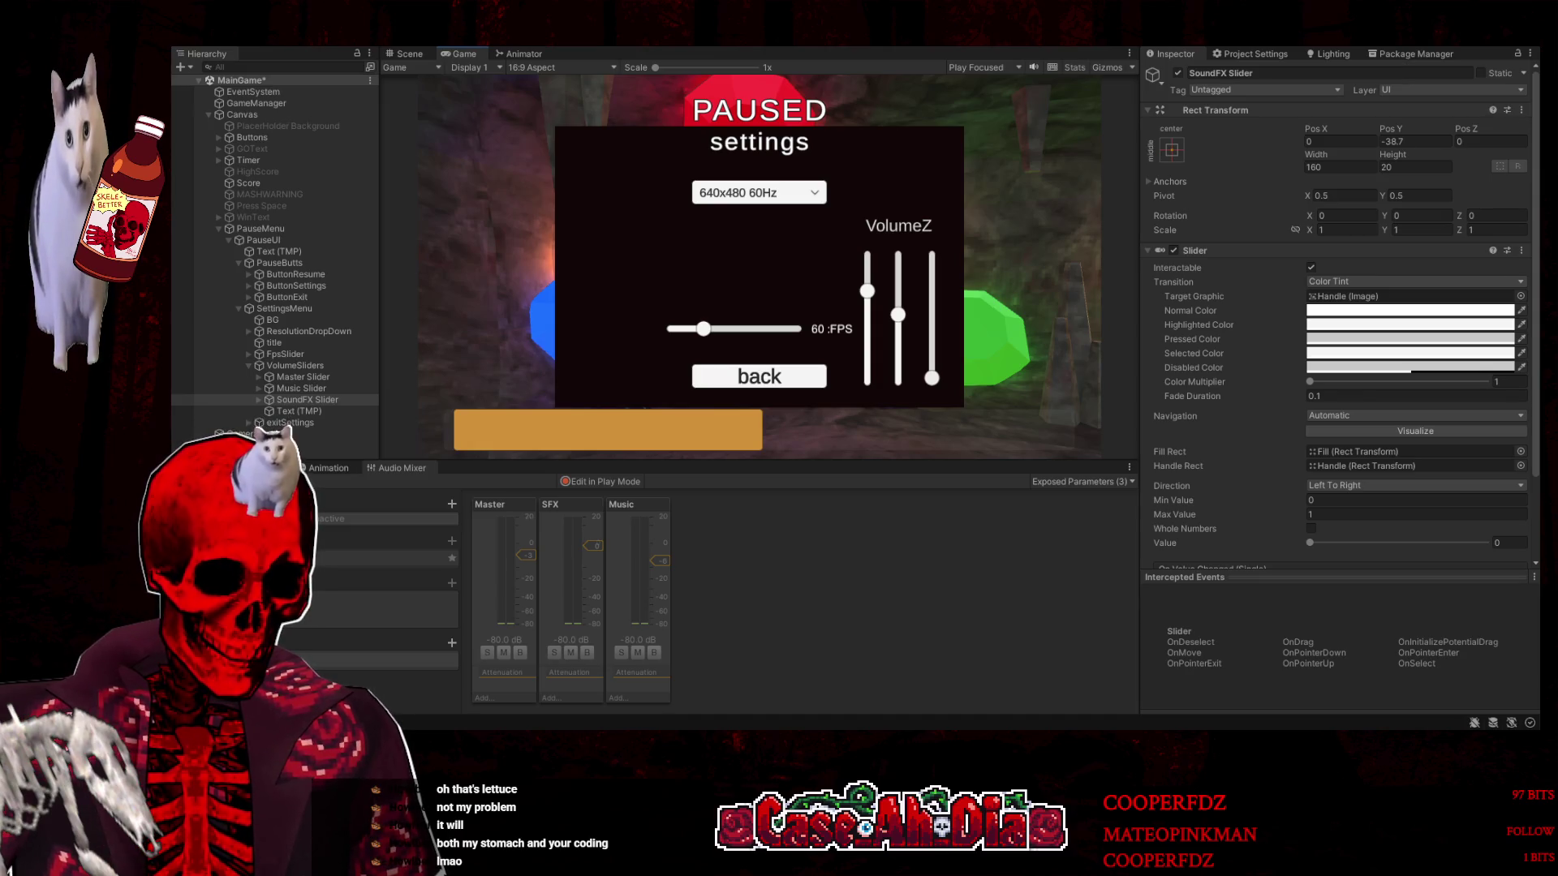
# Stop the game, then give the Master, Music and SoundFX sliders Min Value -80 and Max Value 0
pyautogui.click(1420, 501)
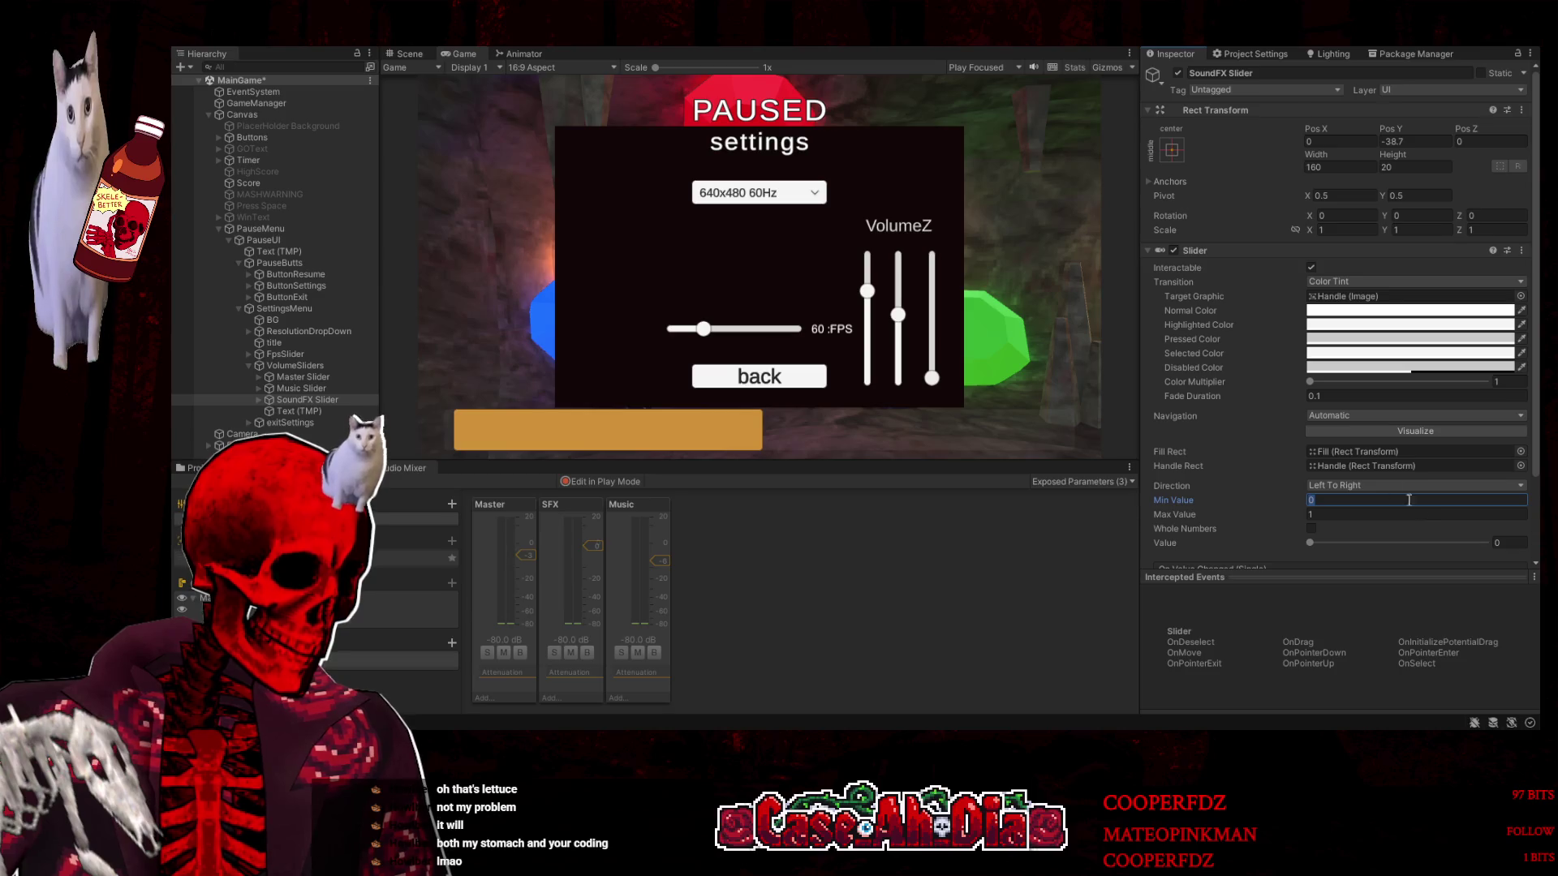
pyautogui.hotkey('ctrl', 'p')
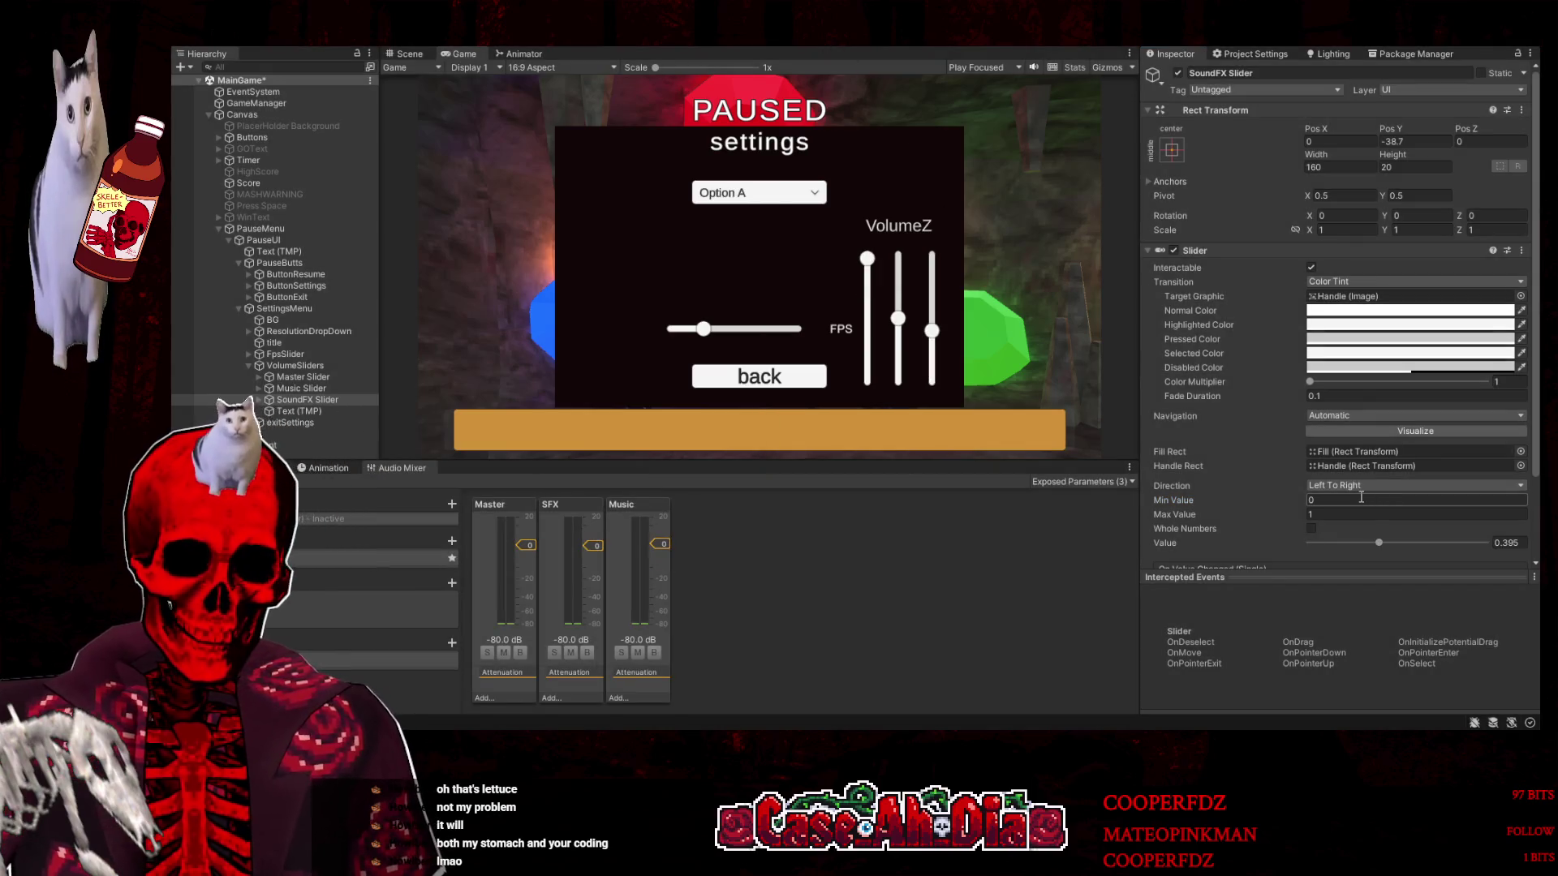
pyautogui.keyDown('shift'); pyautogui.click(302, 377); pyautogui.keyUp('shift')
pyautogui.click(1330, 501)
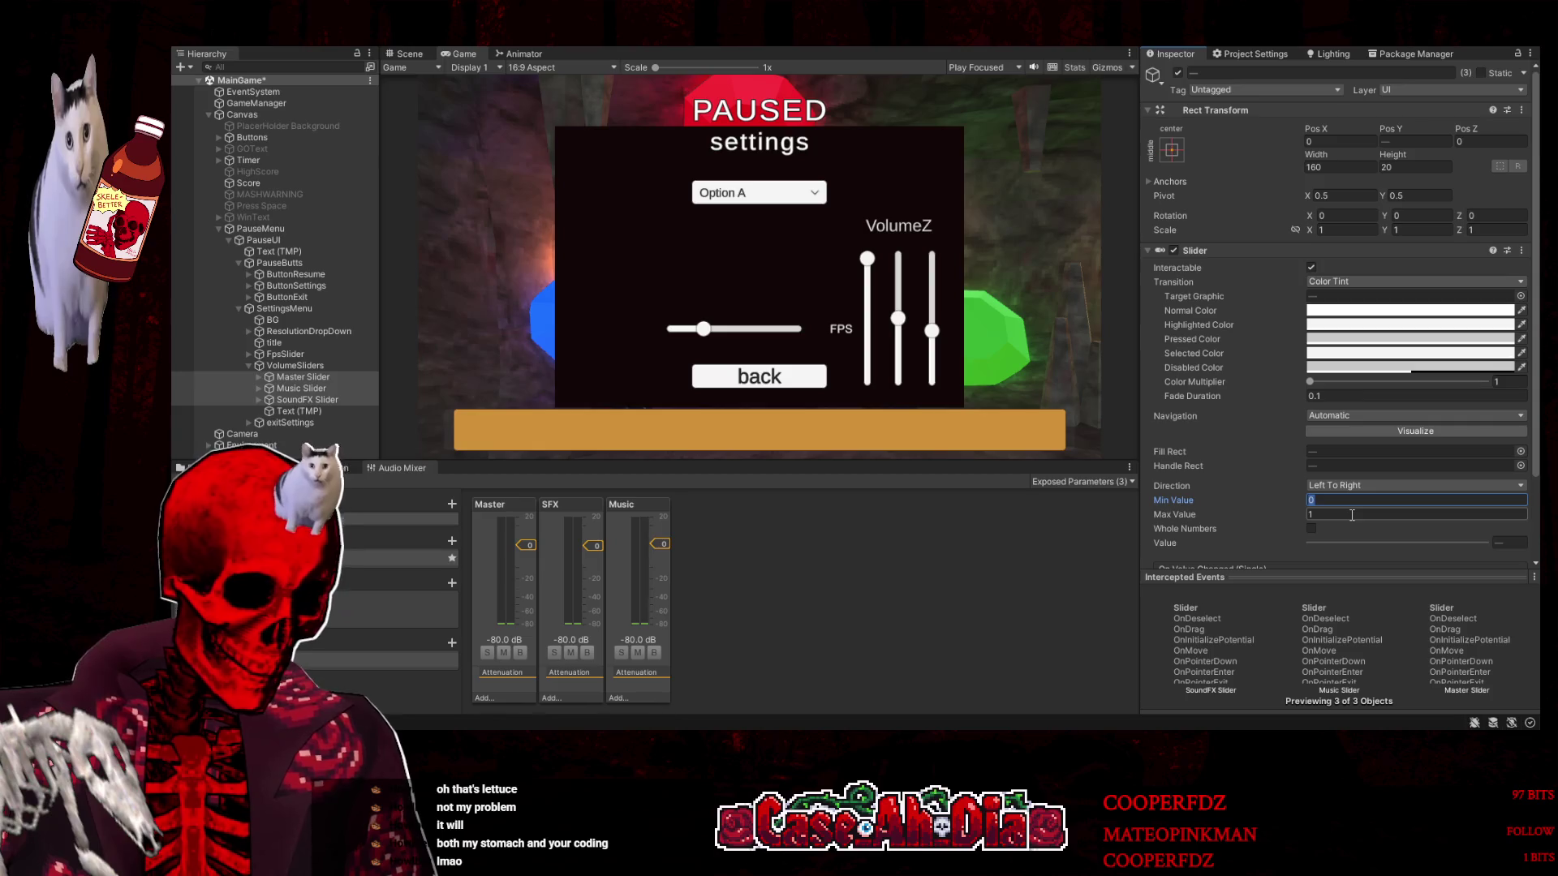
pyautogui.write('-80')
pyautogui.click(1352, 515)
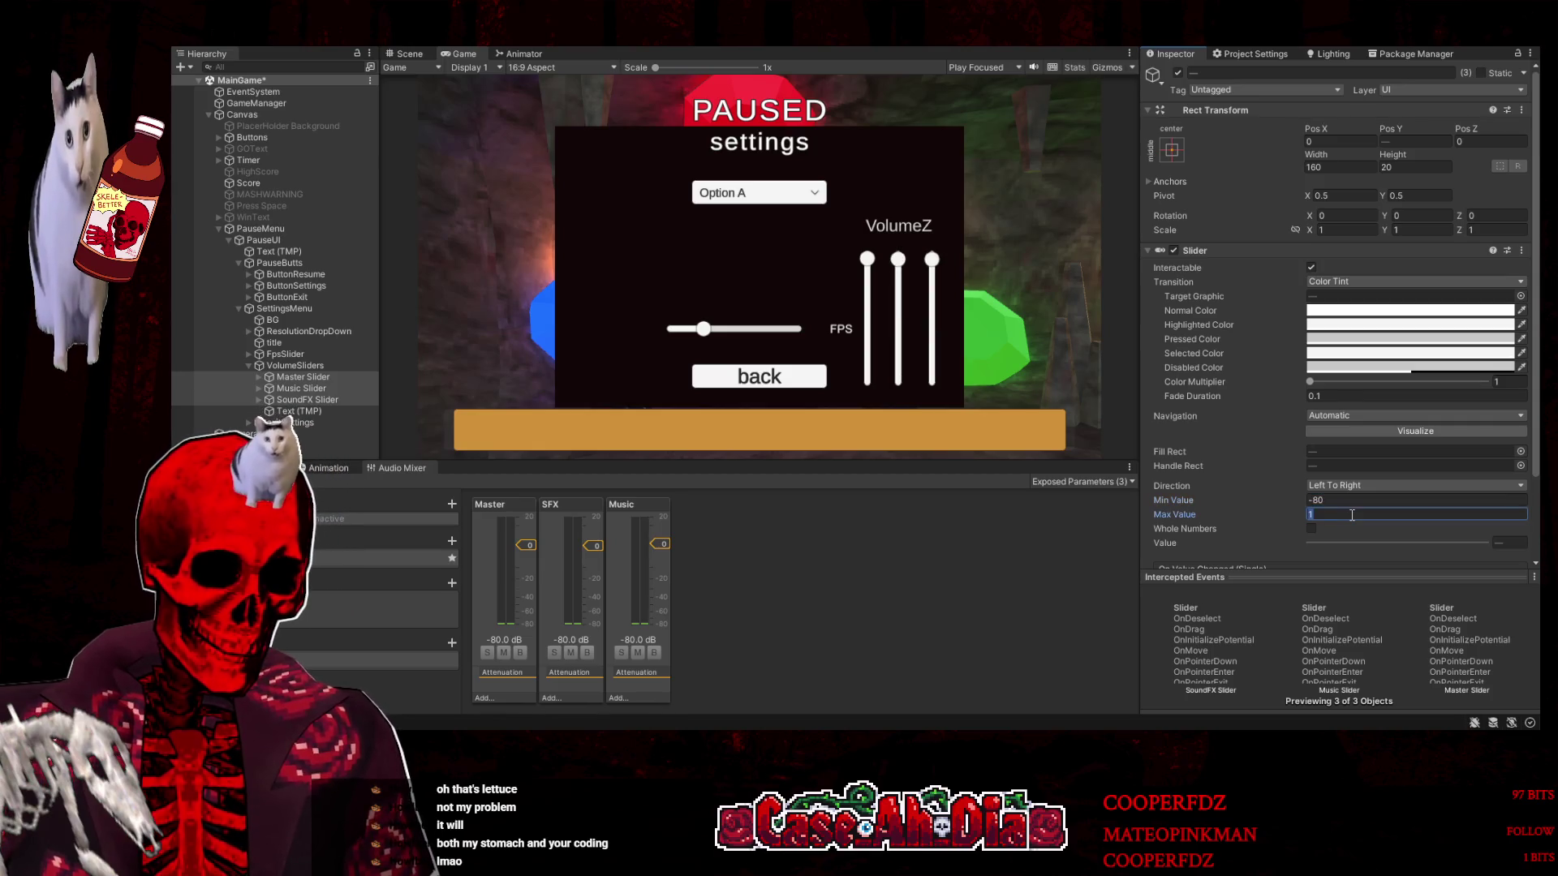
pyautogui.write('0')
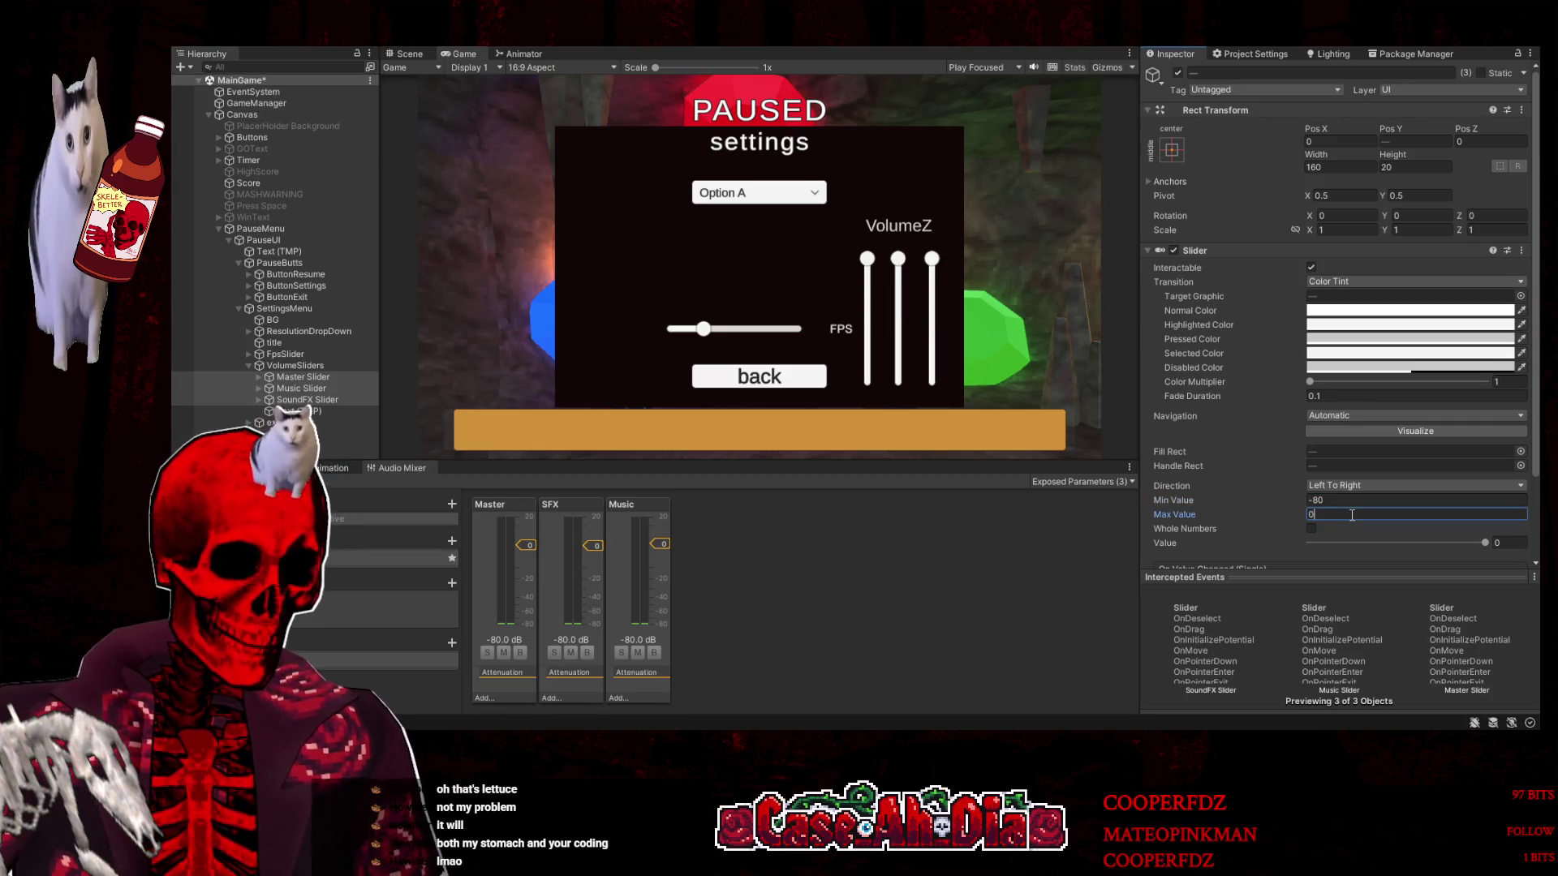
pyautogui.click(971, 527)
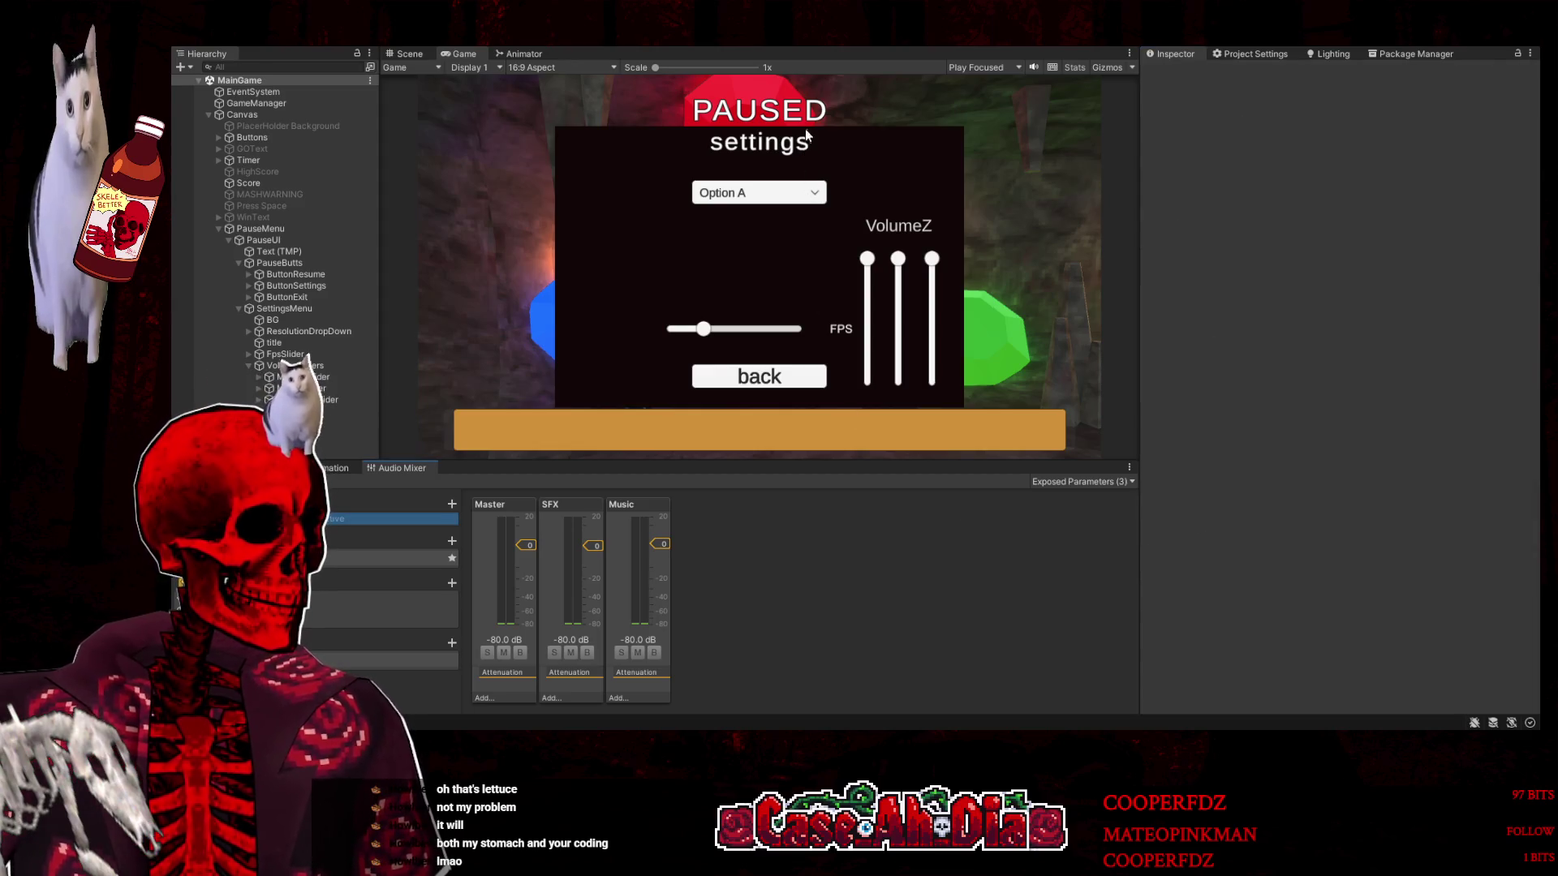
# Play-test dragging the SFX VolumeZ slider down, then stop and multi-select the three volume sliders
pyautogui.click(831, 49)
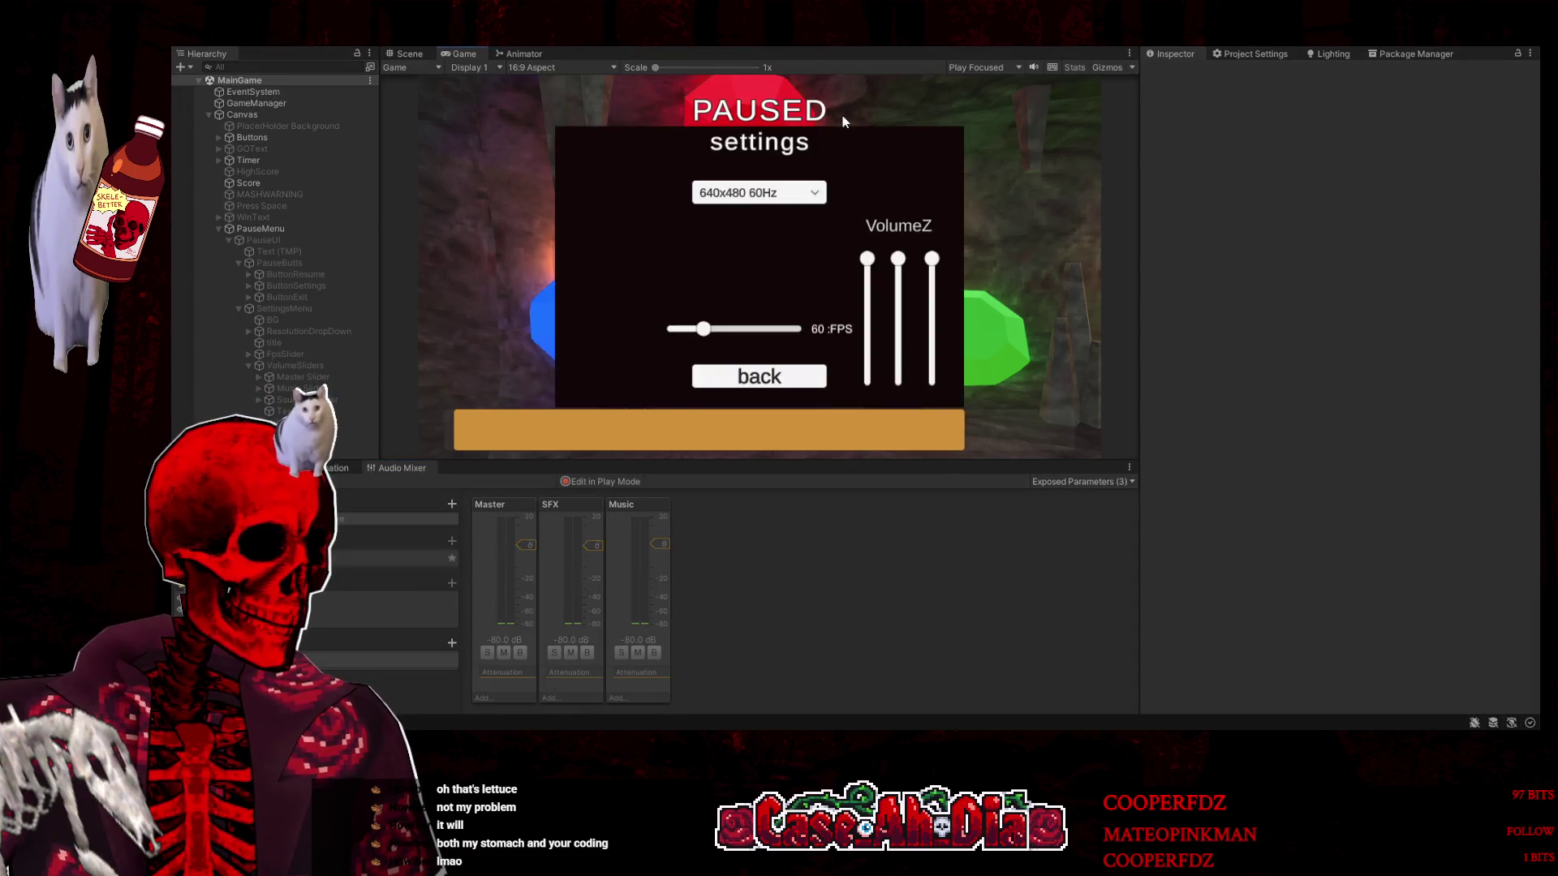
pyautogui.moveTo(932, 258)
pyautogui.mouseDown()
pyautogui.moveTo(938, 396)
pyautogui.moveTo(926, 206)
pyautogui.mouseUp()
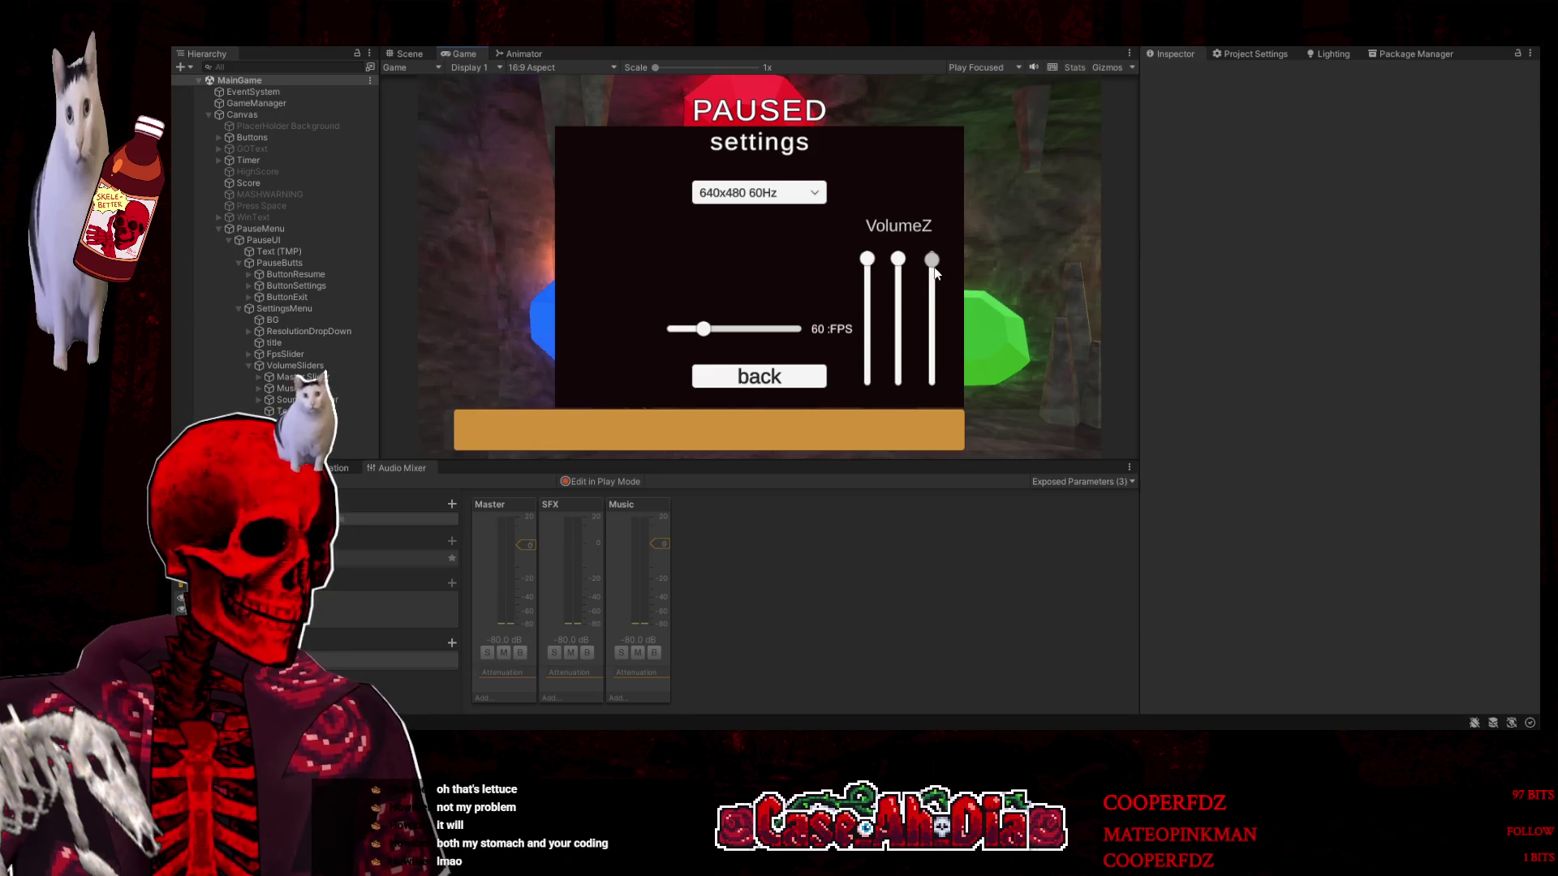
pyautogui.click(831, 49)
pyautogui.click(315, 376)
pyautogui.keyDown('shift'); pyautogui.click(323, 399); pyautogui.keyUp('shift')
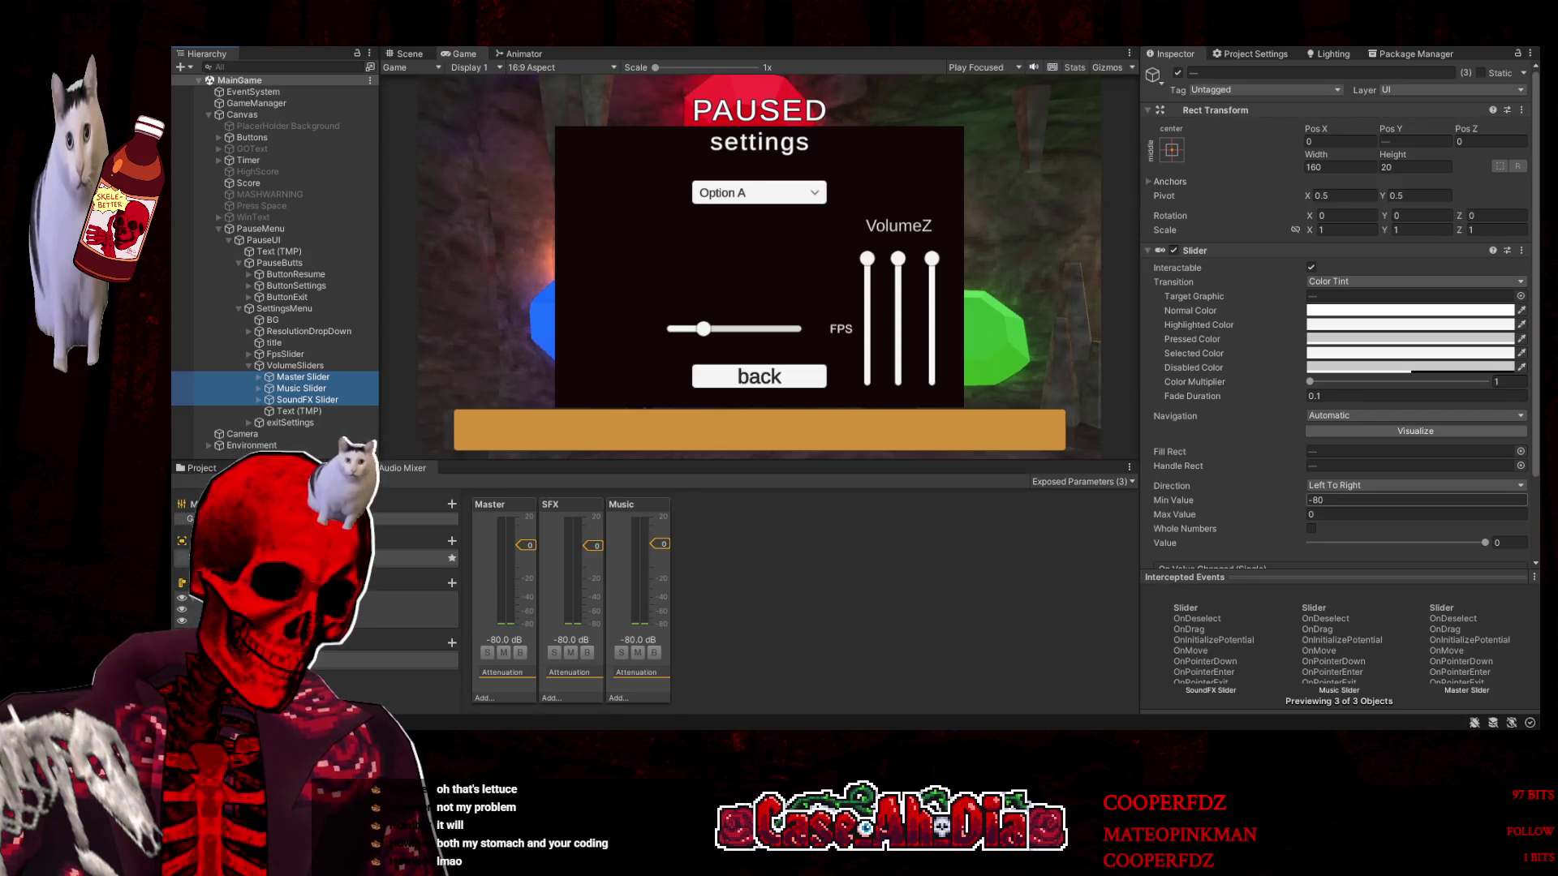
pyautogui.click(1338, 516)
pyautogui.write('1')
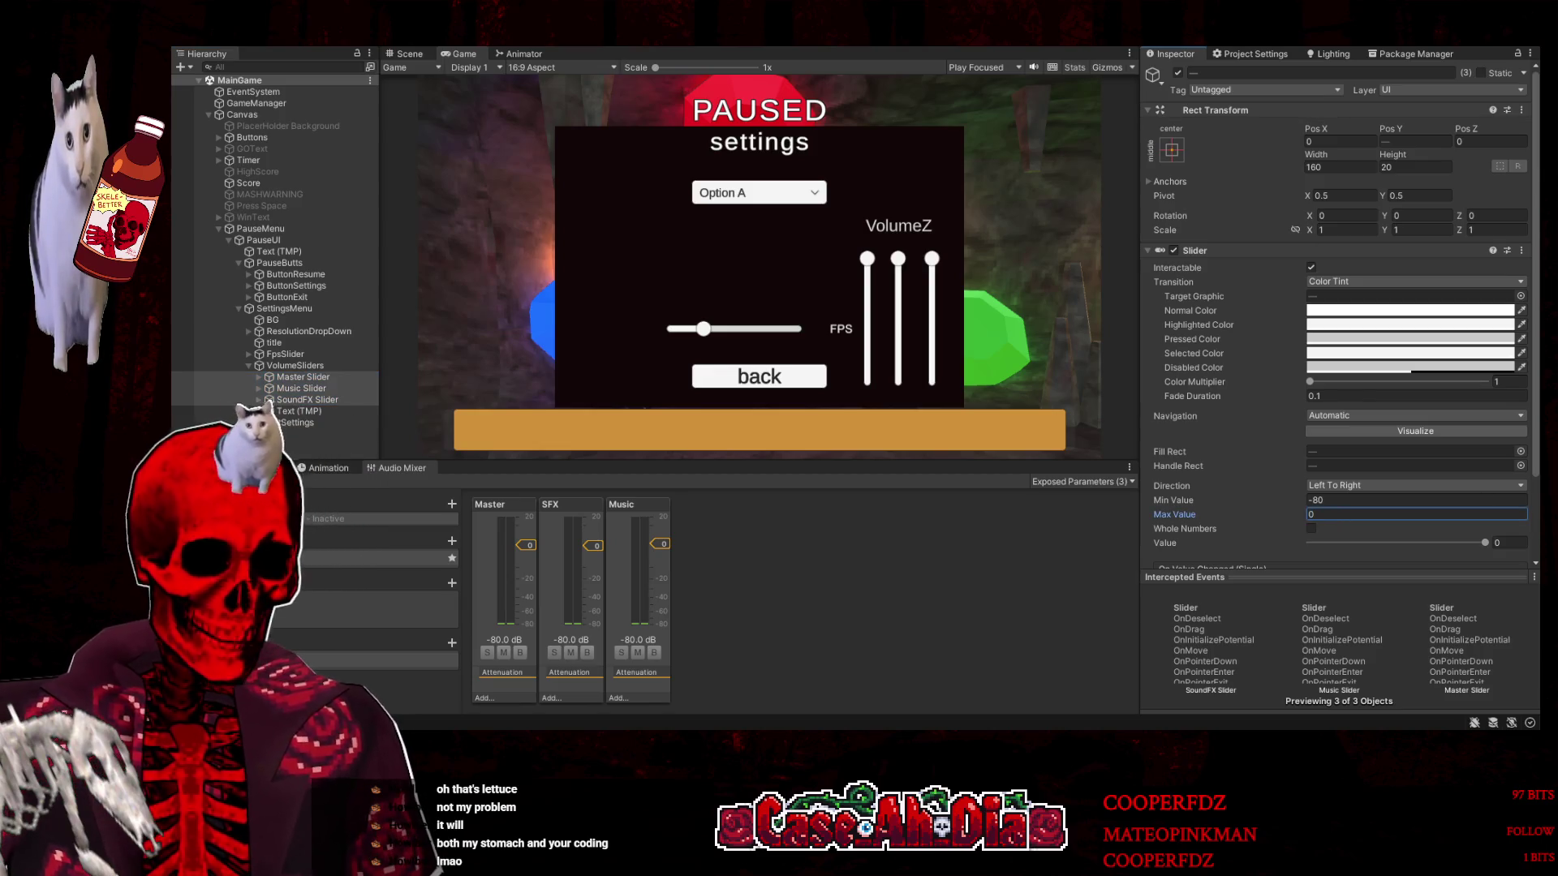
pyautogui.click(1341, 500)
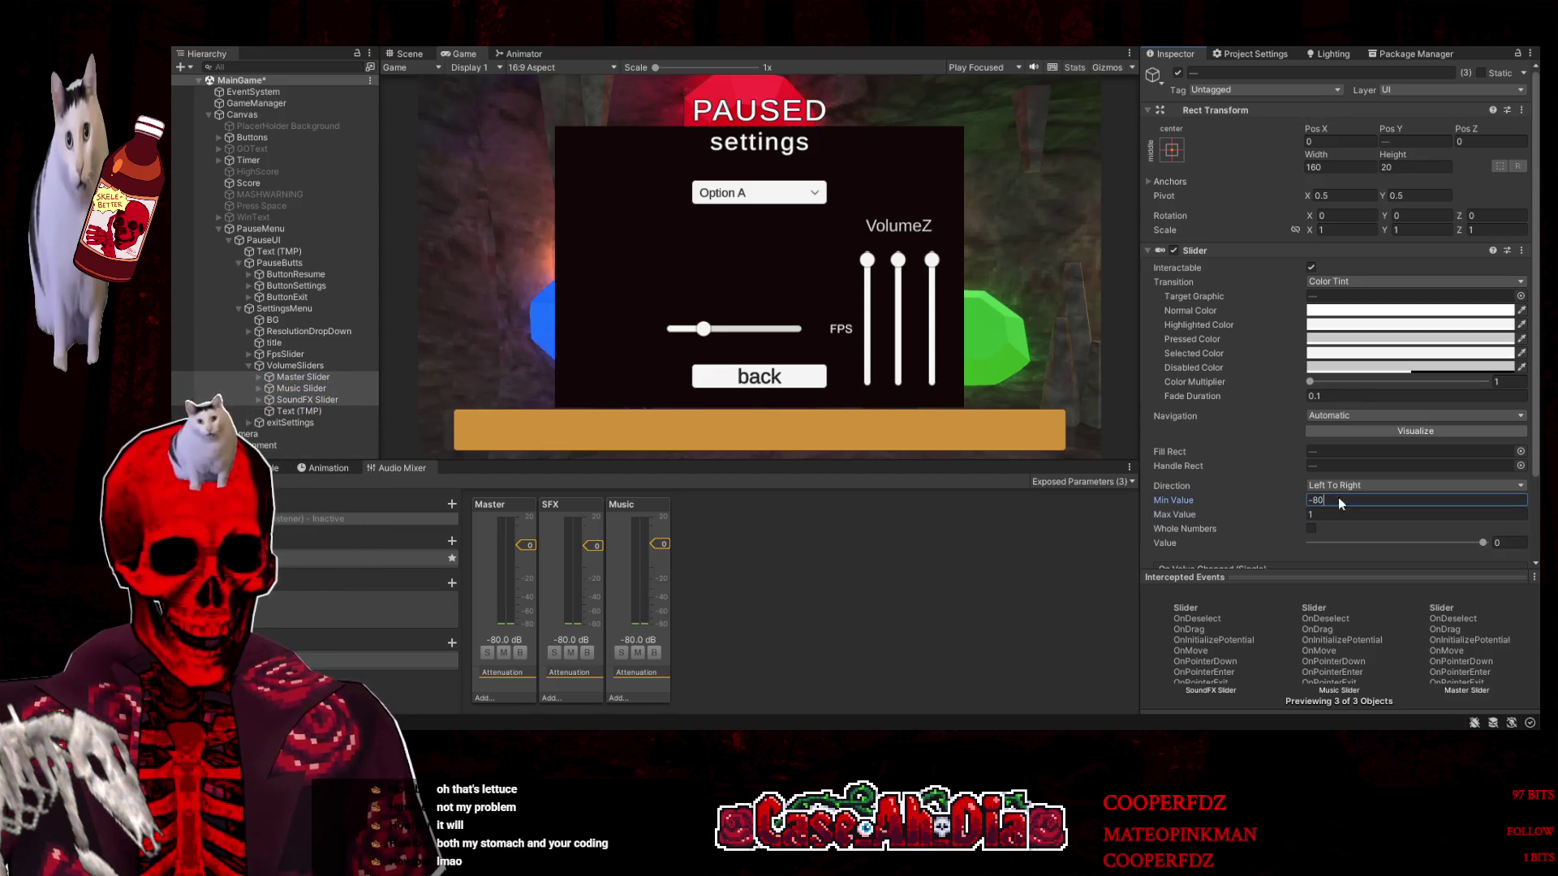
pyautogui.write('0.000')
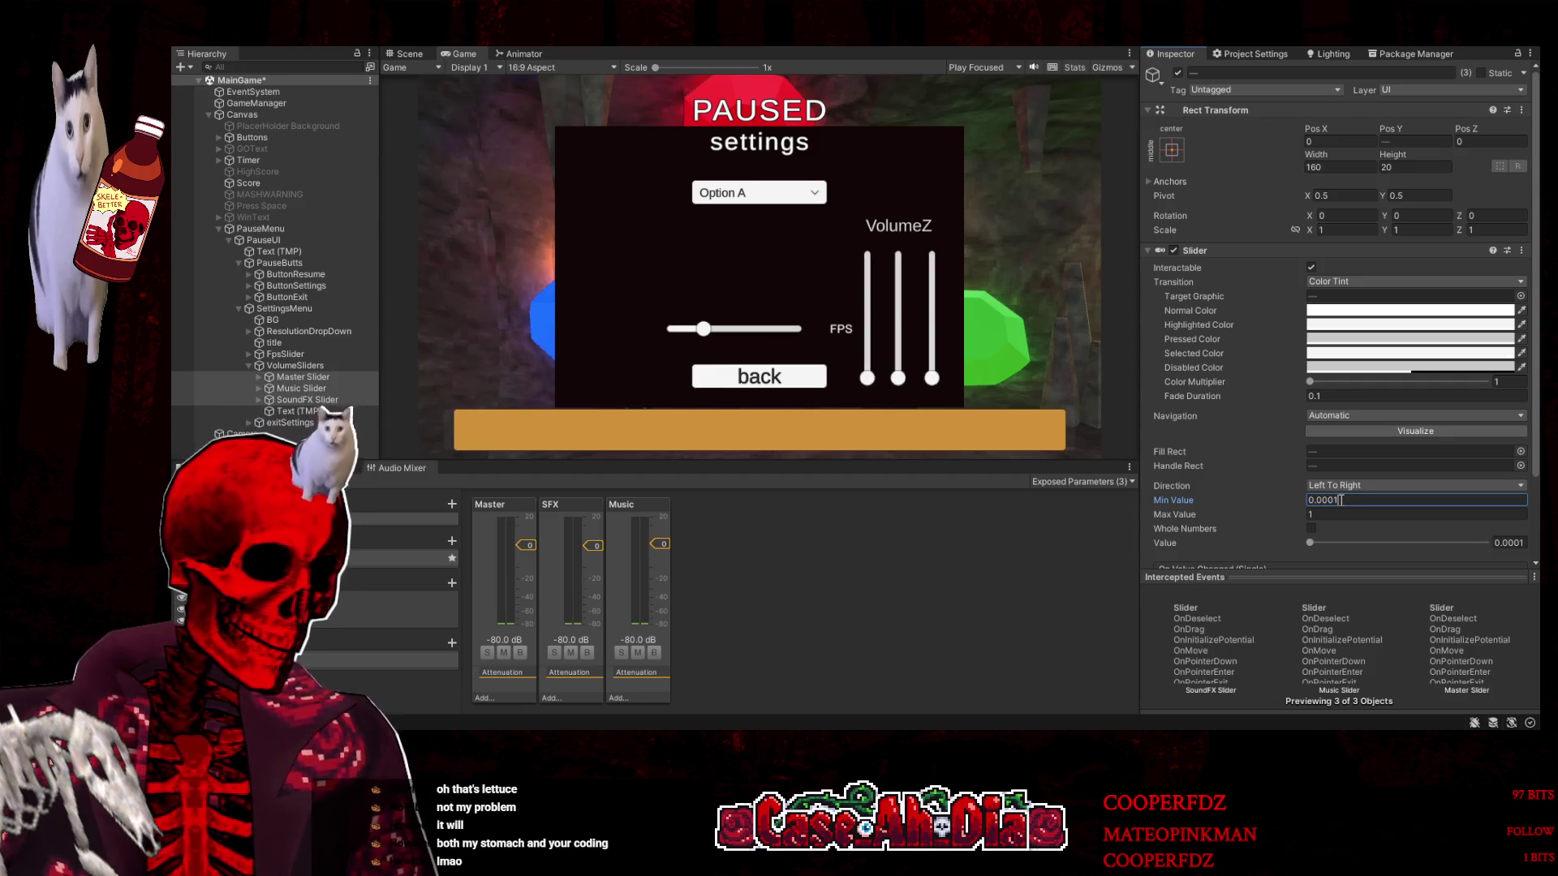
pyautogui.write('1')
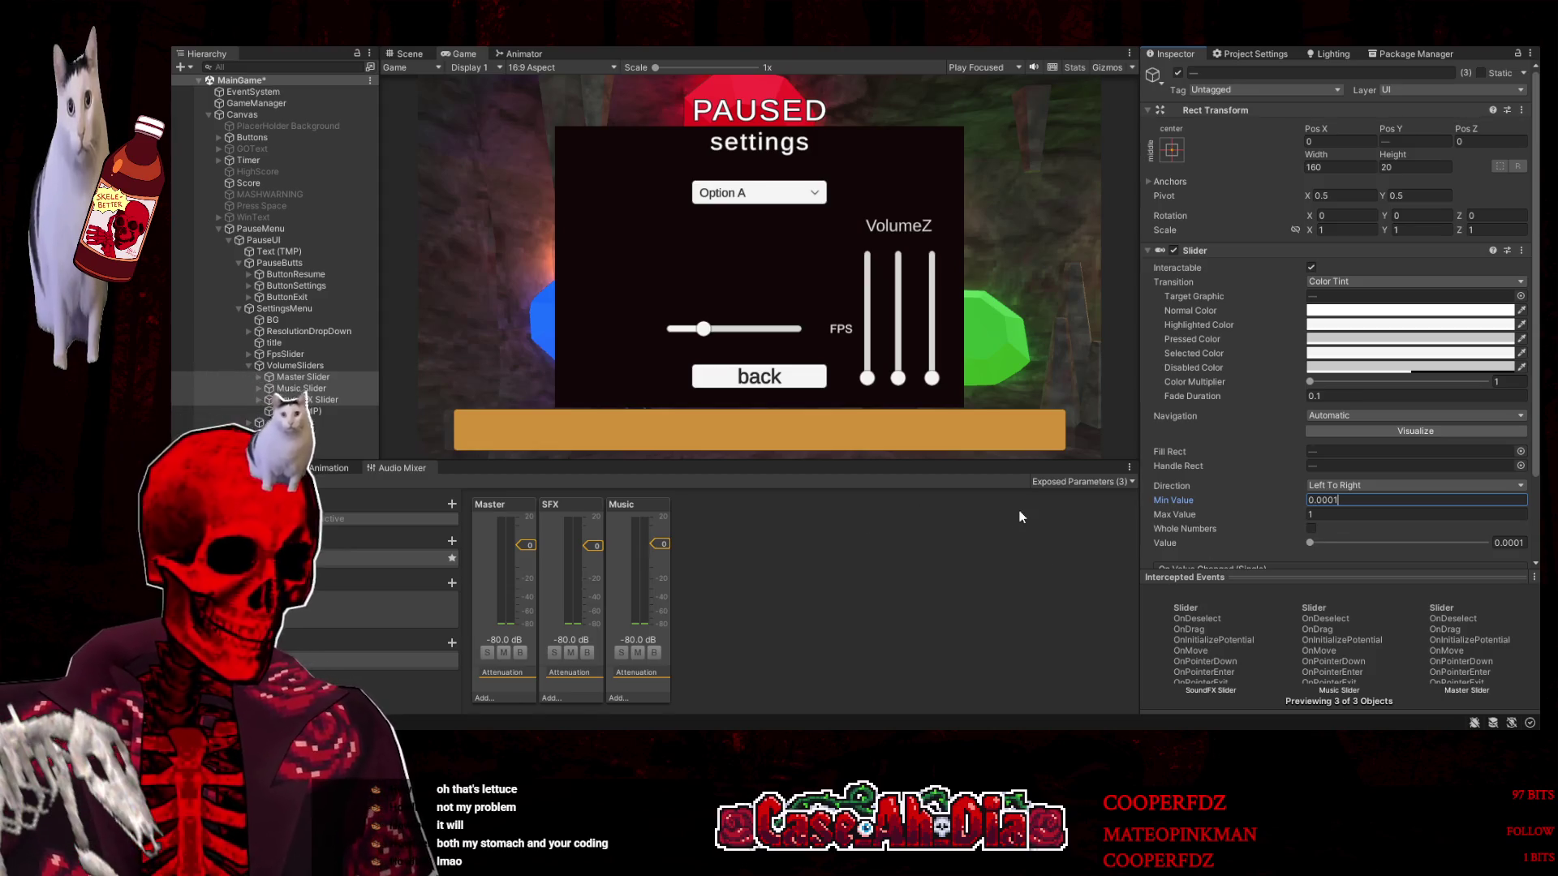
pyautogui.click(957, 515)
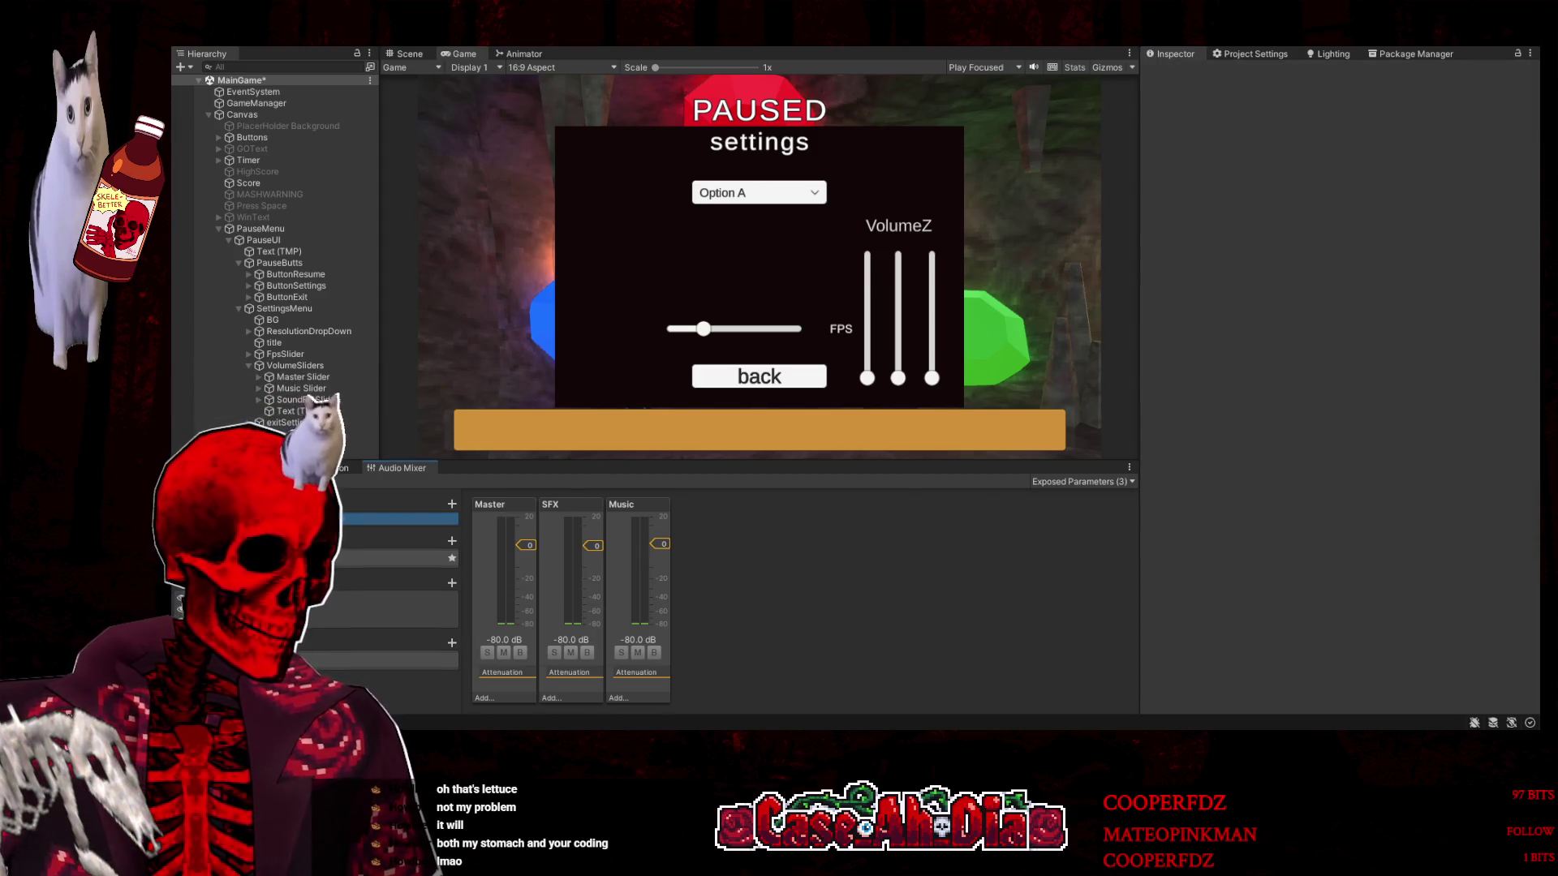
pyautogui.click(868, 380)
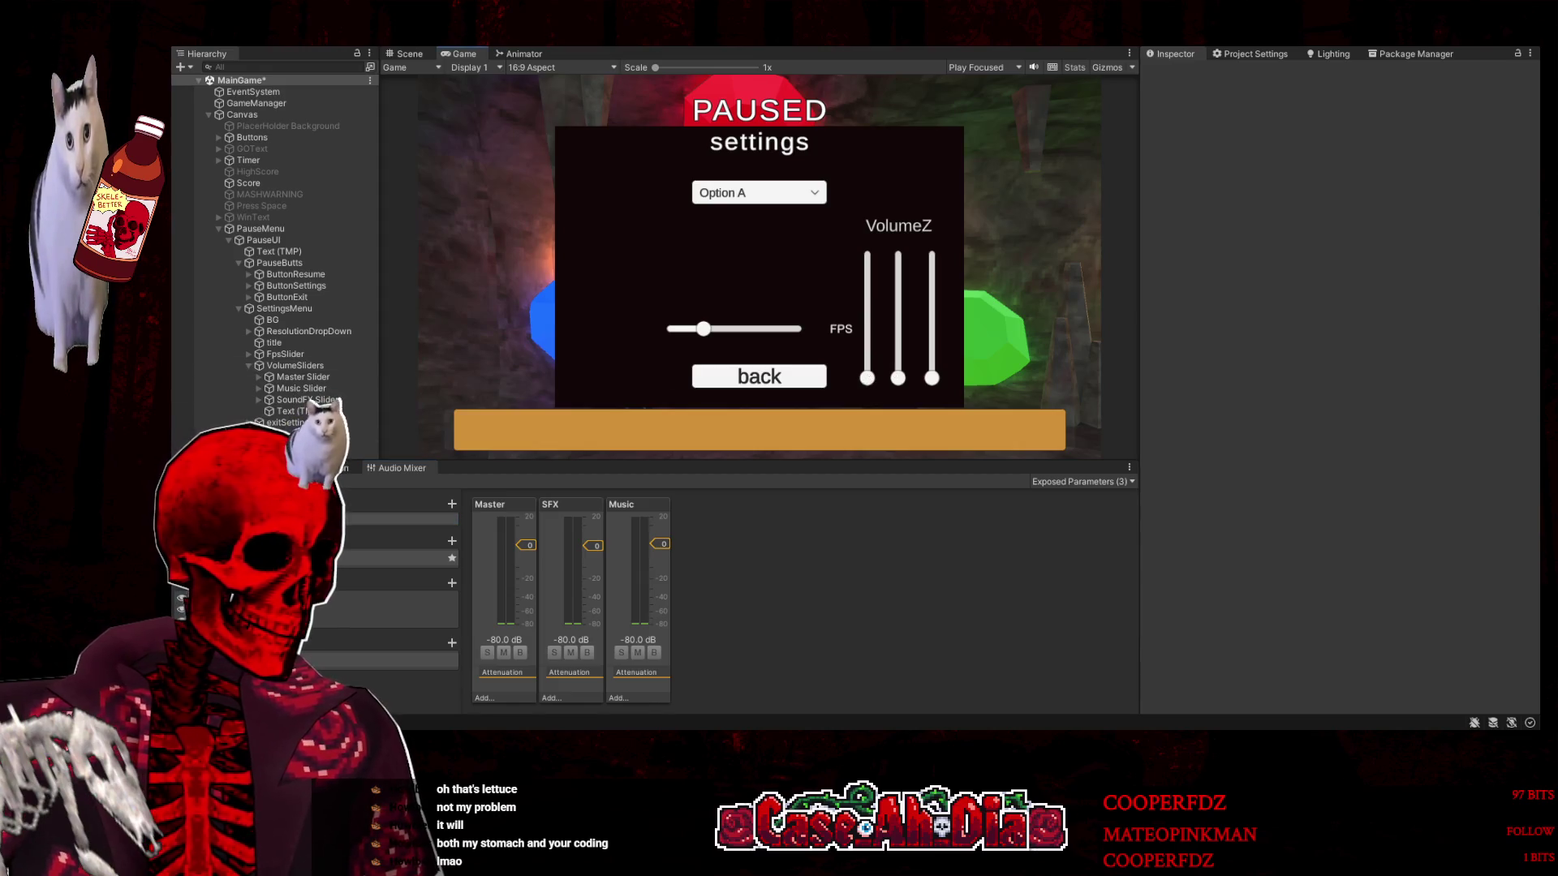
pyautogui.click(285, 377)
pyautogui.keyDown('shift'); pyautogui.click(304, 399); pyautogui.keyUp('shift')
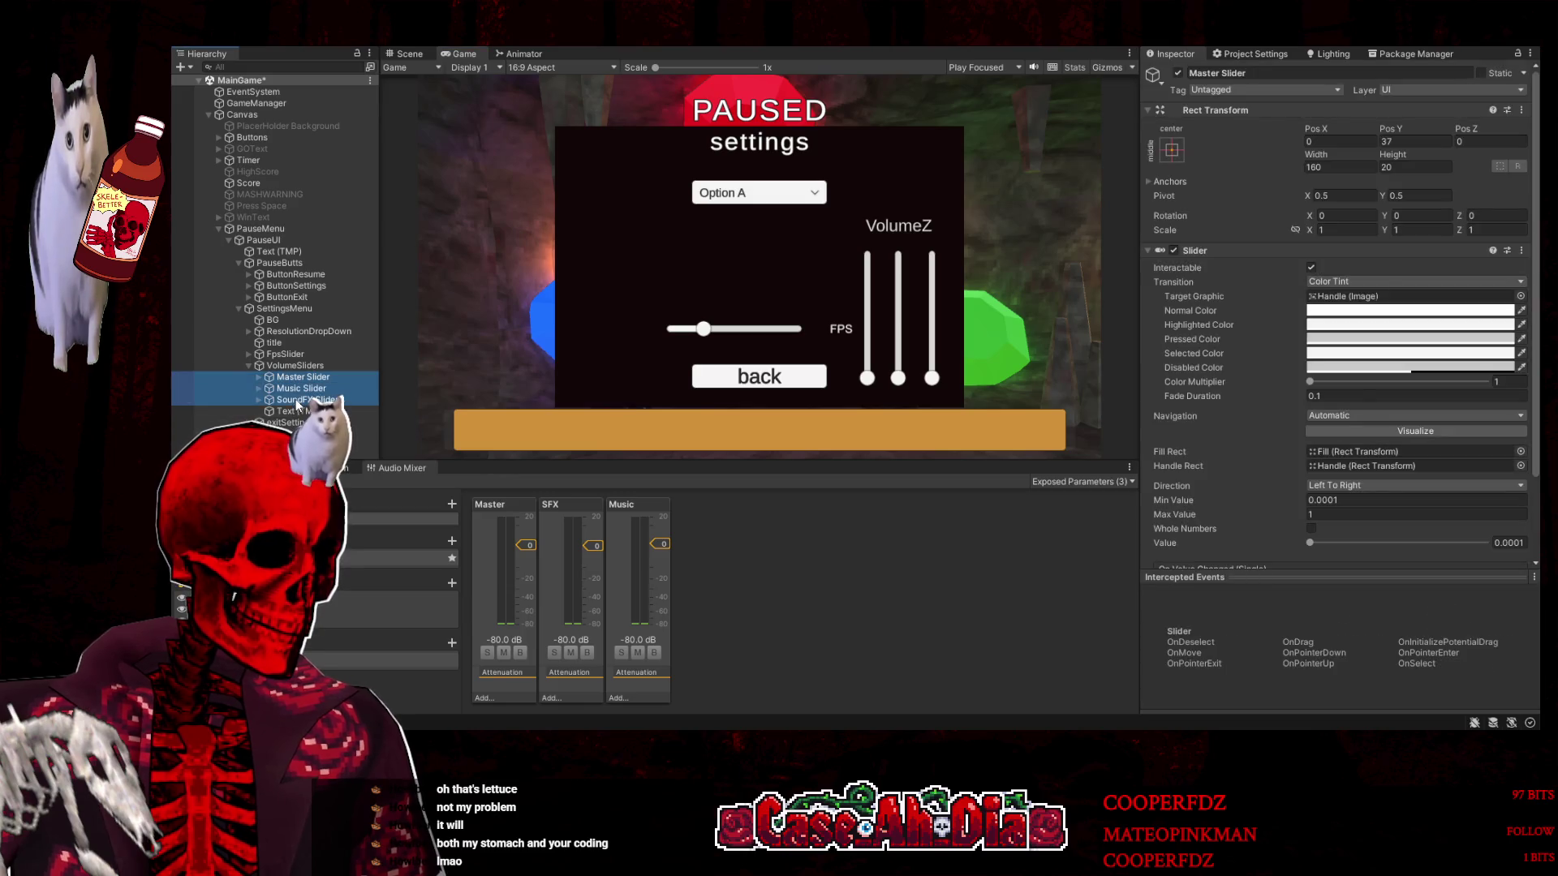
# Drag the three sliders' Value to about half and set their Min Value to 0
pyautogui.scroll(-3, 1380, 478)
pyautogui.moveTo(1399, 466); pyautogui.dragTo(1405, 467)
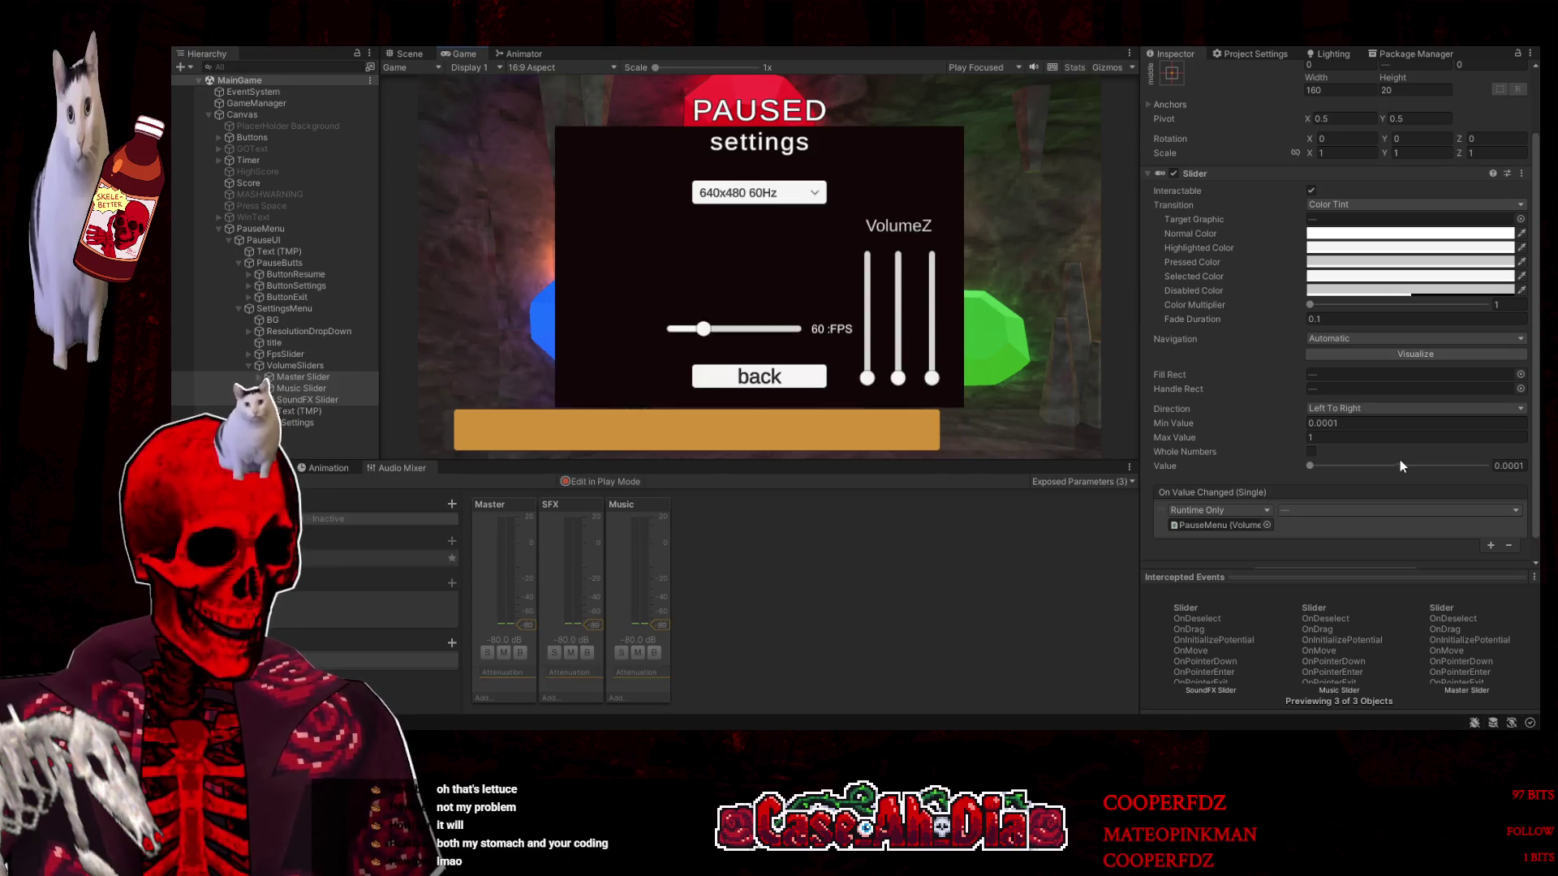
pyautogui.moveTo(1380, 465)
pyautogui.mouseDown()
pyautogui.moveTo(1497, 461)
pyautogui.moveTo(1339, 470)
pyautogui.moveTo(1501, 464)
pyautogui.moveTo(1385, 466)
pyautogui.moveTo(1420, 465)
pyautogui.mouseUp()
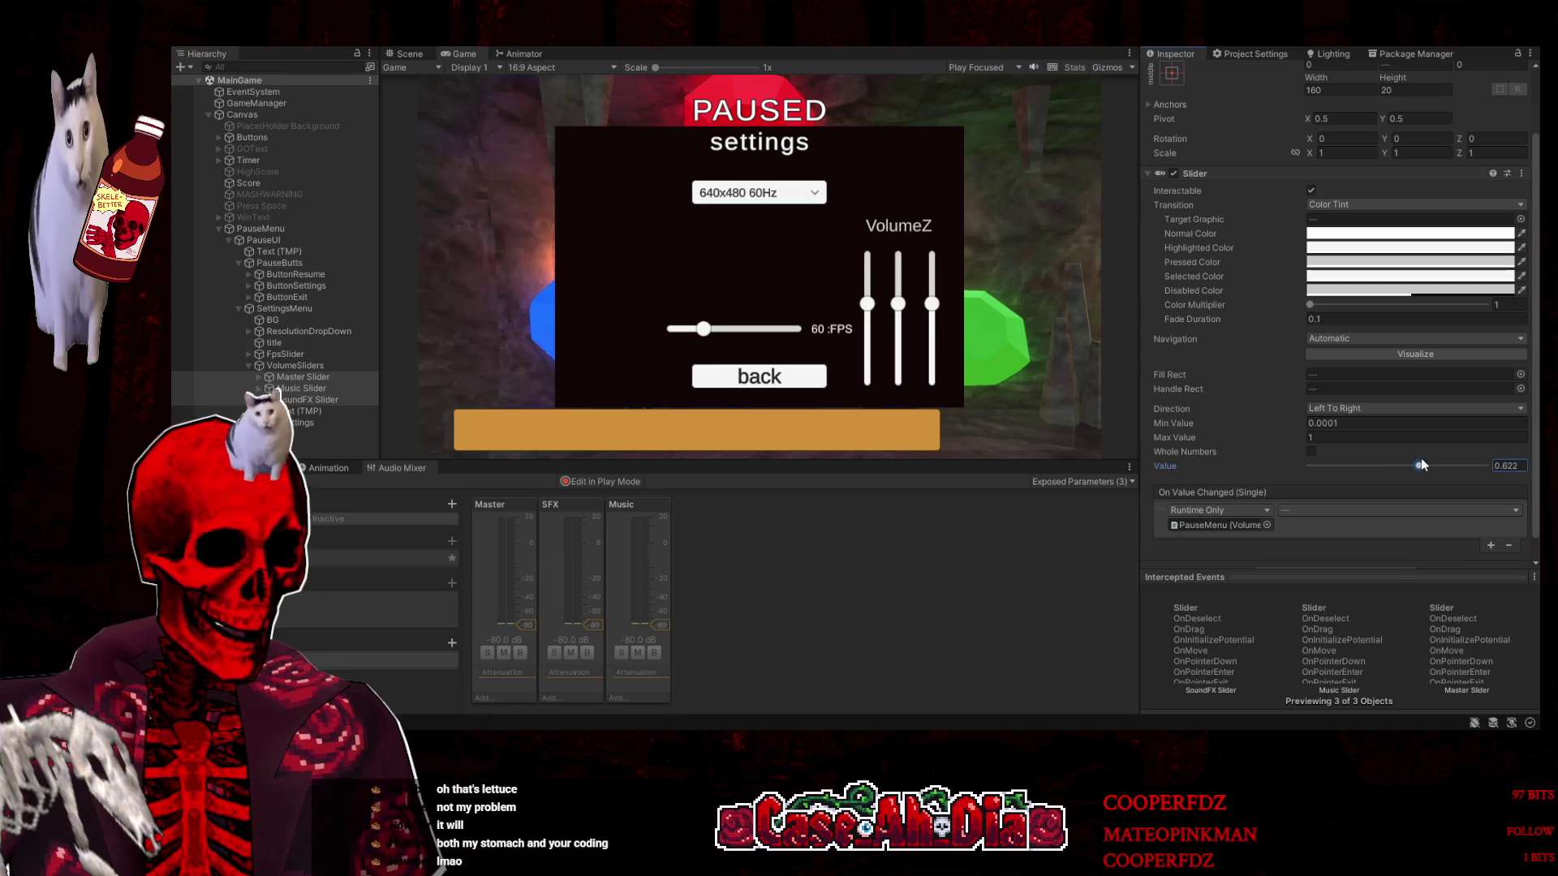
pyautogui.write('0')
pyautogui.click(1337, 424)
pyautogui.write('0')
pyautogui.press('Return')
pyautogui.moveTo(1309, 466)
pyautogui.mouseDown()
pyautogui.moveTo(1430, 469)
pyautogui.moveTo(1338, 466)
pyautogui.mouseUp()
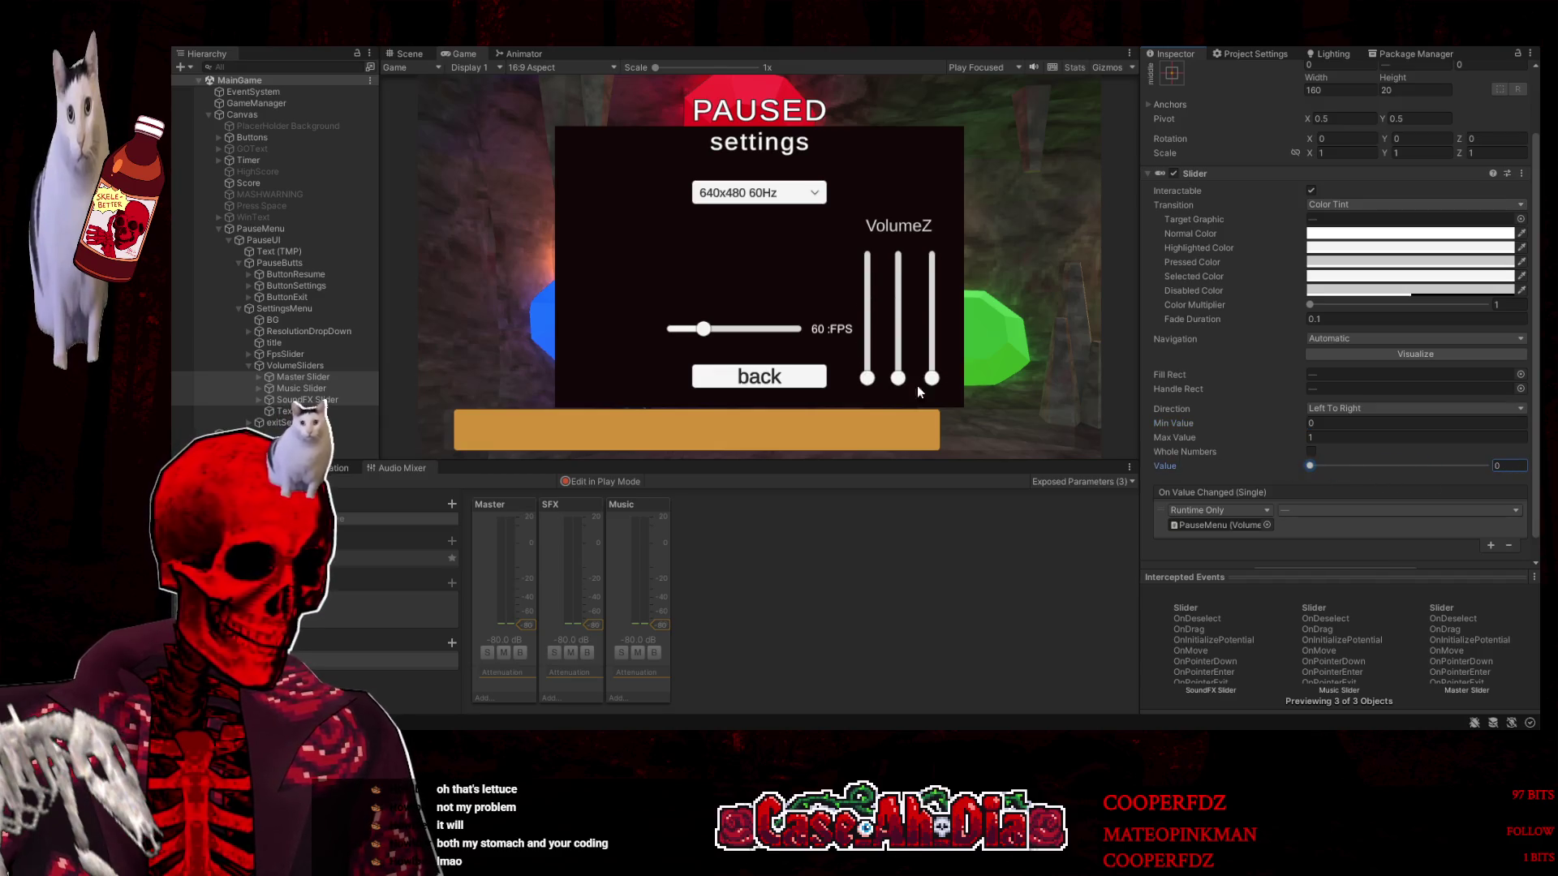
# Enable Edit in Play Mode while paused, sweep the sliders' Value from half to minimum, then restart
pyautogui.click(832, 46)
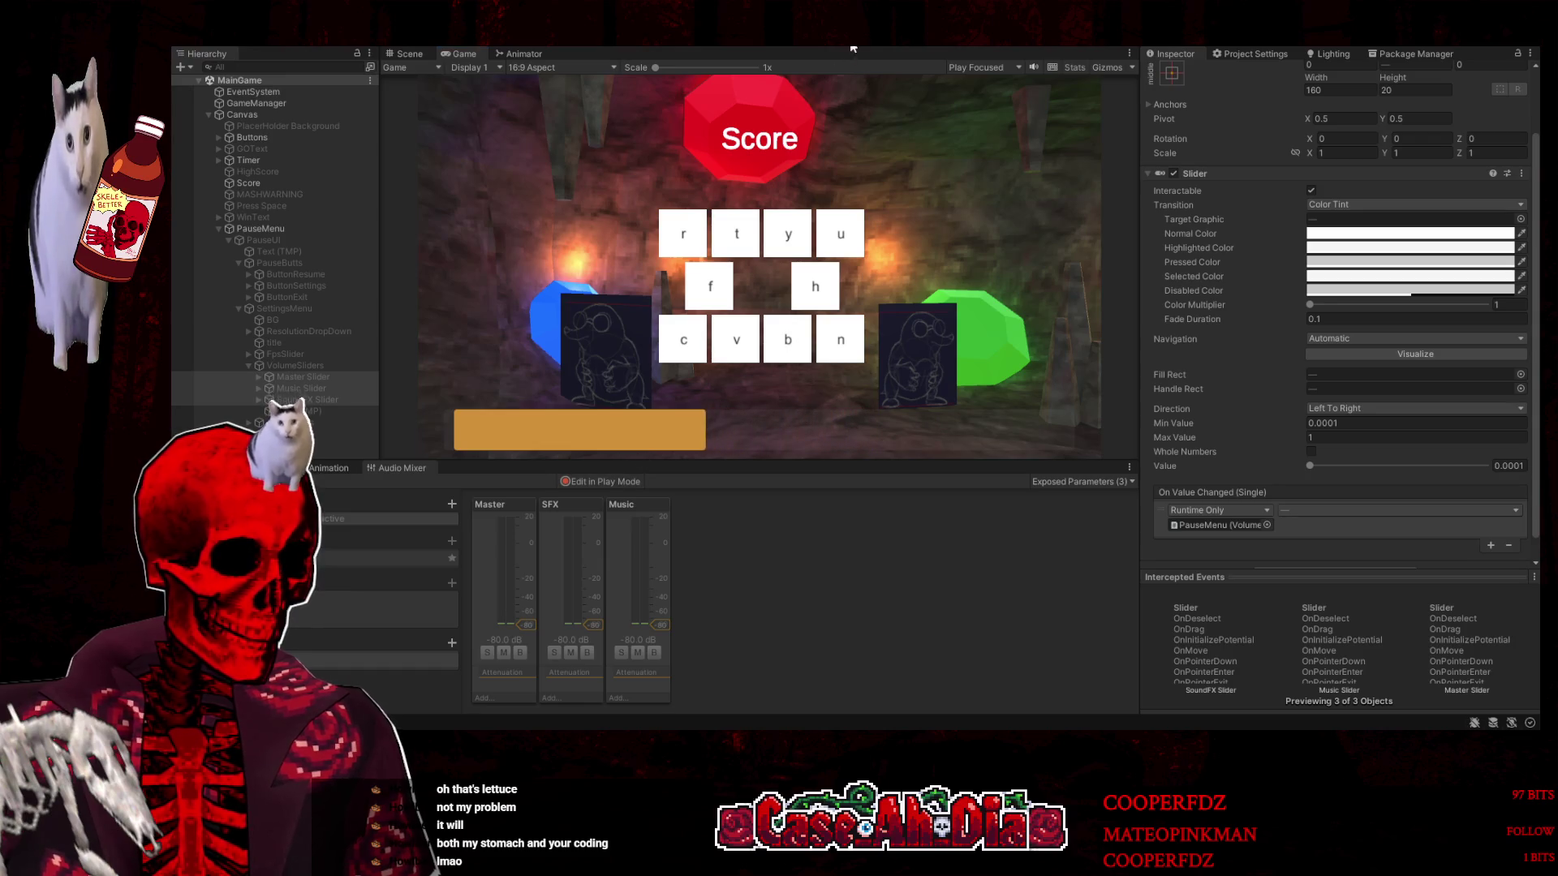
pyautogui.press('Escape')
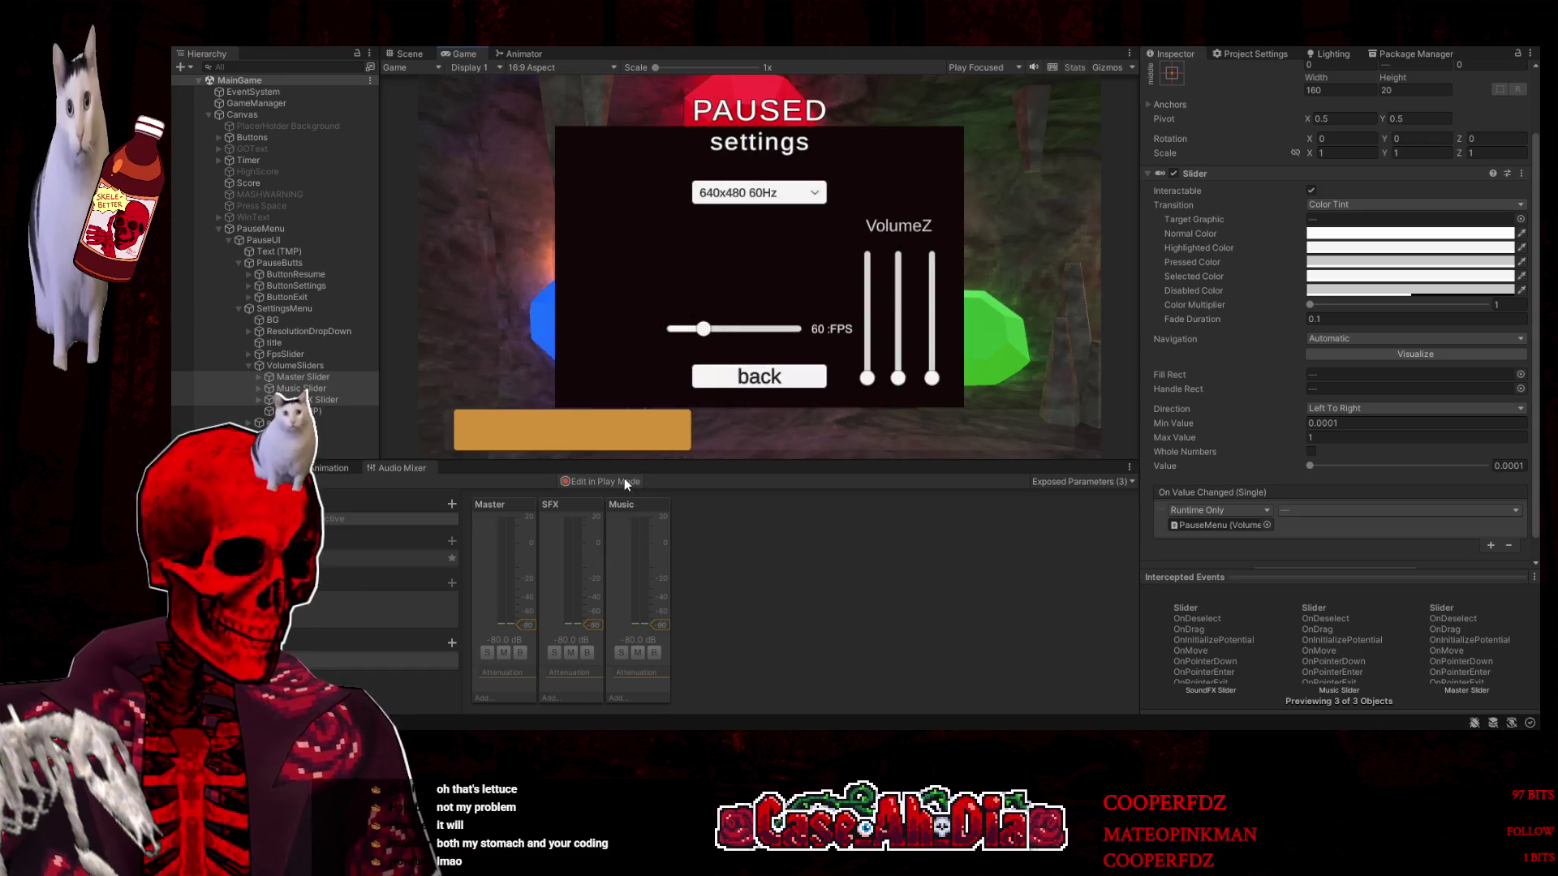
pyautogui.click(625, 479)
pyautogui.moveTo(1313, 468); pyautogui.dragTo(1404, 469)
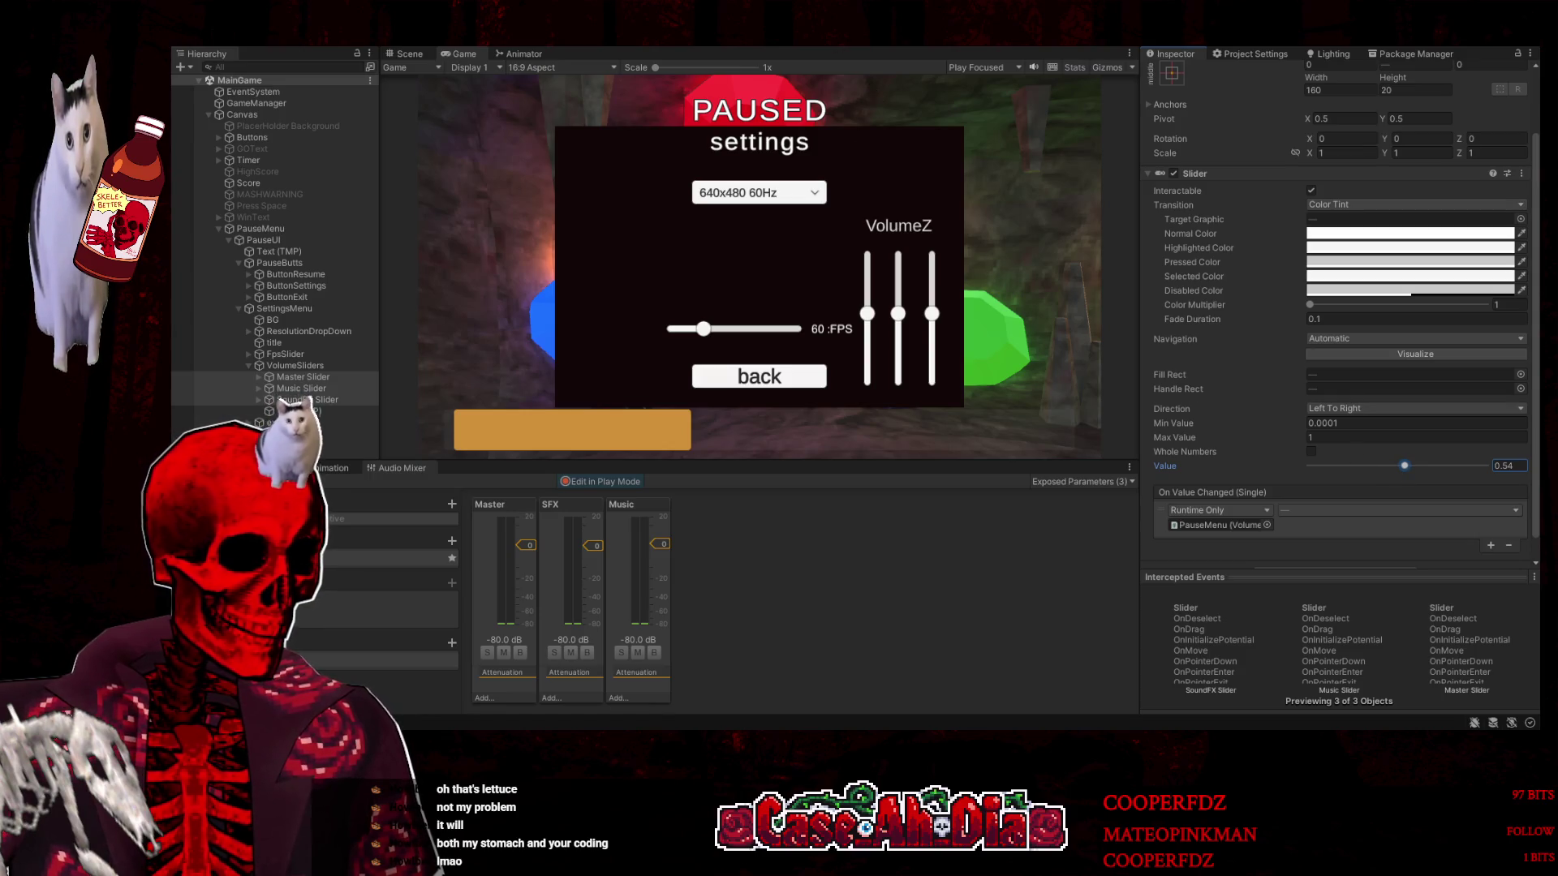
pyautogui.click(770, 386)
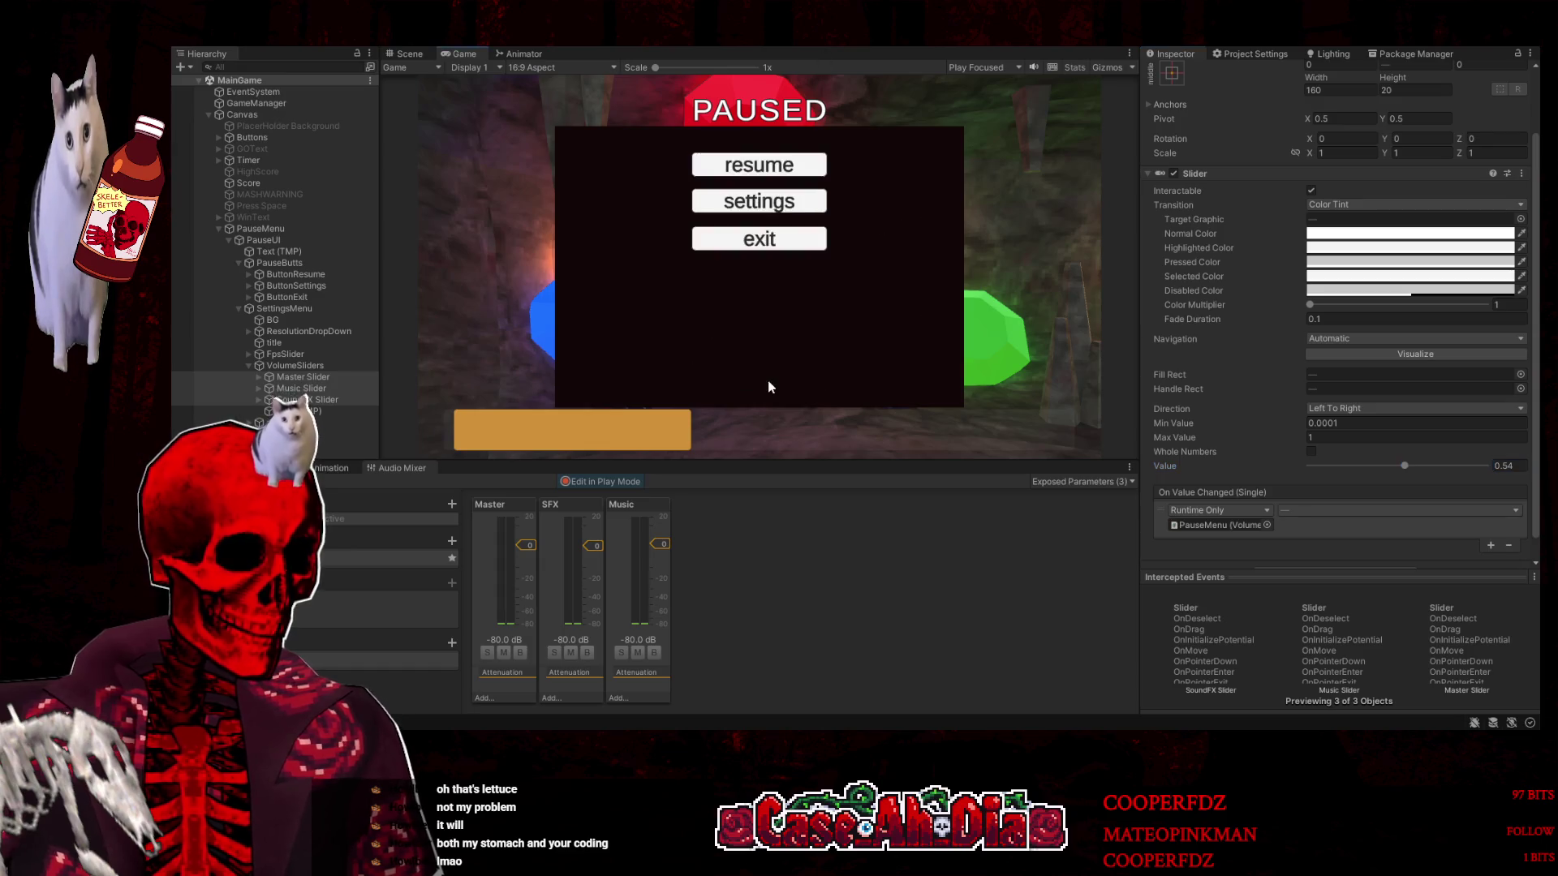
pyautogui.click(779, 159)
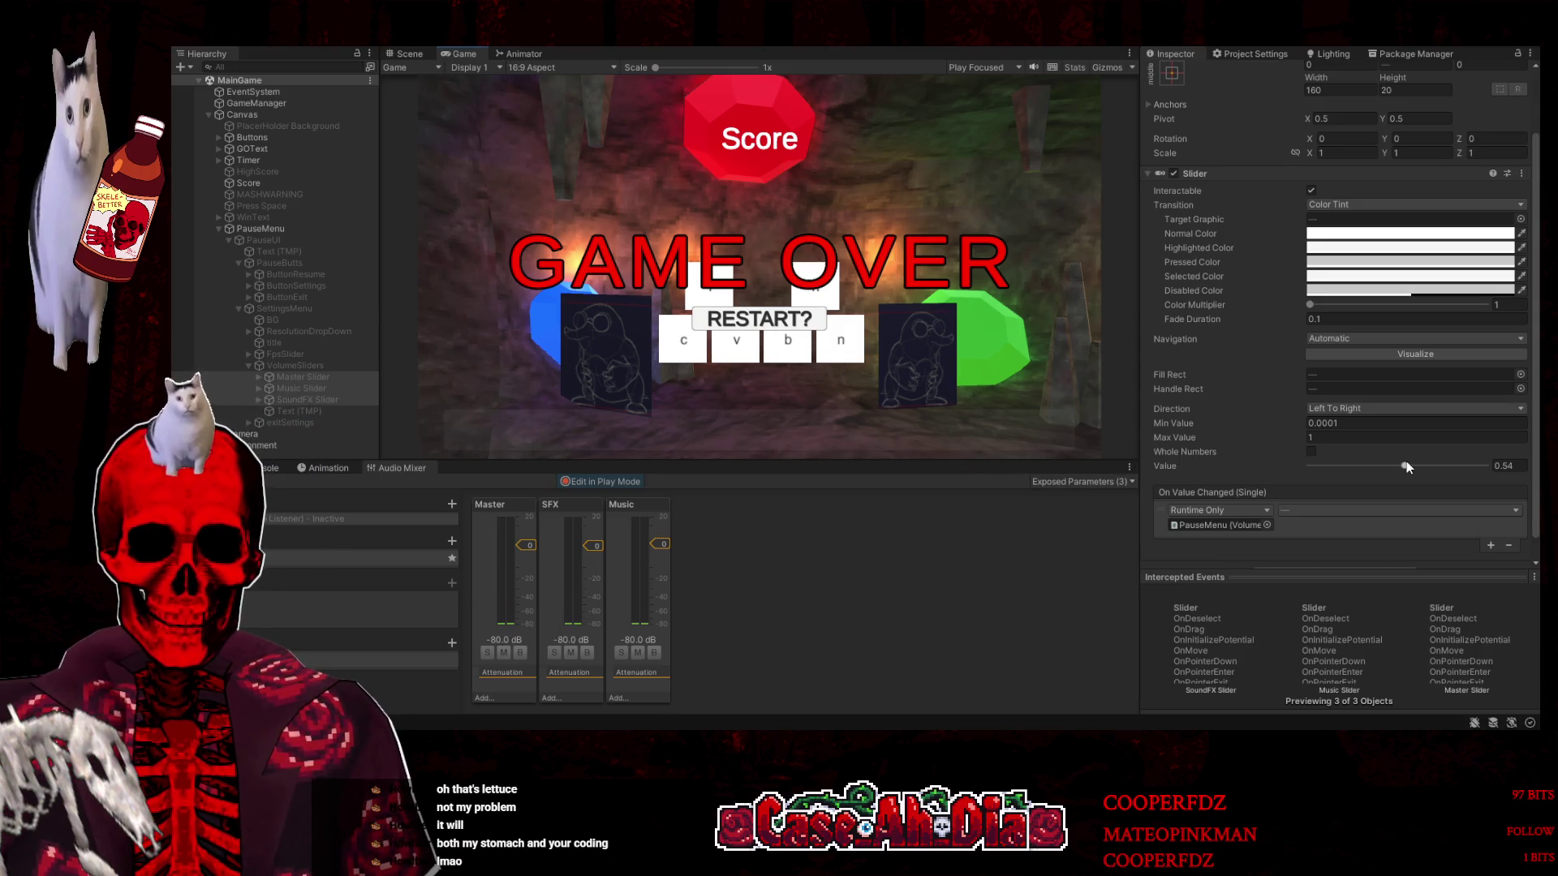
pyautogui.moveTo(1405, 463); pyautogui.dragTo(1306, 464)
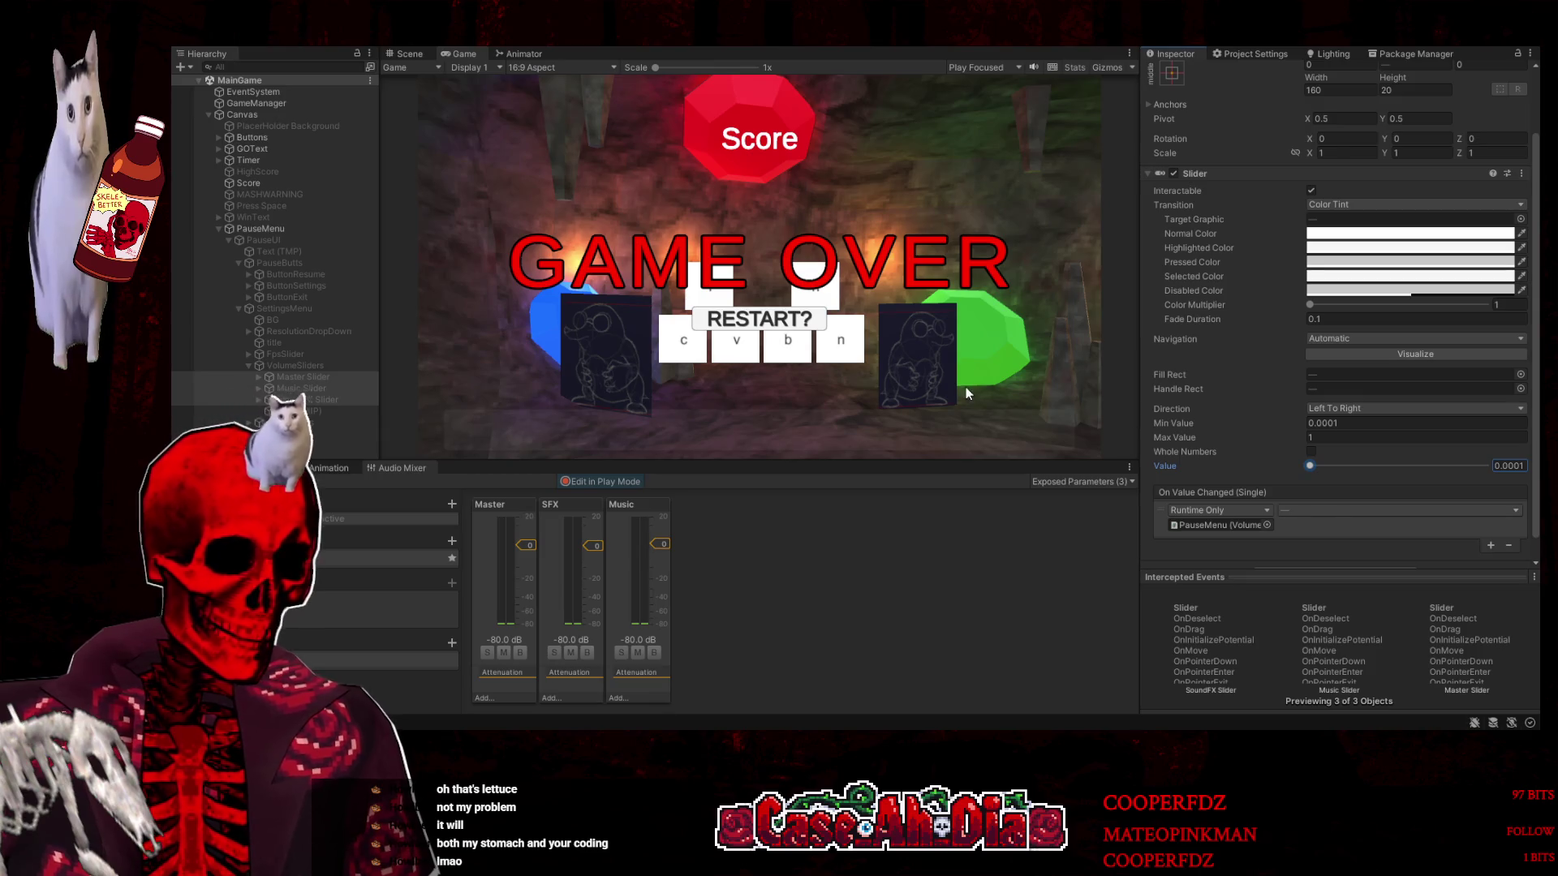
pyautogui.click(767, 324)
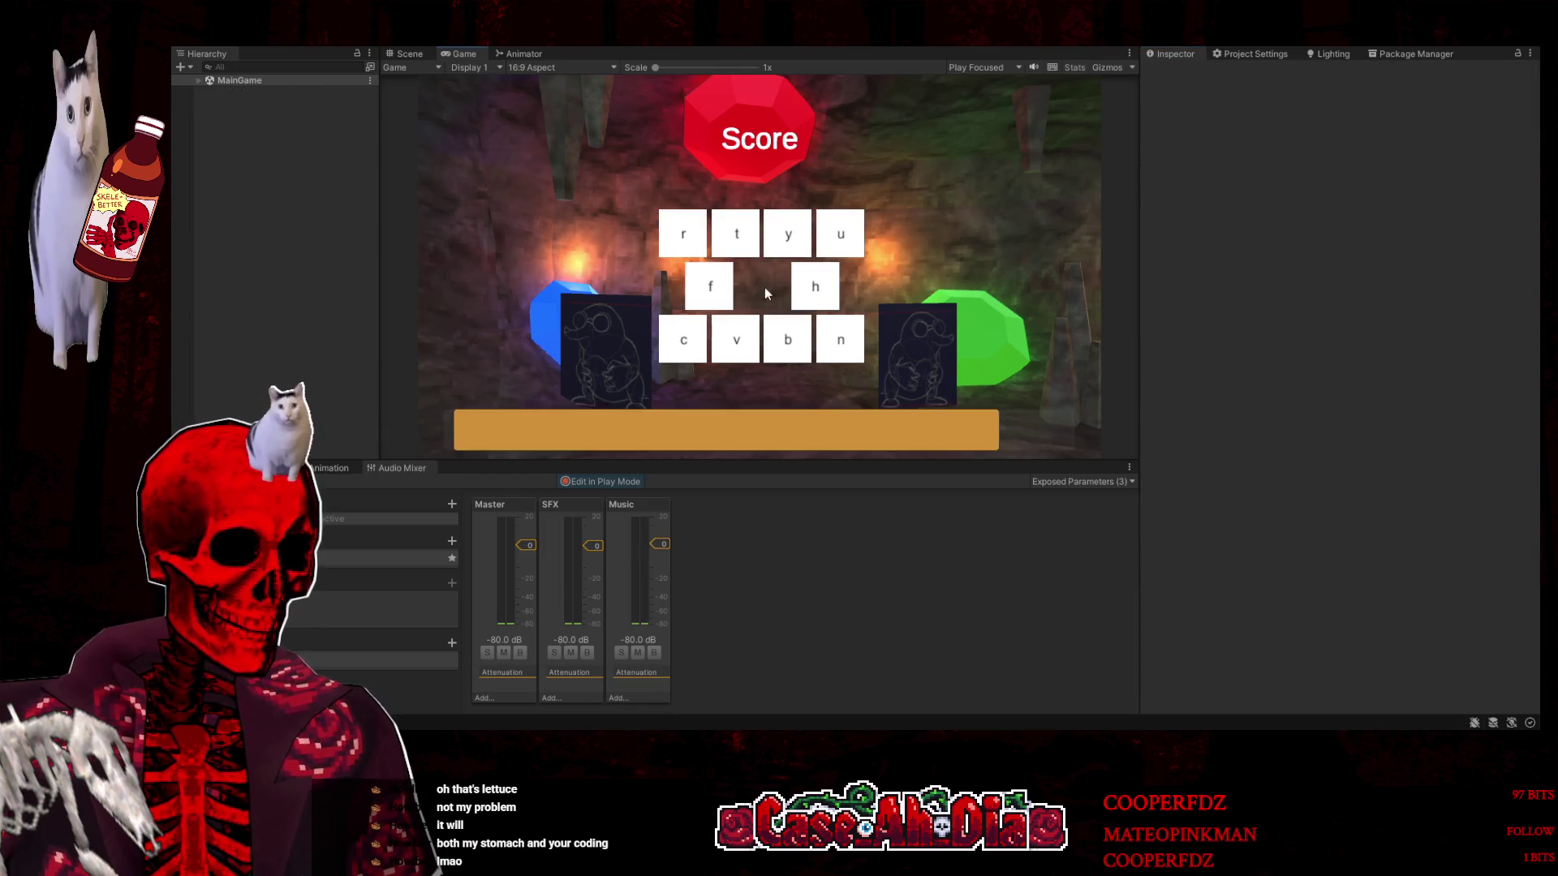
# Pause the game, raise the middle VolumeZ slider, then exit Play mode
pyautogui.press('Escape')
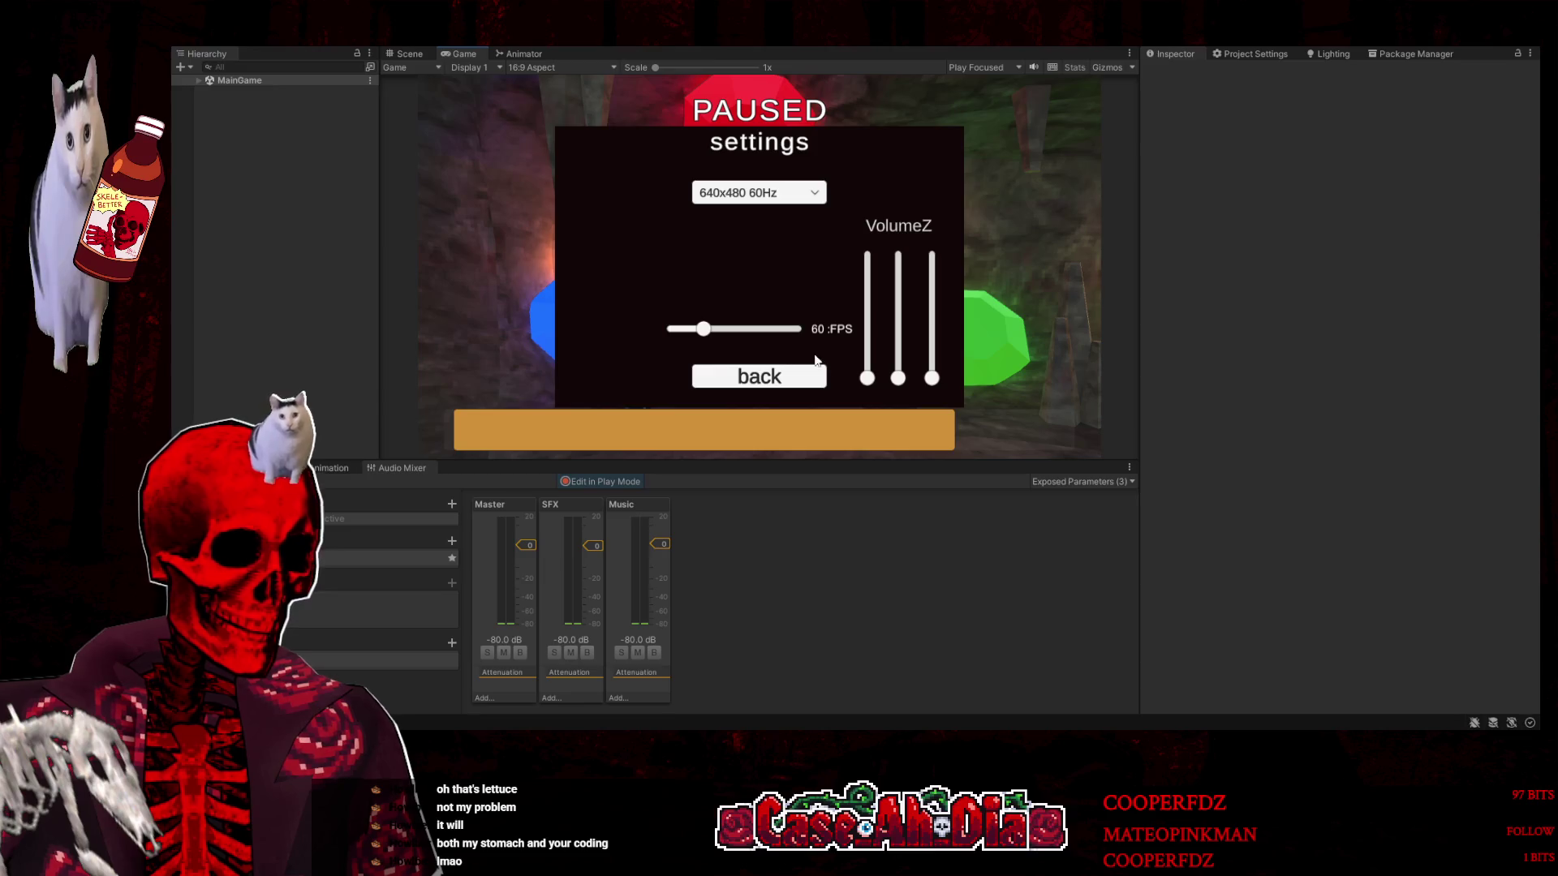
pyautogui.moveTo(899, 379); pyautogui.dragTo(868, 300)
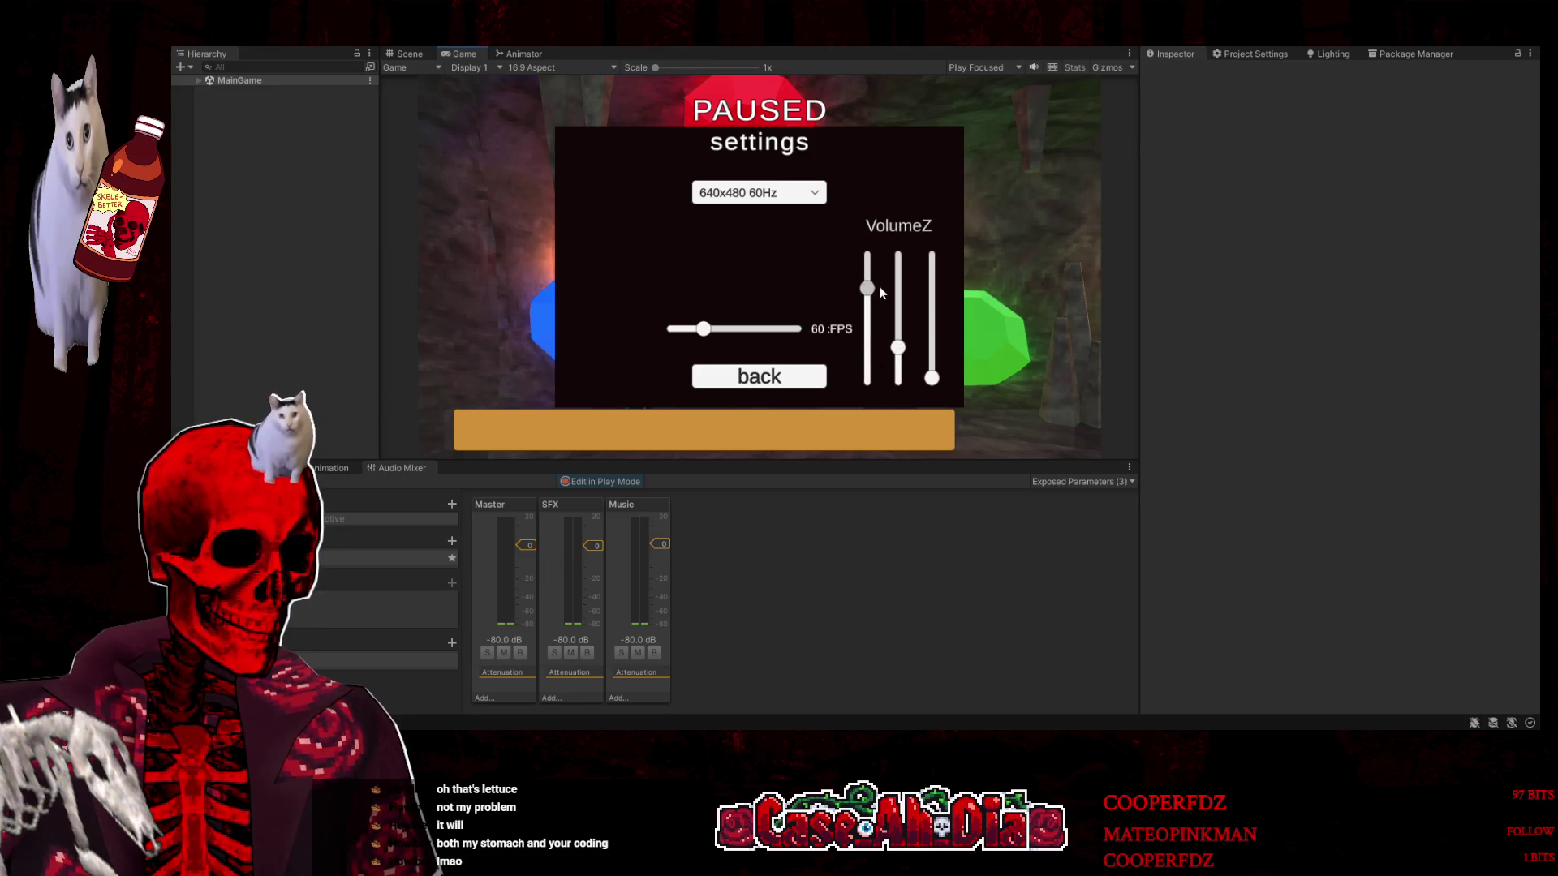
pyautogui.click(840, 50)
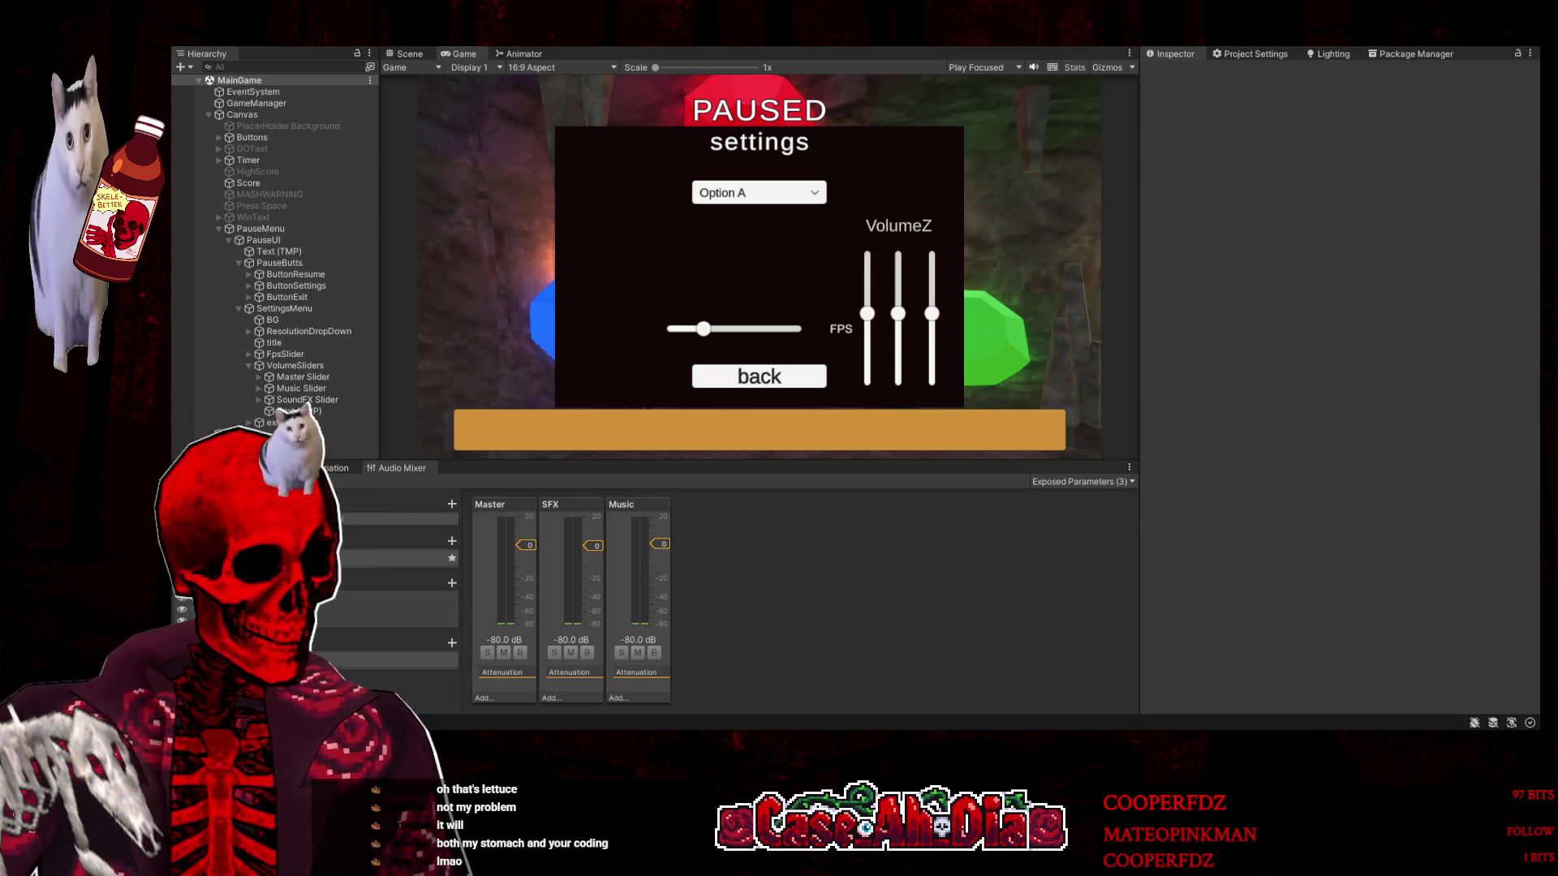
# Pause the running game and bring up the Master, SFX and Music channels in the Audio Mixer
pyautogui.hotkey('ctrl', 'shift', 'c')
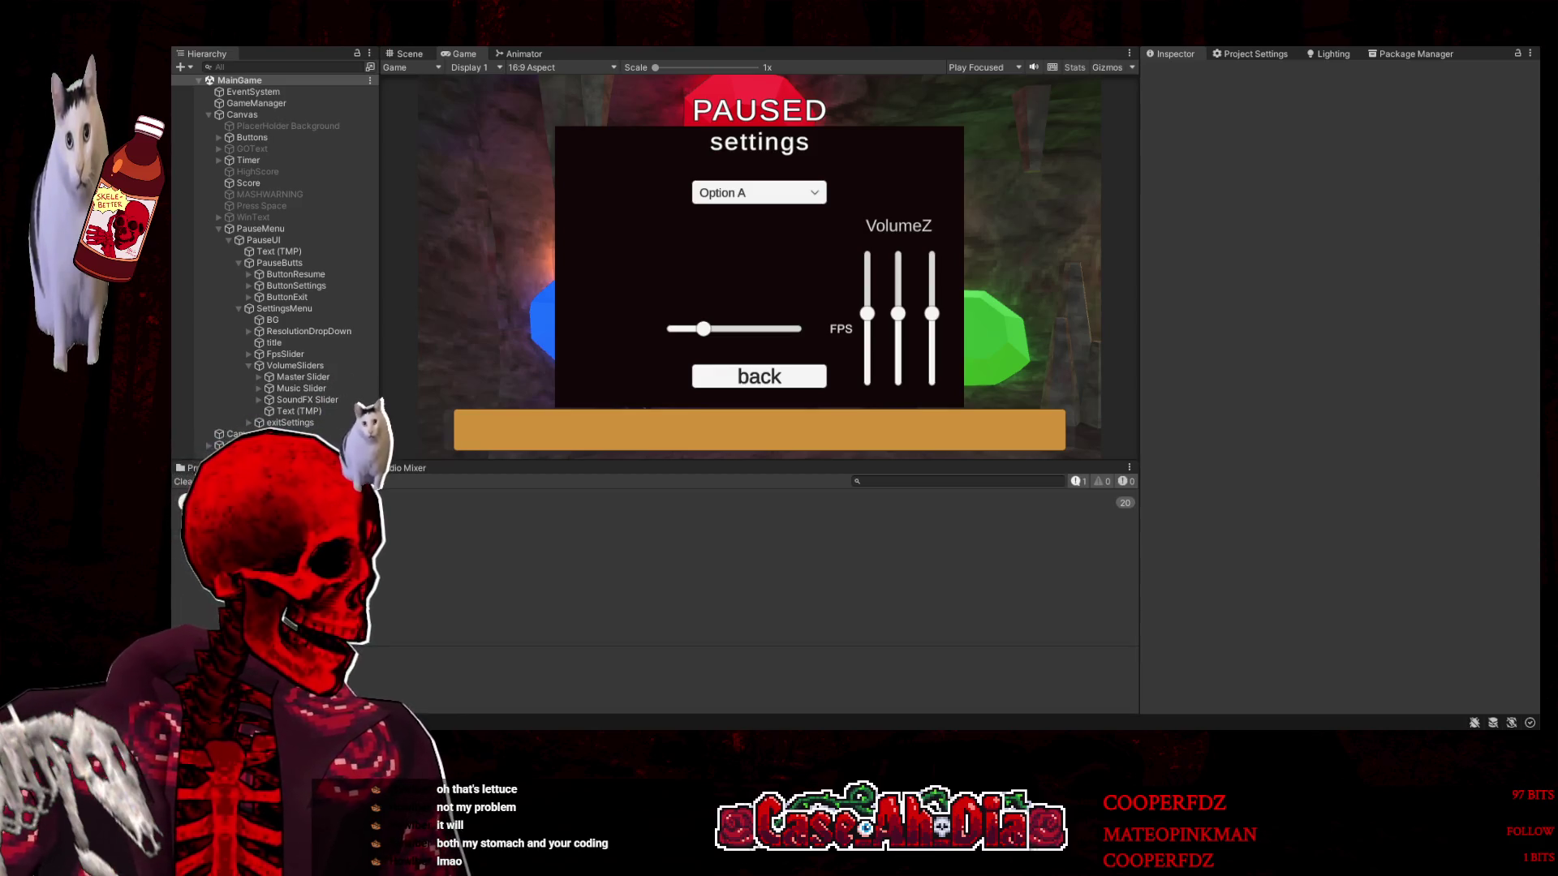
pyautogui.click(199, 468)
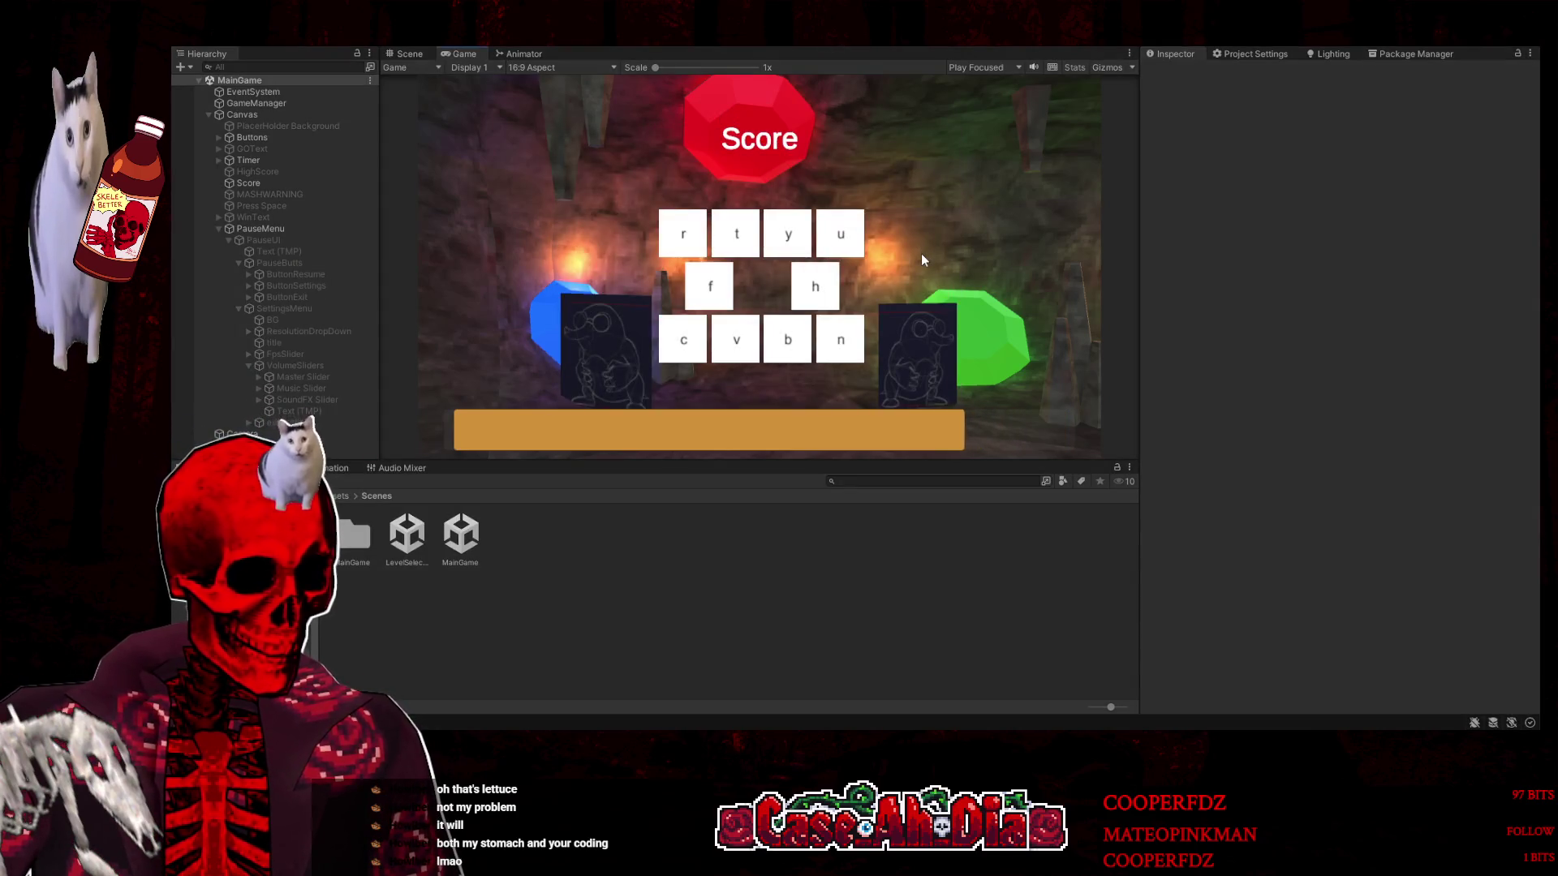
pyautogui.press('Escape')
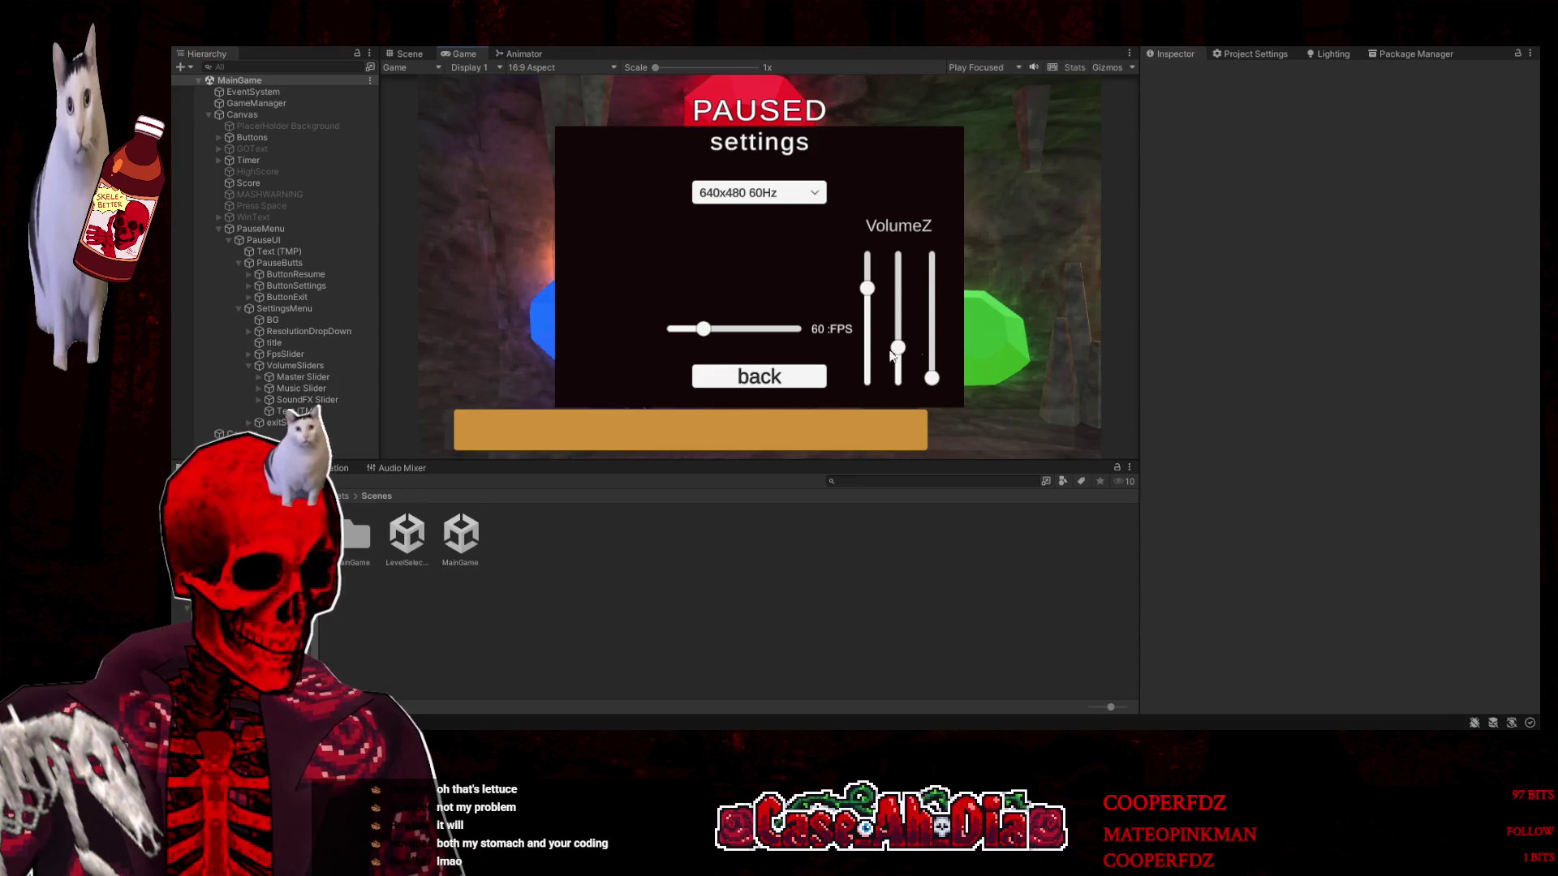
pyautogui.click(363, 468)
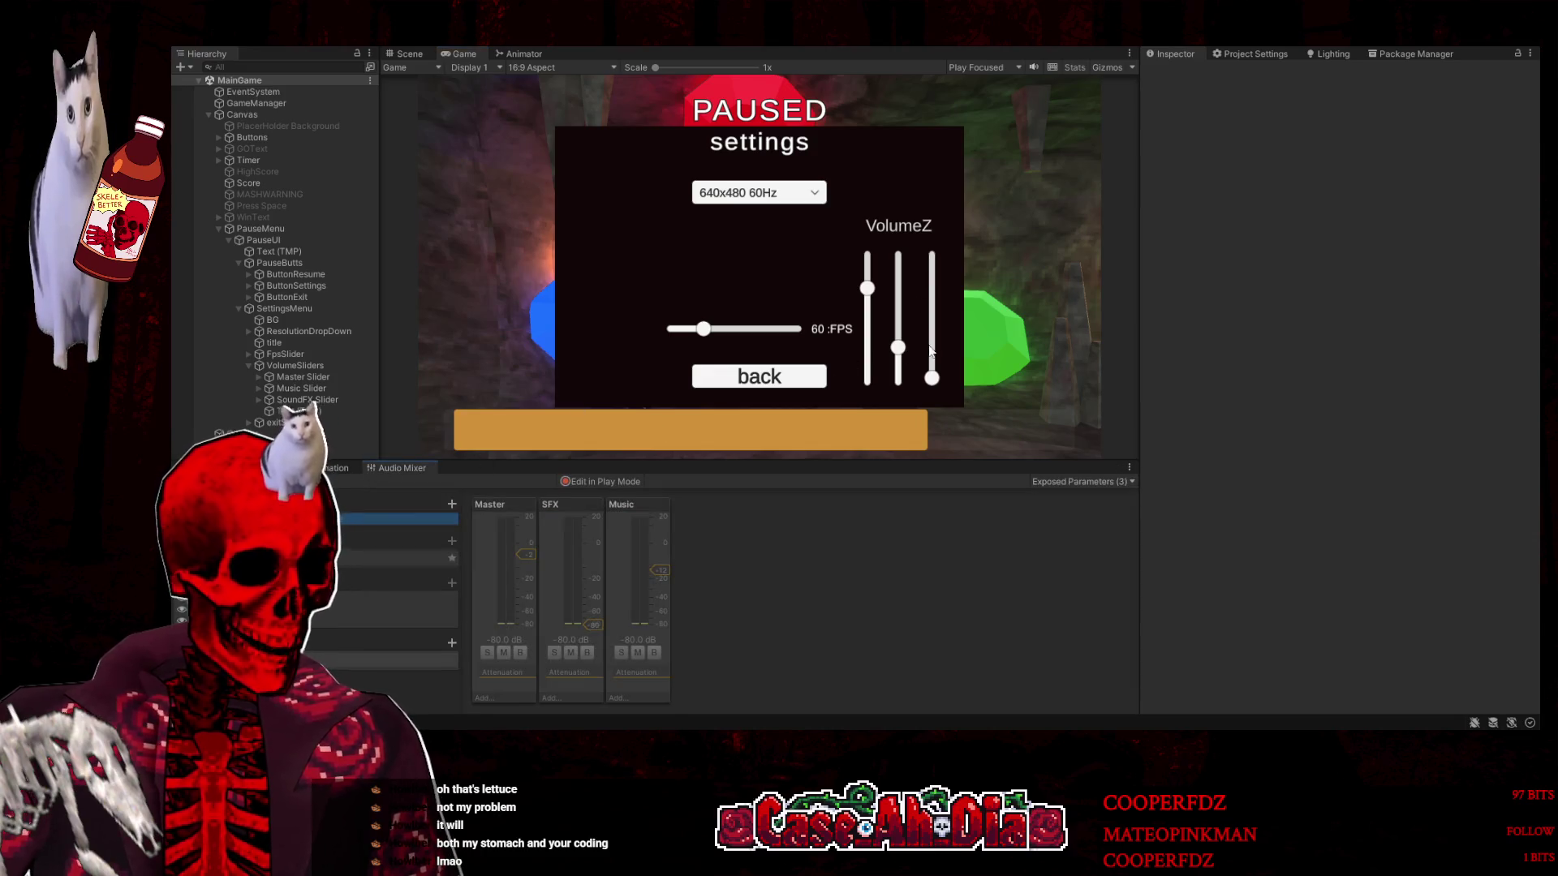
# Drag the first and third VolumeZ sliders up and down while watching the mixer faders respond
pyautogui.moveTo(932, 378)
pyautogui.mouseDown()
pyautogui.moveTo(932, 326)
pyautogui.moveTo(902, 316)
pyautogui.moveTo(907, 235)
pyautogui.moveTo(893, 349)
pyautogui.moveTo(896, 333)
pyautogui.mouseUp()
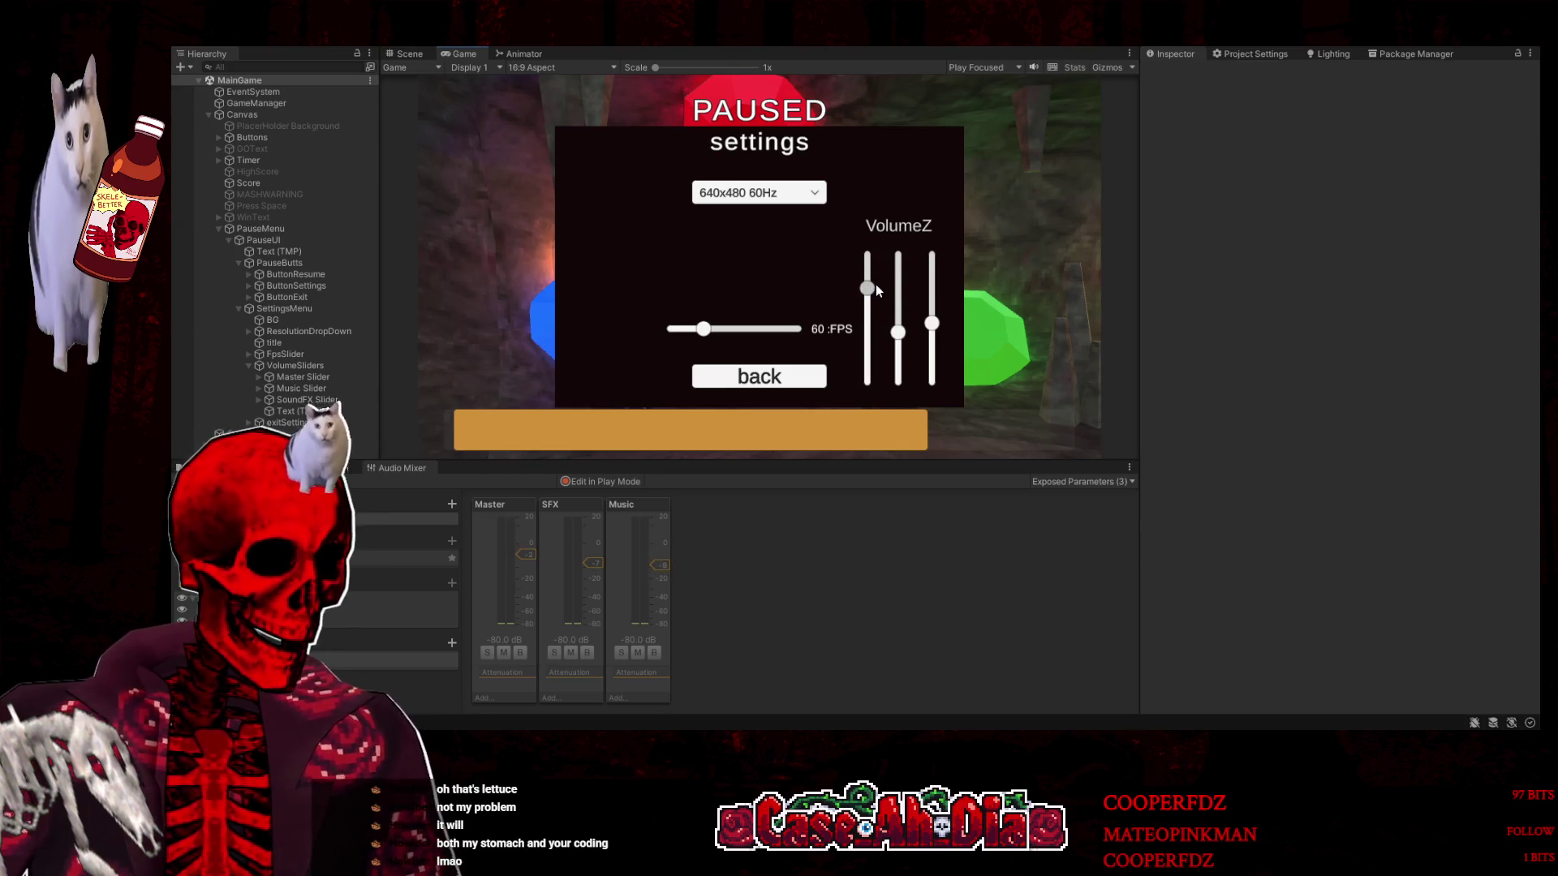
pyautogui.moveTo(870, 287); pyautogui.dragTo(869, 249)
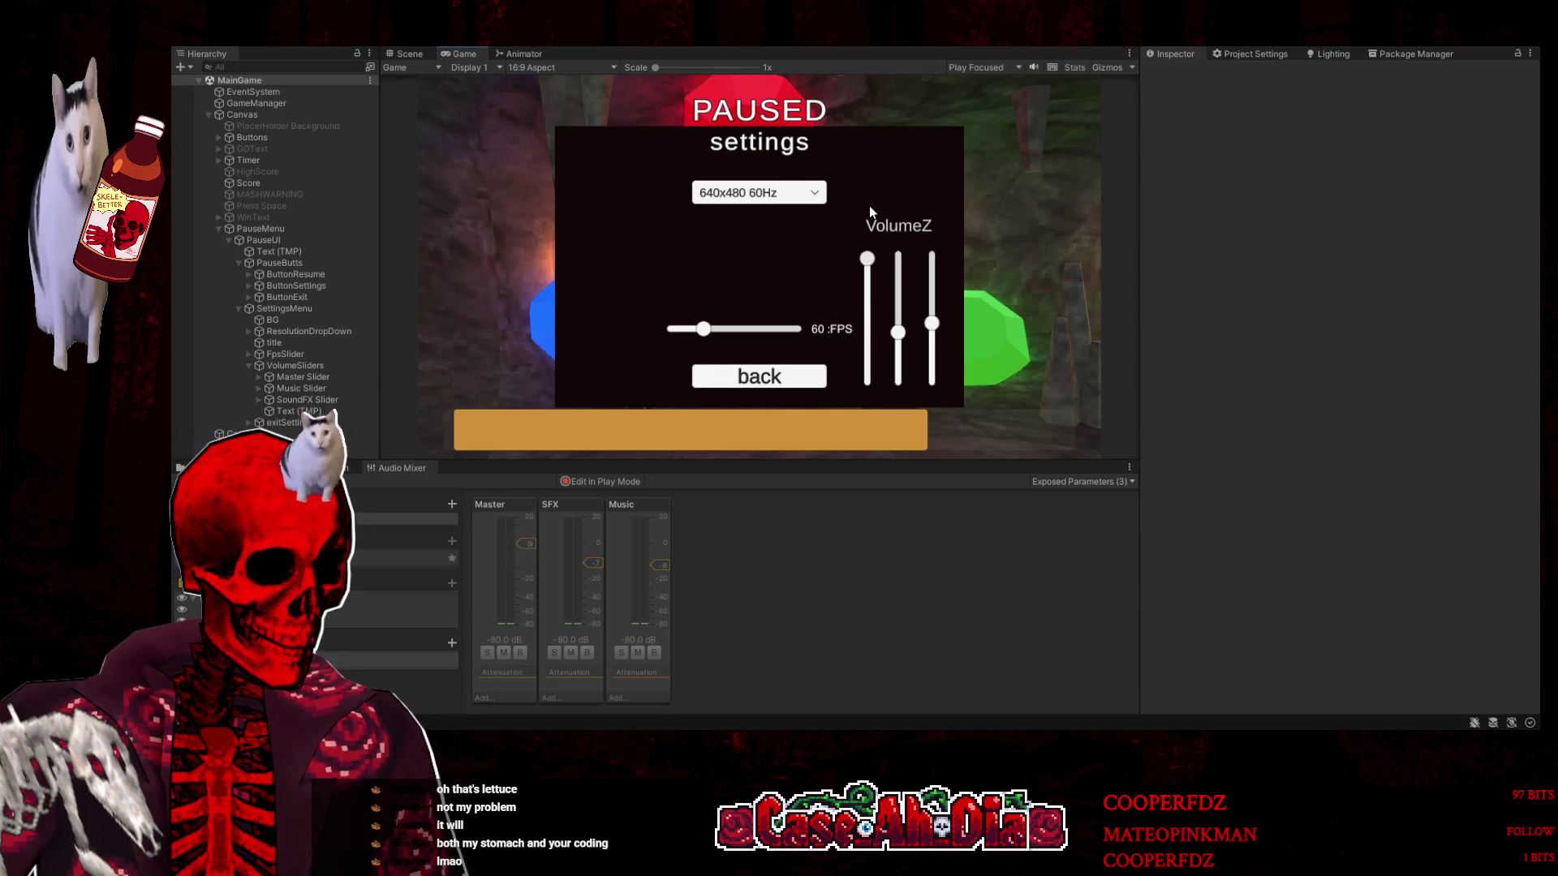
pyautogui.moveTo(933, 323)
pyautogui.mouseDown()
pyautogui.moveTo(930, 352)
pyautogui.moveTo(925, 332)
pyautogui.mouseUp()
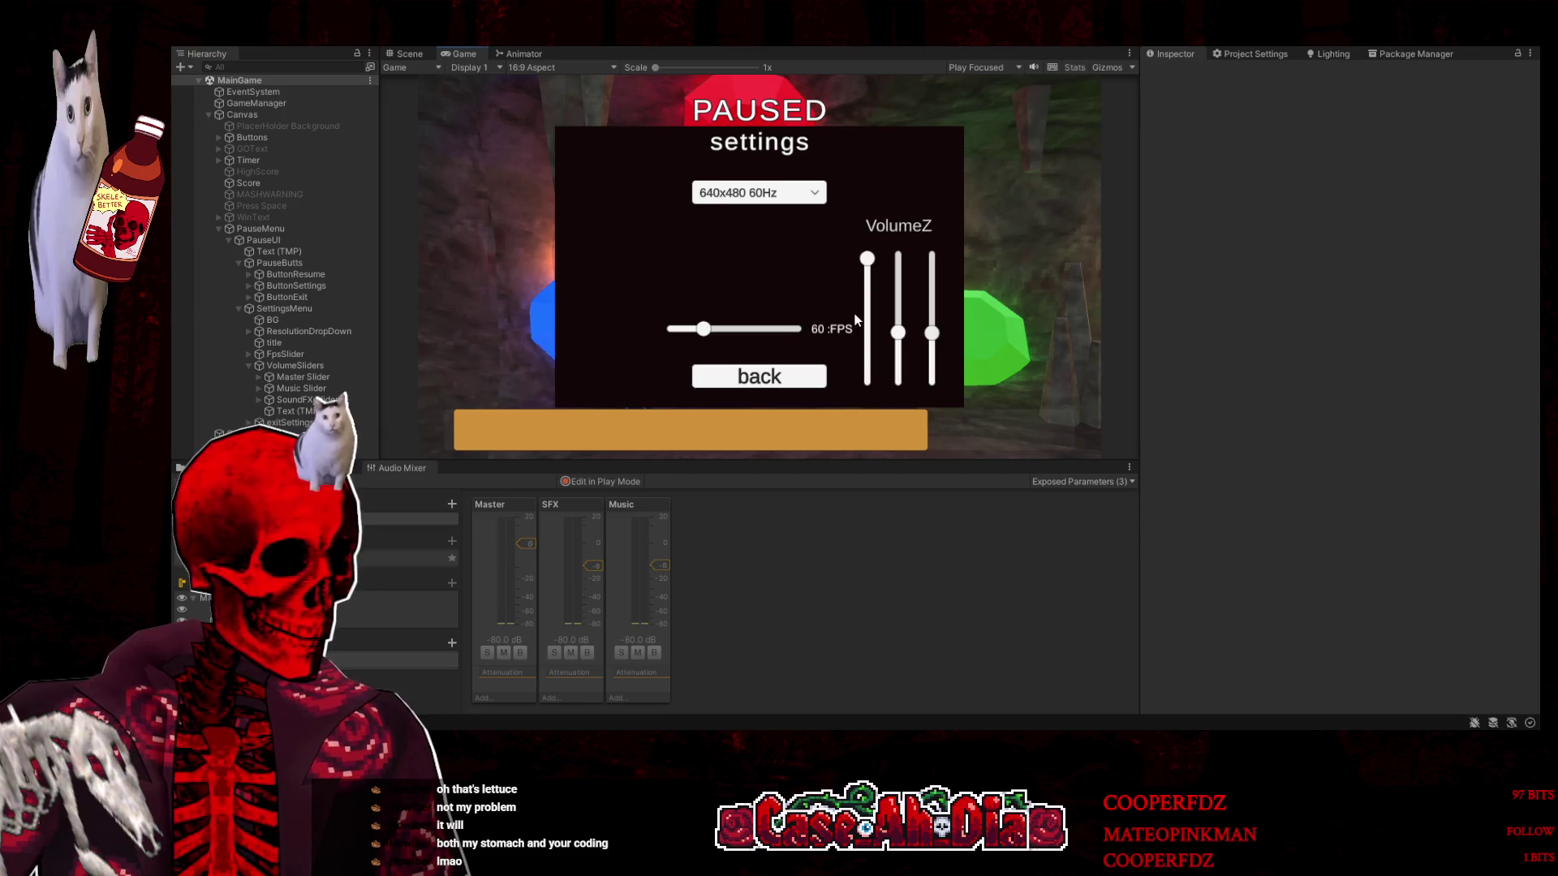
# Resume the game, pause it again, and raise the third VolumeZ slider in the reopened settings panel
pyautogui.click(788, 381)
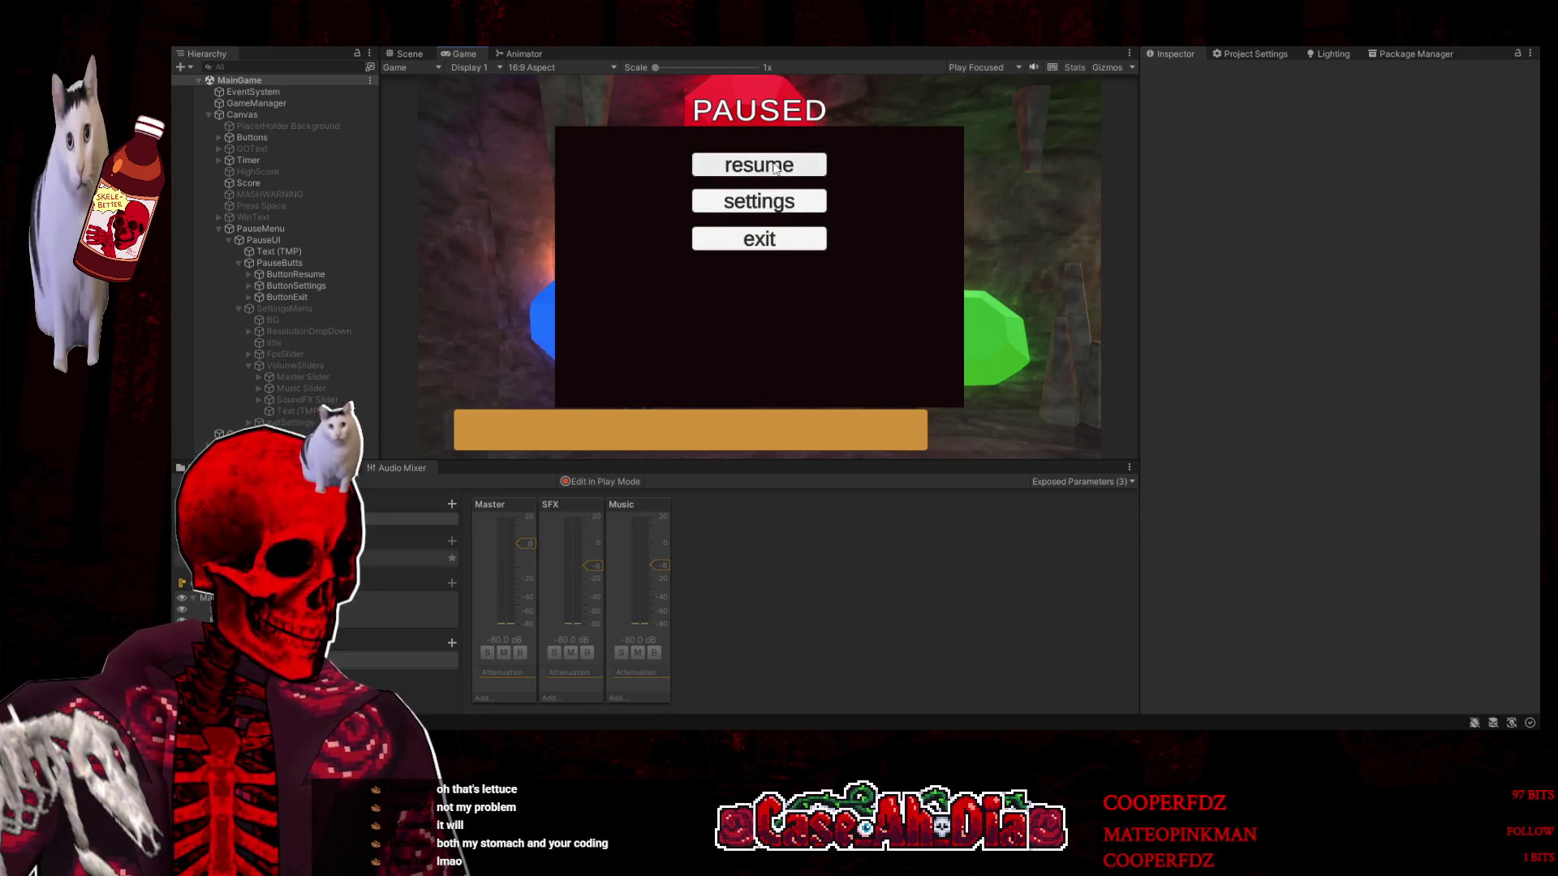
pyautogui.click(773, 168)
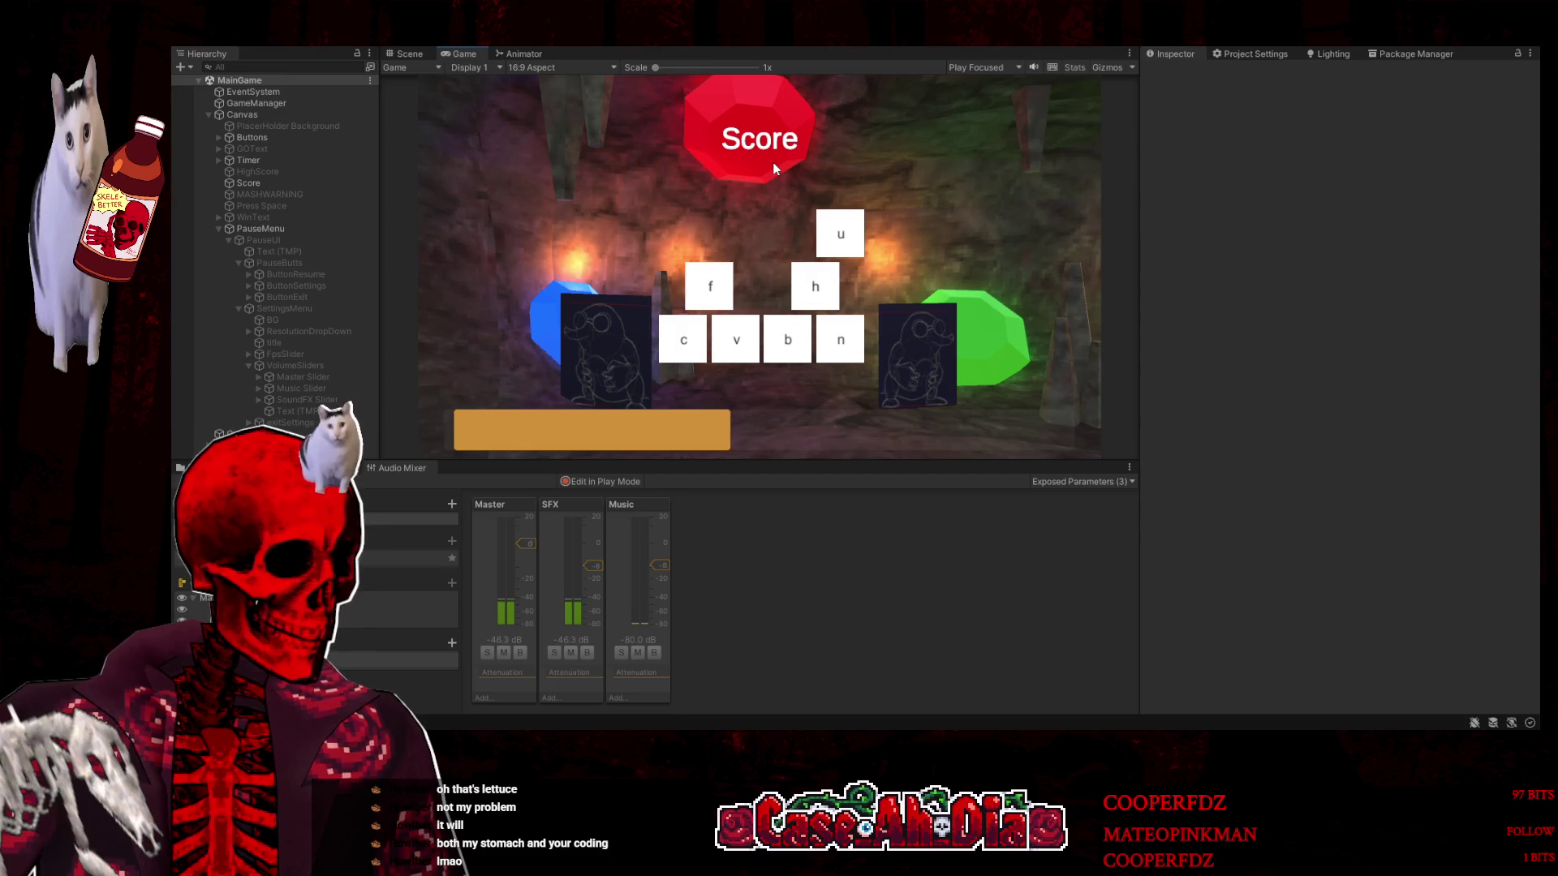
pyautogui.press('Escape')
pyautogui.click(757, 198)
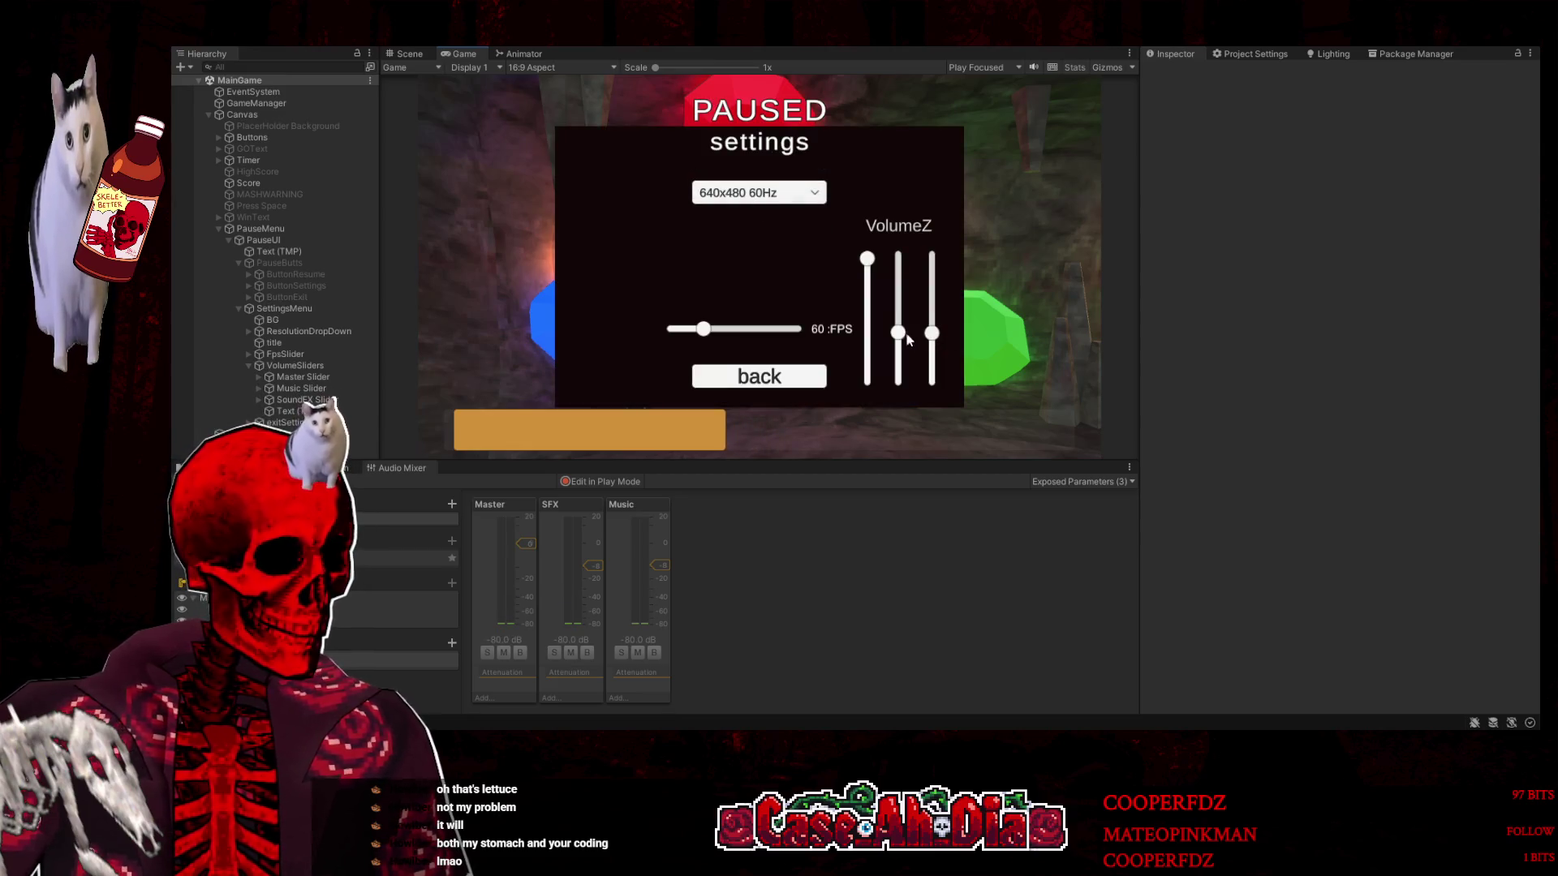
pyautogui.moveTo(934, 312); pyautogui.dragTo(931, 302)
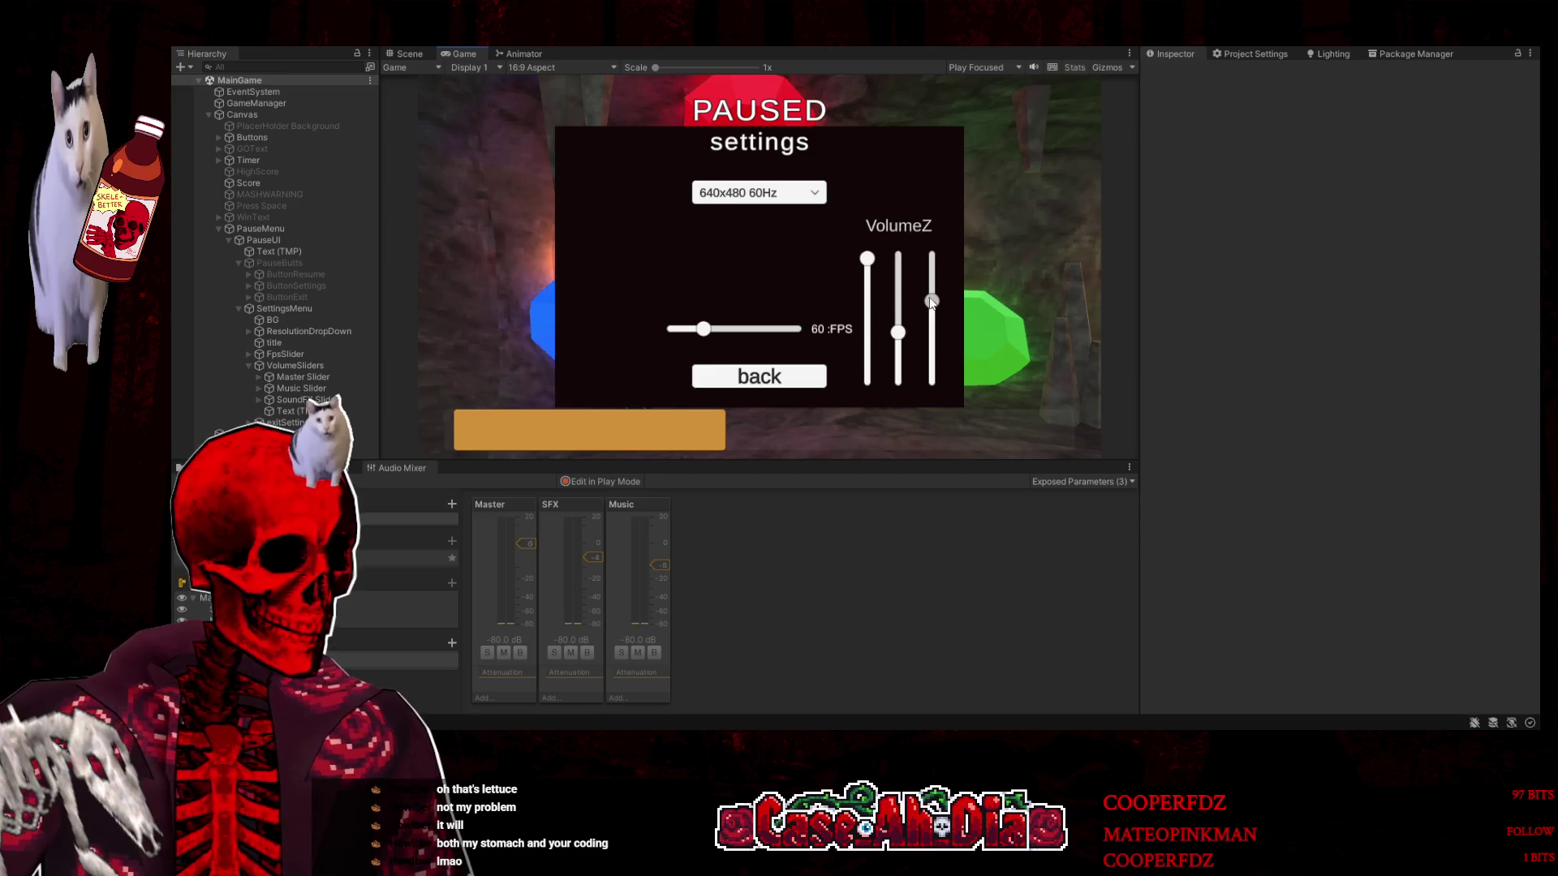